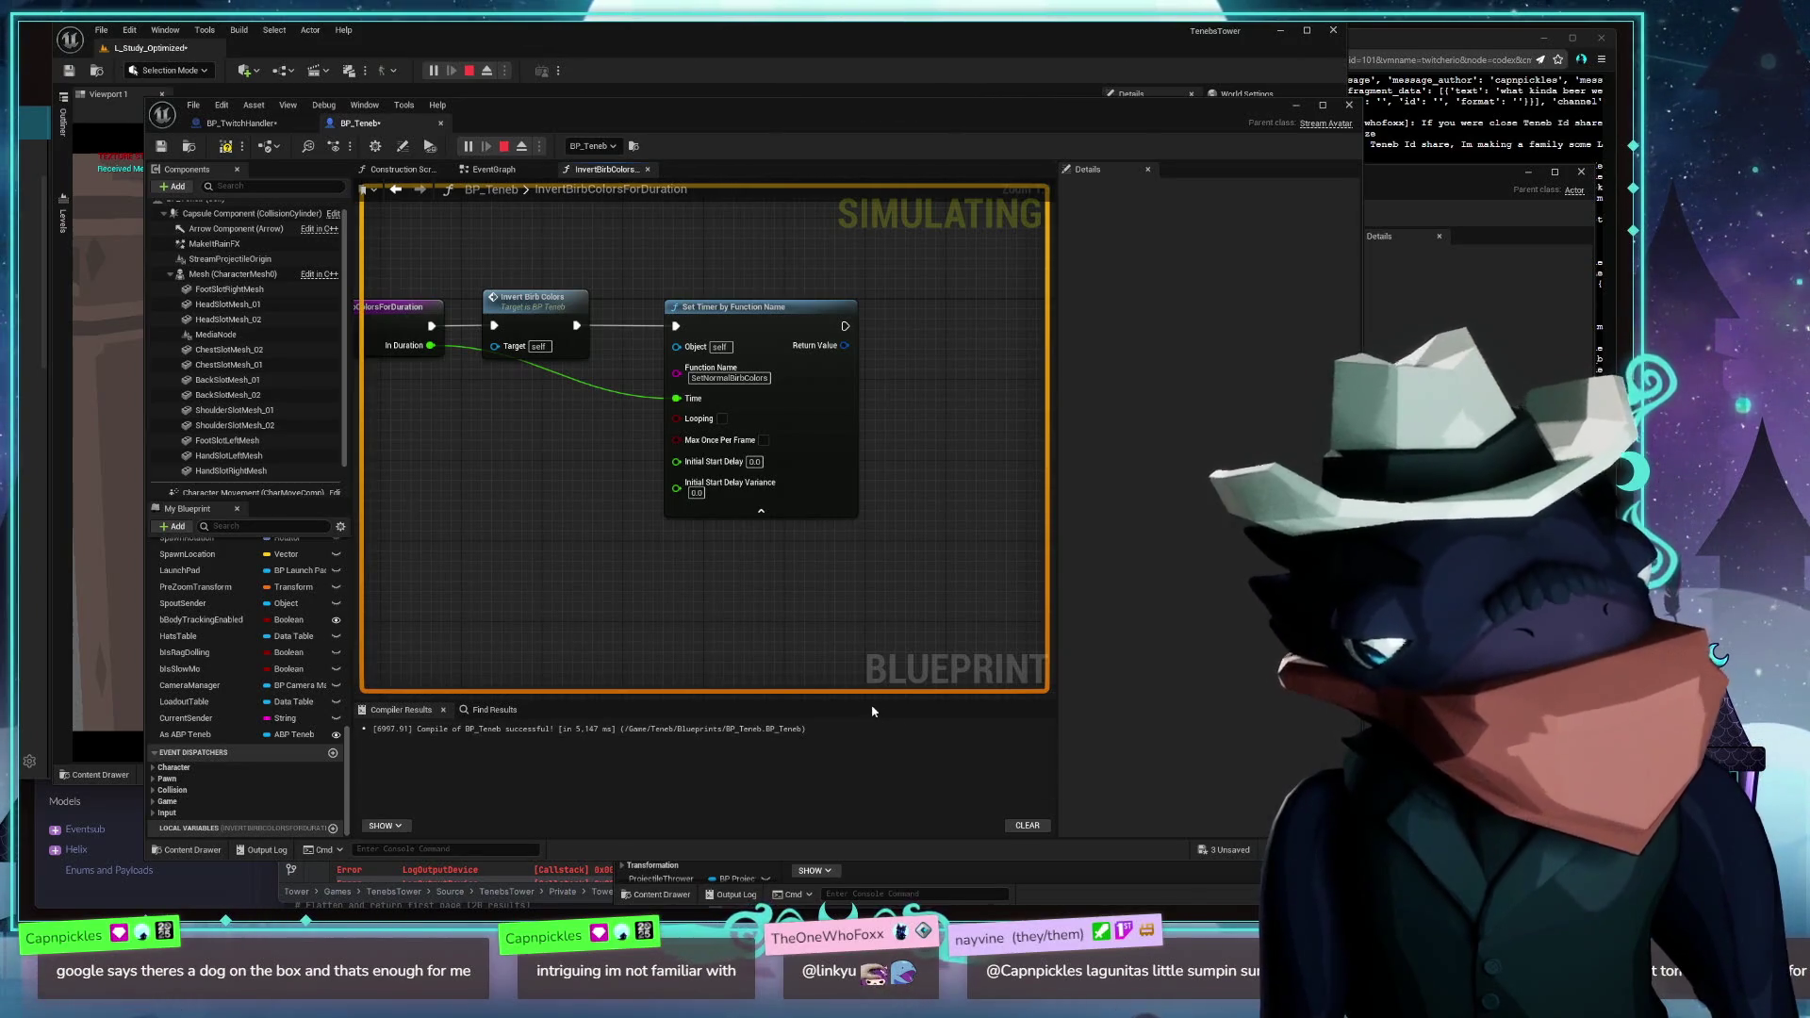
Bring the InvertBirbColorsForDuration entry and Invert Birb Colors nodes into view and select Invert Birb Colors
mouse_move(710, 320)
left_mouse_down()
mouse_move(827, 342)
mouse_move(776, 342)
left_mouse_up()
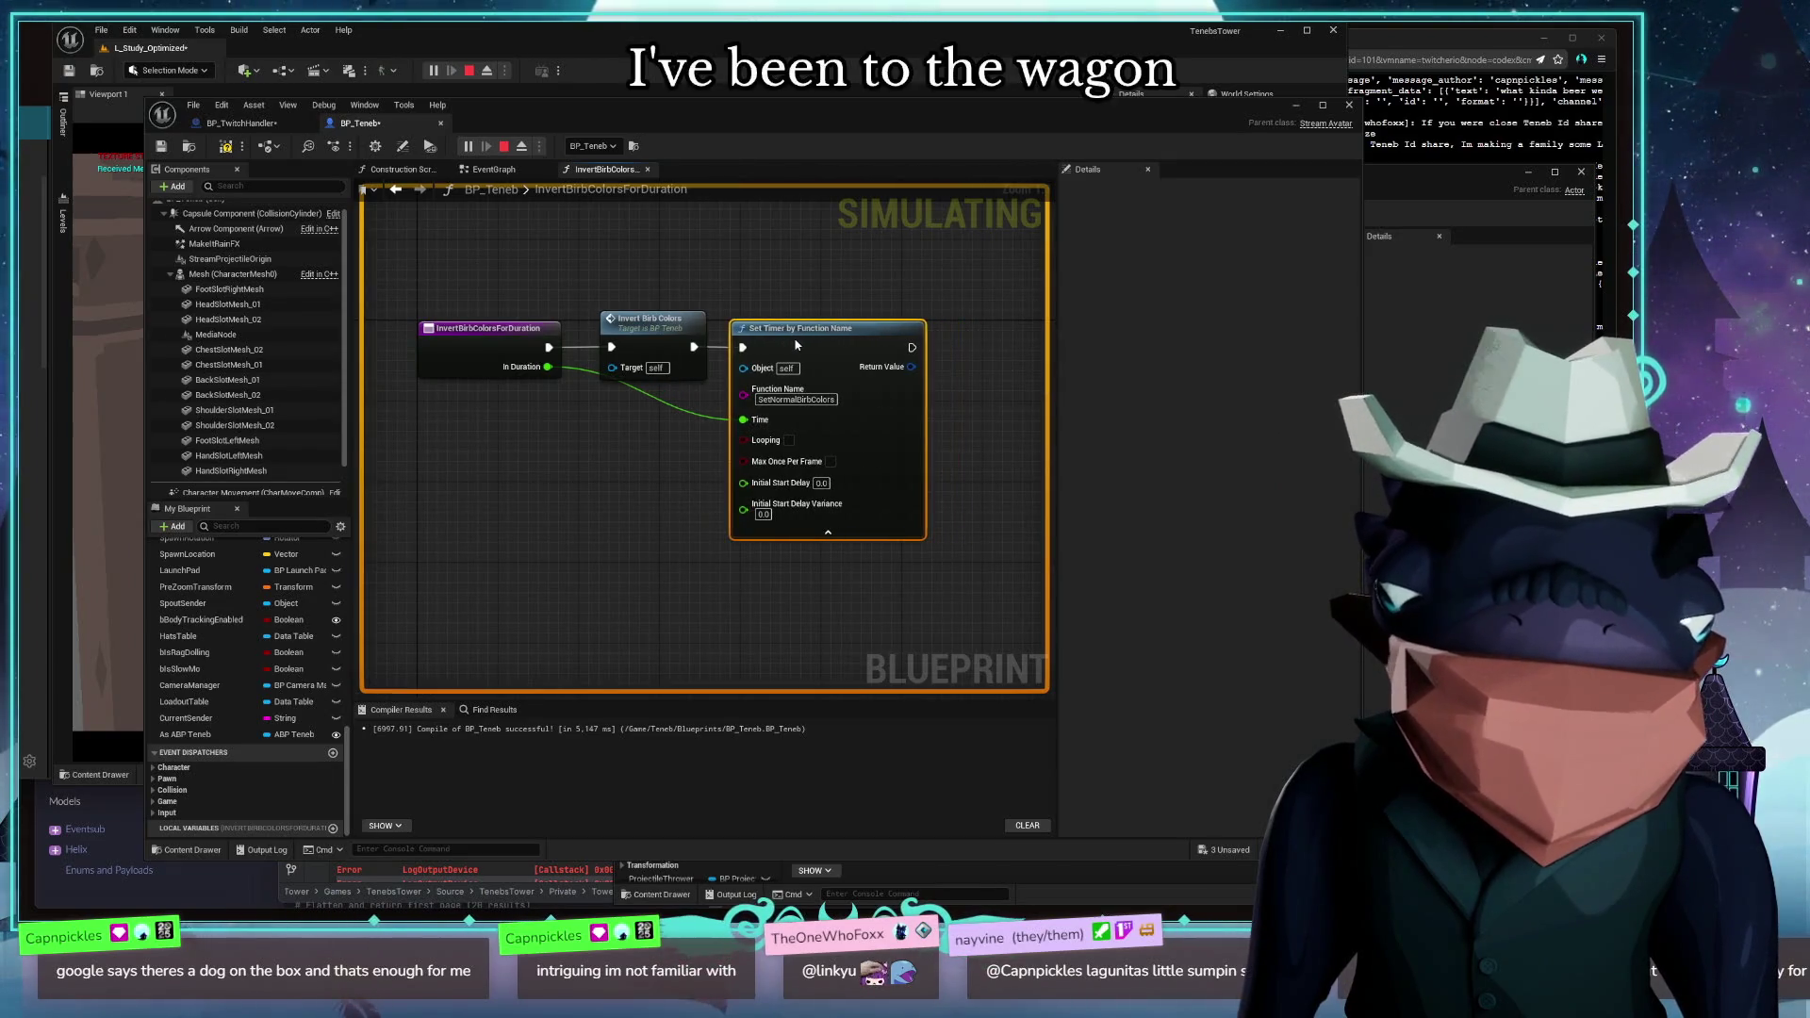
left_click_drag(642, 332, 632, 332)
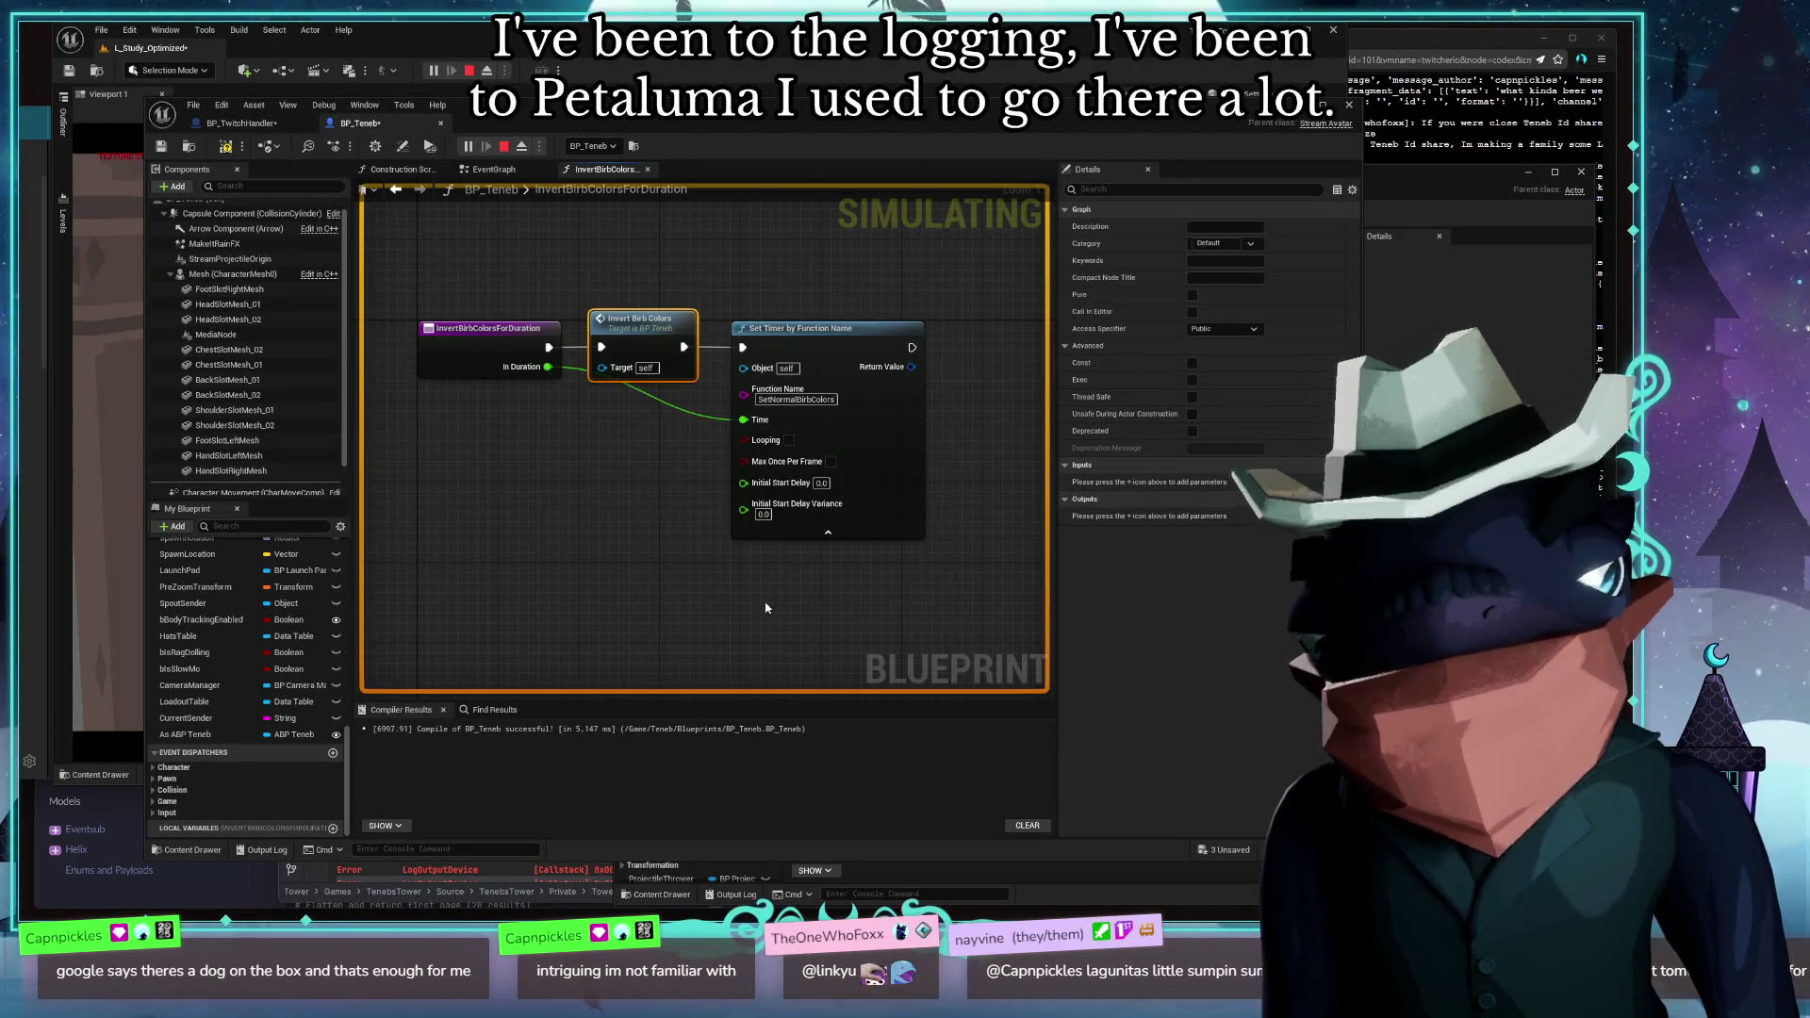
left_click_drag(638, 603, 550, 597)
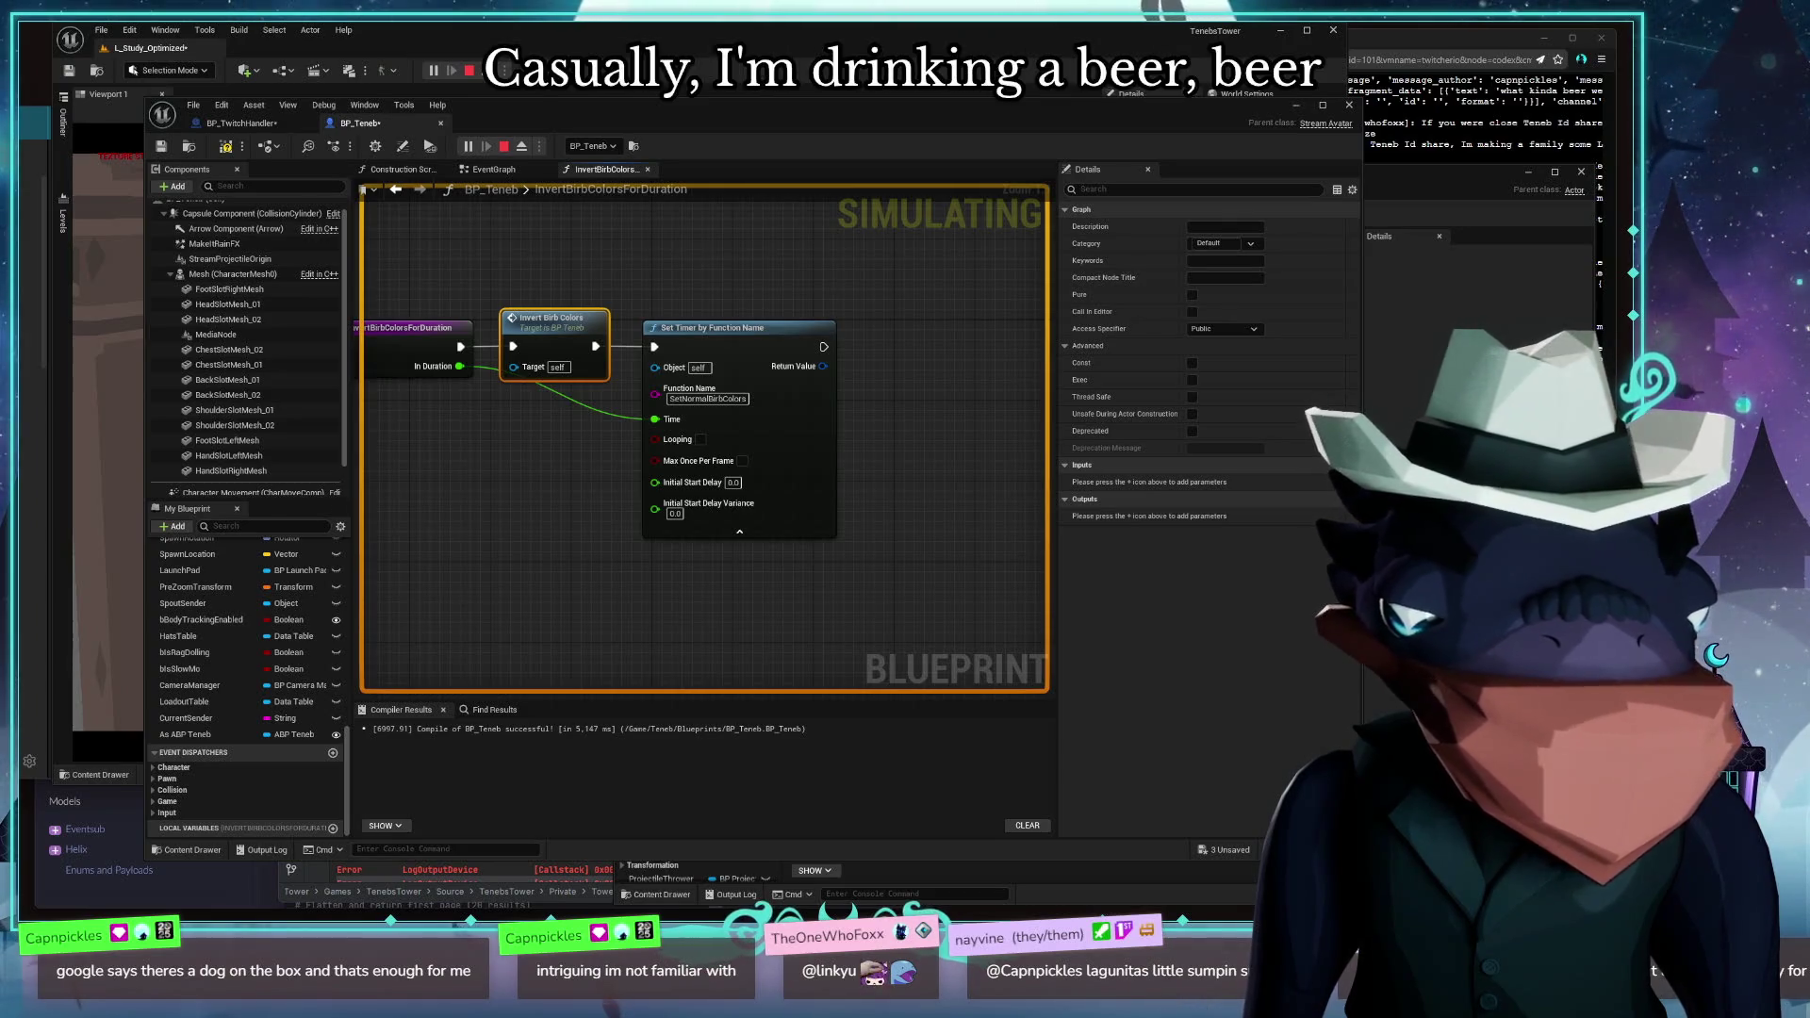
left_click_drag(943, 503, 910, 413)
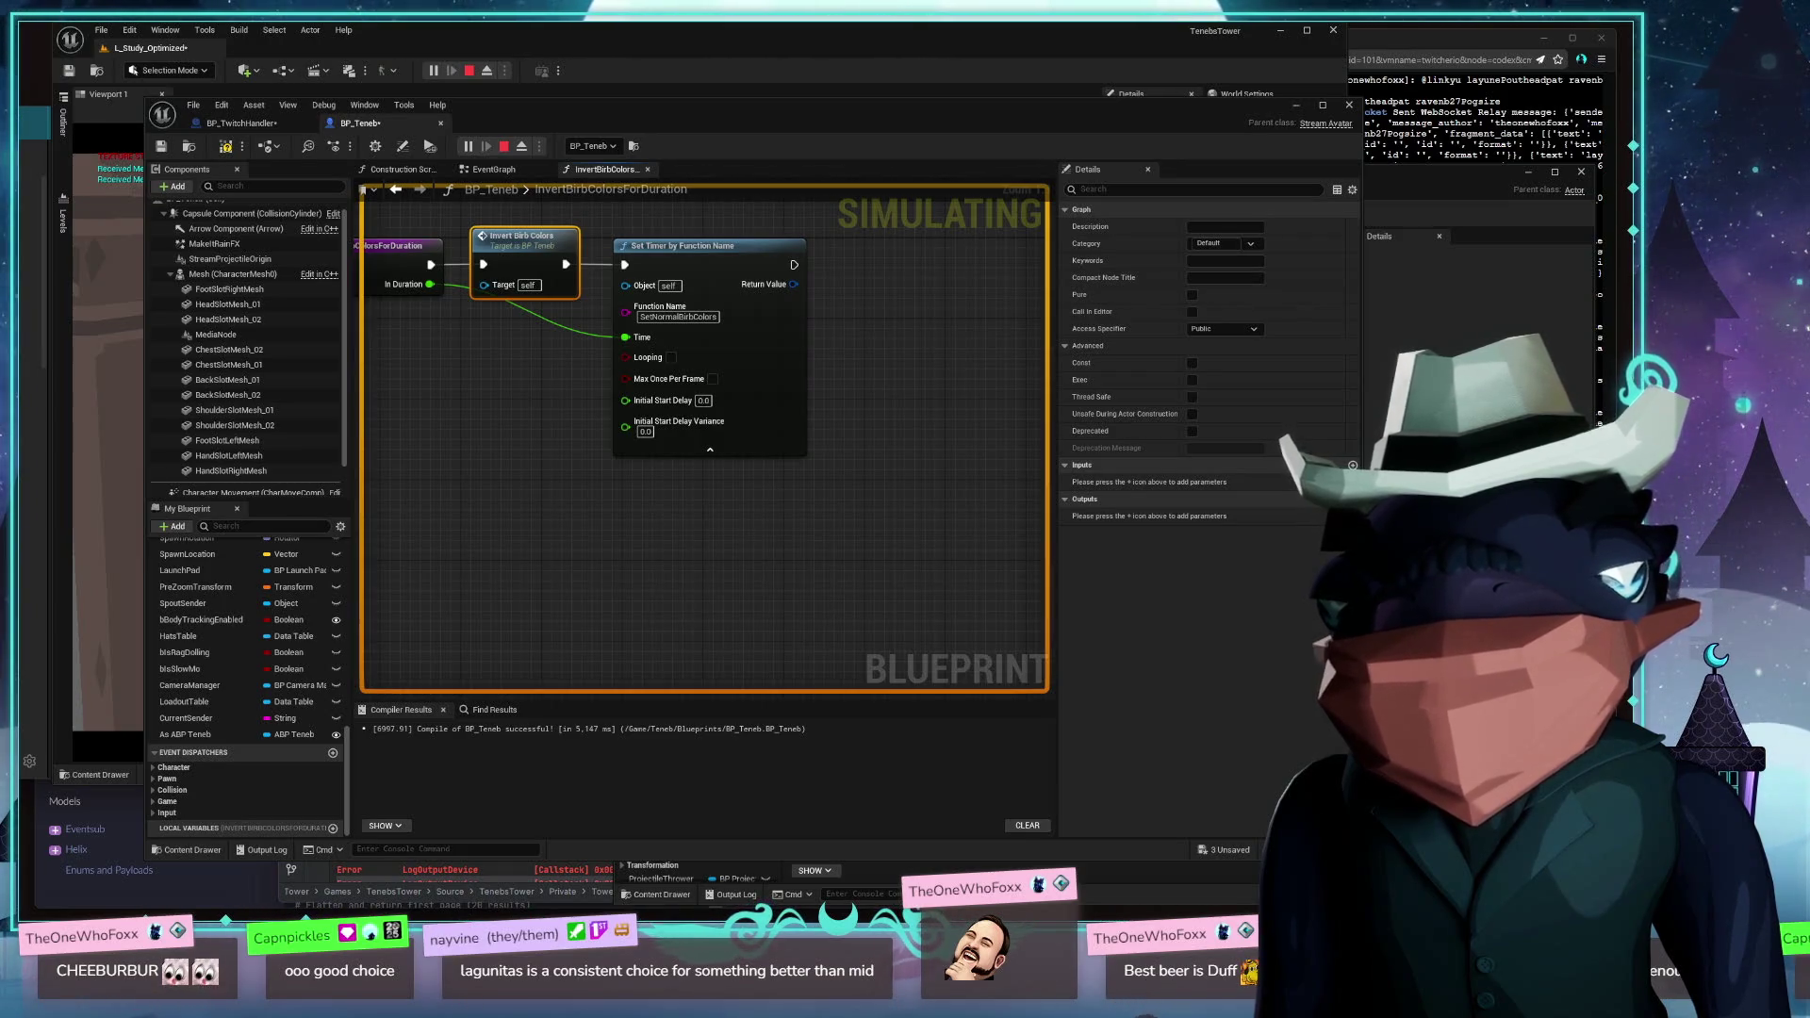
Pull a wire off Set Timer by Function Name's exec output and search 'event'
left_click_drag(603, 513, 760, 569)
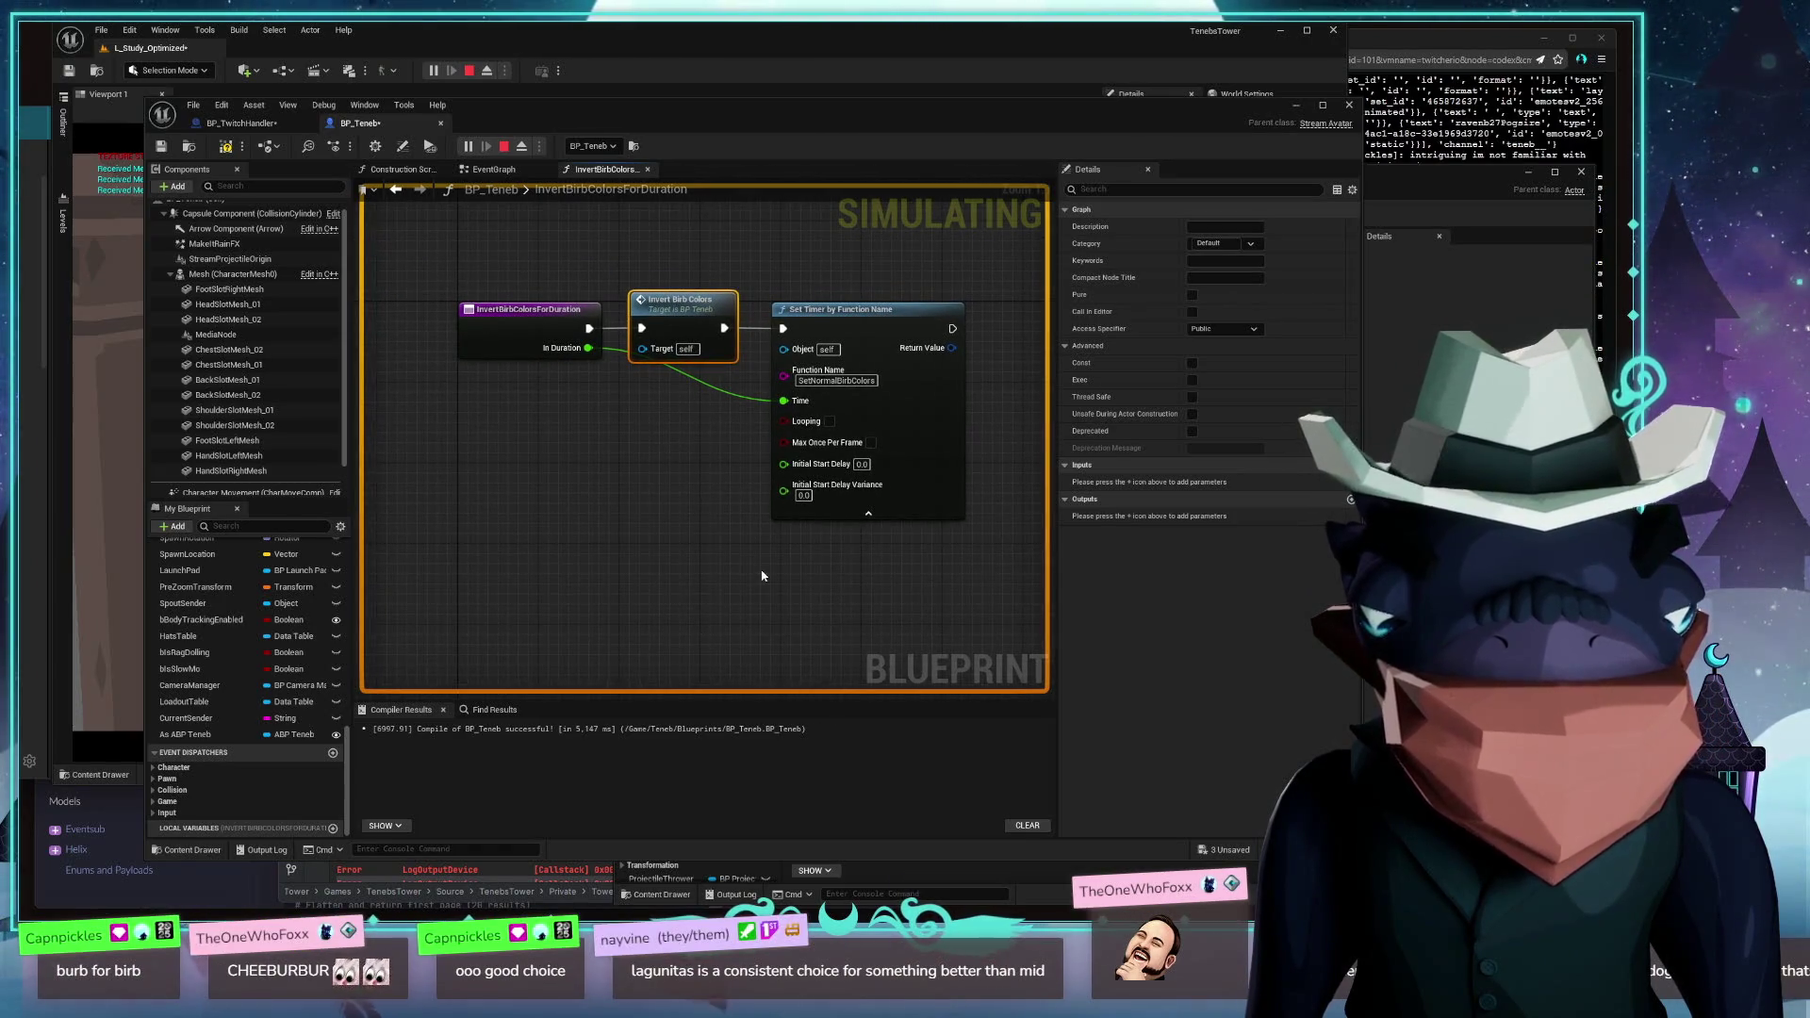
left_click_drag(762, 571, 595, 502)
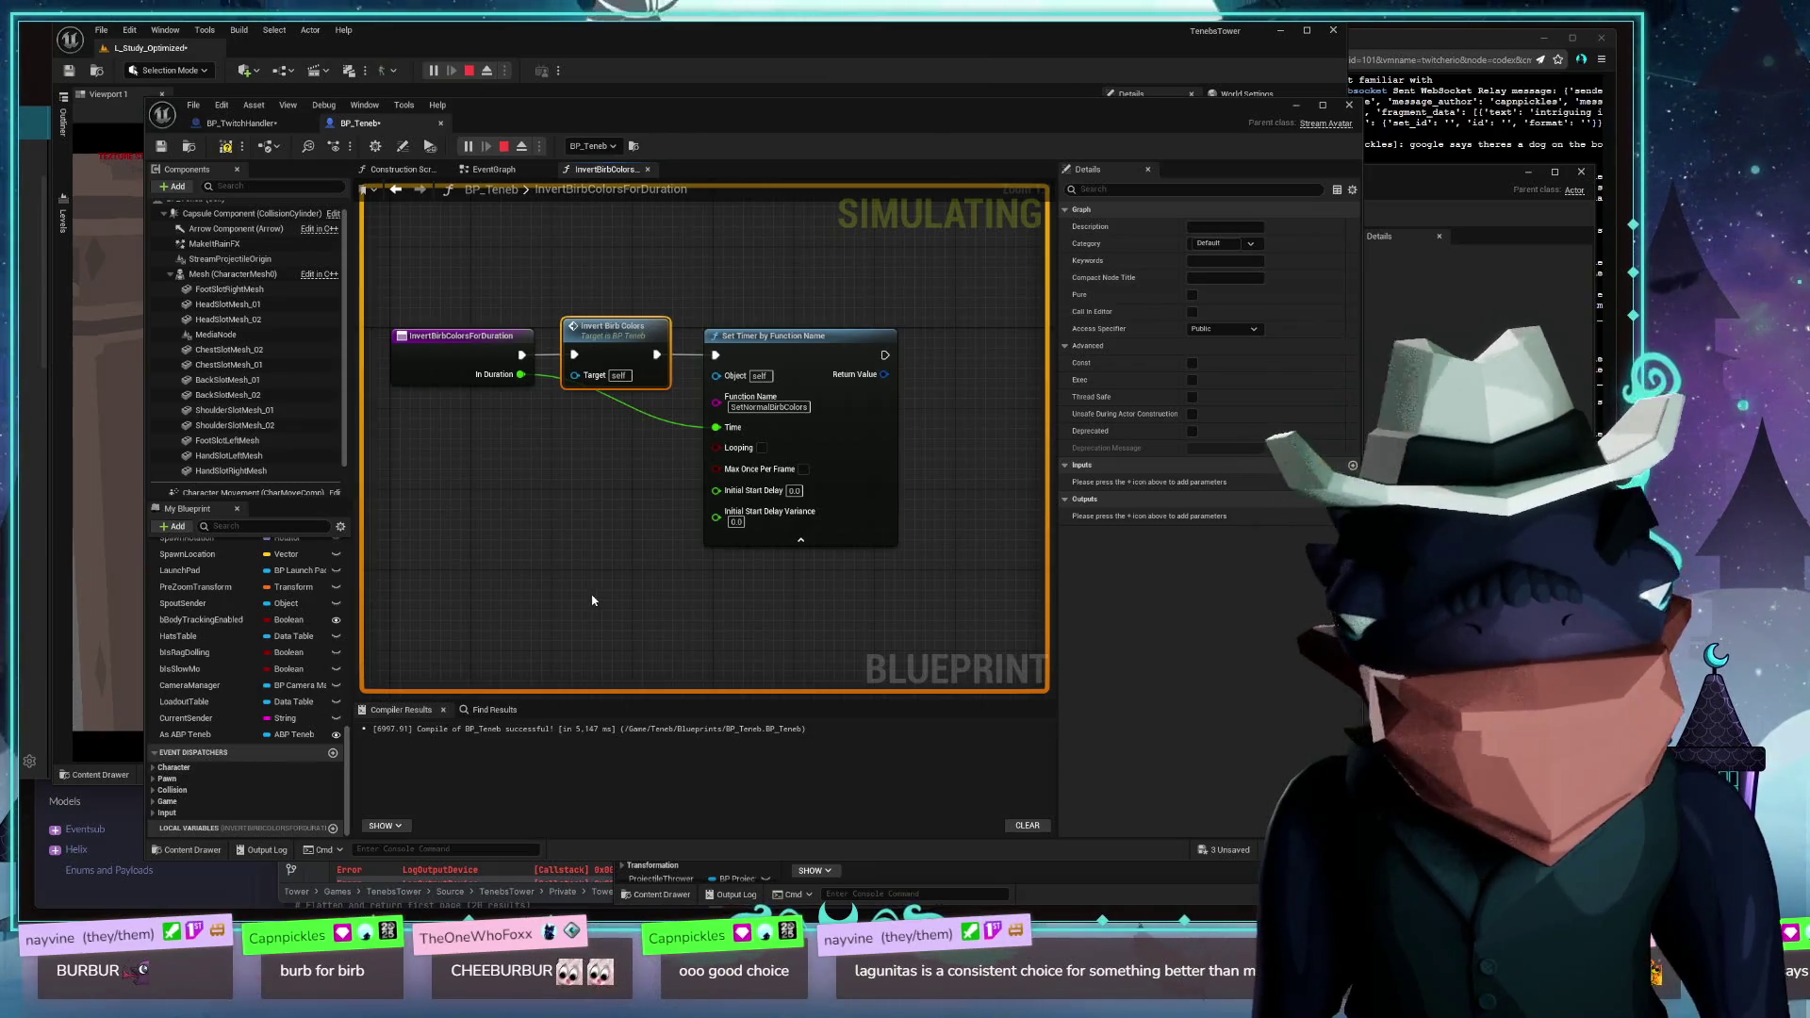
left_click_drag(604, 546, 577, 572)
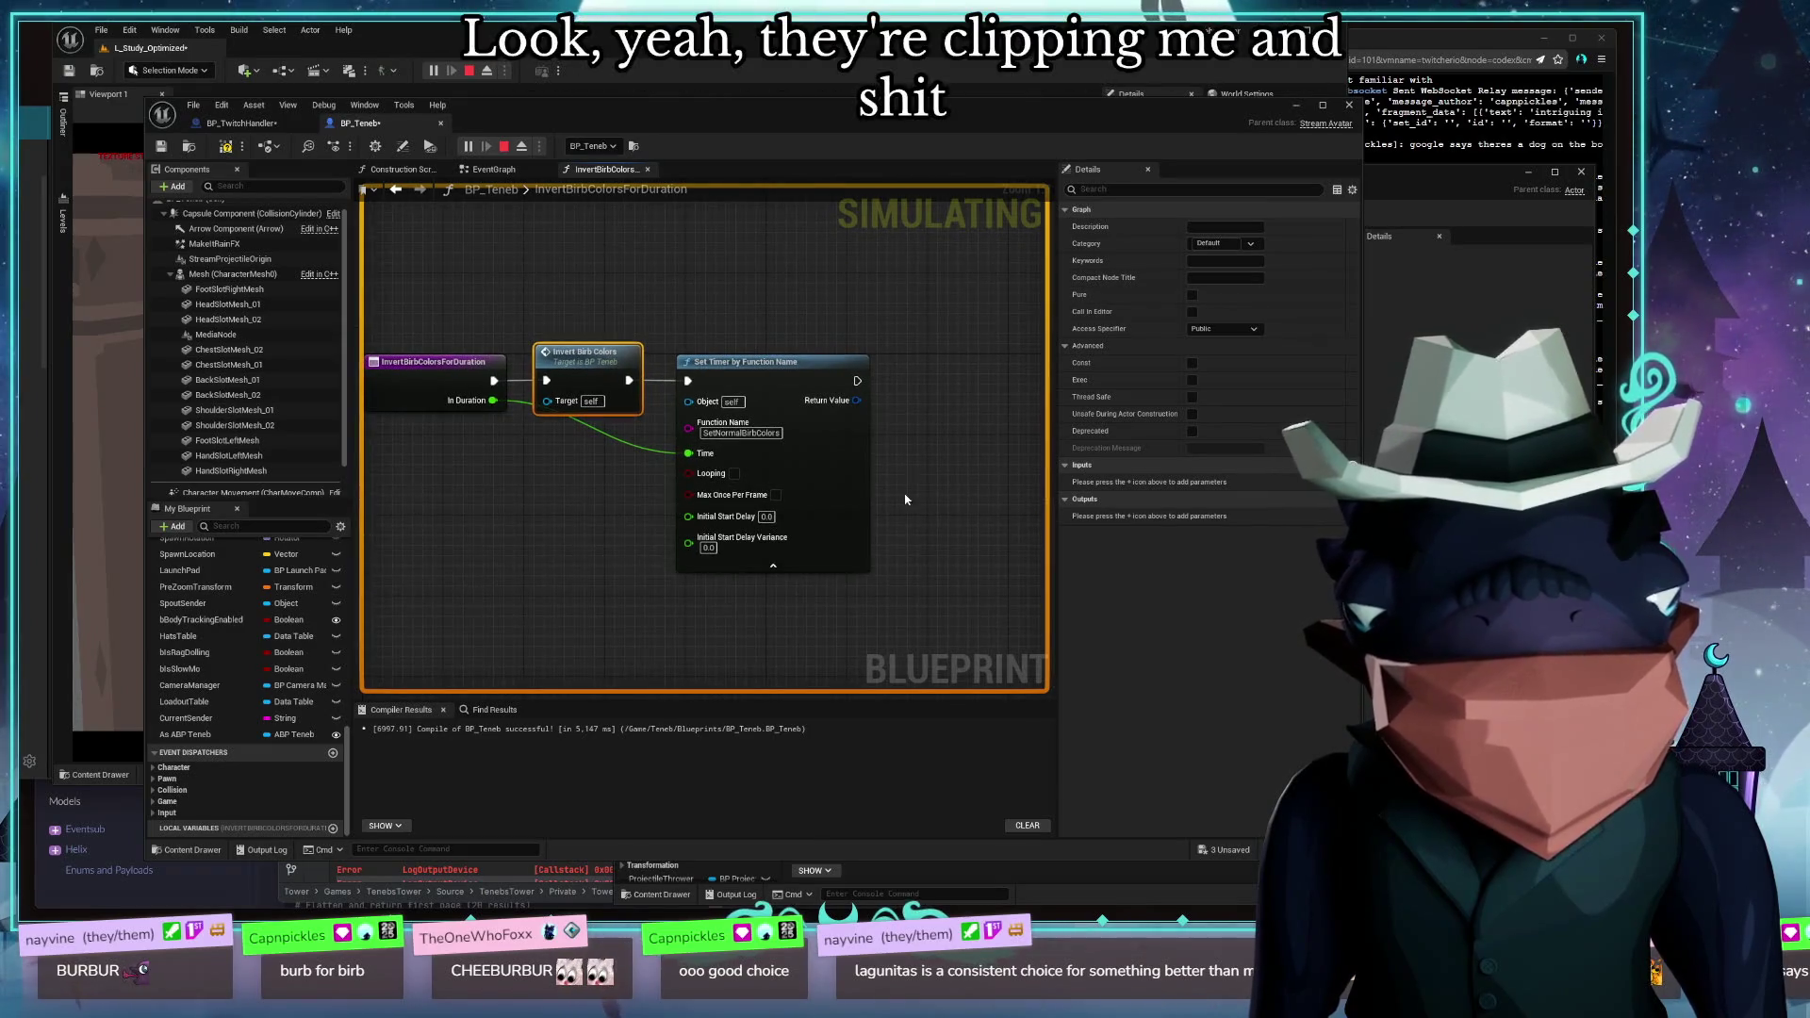
left_click_drag(905, 500, 924, 568)
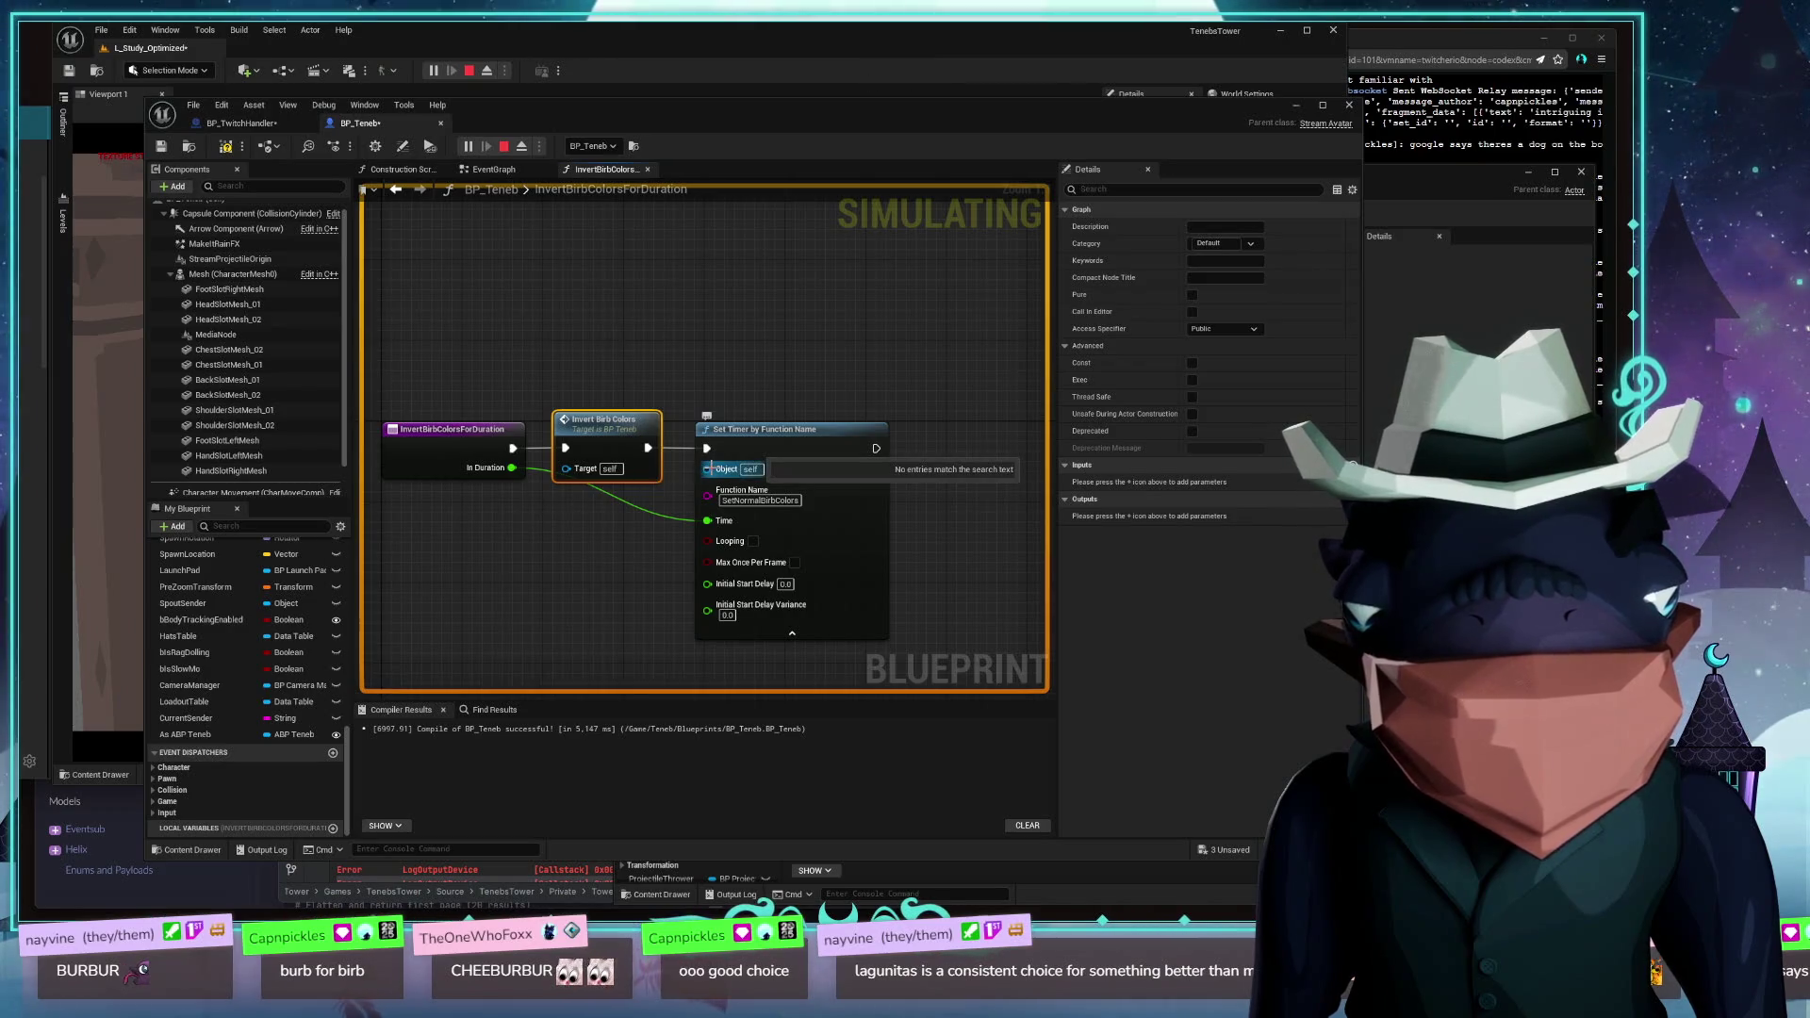
mouse_move(965, 577)
left_mouse_down()
mouse_move(856, 548)
mouse_move(828, 423)
left_mouse_up()
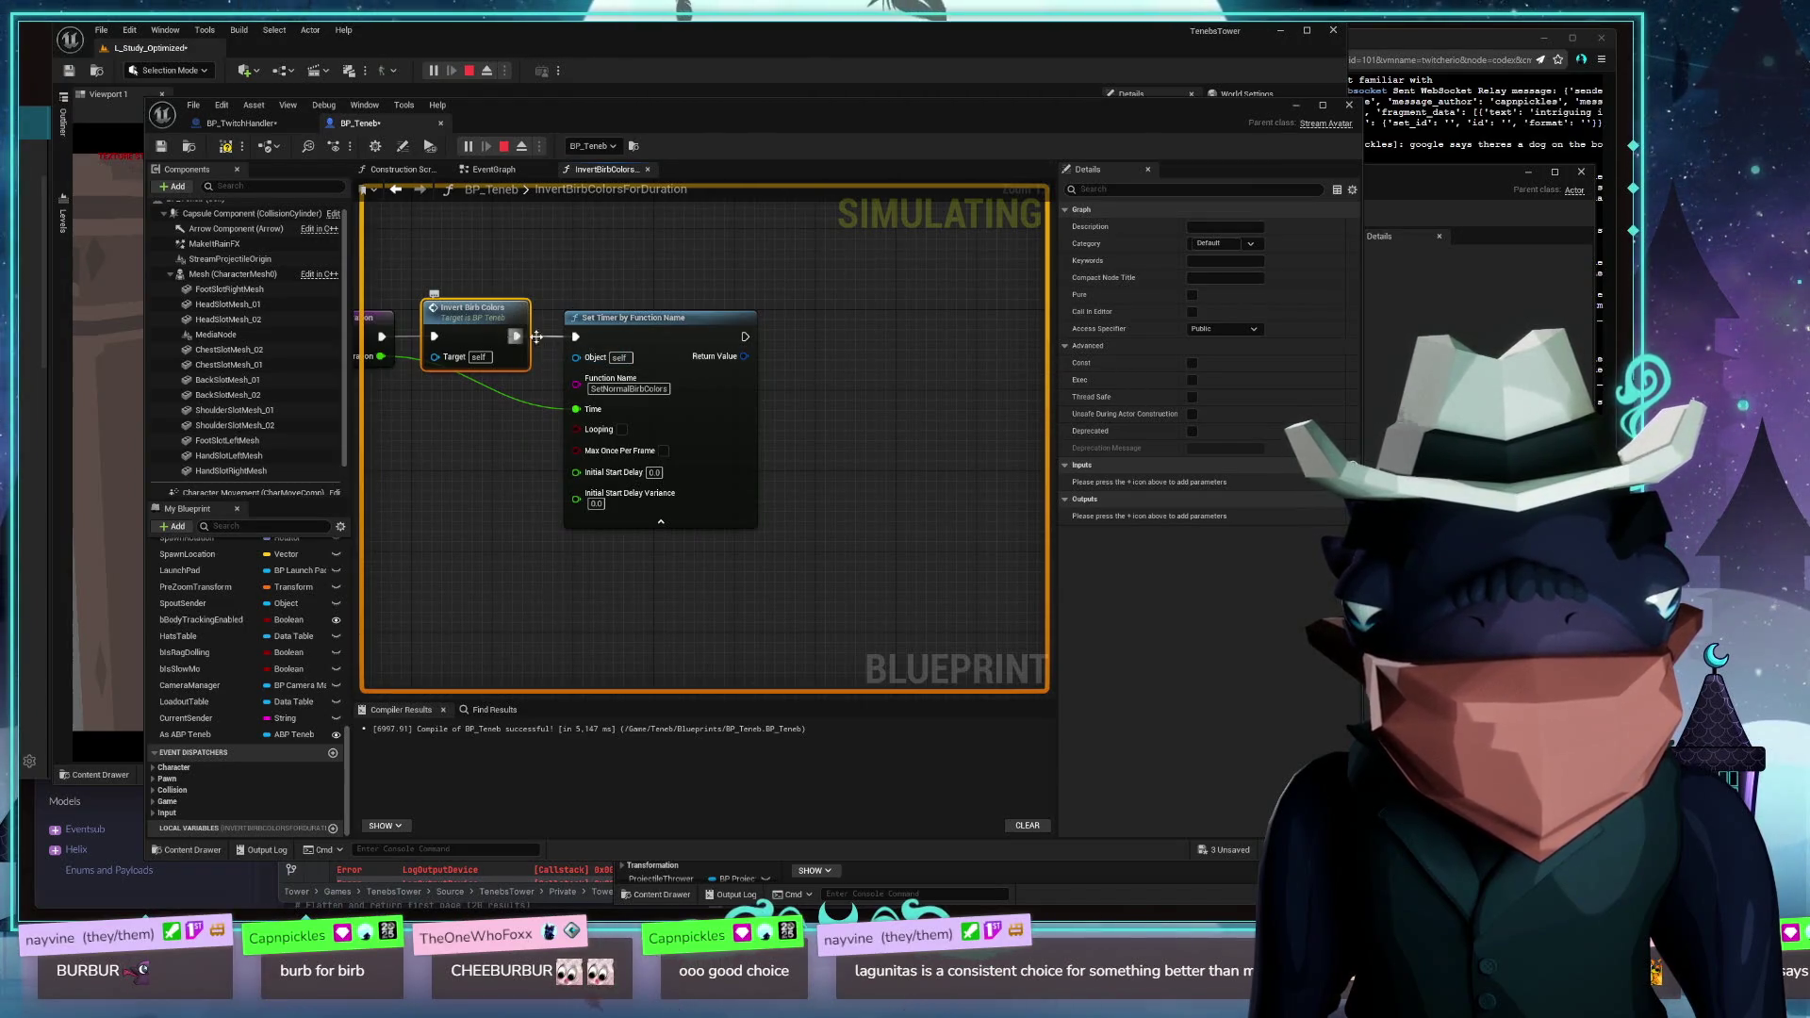
left_click_drag(745, 336, 952, 406)
type("event")
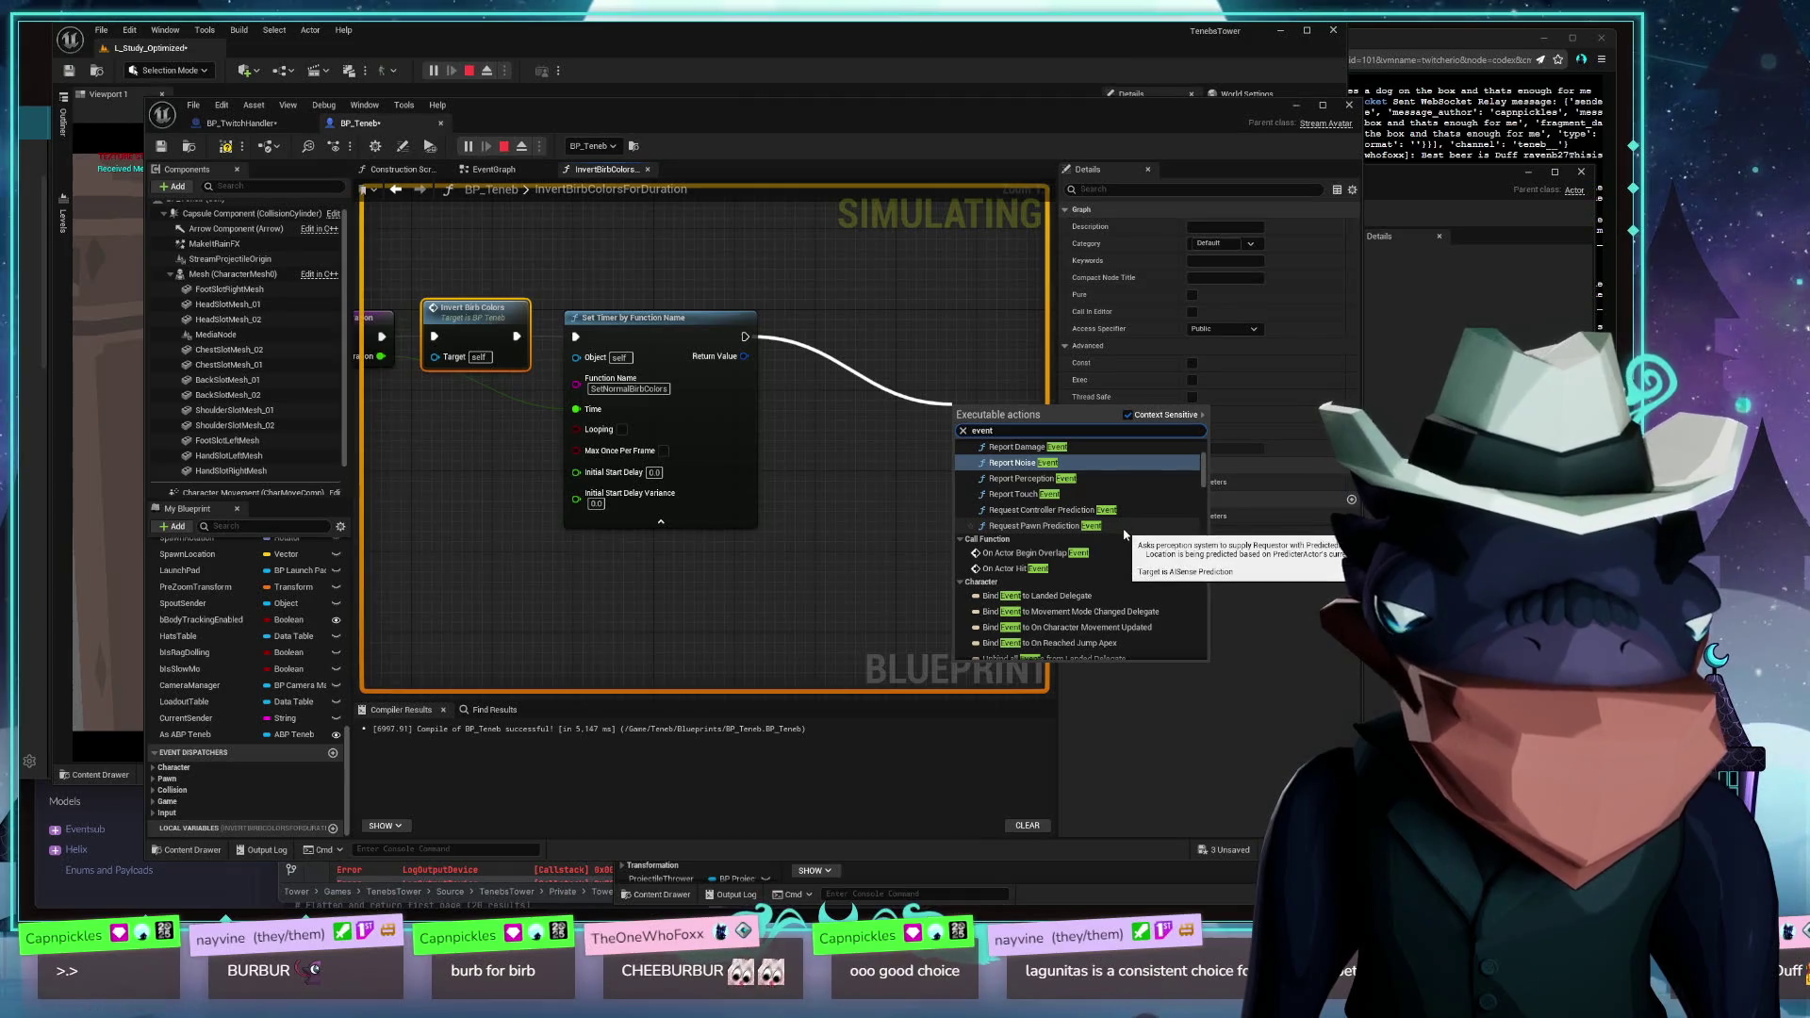
scroll(1103, 500, "down", 10)
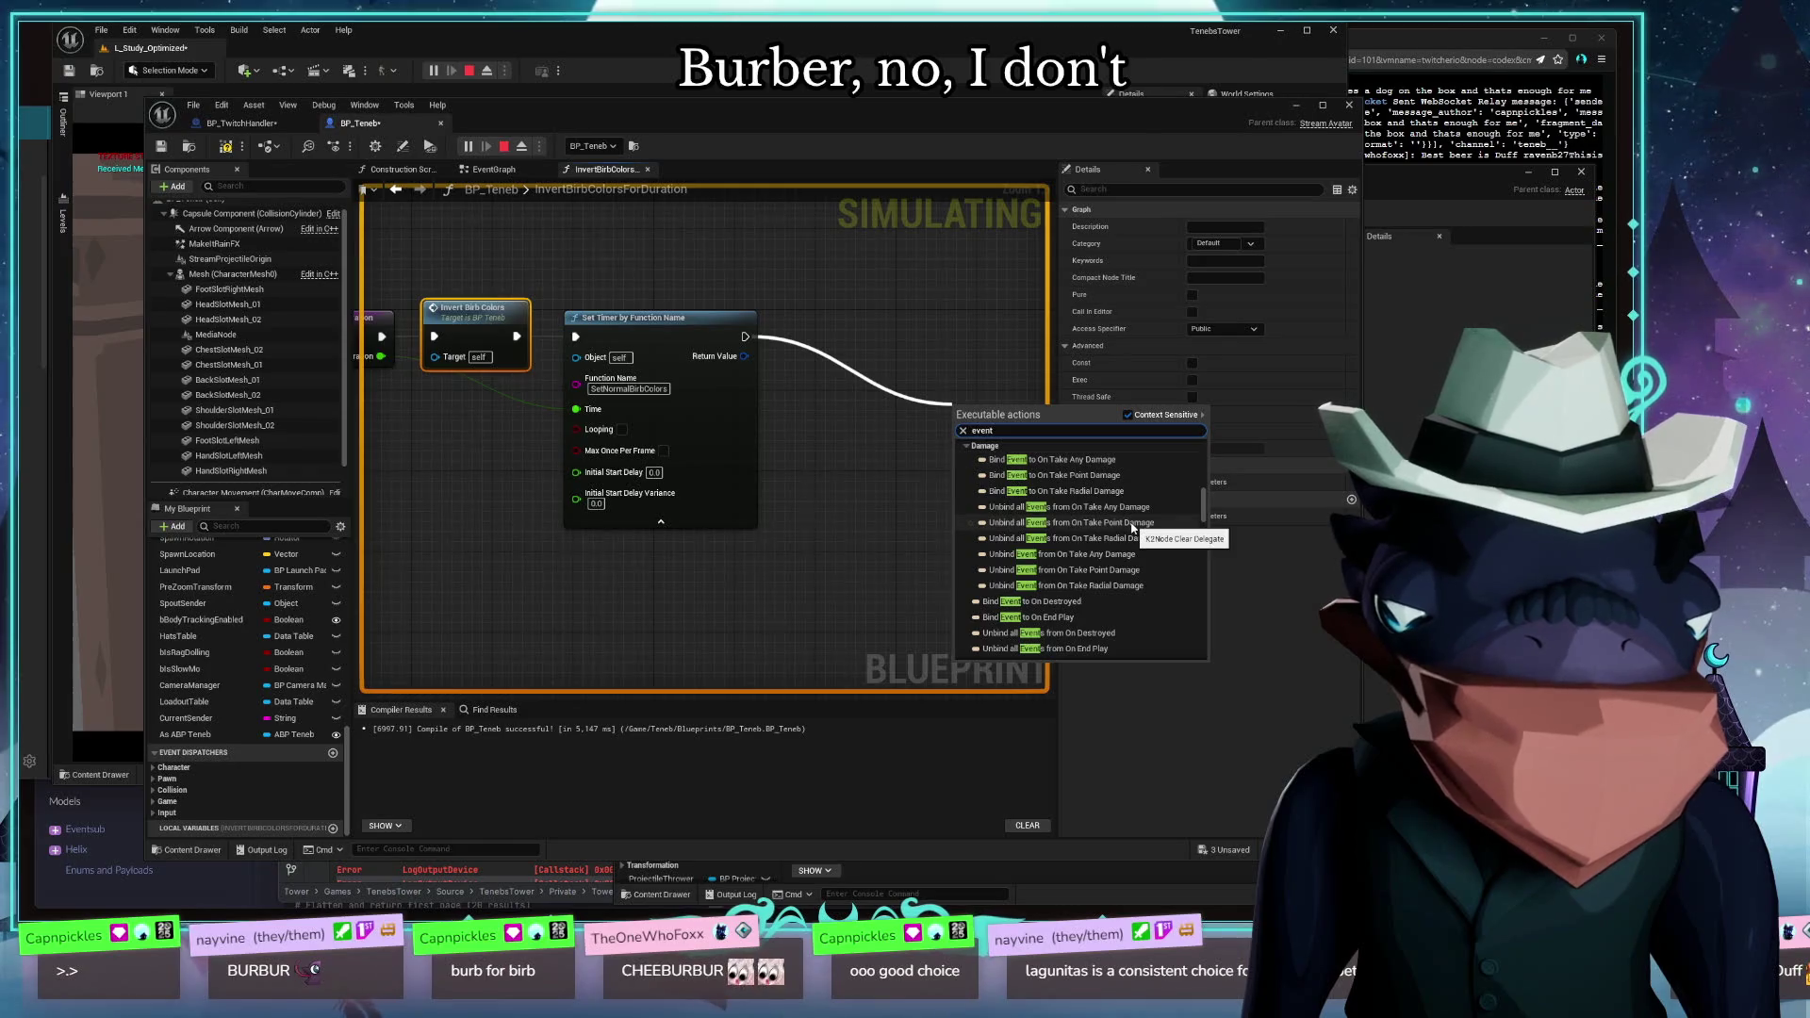
key("Home")
type("make")
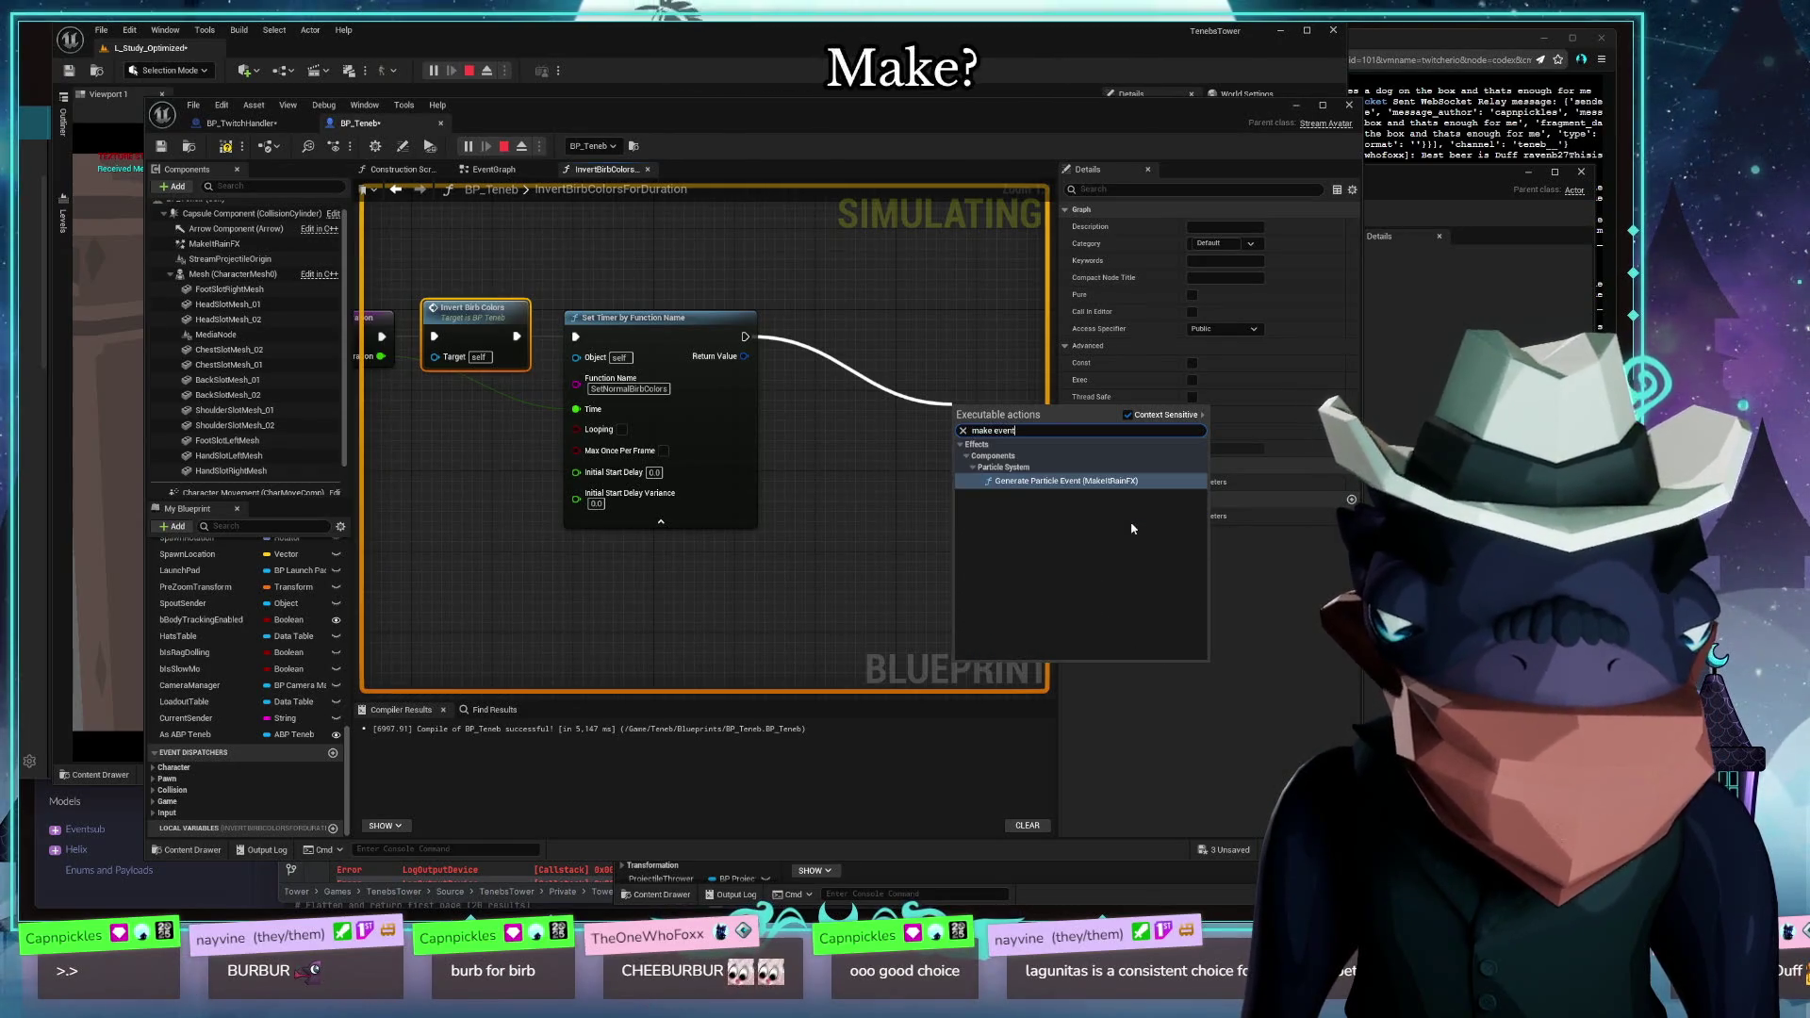
key("ctrl+a")
type("cre")
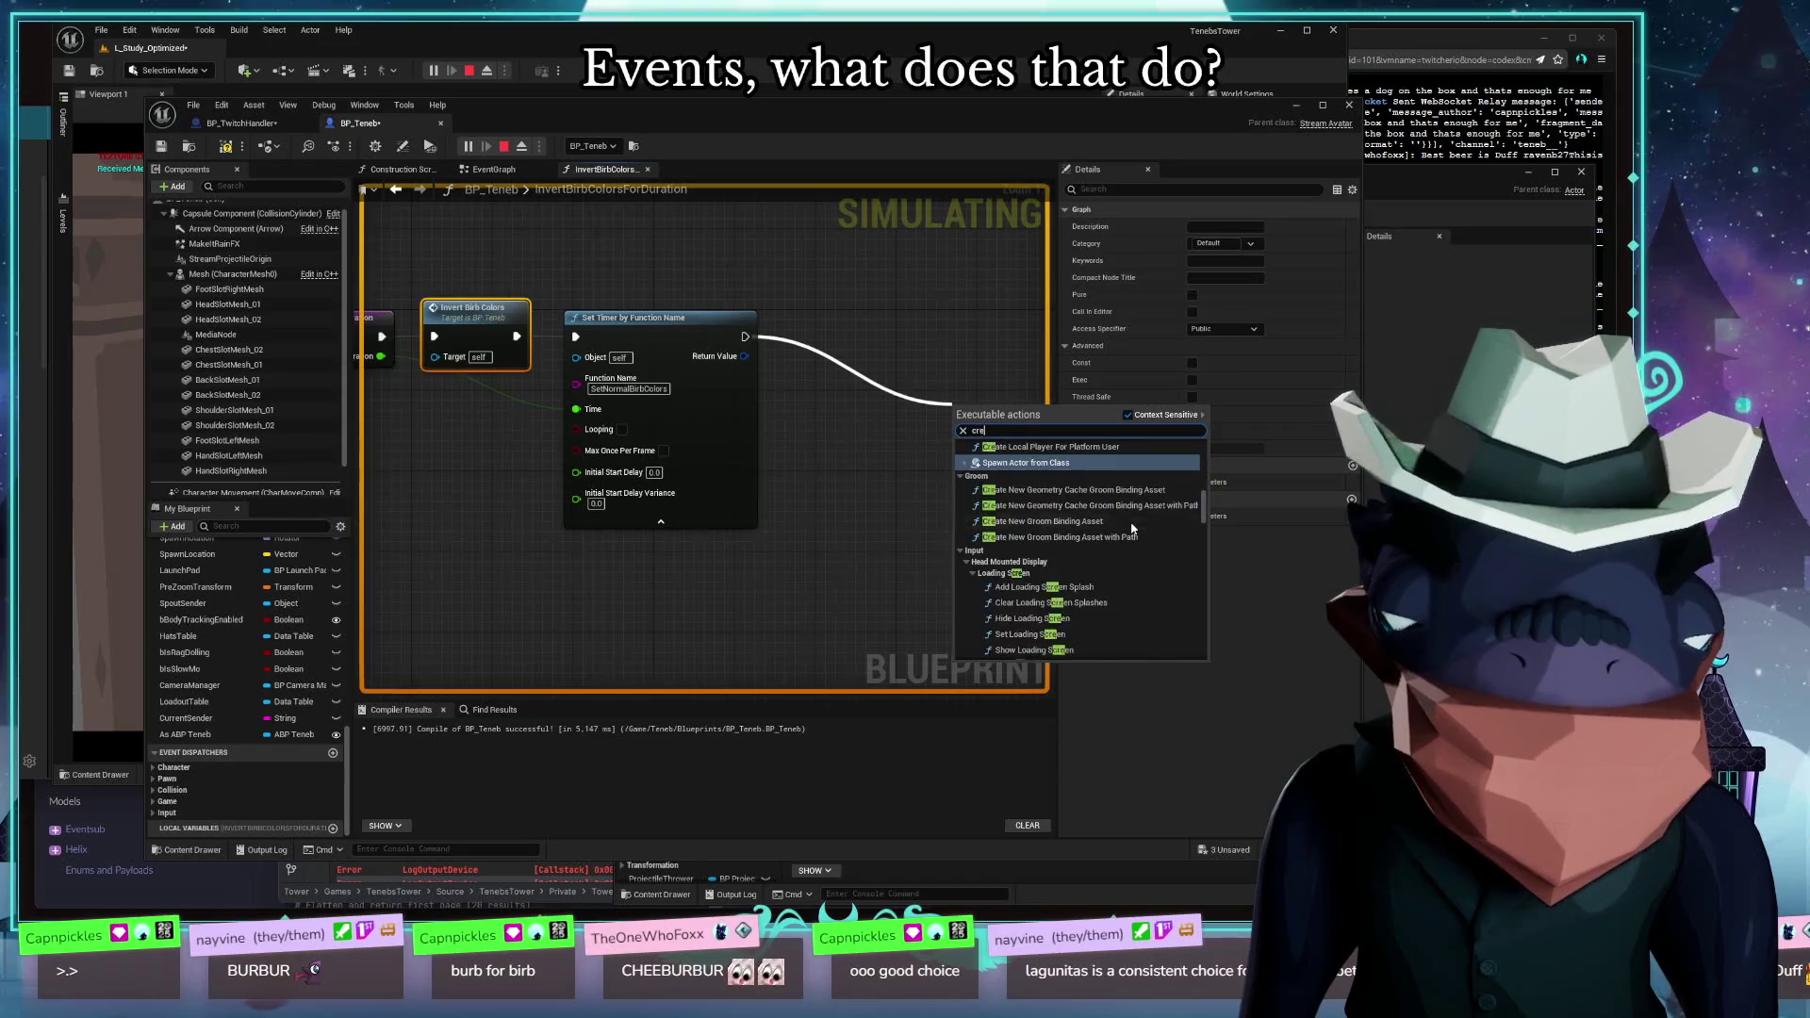
type("ate event")
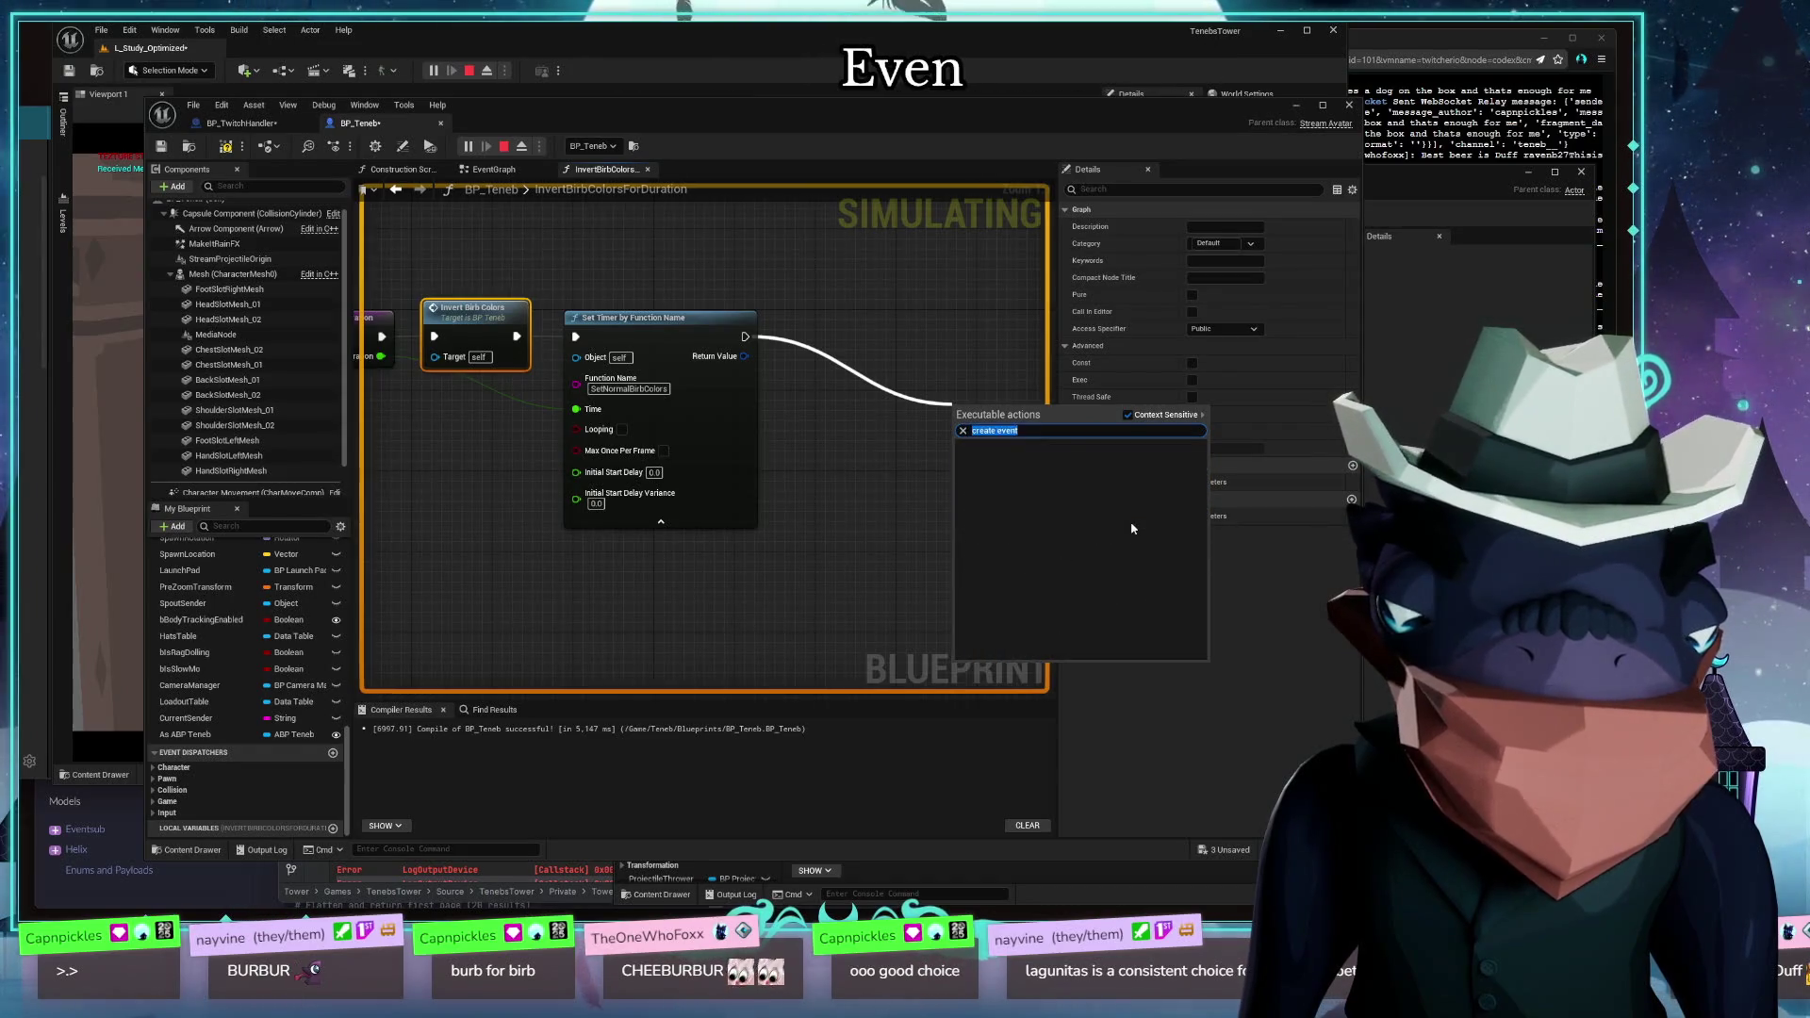
key("ctrl+a")
type("event")
scroll(1164, 541, "down", 6)
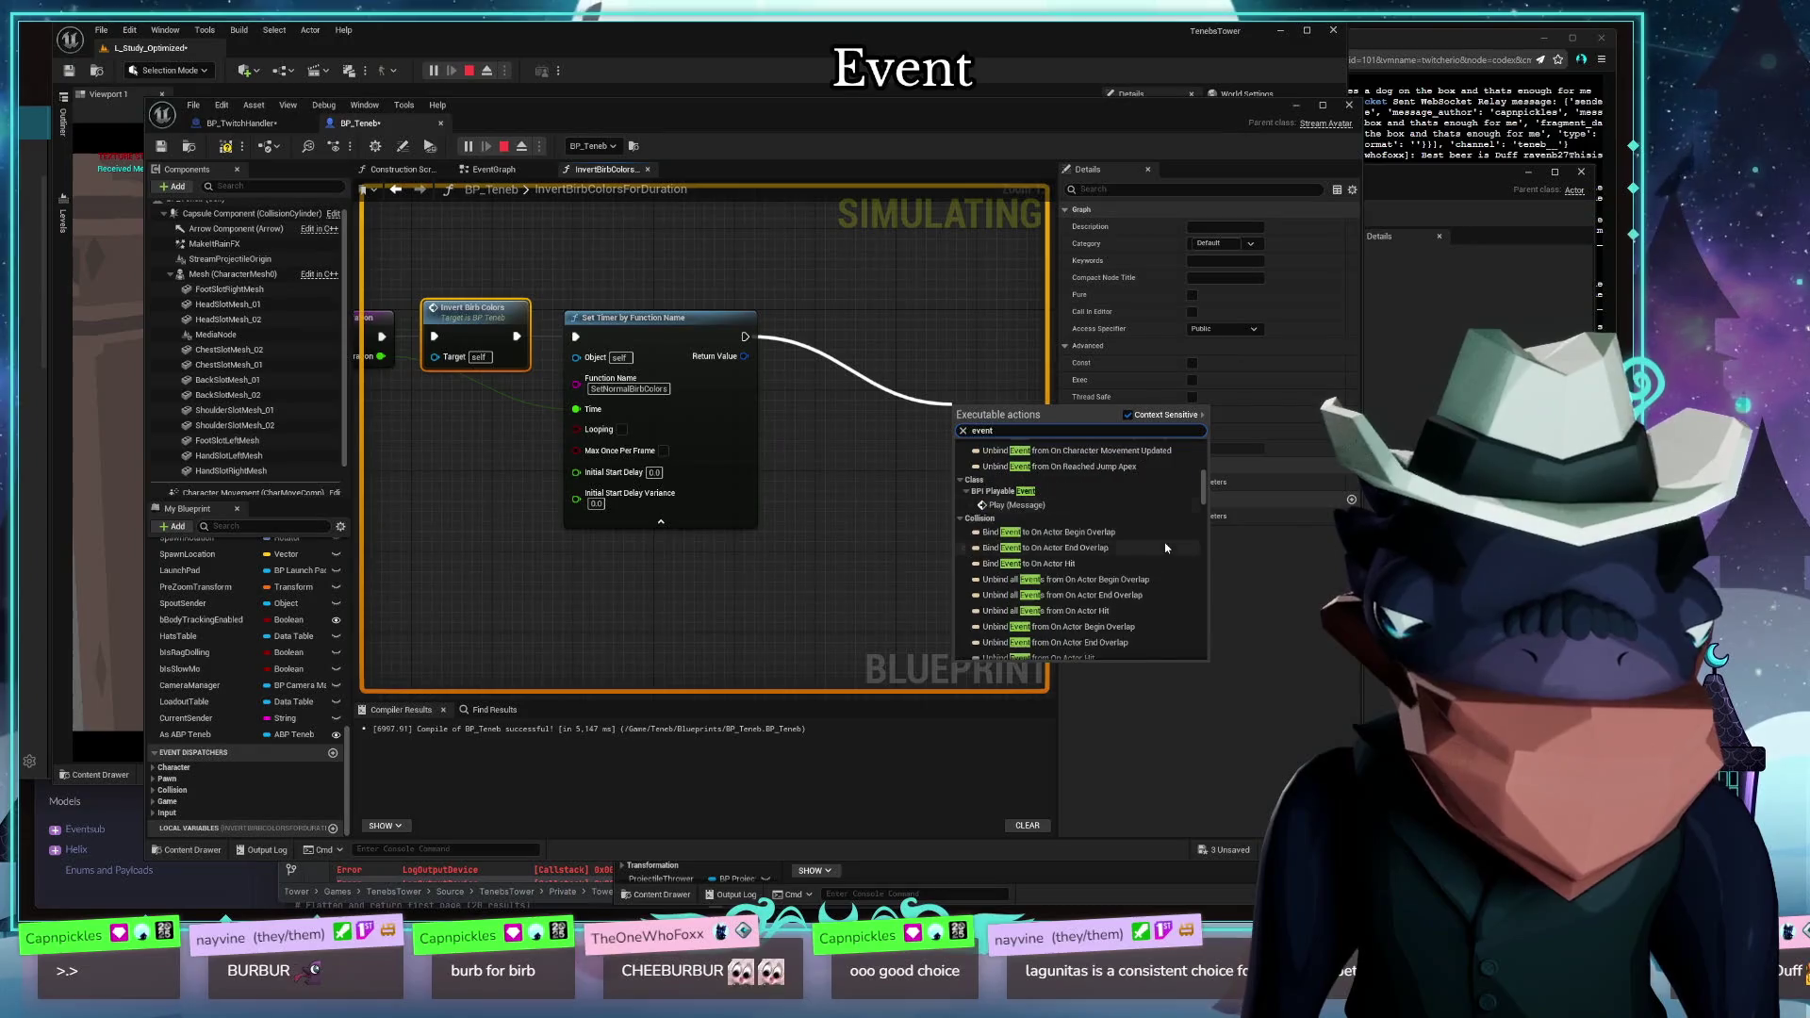
scroll(1165, 552, "down", 3)
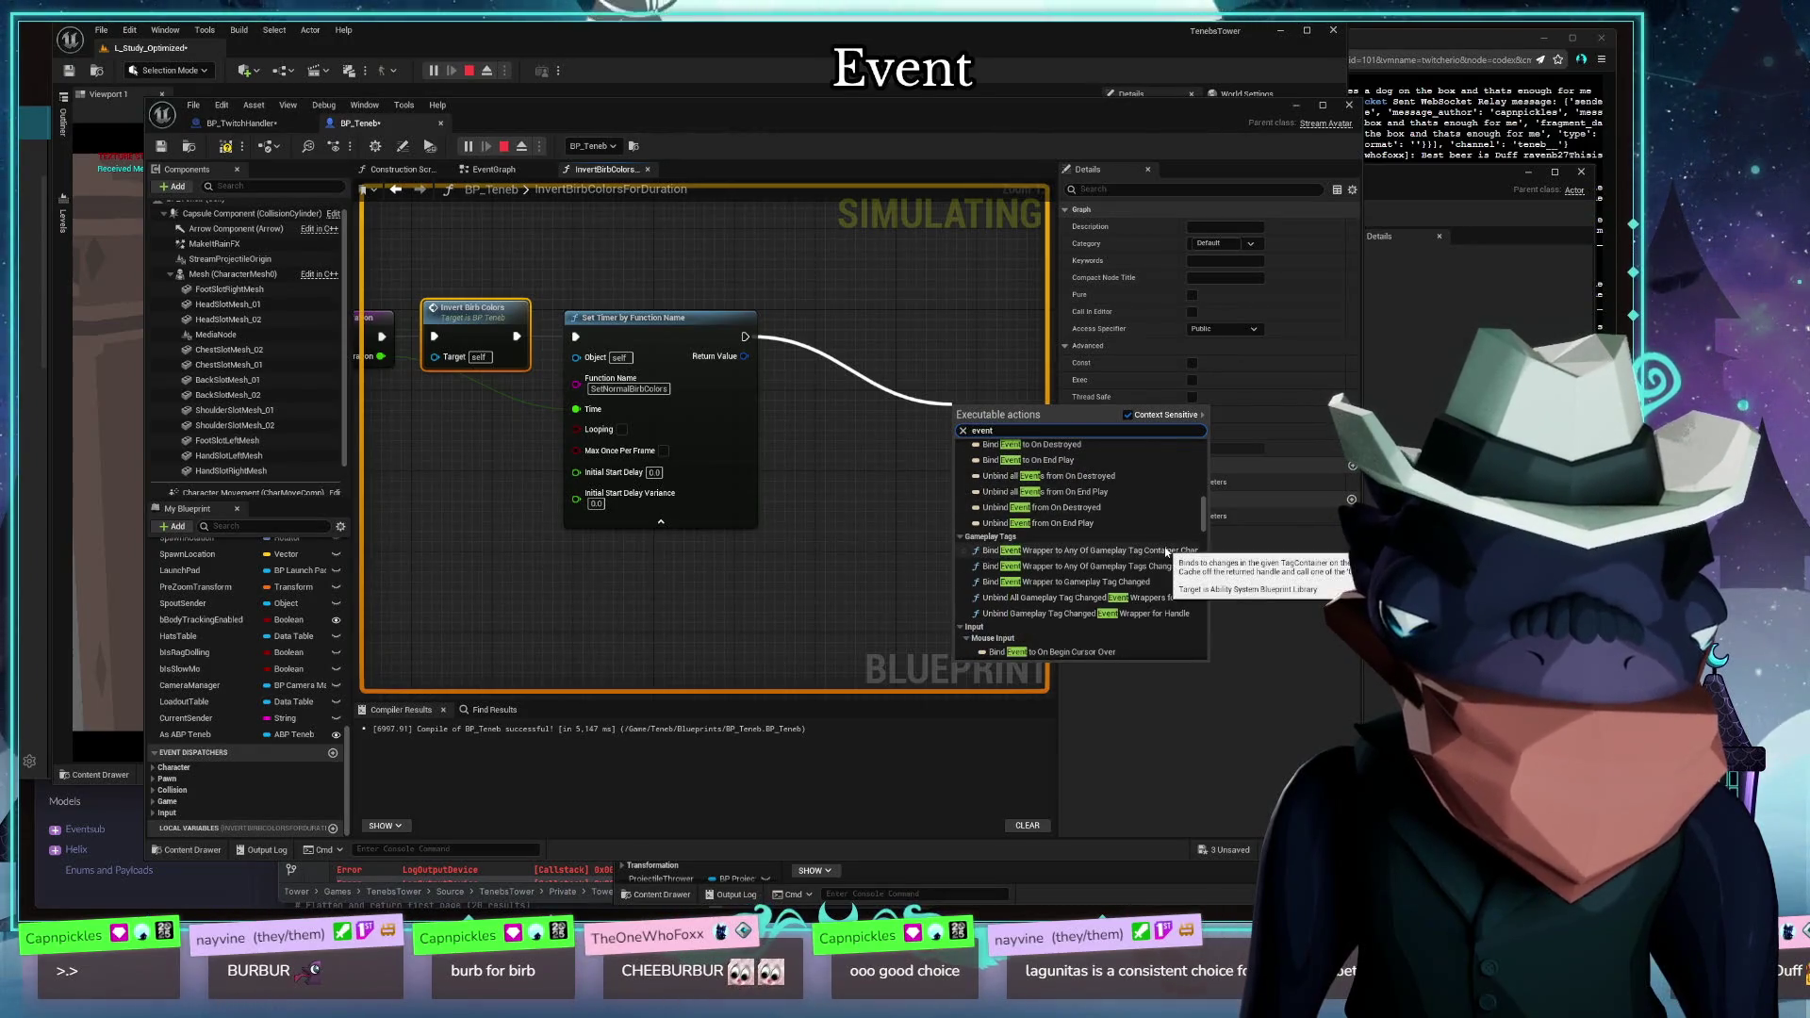
scroll(1165, 552, "down", 3)
scroll(1165, 552, "down", 10)
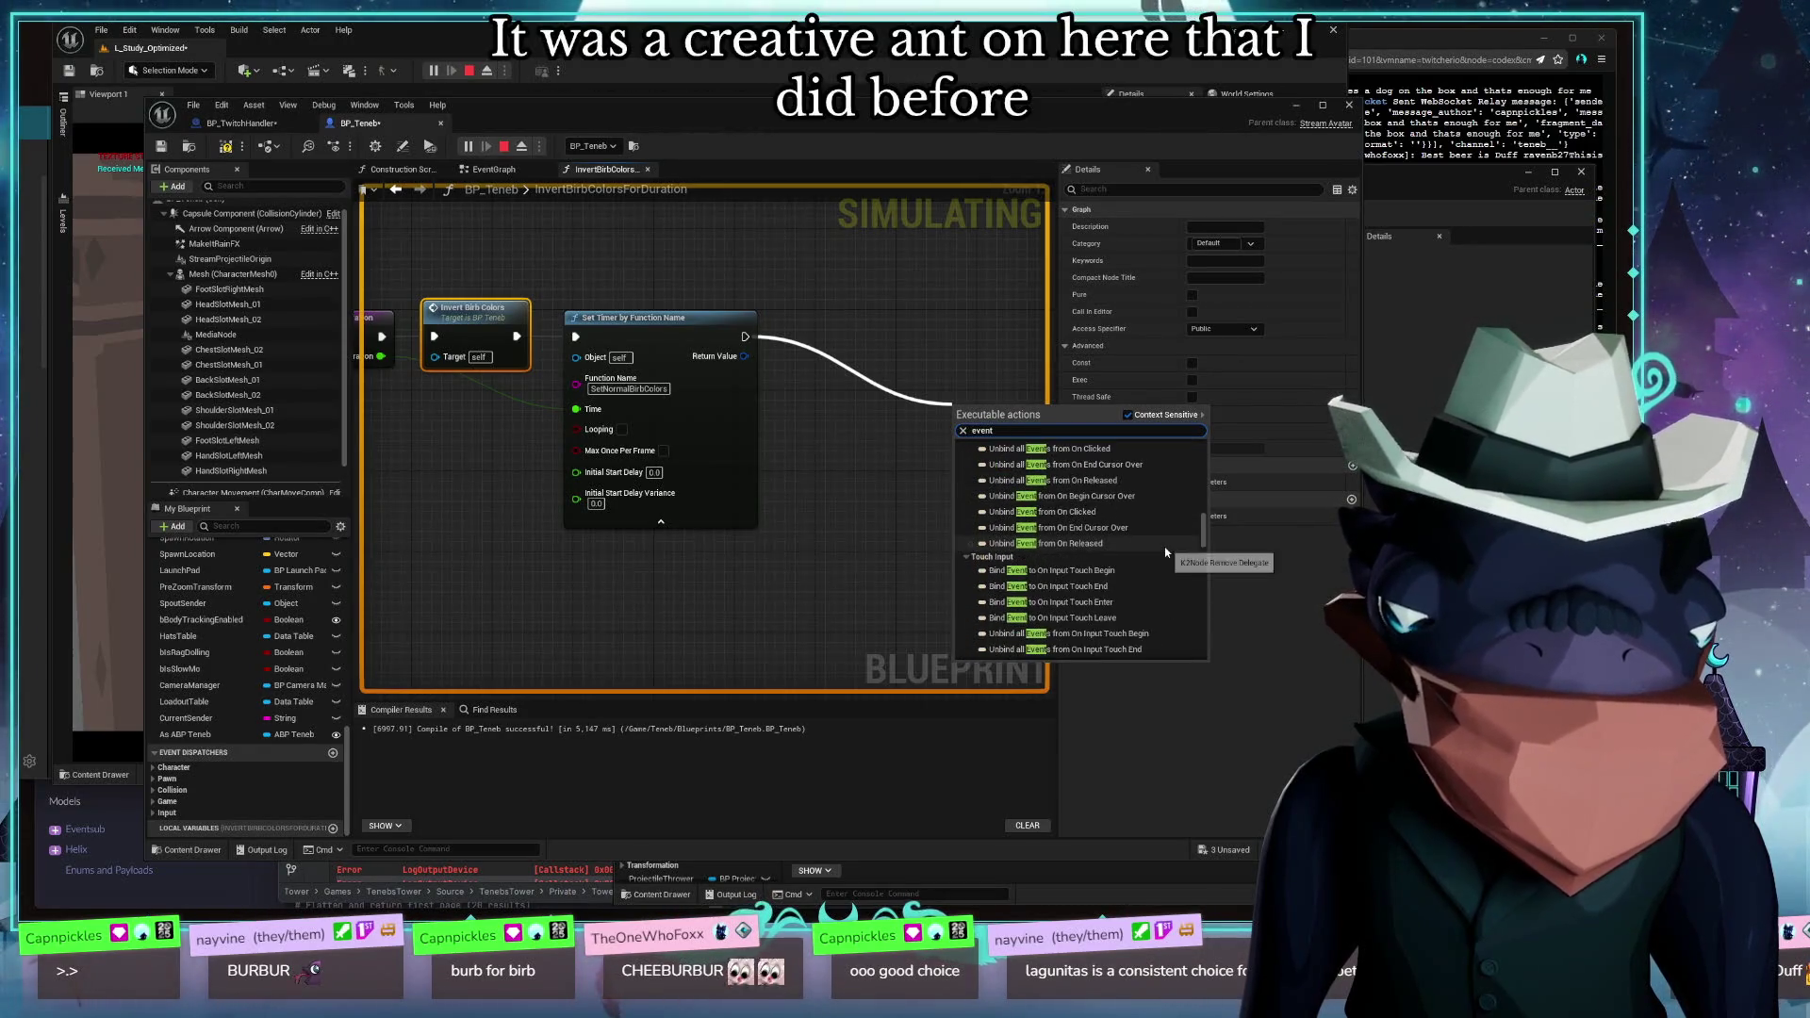
scroll(1166, 552, "down", 5)
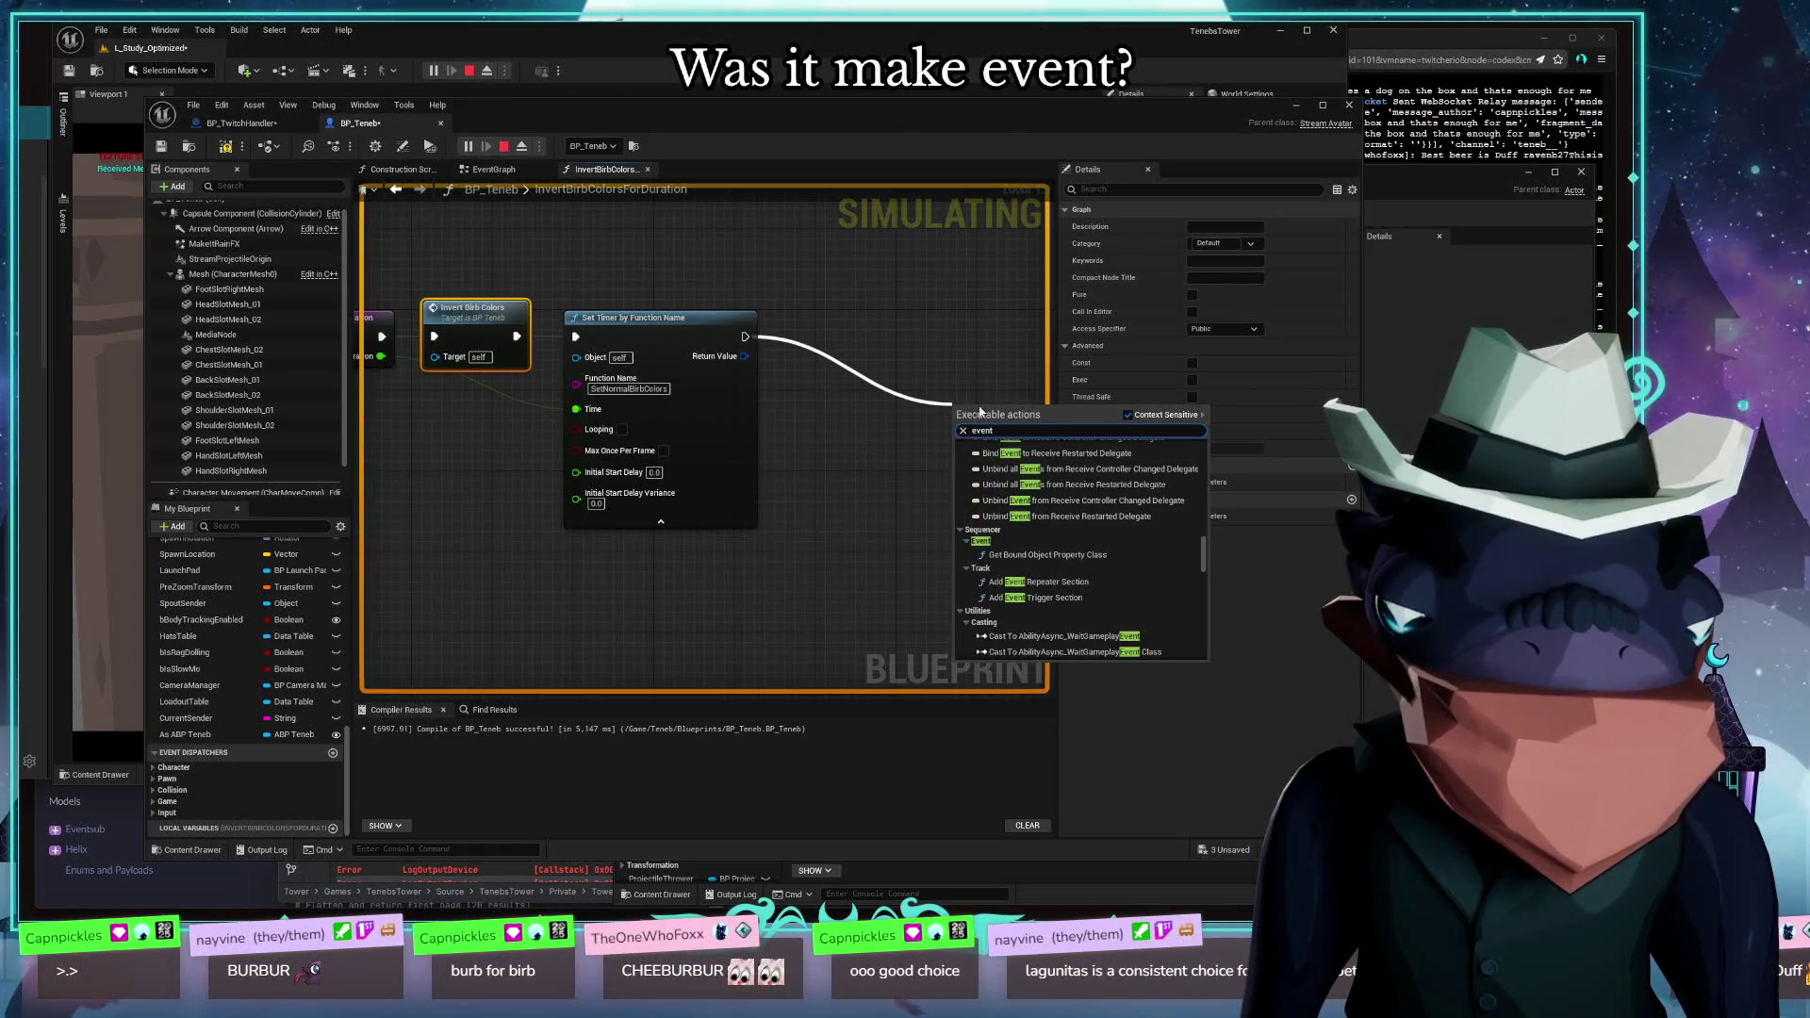
key("ctrl+a")
type("make event")
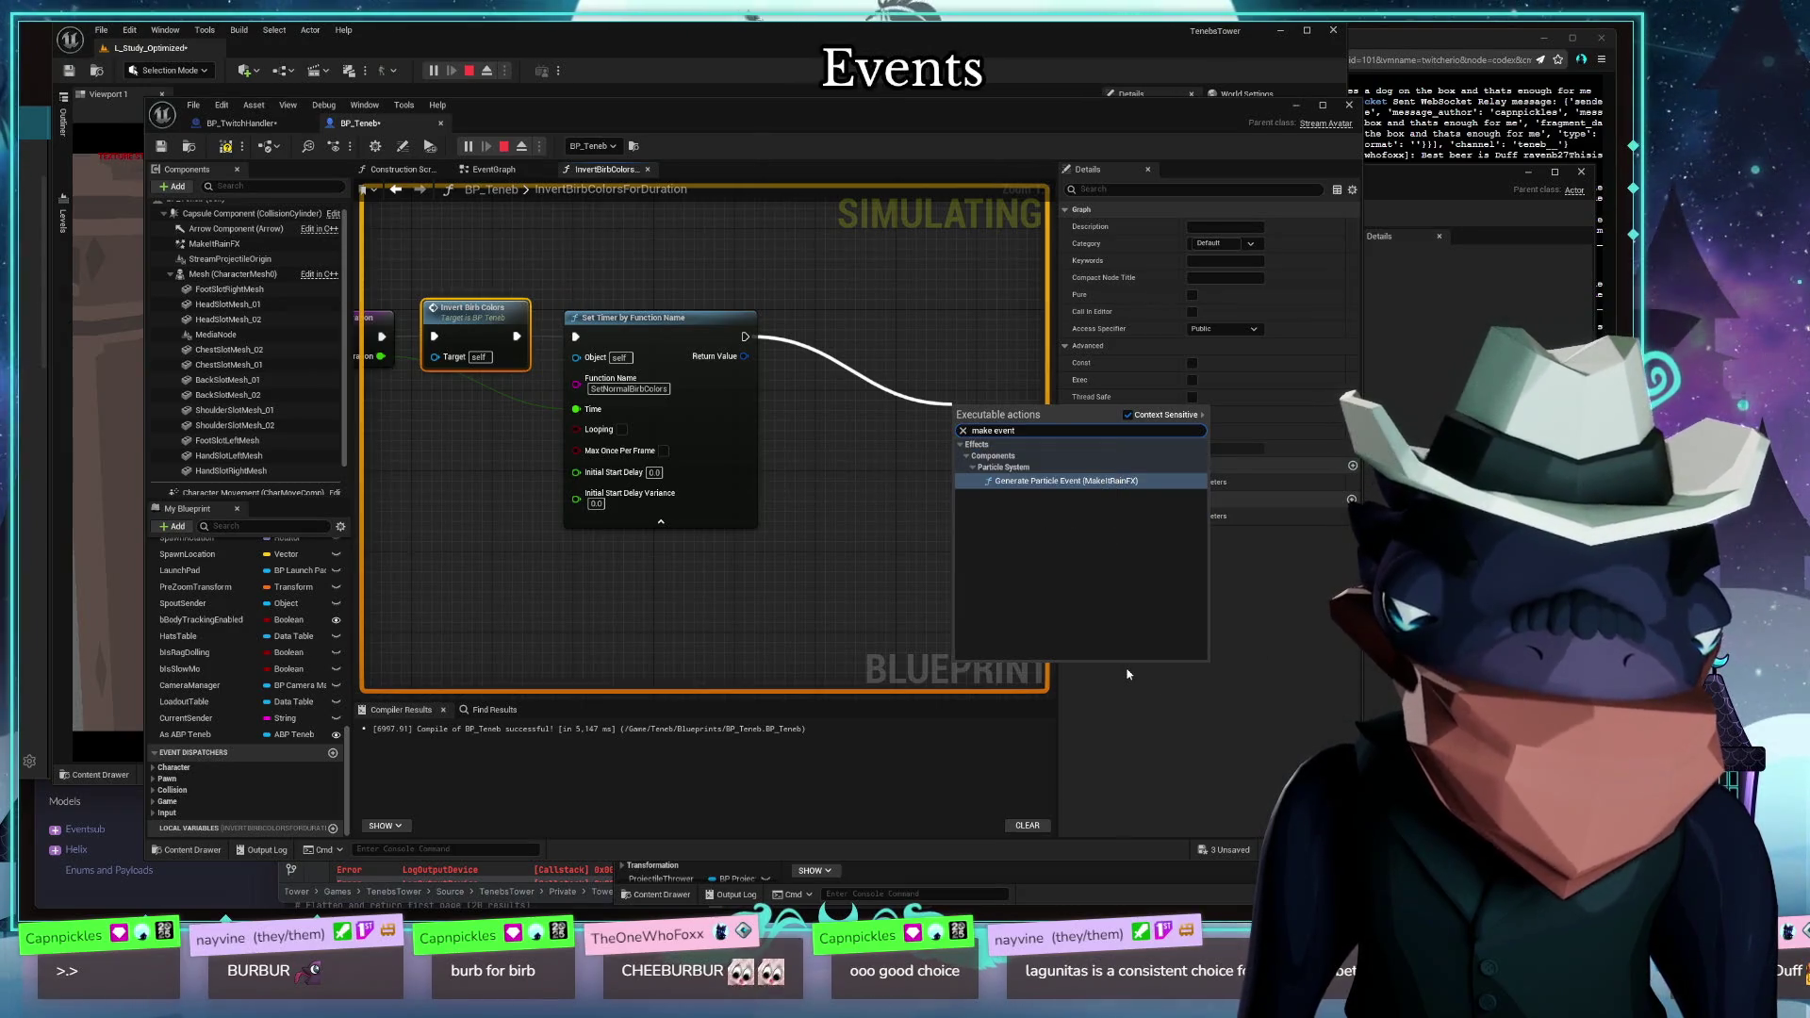
type("adde")
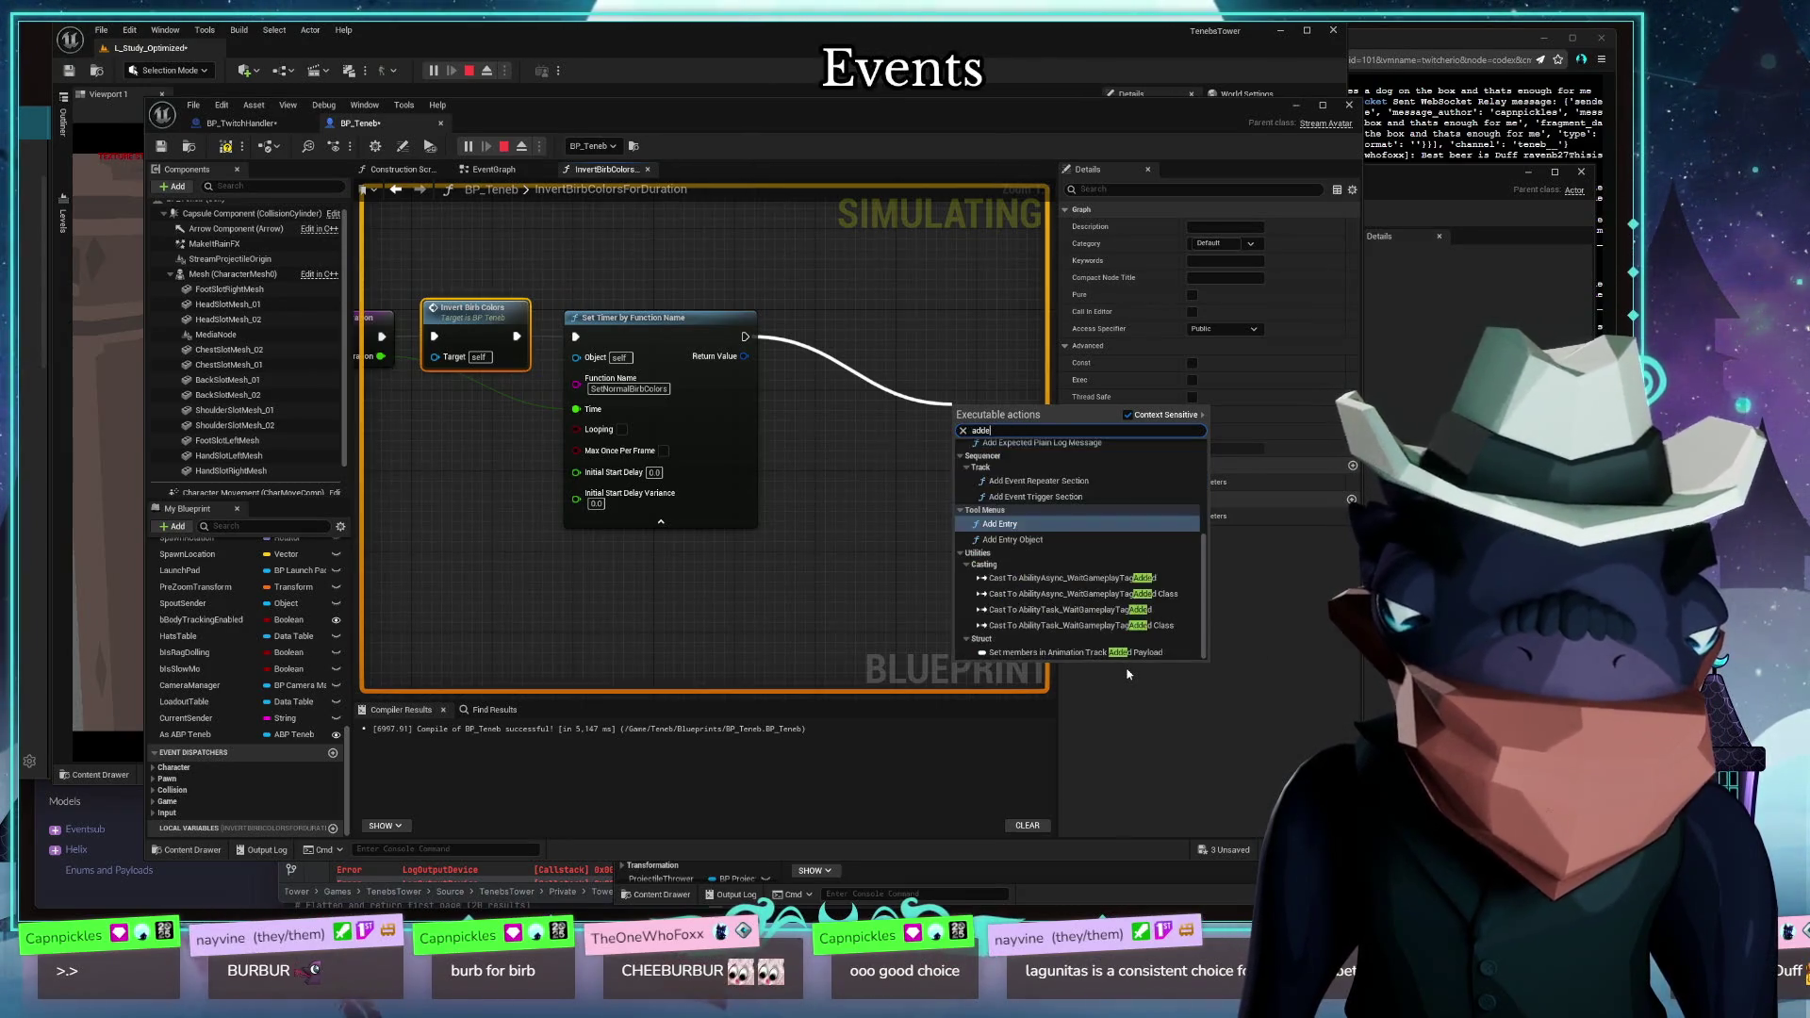
key("BackSpace")
type(" event")
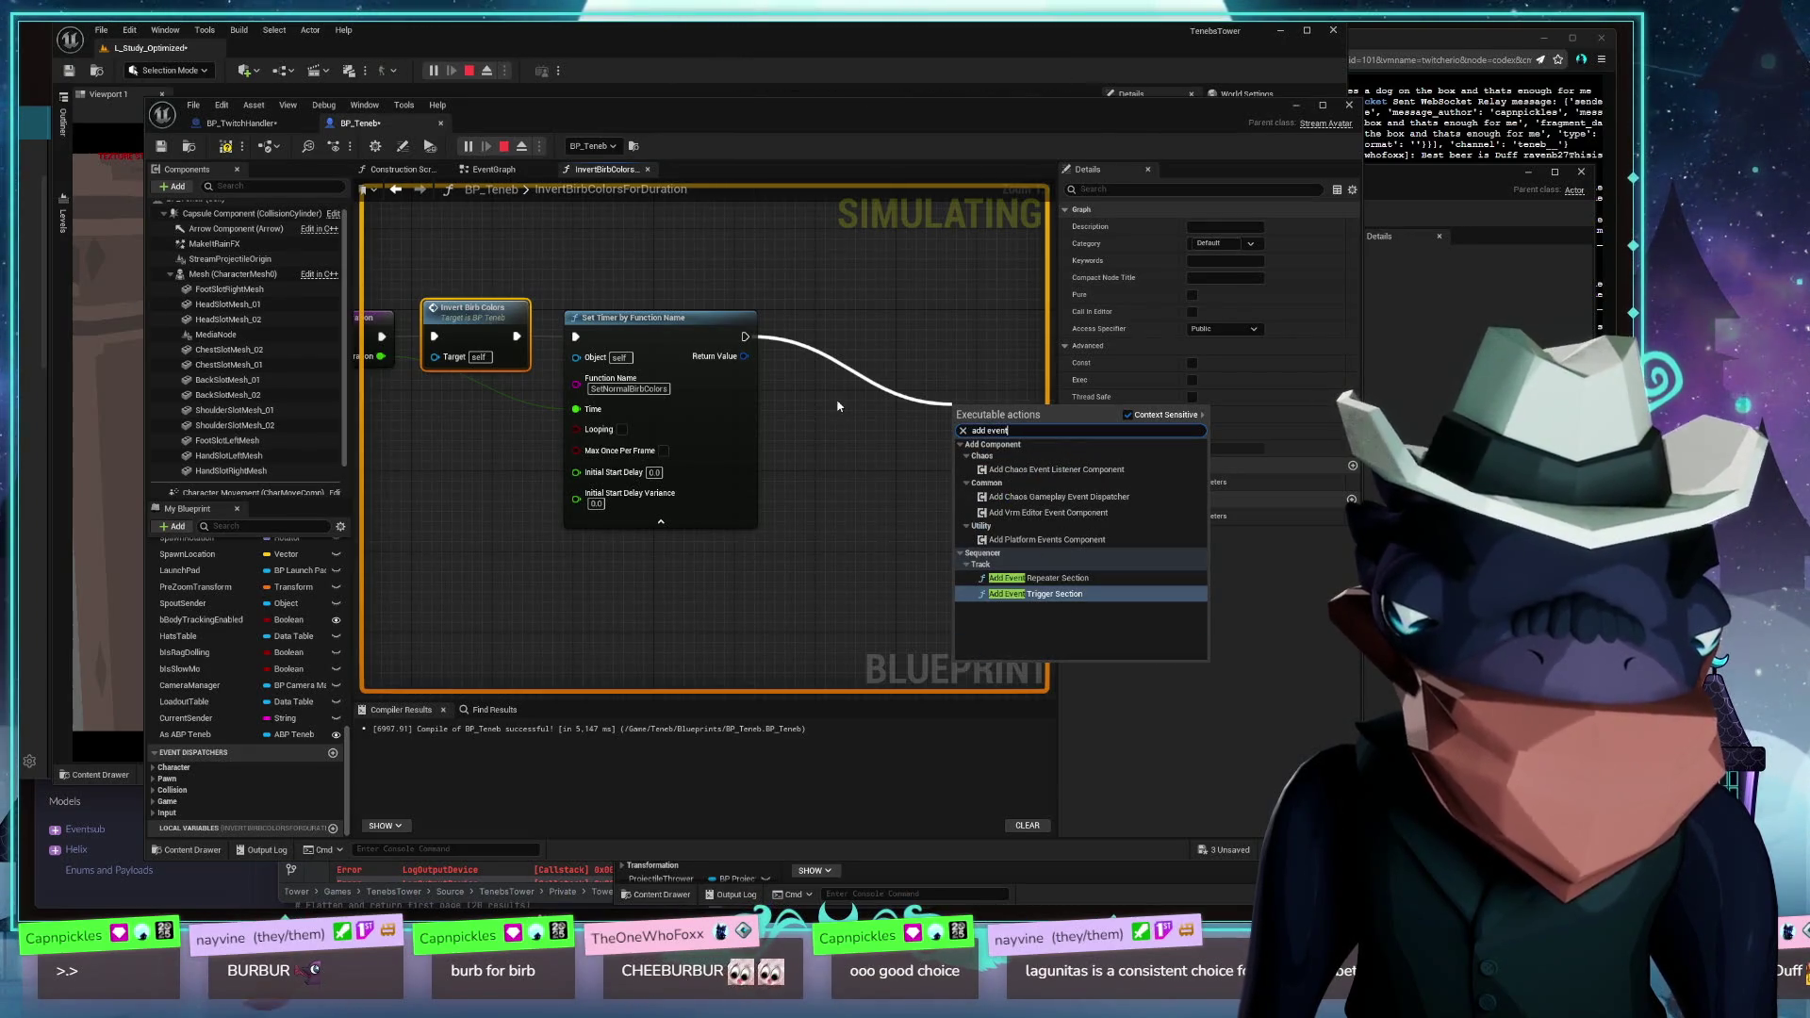
left_click(836, 462)
left_click_drag(745, 337, 795, 344)
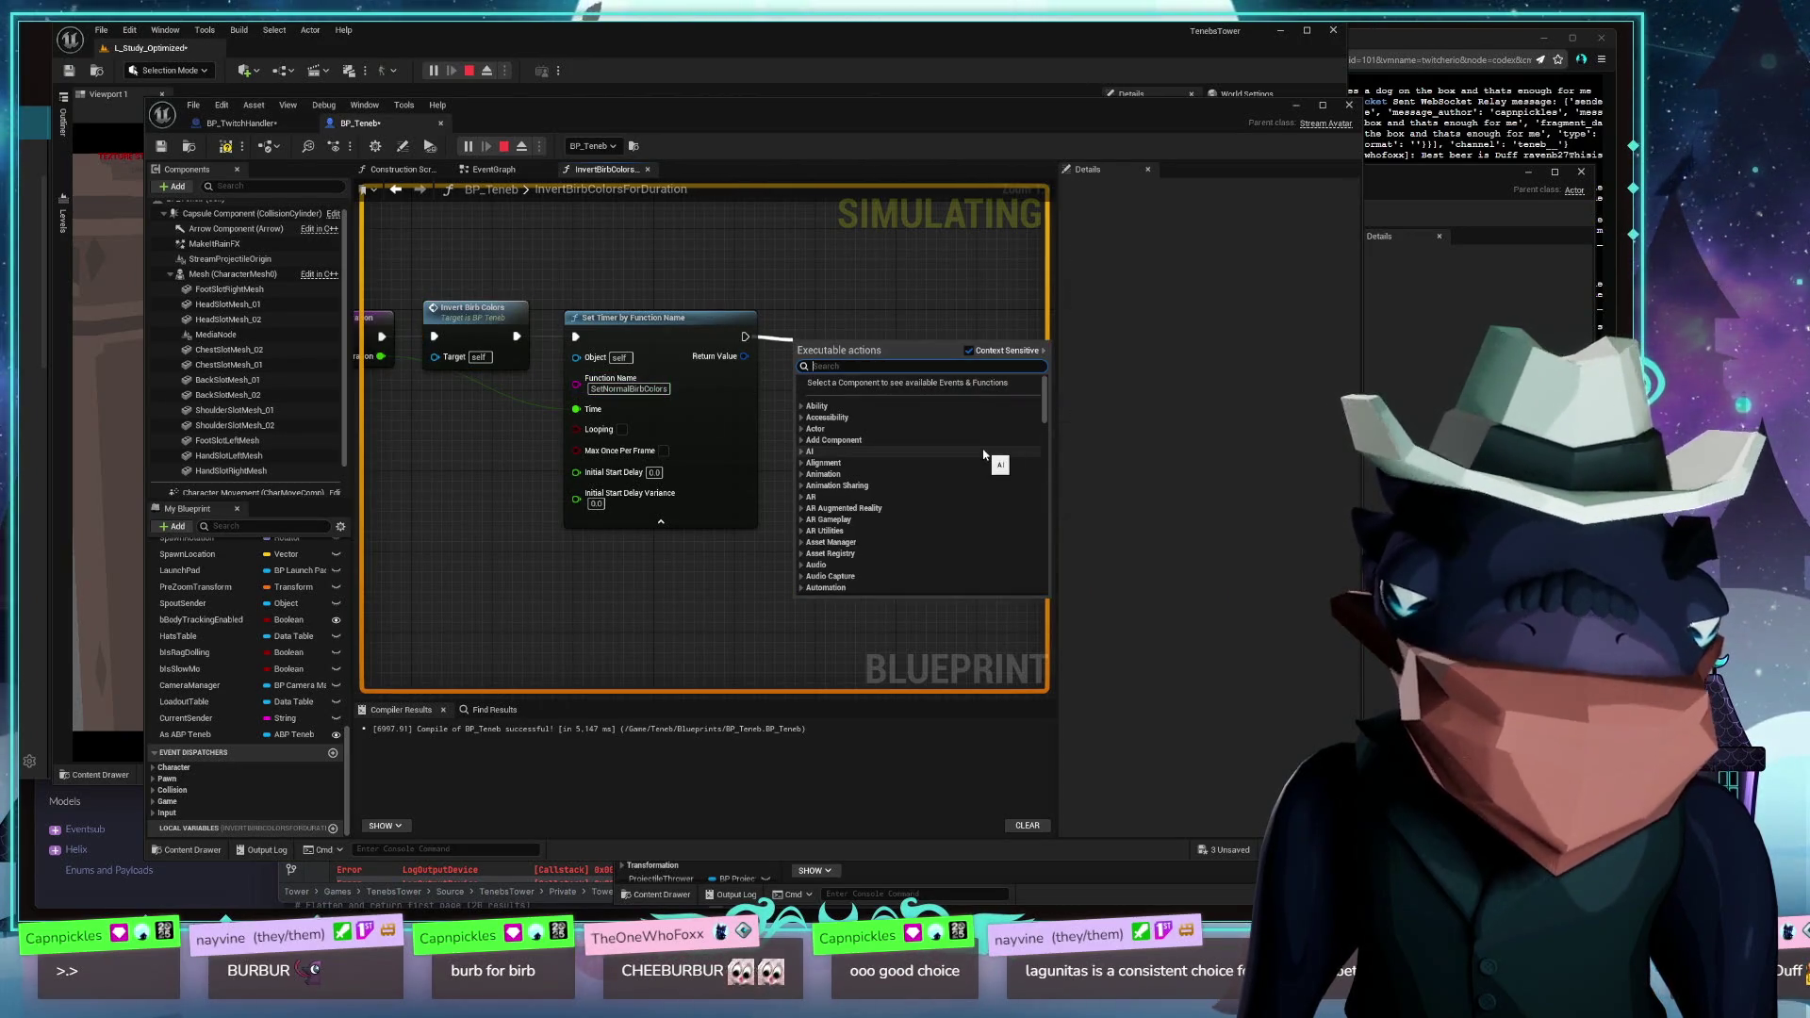
Dismiss the pin search and search the full blueprint action list for 'event'
type("event")
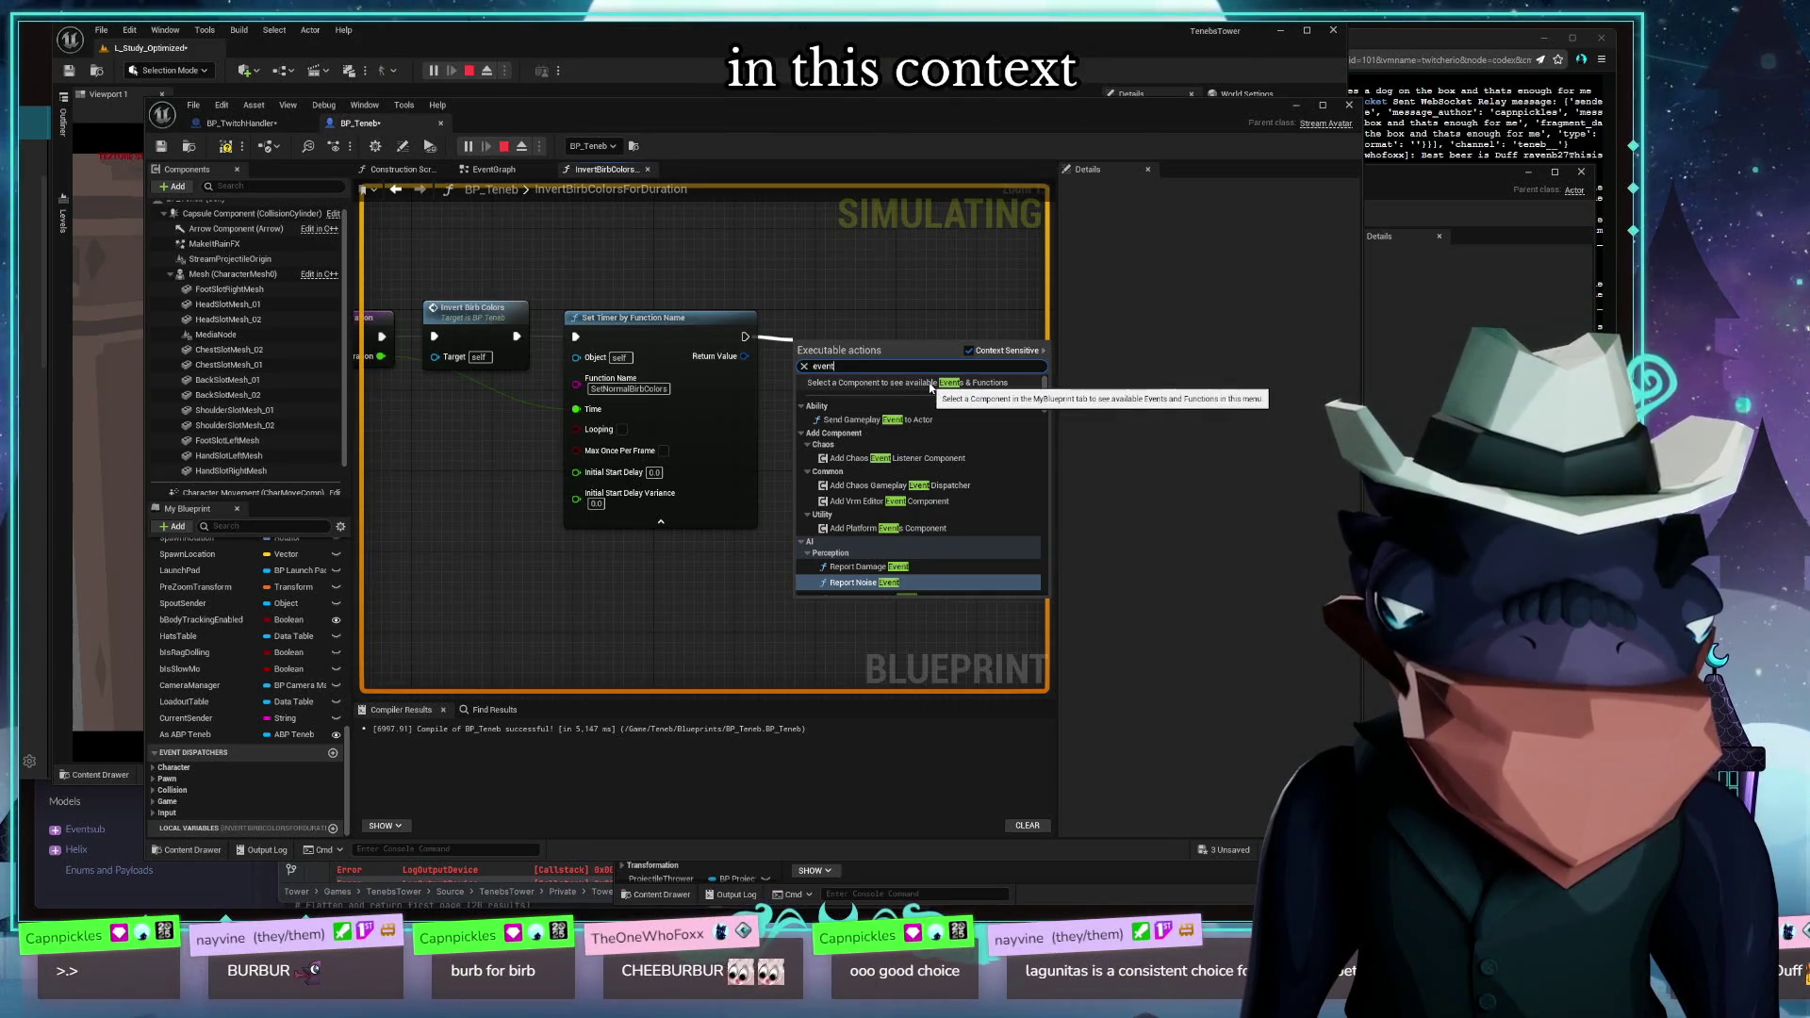
left_click(912, 299)
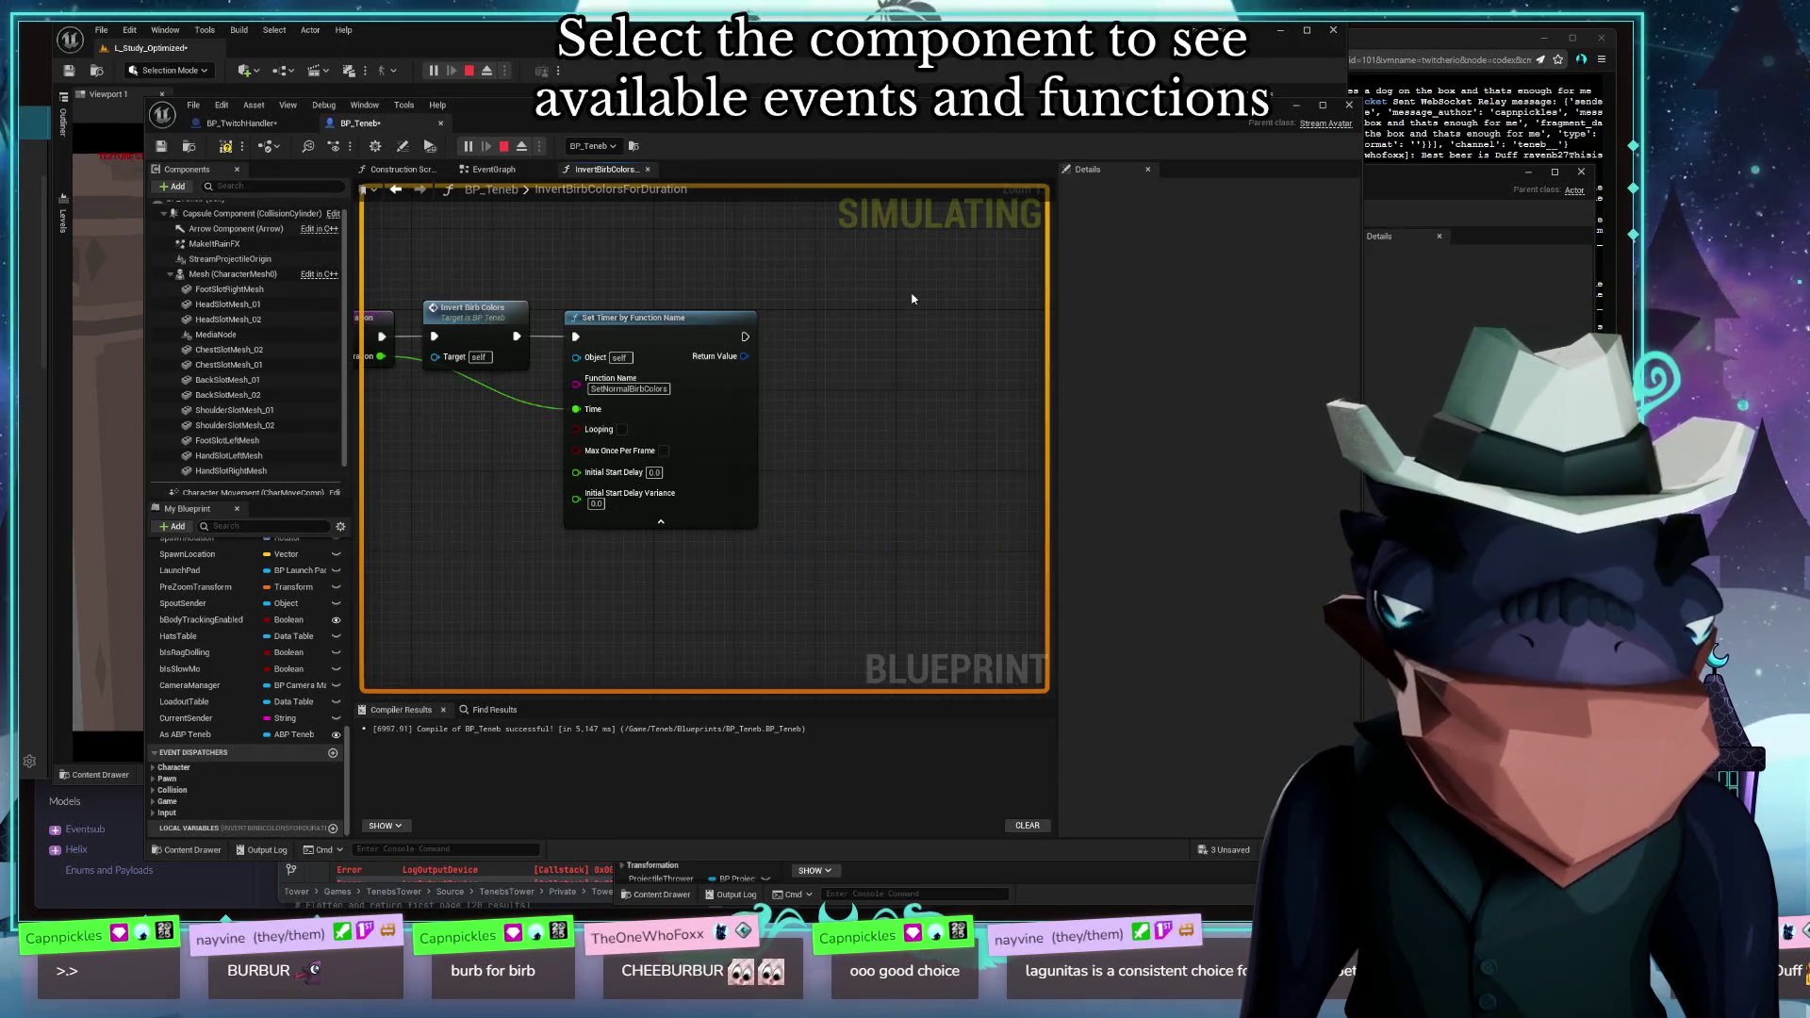
right_click(911, 299)
type("event")
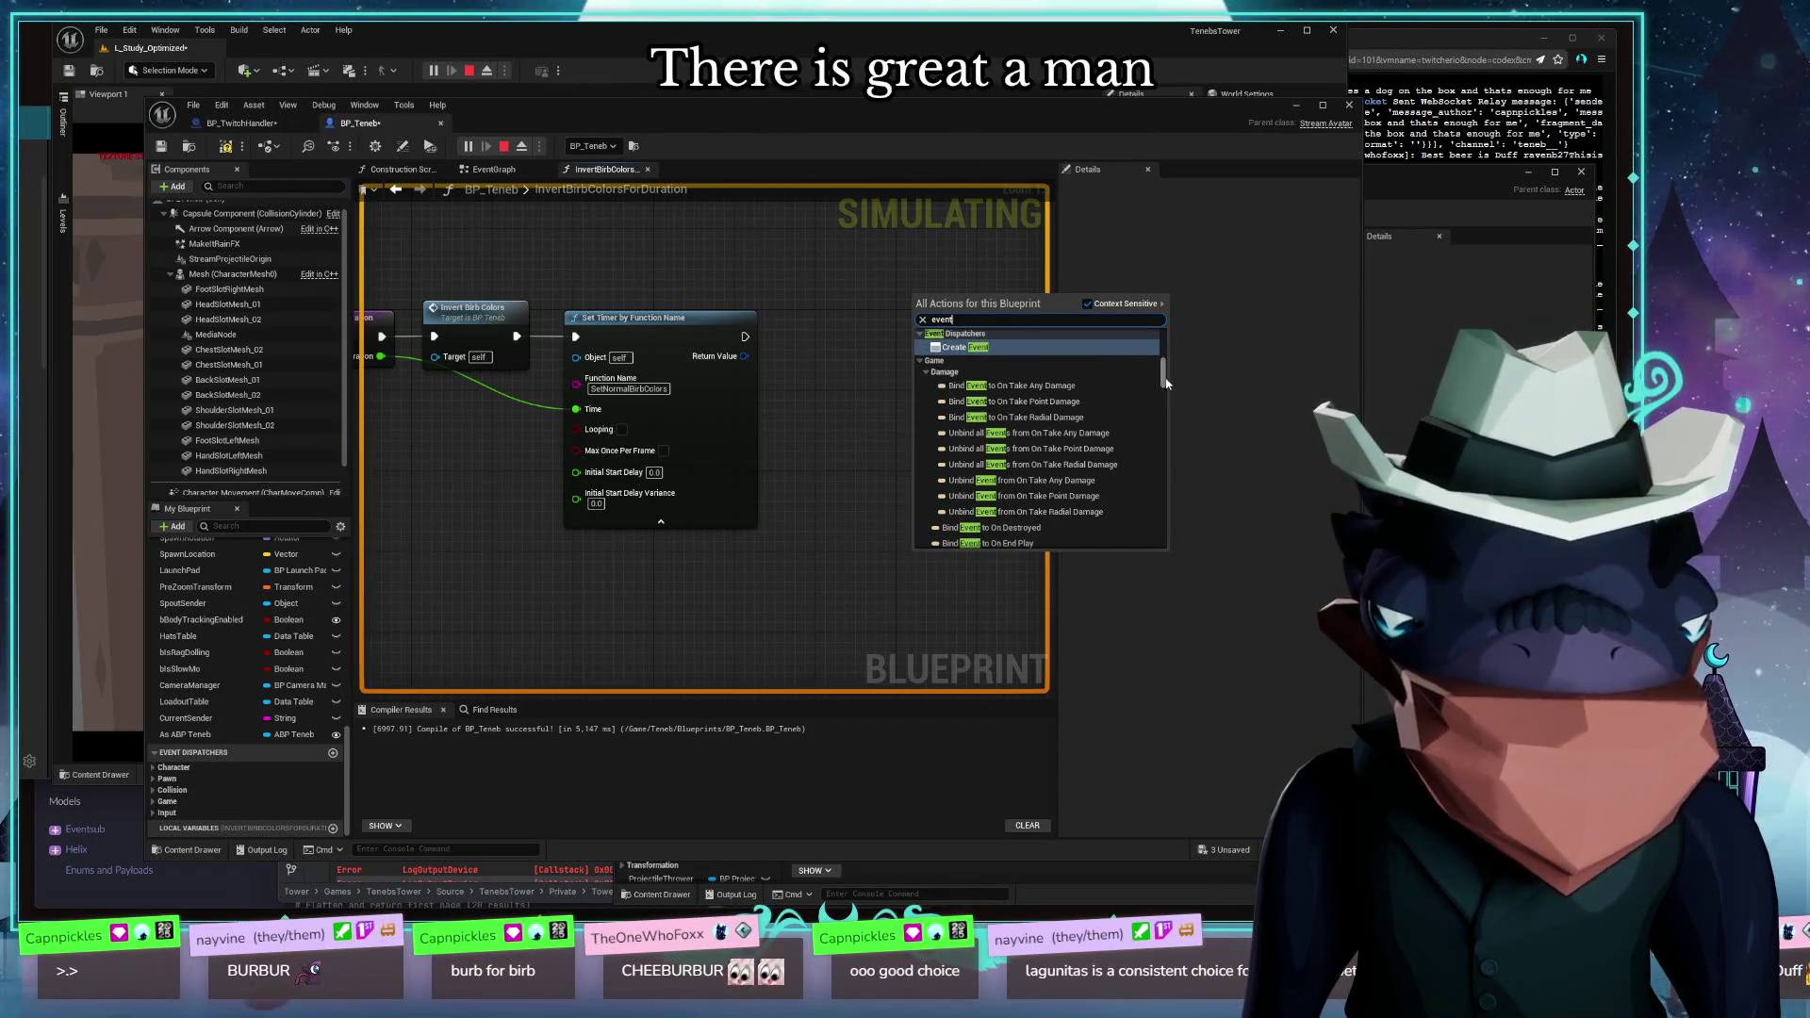
Scroll the filtered list to Create Event under Event Dispatchers
mouse_move(1166, 382)
left_mouse_down()
mouse_move(1175, 581)
mouse_move(1174, 279)
mouse_move(1193, 614)
left_mouse_up()
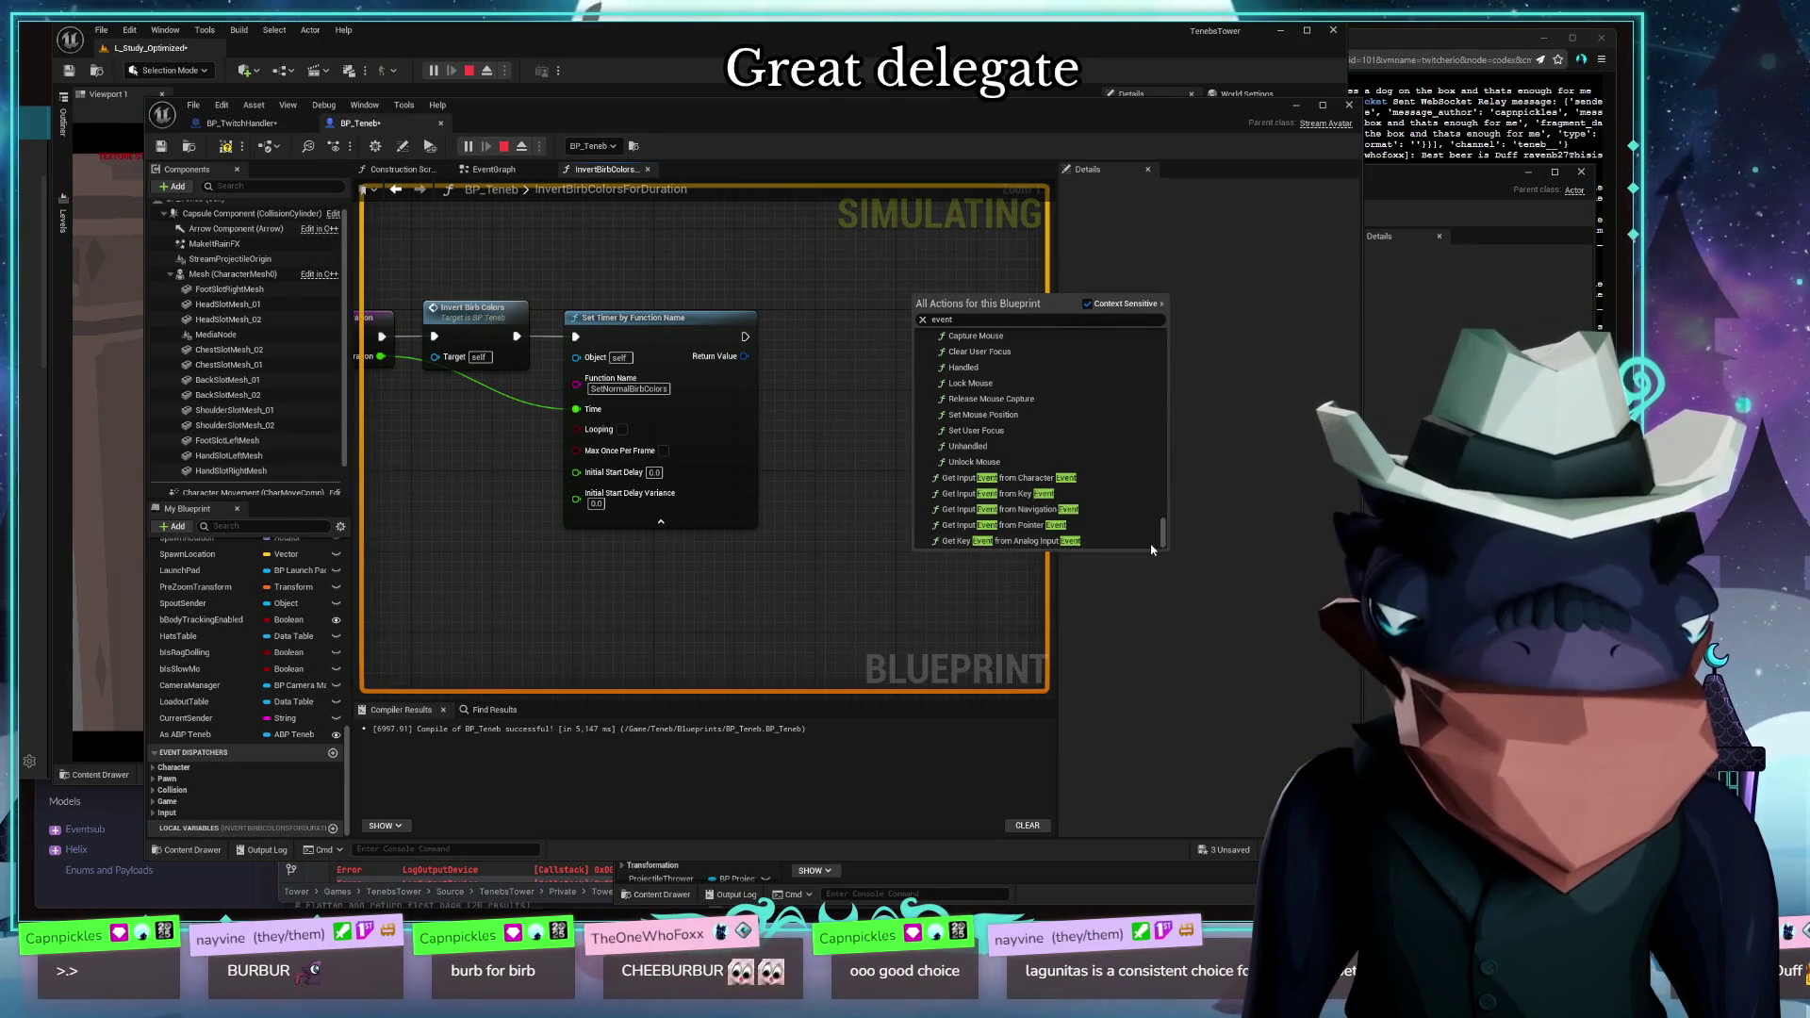
scroll(1089, 474, "up", 3)
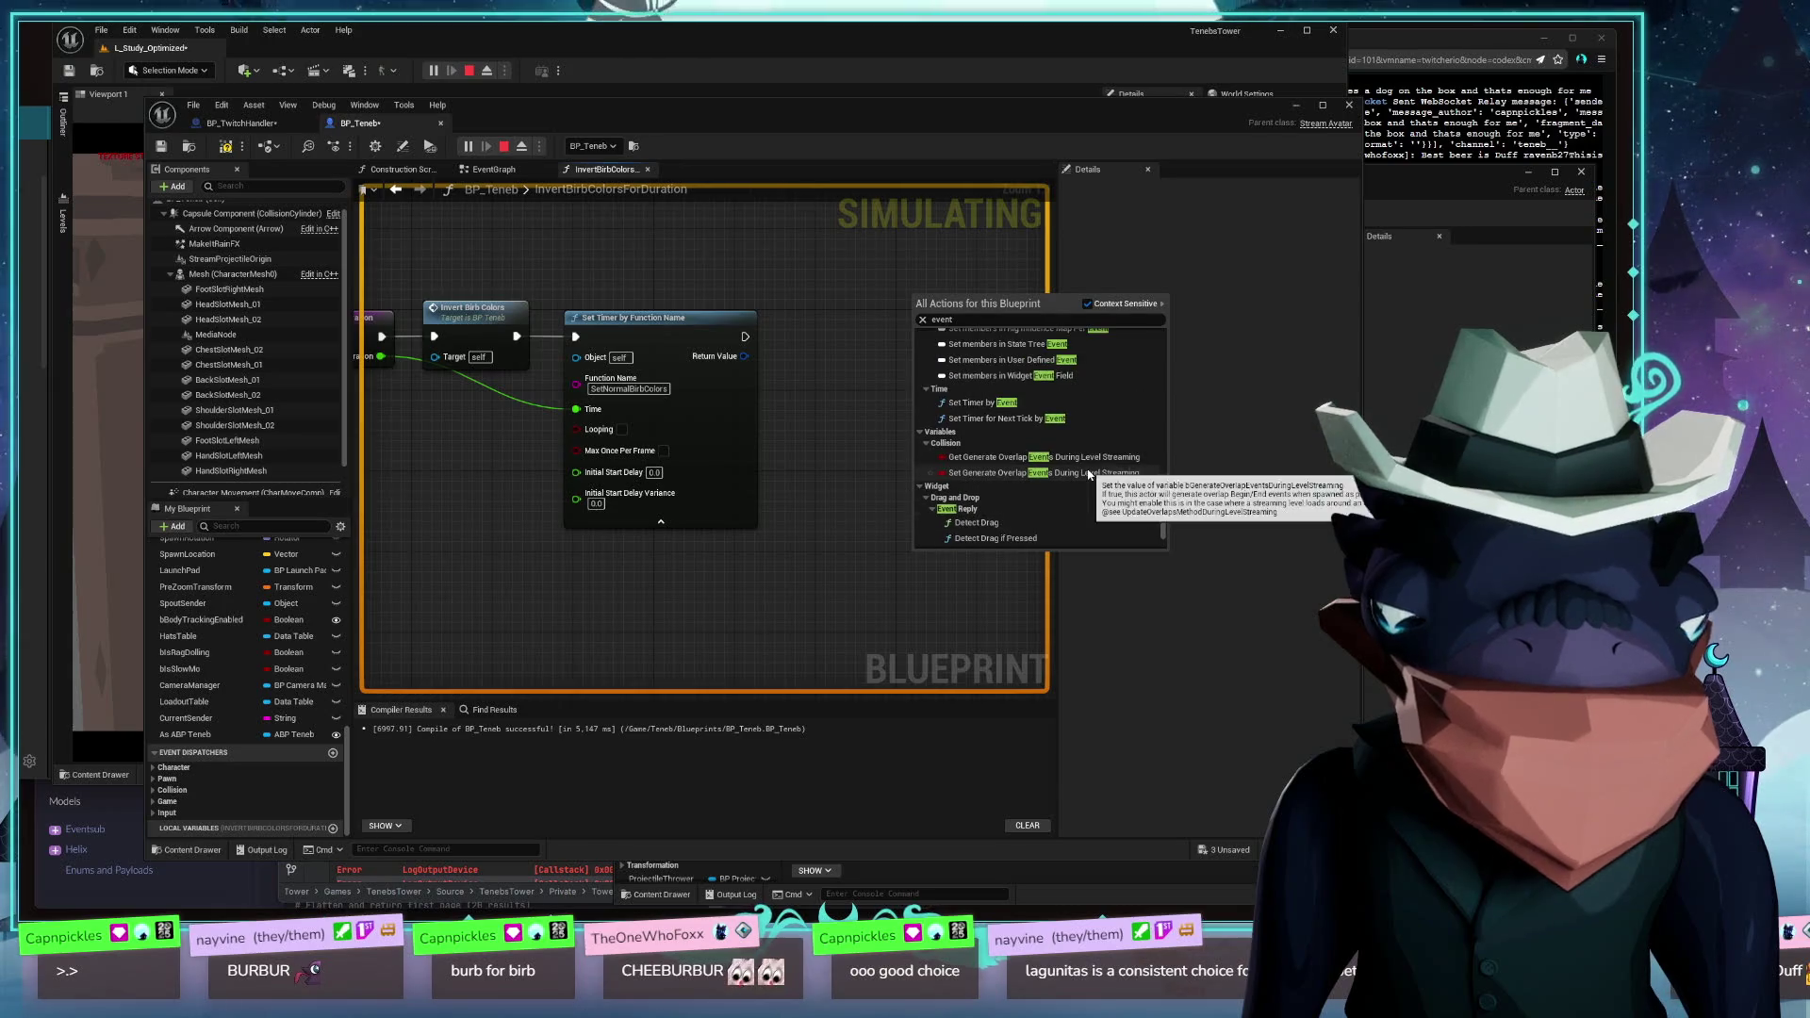
scroll(1089, 474, "up", 2)
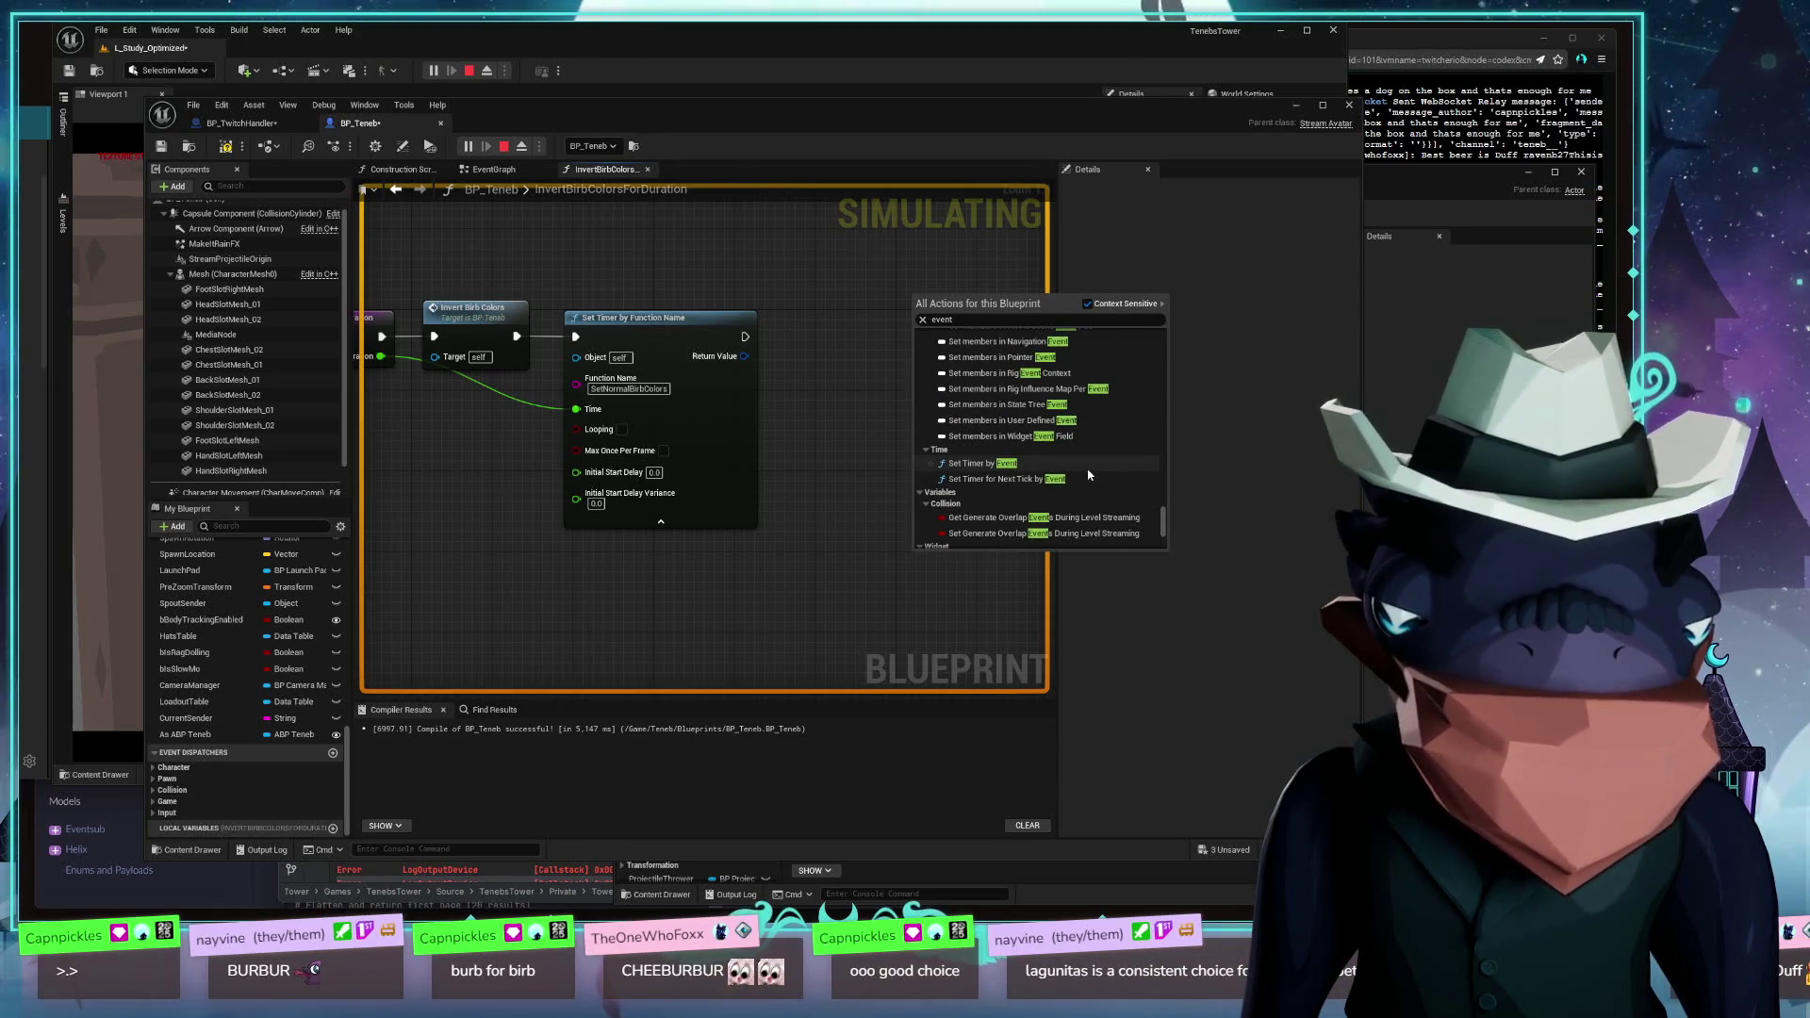
scroll(1089, 475, "up", 10)
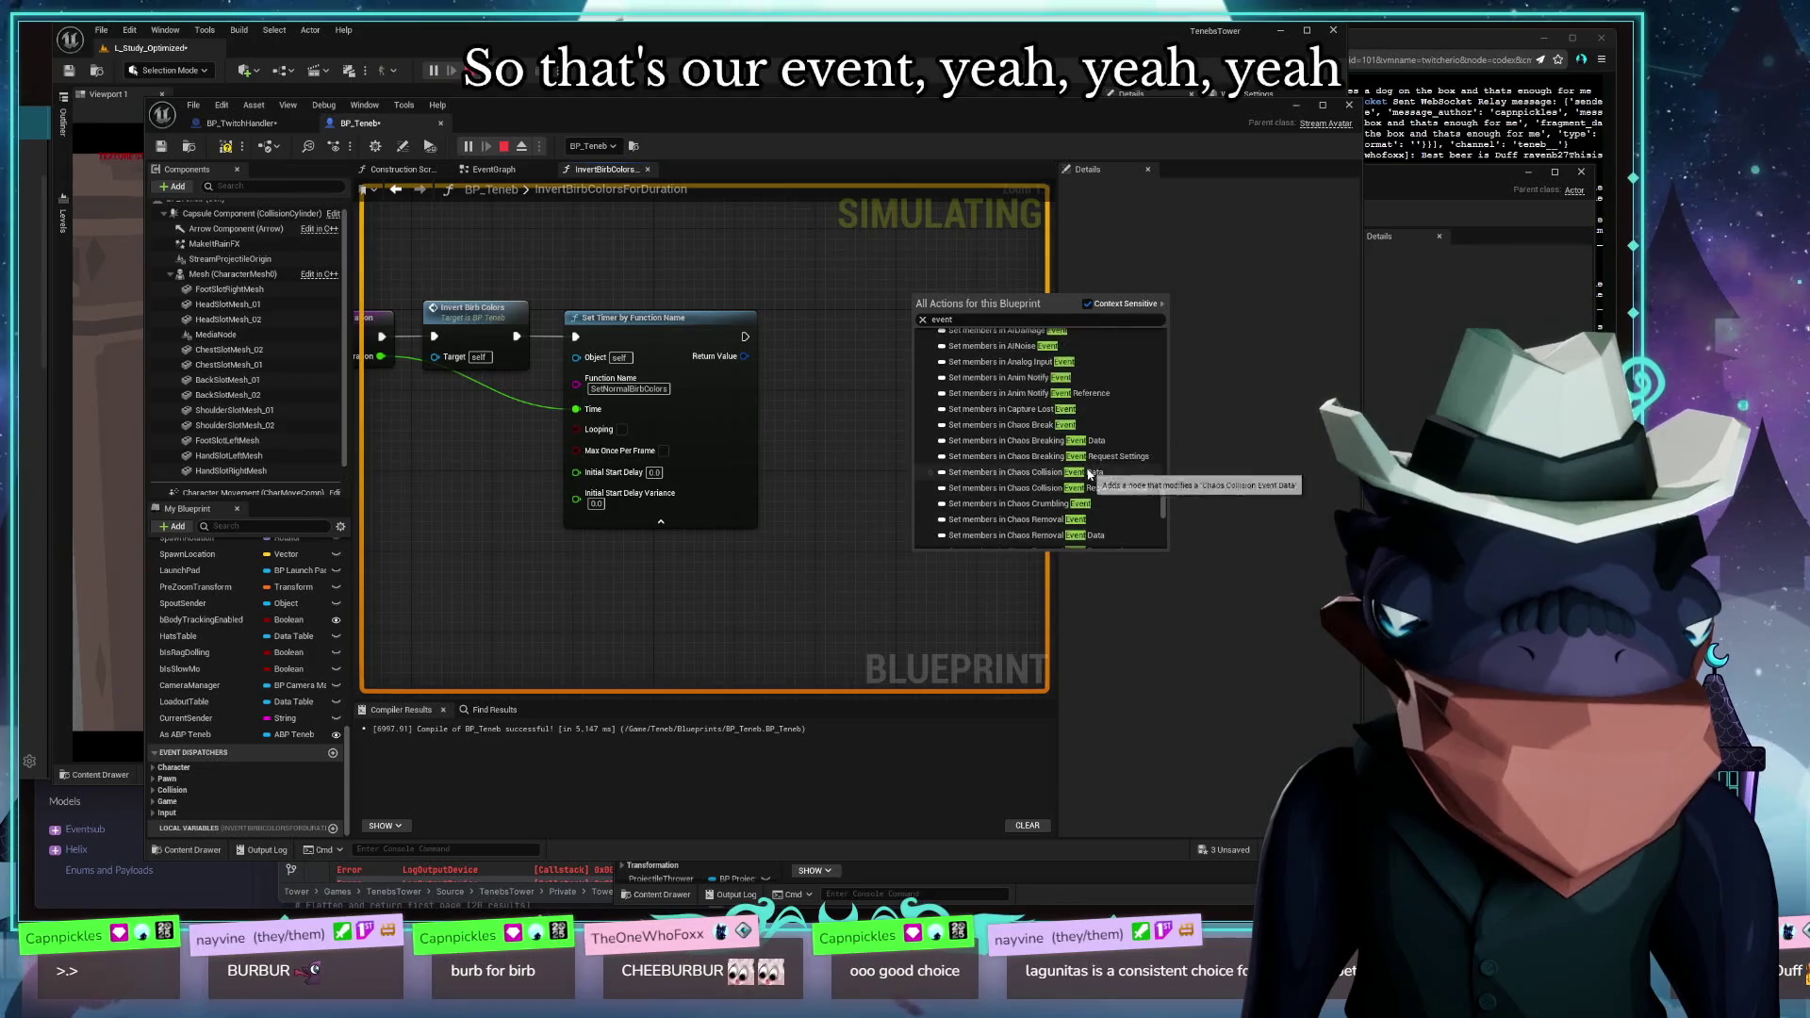
scroll(1089, 474, "up", 3)
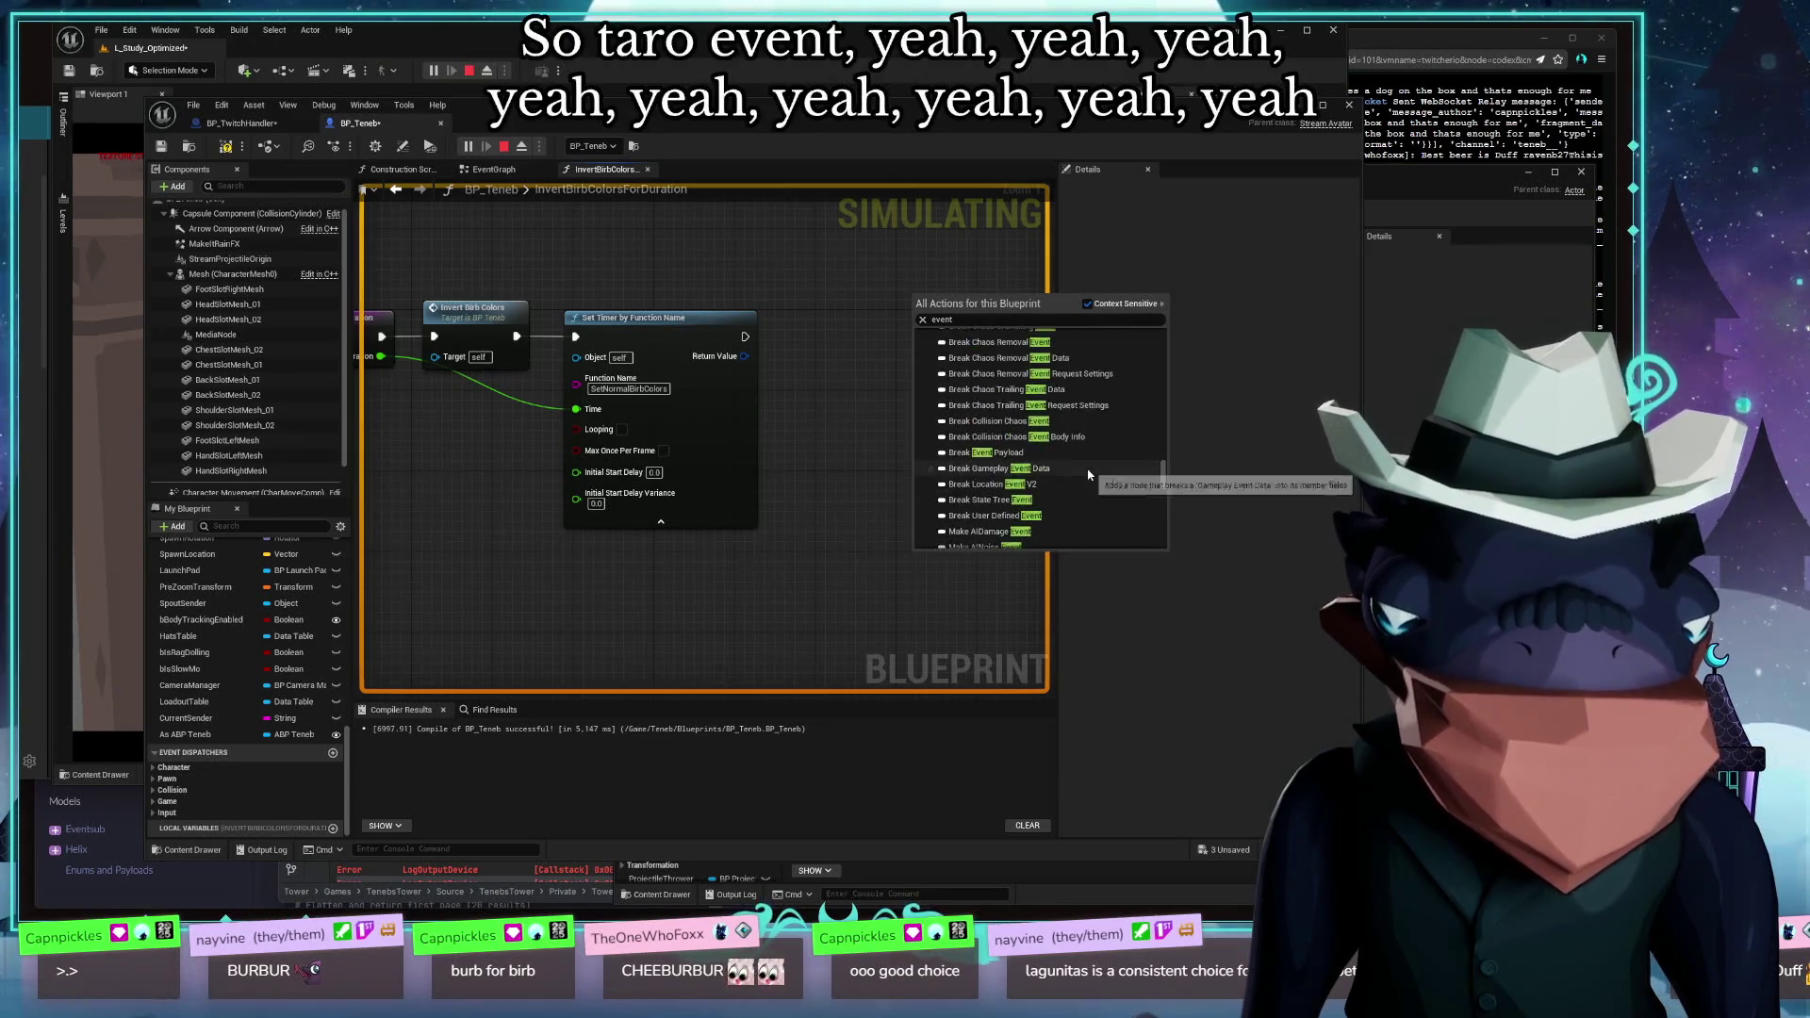
scroll(1089, 475, "up", 2)
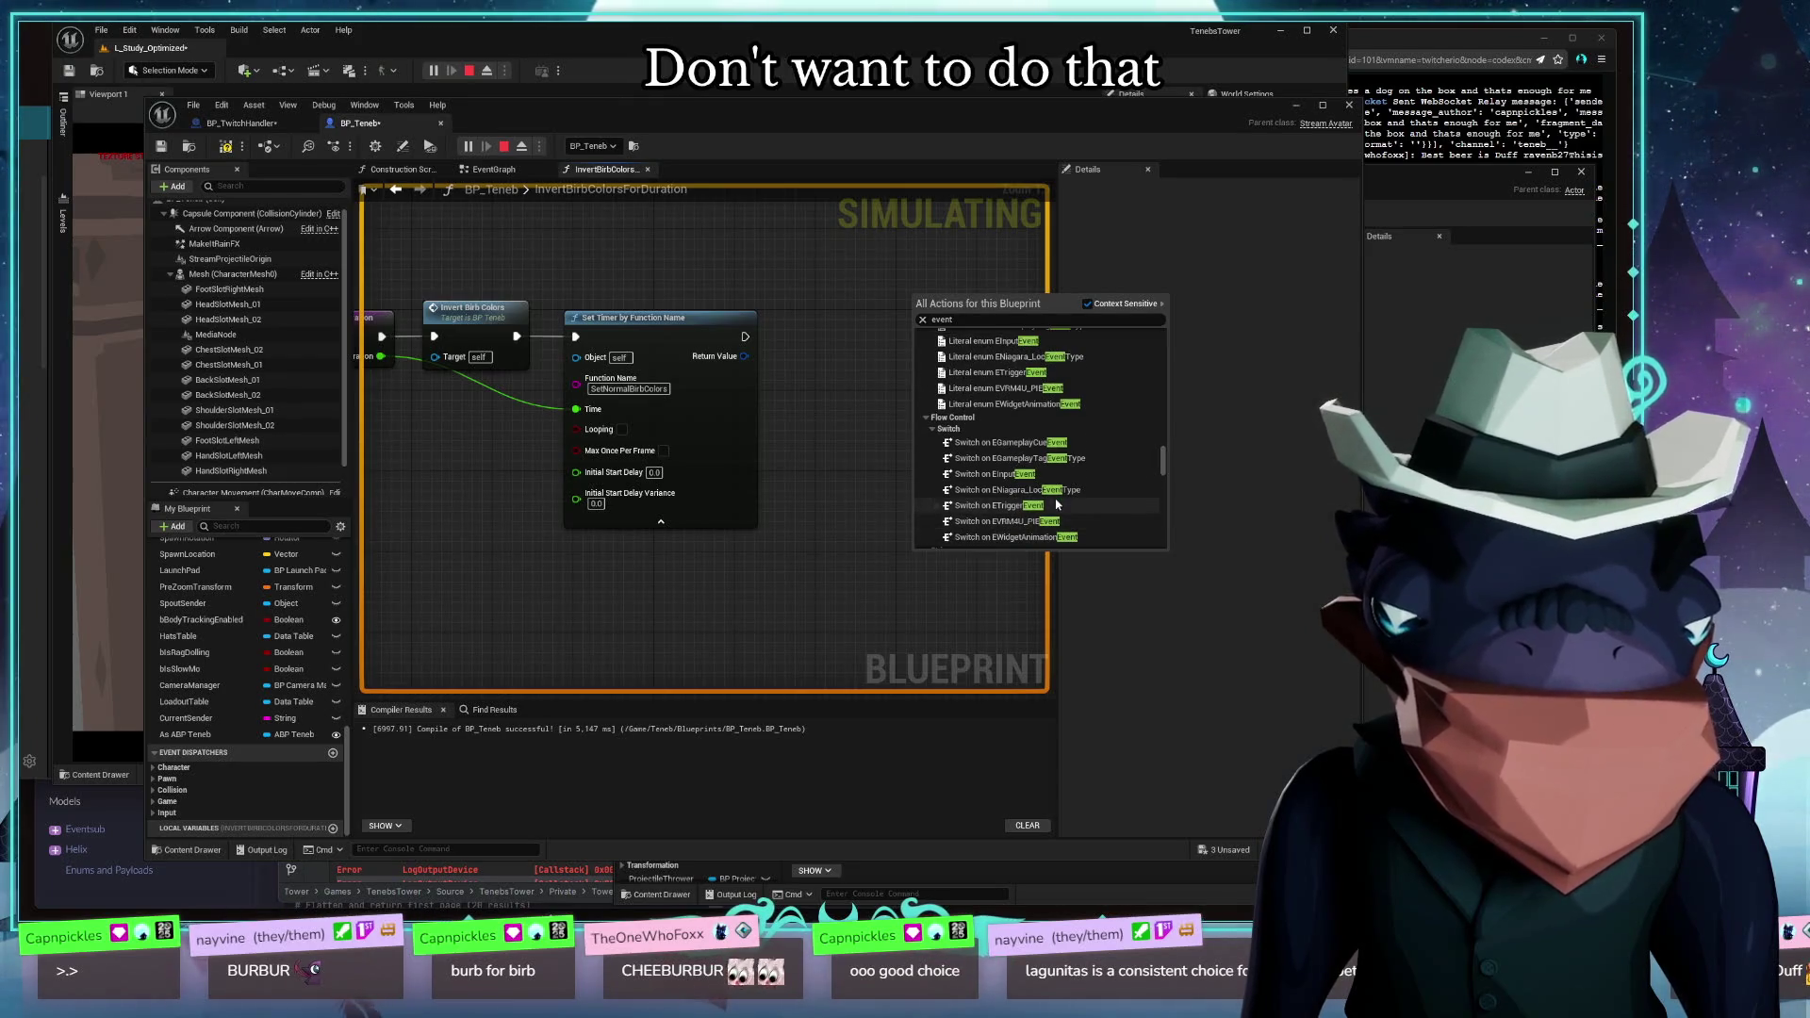
scroll(1061, 501, "up", 6)
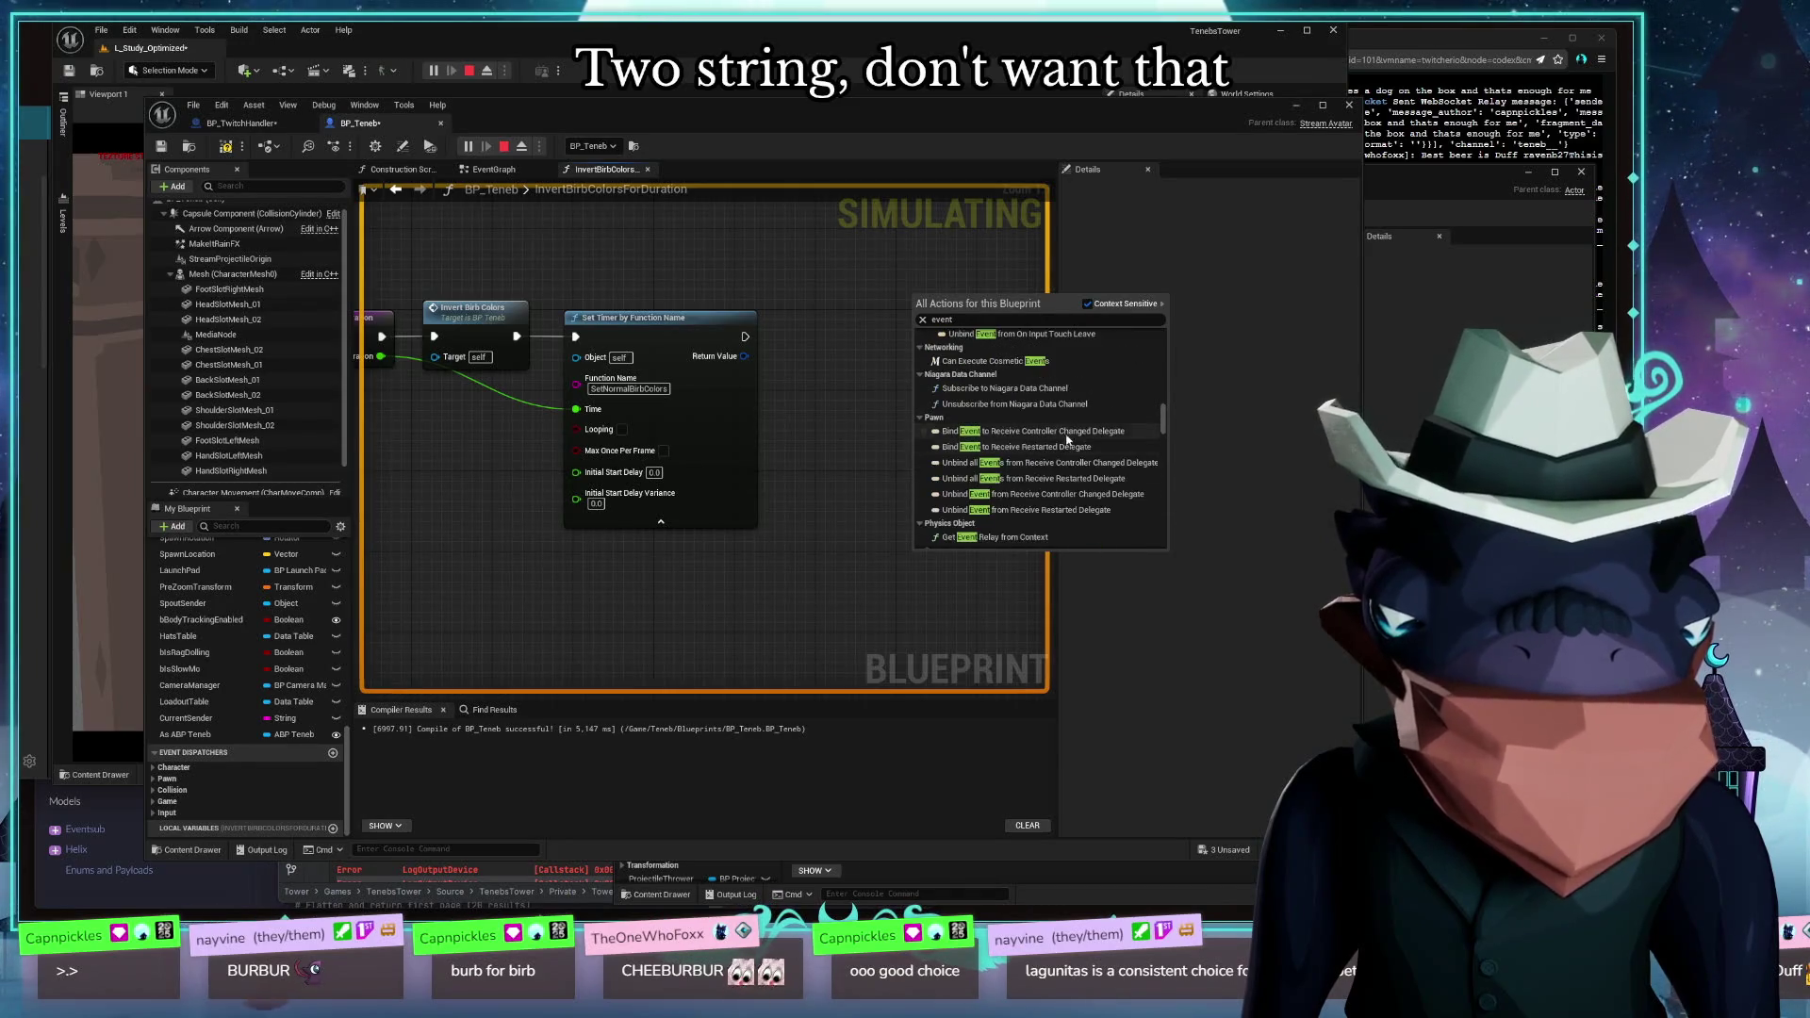
scroll(1068, 438, "down", 1)
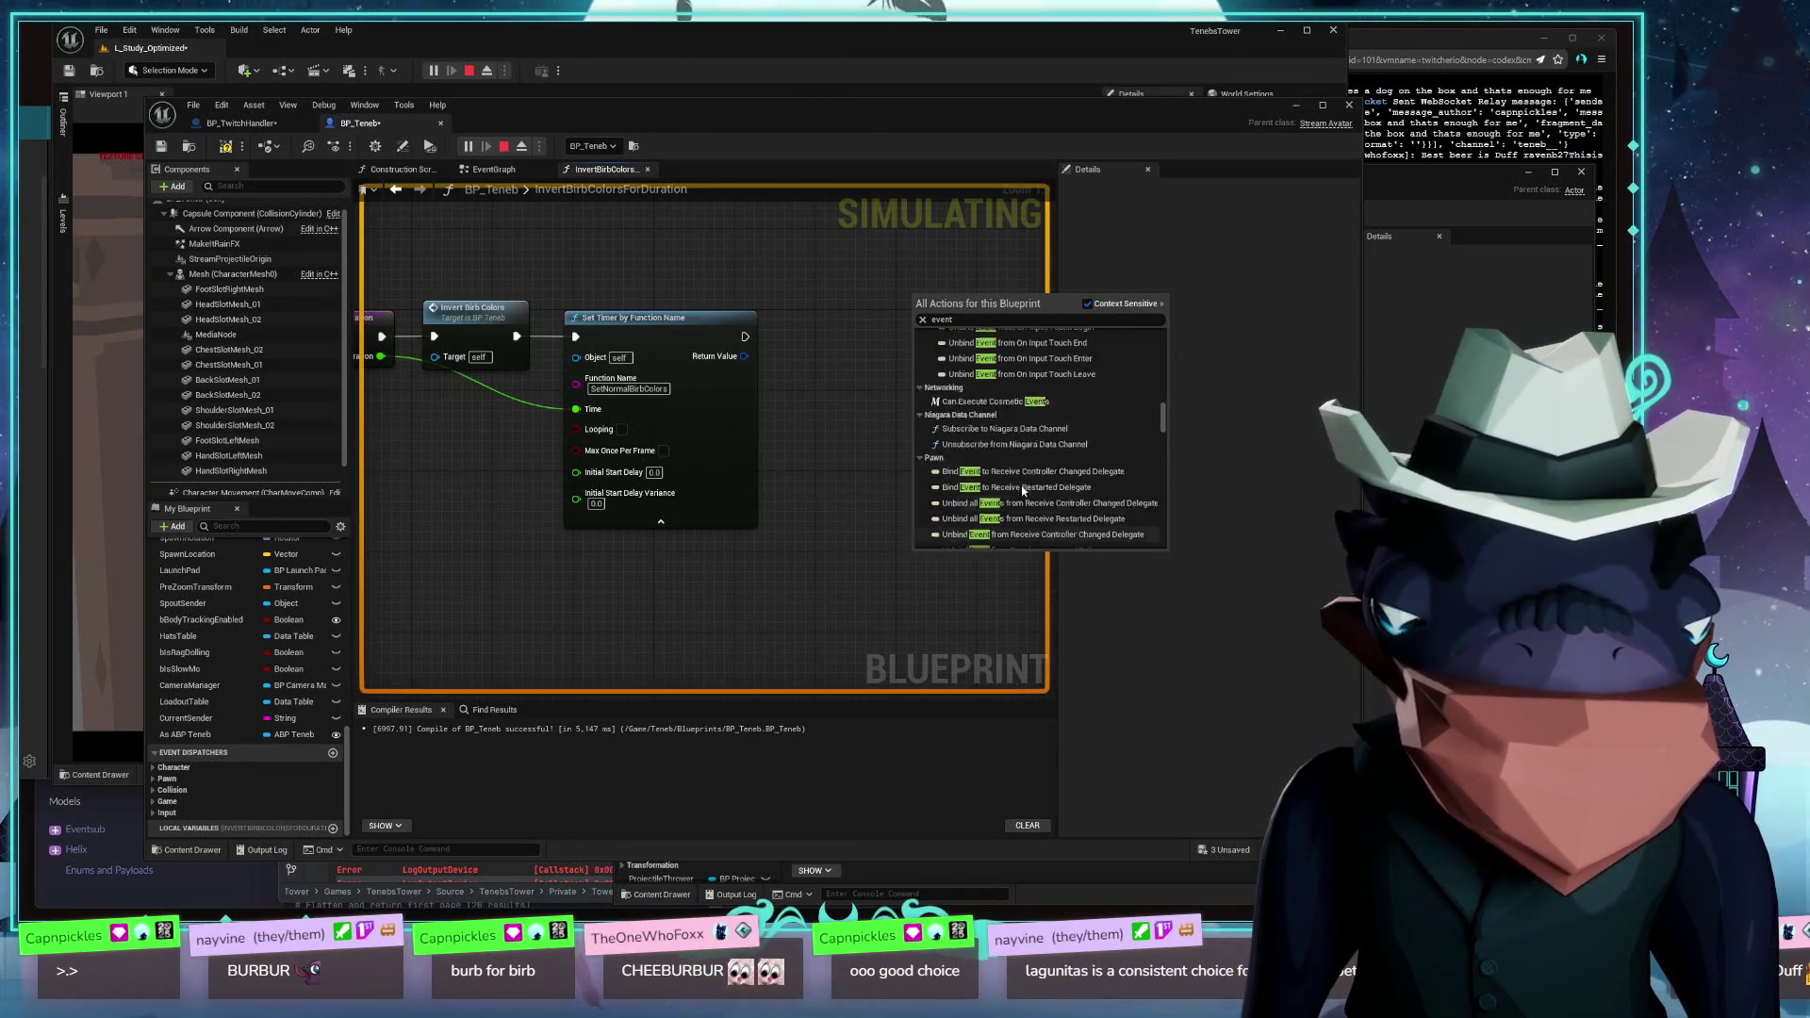
scroll(1052, 443, "up", 2)
scroll(1059, 431, "up", 5)
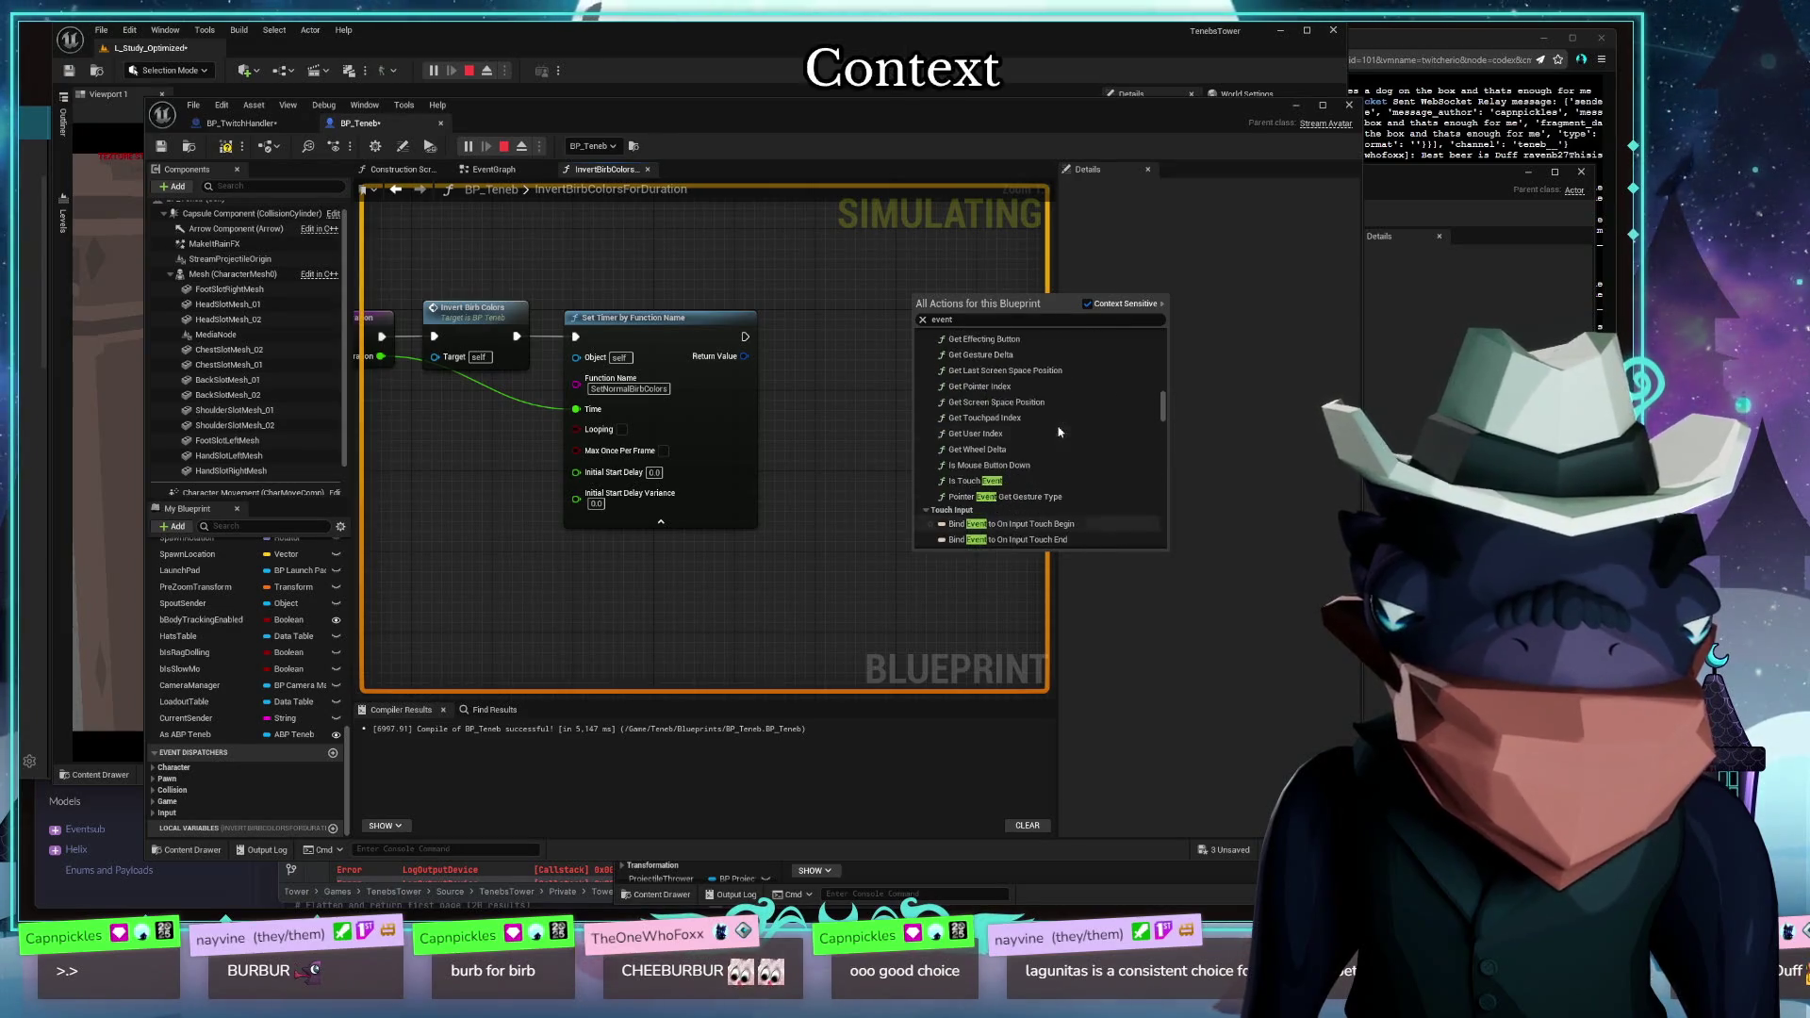
scroll(1058, 430, "up", 2)
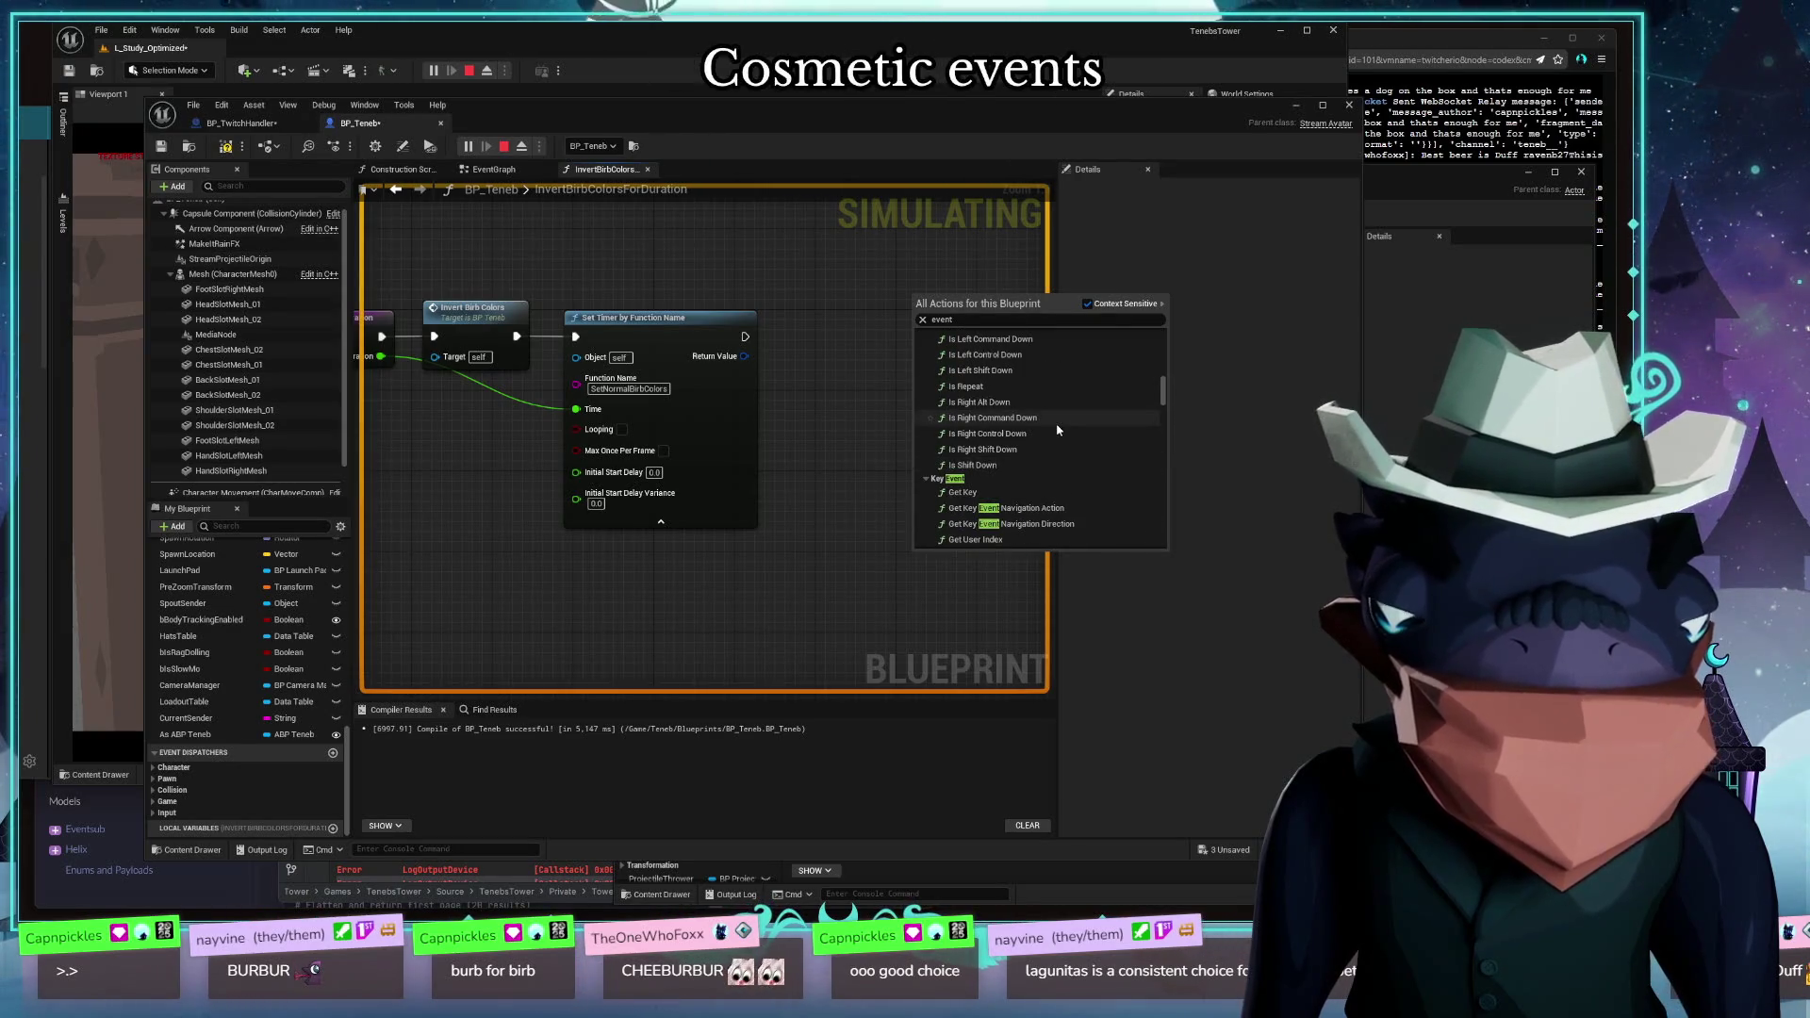
scroll(1057, 430, "up", 6)
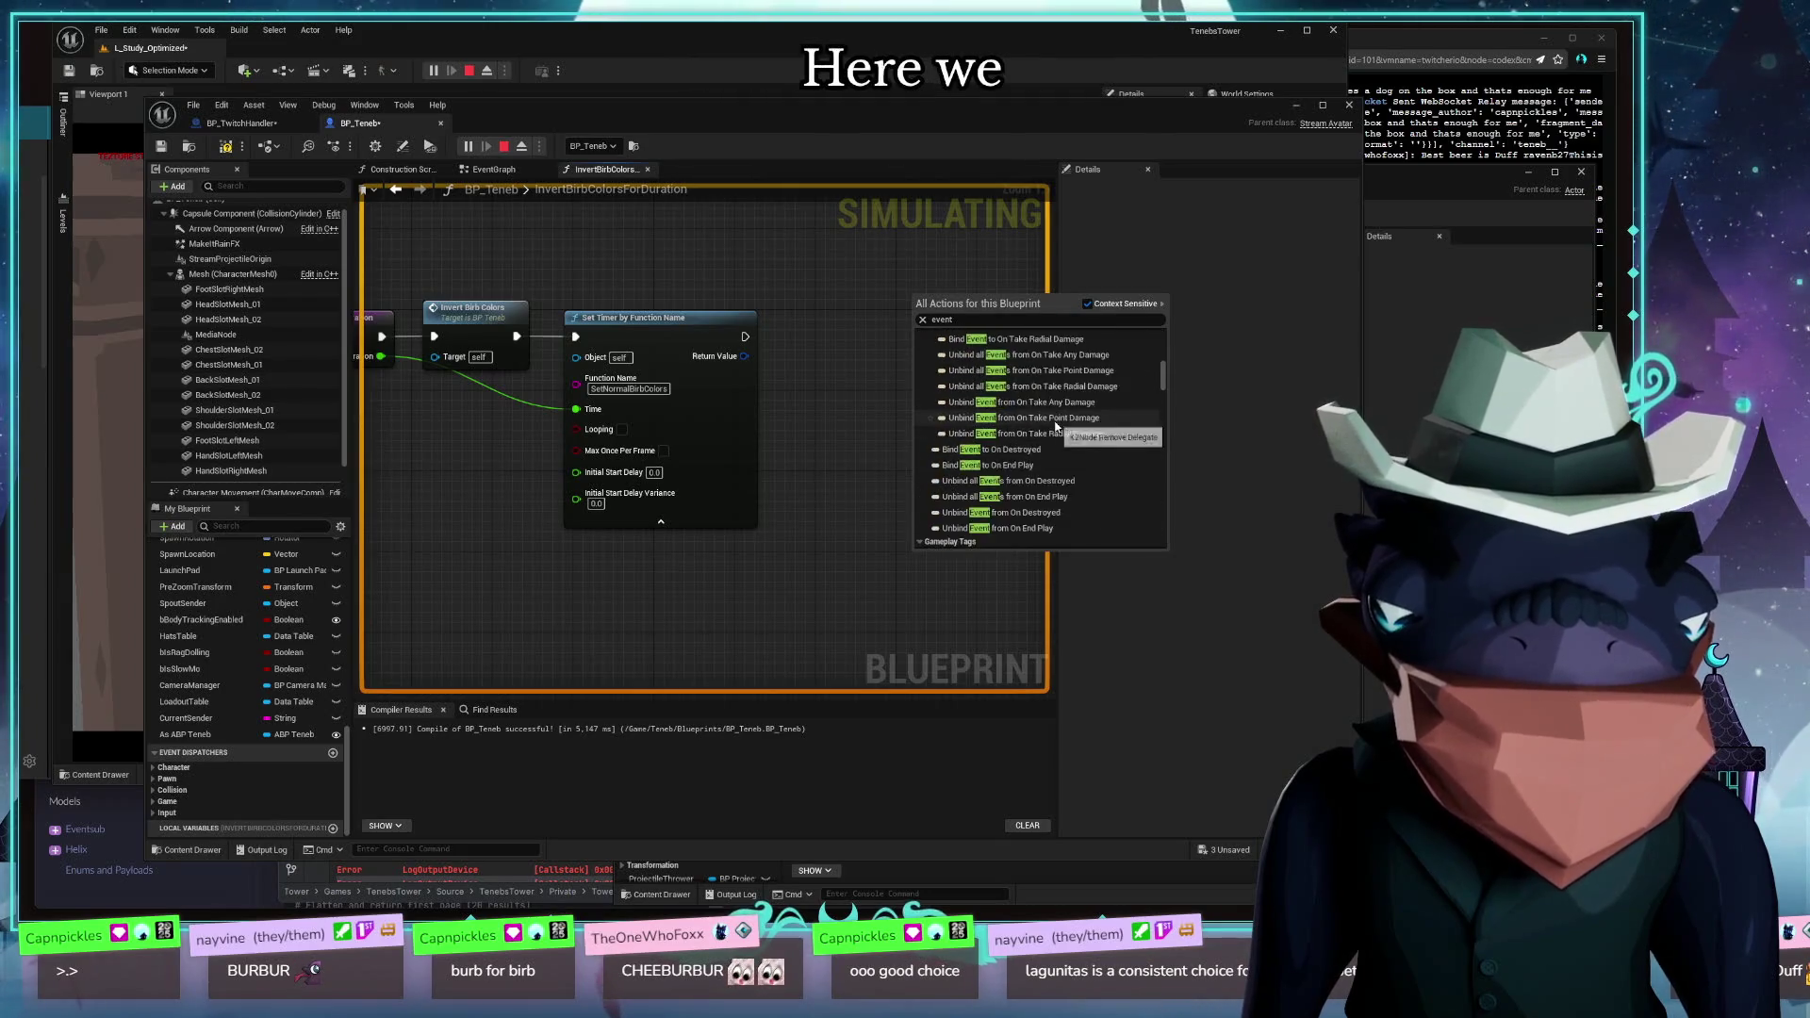
scroll(1057, 429, "up", 2)
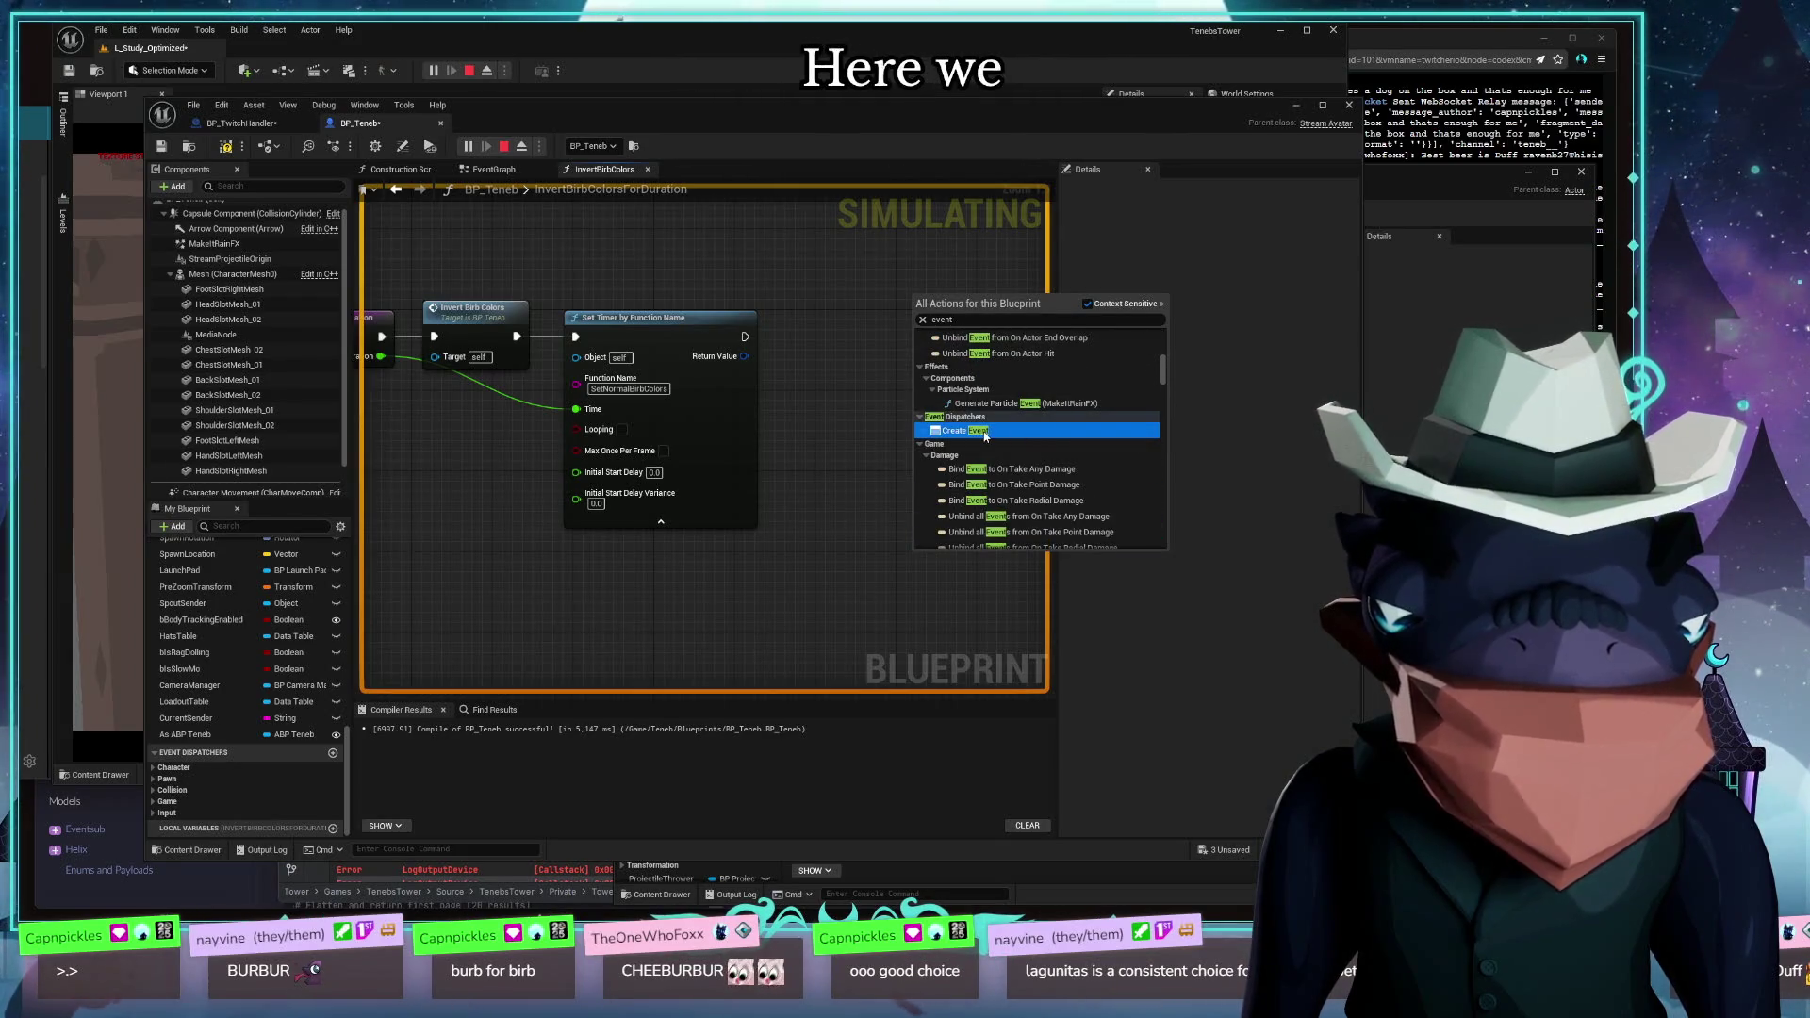
Add a Create Event node and move it beside Set Timer by Function Name
left_click(1056, 426)
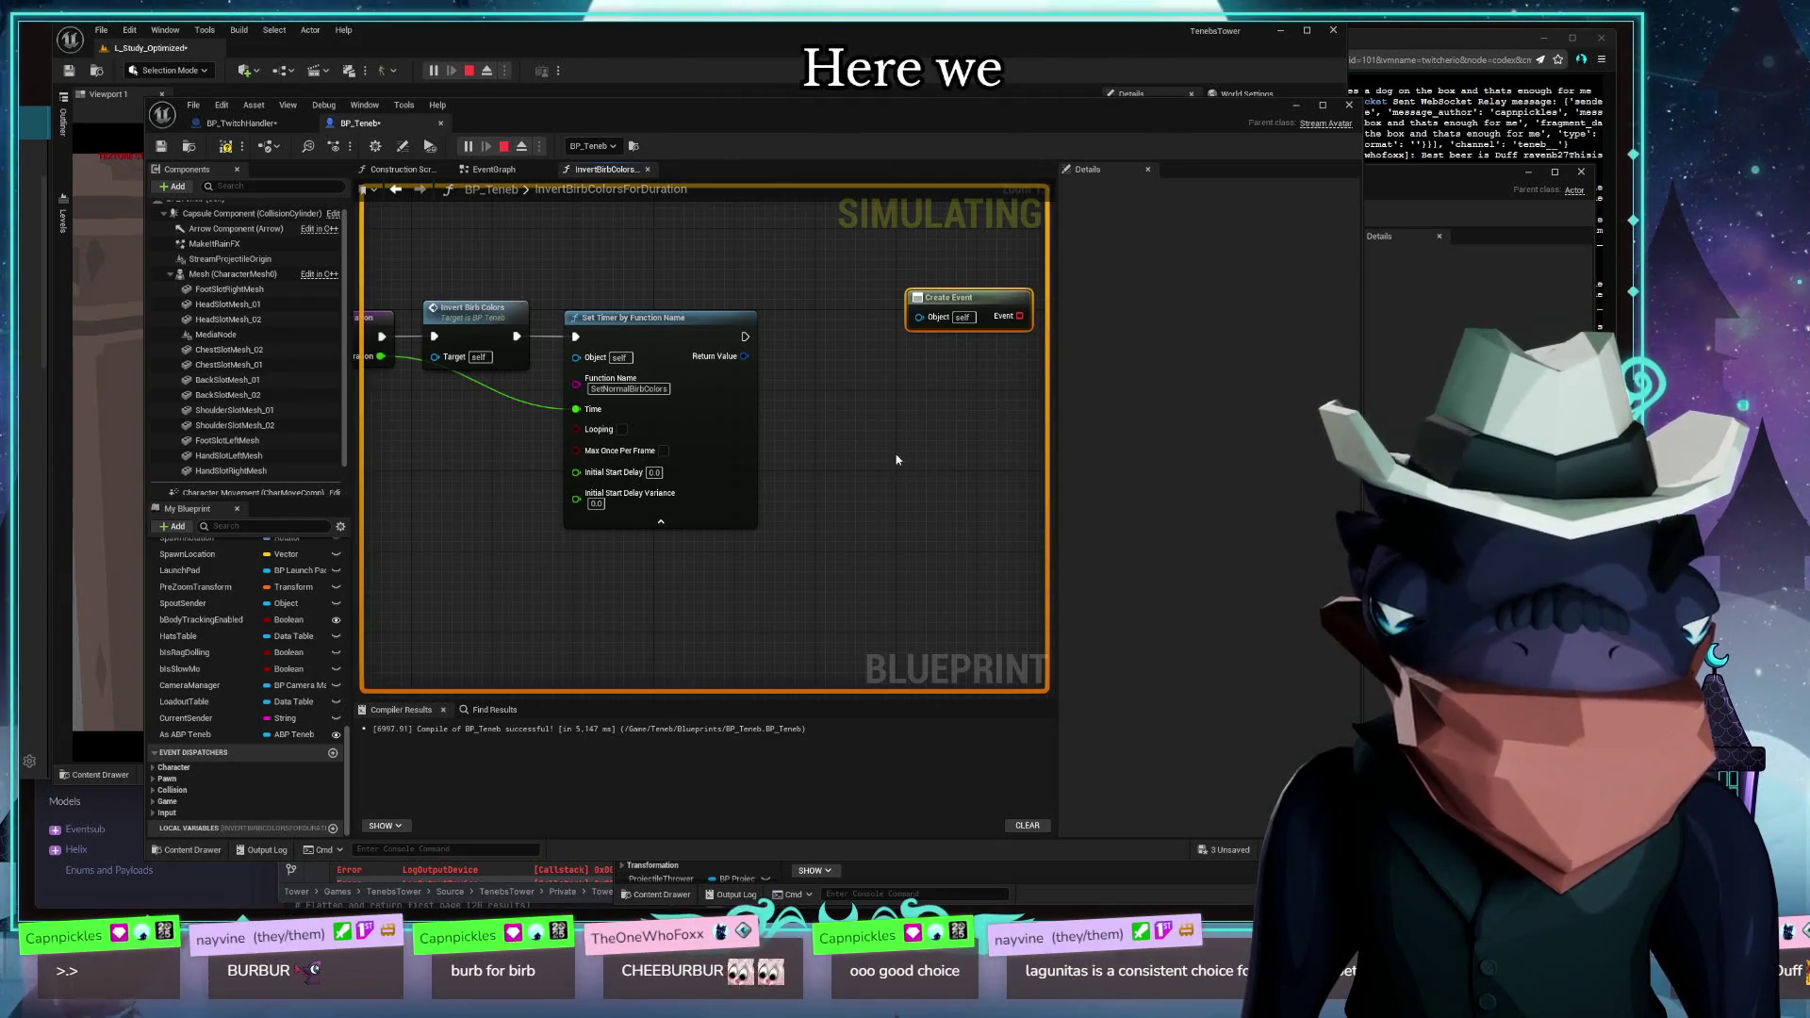
left_click(931, 321)
left_click_drag(943, 298, 852, 377)
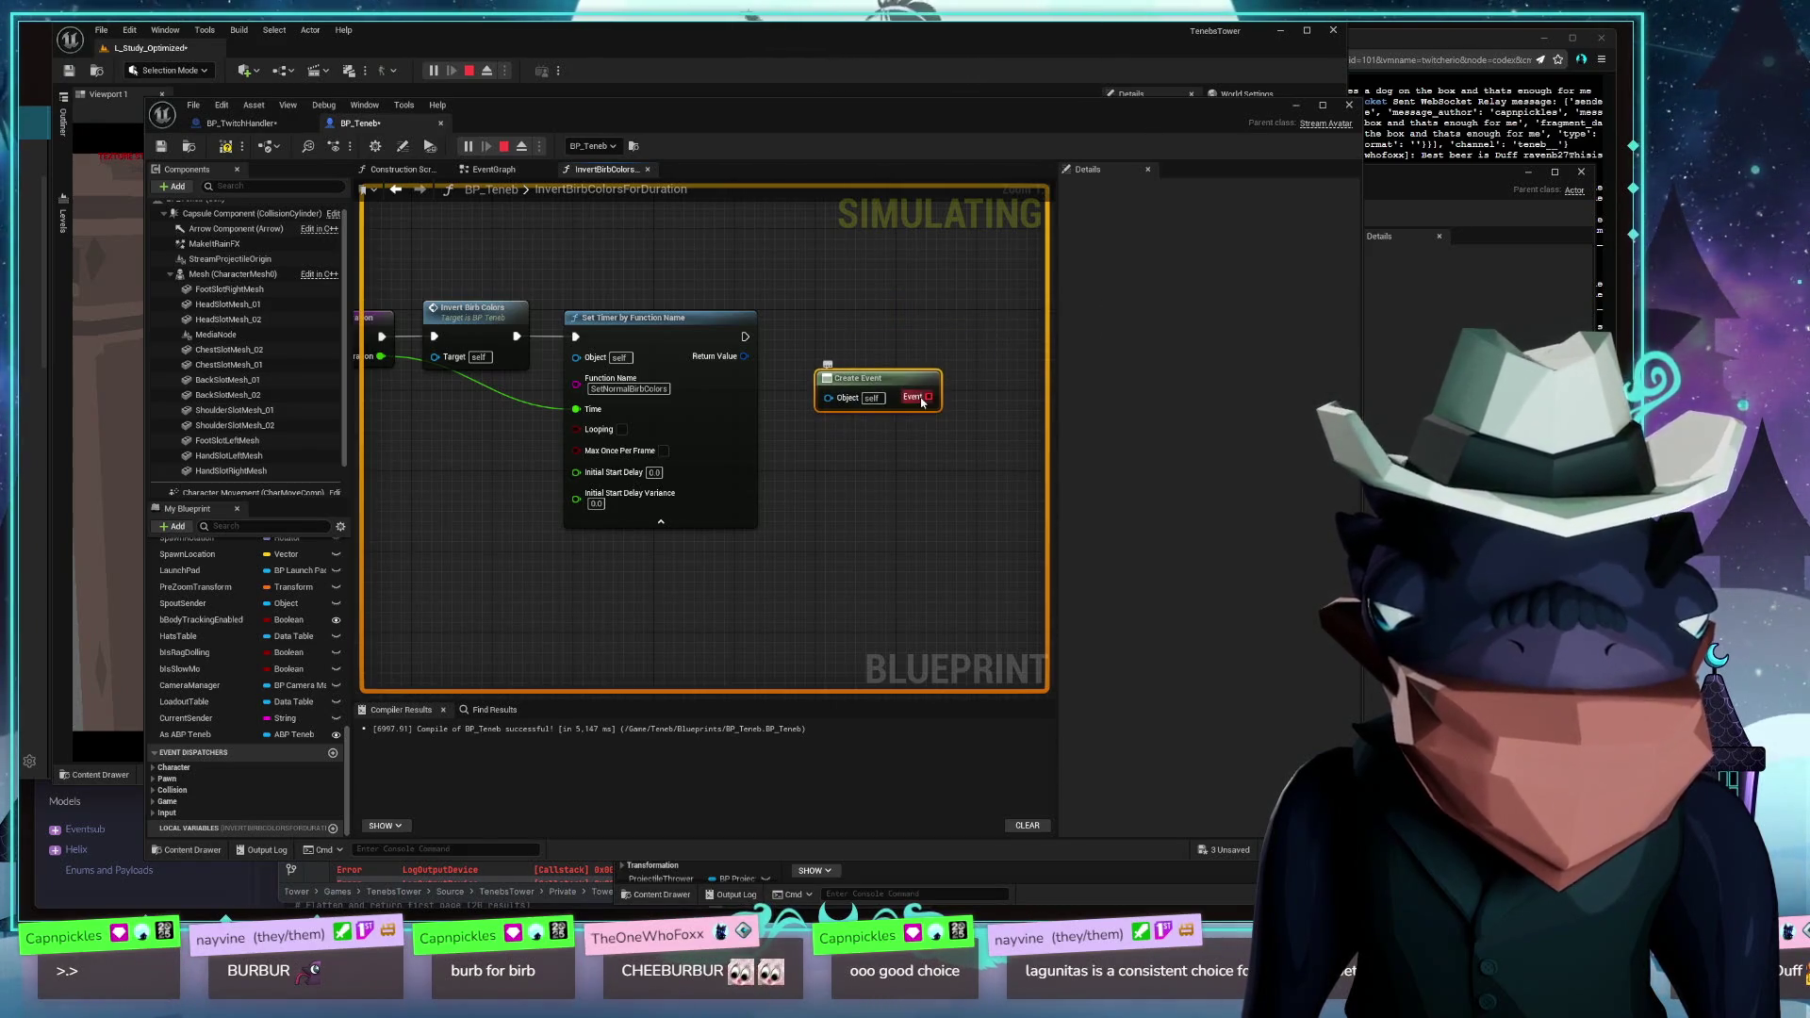
left_click_drag(982, 444, 847, 475)
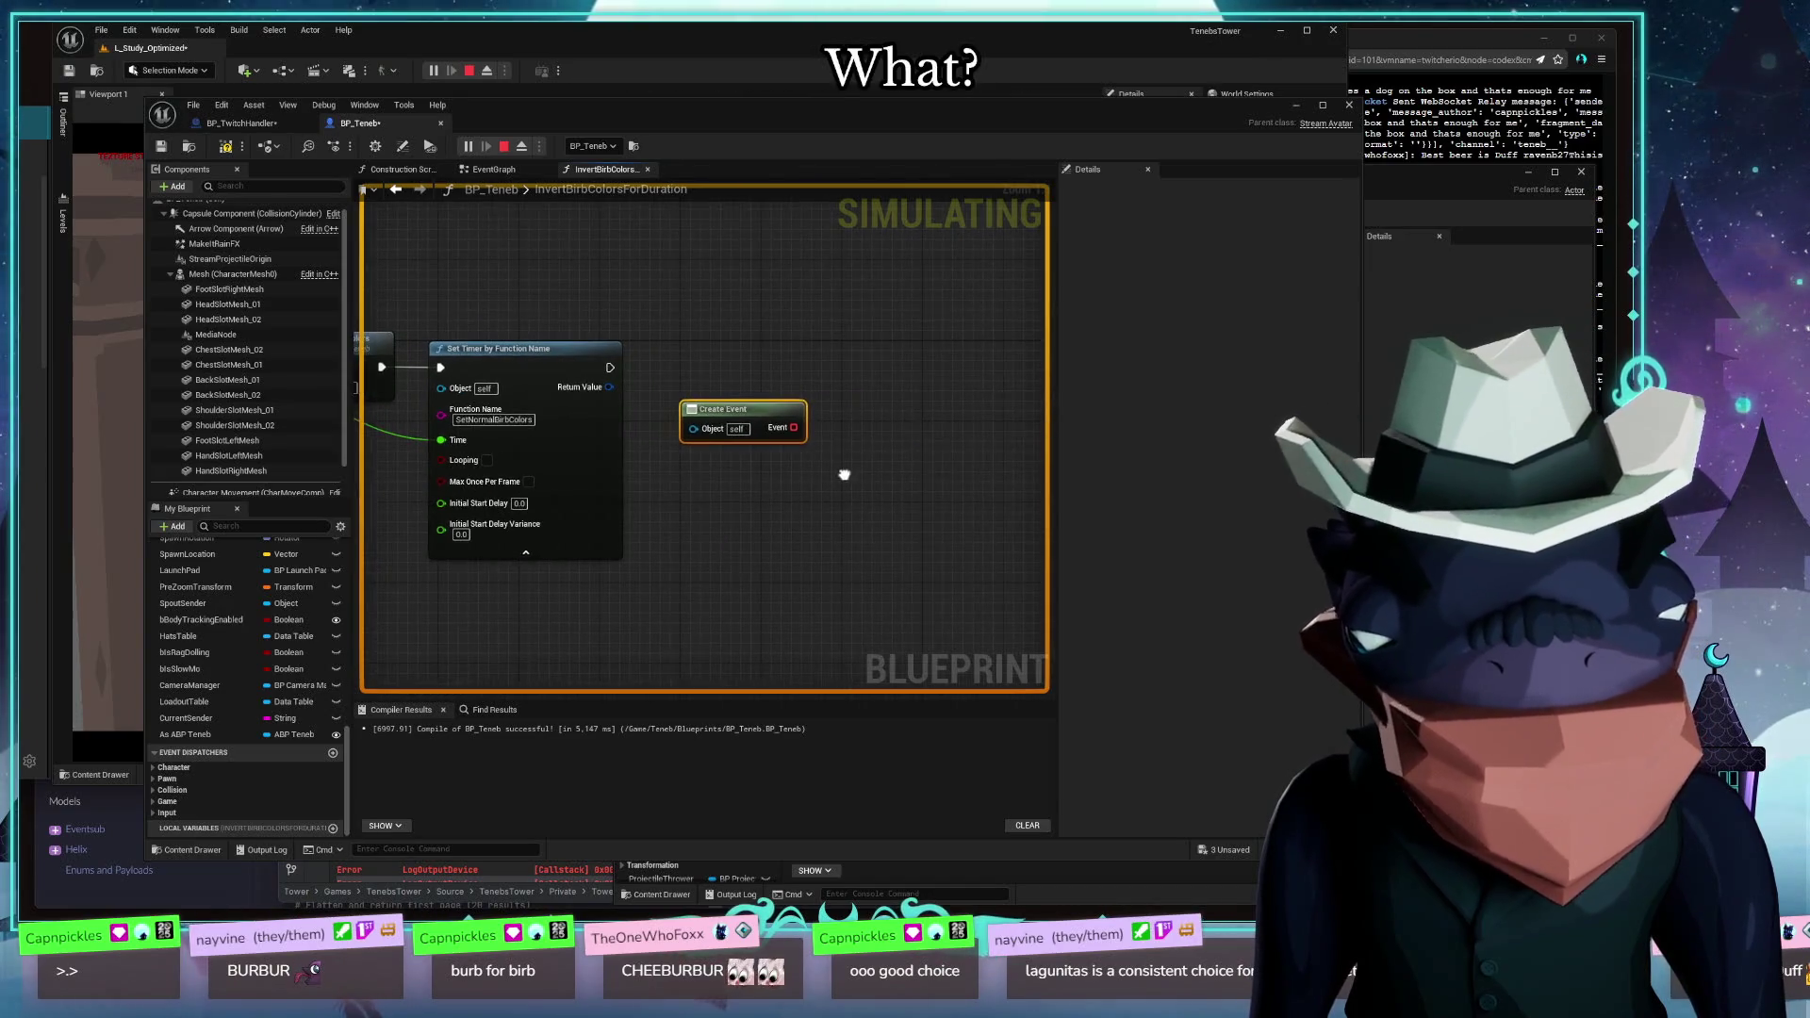
Check Create Event's empty function list, add a comment bubble, and wire off its Event output
left_click(705, 432)
left_click(694, 429)
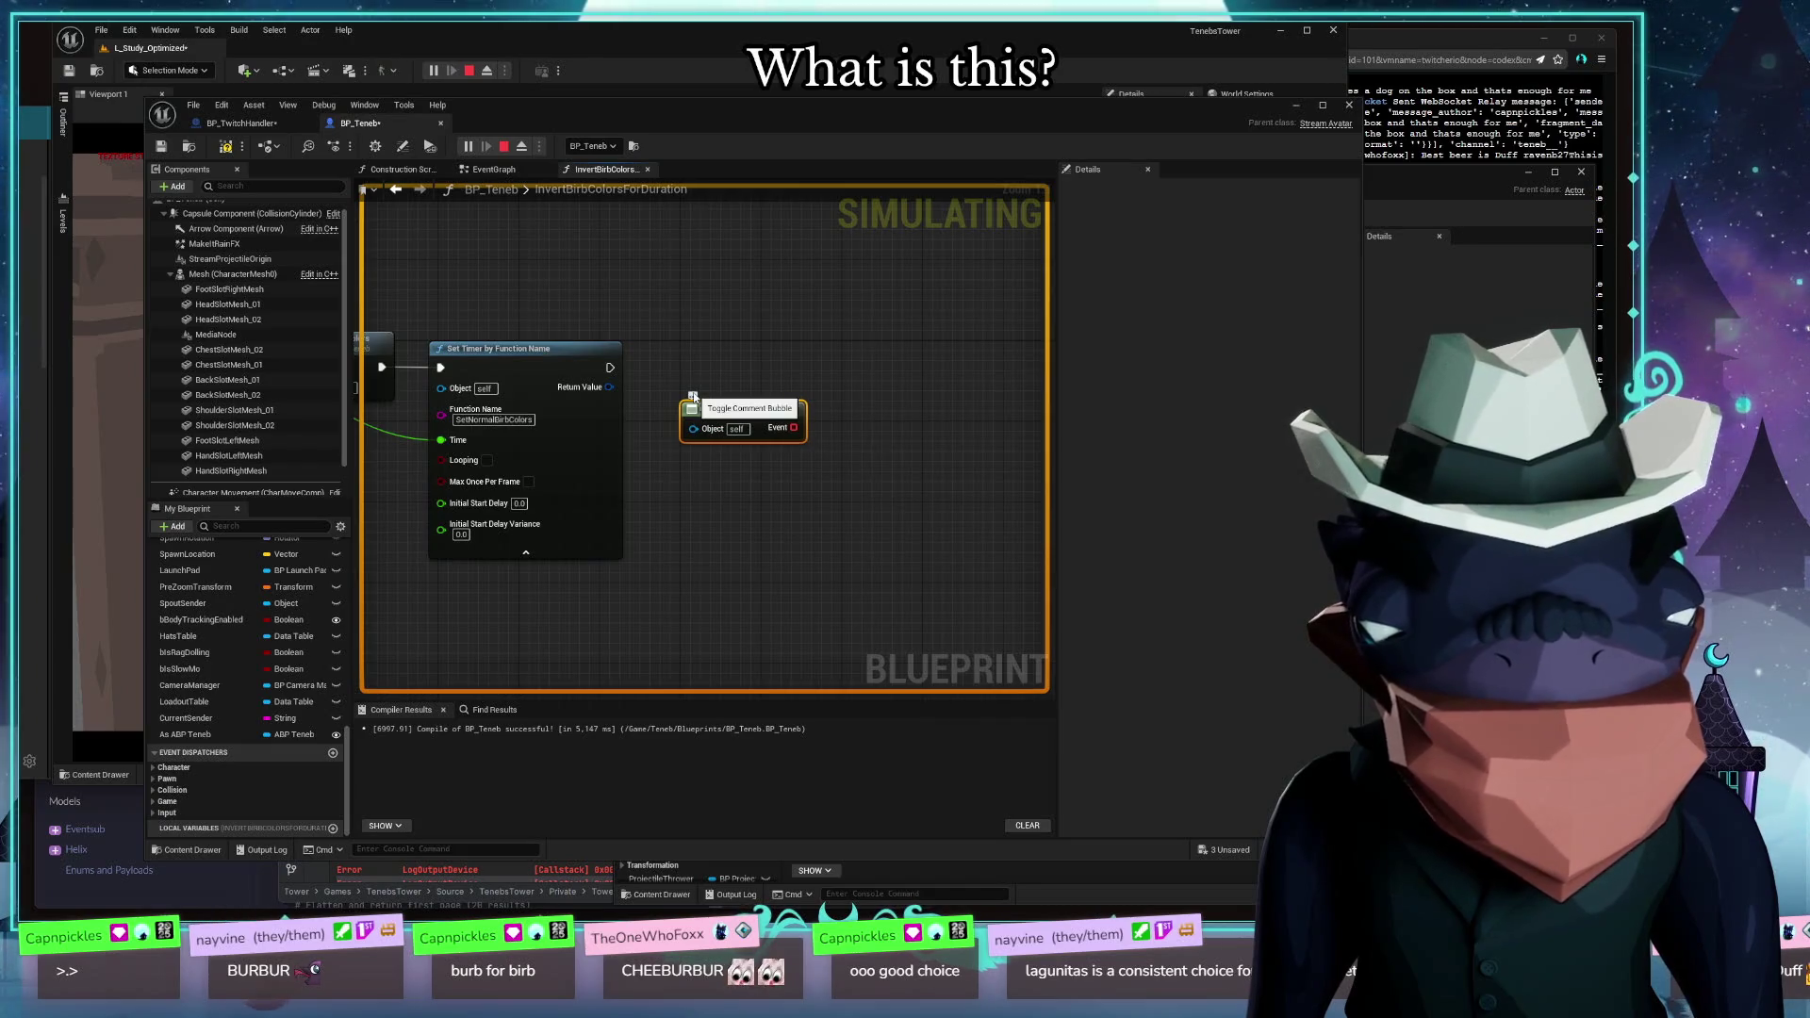
left_click(693, 397)
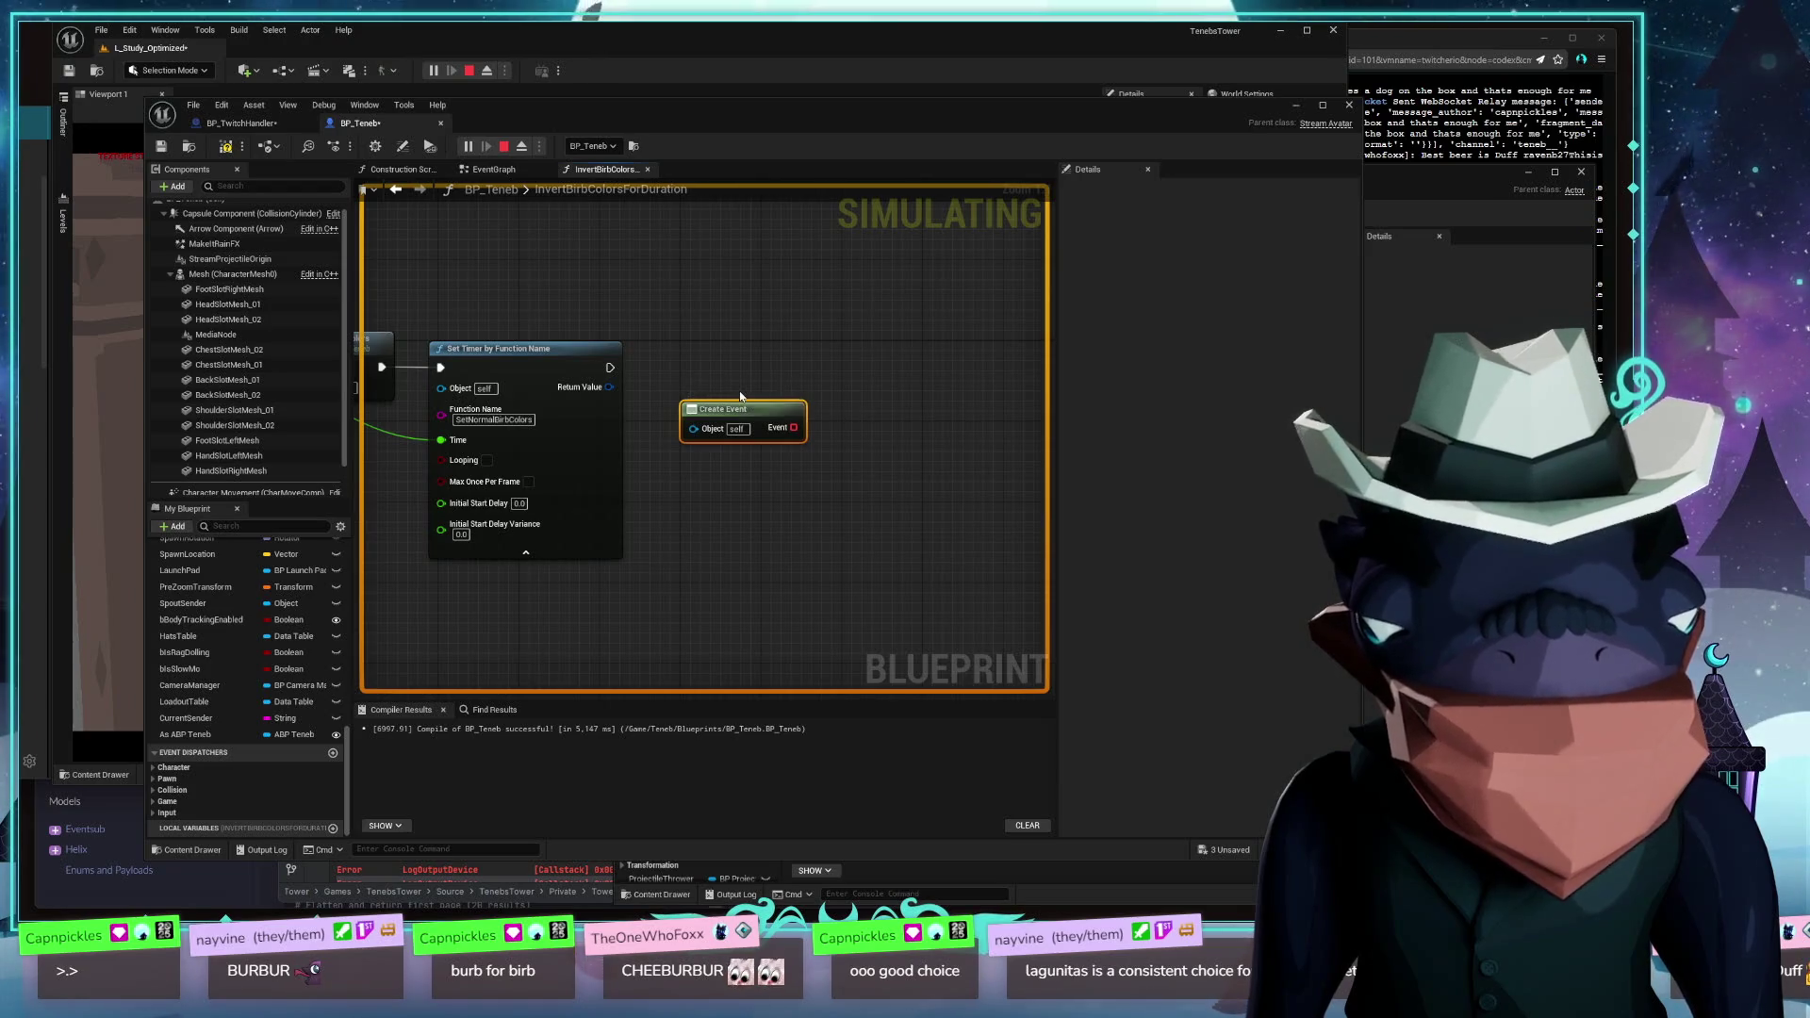
left_click_drag(794, 427, 836, 531)
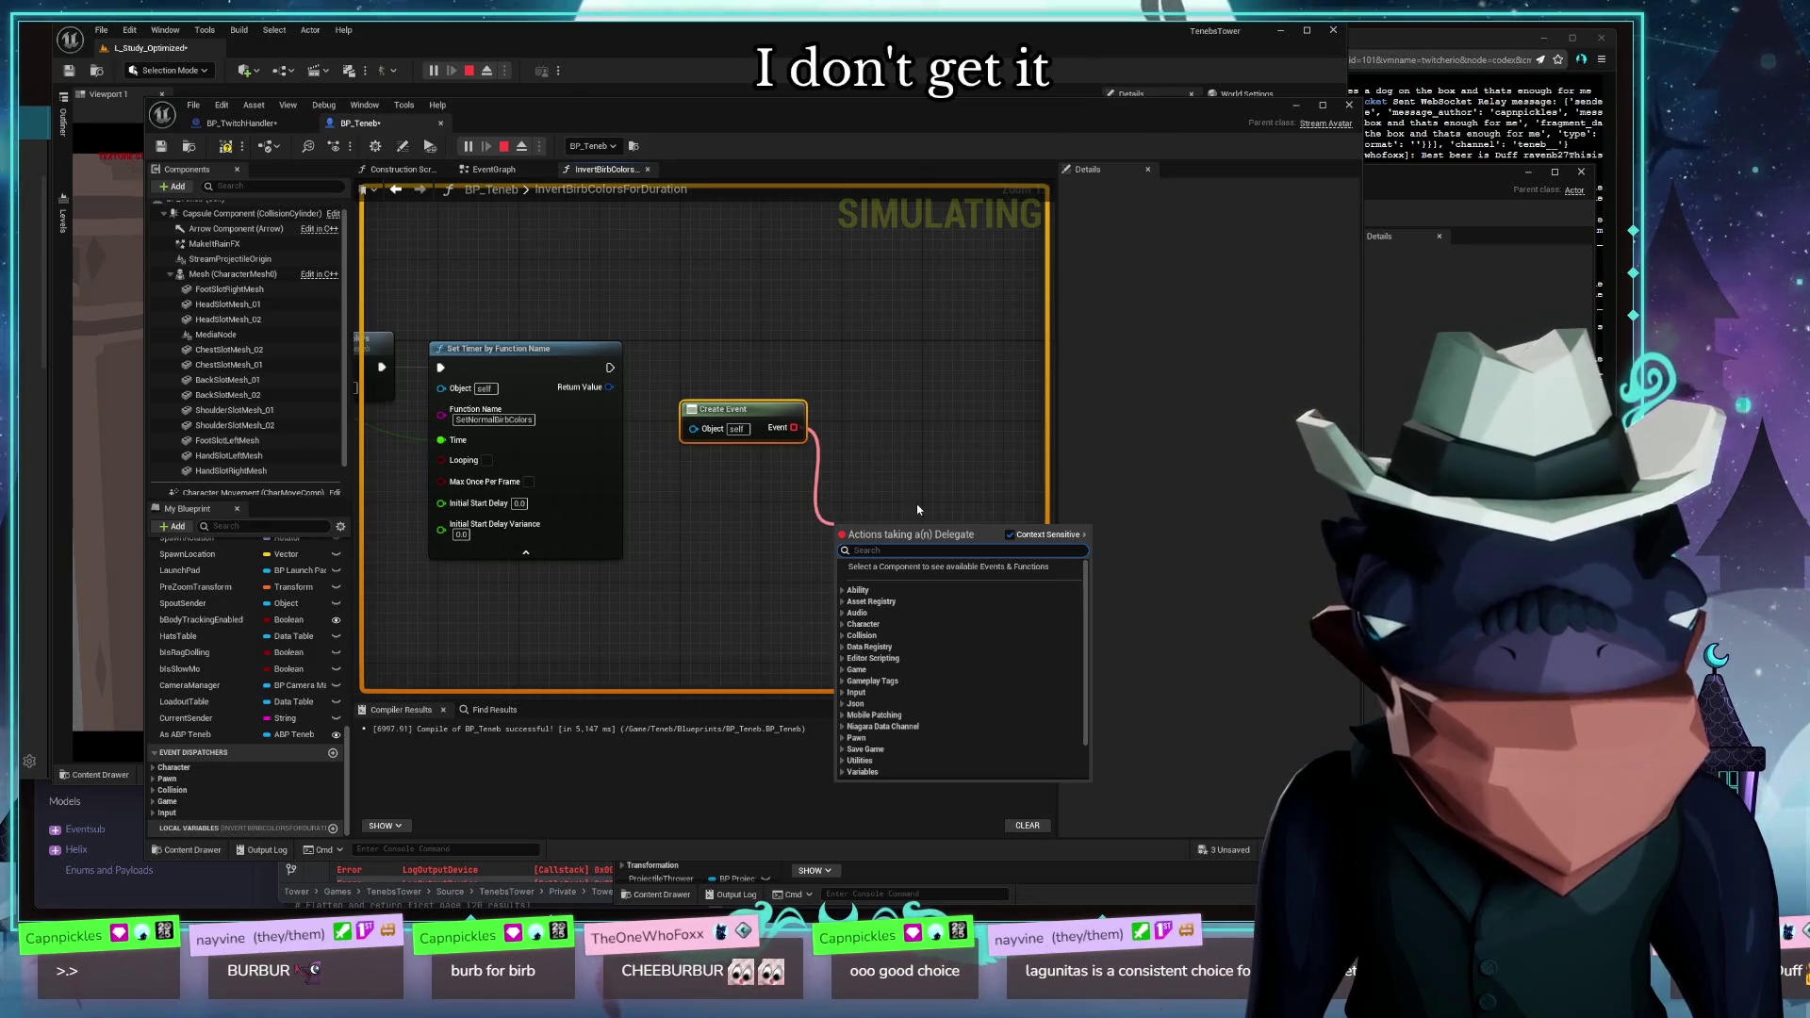
Search 'cusmakeeve' from the Event pin, then cancel and delete the Create Event node
type("custom")
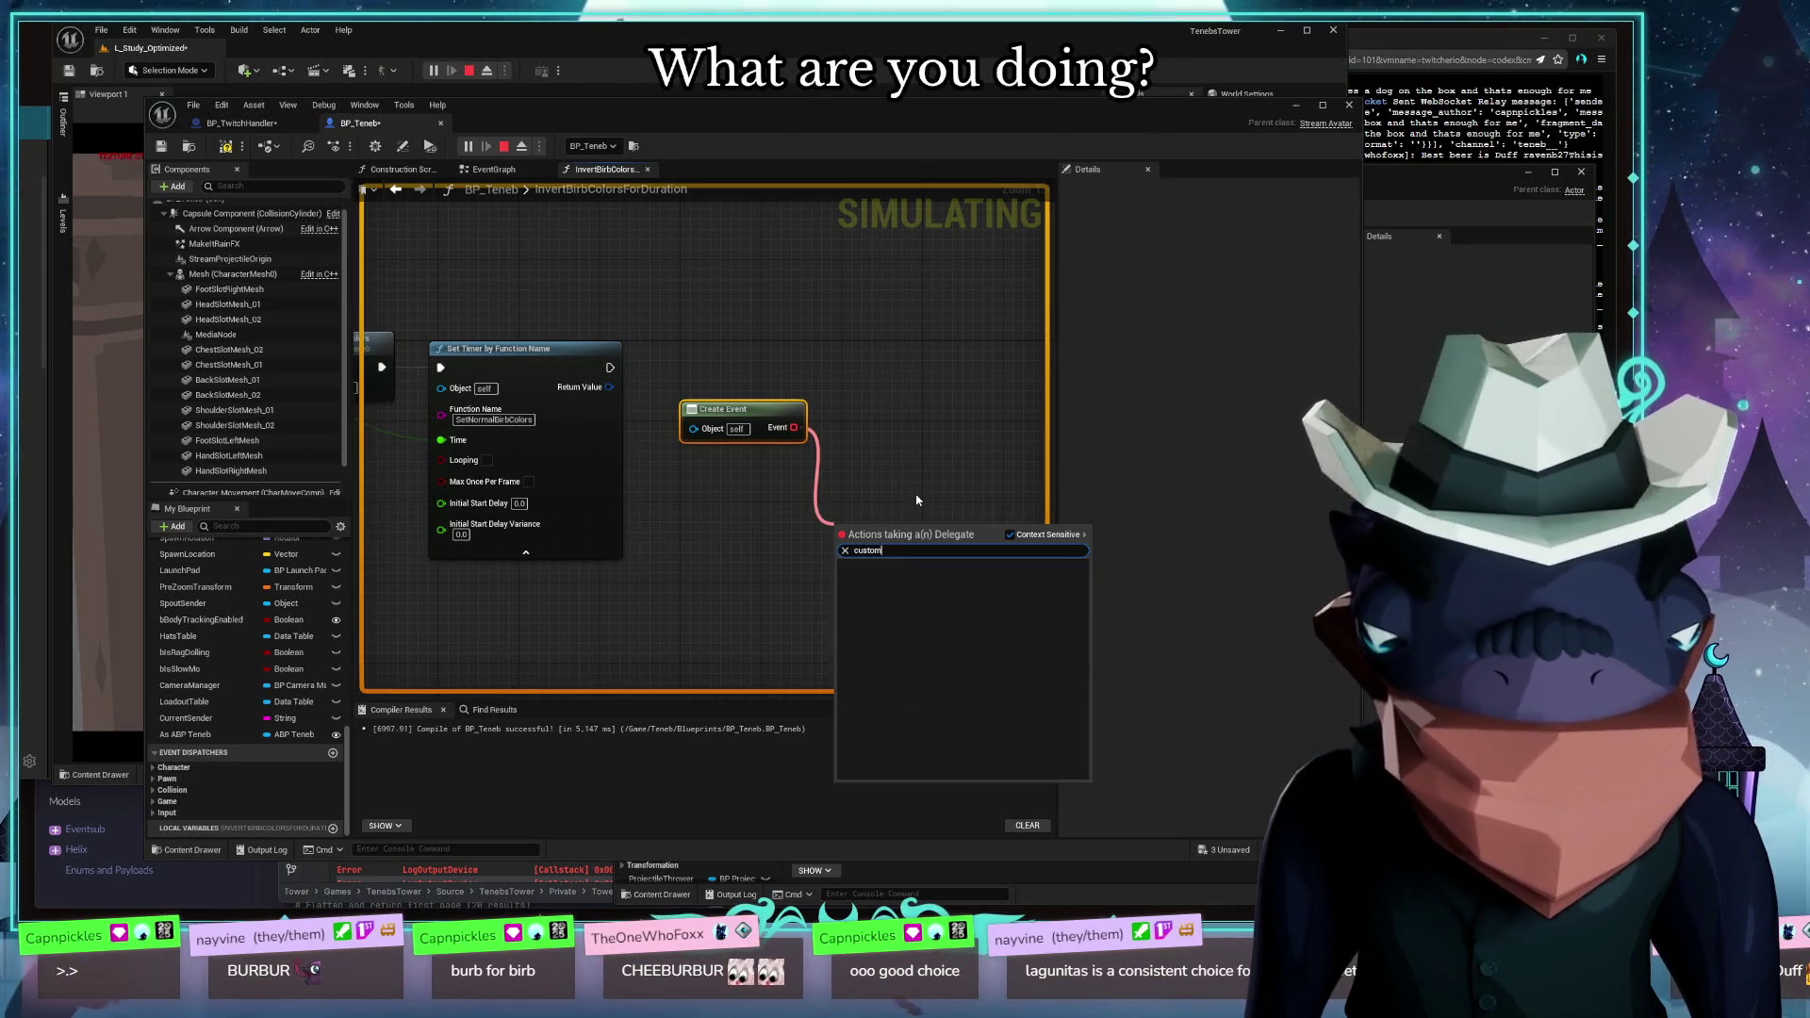
type("ake")
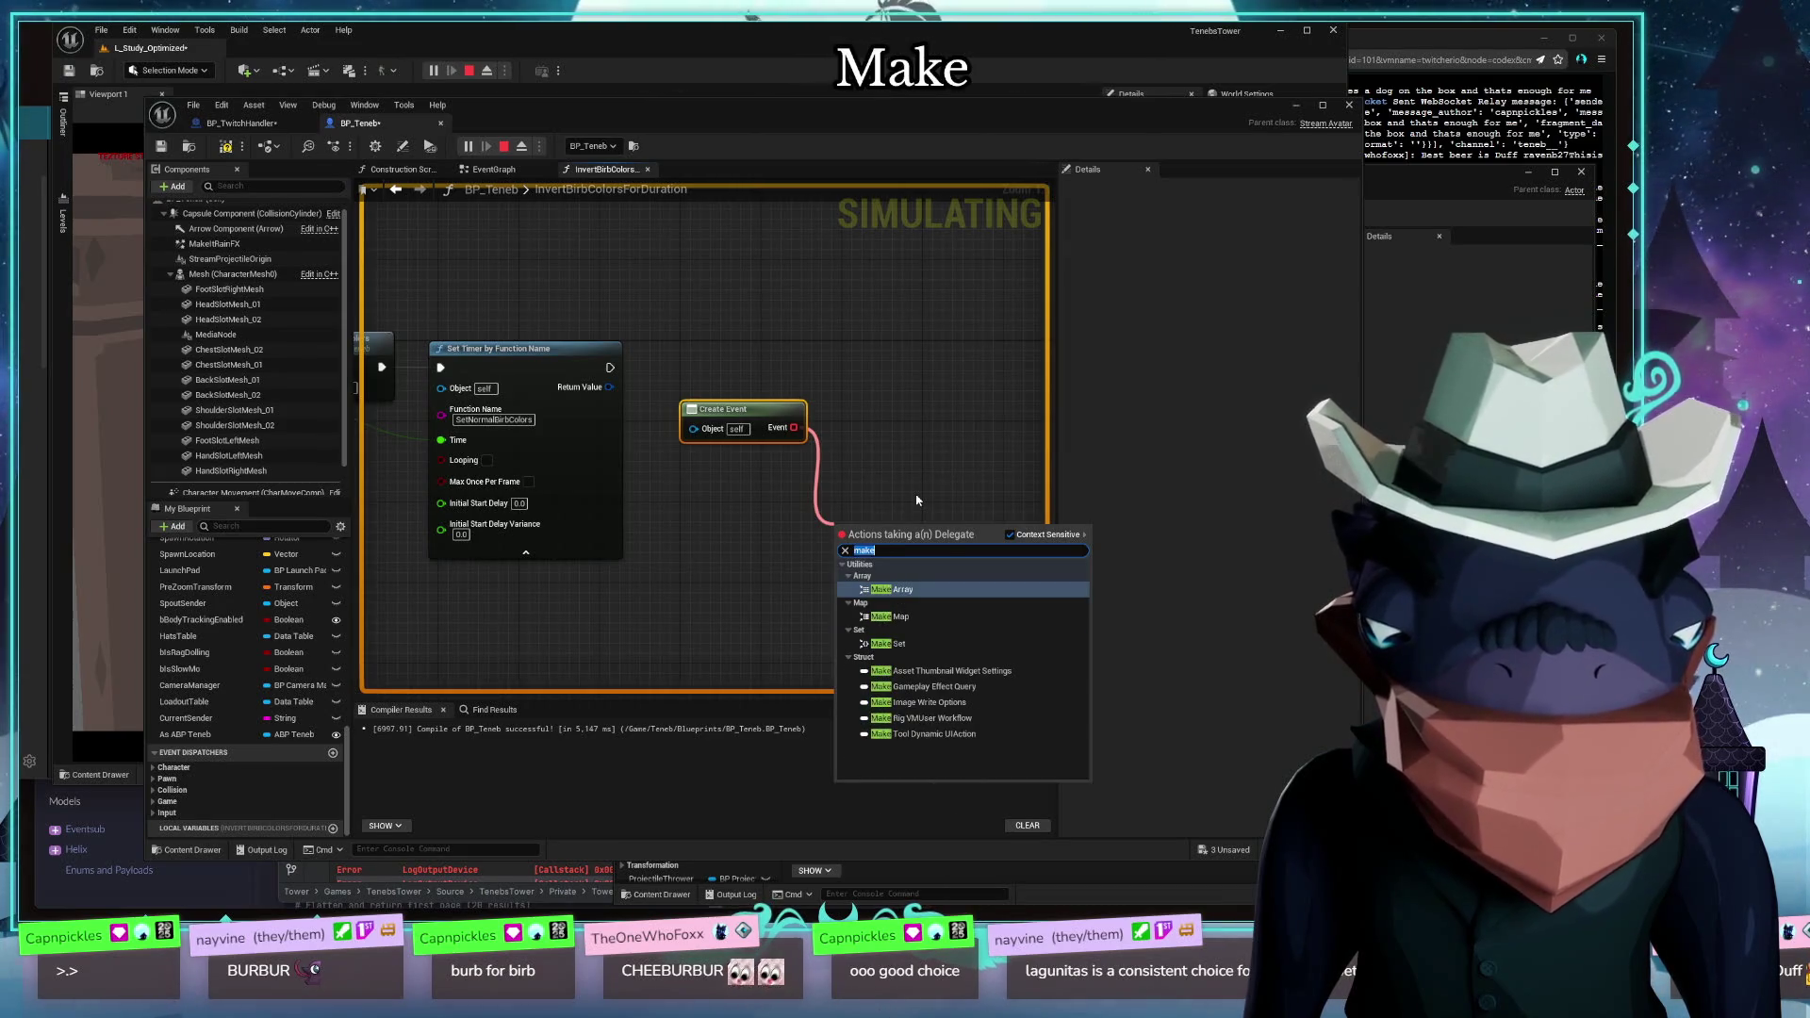
type("event")
scroll(1047, 650, "down", 3)
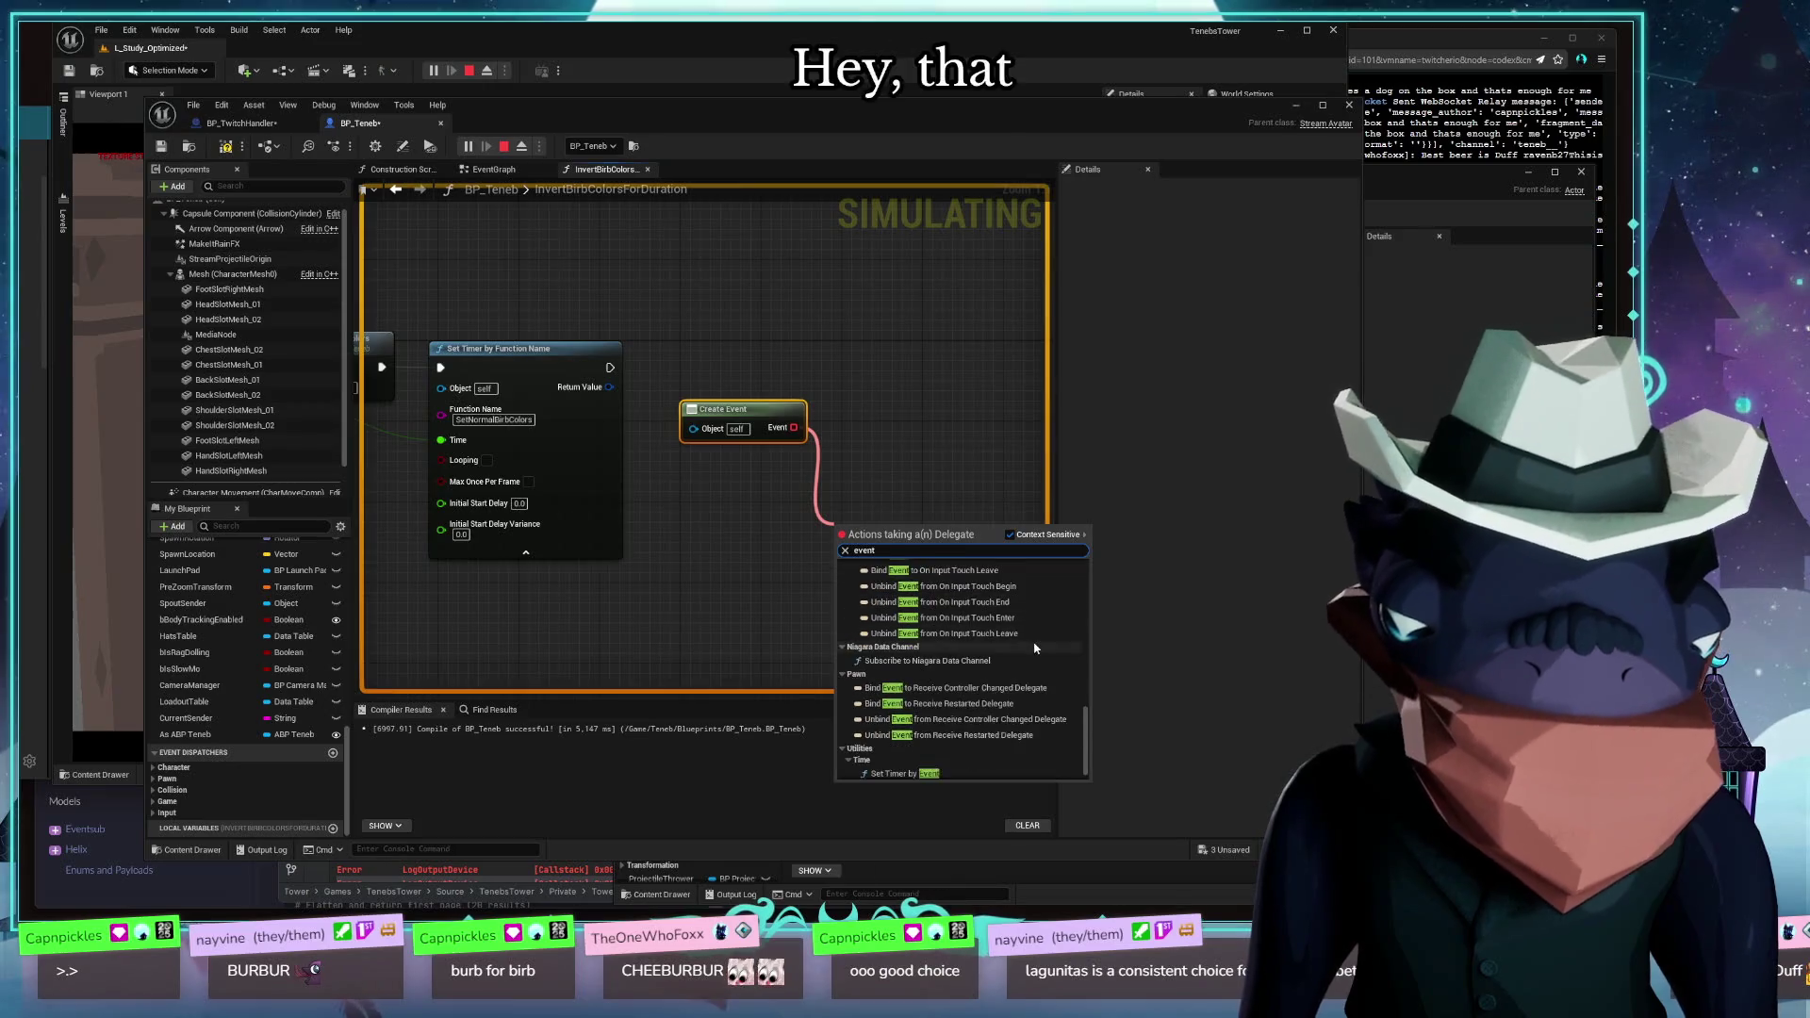
scroll(1042, 660, "up", 3)
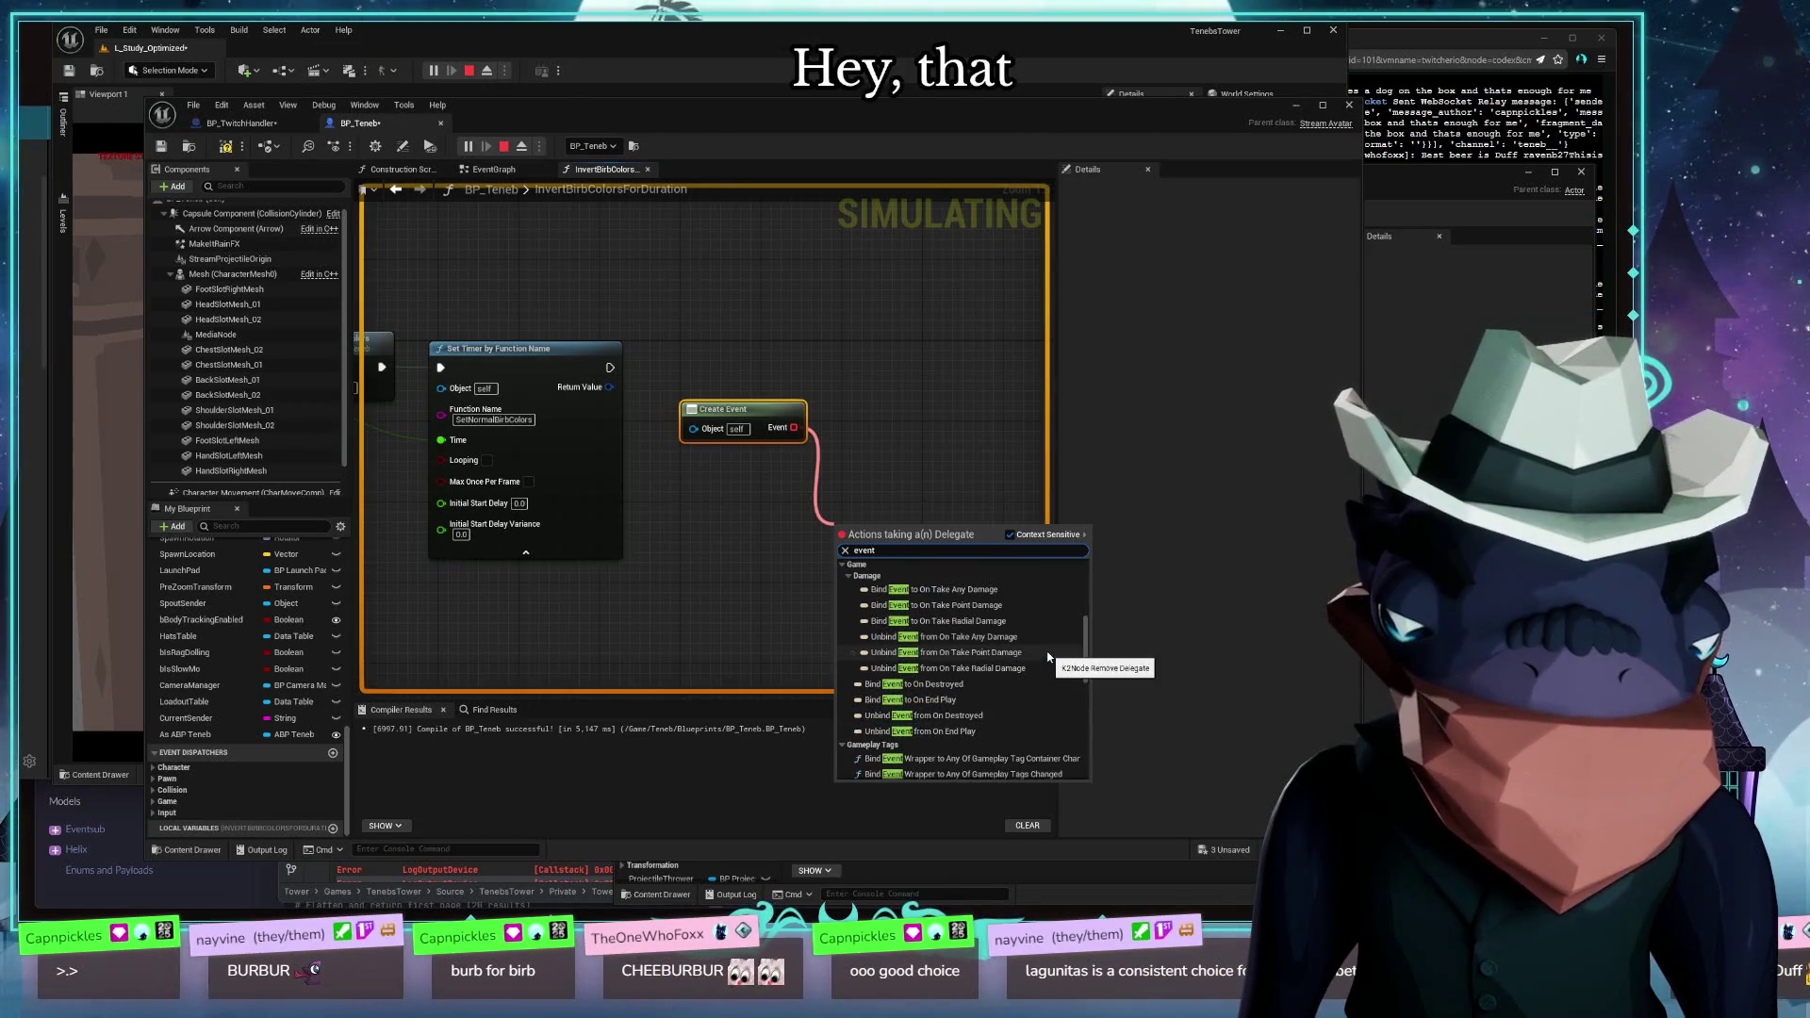
scroll(1046, 650, "up", 3)
scroll(1047, 647, "up", 3)
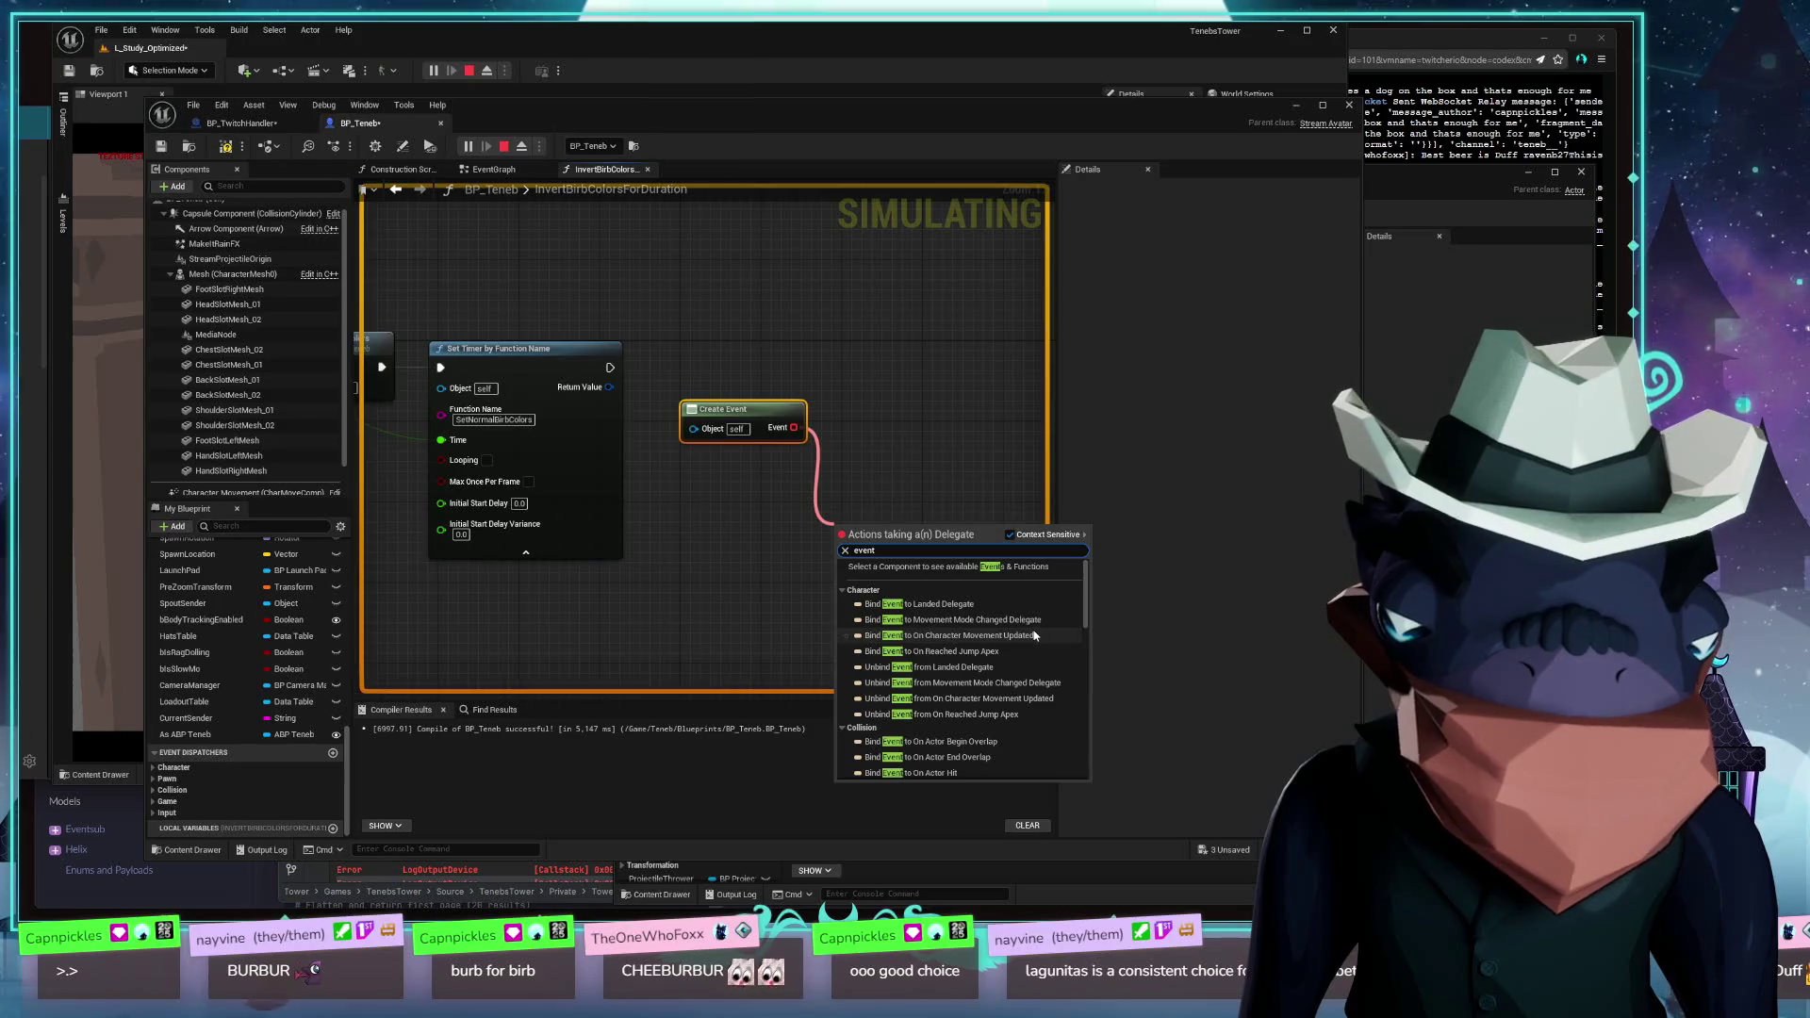
left_click(955, 445)
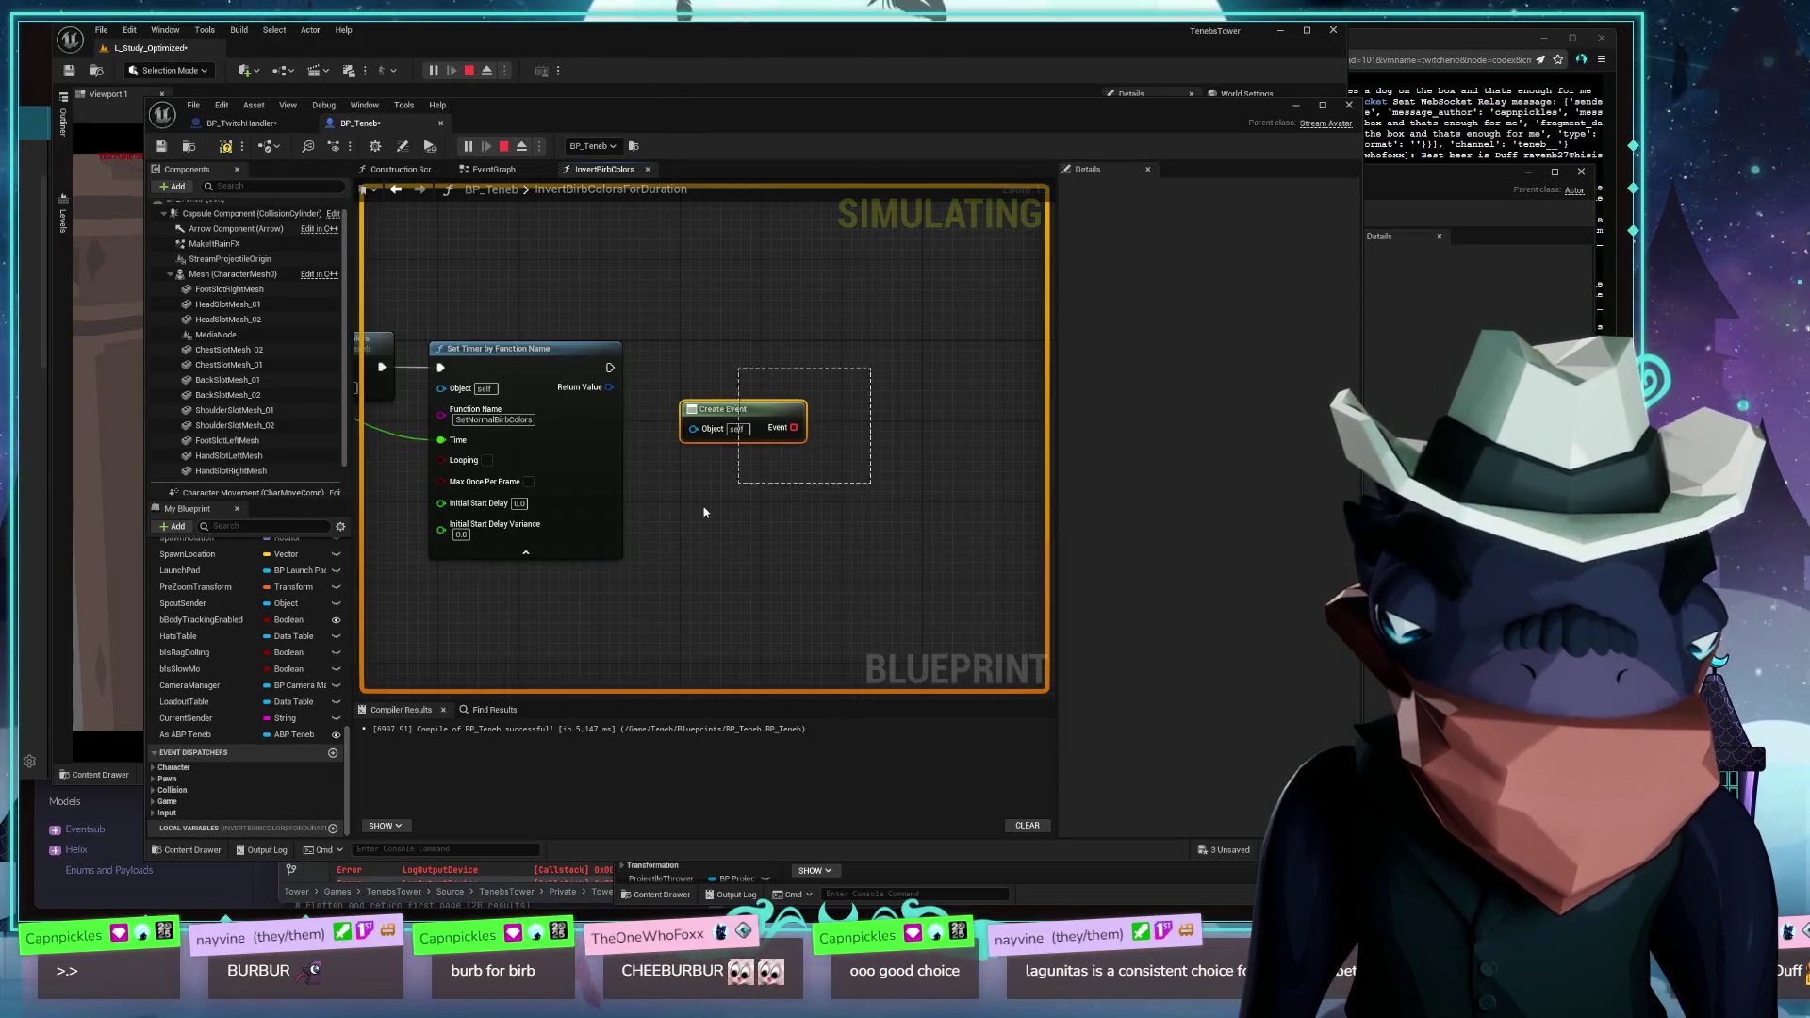
key("Delete")
left_click_drag(706, 514, 975, 425)
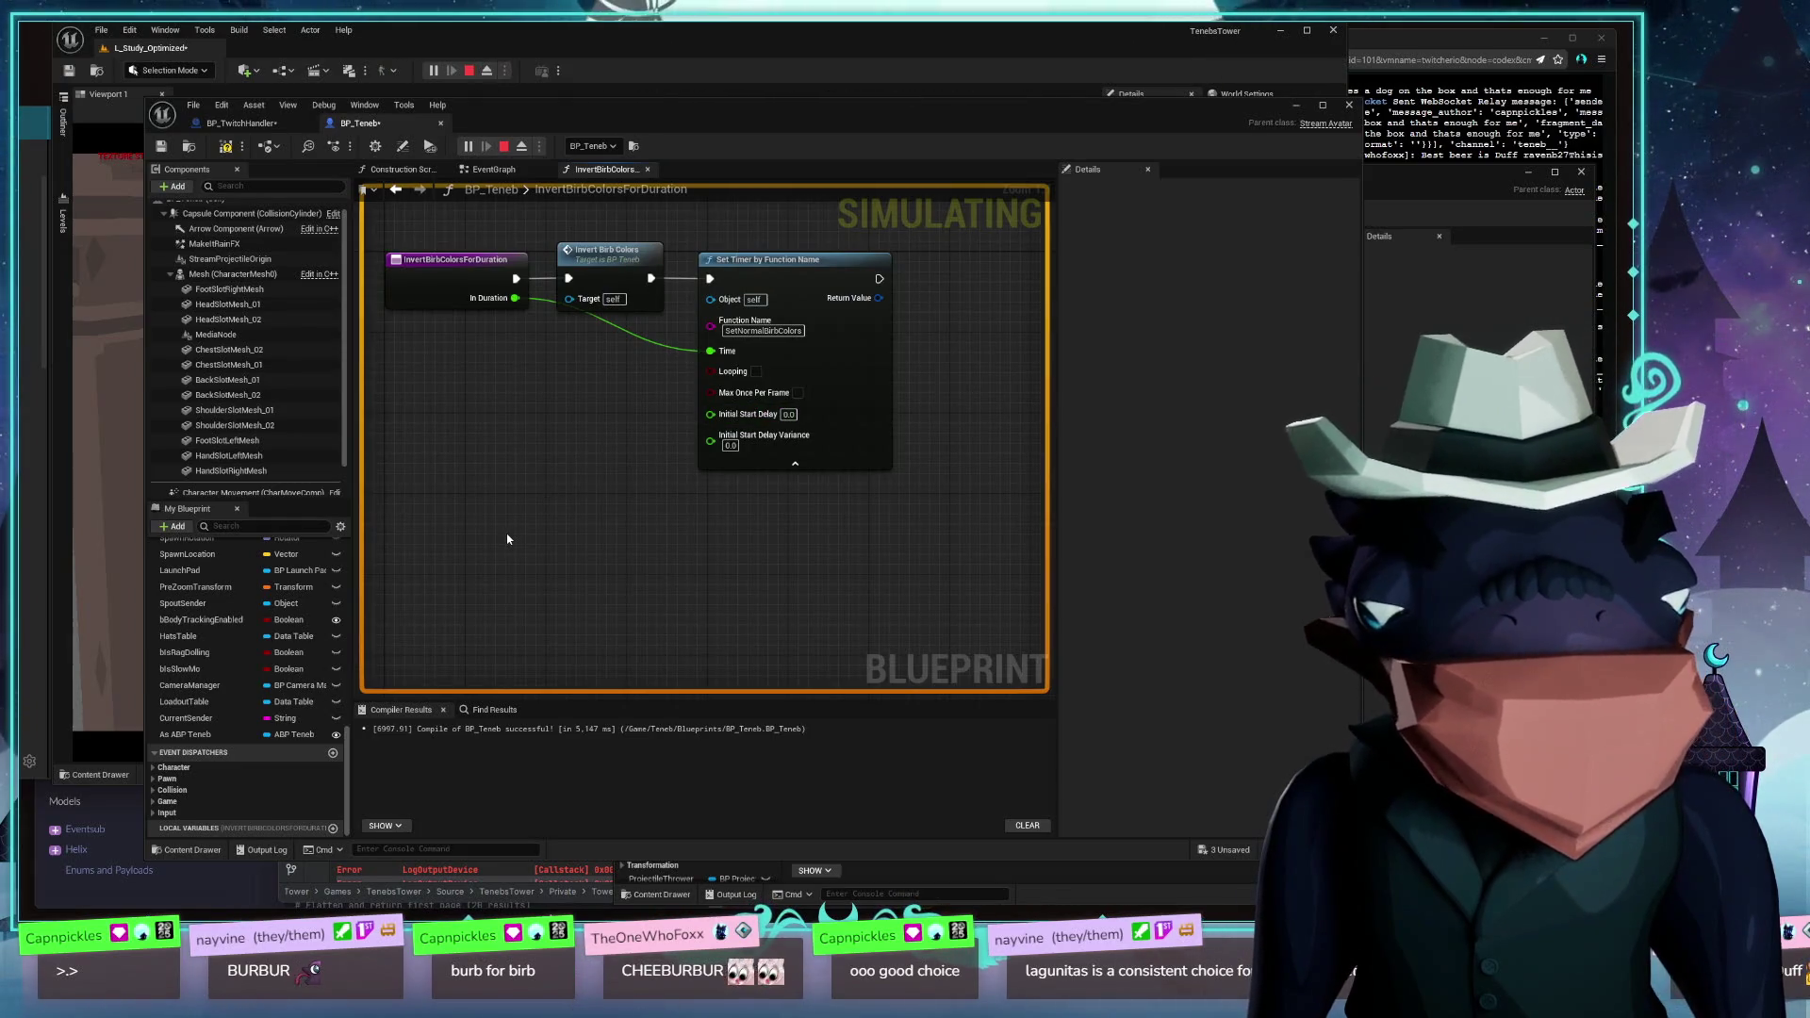
mouse_move(523, 537)
left_mouse_down()
mouse_move(804, 670)
mouse_move(508, 684)
left_mouse_up()
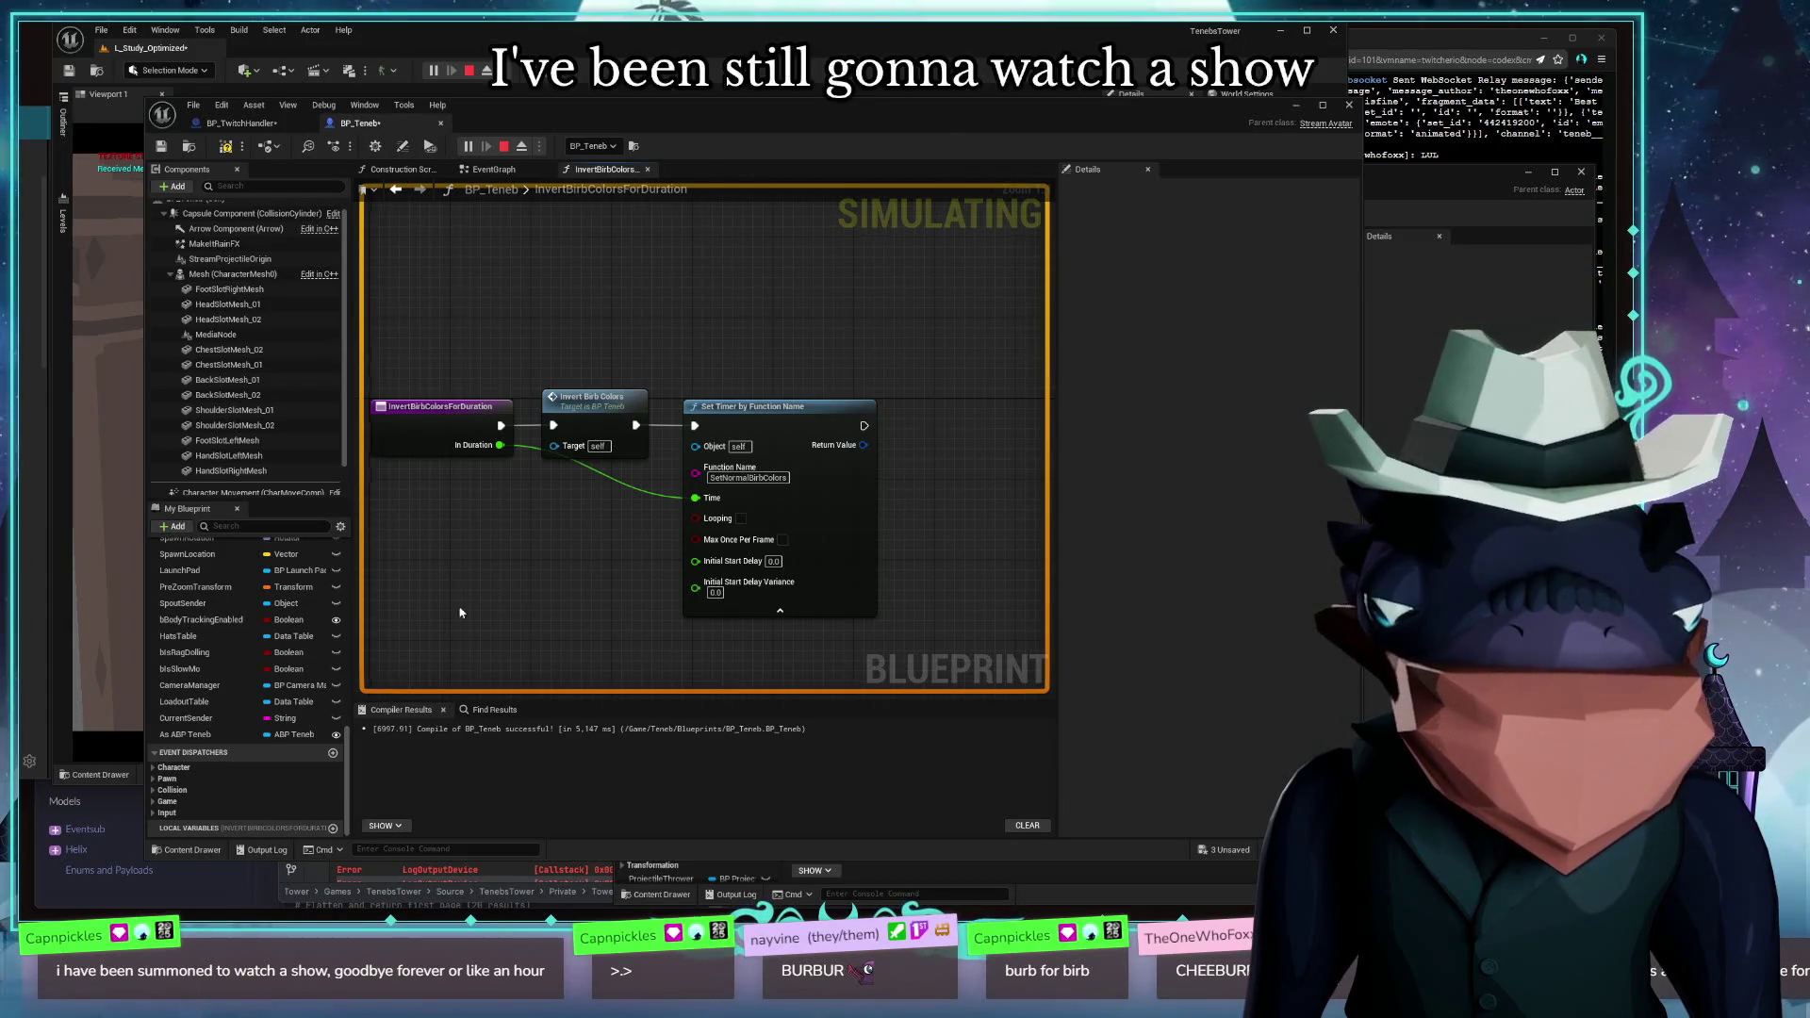
left_click_drag(460, 613, 512, 570)
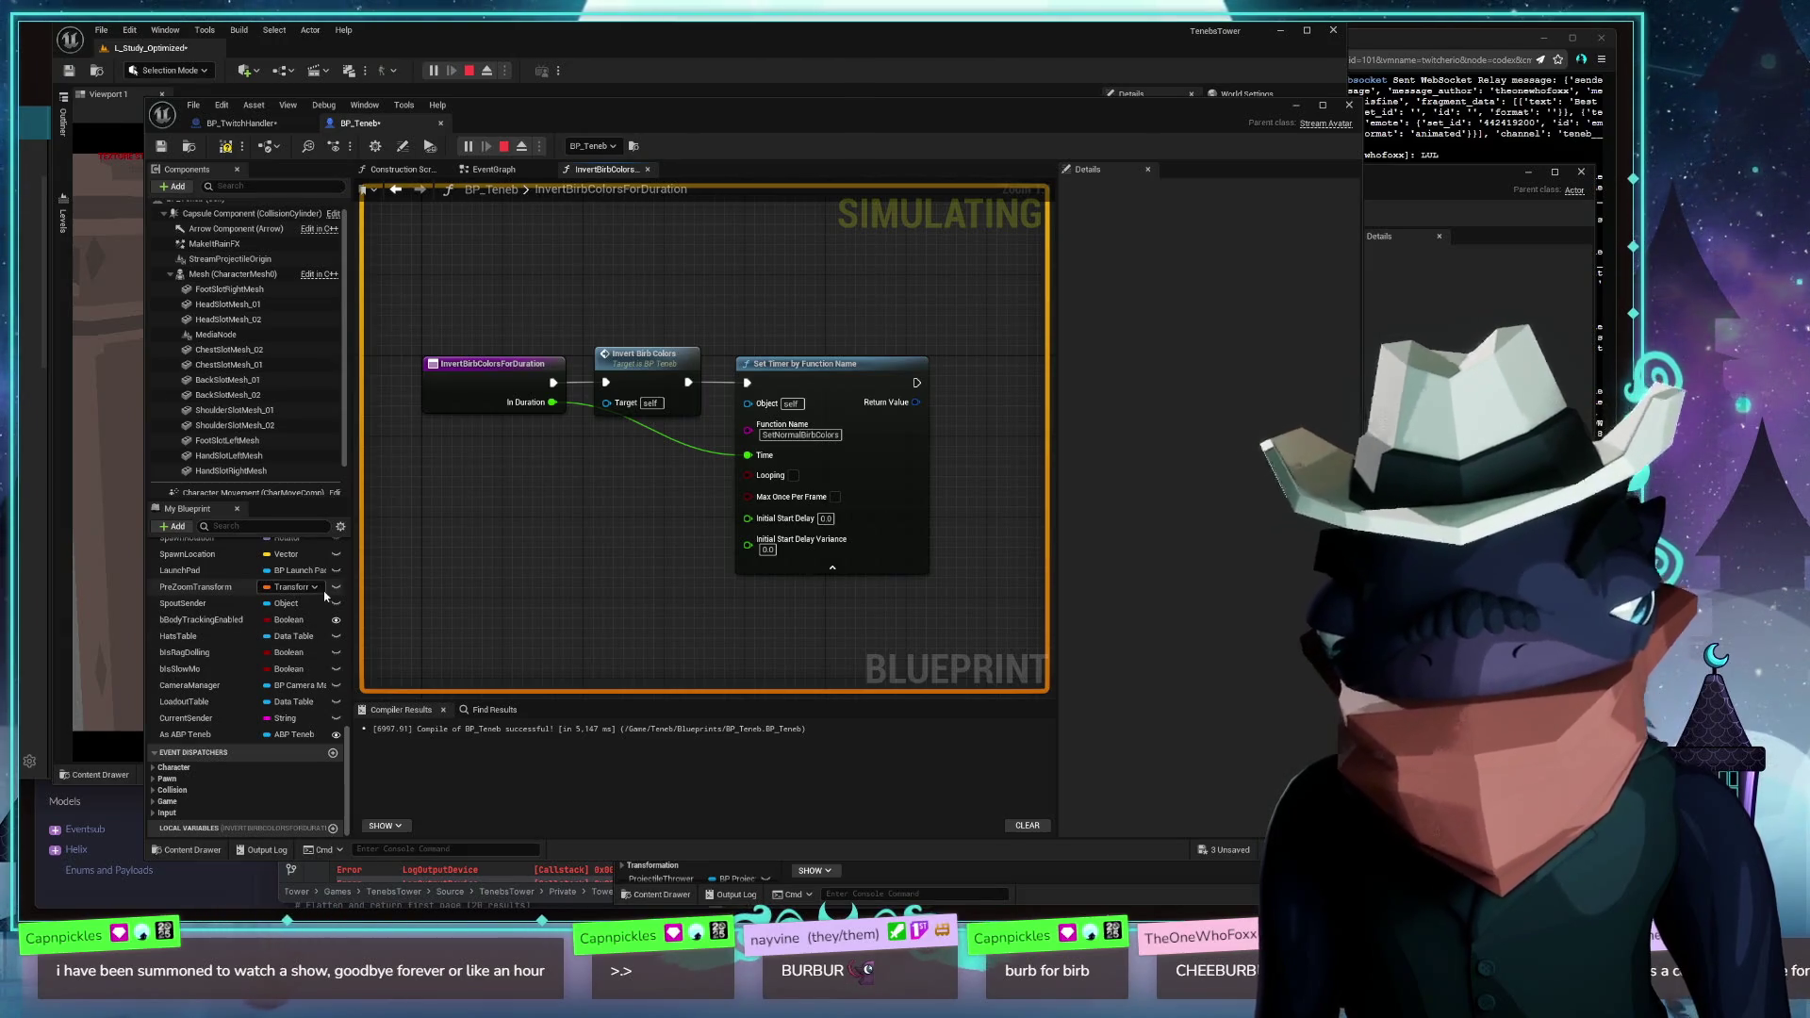
left_click(242, 123)
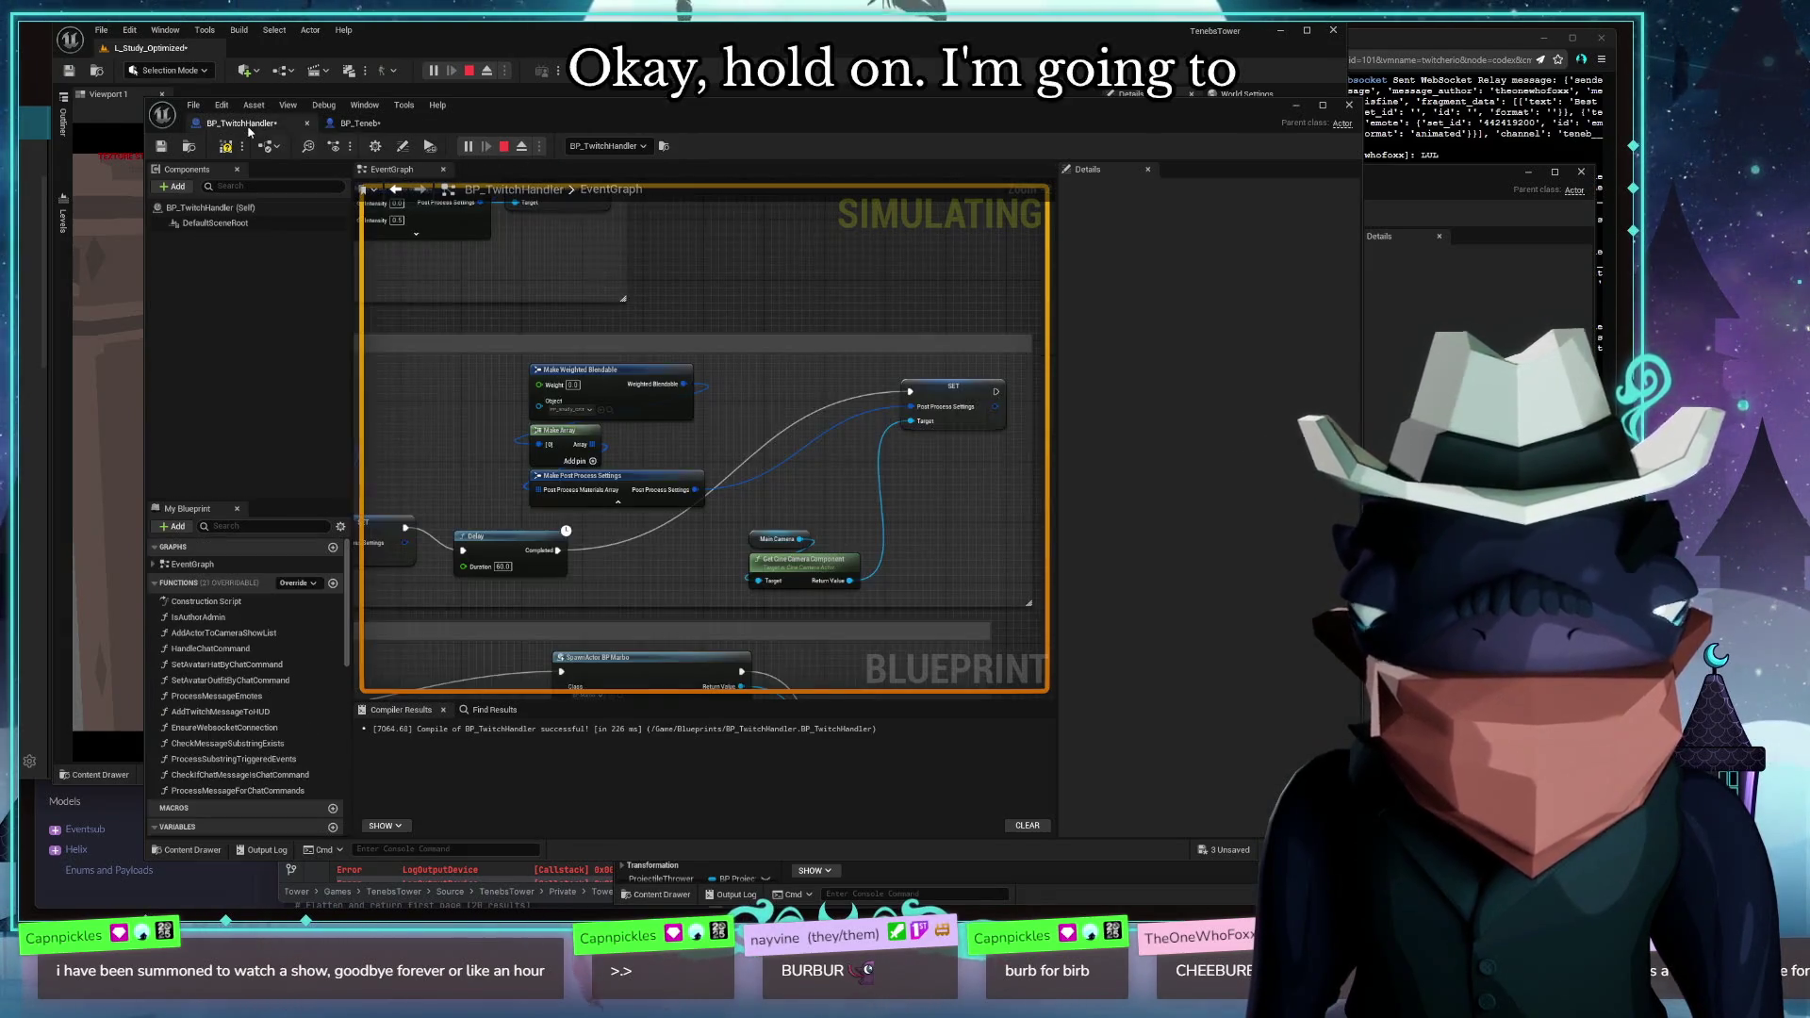
Navigate the BP_TwitchHandler EventGraph to the Jackpot section's Delay and Spawn Sound 2D nodes
scroll(718, 417, "down", 2)
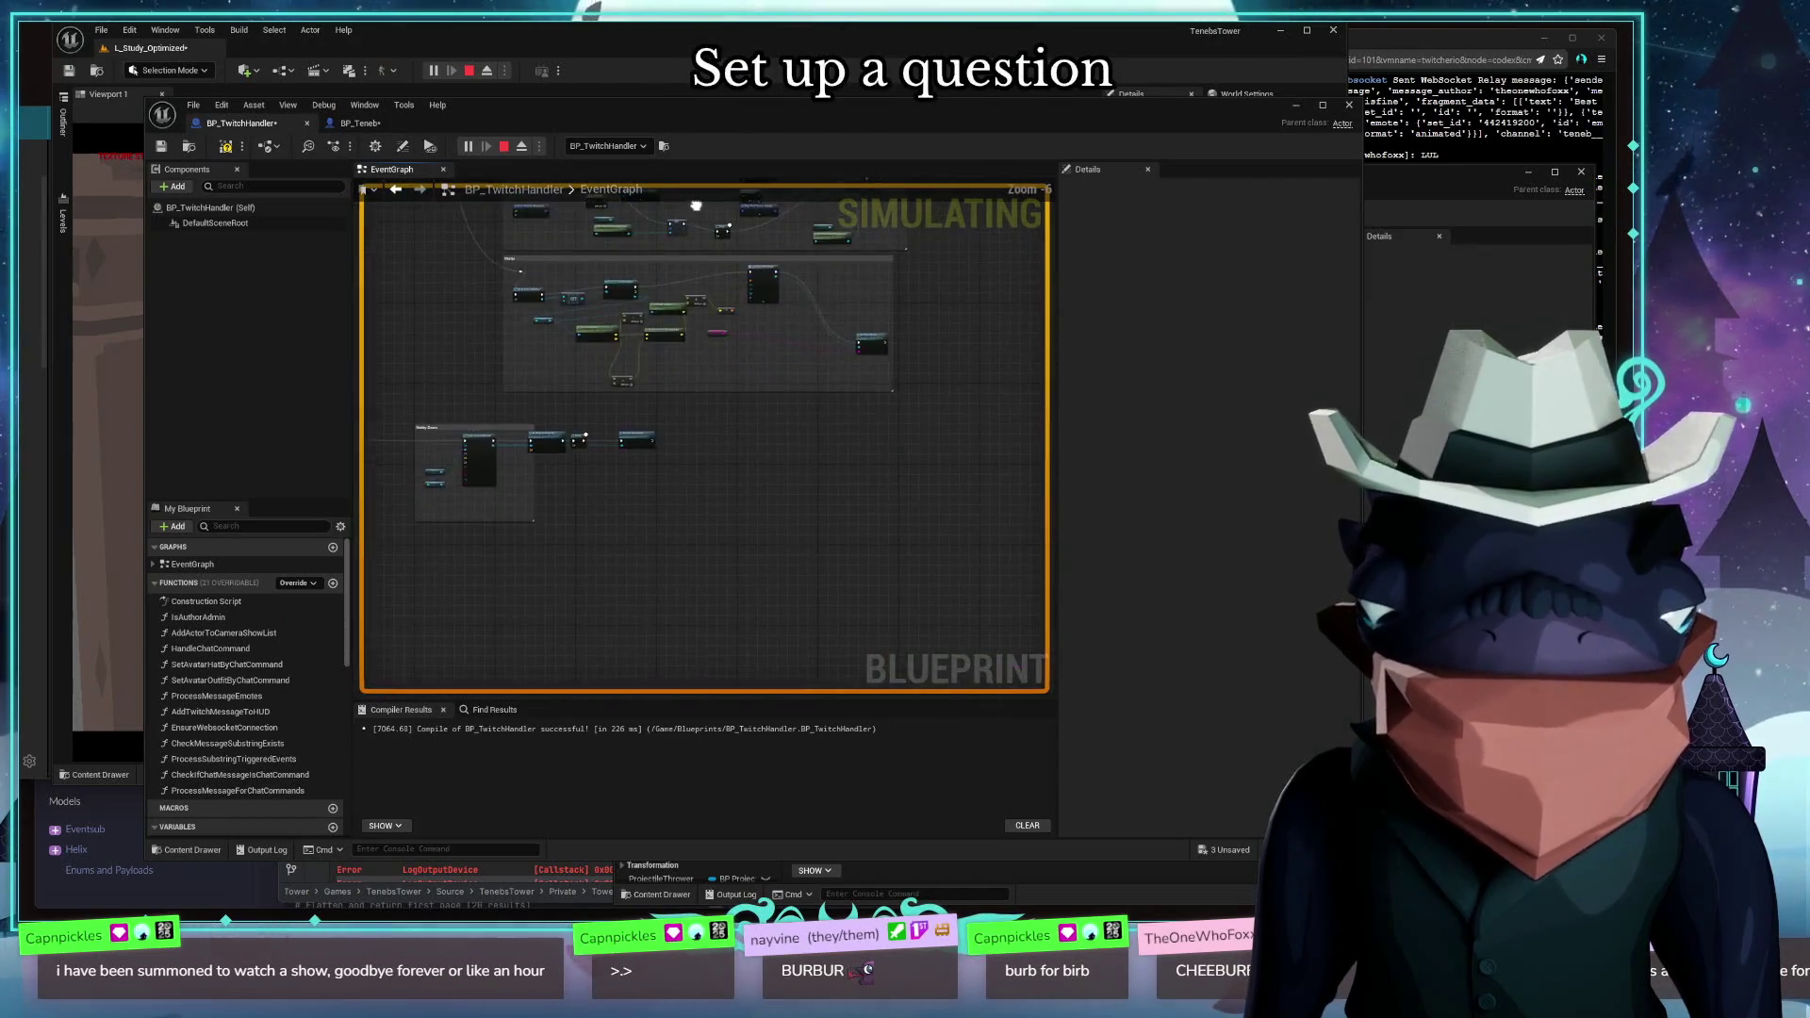
scroll(772, 327, "up", 2)
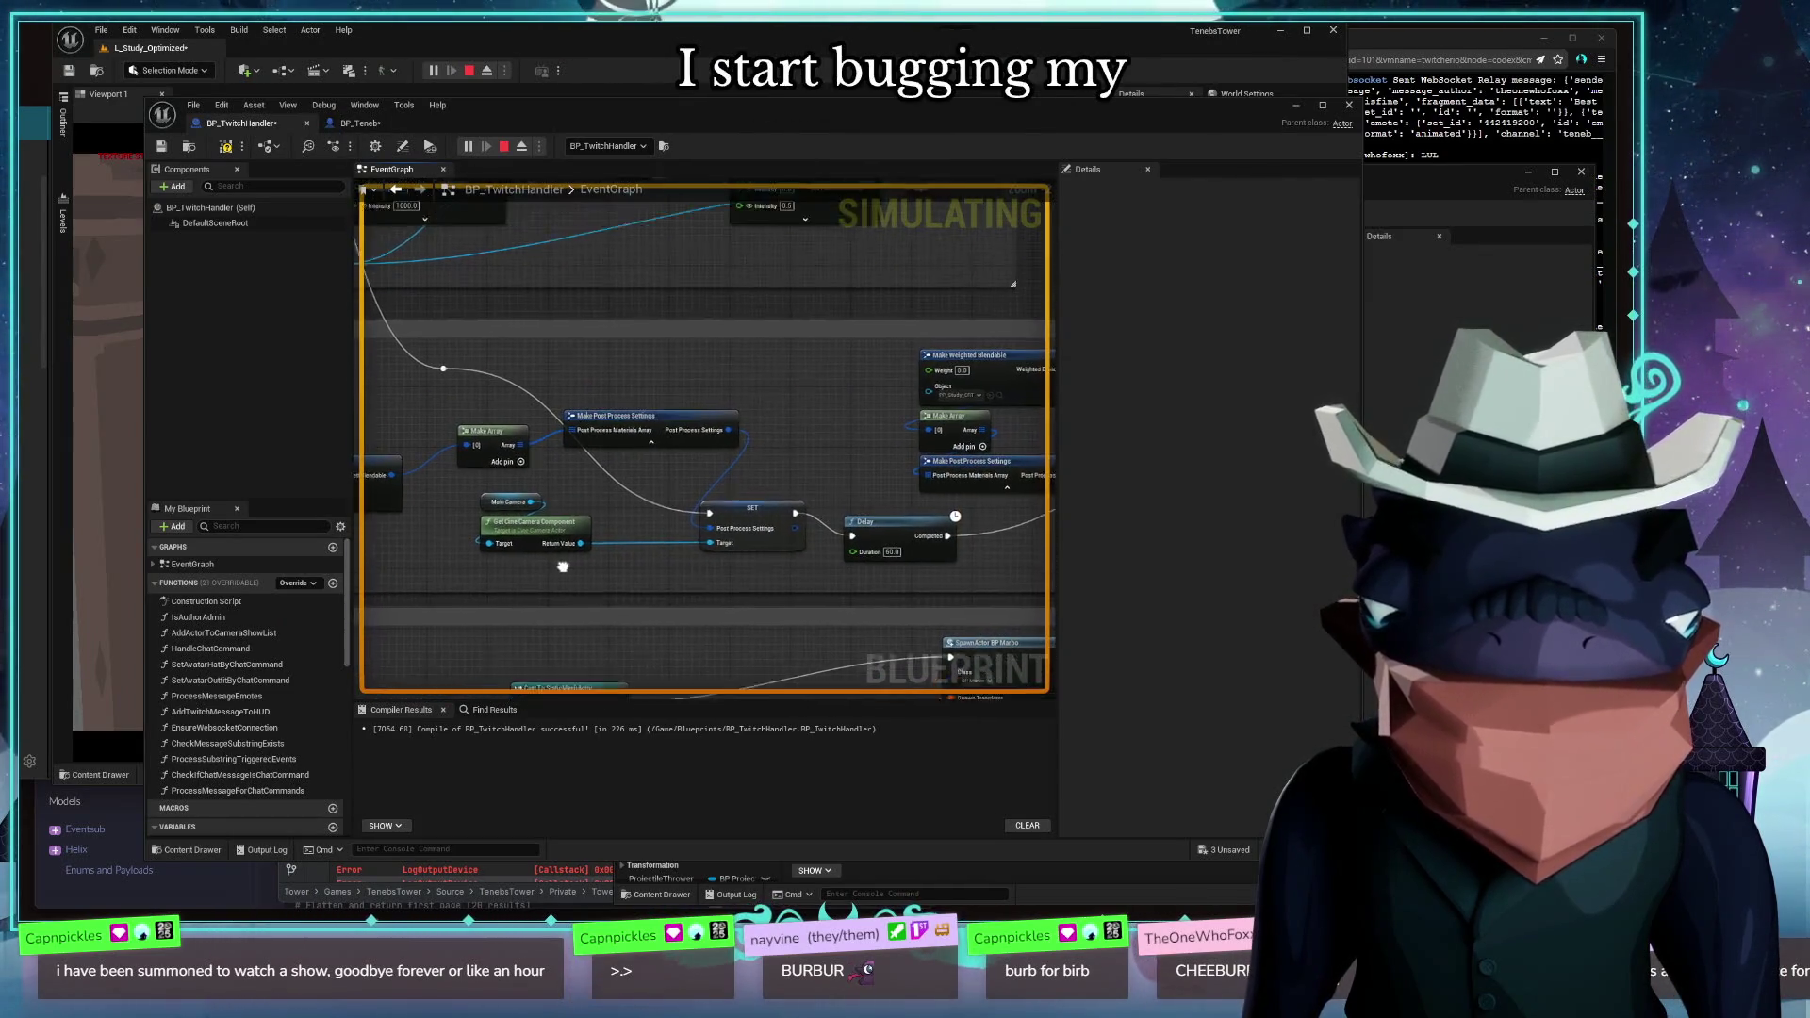
scroll(660, 425, "down", 3)
scroll(646, 433, "up", 5)
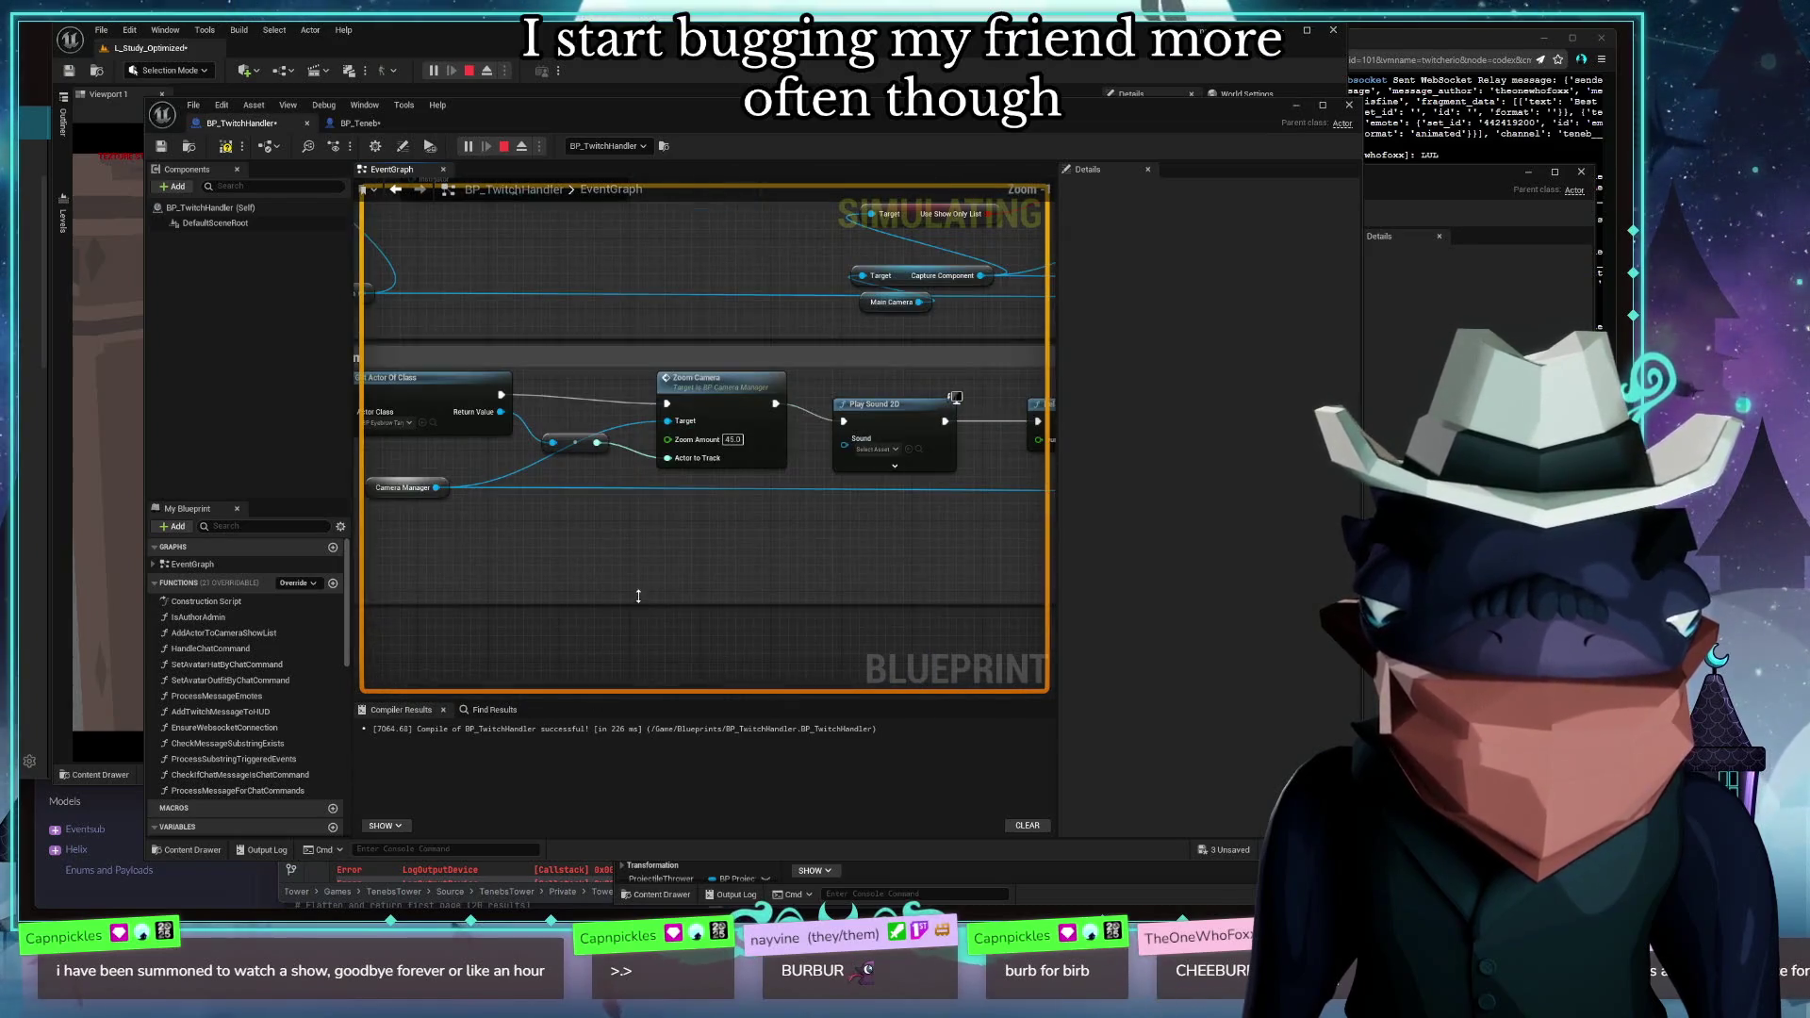
mouse_move(849, 614)
left_mouse_down()
mouse_move(686, 637)
mouse_move(450, 850)
mouse_move(359, 850)
left_mouse_up()
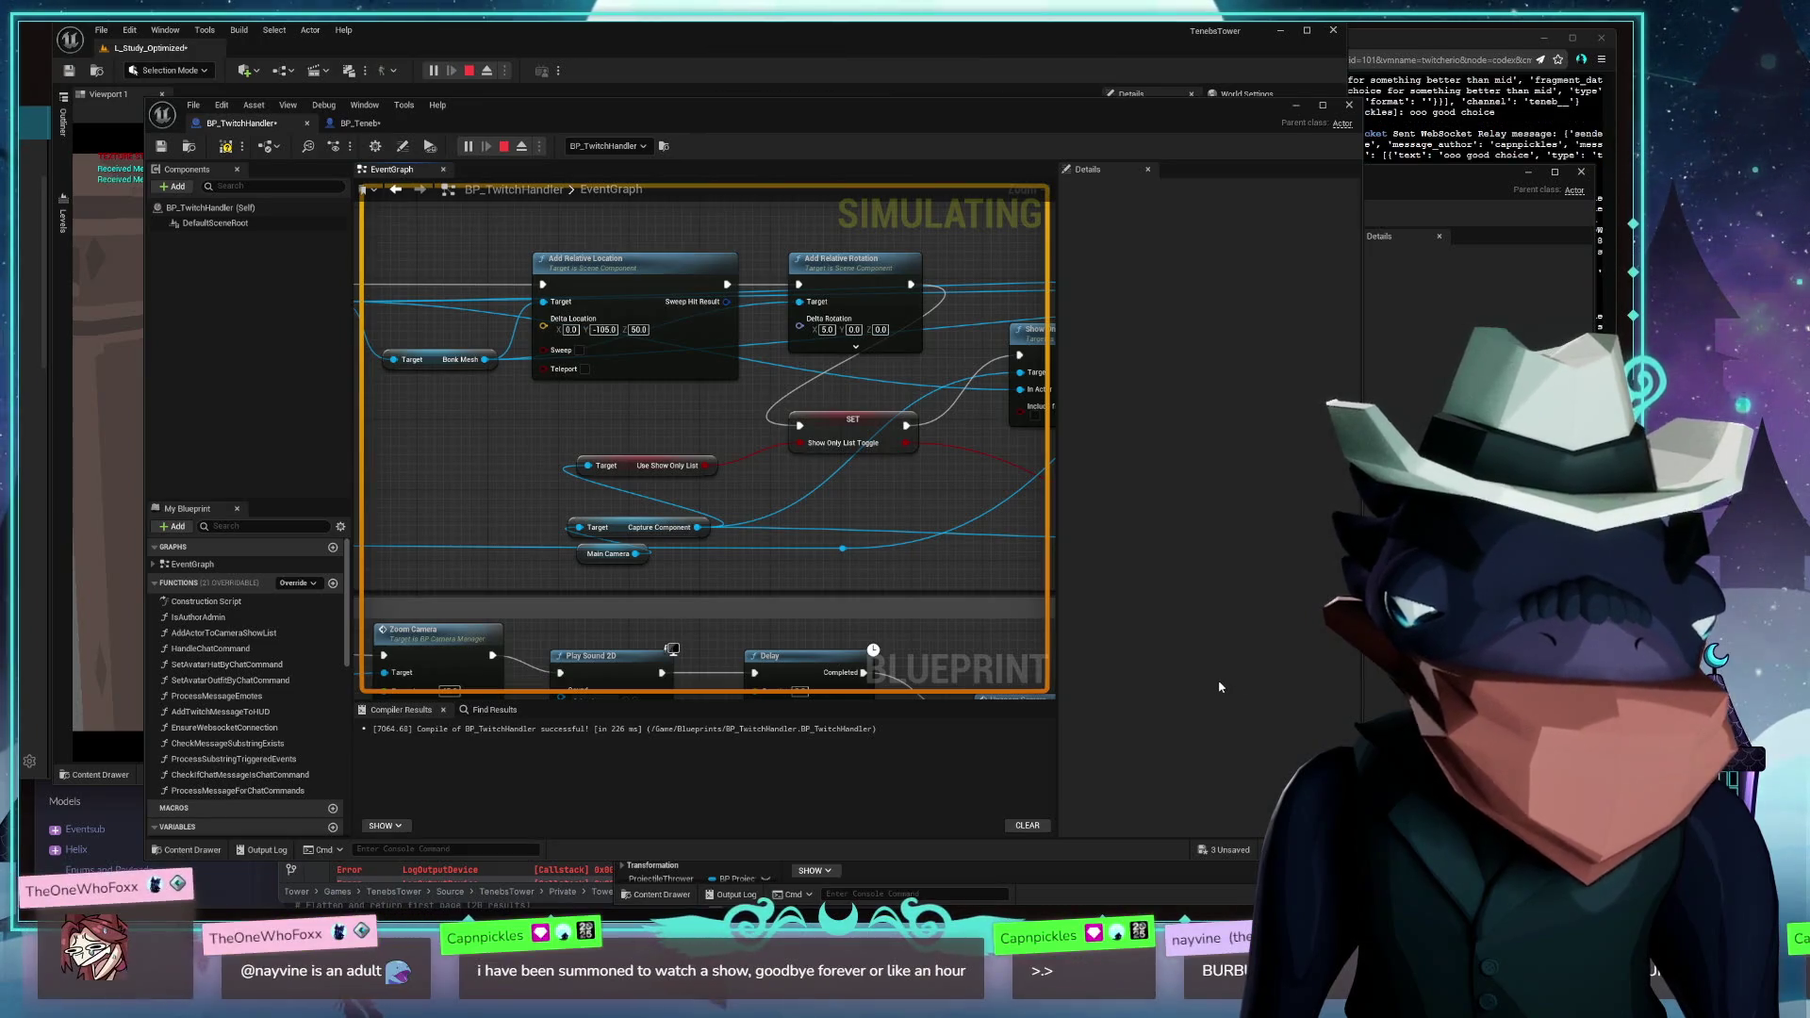
mouse_move(855, 509)
left_mouse_down()
mouse_move(792, 437)
mouse_move(578, 647)
mouse_move(680, 610)
mouse_move(1203, 594)
mouse_move(748, 529)
left_mouse_up()
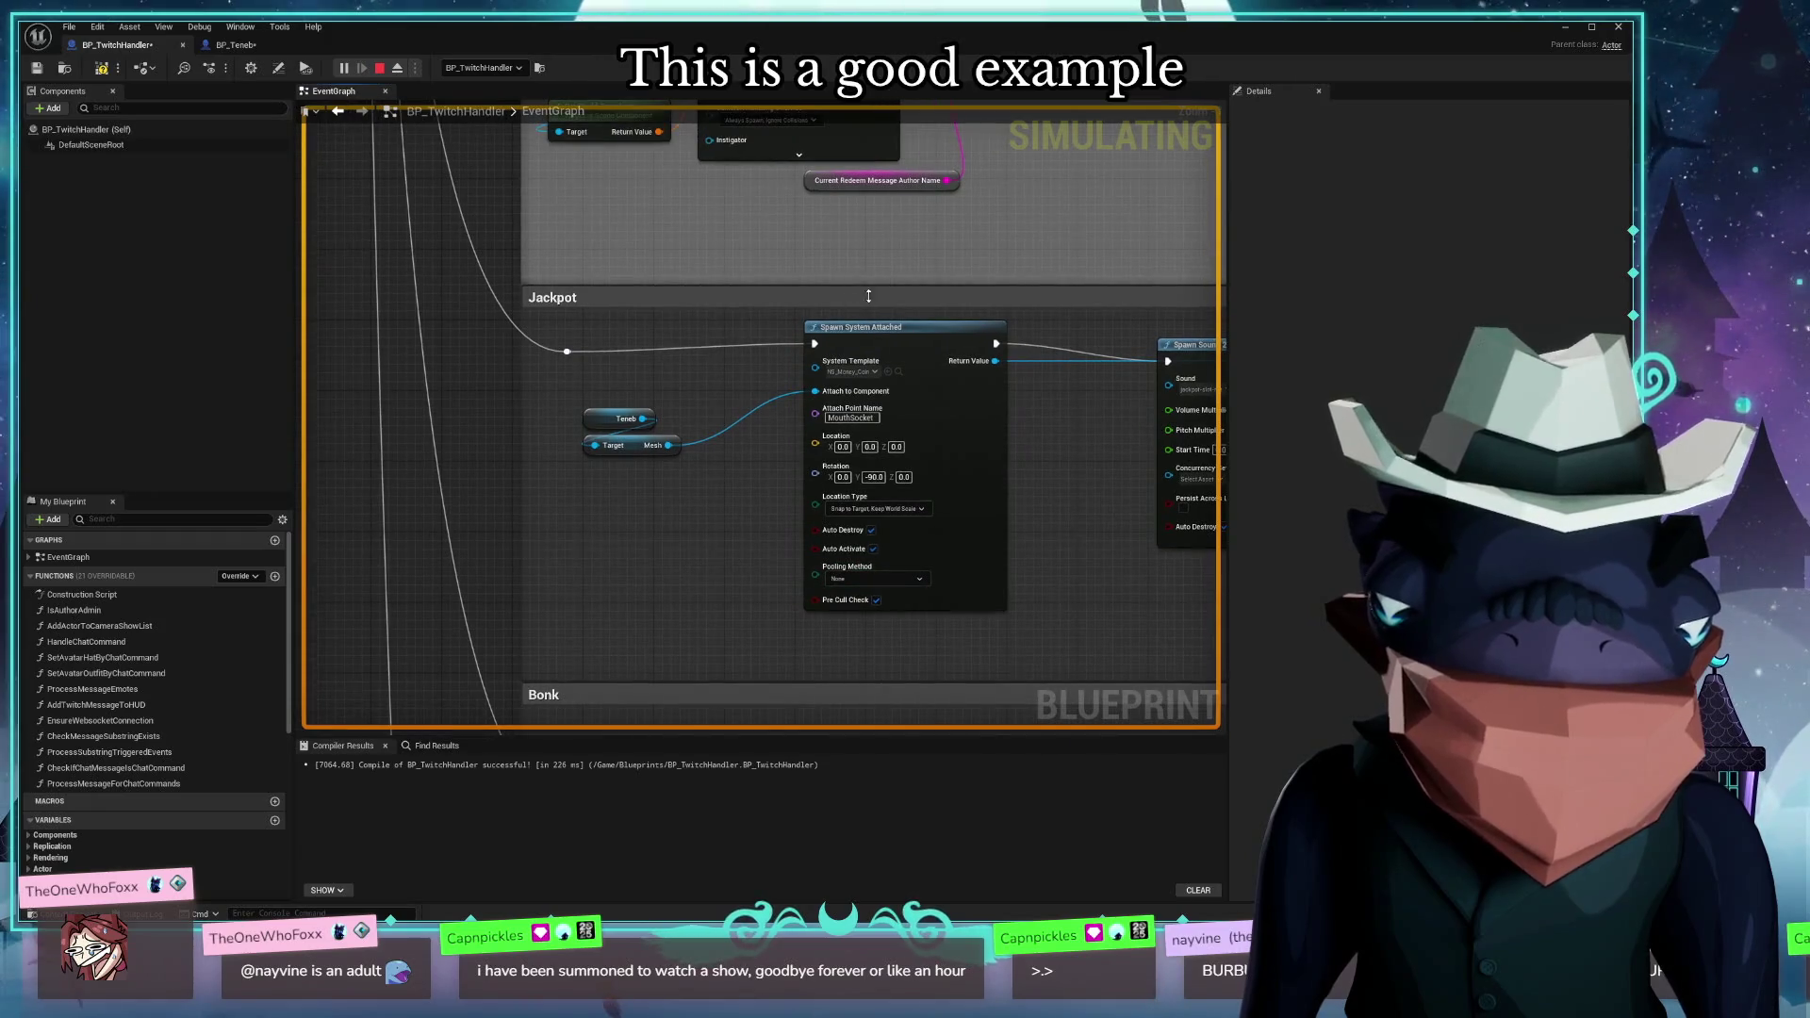
Line up Spawn System Attached, Spawn Sound 2D, Delay, Destroy Component, Stop and Destroy Component left to right
left_click_drag(873, 332, 762, 341)
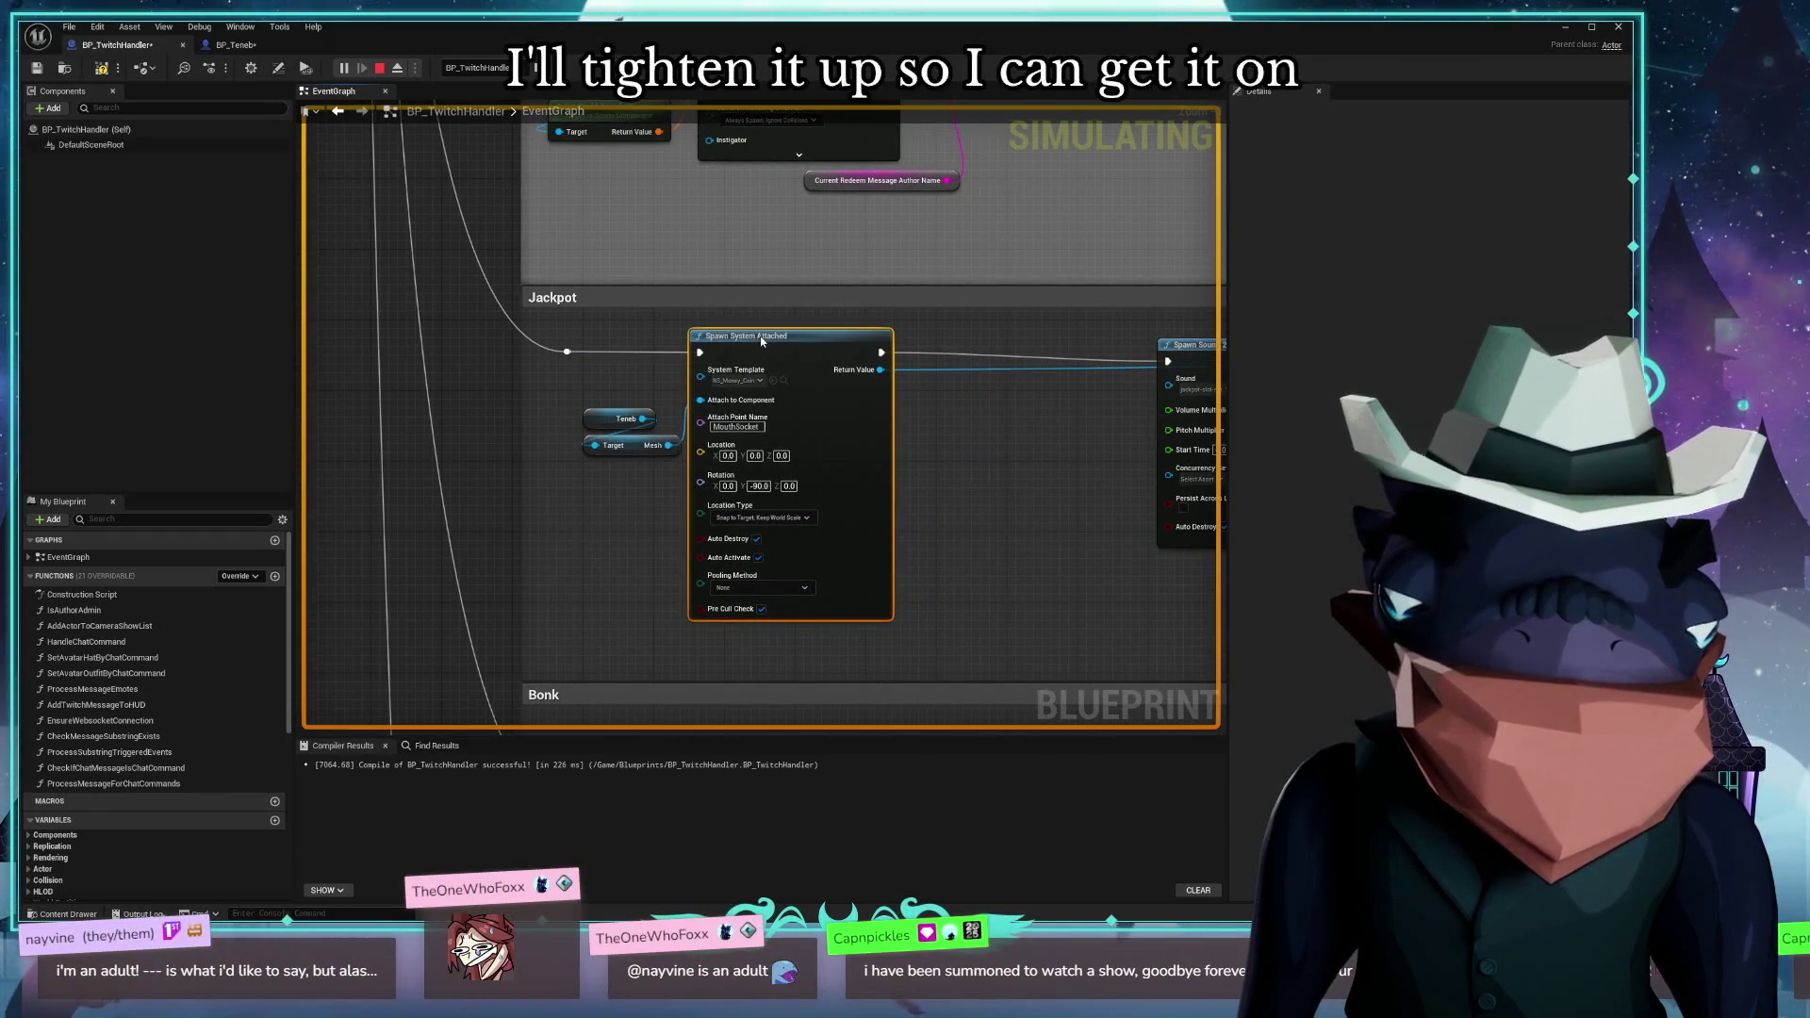
left_click_drag(1018, 324, 777, 316)
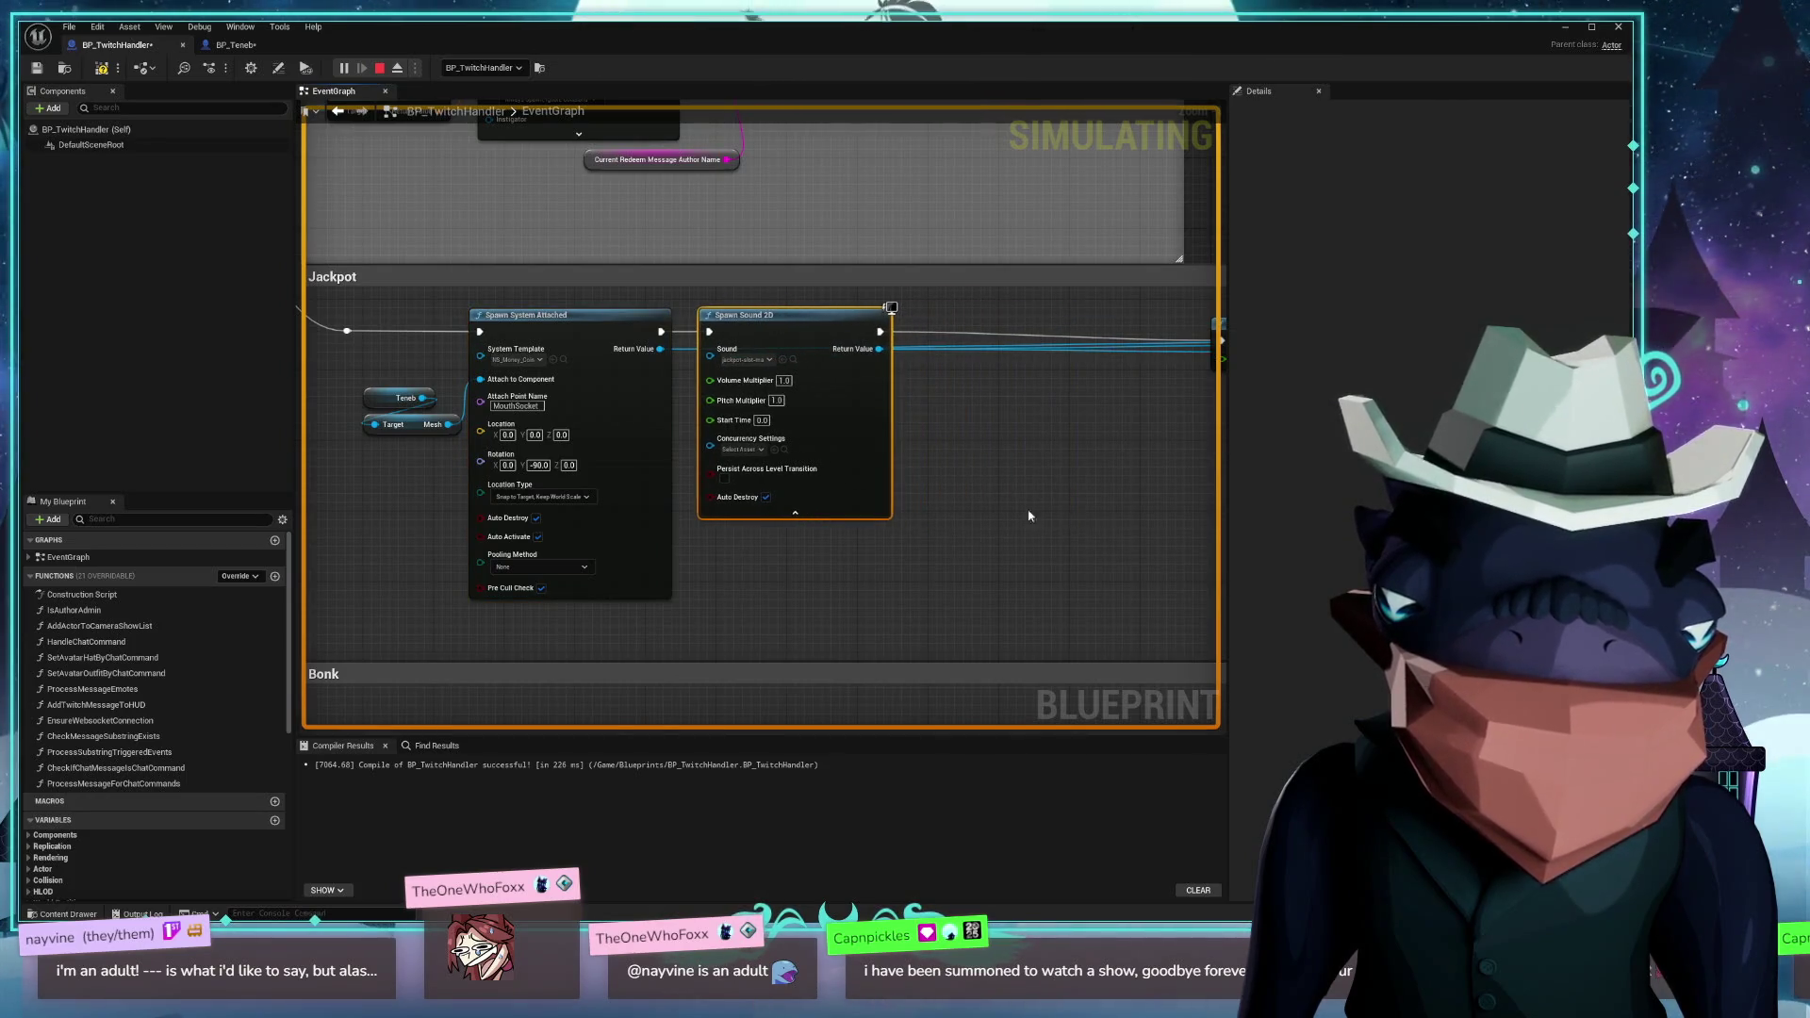
left_click_drag(1051, 513, 686, 530)
left_click_drag(911, 339, 644, 331)
left_click_drag(855, 379, 575, 362)
left_click_drag(940, 309, 562, 310)
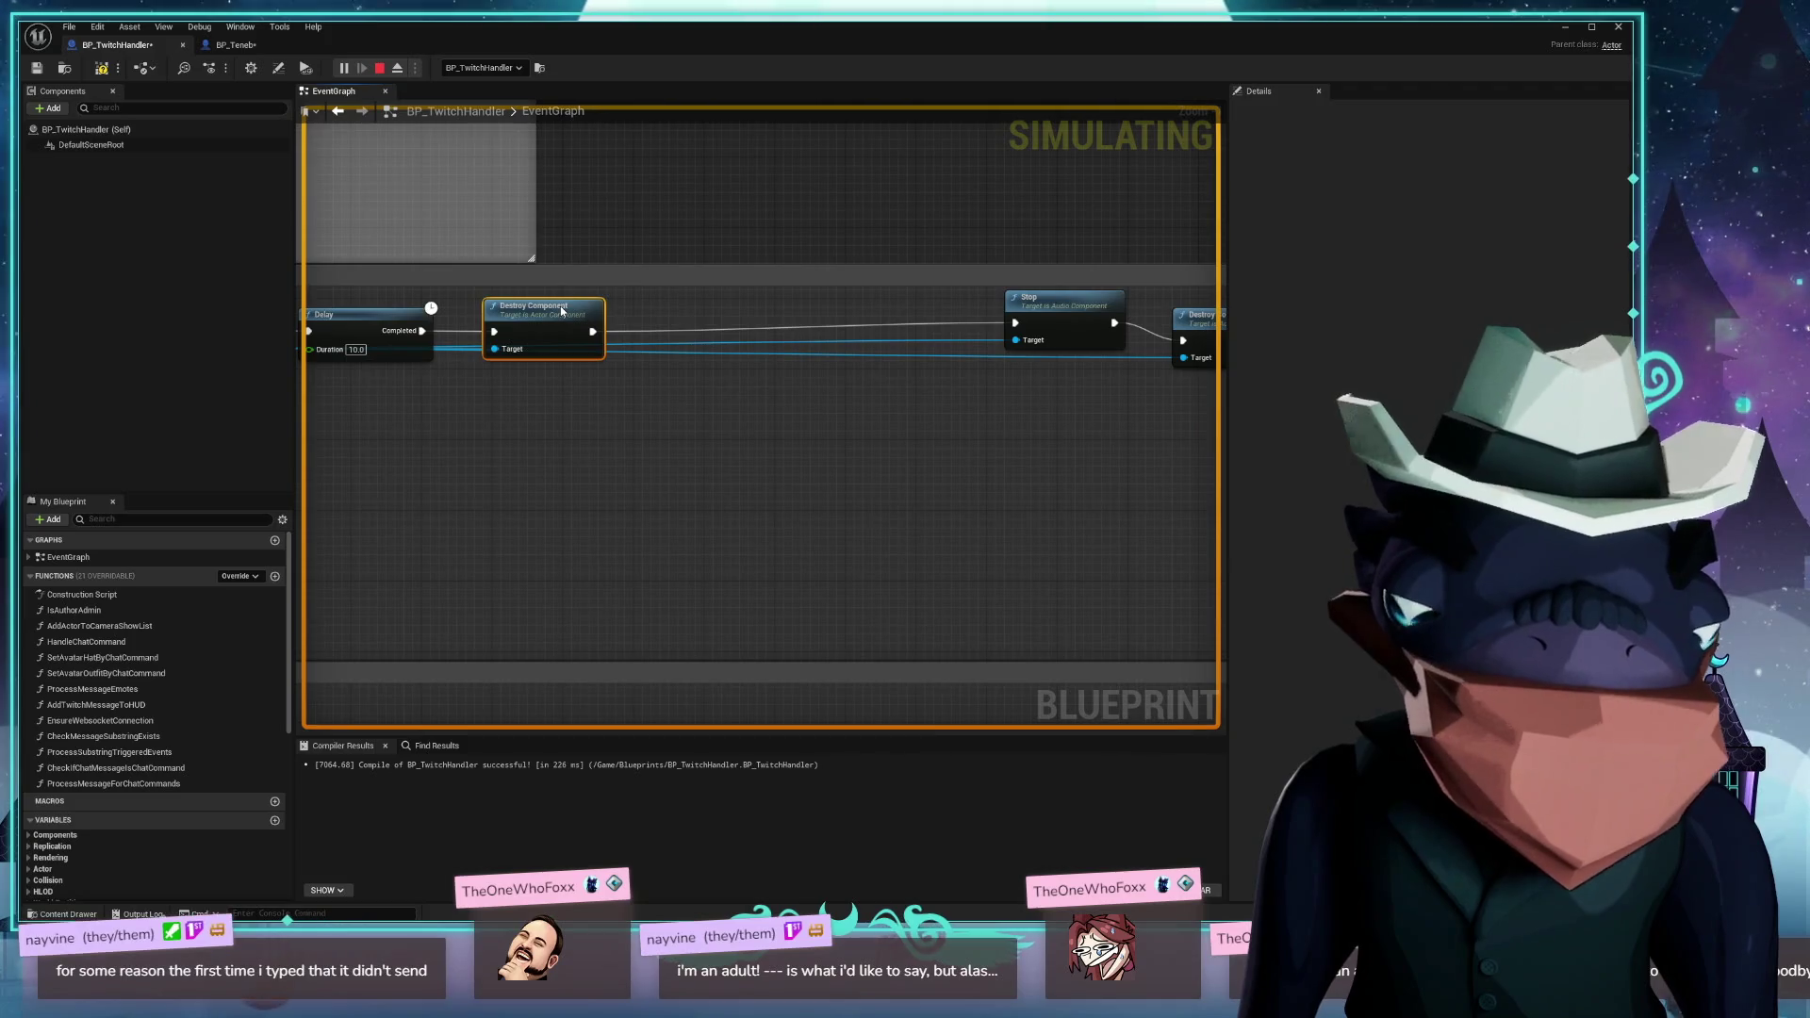
mouse_move(856, 544)
left_mouse_down()
mouse_move(897, 562)
mouse_move(759, 575)
left_mouse_up()
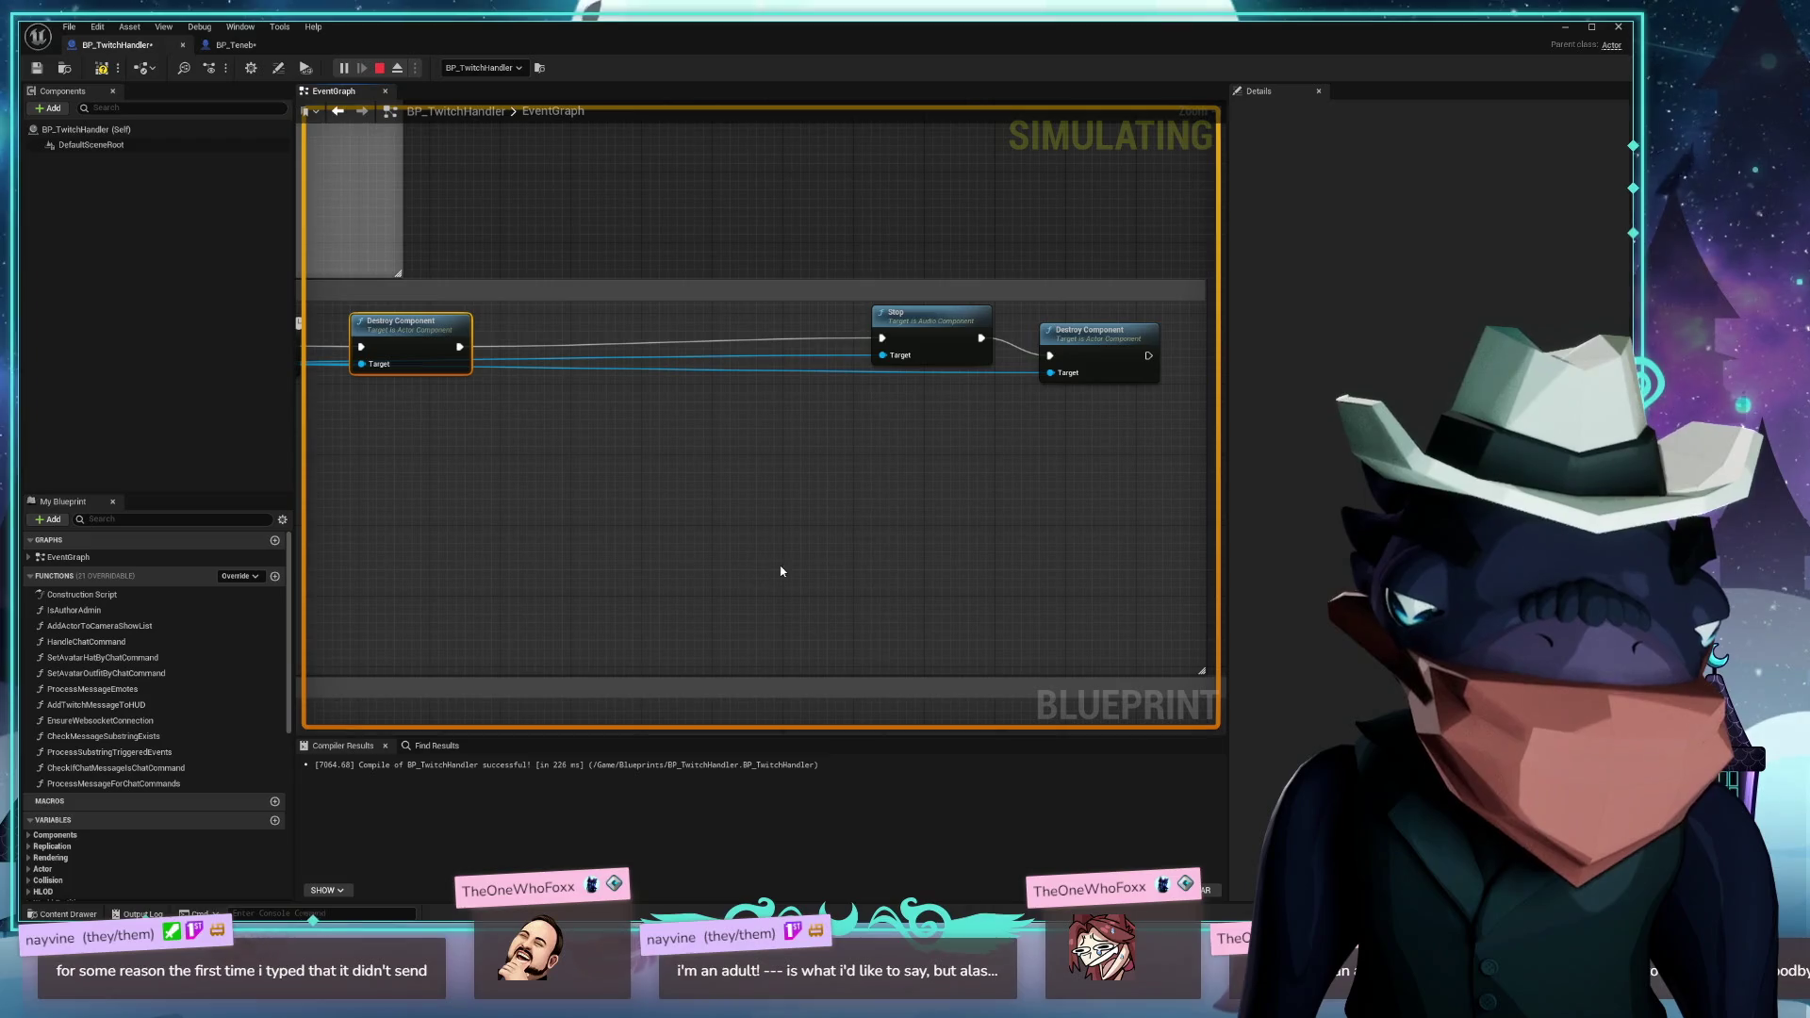
mouse_move(958, 319)
left_mouse_down()
mouse_move(568, 327)
mouse_move(592, 330)
left_mouse_up()
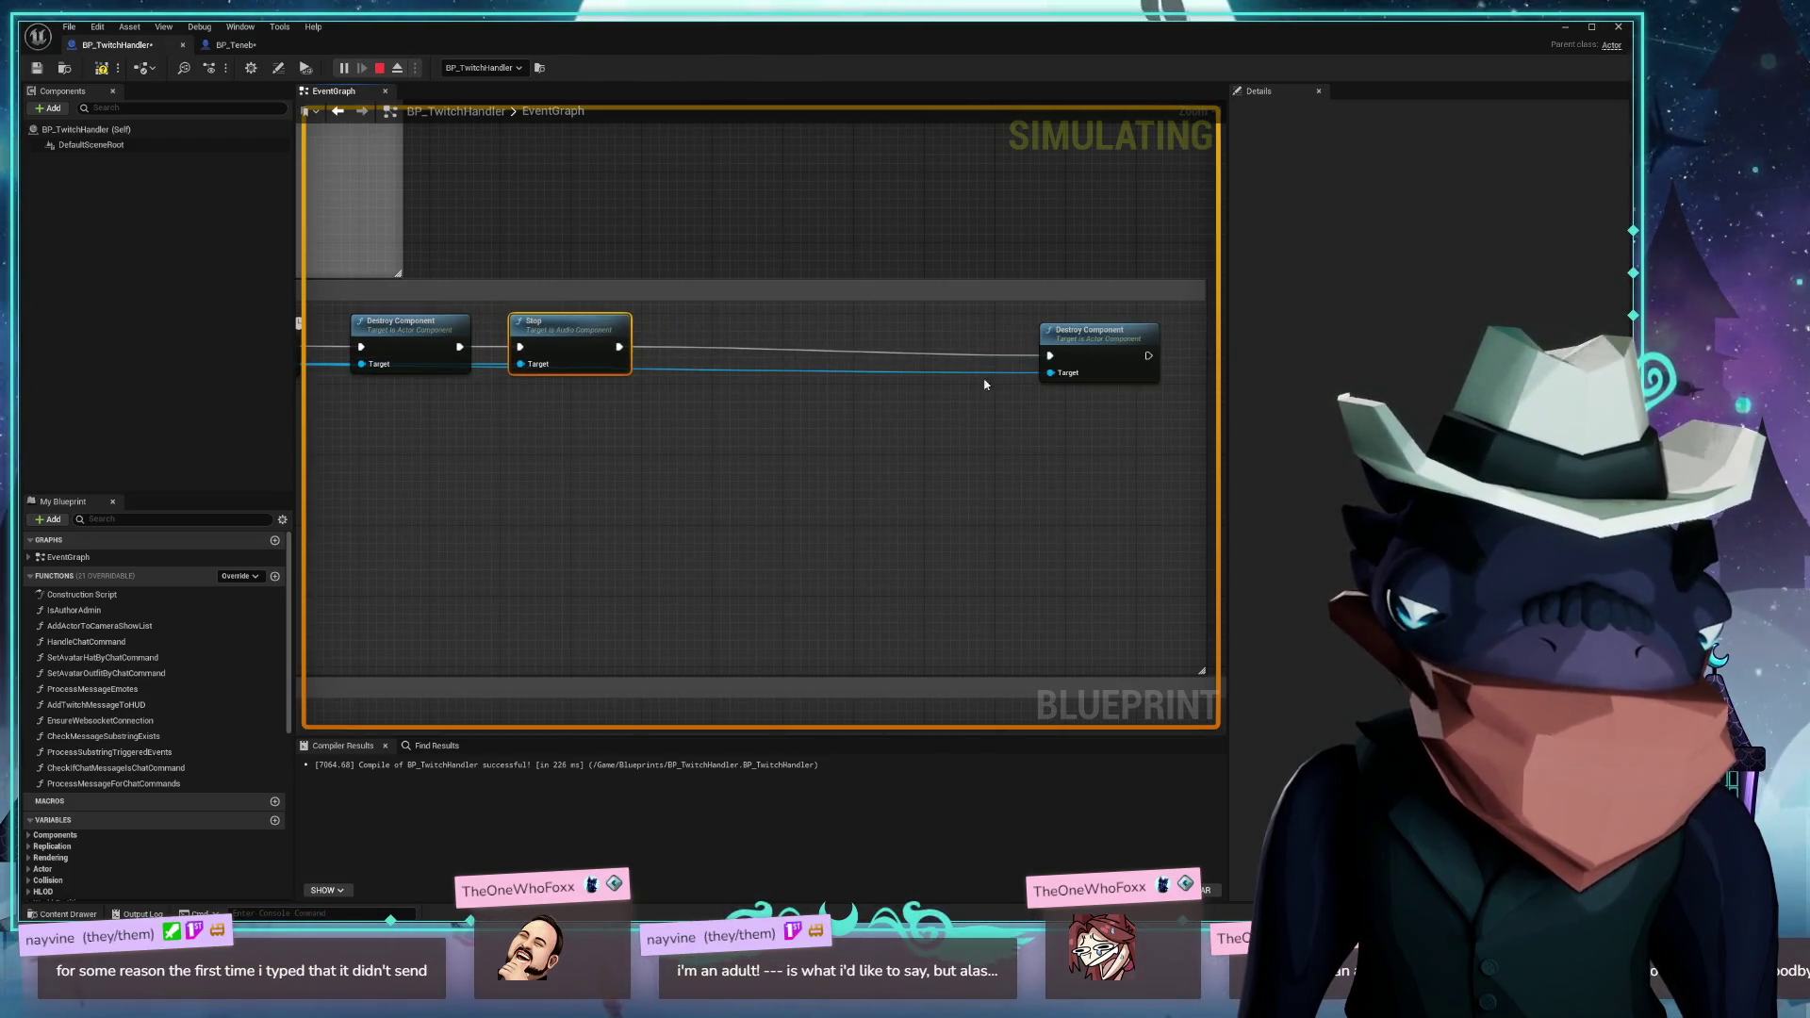
left_click_drag(1109, 345, 718, 339)
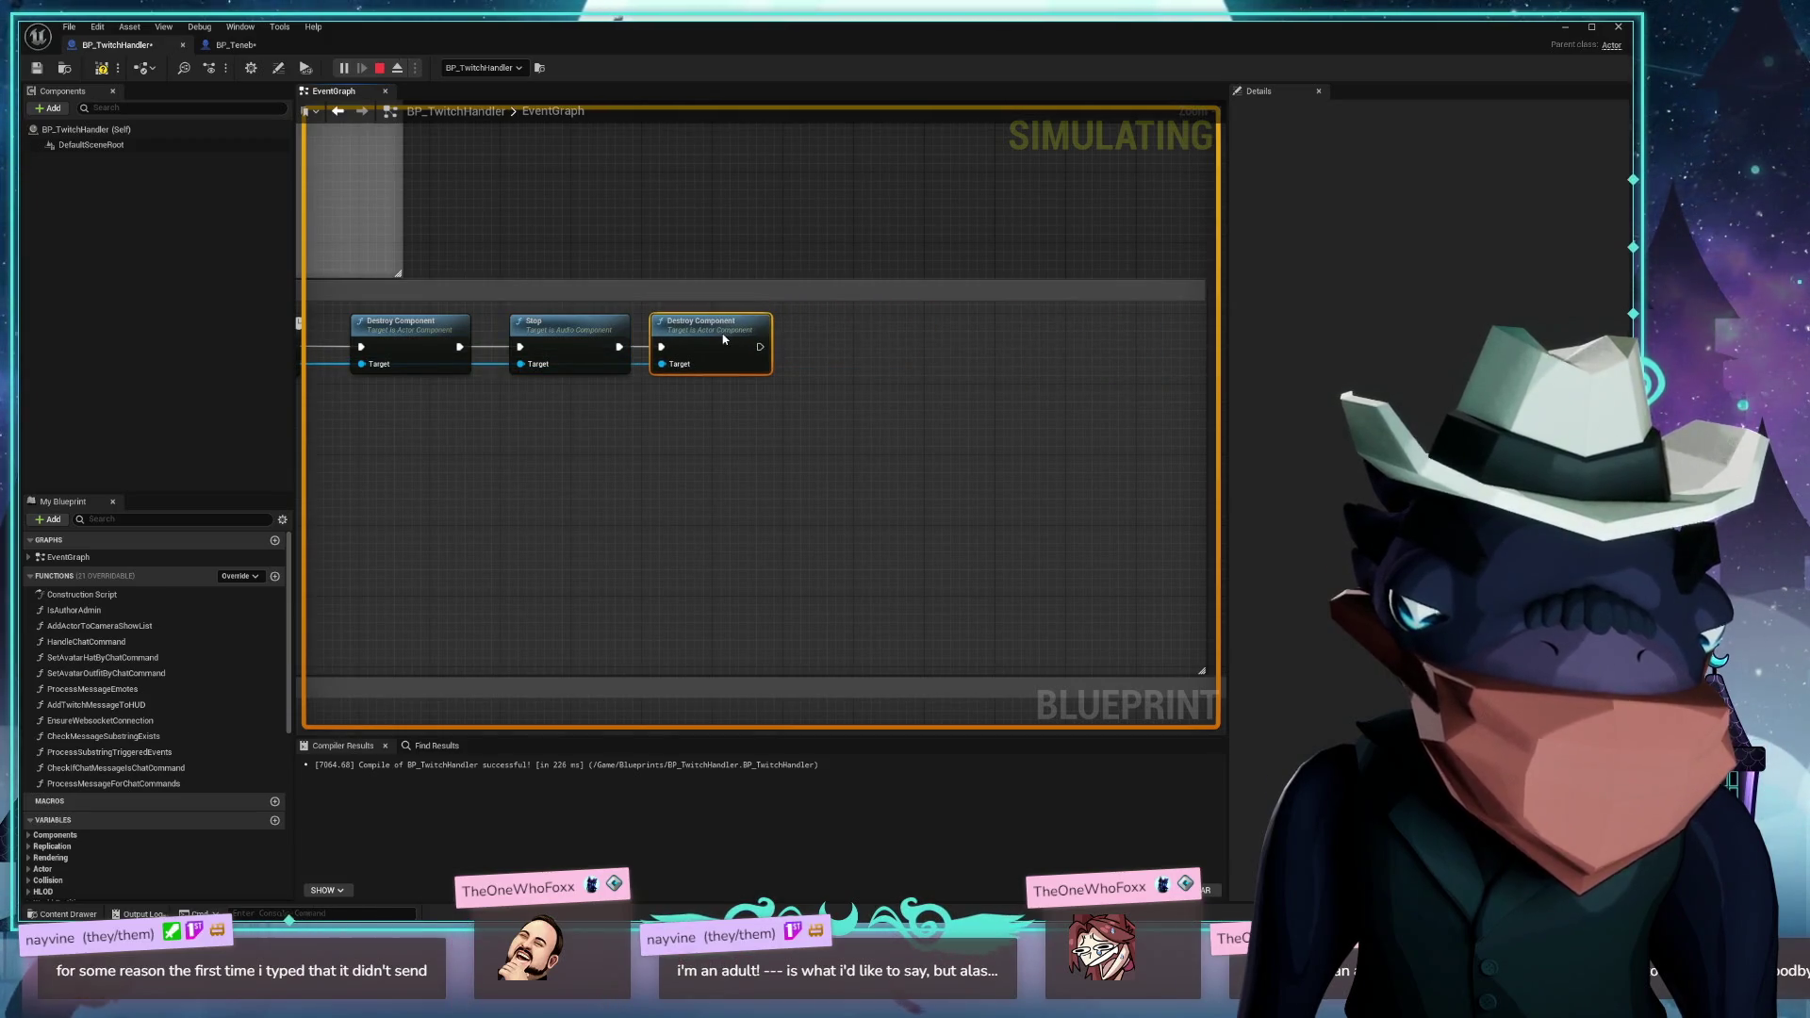
Stack Destroy Component, Stop and the second Destroy Component vertically beneath the Delay node
scroll(724, 339, "left", 5)
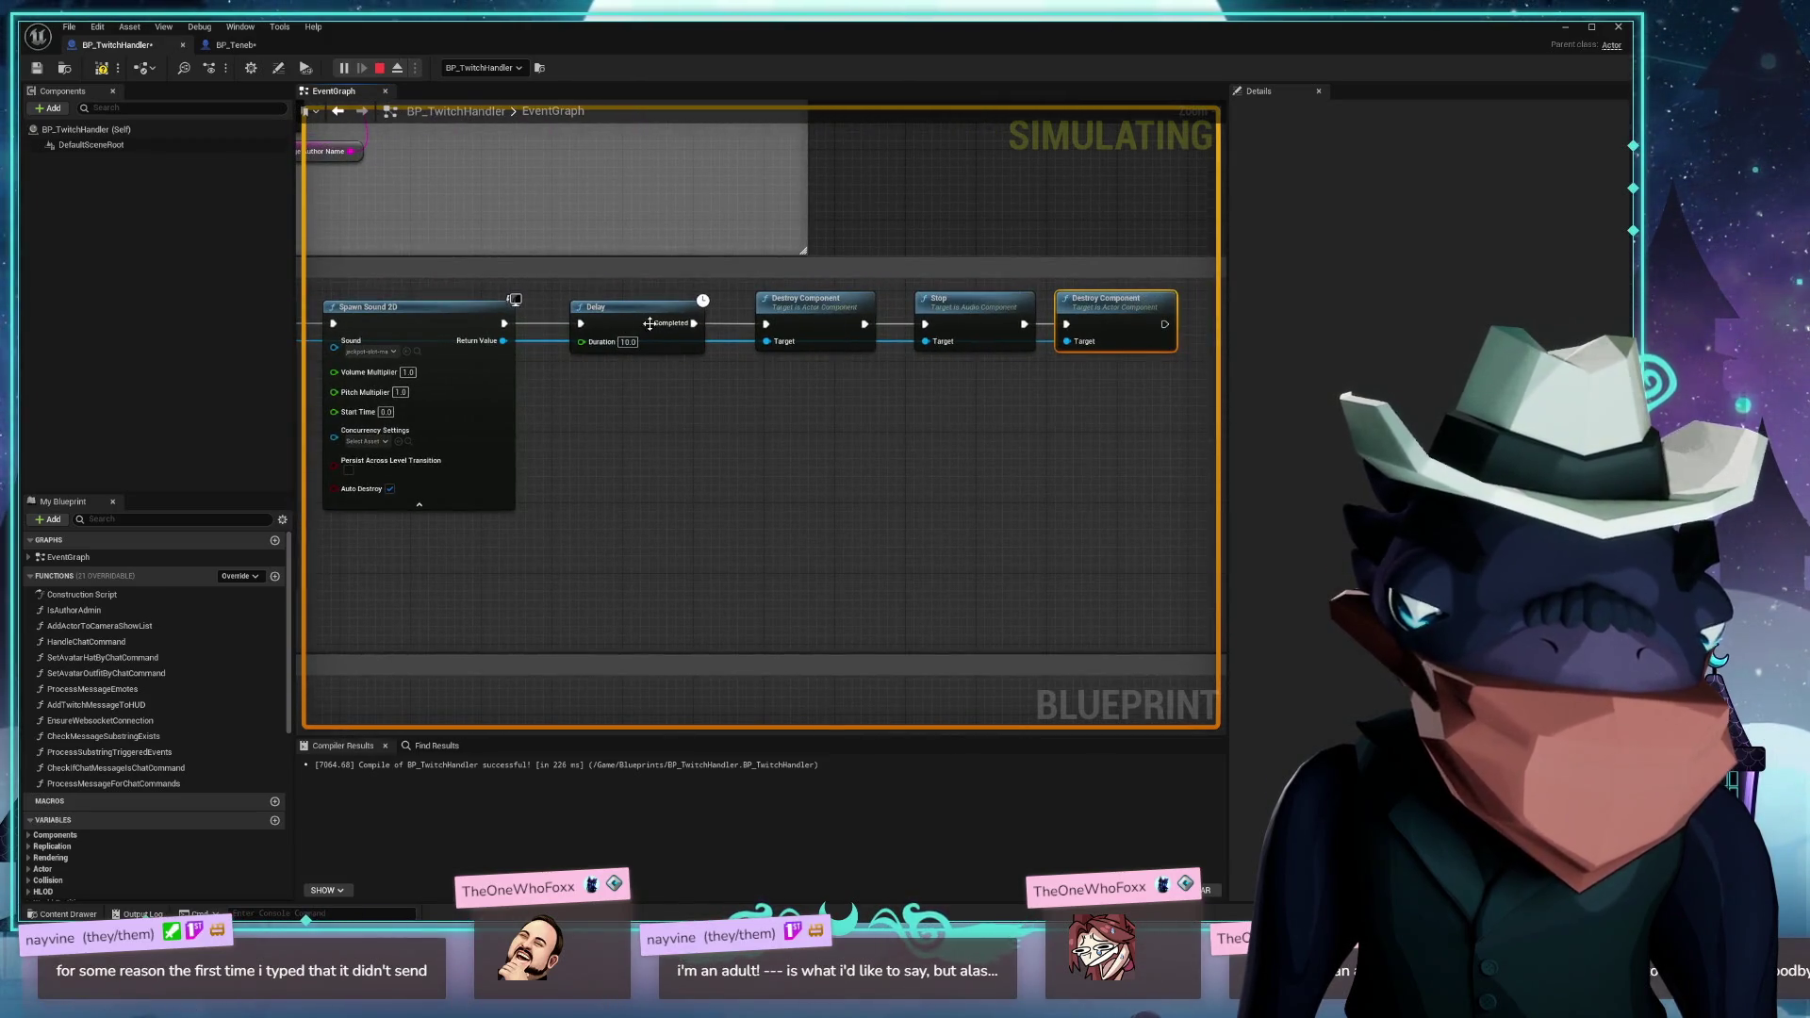
scroll(649, 324, "left", 5)
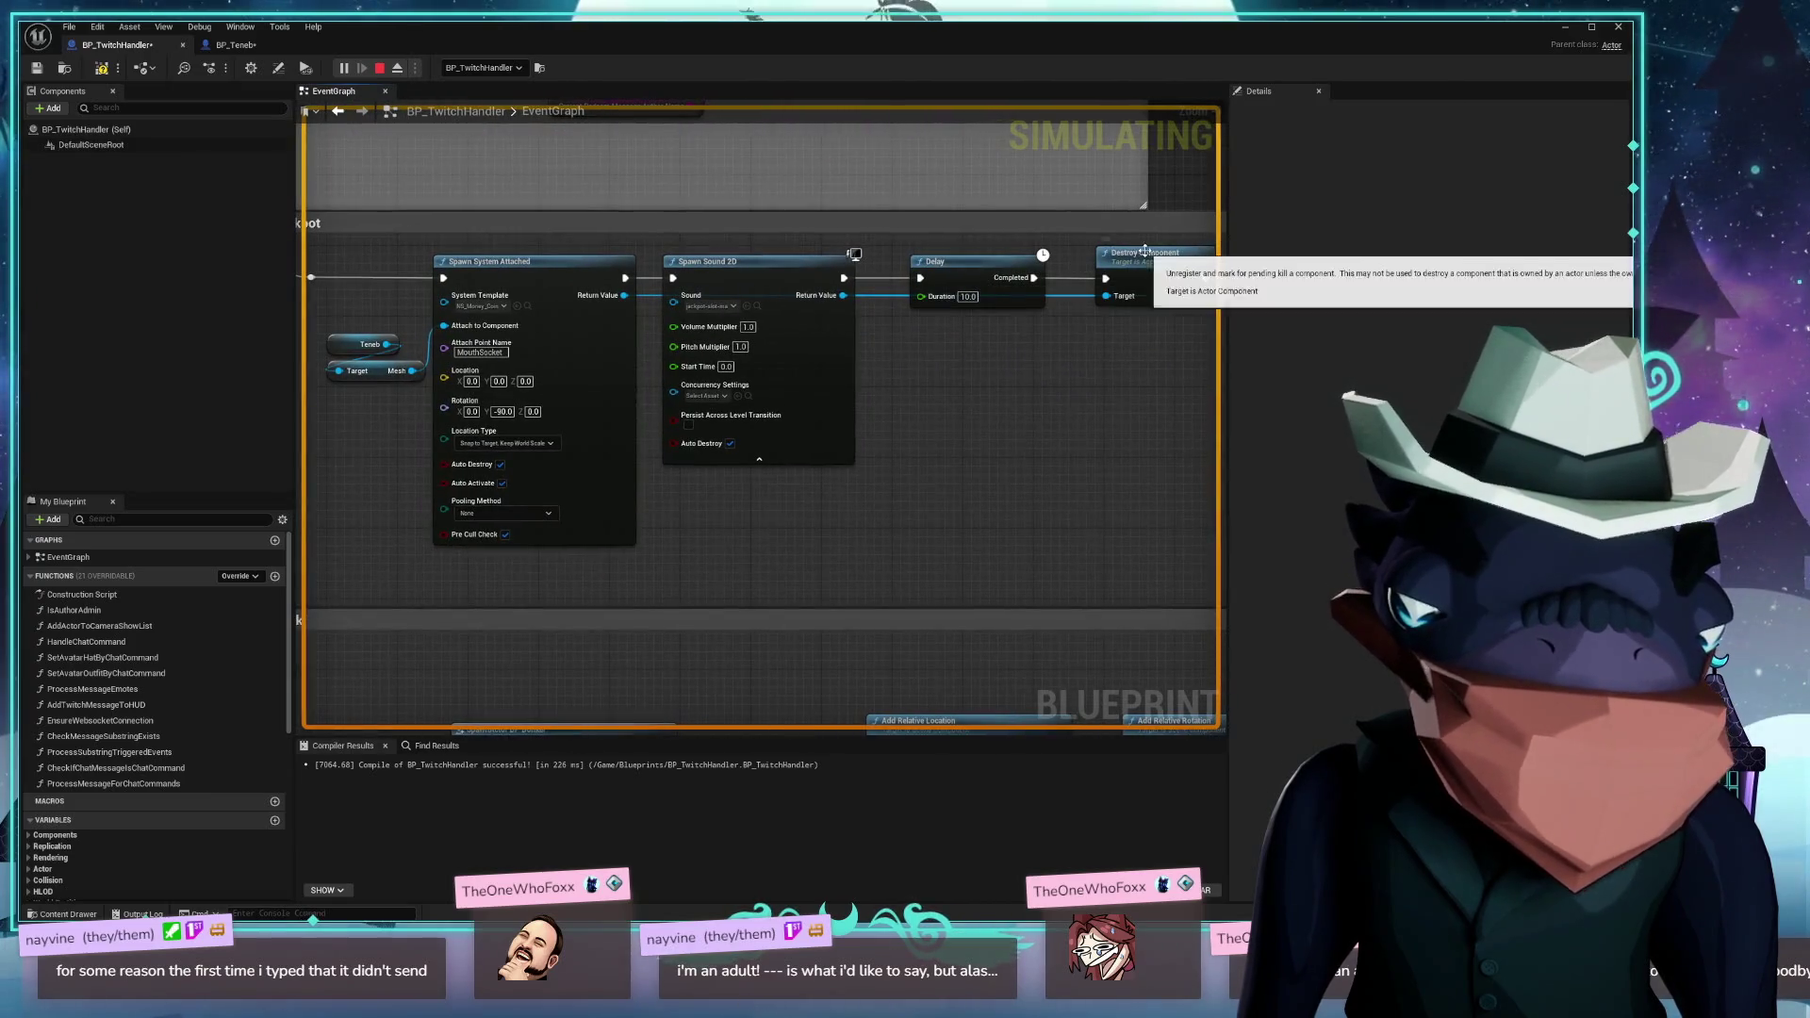
left_click_drag(1146, 250, 969, 342)
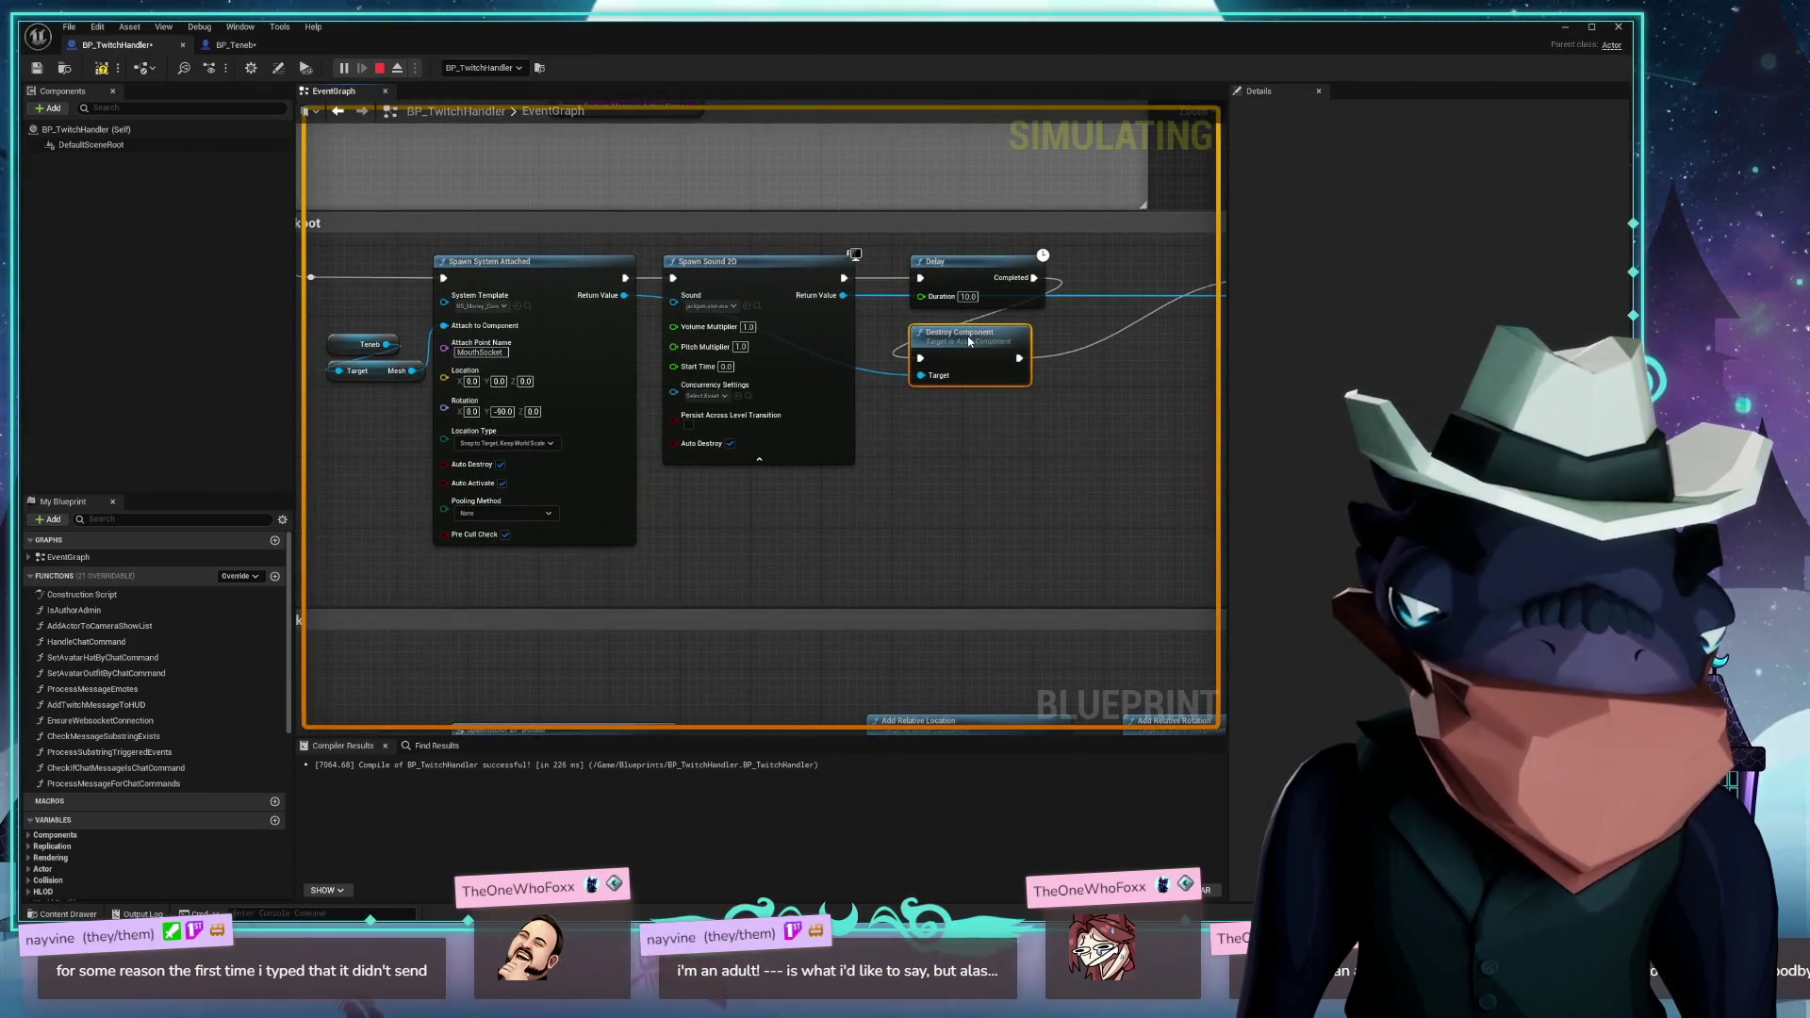
scroll(951, 448, "right", 3)
mouse_move(1149, 276)
left_mouse_down()
mouse_move(900, 422)
mouse_move(835, 431)
left_mouse_up()
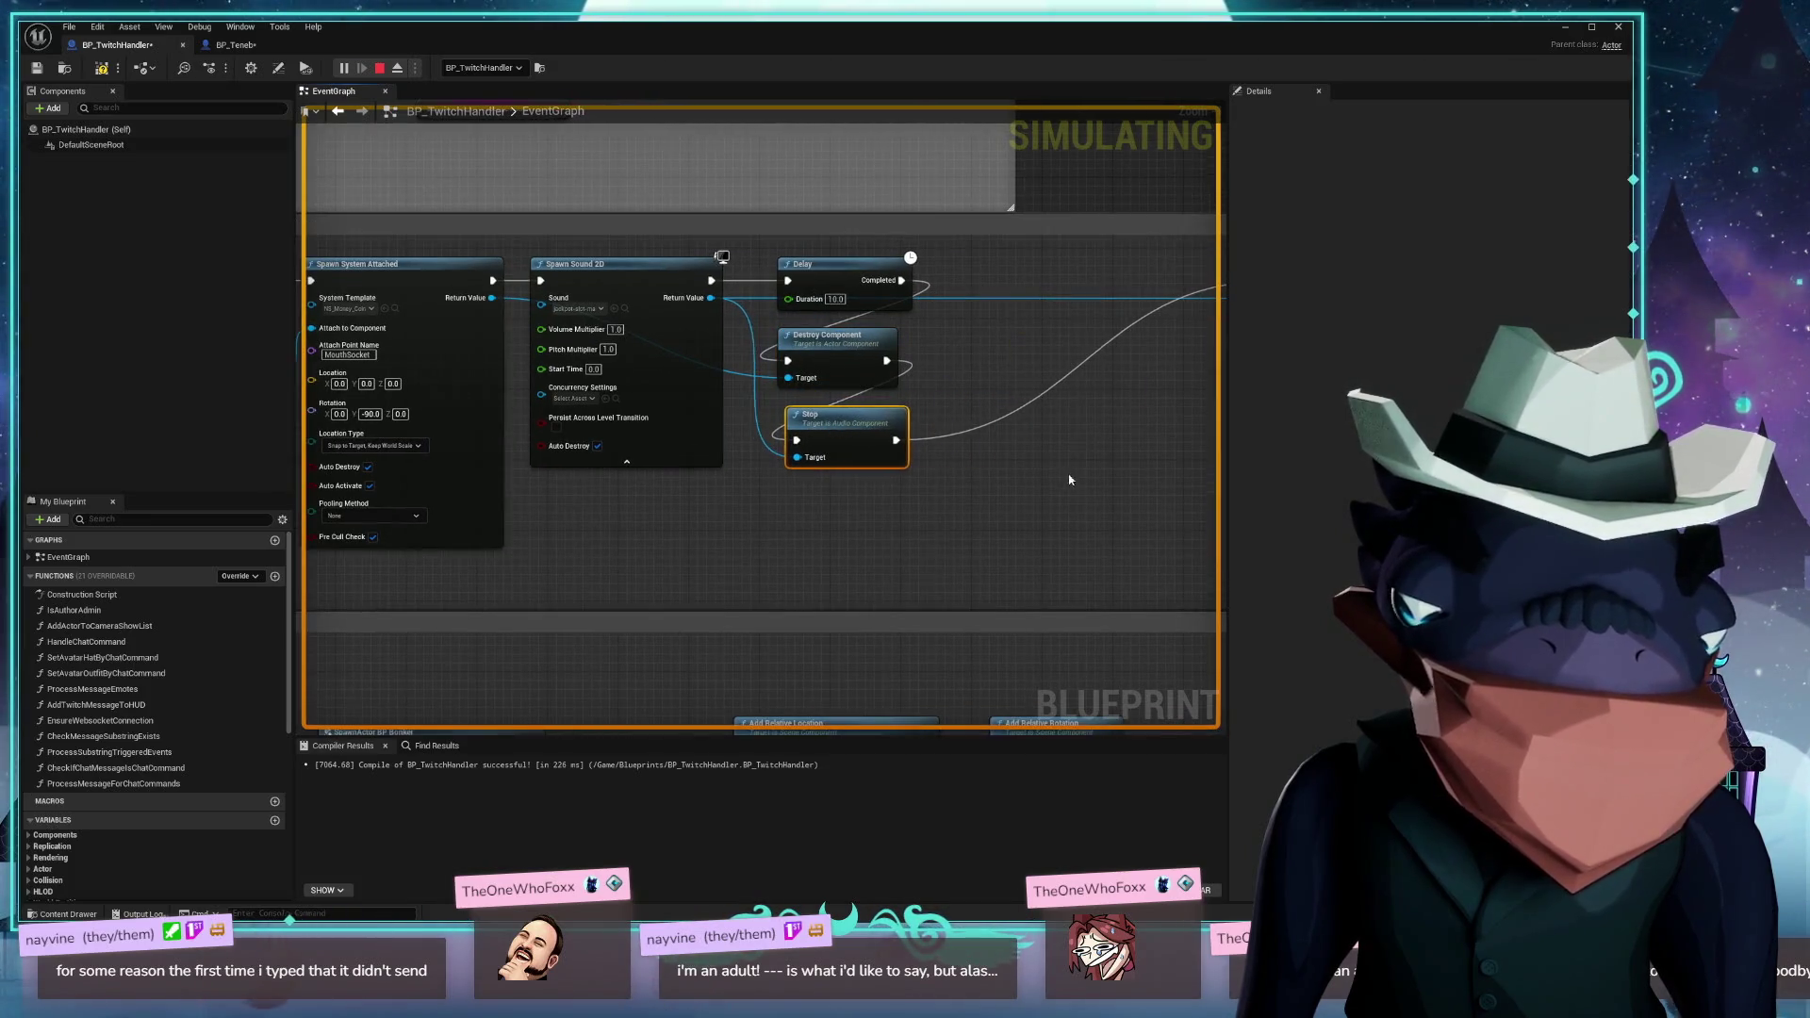
scroll(1066, 477, "right", 3)
mouse_move(1103, 254)
left_mouse_down()
mouse_move(667, 519)
mouse_move(624, 491)
left_mouse_up()
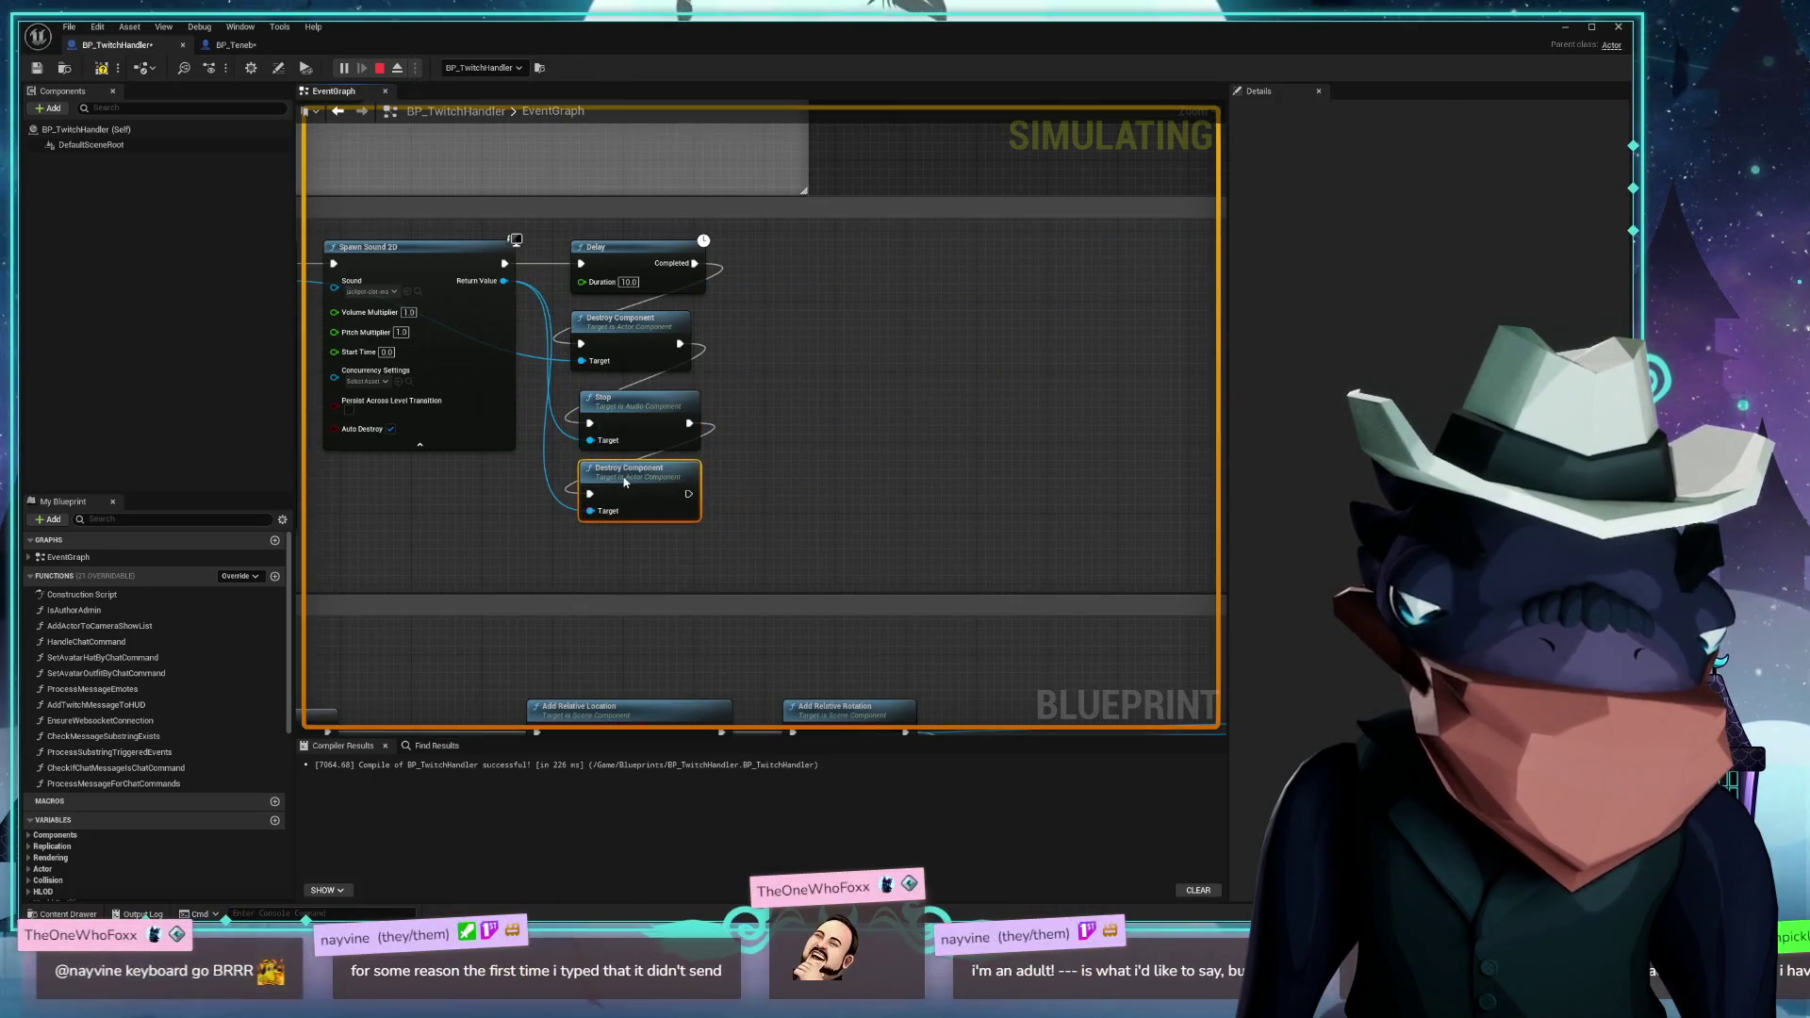
scroll(1073, 432, "left", 3)
scroll(1084, 415, "left", 3)
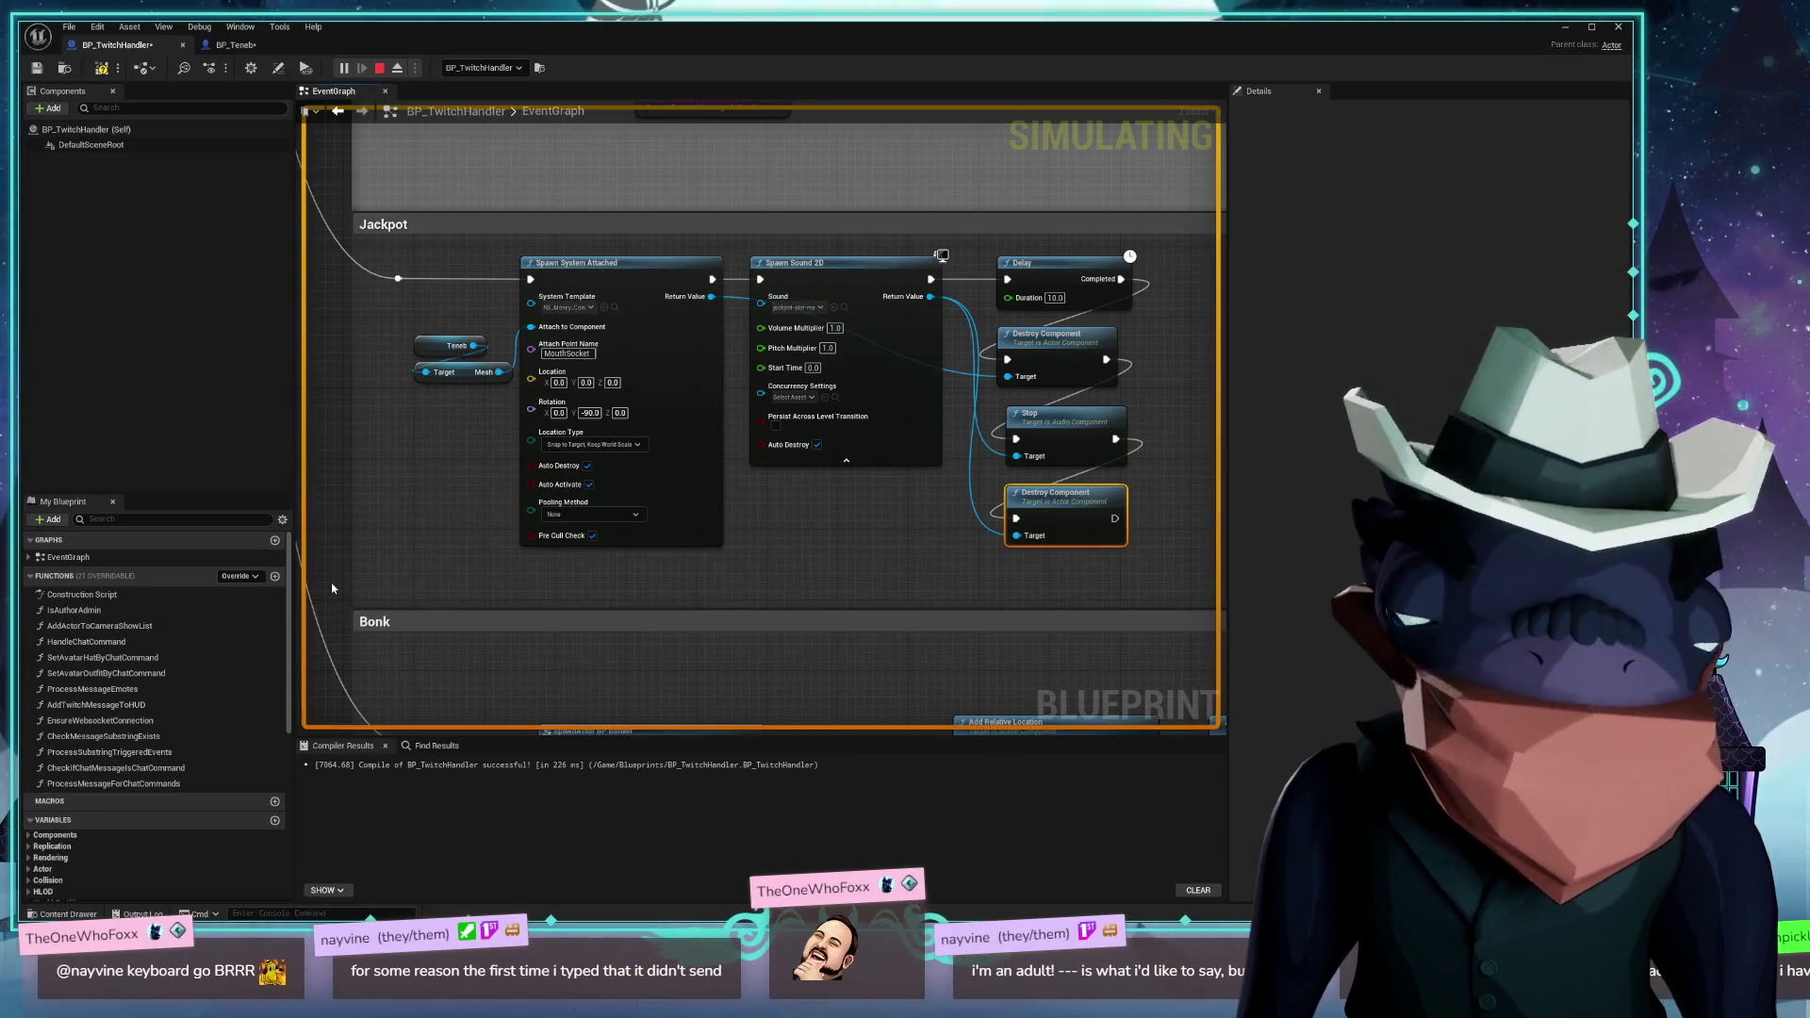
key("Print")
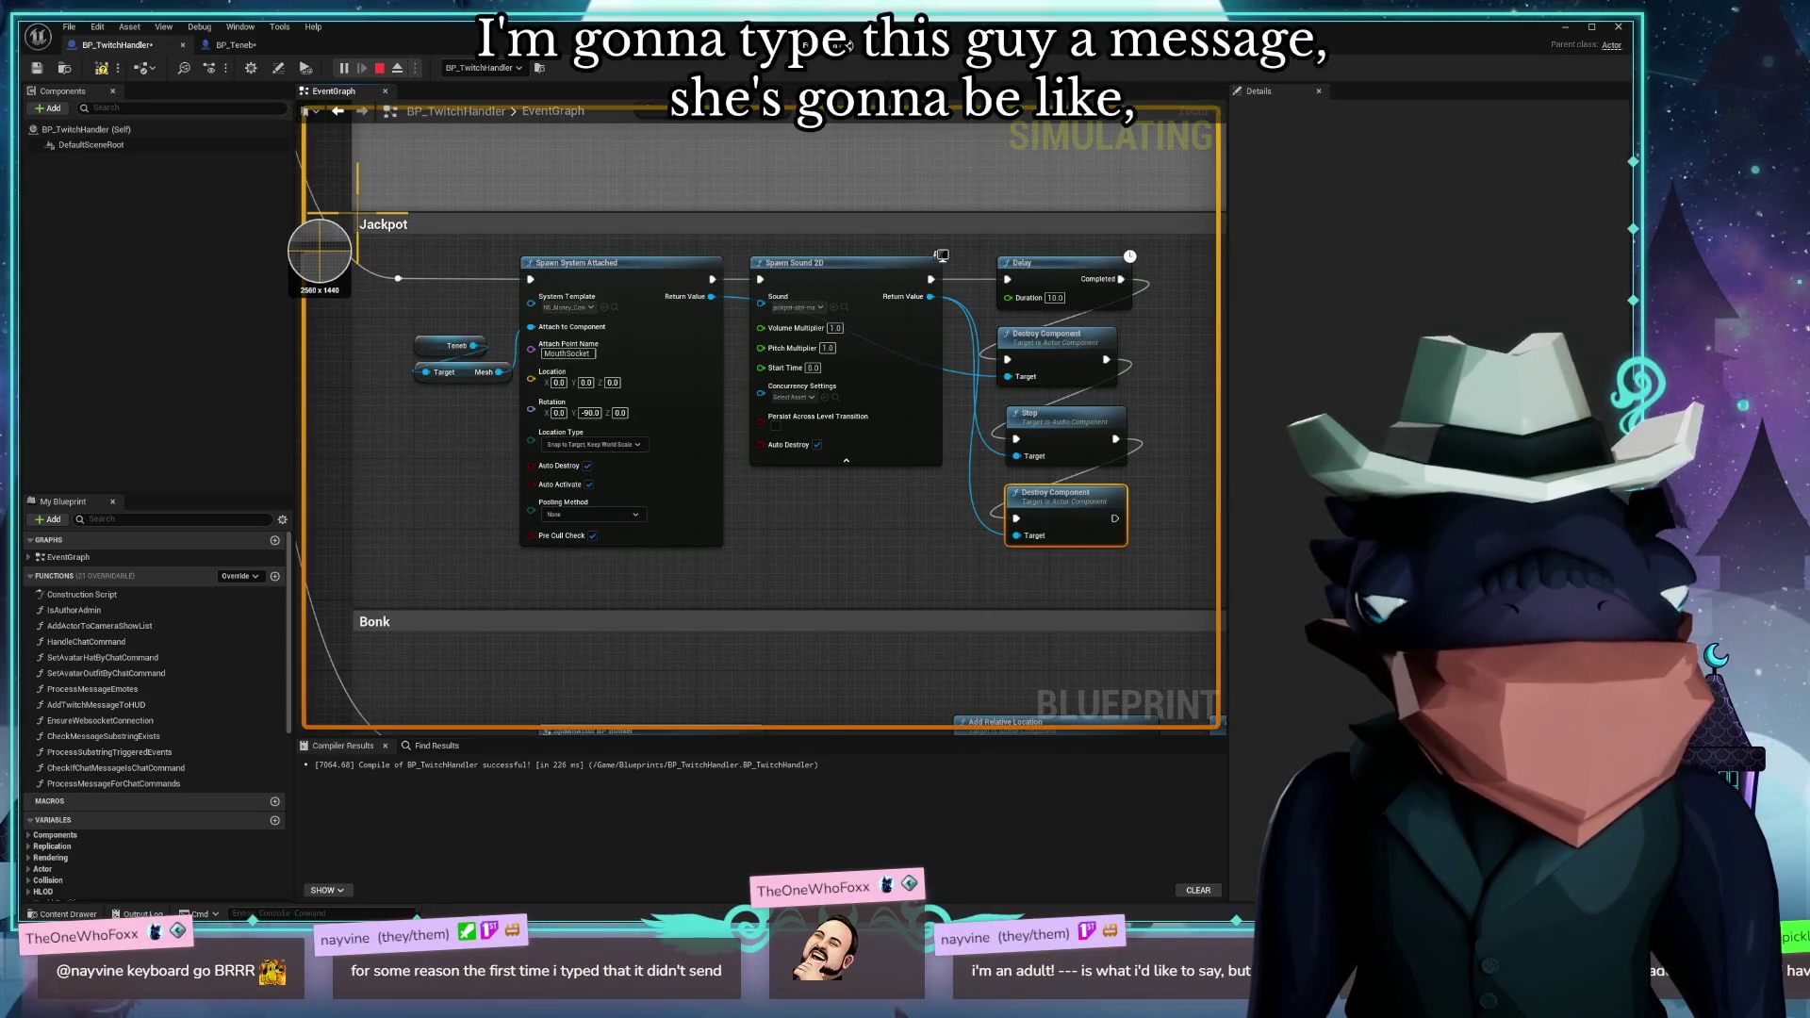
Capture a screenshot of the Jackpot graph region
mouse_move(356, 213)
left_mouse_down()
mouse_move(635, 307)
mouse_move(1153, 552)
mouse_move(1197, 593)
mouse_move(1174, 604)
left_mouse_up()
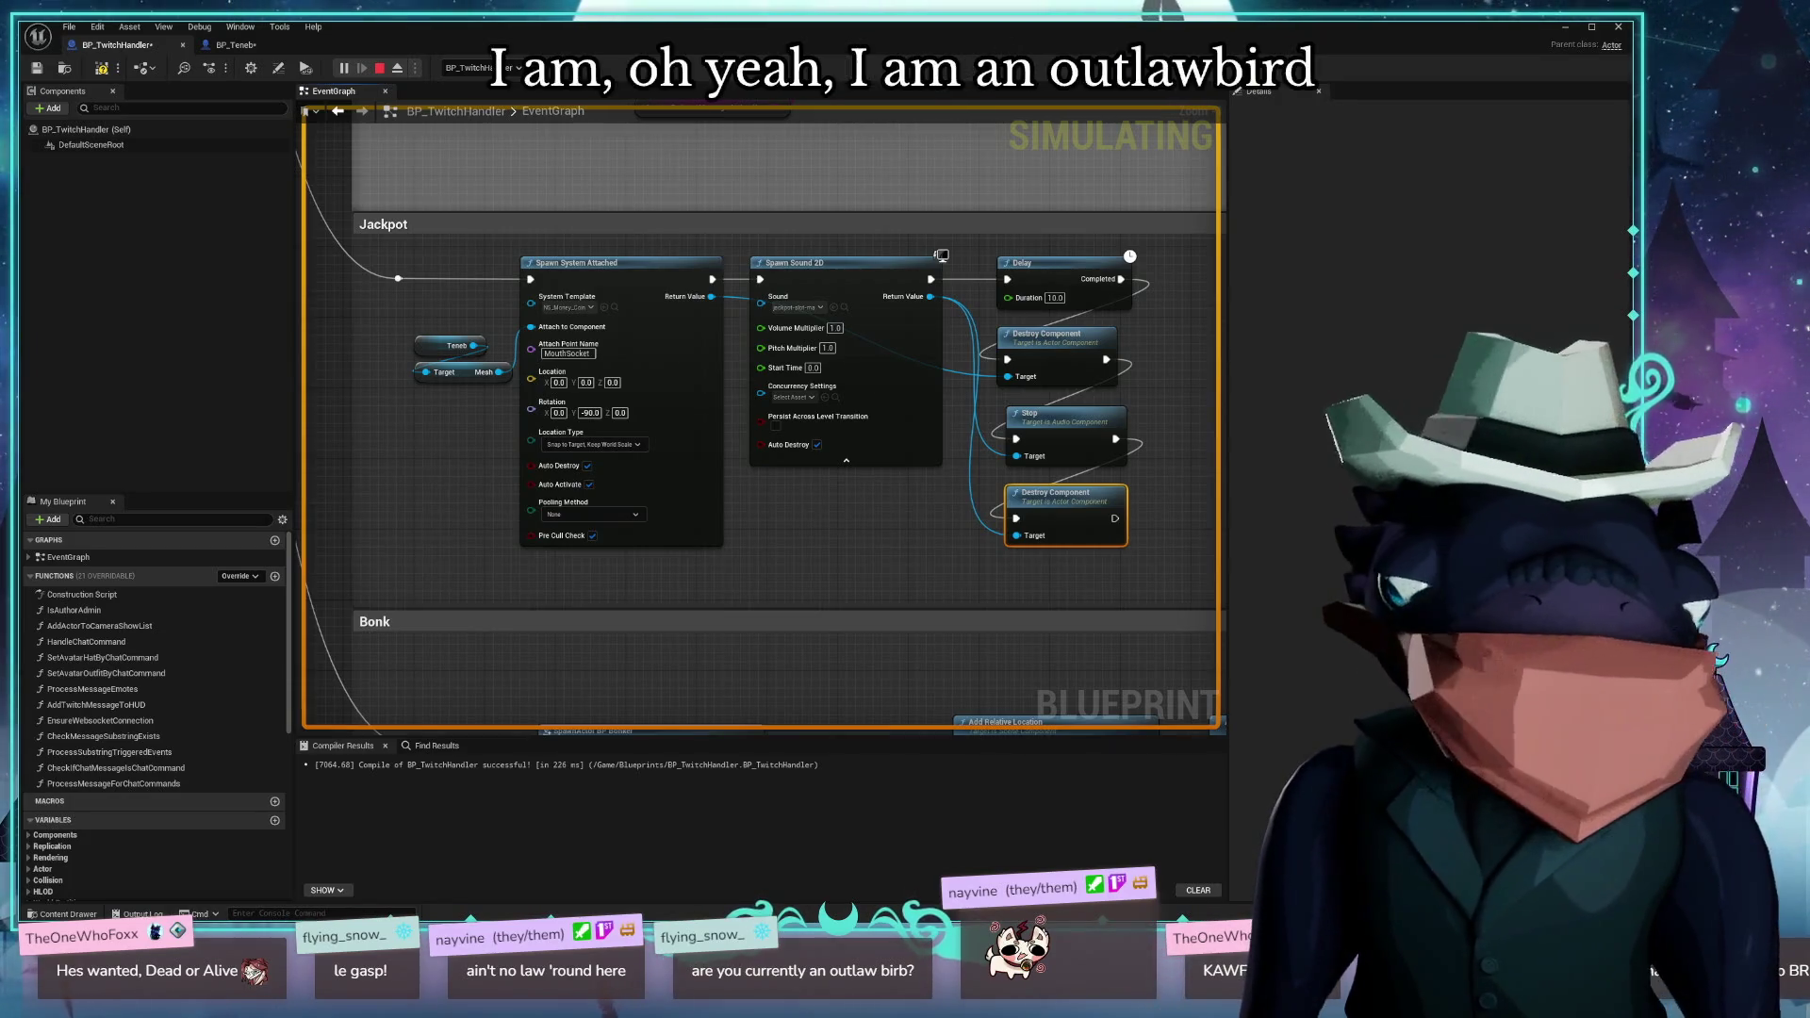
Drag the blueprint editor's title bar to take it out of full screen
mouse_move(537, 28)
left_mouse_down()
mouse_move(705, 182)
mouse_move(759, 277)
left_mouse_up()
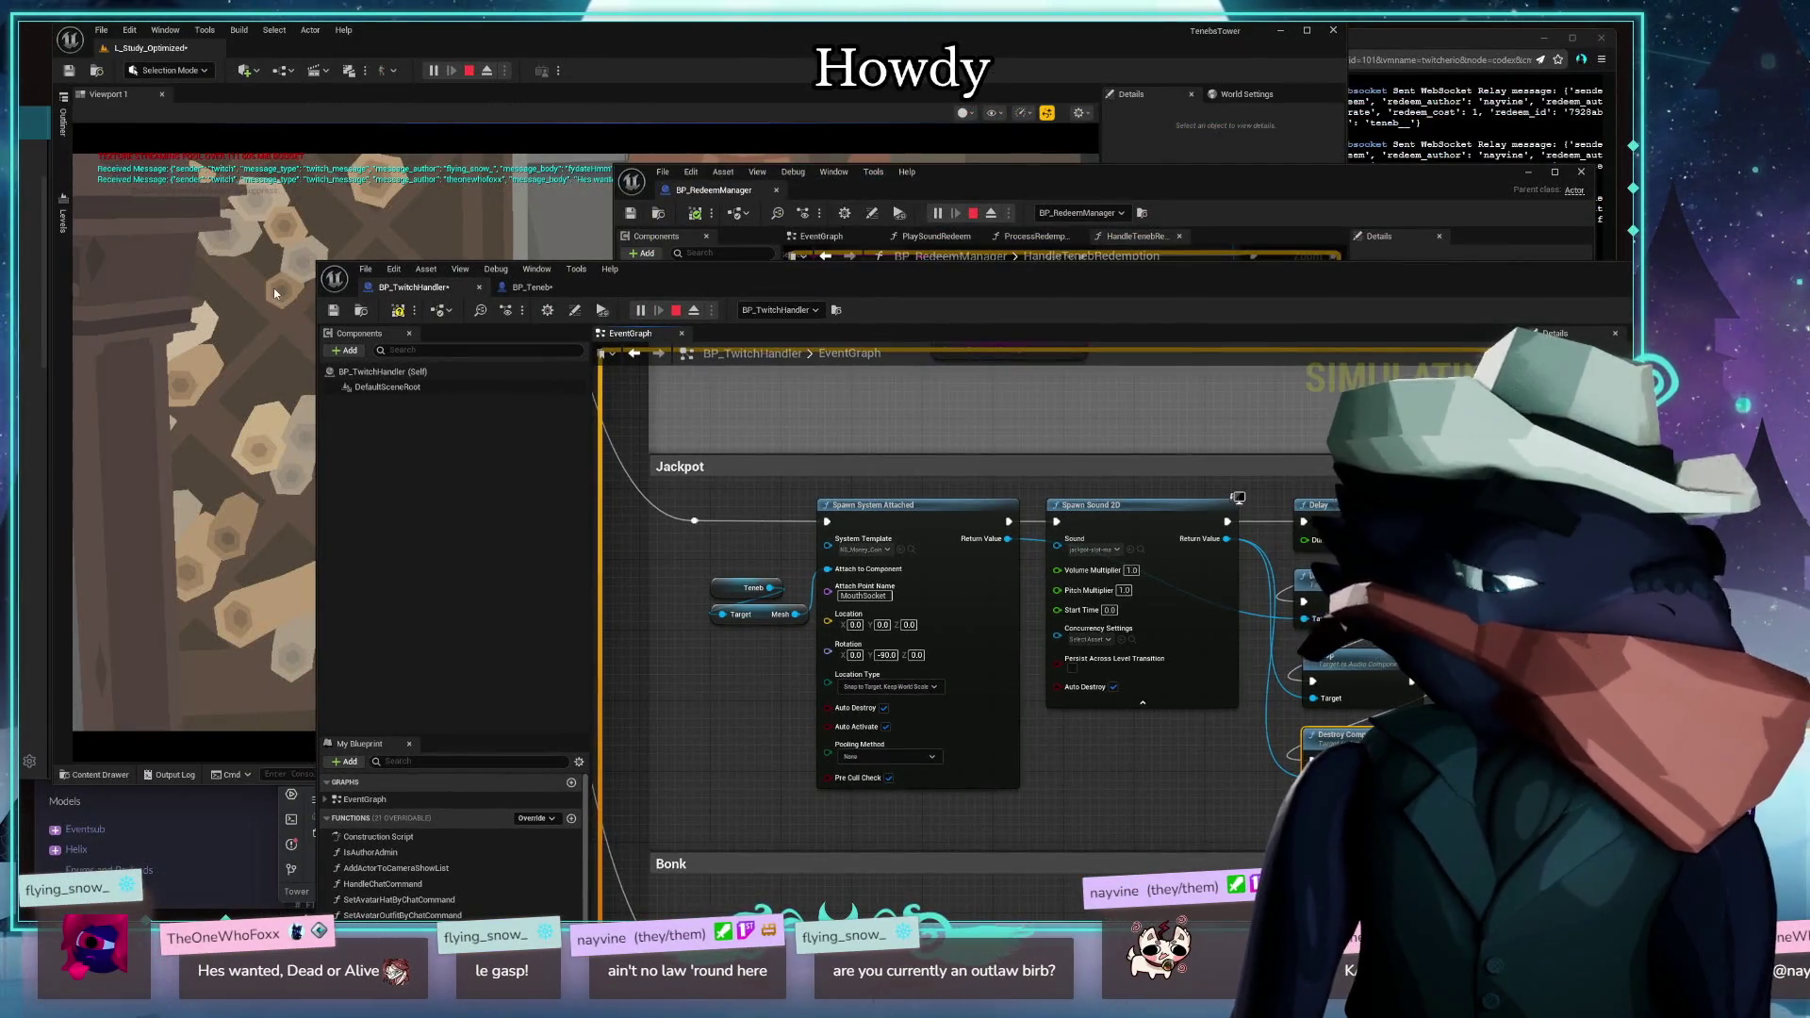
Rearrange the blueprint windows so BP_RedeemManager's HandleTenebRedemption graph sits in front
left_click_drag(1225, 276, 884, 108)
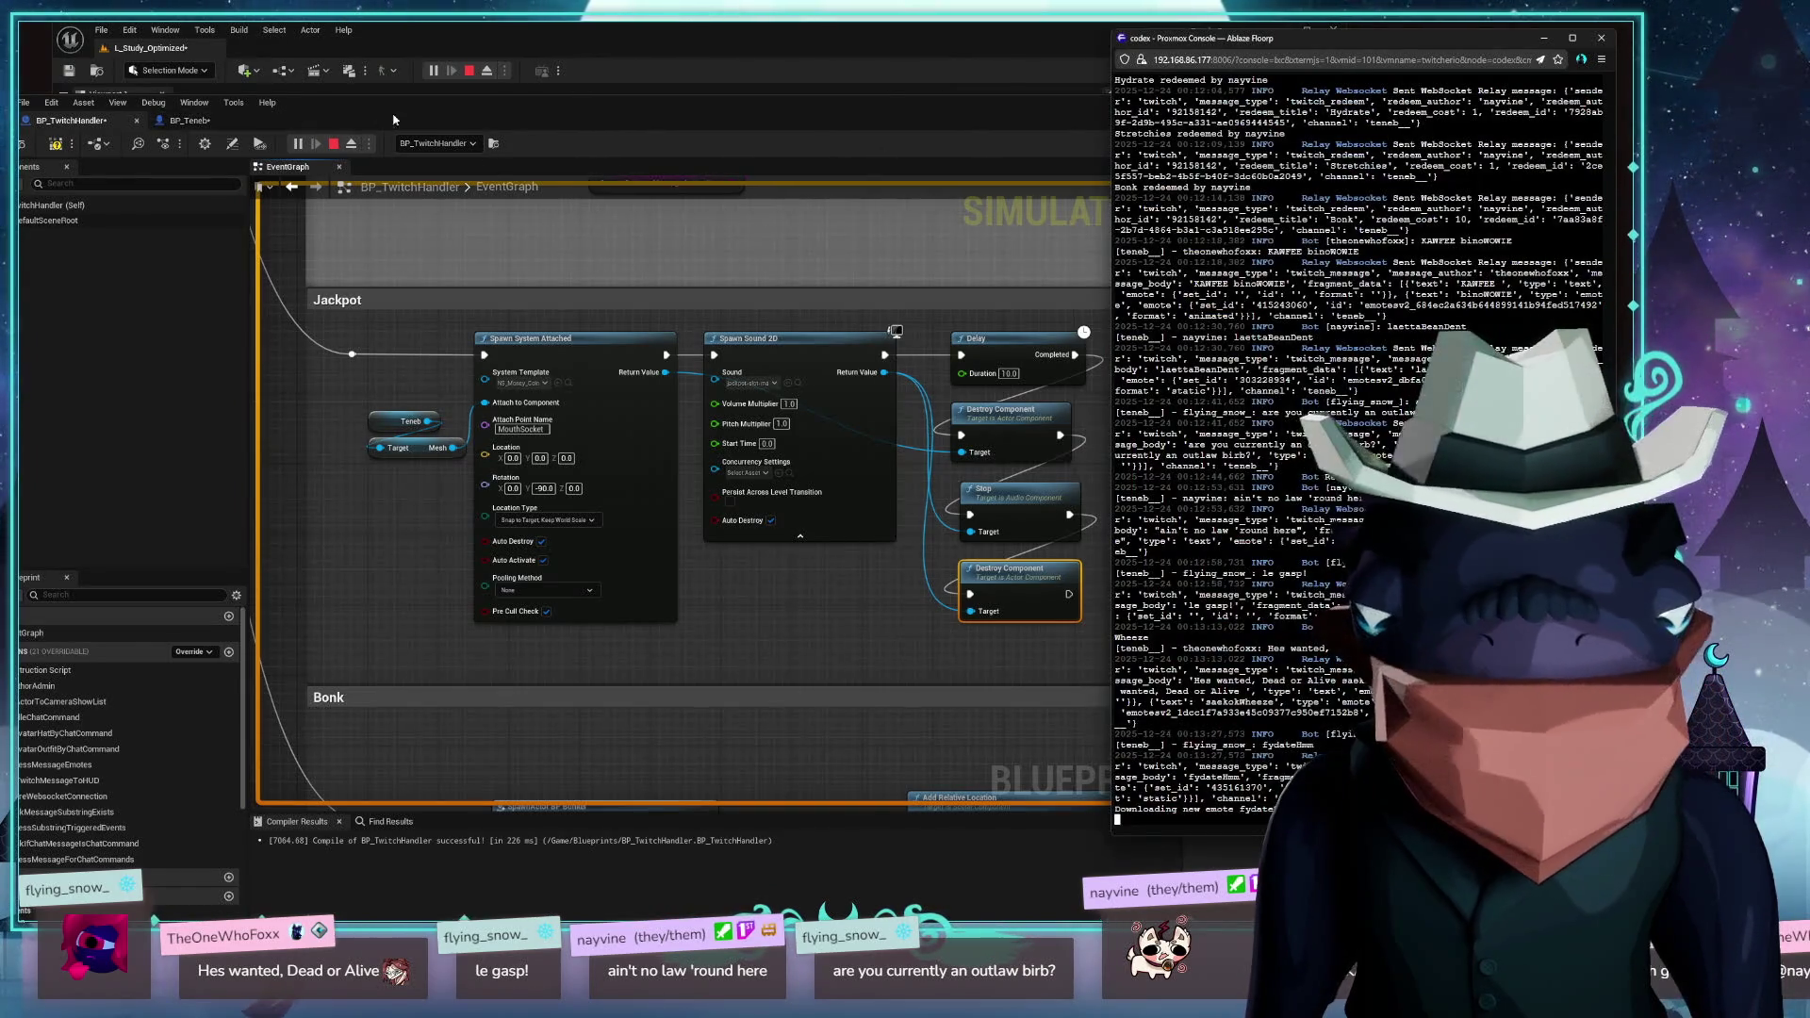
mouse_move(161, 106)
left_mouse_down()
mouse_move(356, 139)
mouse_move(484, 304)
mouse_move(849, 481)
mouse_move(528, 184)
mouse_move(1120, 286)
left_mouse_up()
mouse_move(1120, 176)
left_mouse_down()
mouse_move(908, 116)
mouse_move(969, 116)
left_mouse_up()
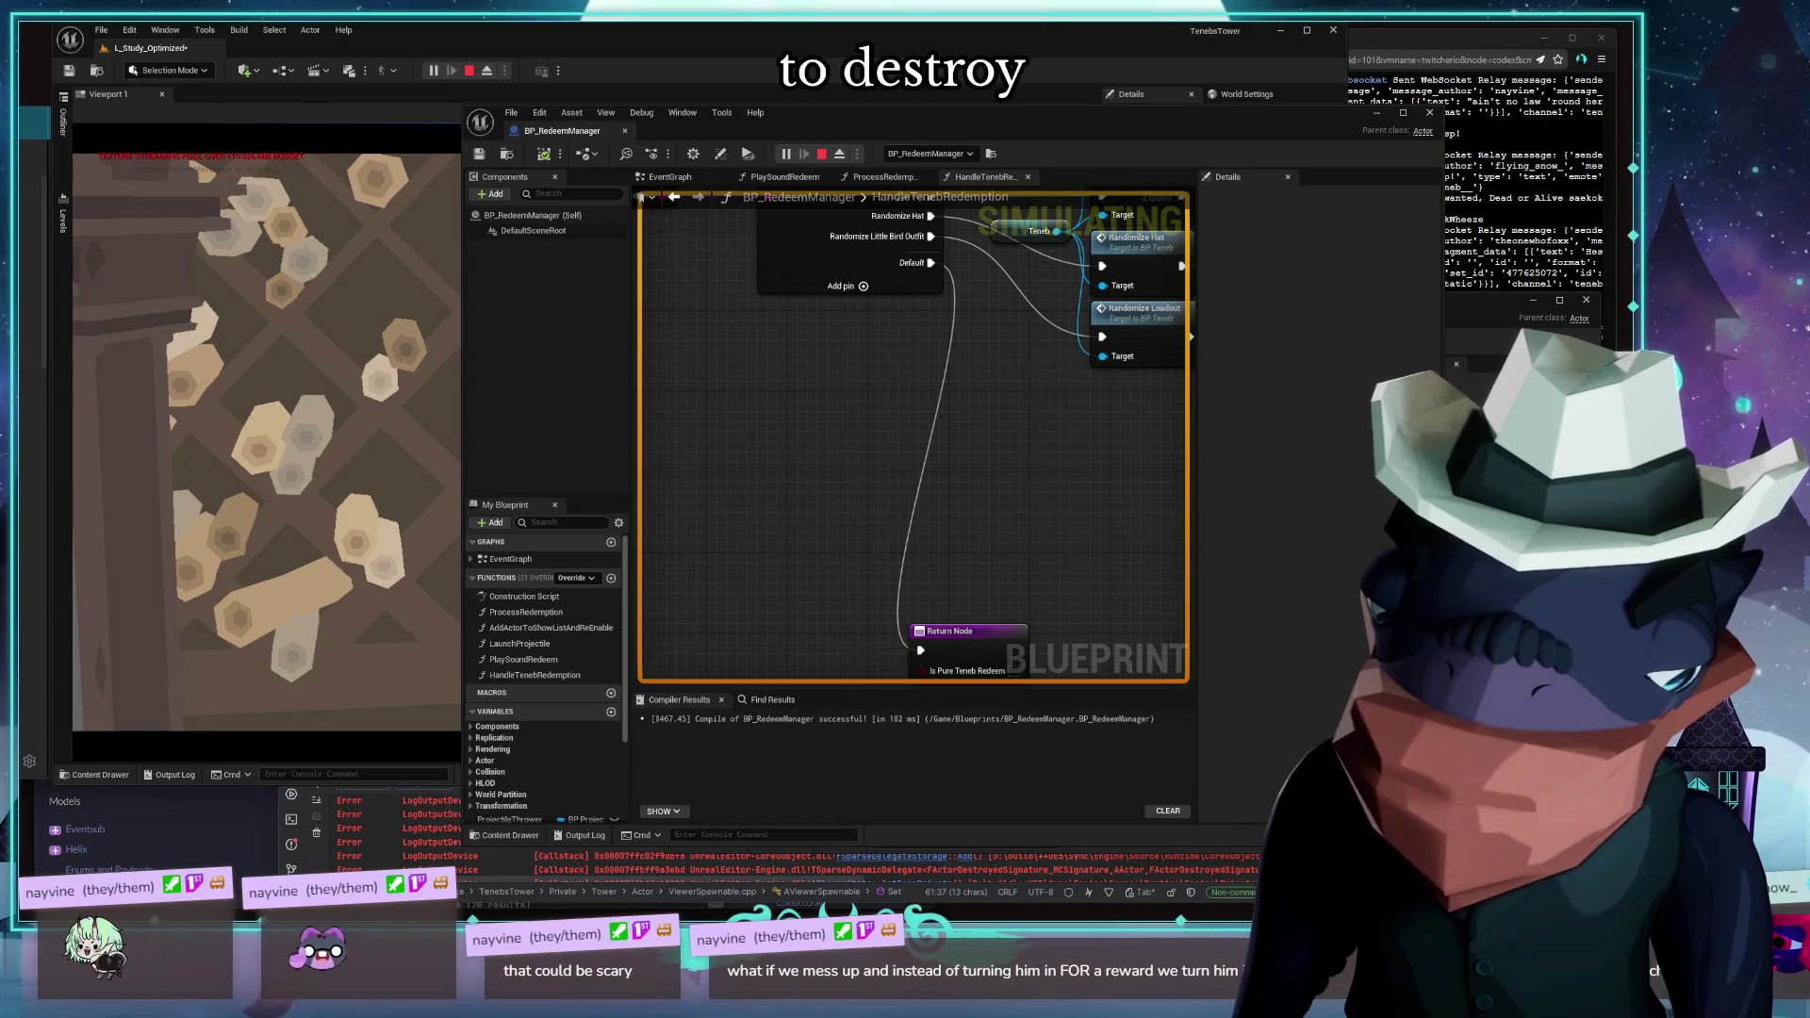
scroll(795, 560, "down", 4)
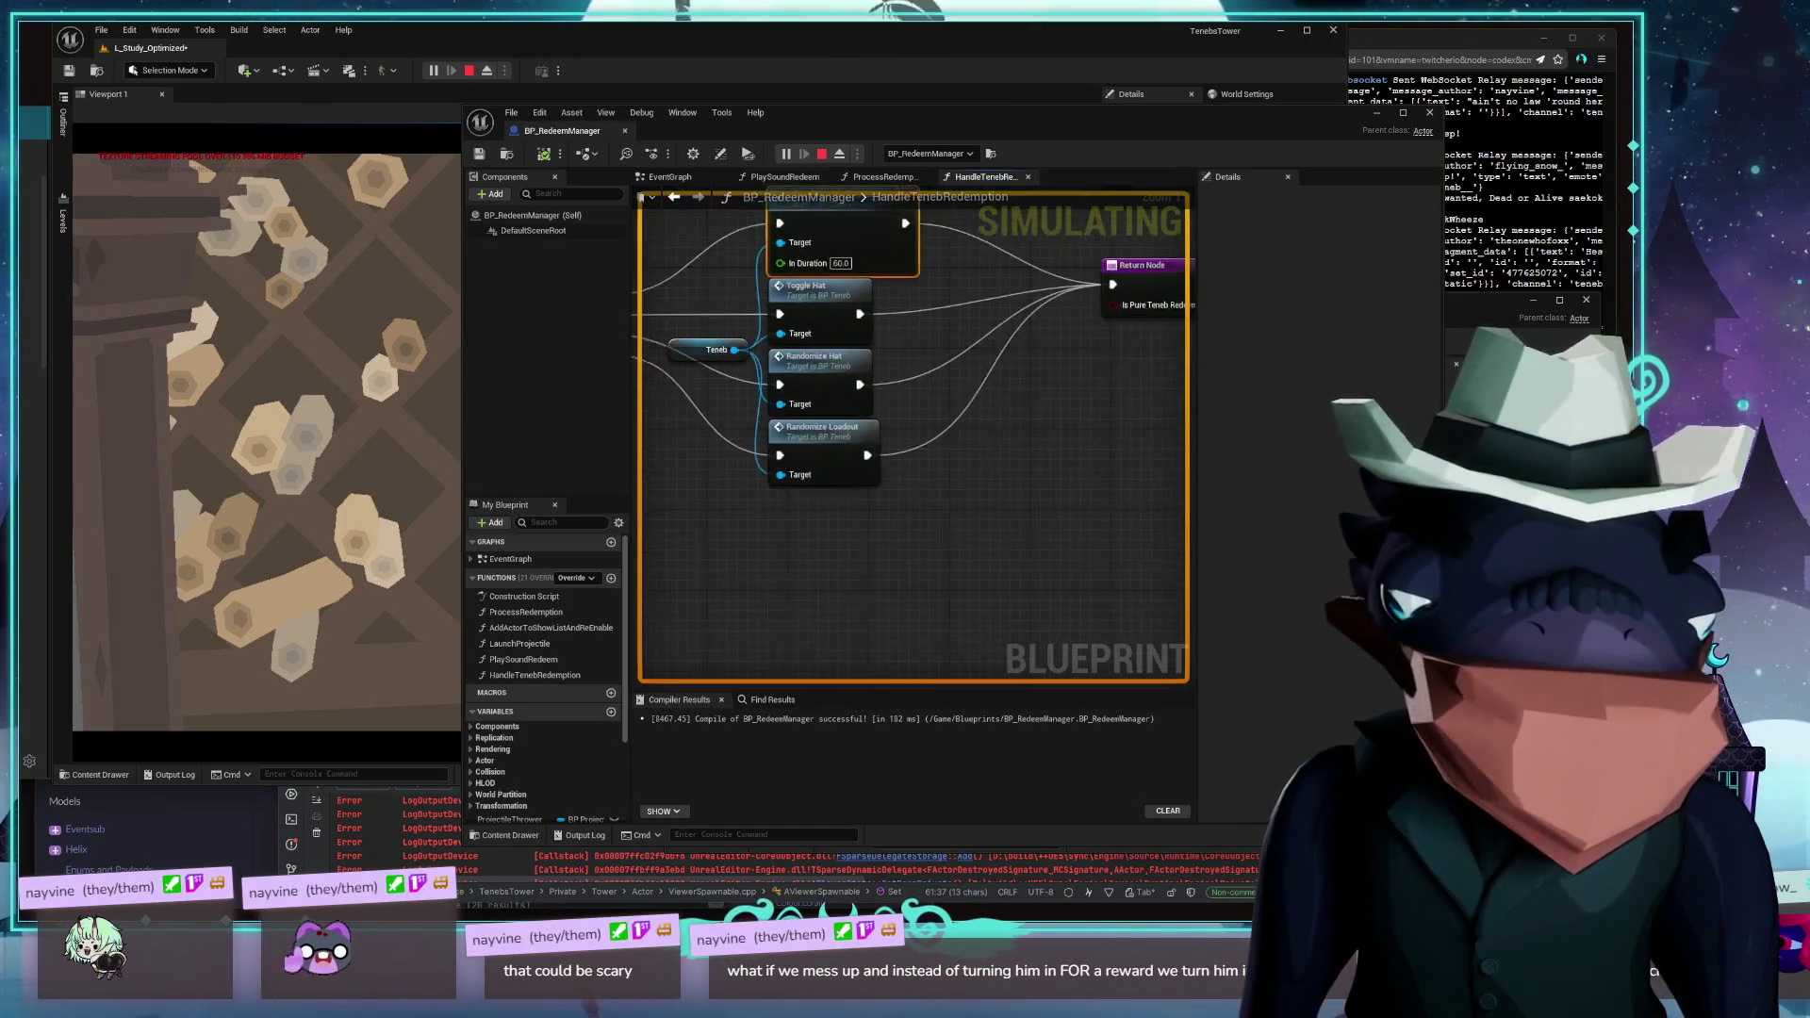
Switch to BP_TwitchHandler, move it up-left and enlarge it to show the Delay and Destroy nodes
mouse_move(795, 560)
left_mouse_down()
mouse_move(727, 546)
mouse_move(748, 525)
left_mouse_up()
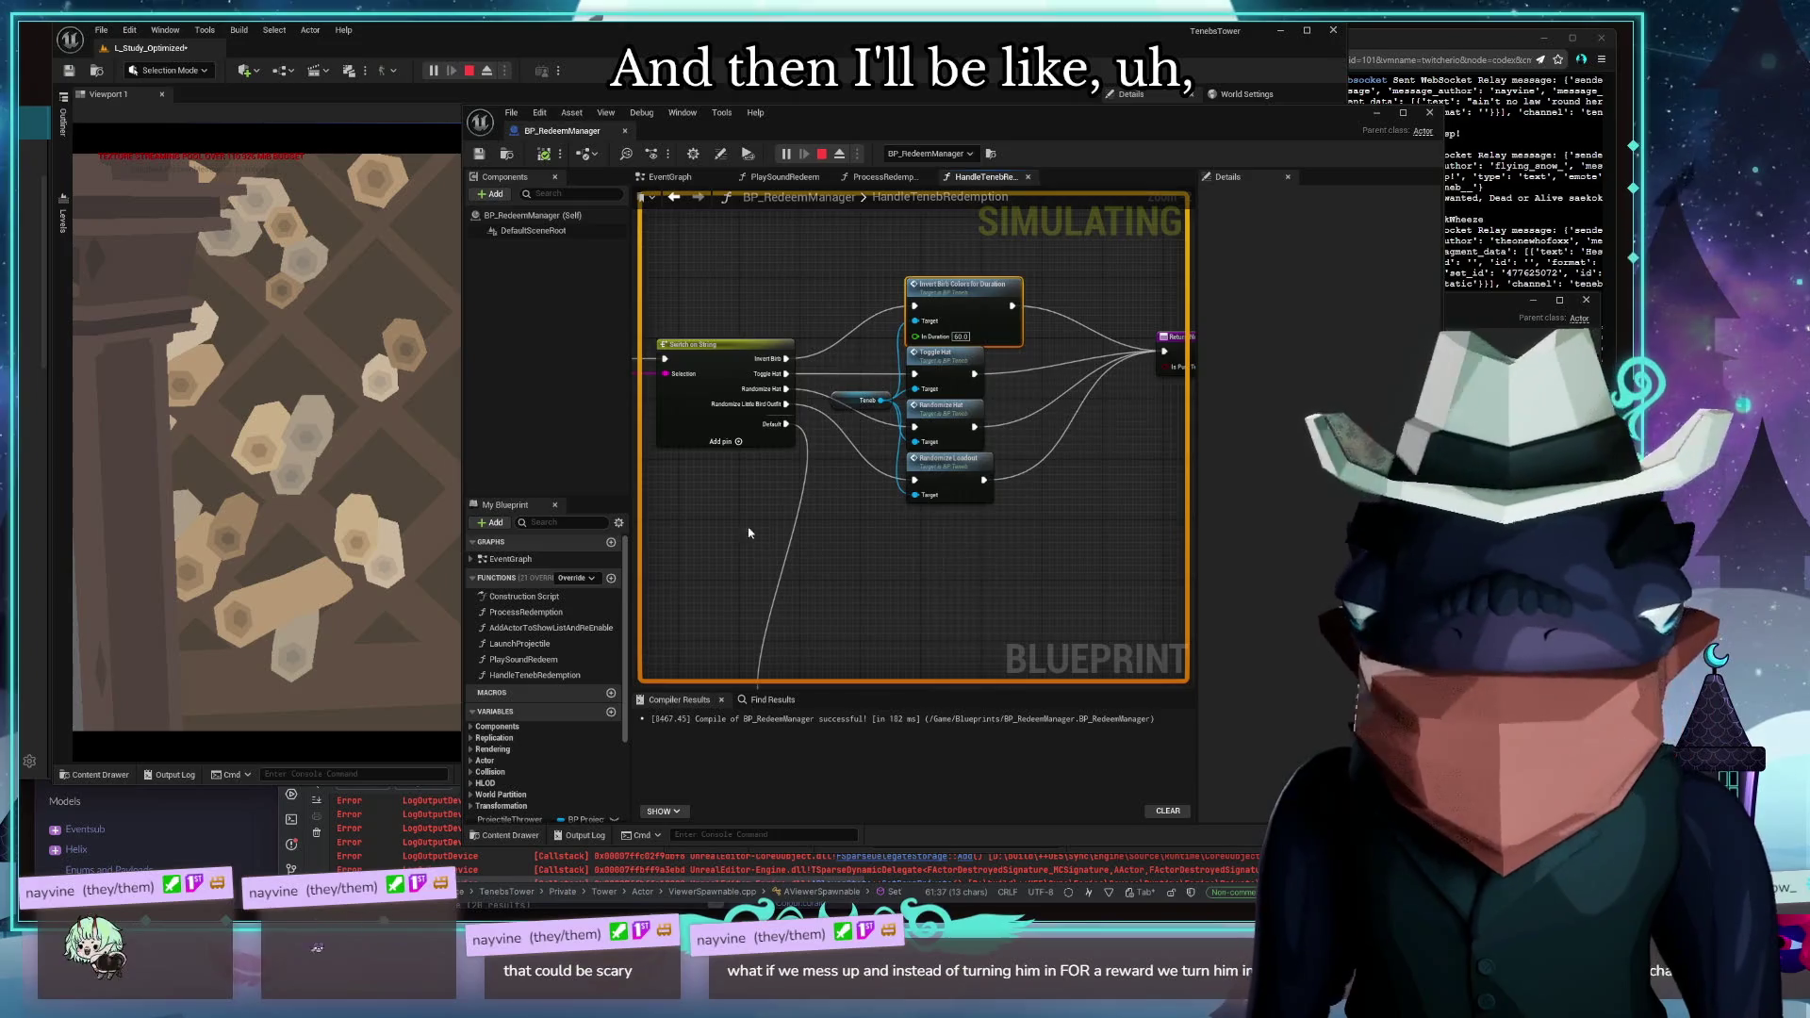
key("alt+Tab")
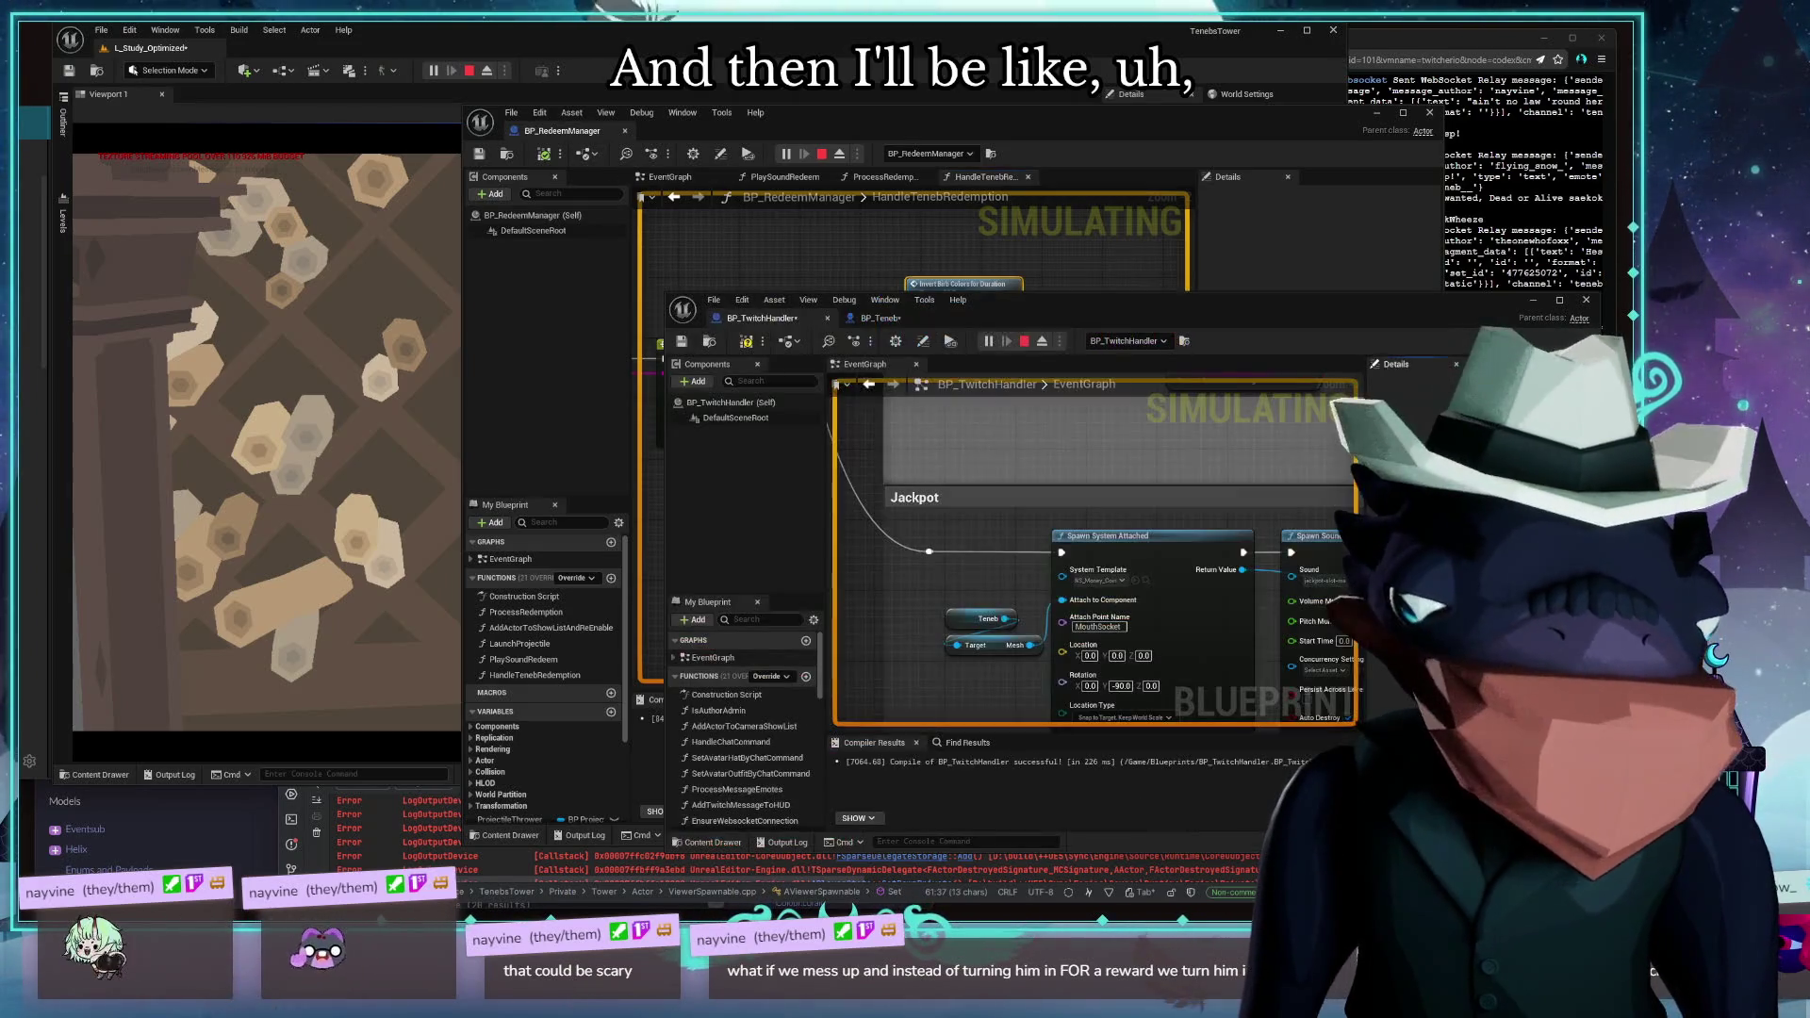
left_click_drag(1084, 300, 784, 158)
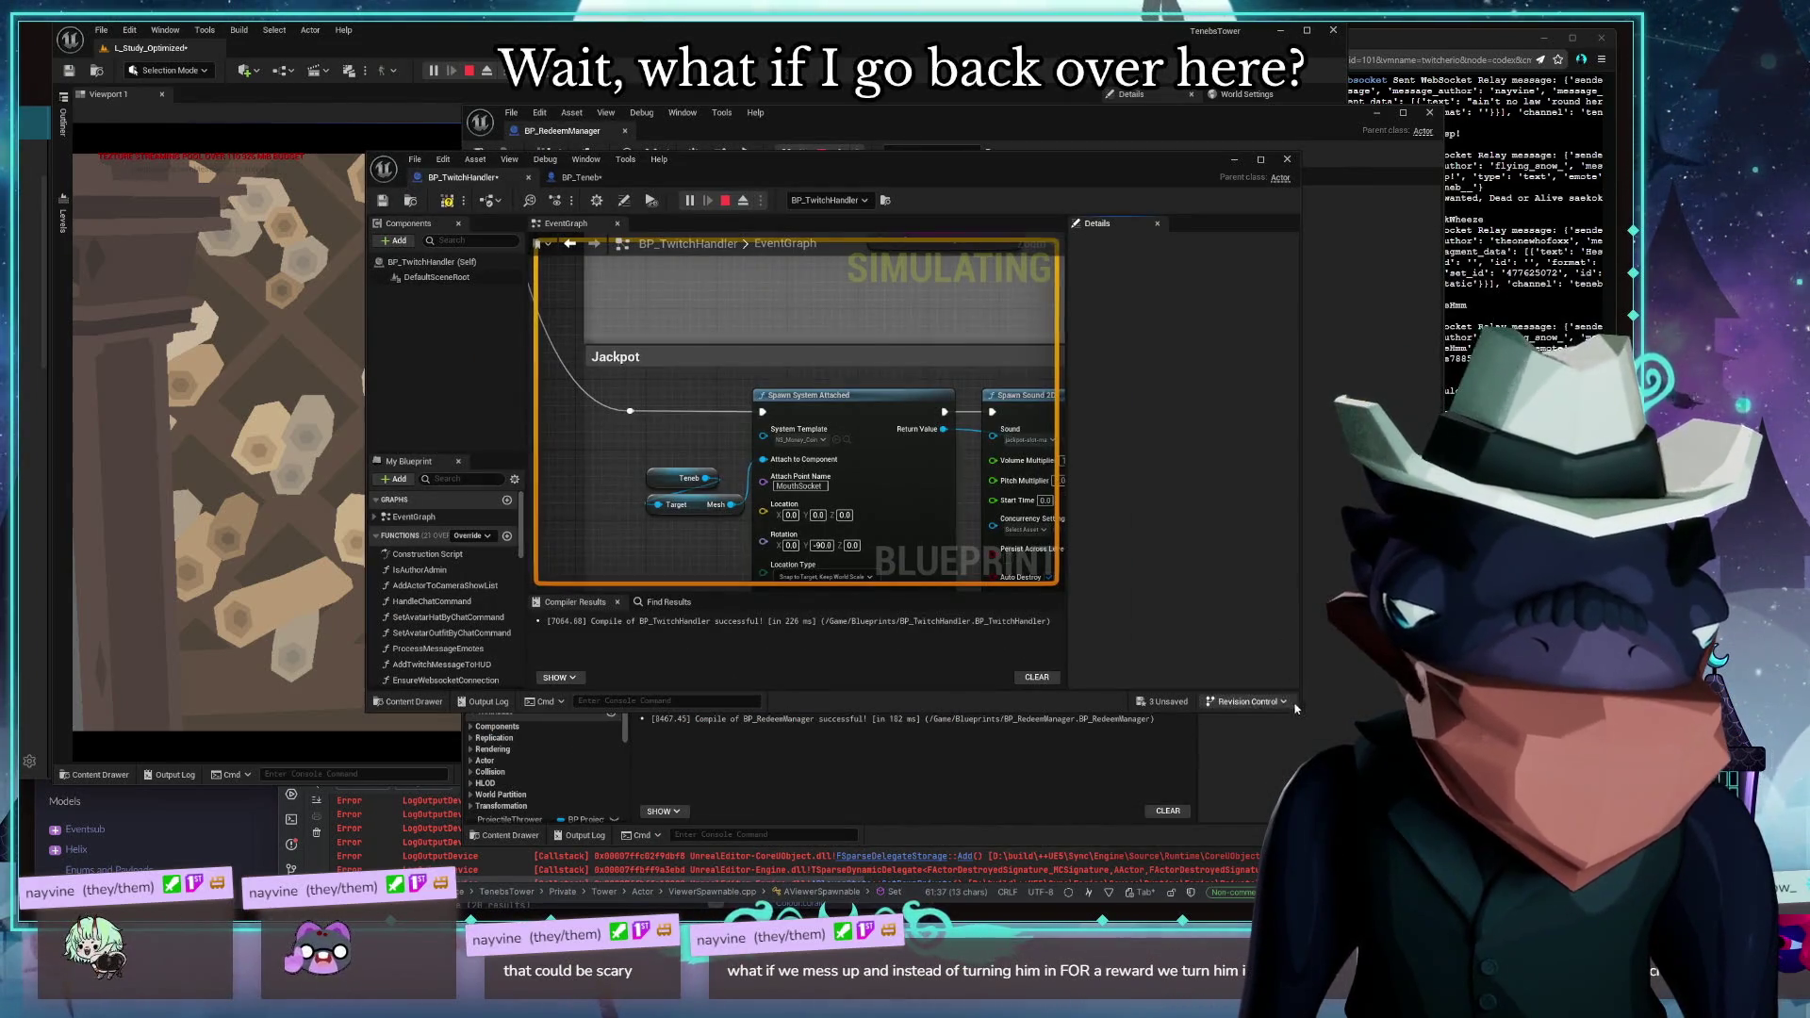
left_click_drag(1296, 709, 1537, 858)
mouse_move(1053, 614)
left_mouse_down()
mouse_move(777, 494)
mouse_move(795, 582)
mouse_move(665, 542)
mouse_move(683, 603)
mouse_move(1098, 613)
mouse_move(947, 570)
left_mouse_up()
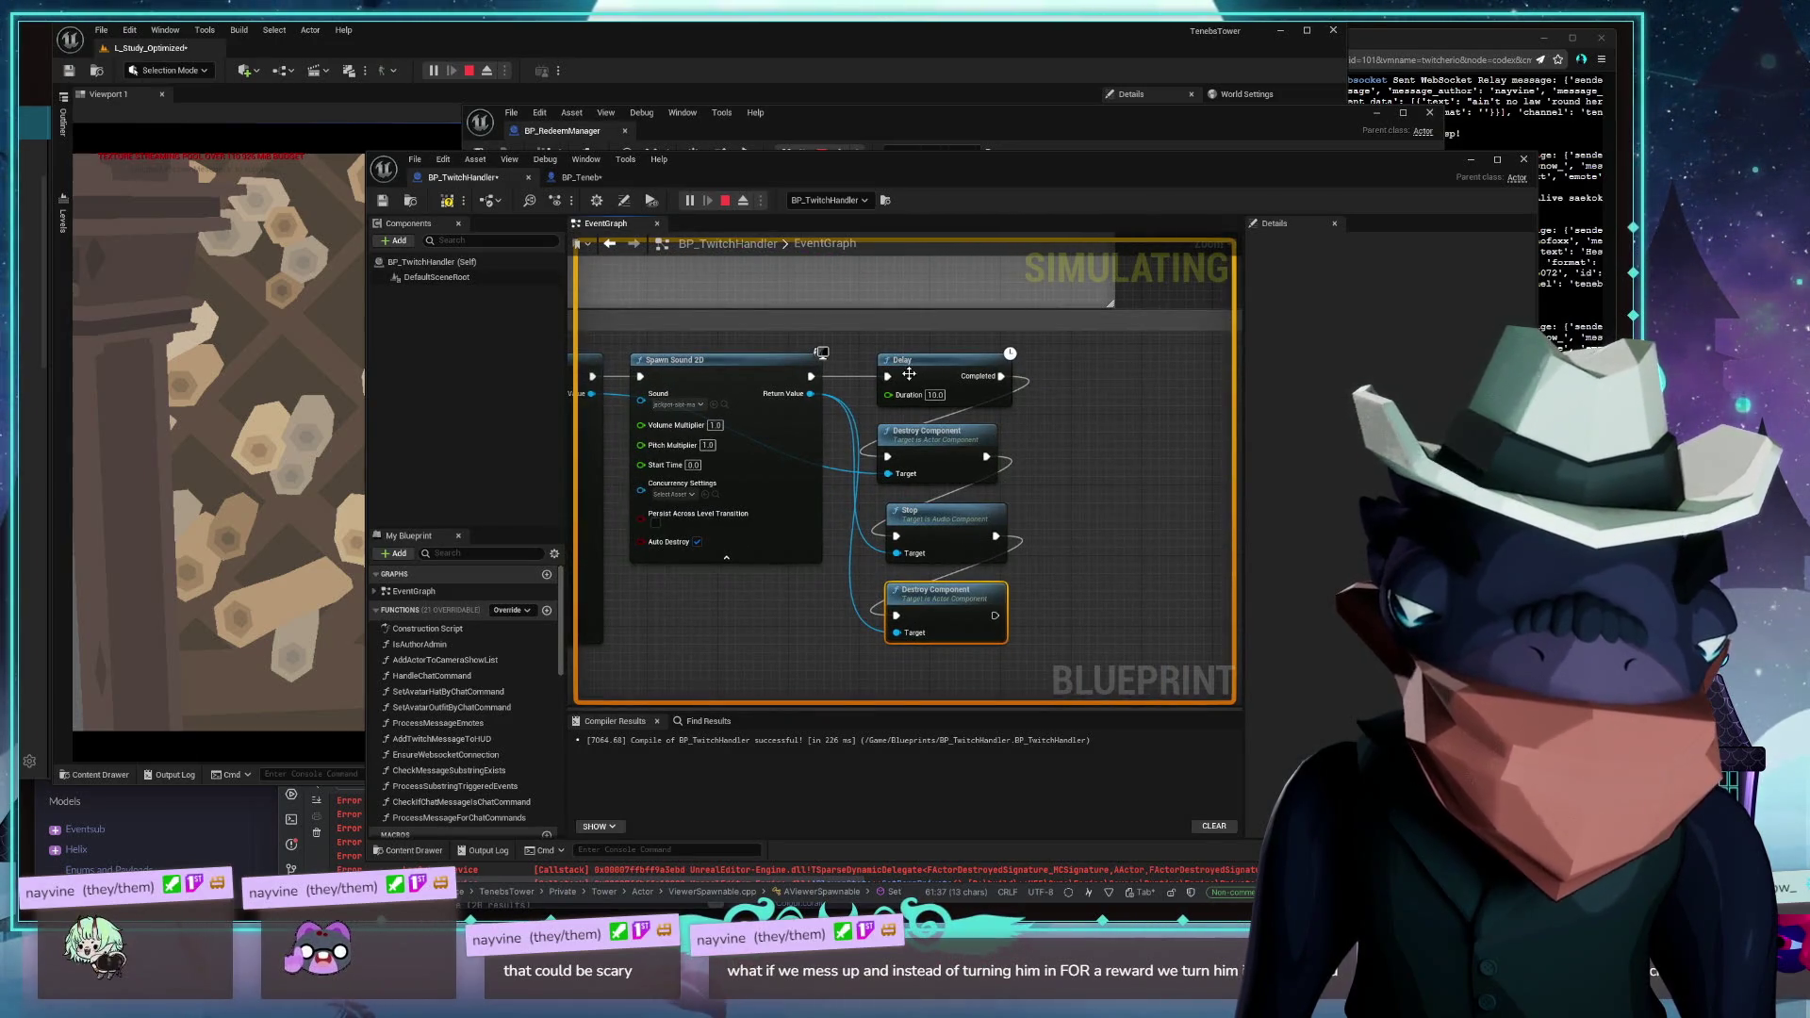
left_click_drag(1088, 387, 934, 375)
Move Delay aside and add a Set Timer by Function Name node after Spawn Sound 2D
left_click_drag(745, 345, 1225, 459)
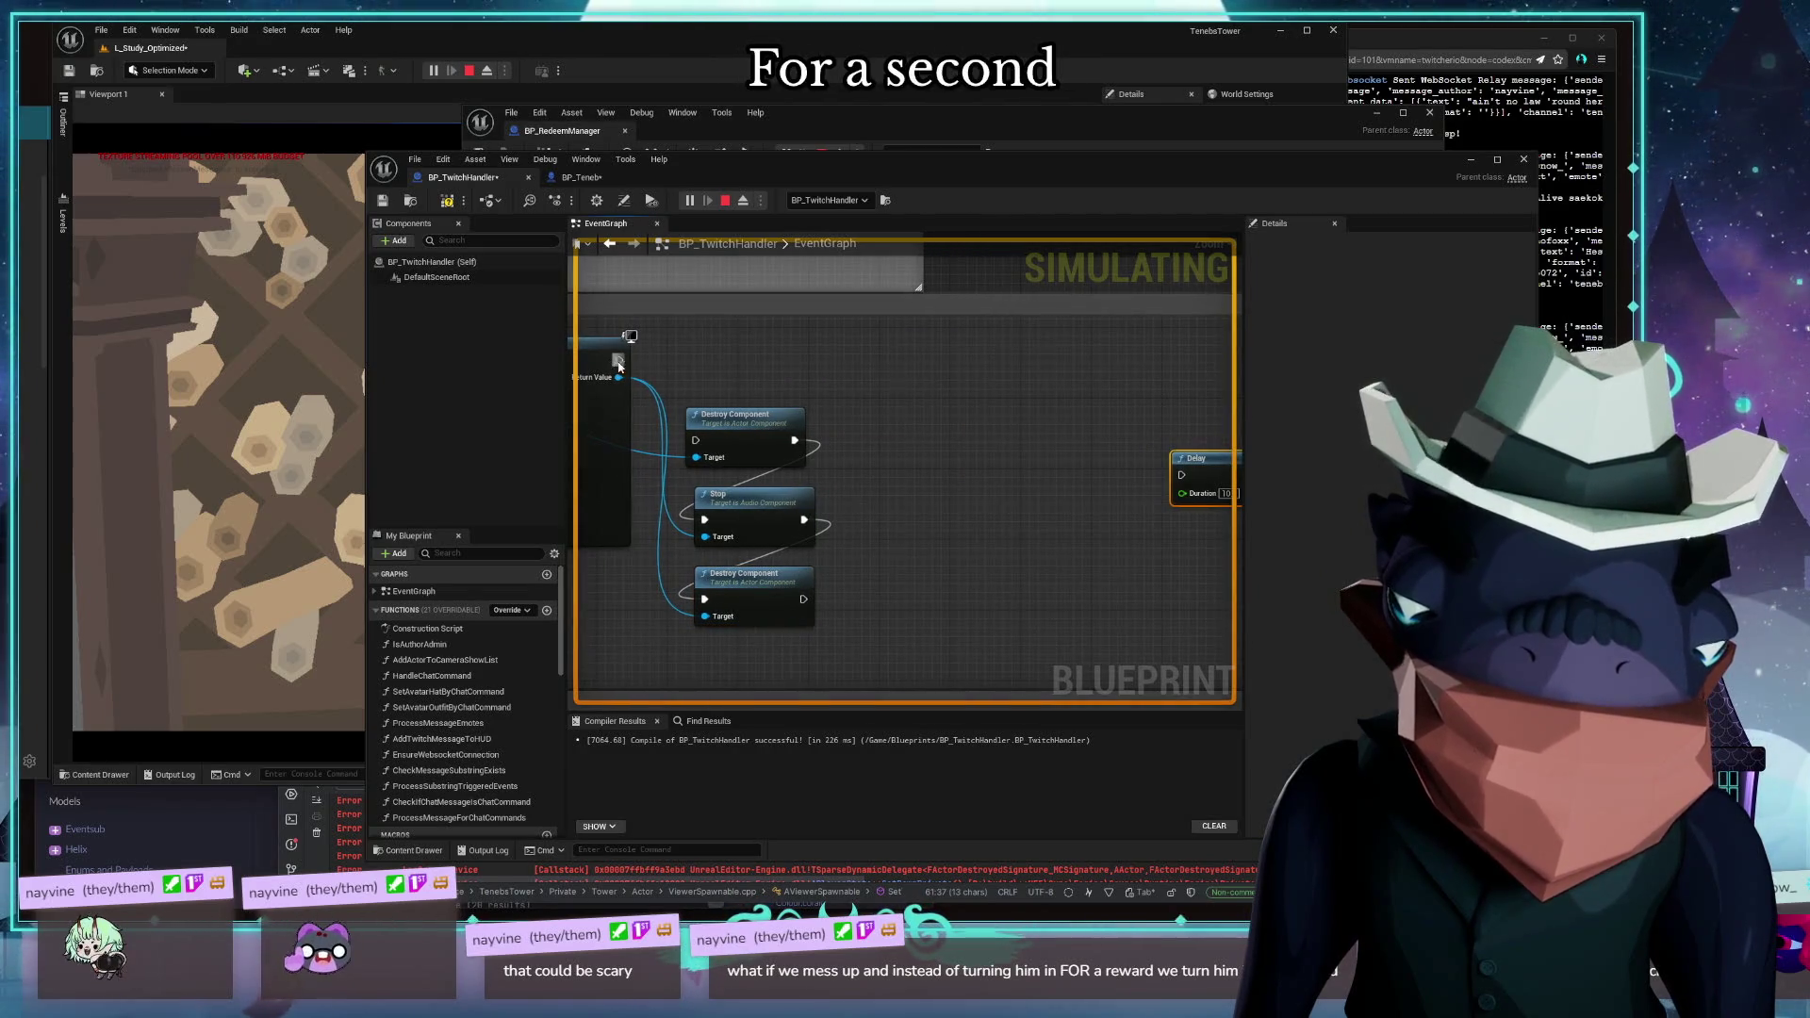
left_click_drag(618, 362, 744, 359)
type("timer")
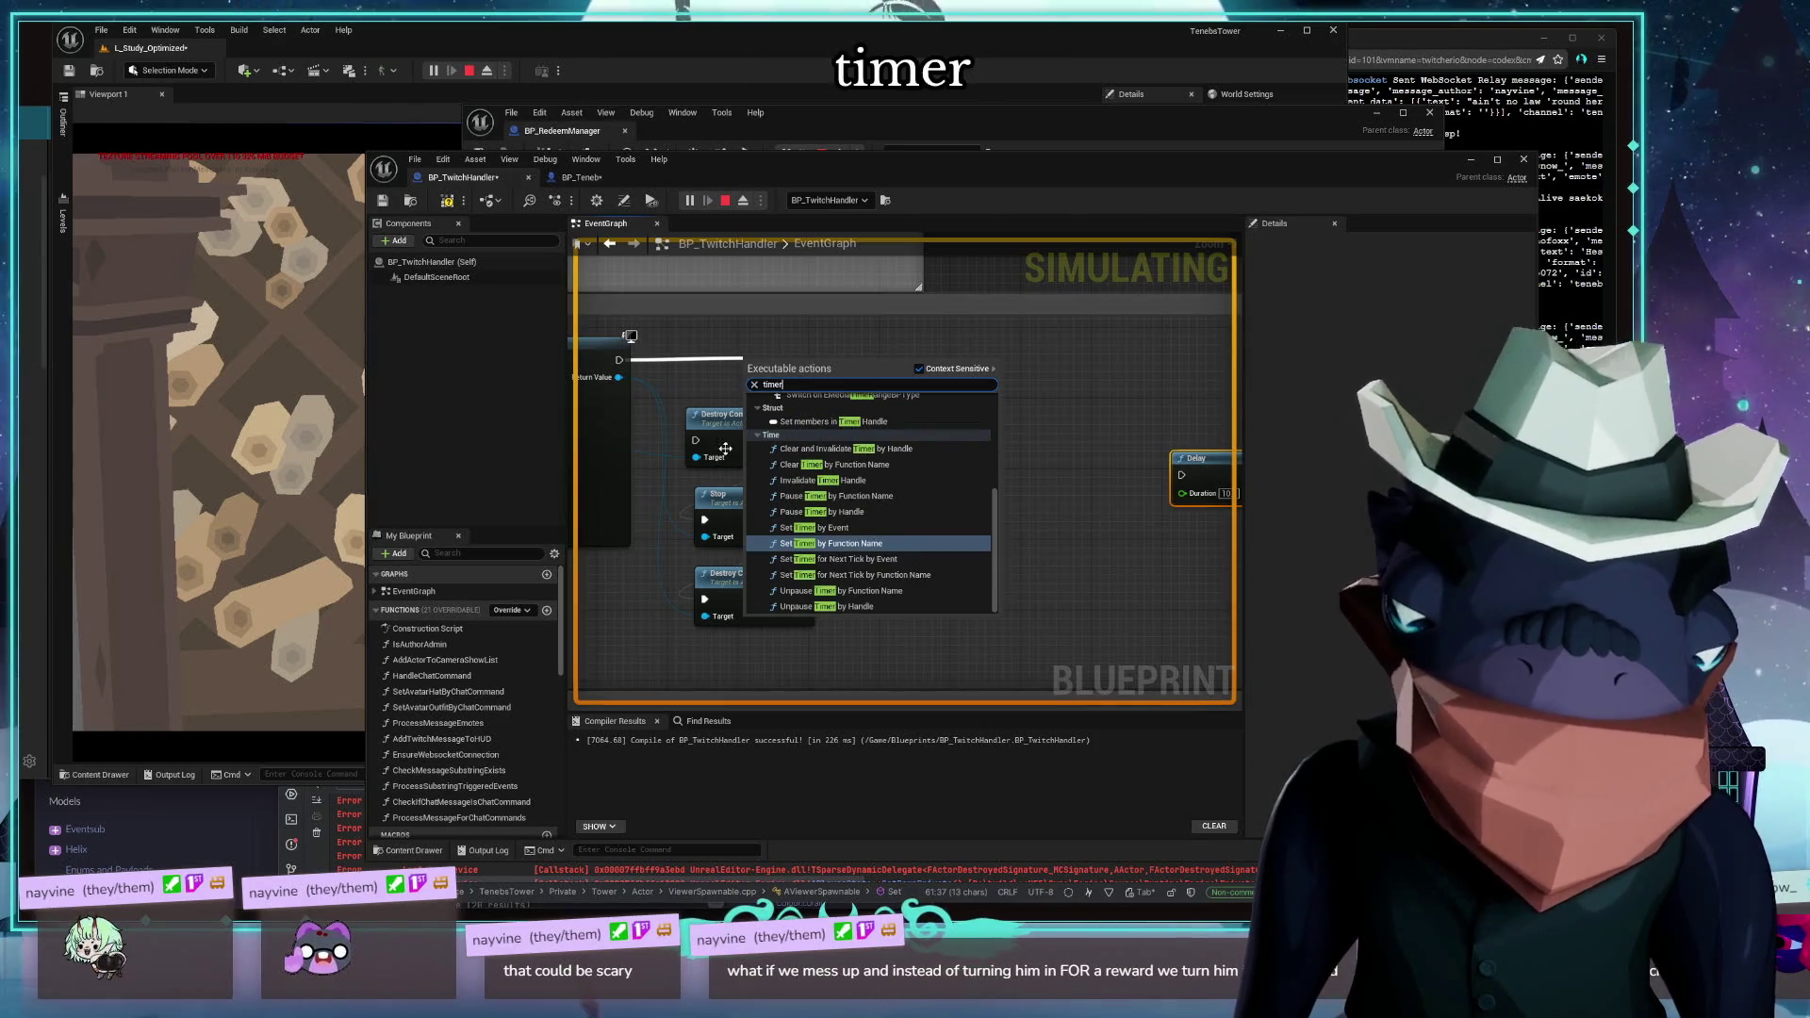
key("Return")
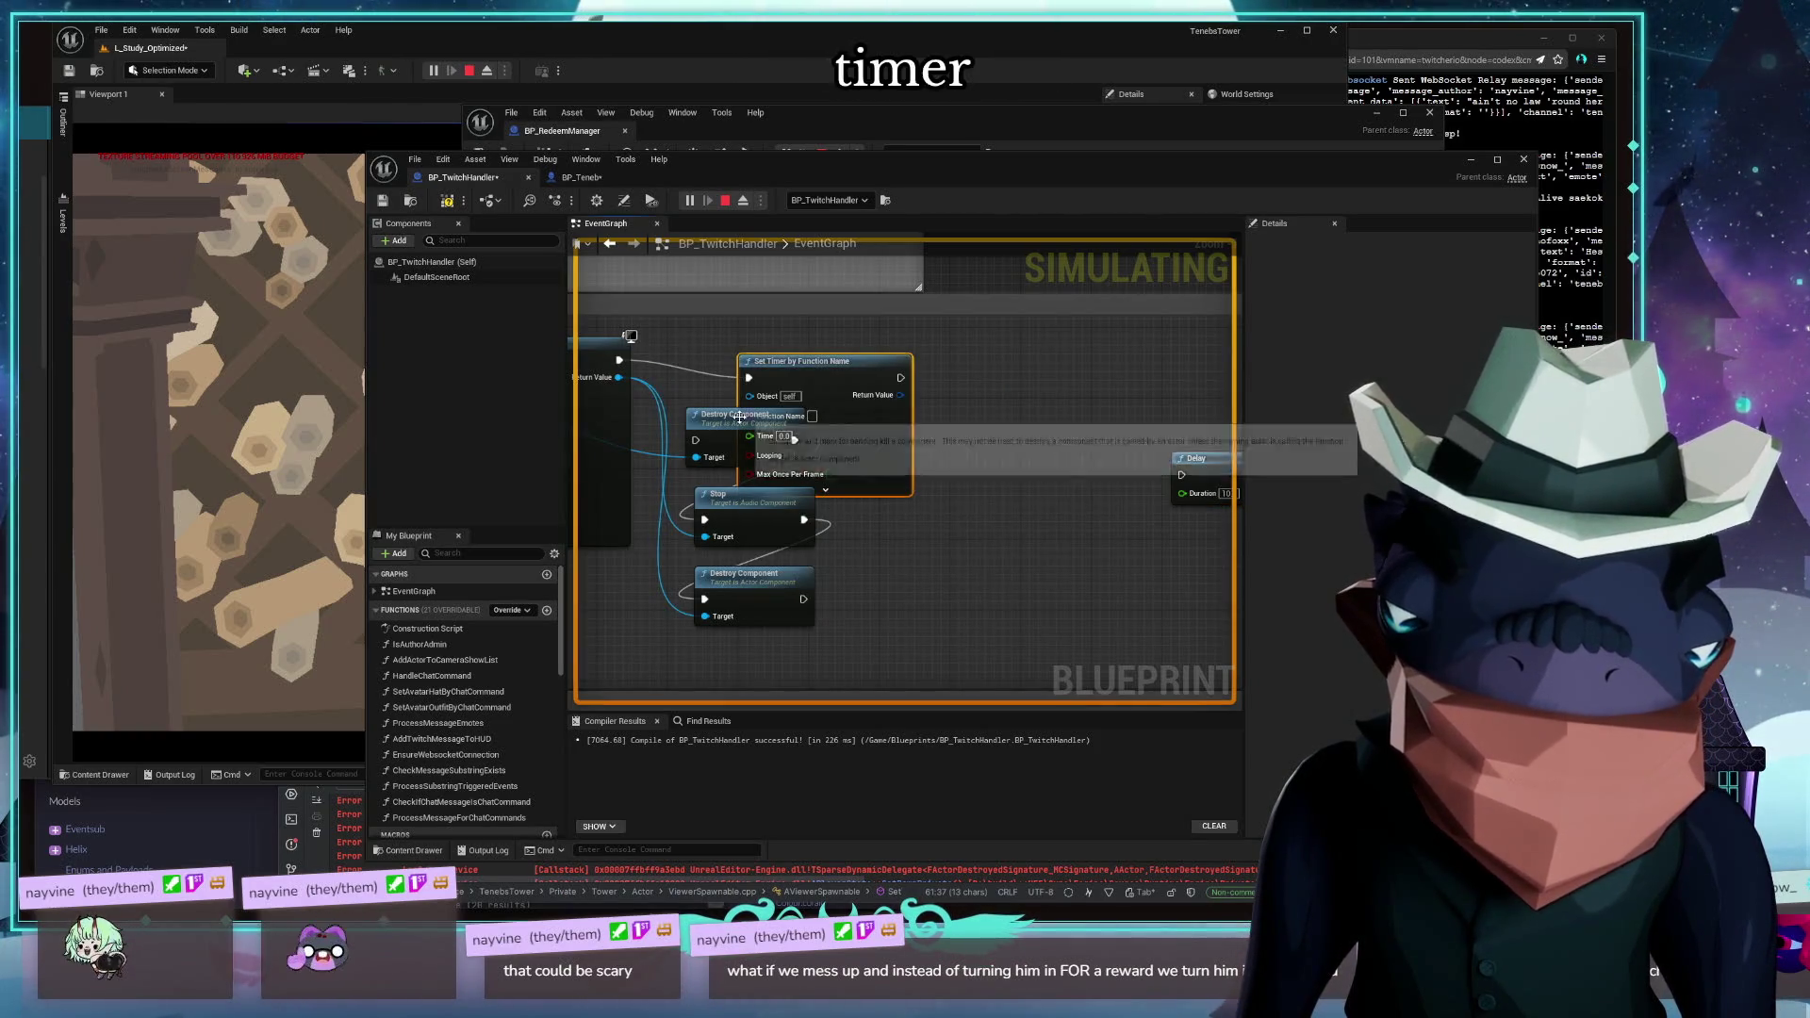
left_click(740, 416)
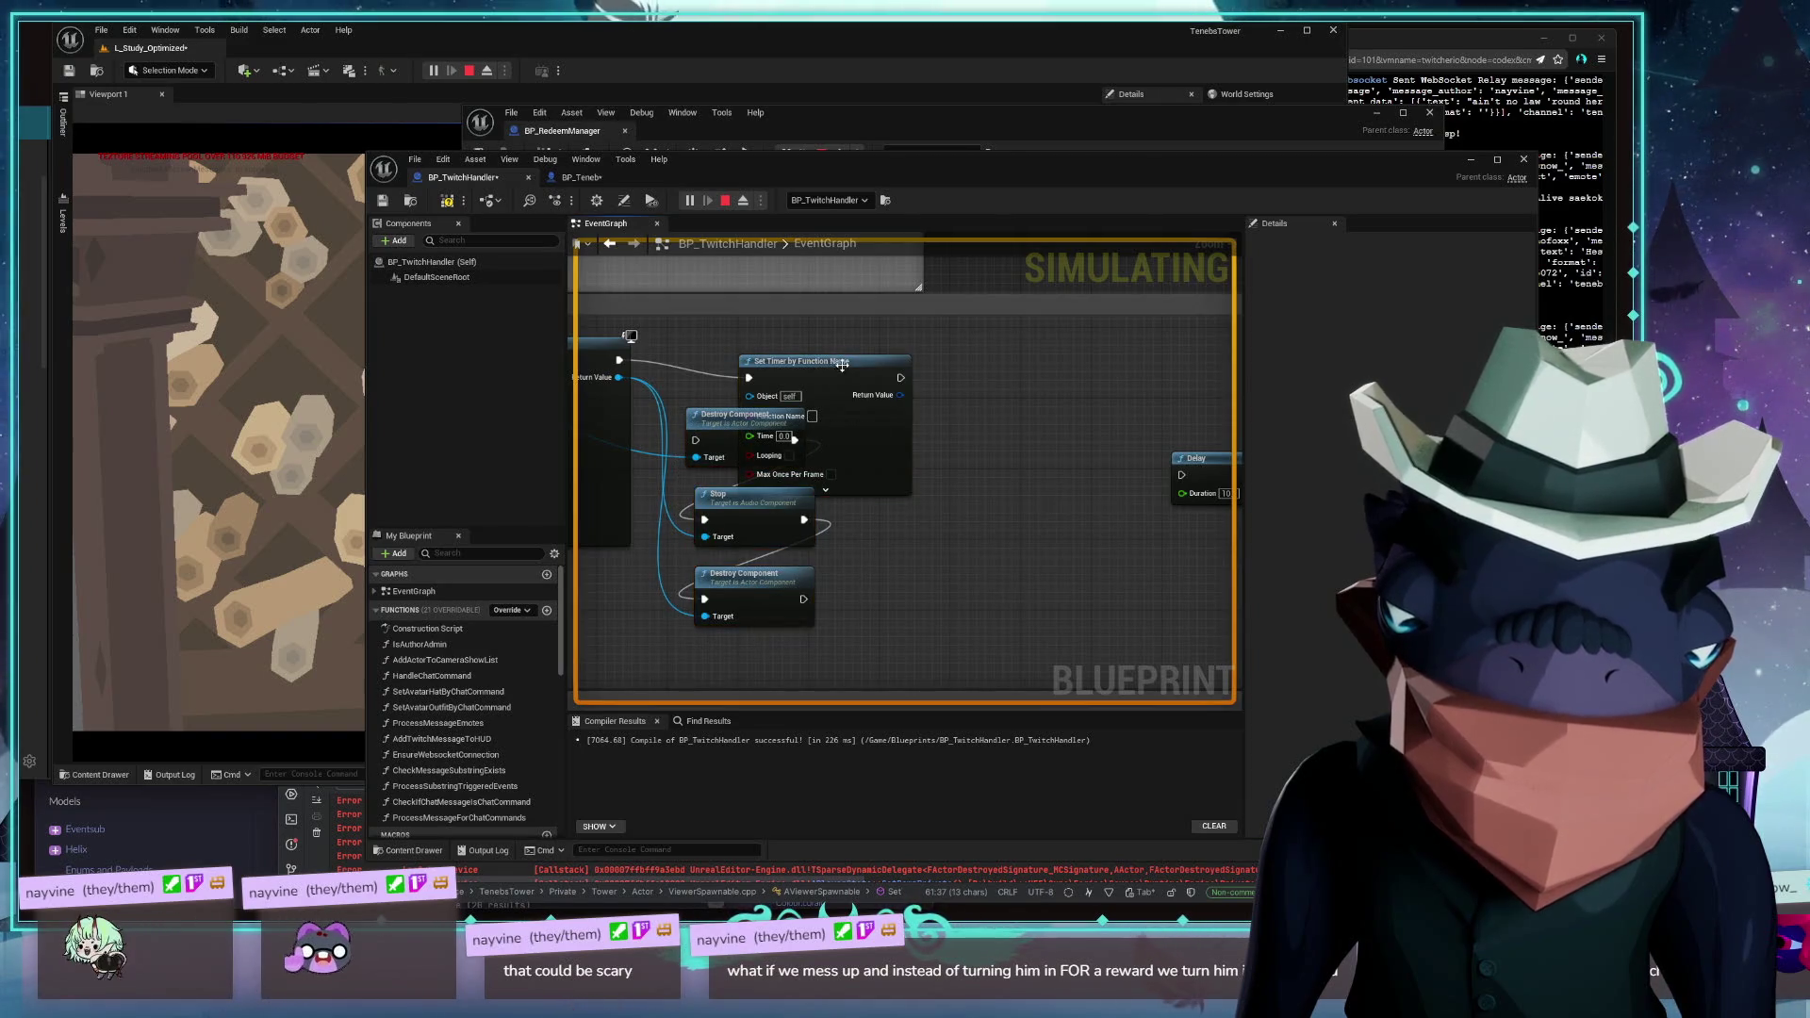
left_click_drag(842, 365, 798, 304)
Shift the three cleanup nodes right and set the timer's function name to 'Wow I Destroy Stuff'
mouse_move(939, 628)
left_mouse_down()
mouse_move(811, 528)
mouse_move(797, 445)
left_mouse_up()
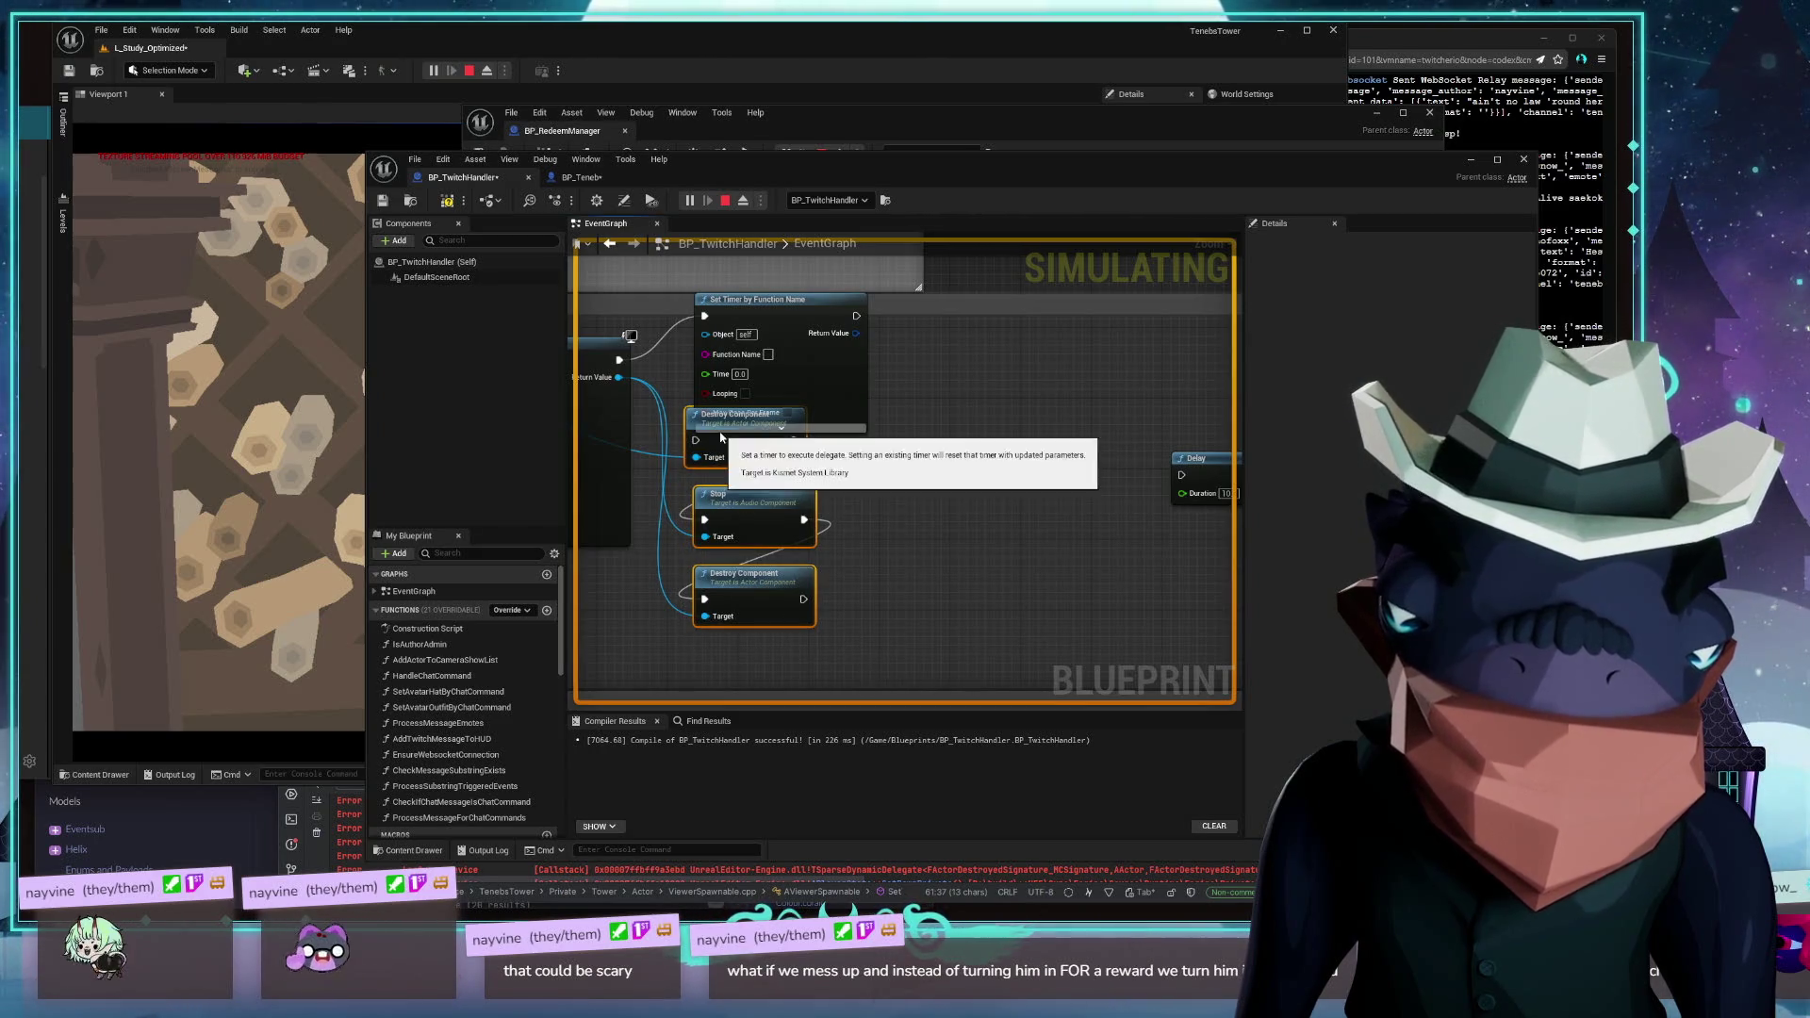
mouse_move(732, 440)
left_mouse_down()
mouse_move(873, 501)
mouse_move(1226, 490)
left_mouse_up()
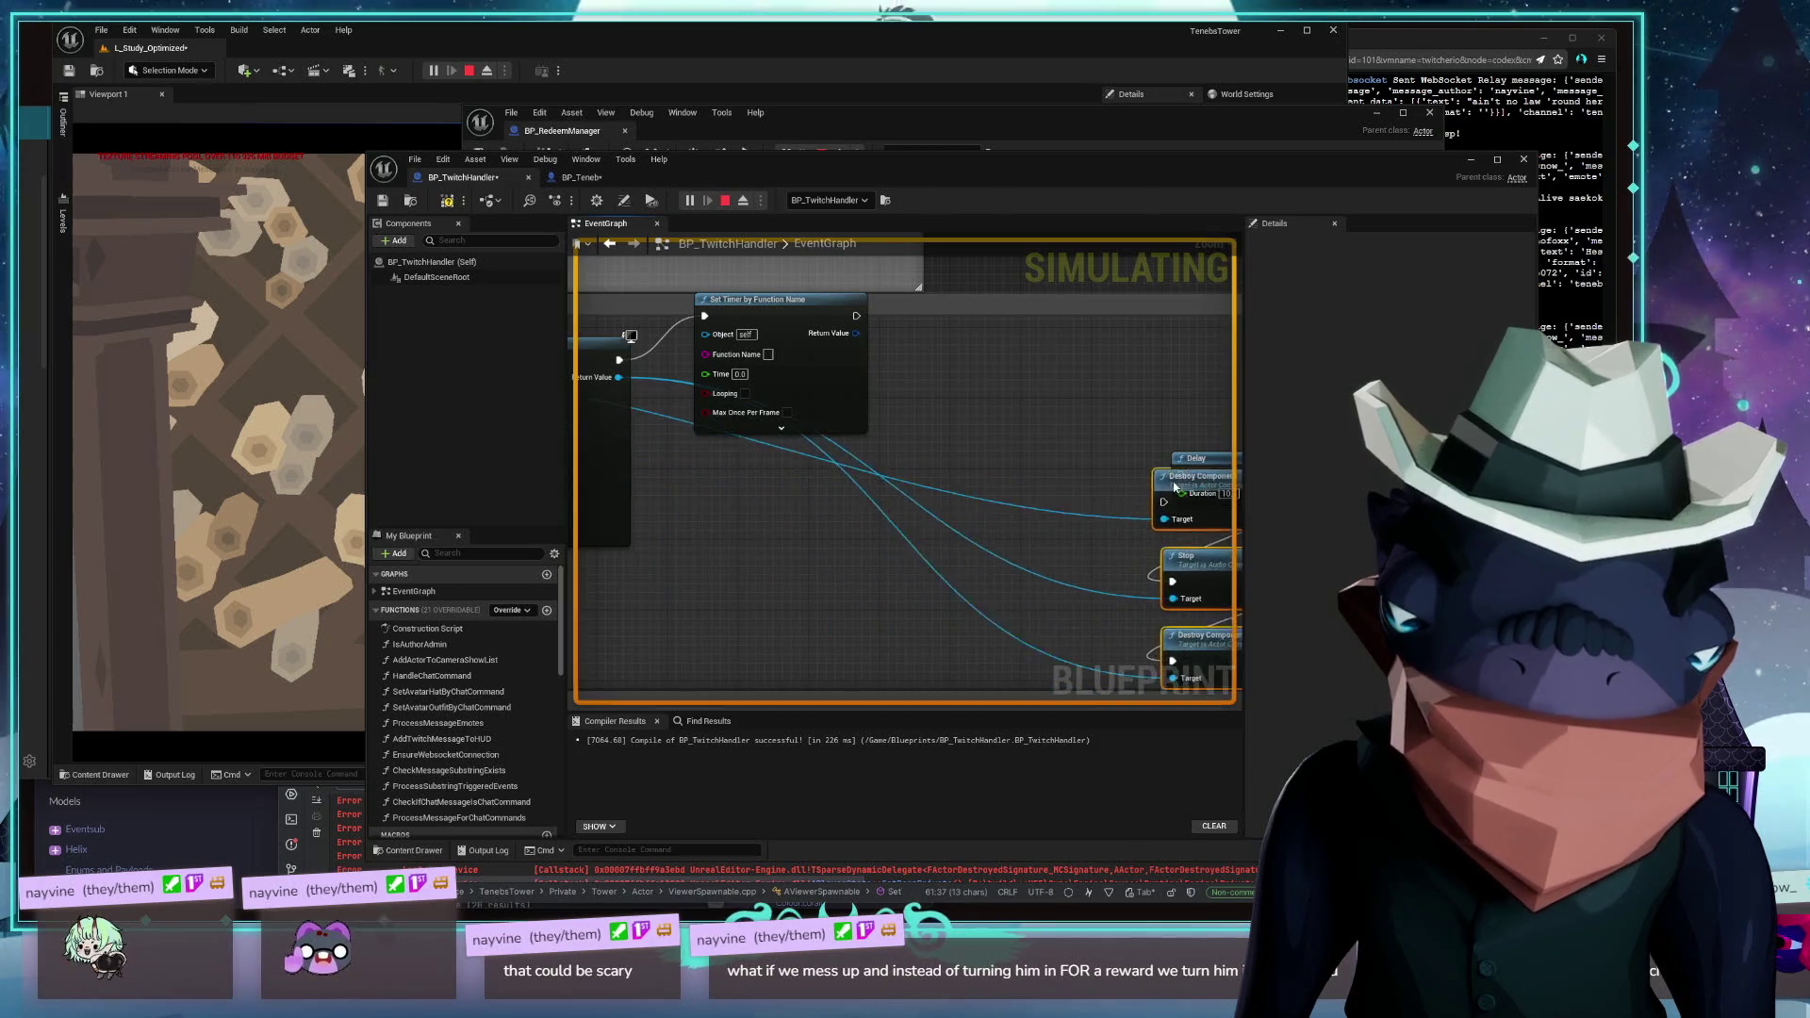
right_click(872, 372)
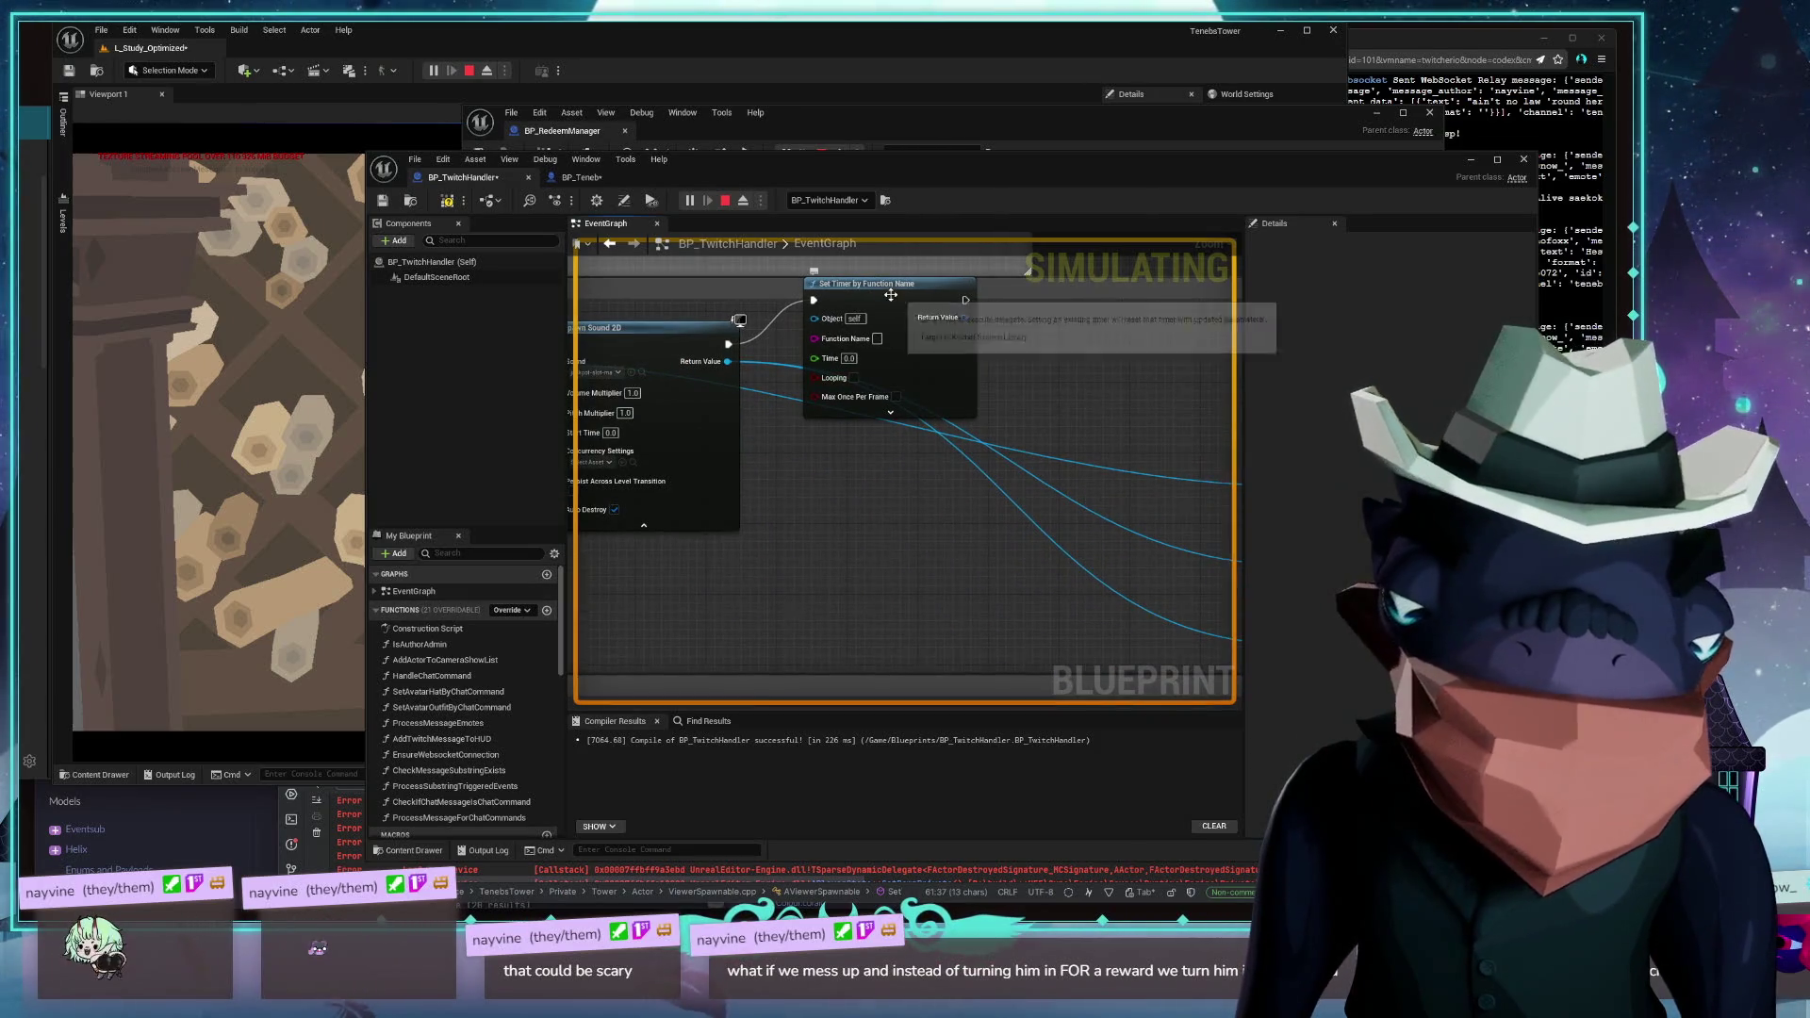
left_click_drag(868, 283, 839, 397)
left_click(852, 454)
key("Return")
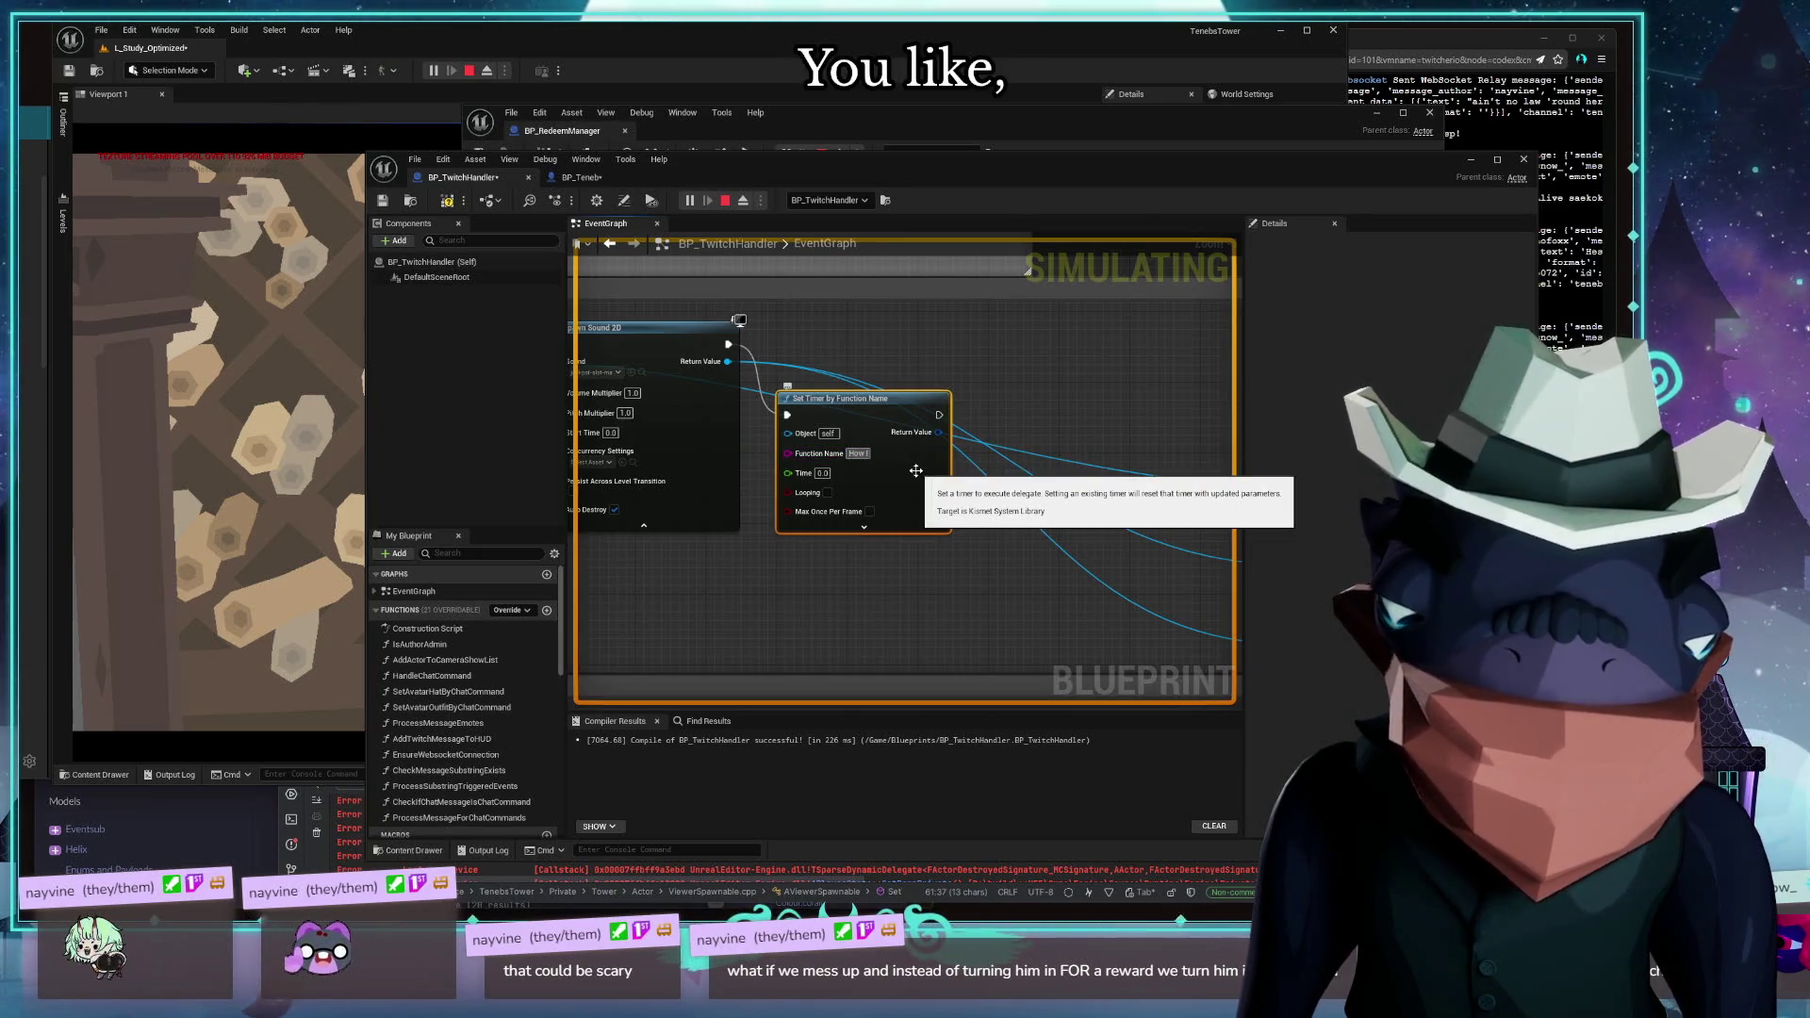
type("Destroy")
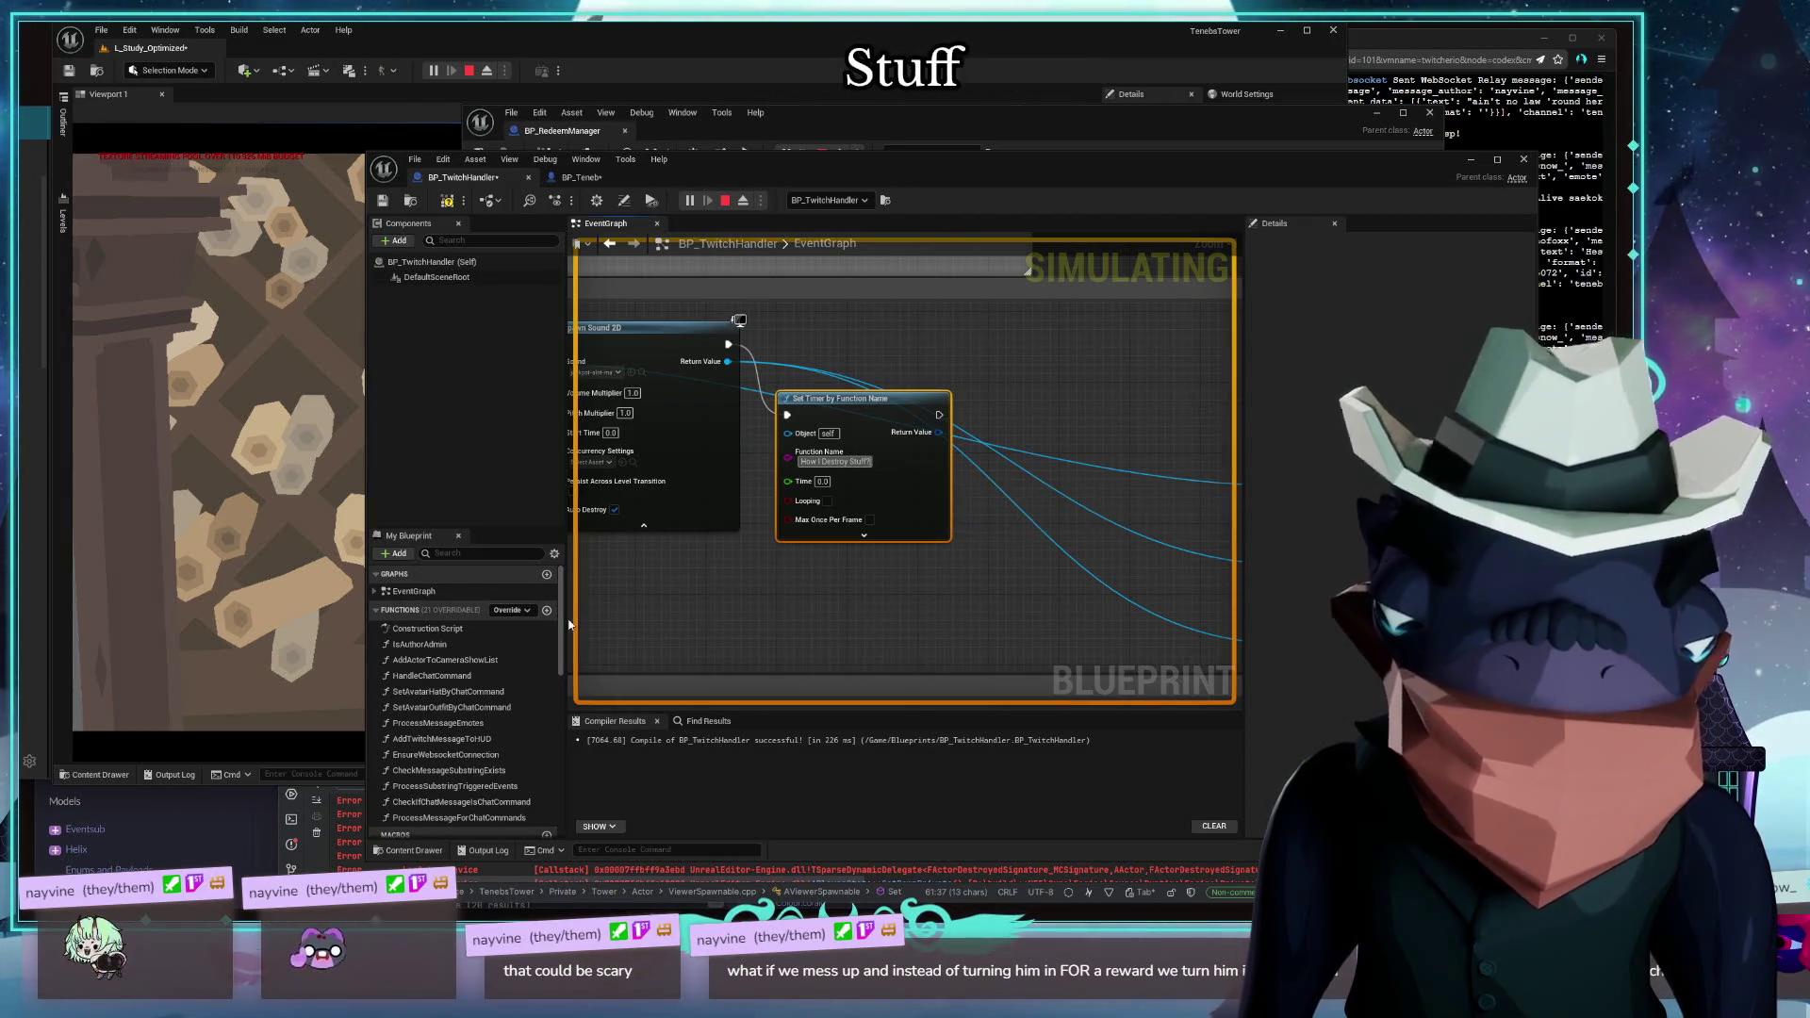
left_click_drag(686, 599, 1022, 592)
scroll(961, 602, "down", 3)
key("super+Up")
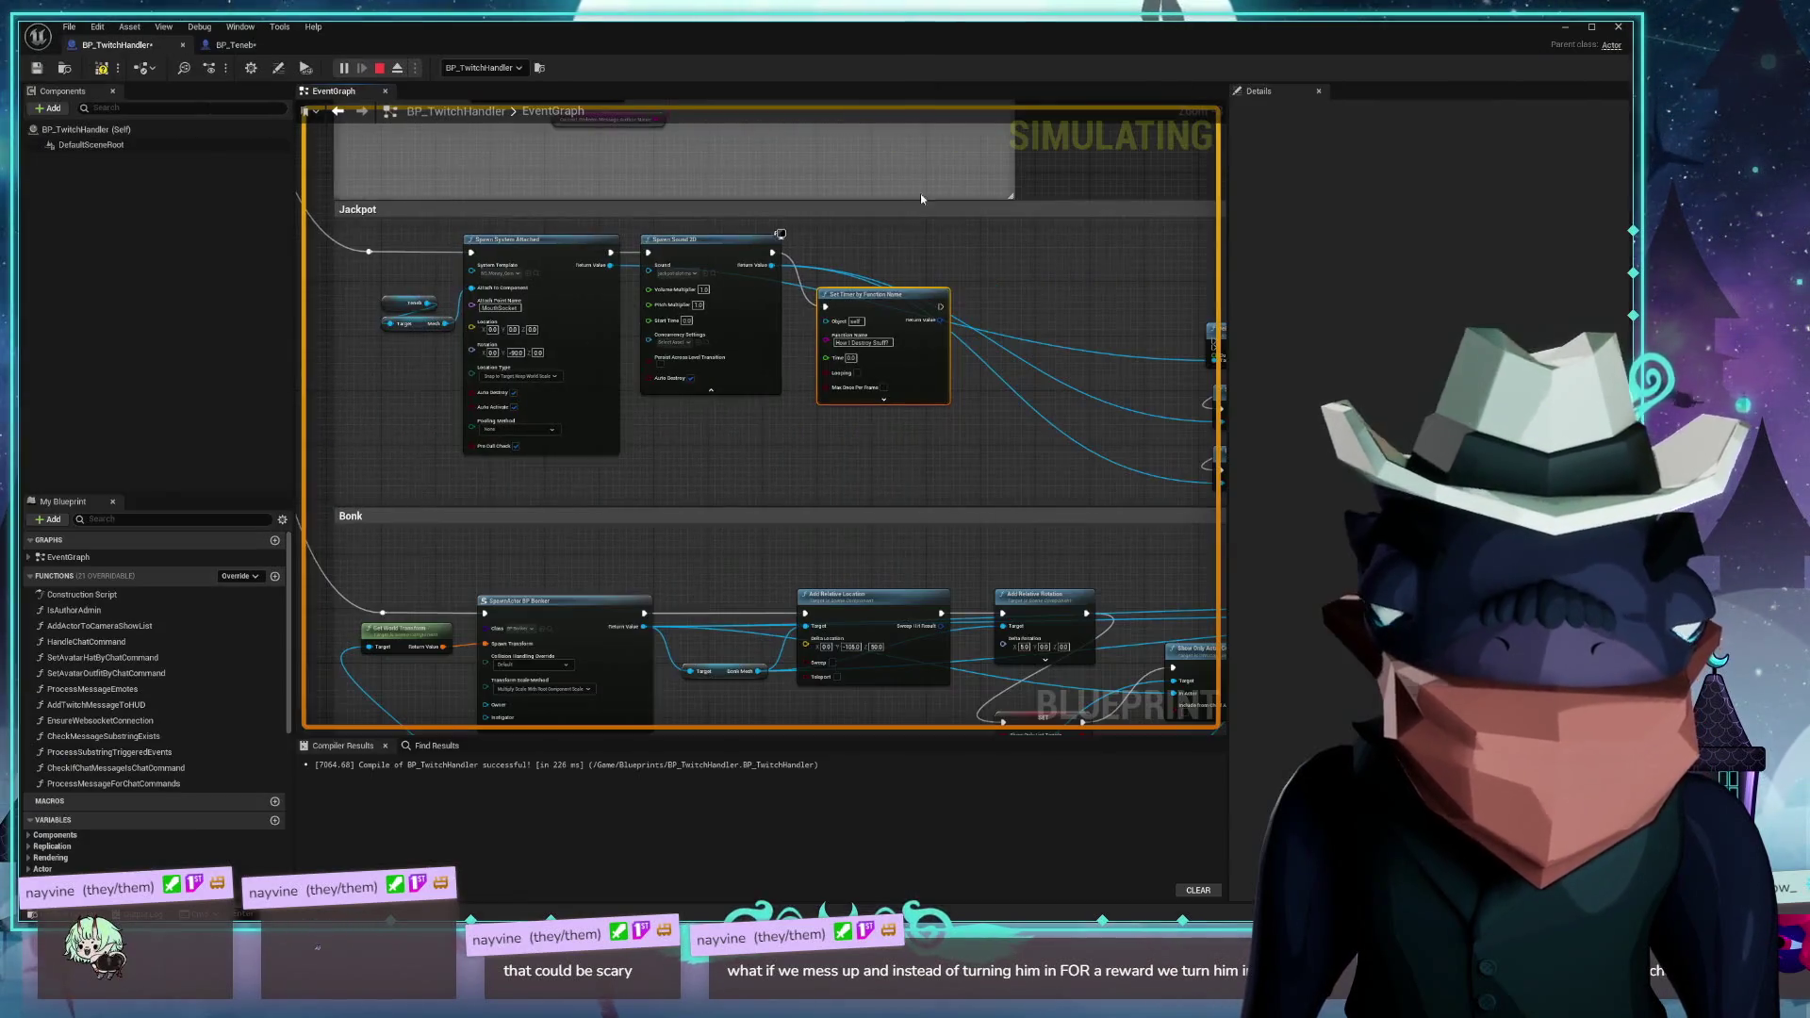
Capture a screenshot of the Jackpot nodes region of the graph
scroll(648, 484, "up", 2)
mouse_move(735, 602)
left_mouse_down()
mouse_move(755, 638)
mouse_move(711, 630)
mouse_move(789, 647)
mouse_move(761, 636)
left_mouse_up()
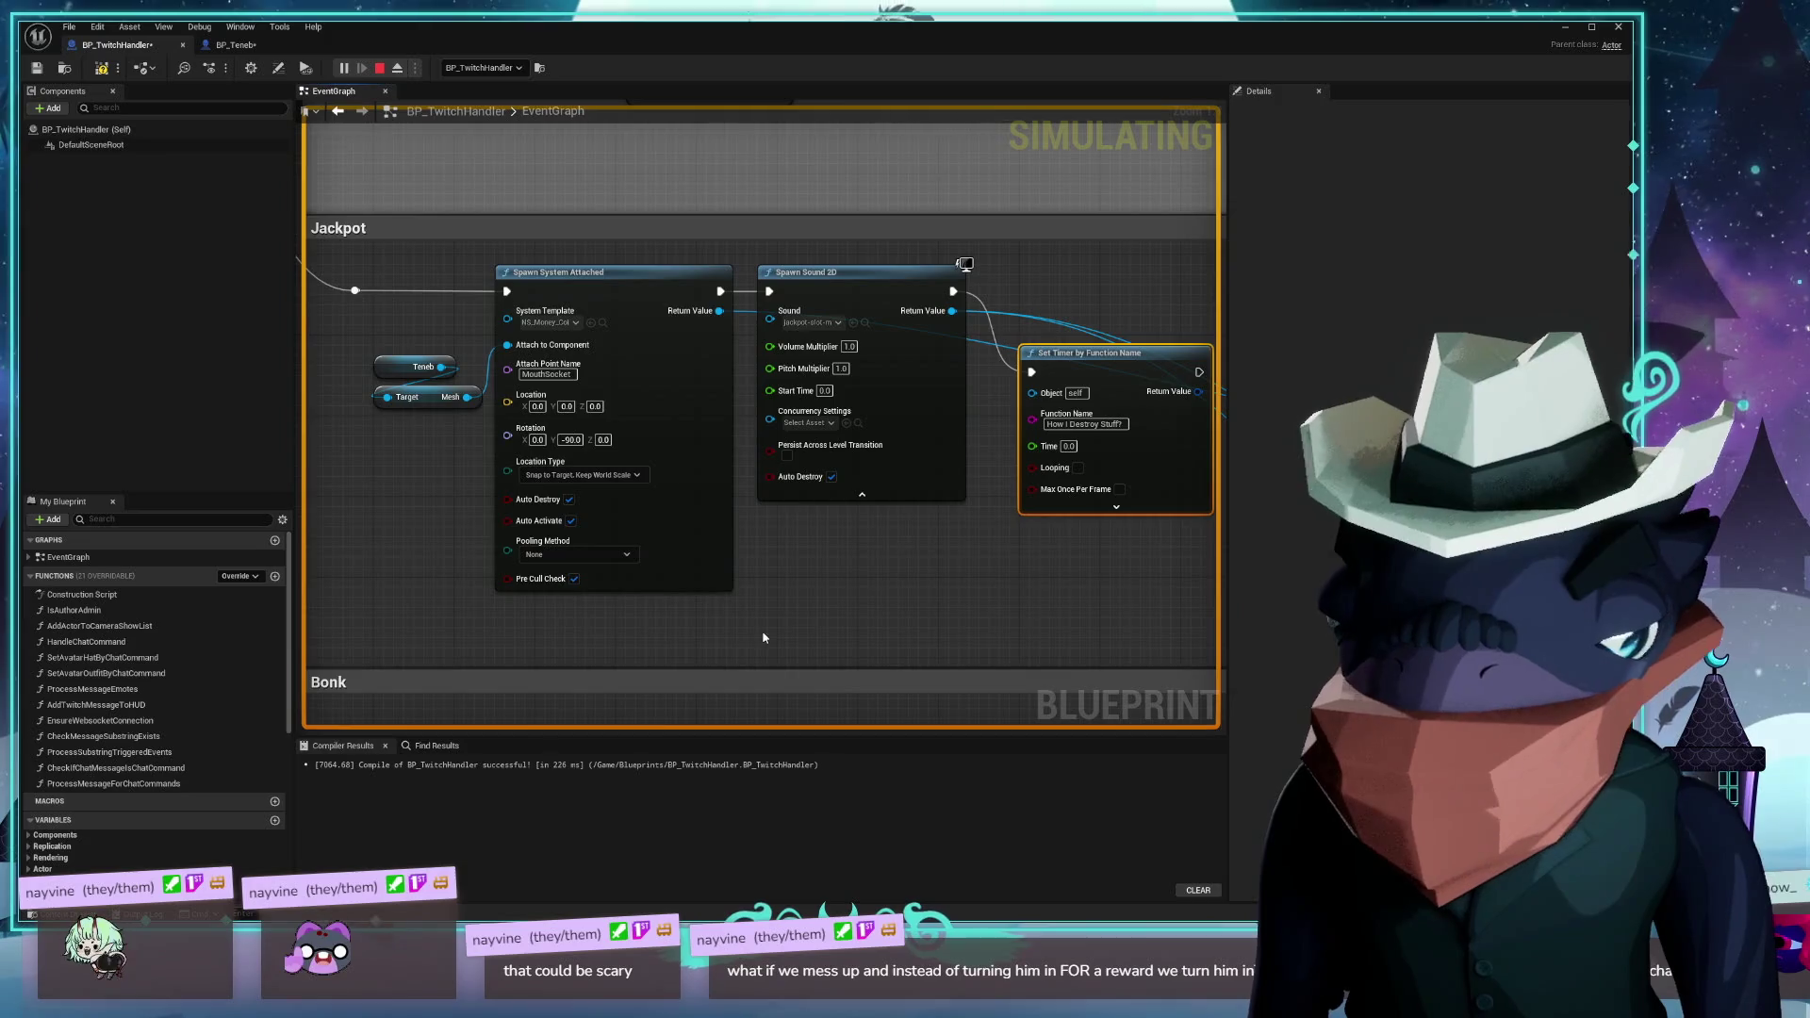
key("ctrl+Print")
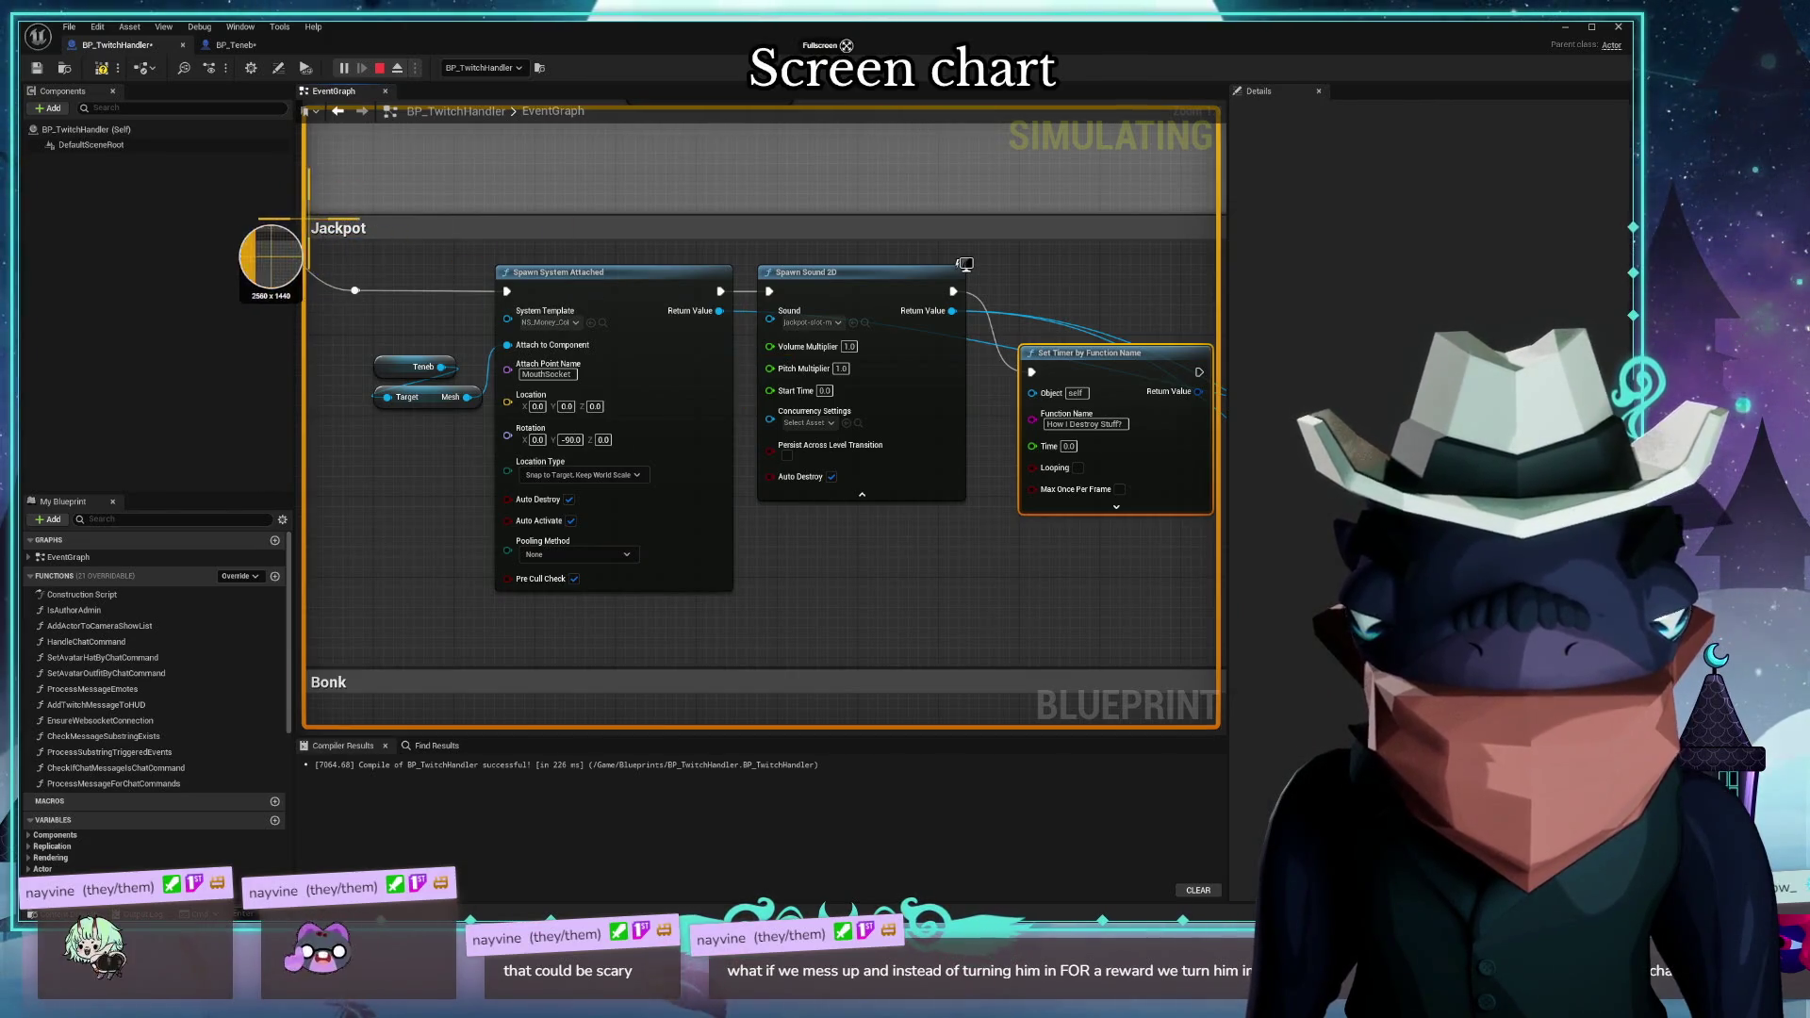
left_click_drag(306, 218, 1196, 643)
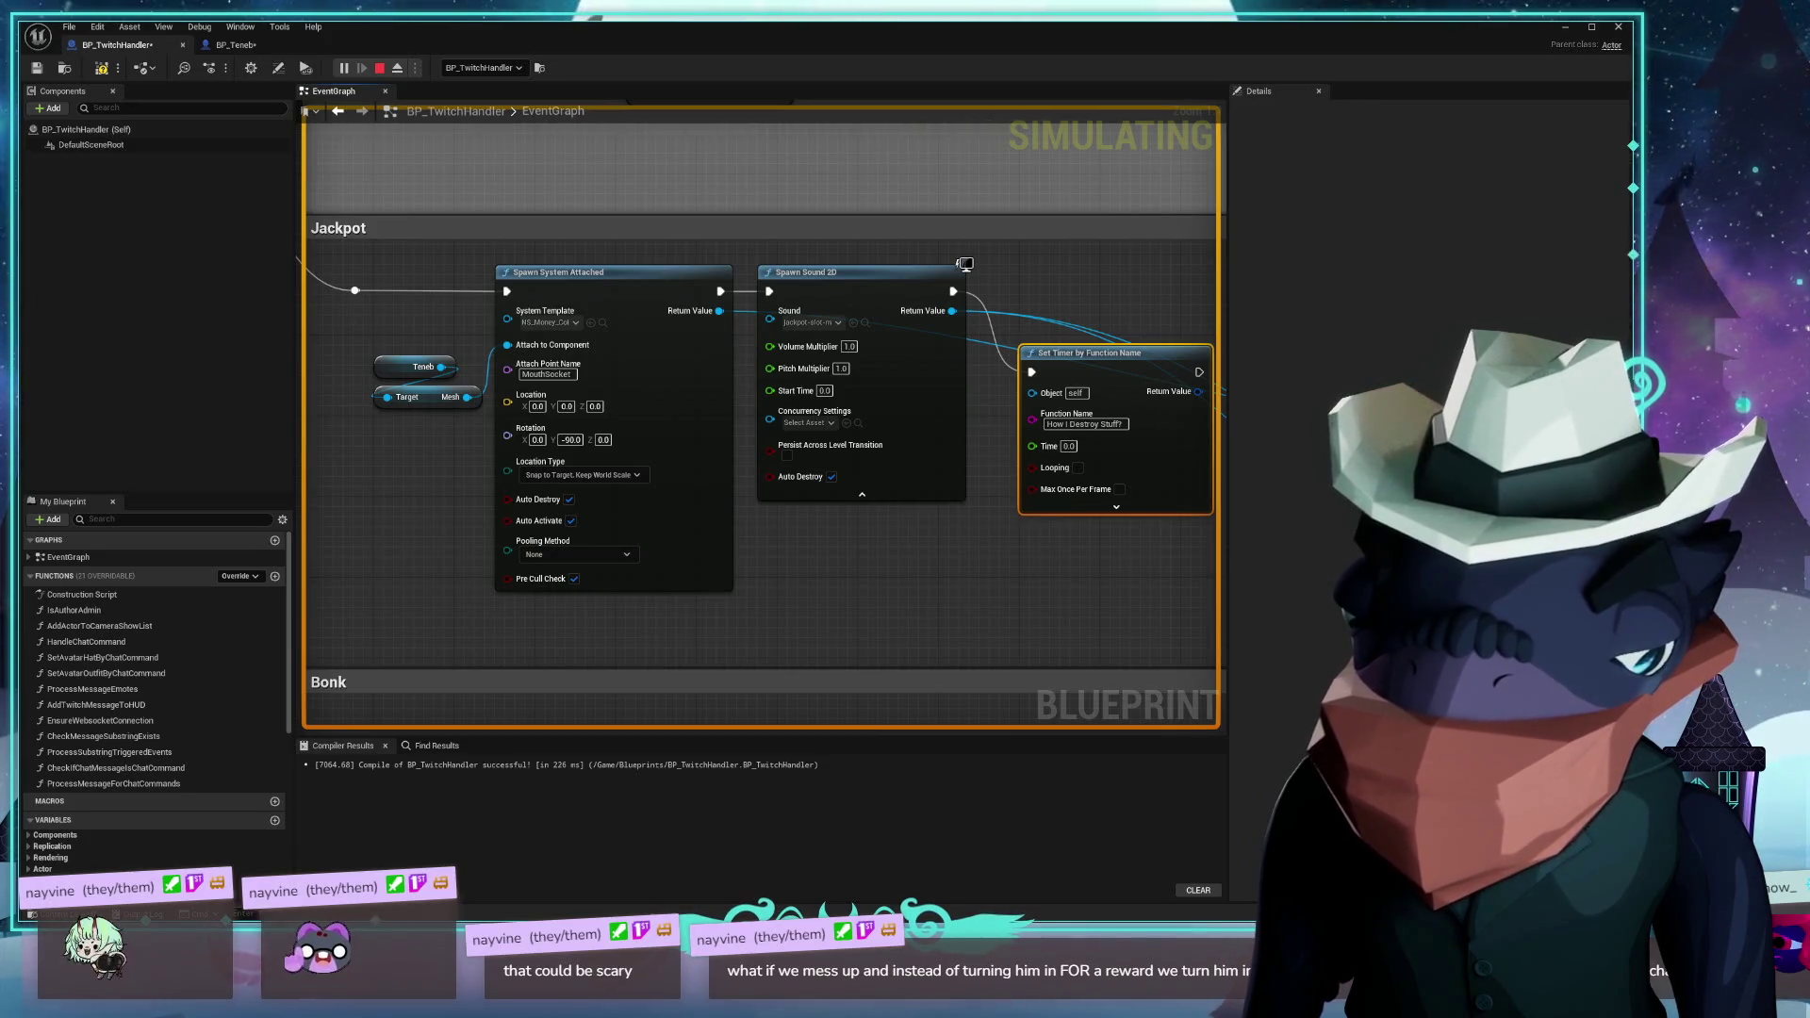
Move the 10-second Delay beside Spawn Sound 2D and connect the sound's execution into it
left_click_drag(946, 581, 668, 596)
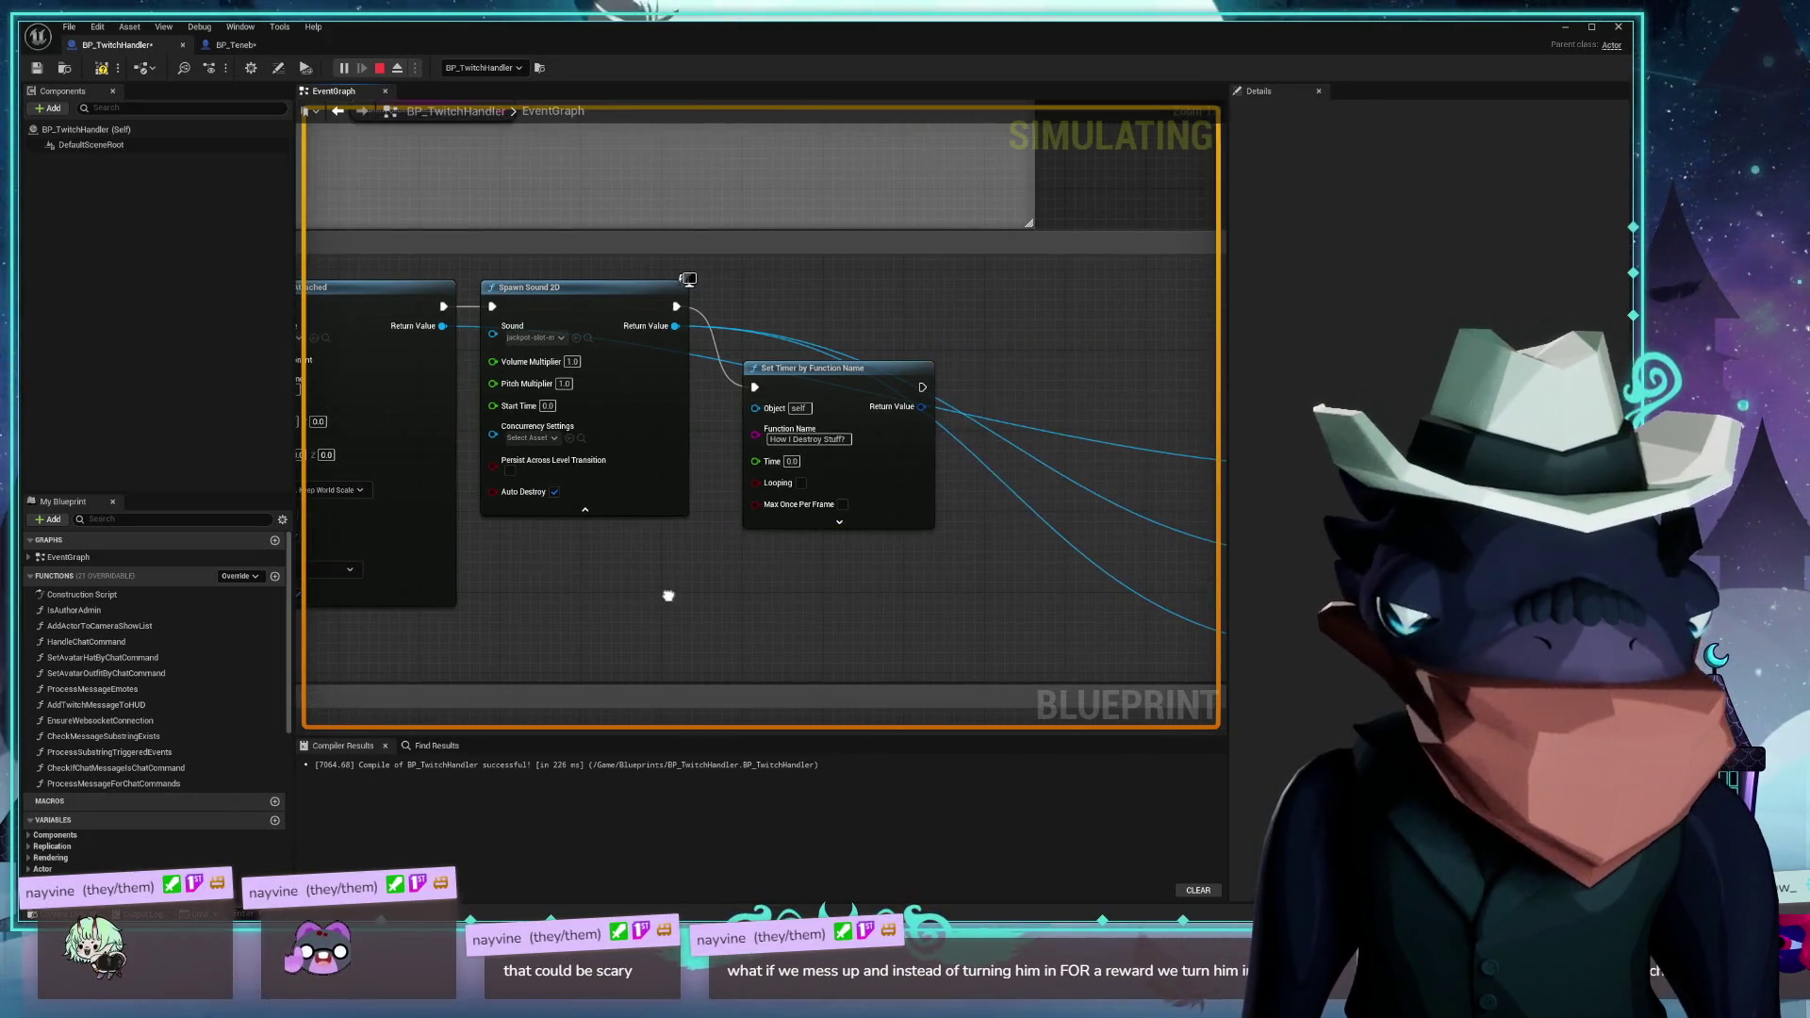
left_click_drag(786, 390, 514, 346)
scroll(882, 509, "down", 2)
left_click_drag(882, 509, 749, 389)
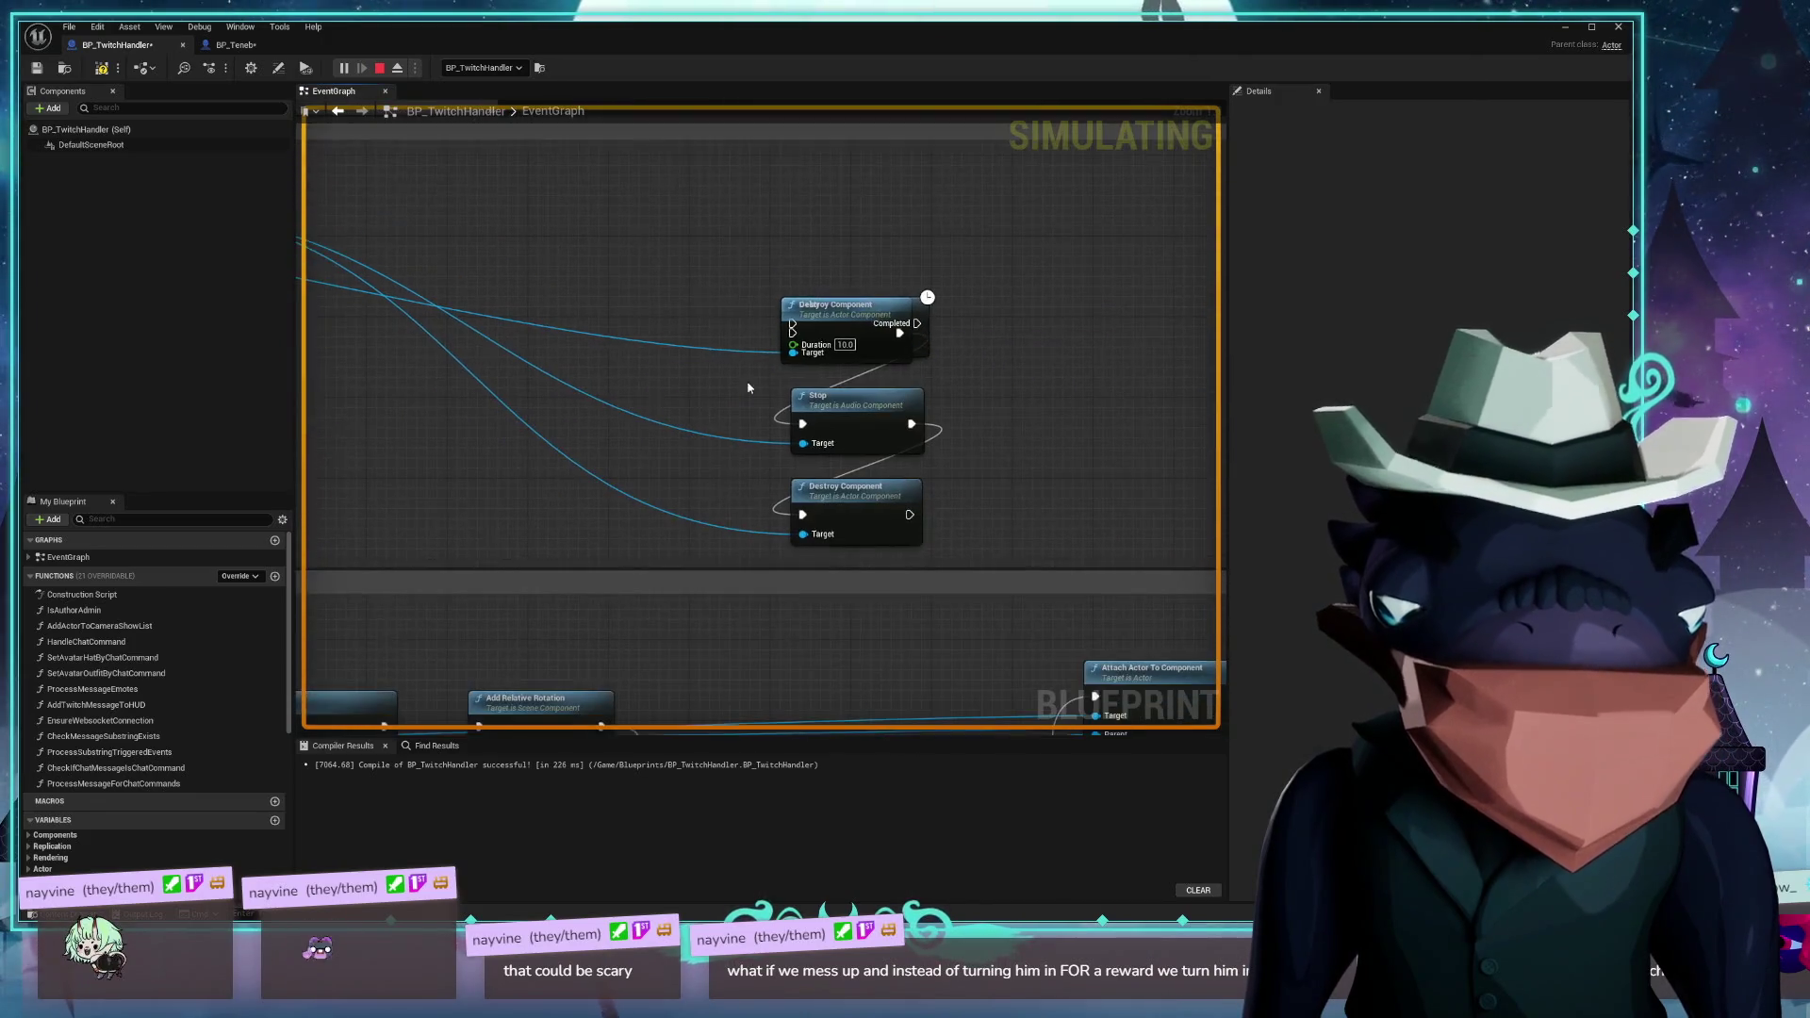
mouse_move(864, 300)
left_mouse_down()
mouse_move(659, 194)
mouse_move(630, 200)
mouse_move(702, 350)
mouse_move(596, 243)
left_mouse_up()
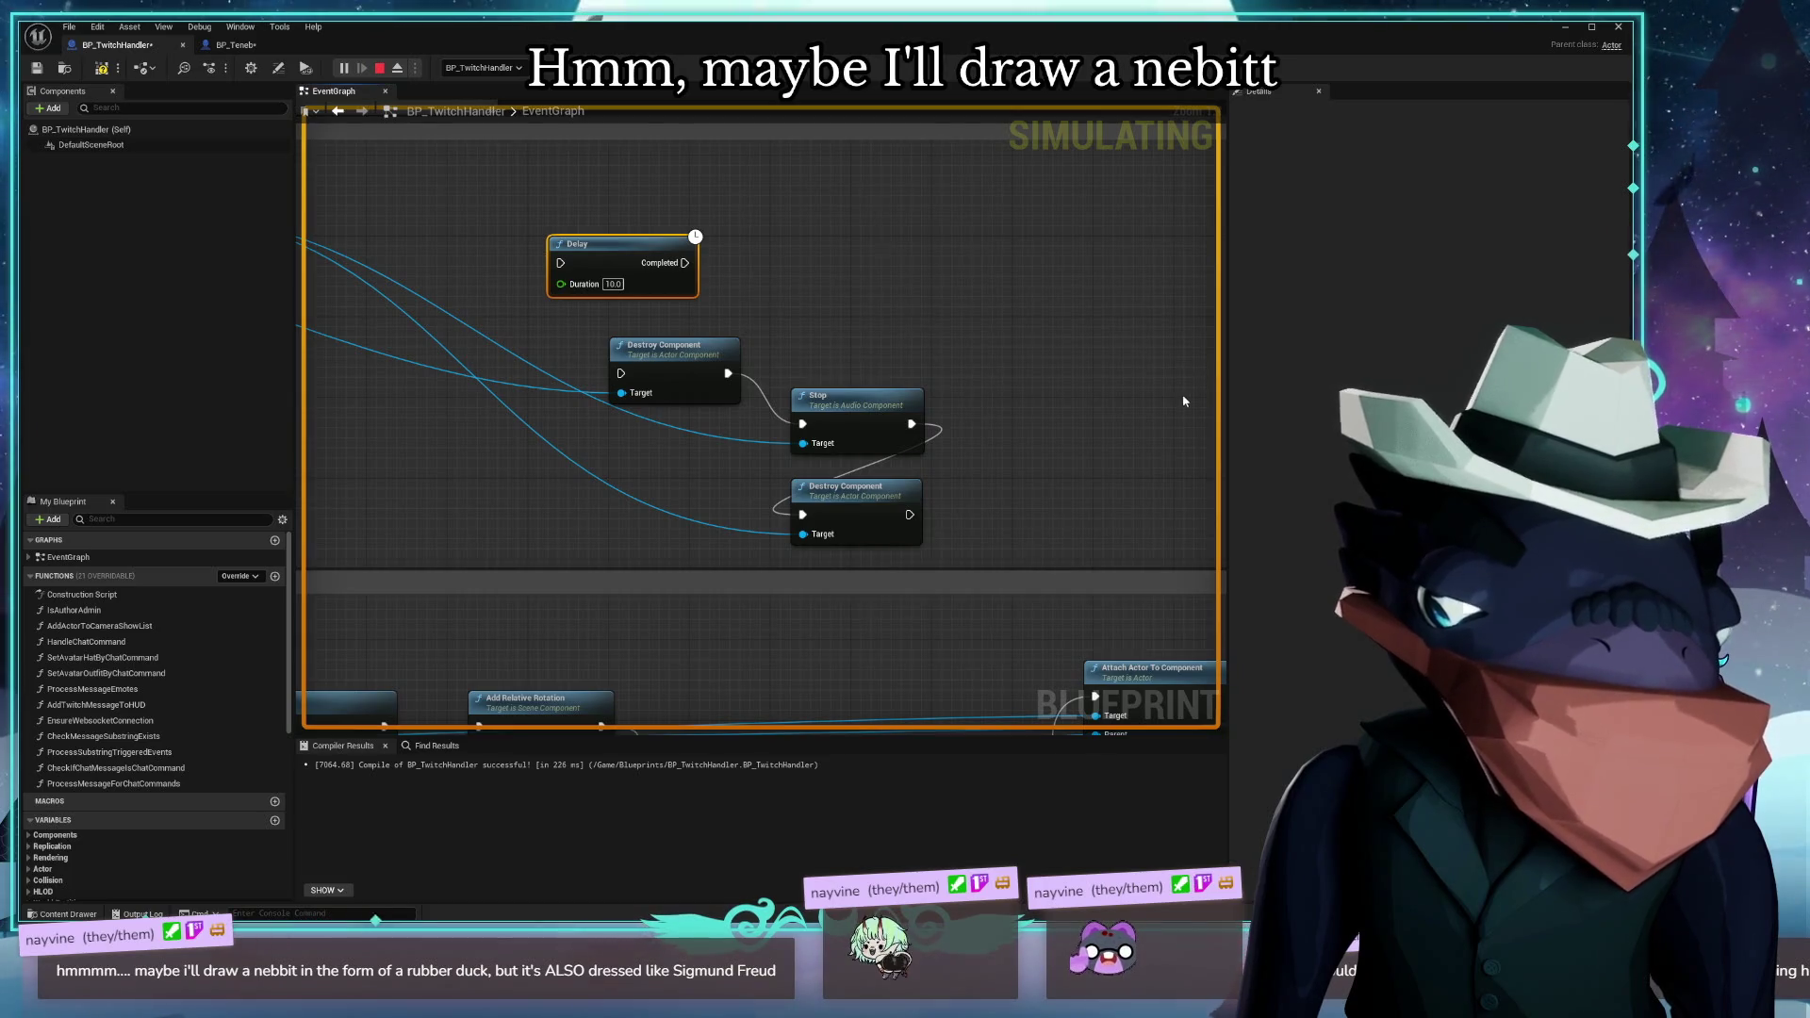
left_click_drag(1015, 357, 1391, 465)
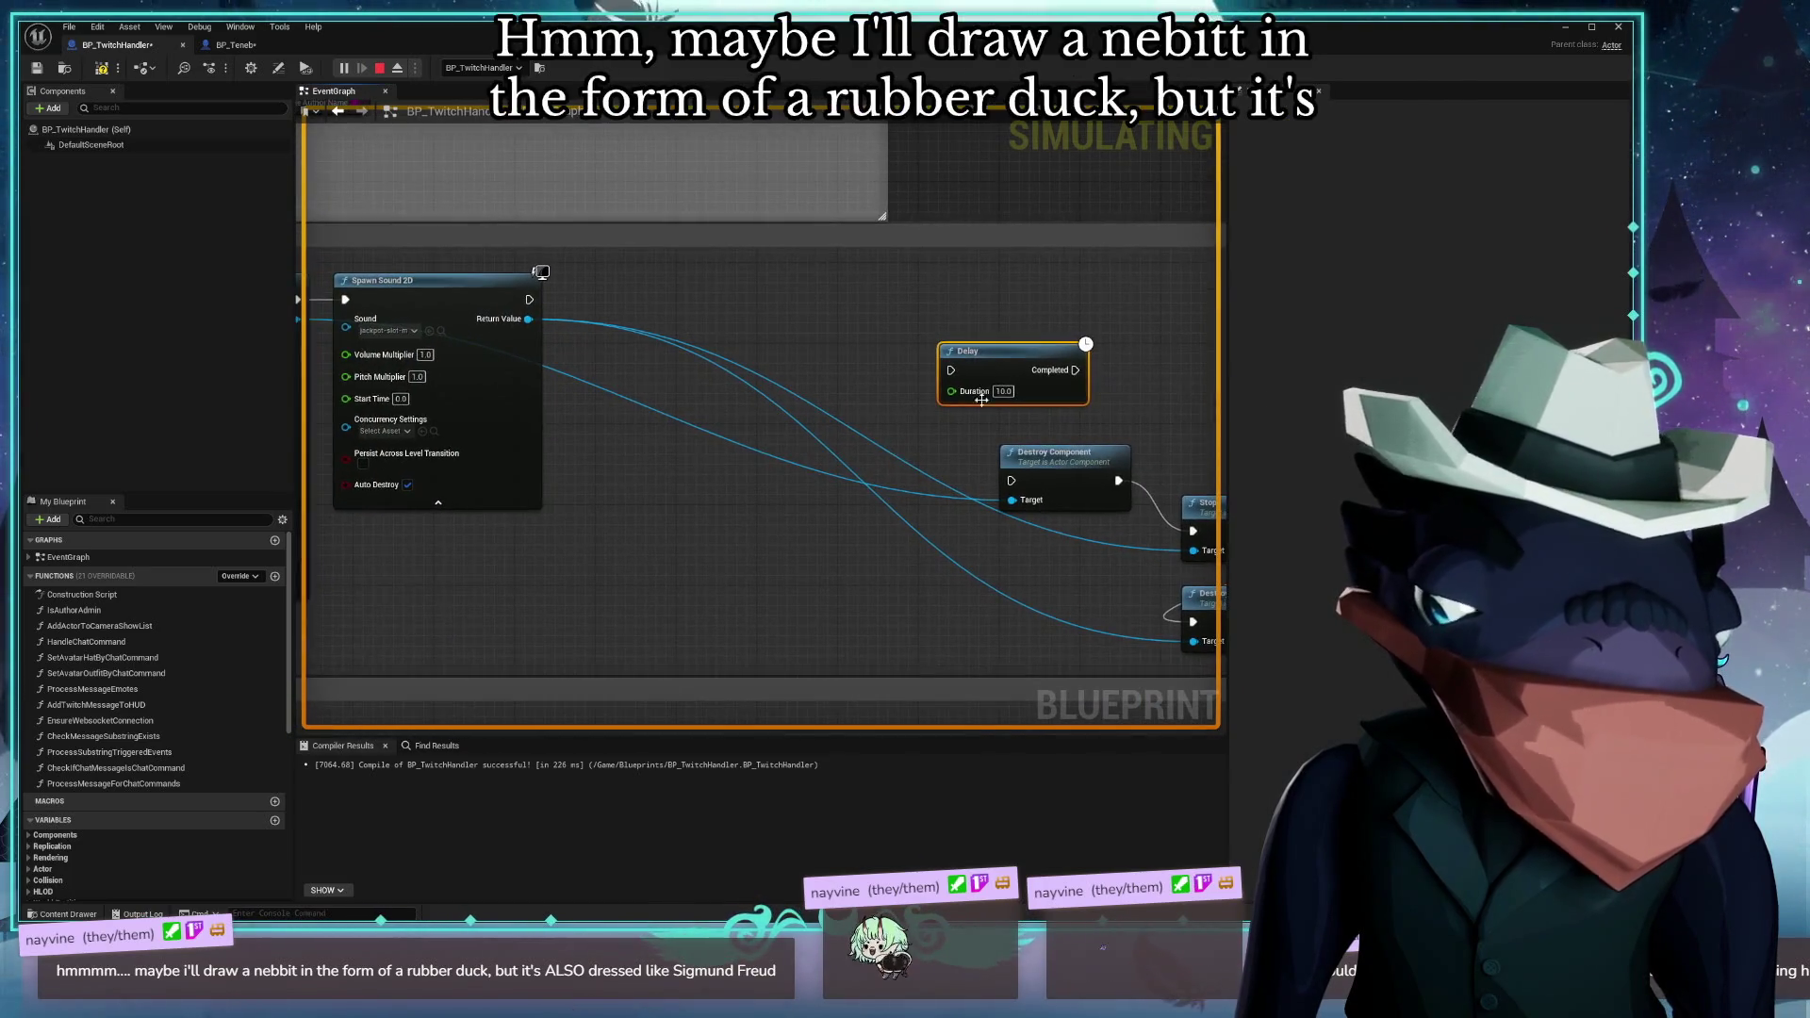
mouse_move(1004, 351)
left_mouse_down()
mouse_move(650, 283)
mouse_move(676, 281)
left_mouse_up()
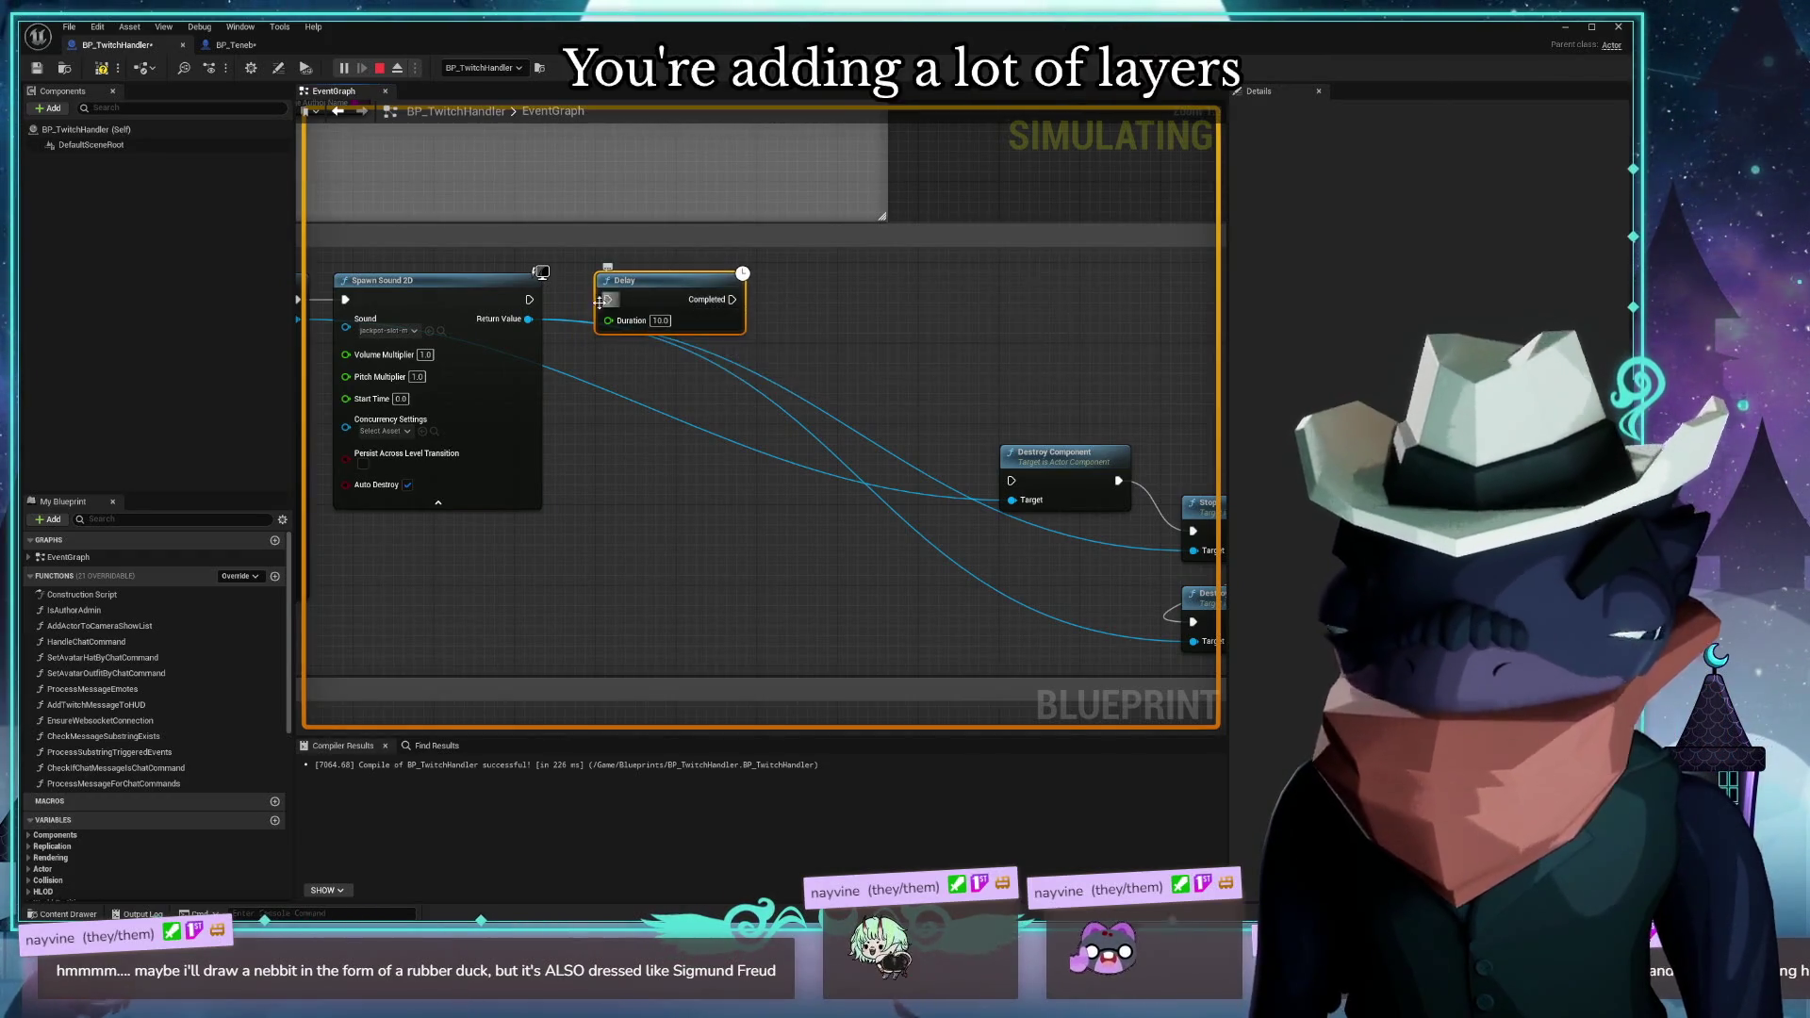
left_click_drag(529, 300, 607, 299)
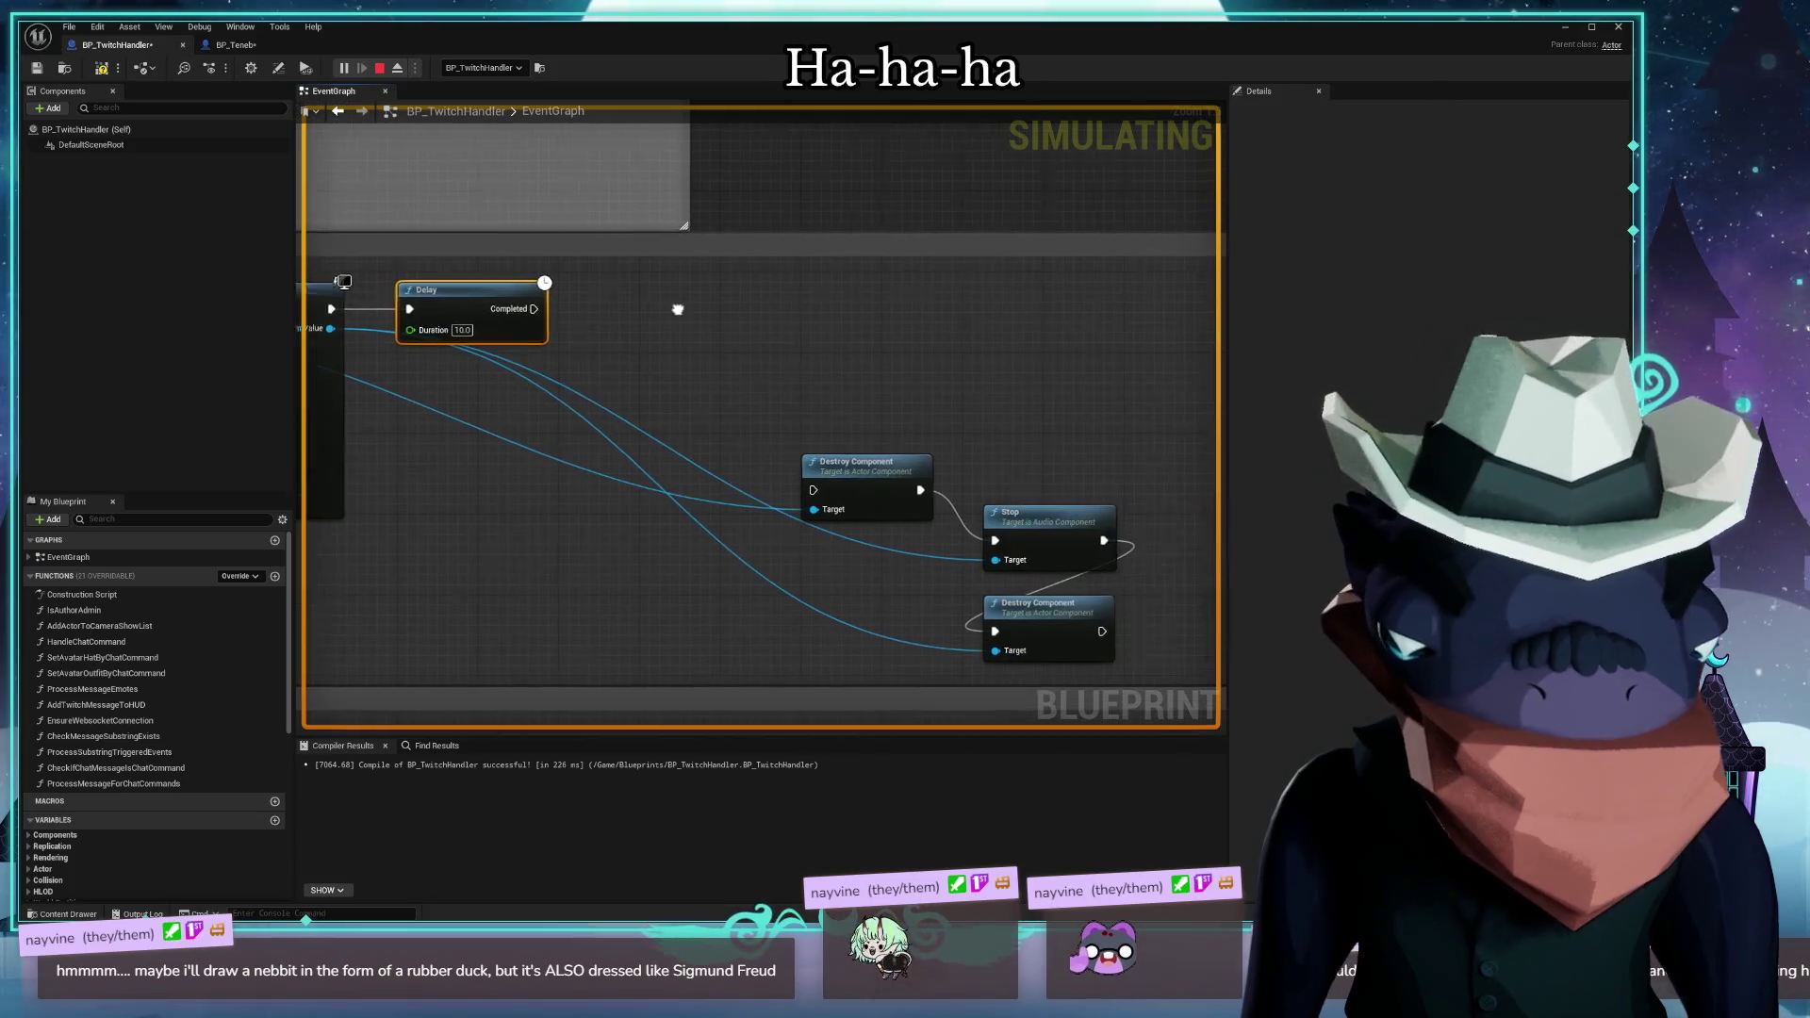
Line up the Stop and Destroy Component nodes under Delay, wire Completed to them, and compile
mouse_move(1151, 436)
left_mouse_down()
mouse_move(1071, 565)
mouse_move(1075, 651)
left_mouse_up()
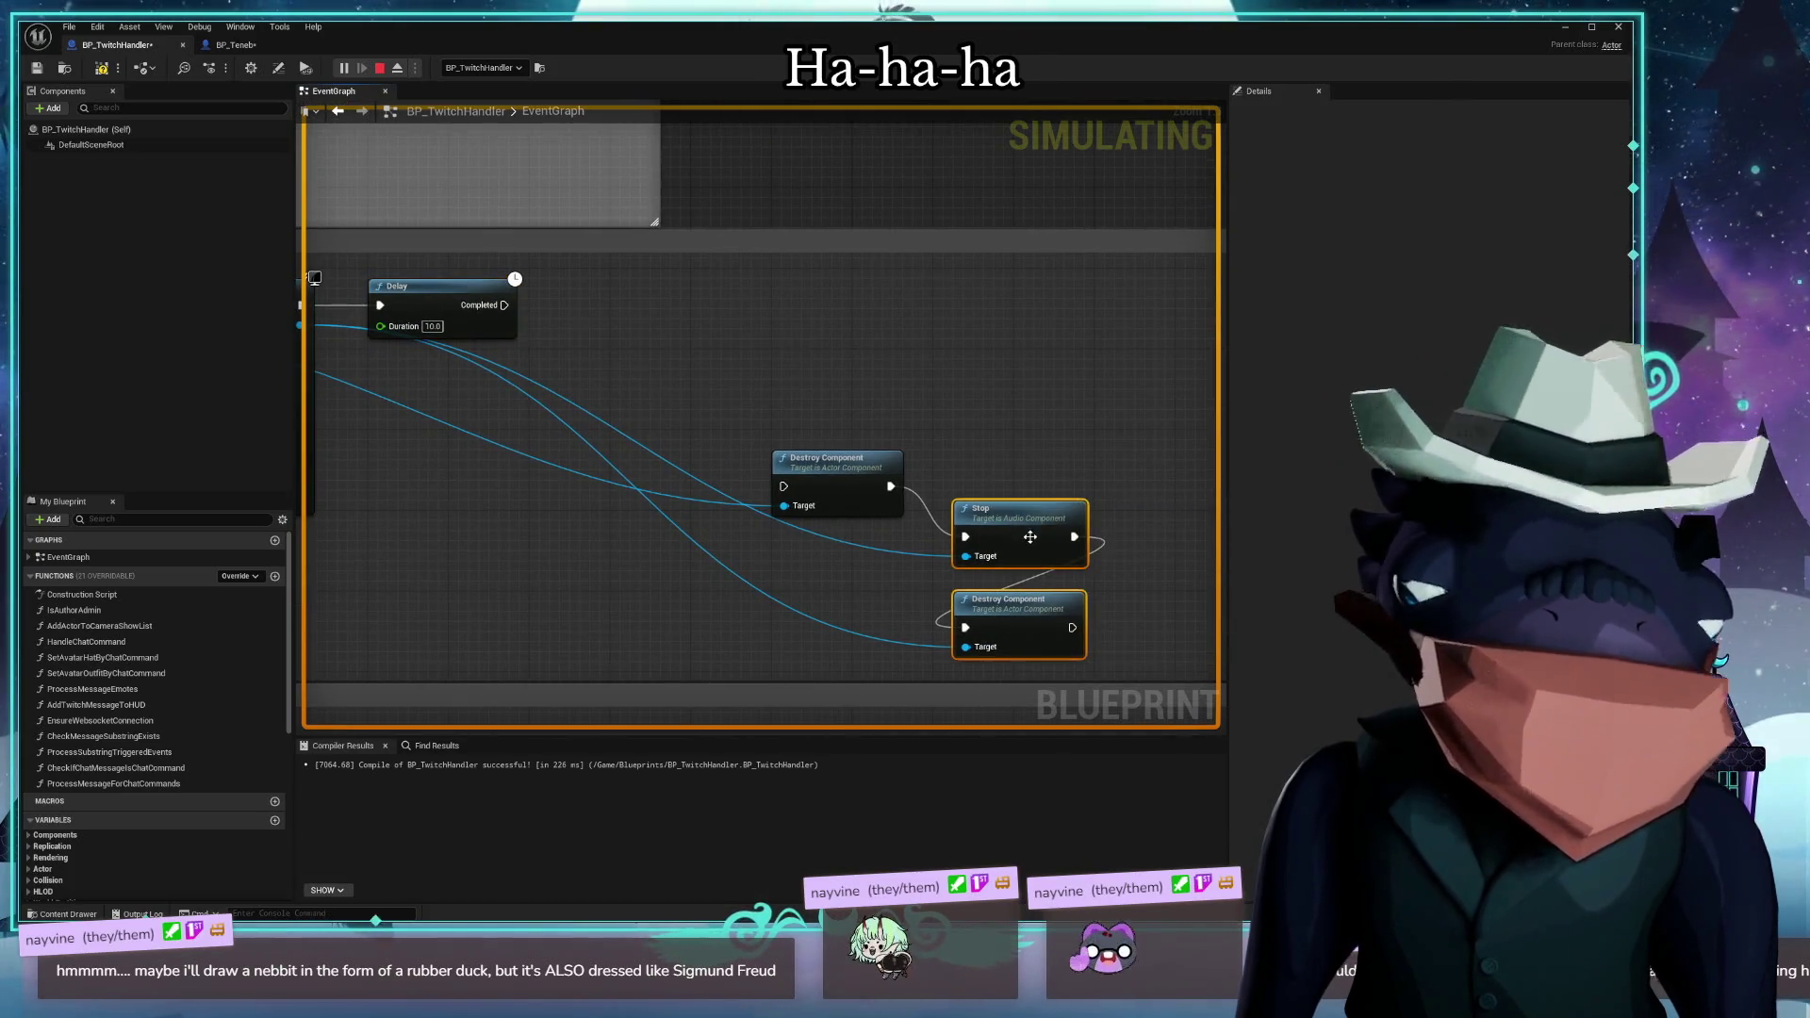
mouse_move(1029, 527)
left_mouse_down()
mouse_move(836, 557)
mouse_move(853, 578)
left_mouse_up()
mouse_move(808, 375)
left_mouse_down()
mouse_move(909, 509)
mouse_move(876, 564)
mouse_move(784, 532)
mouse_move(549, 507)
mouse_move(451, 465)
mouse_move(496, 475)
left_mouse_up()
left_click_drag(675, 422, 856, 420)
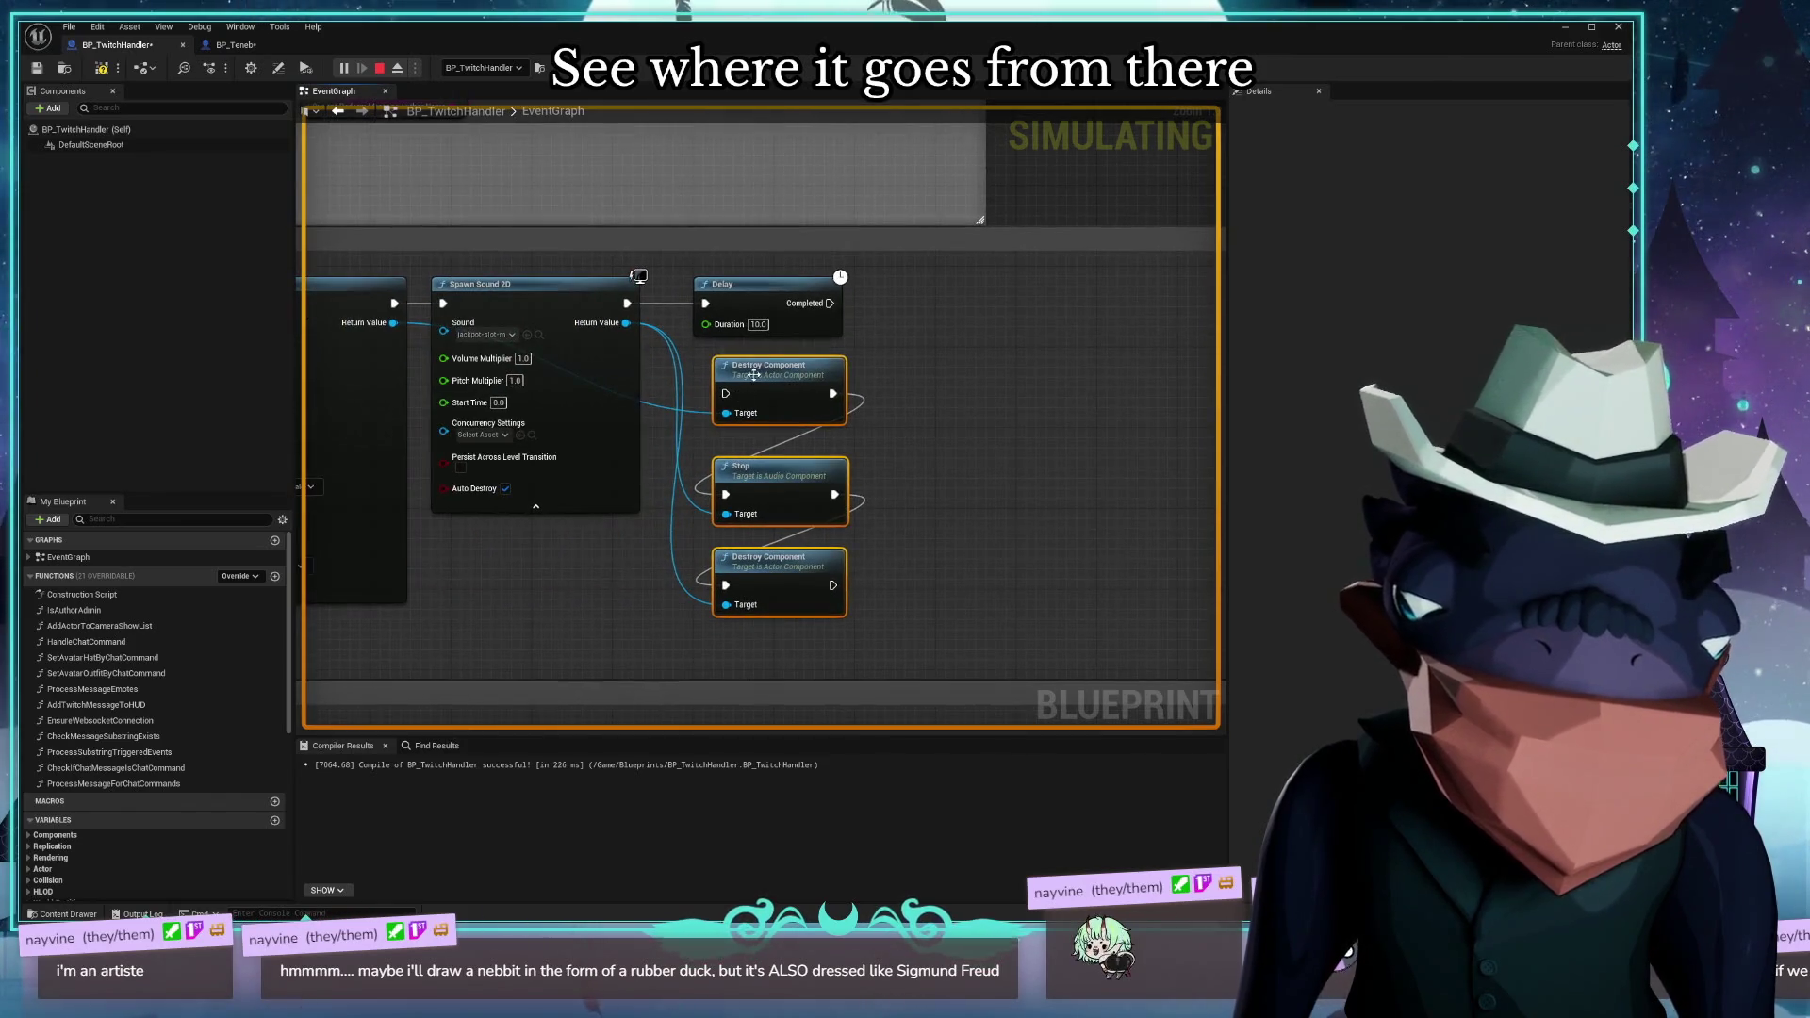
left_click_drag(753, 374, 745, 375)
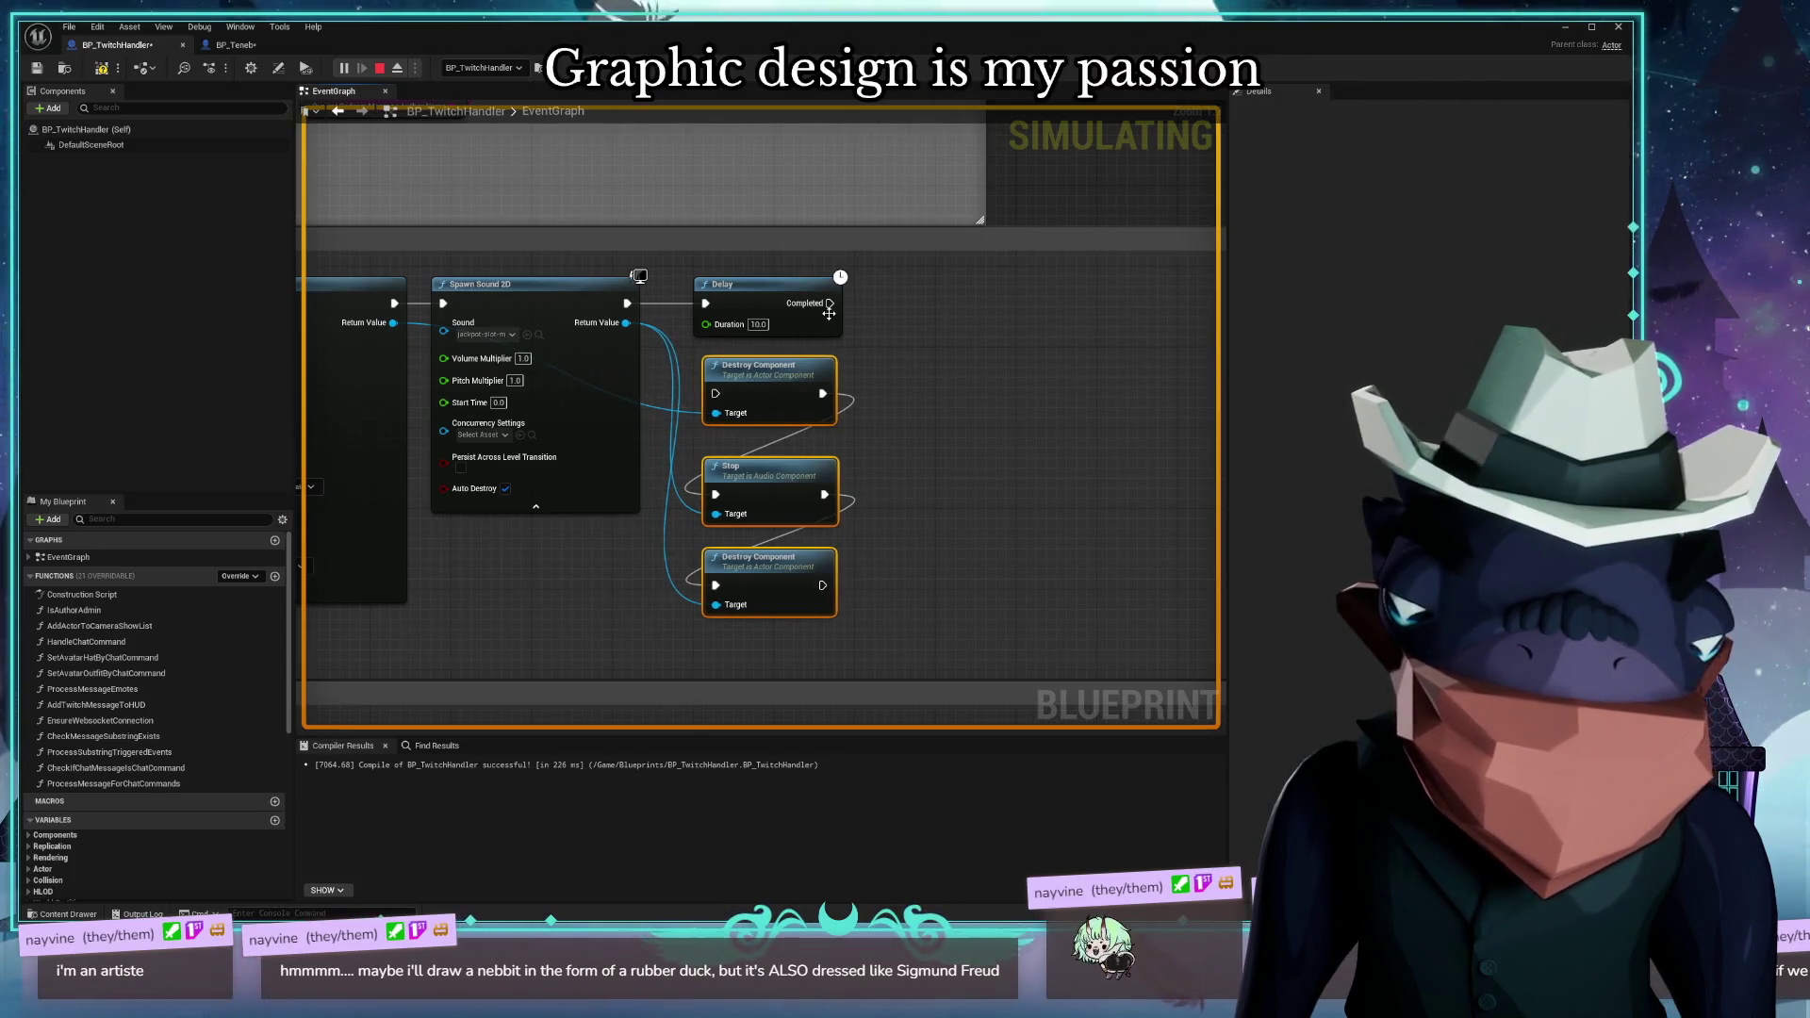
left_click_drag(829, 304, 716, 394)
left_click_drag(858, 401, 1013, 391)
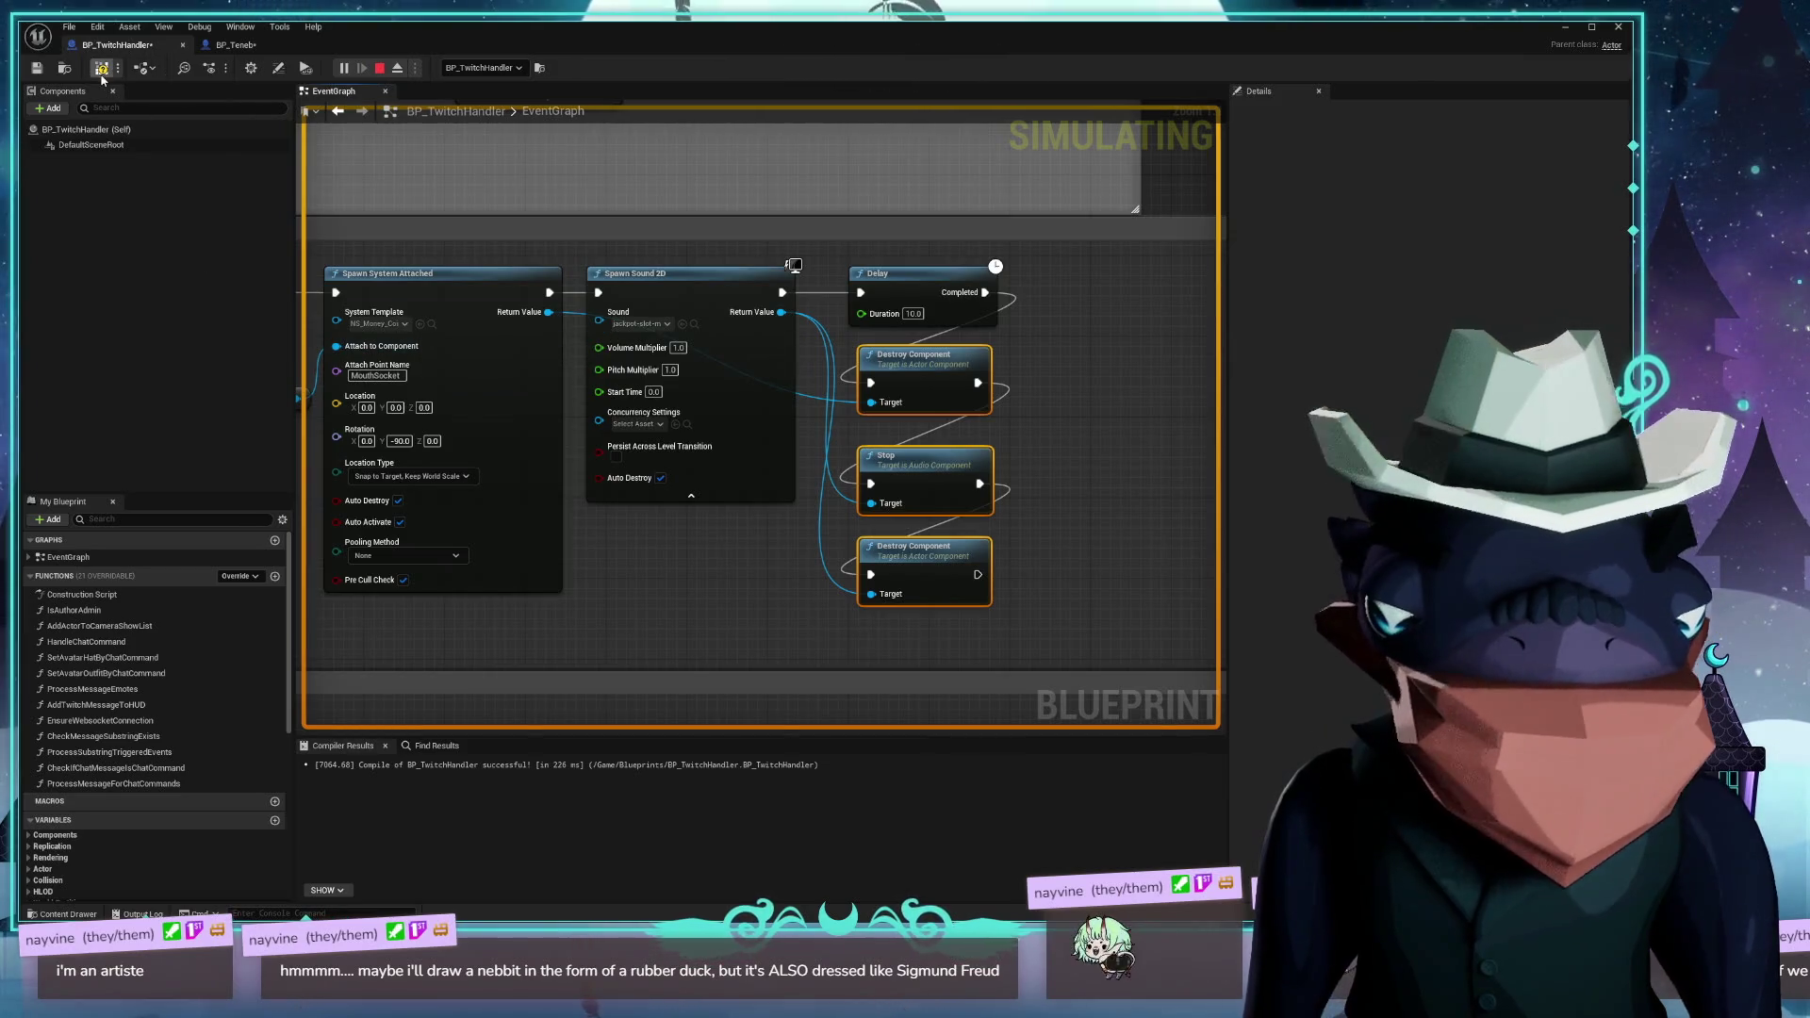
key("F7")
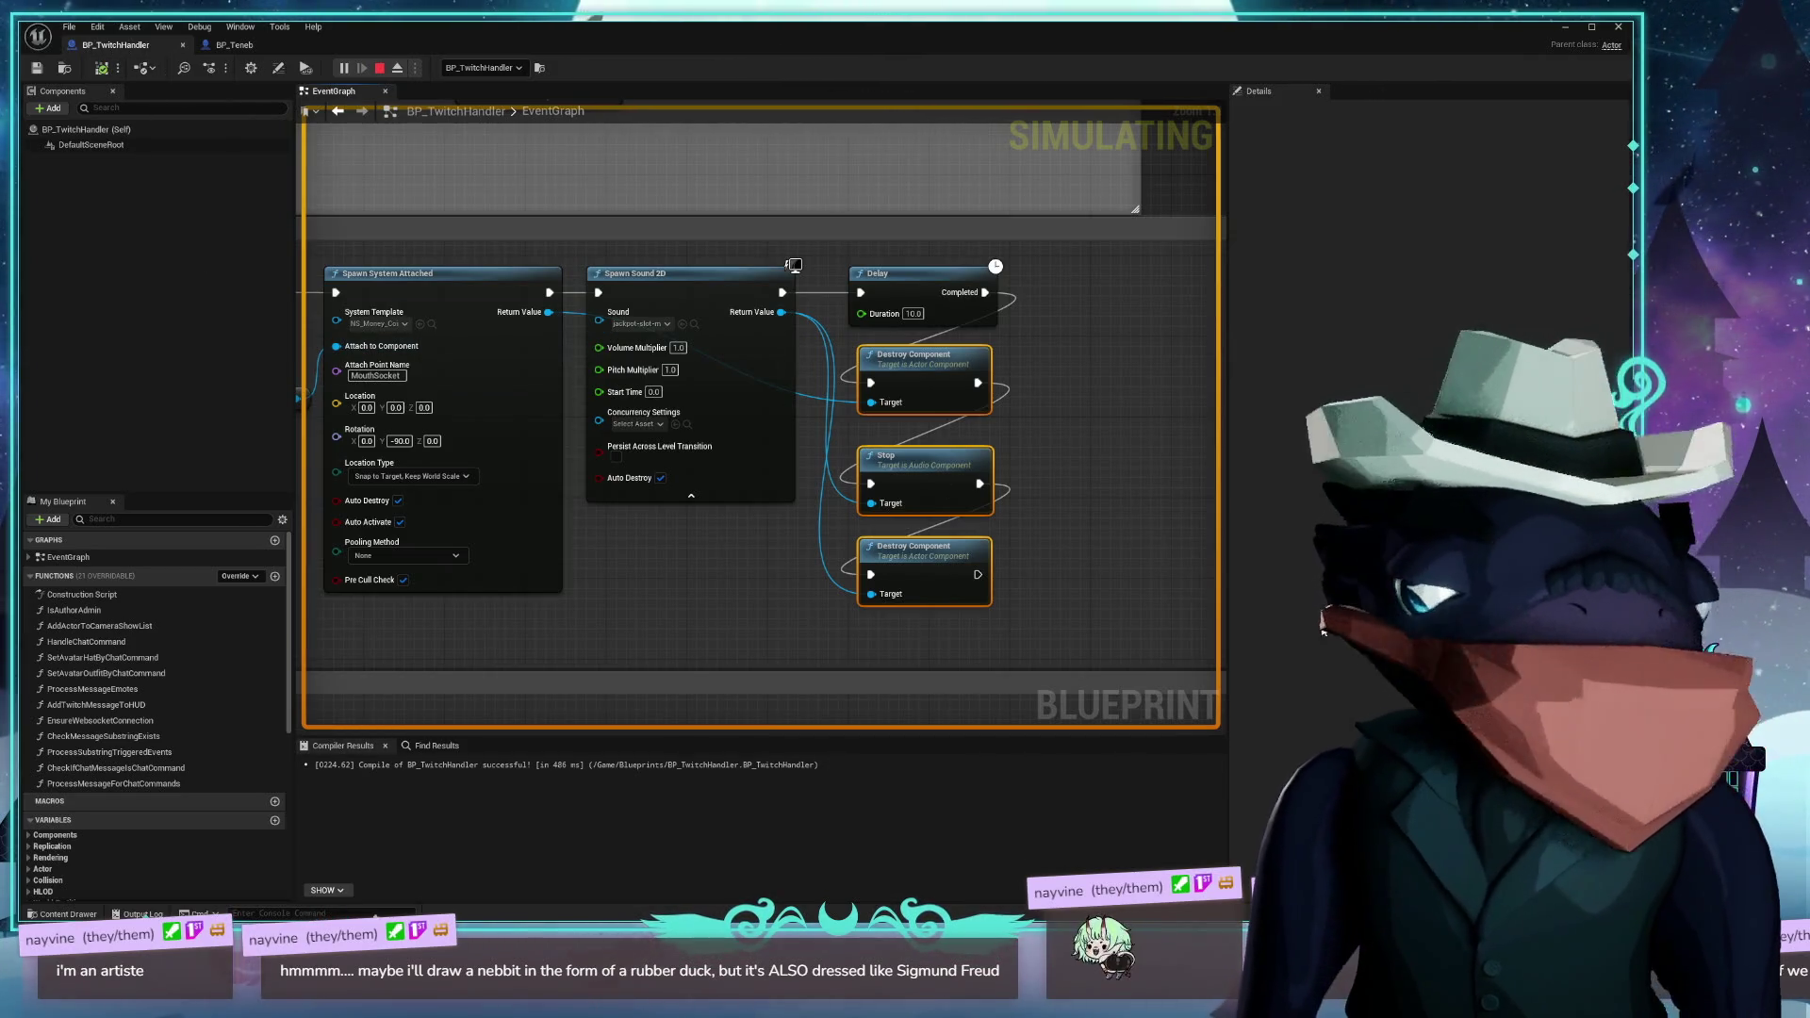
mouse_move(38, 36)
left_mouse_down()
mouse_move(138, 193)
mouse_move(121, 142)
left_mouse_up()
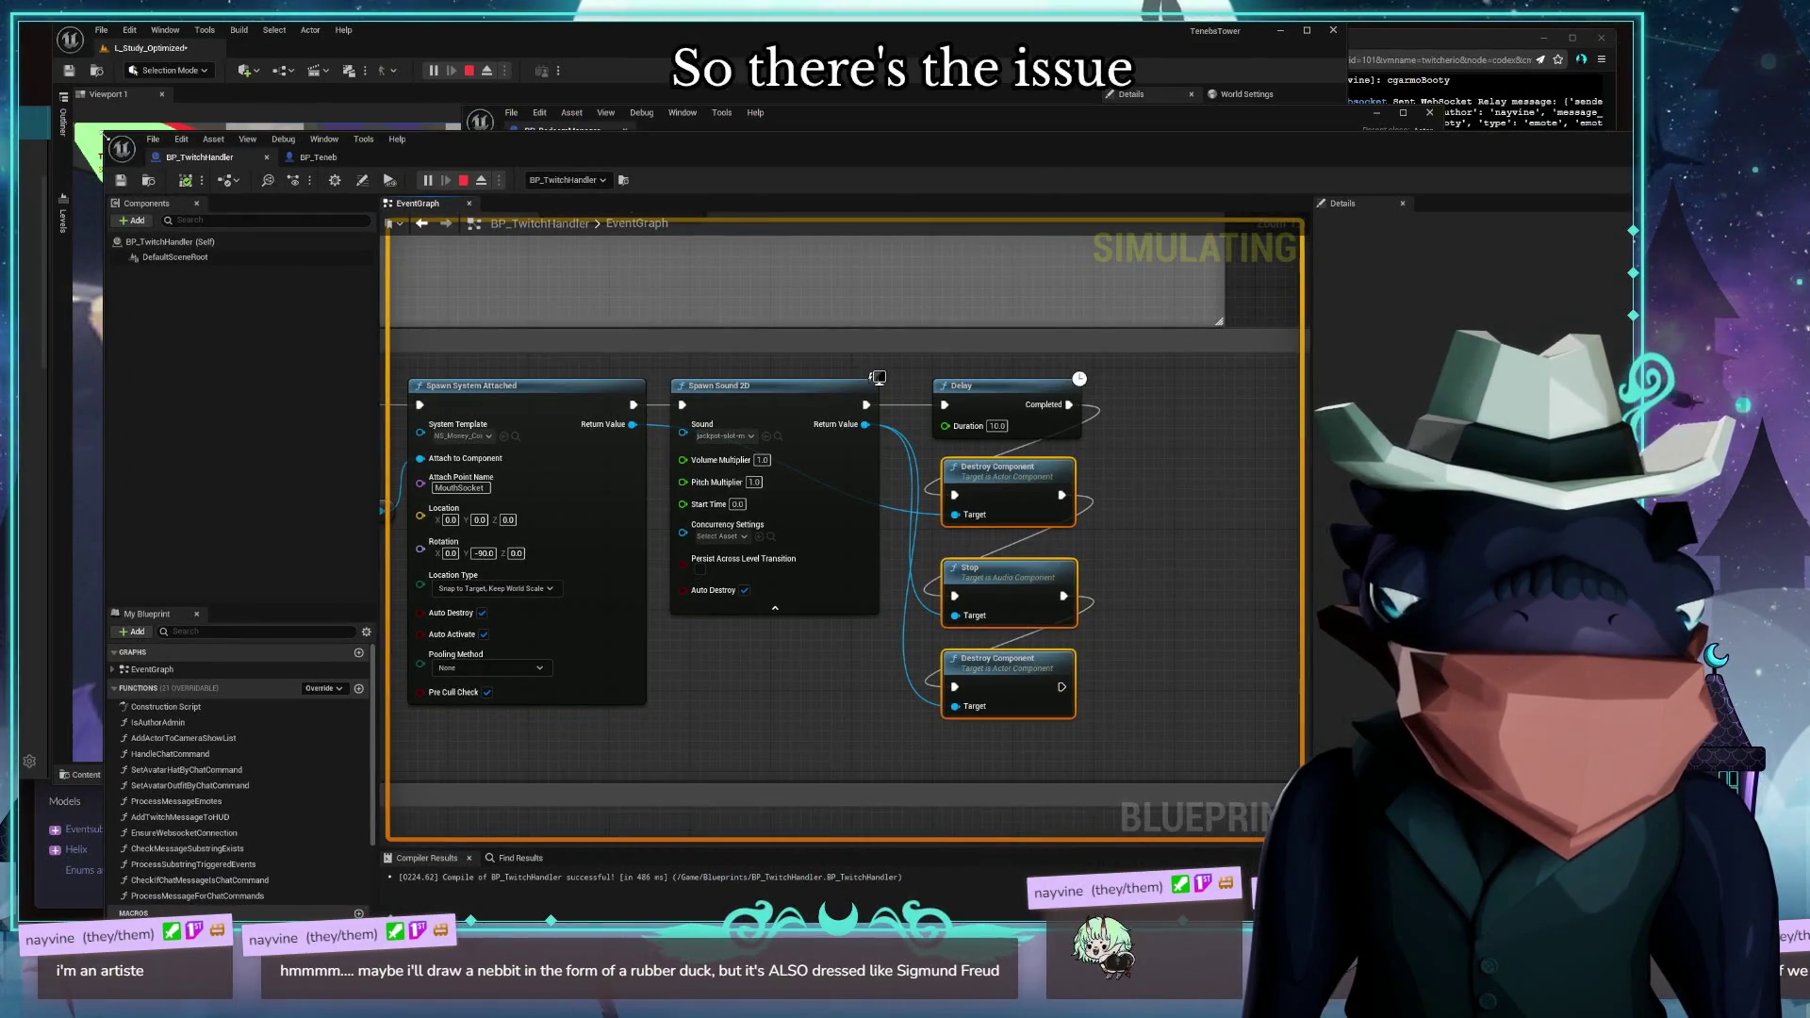
Narrow the TwitchHandler window and place the RedeemManager Blueprint window to its right
mouse_move(709, 151)
left_mouse_down()
mouse_move(1113, 359)
mouse_move(757, 124)
mouse_move(660, 132)
left_mouse_up()
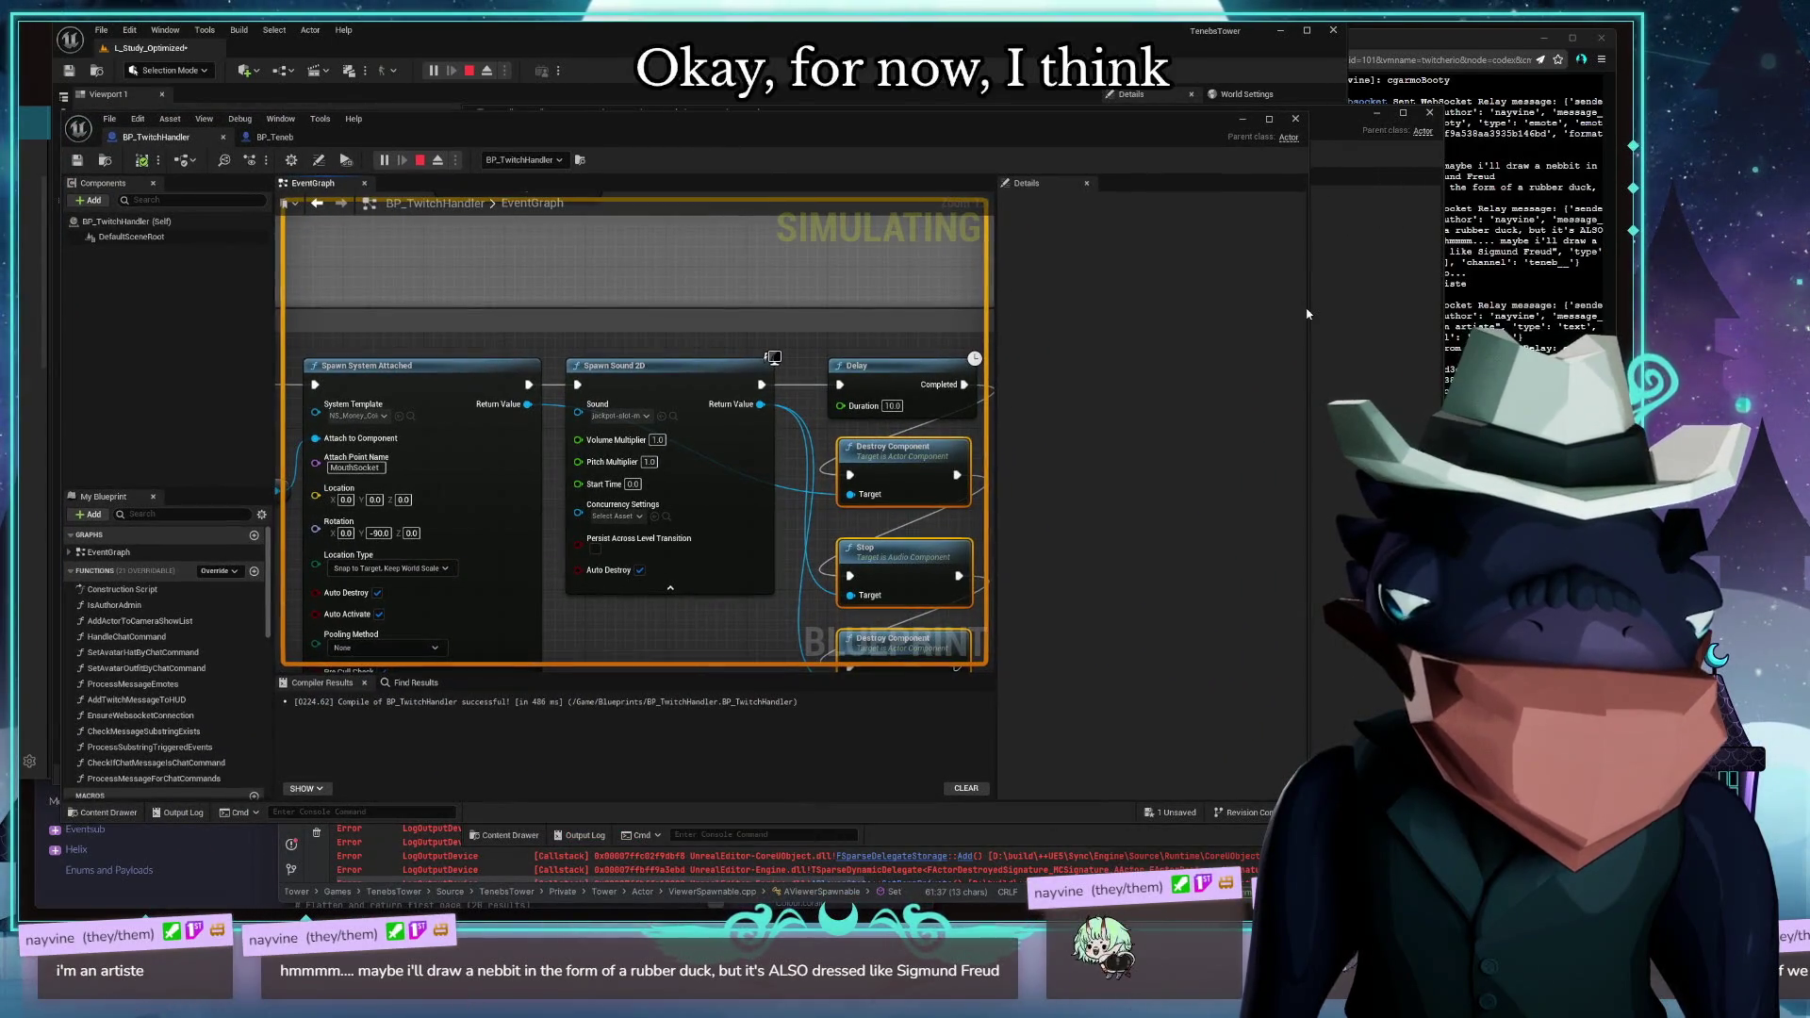
mouse_move(1308, 308)
left_mouse_down()
mouse_move(1172, 344)
mouse_move(1210, 400)
left_mouse_up()
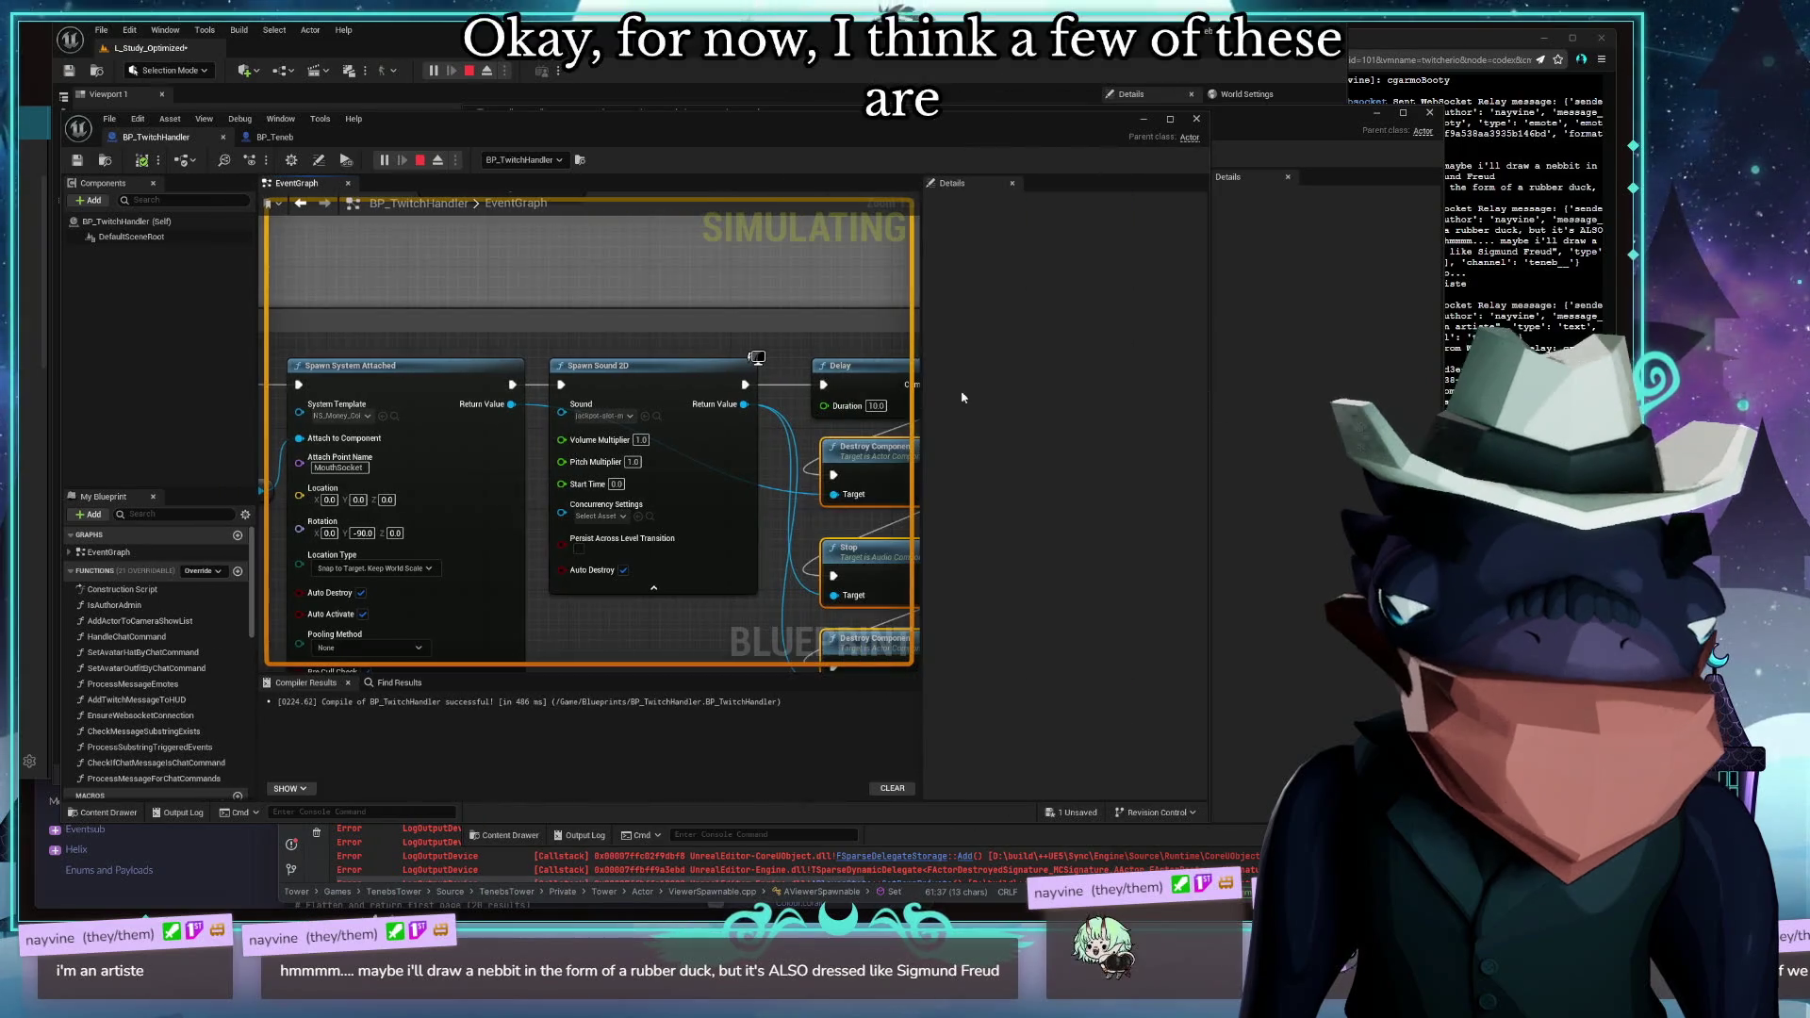
mouse_move(1110, 195)
left_mouse_down()
mouse_move(1270, 148)
mouse_move(1307, 172)
left_mouse_up()
left_click(585, 409)
Select and copy the OIIAOIIA comment with its Montage Play node, then switch to RedeemManager
scroll(754, 409, "down", 8)
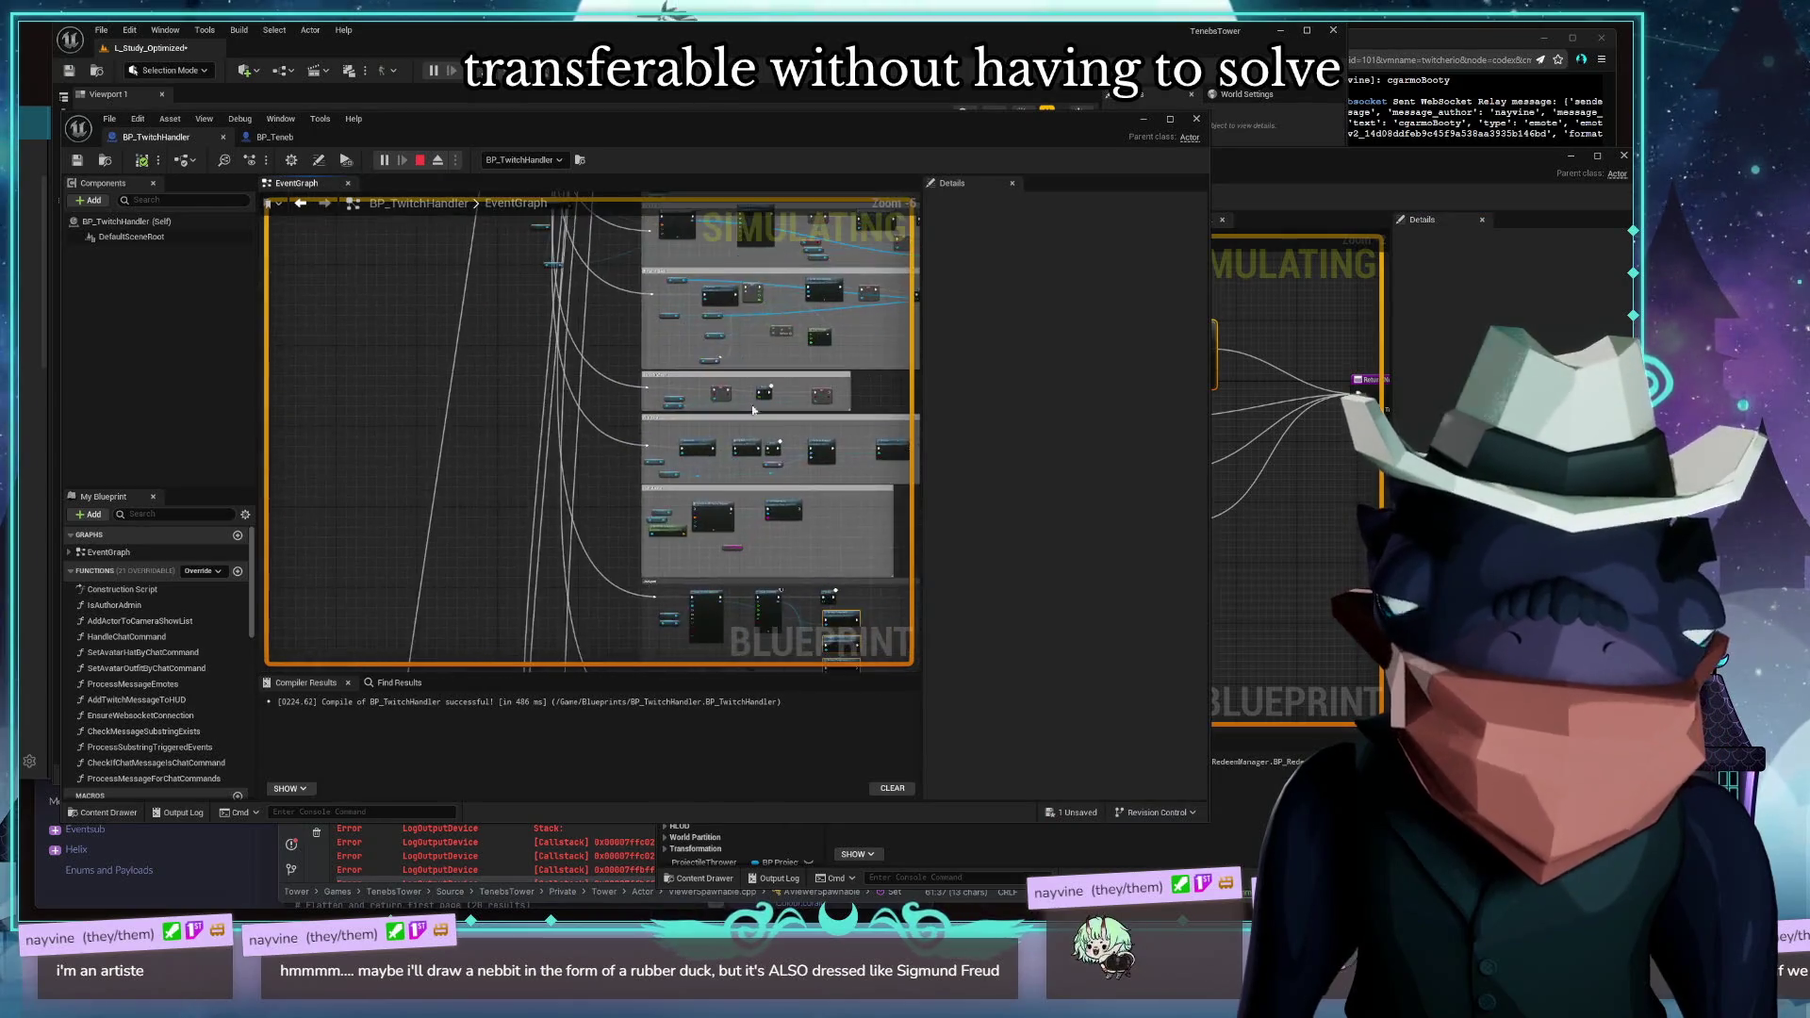
scroll(753, 409, "up", 7)
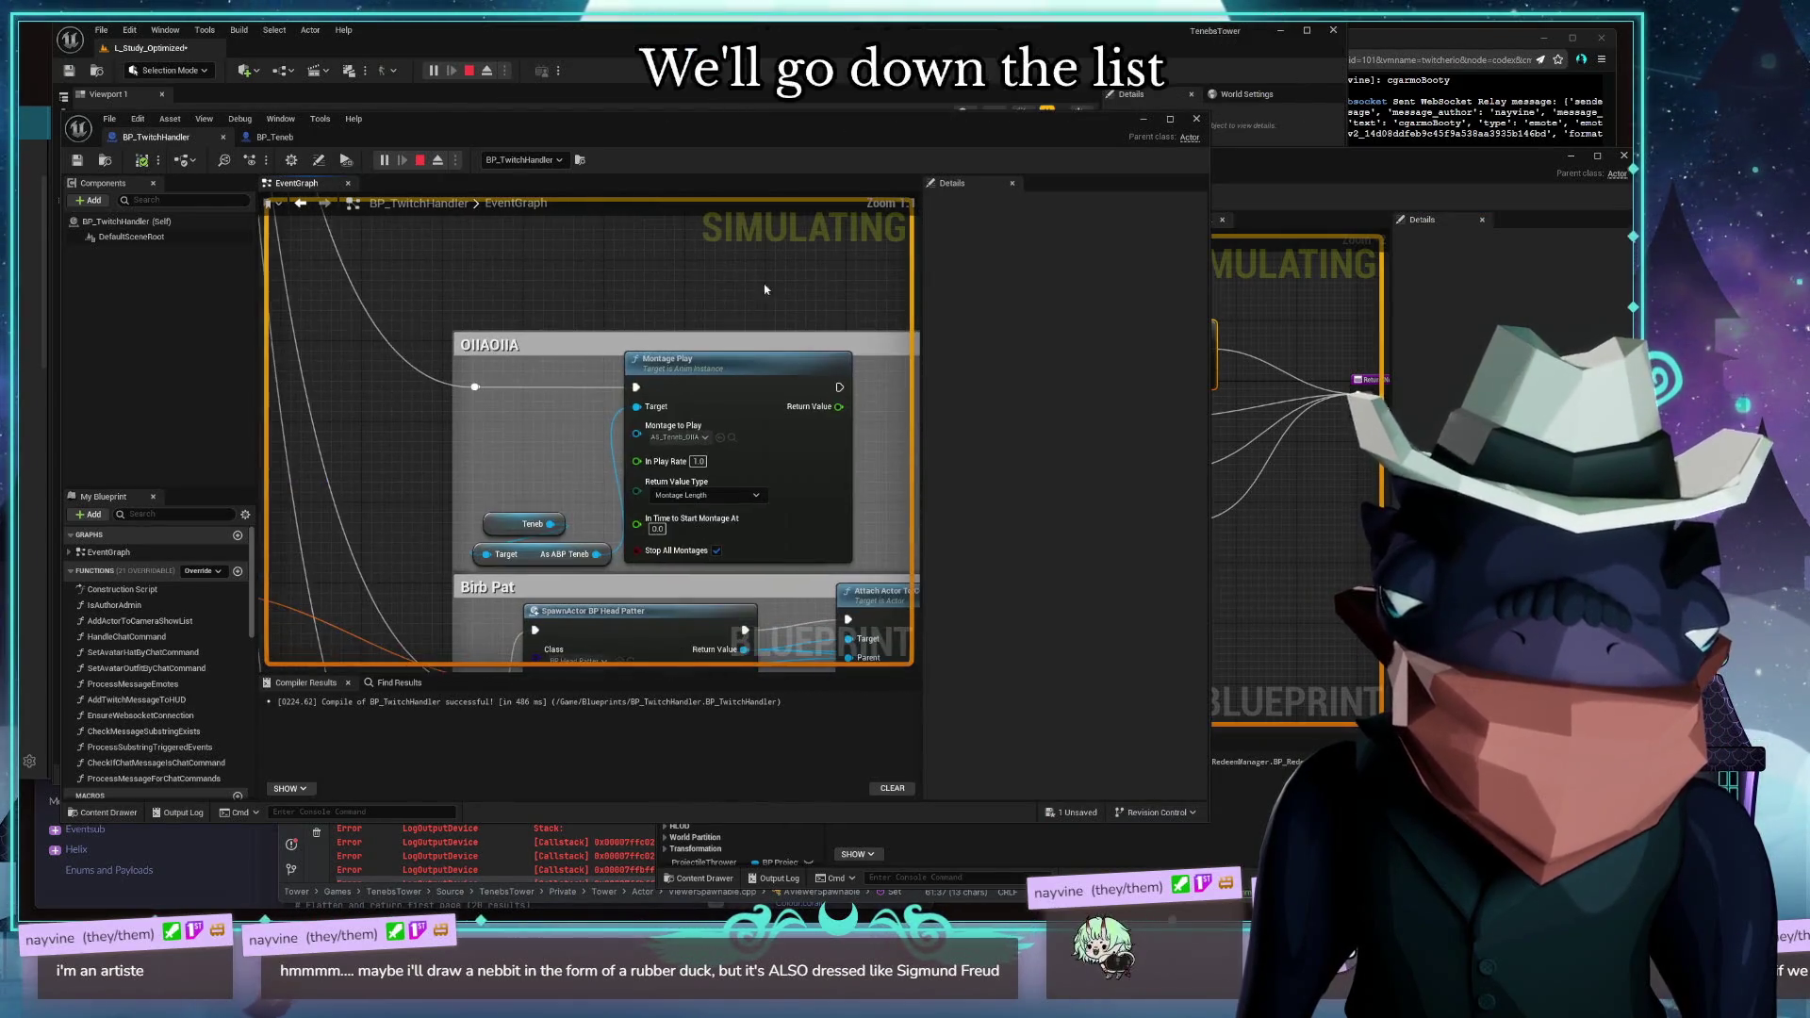
left_click_drag(649, 395, 534, 384)
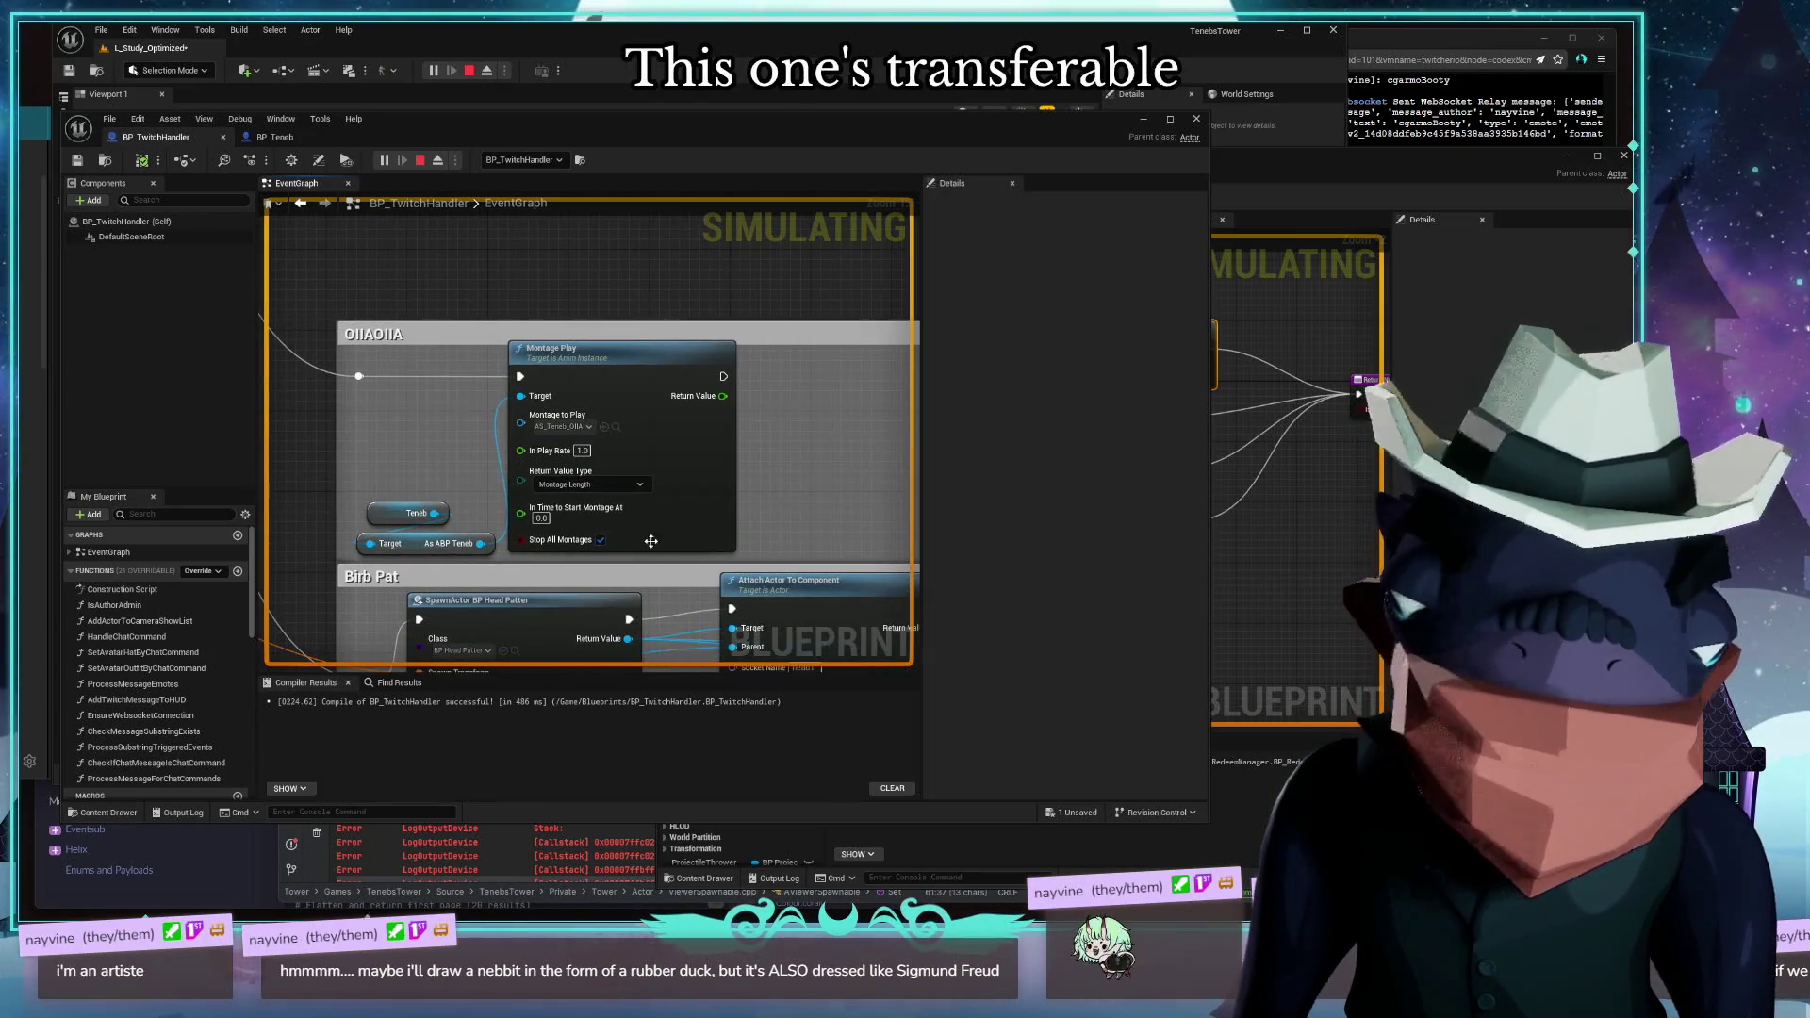
left_click_drag(381, 411, 382, 412)
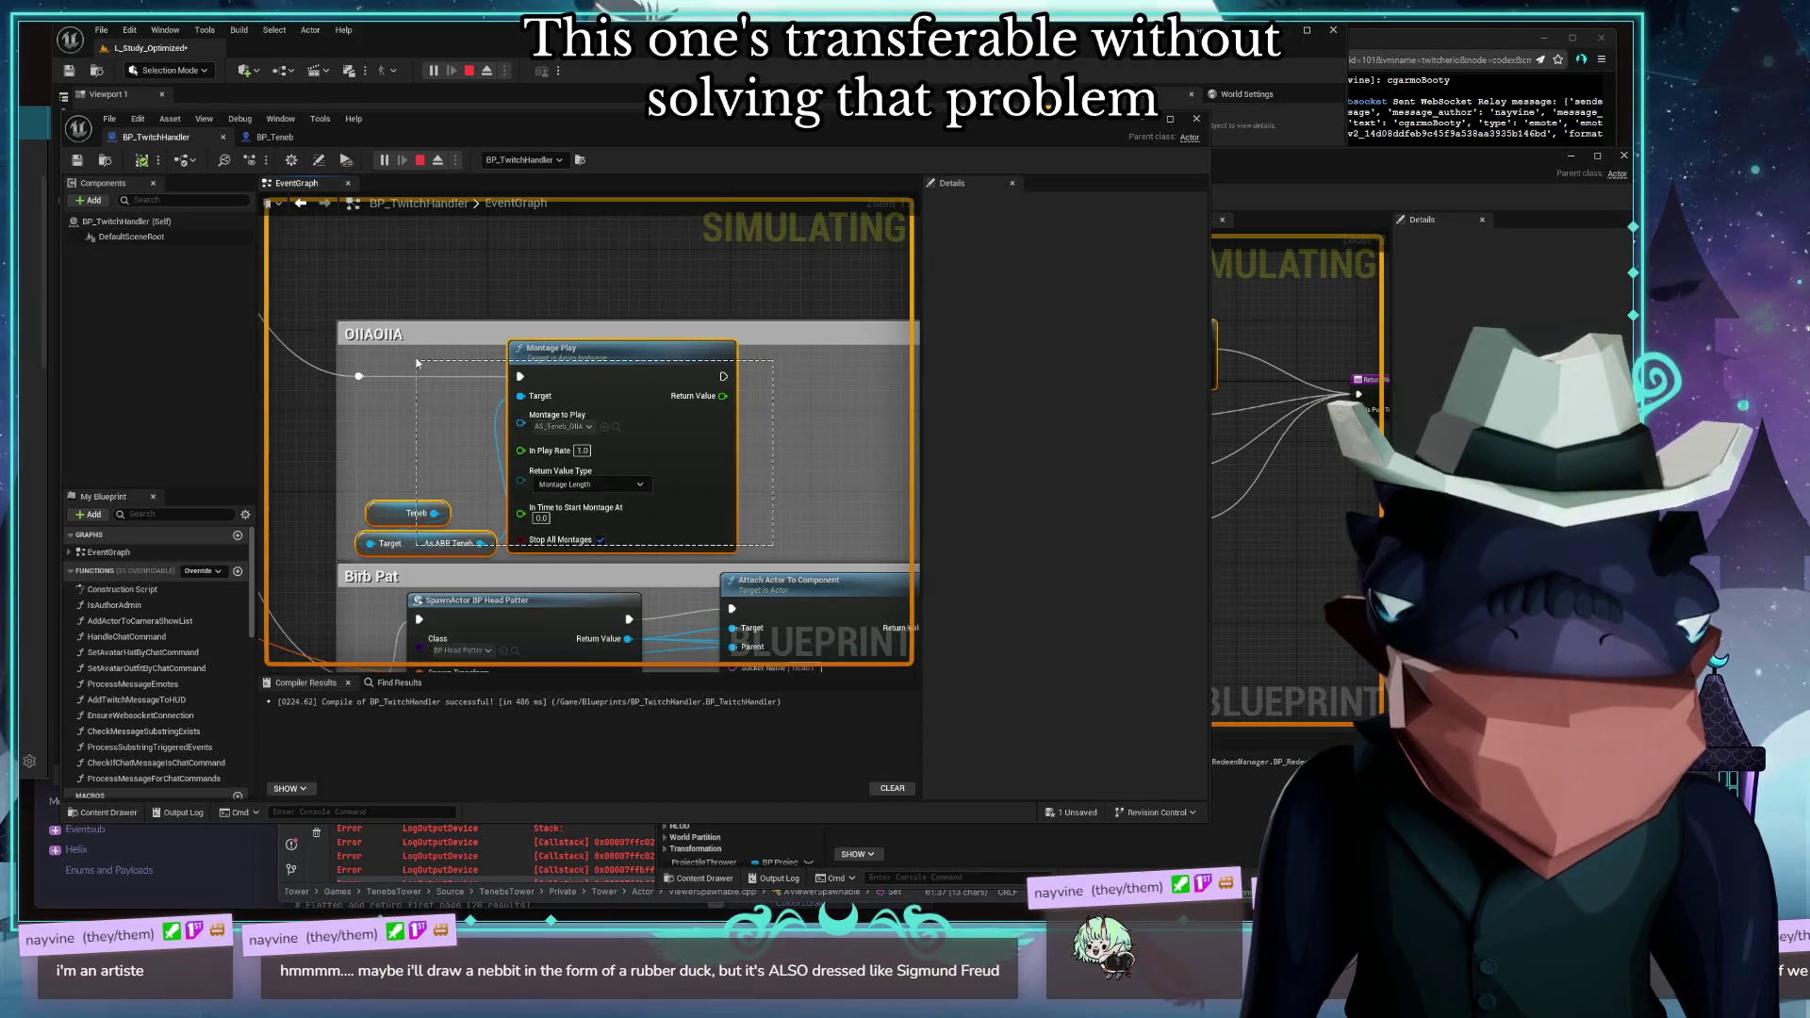
left_click(1327, 562)
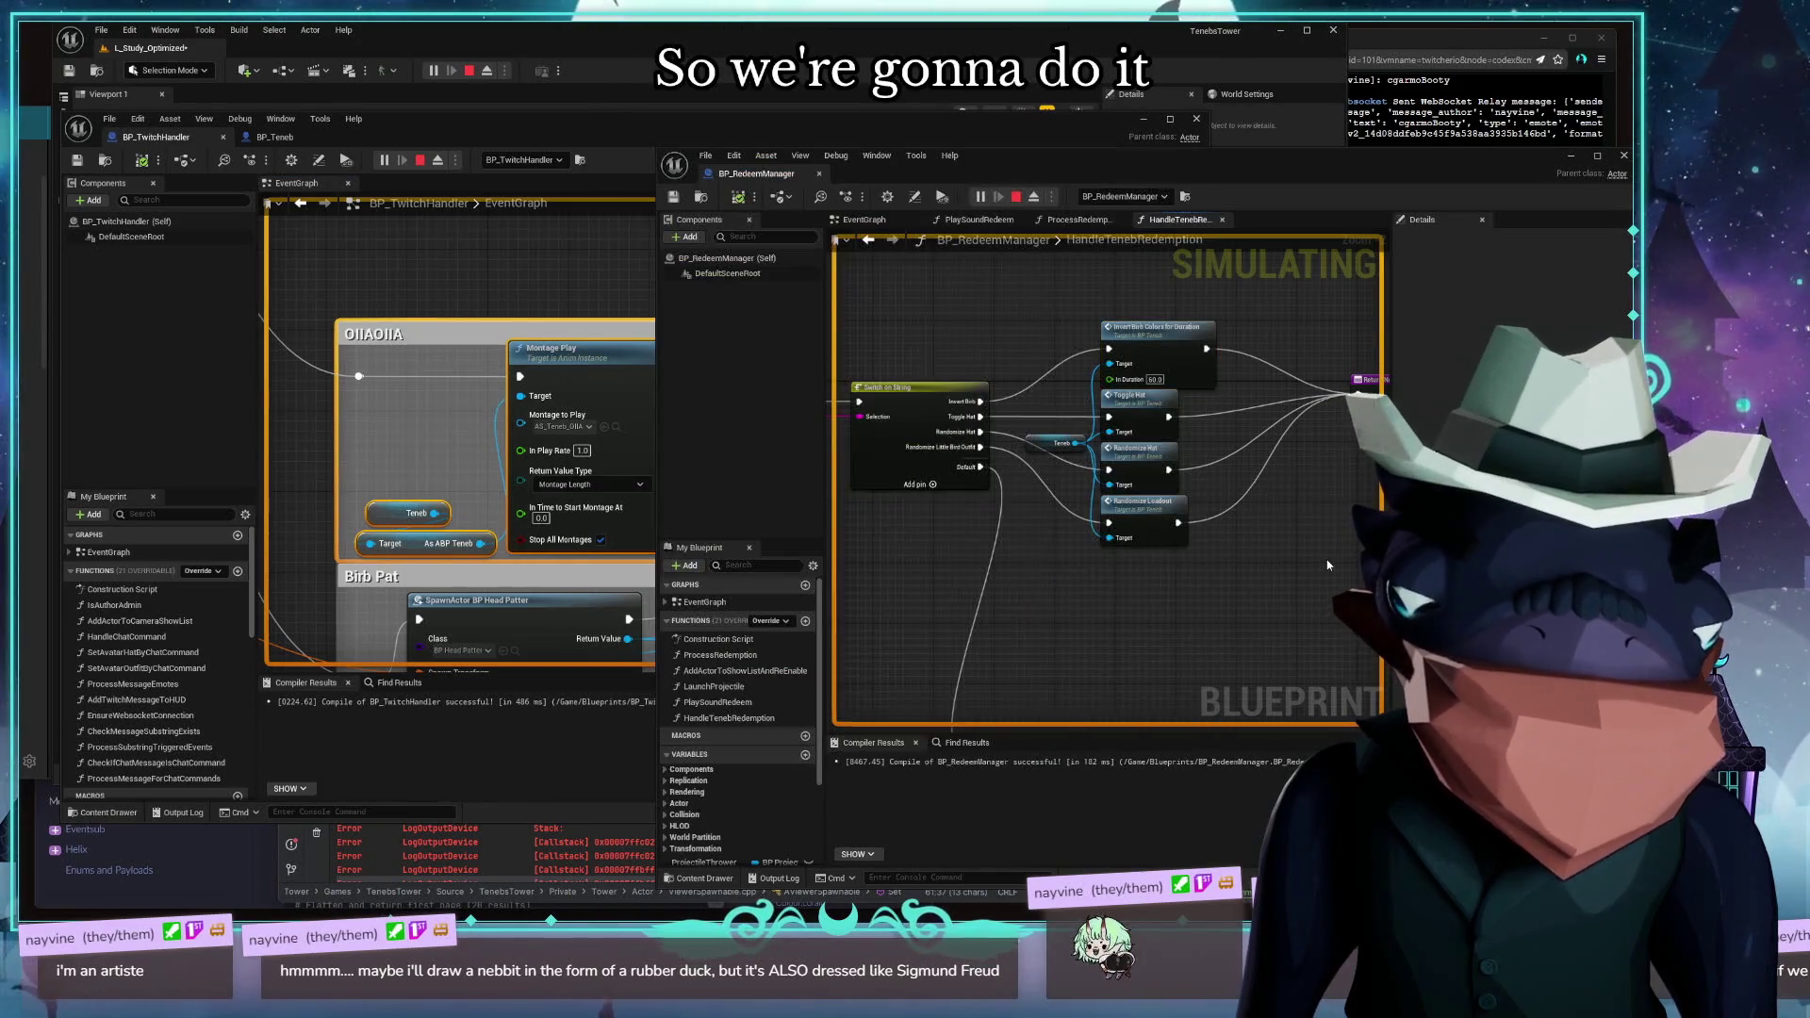
Open RedeemManager's ProcessRedemption graph with the Switch on String node in view
left_click(978, 220)
left_click(864, 220)
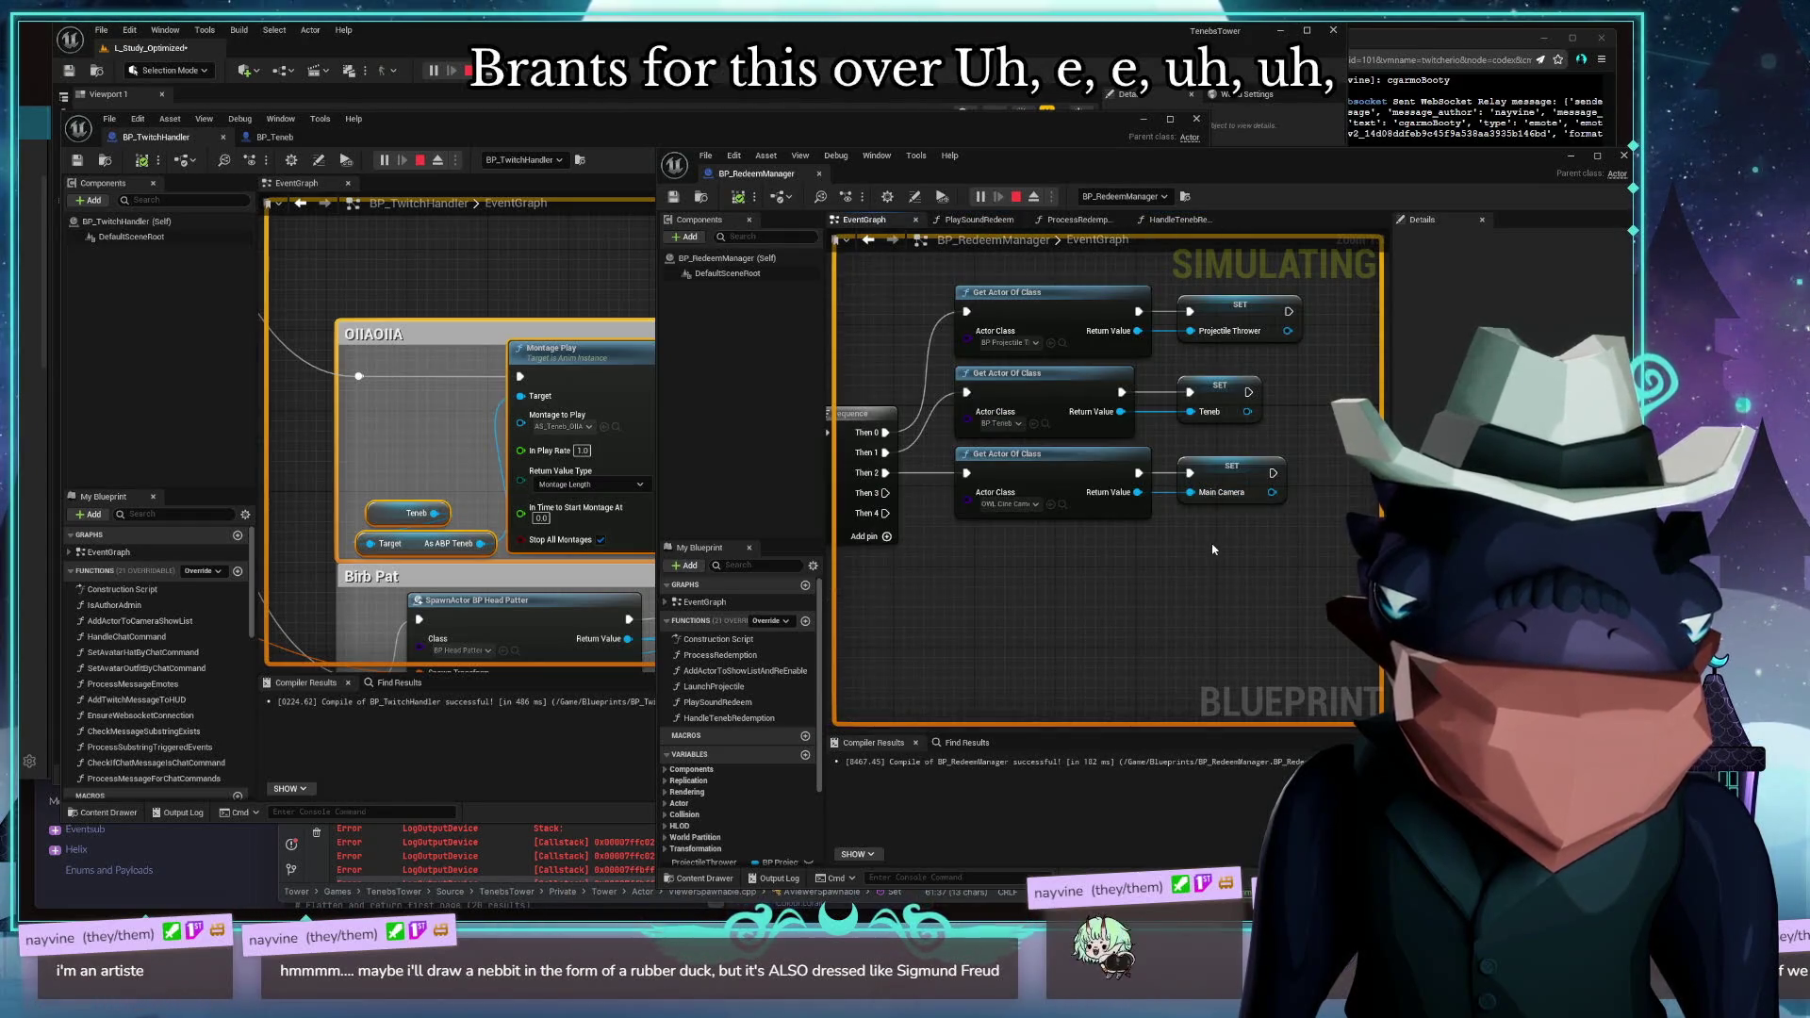
left_click(1064, 225)
left_click_drag(1176, 440, 885, 396)
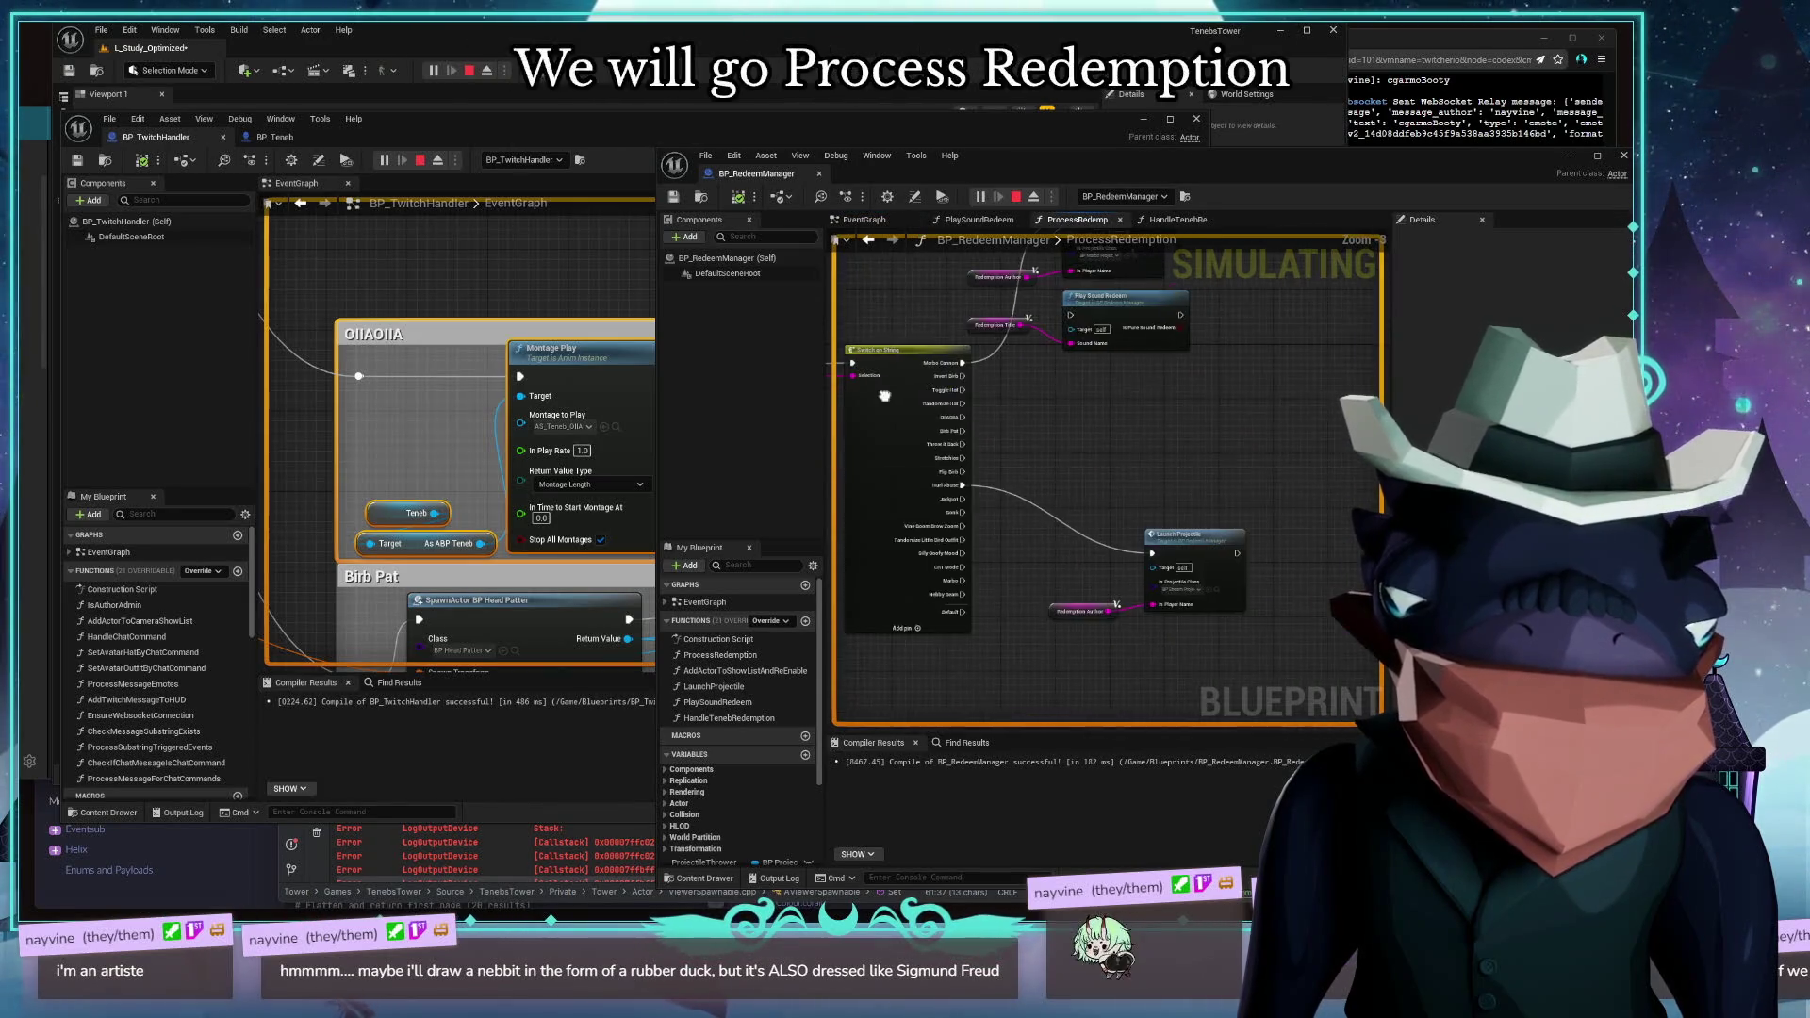
Paste the OIIAOIIA Montage Play block beside the Switch on String node and select the switch
key("ctrl+v")
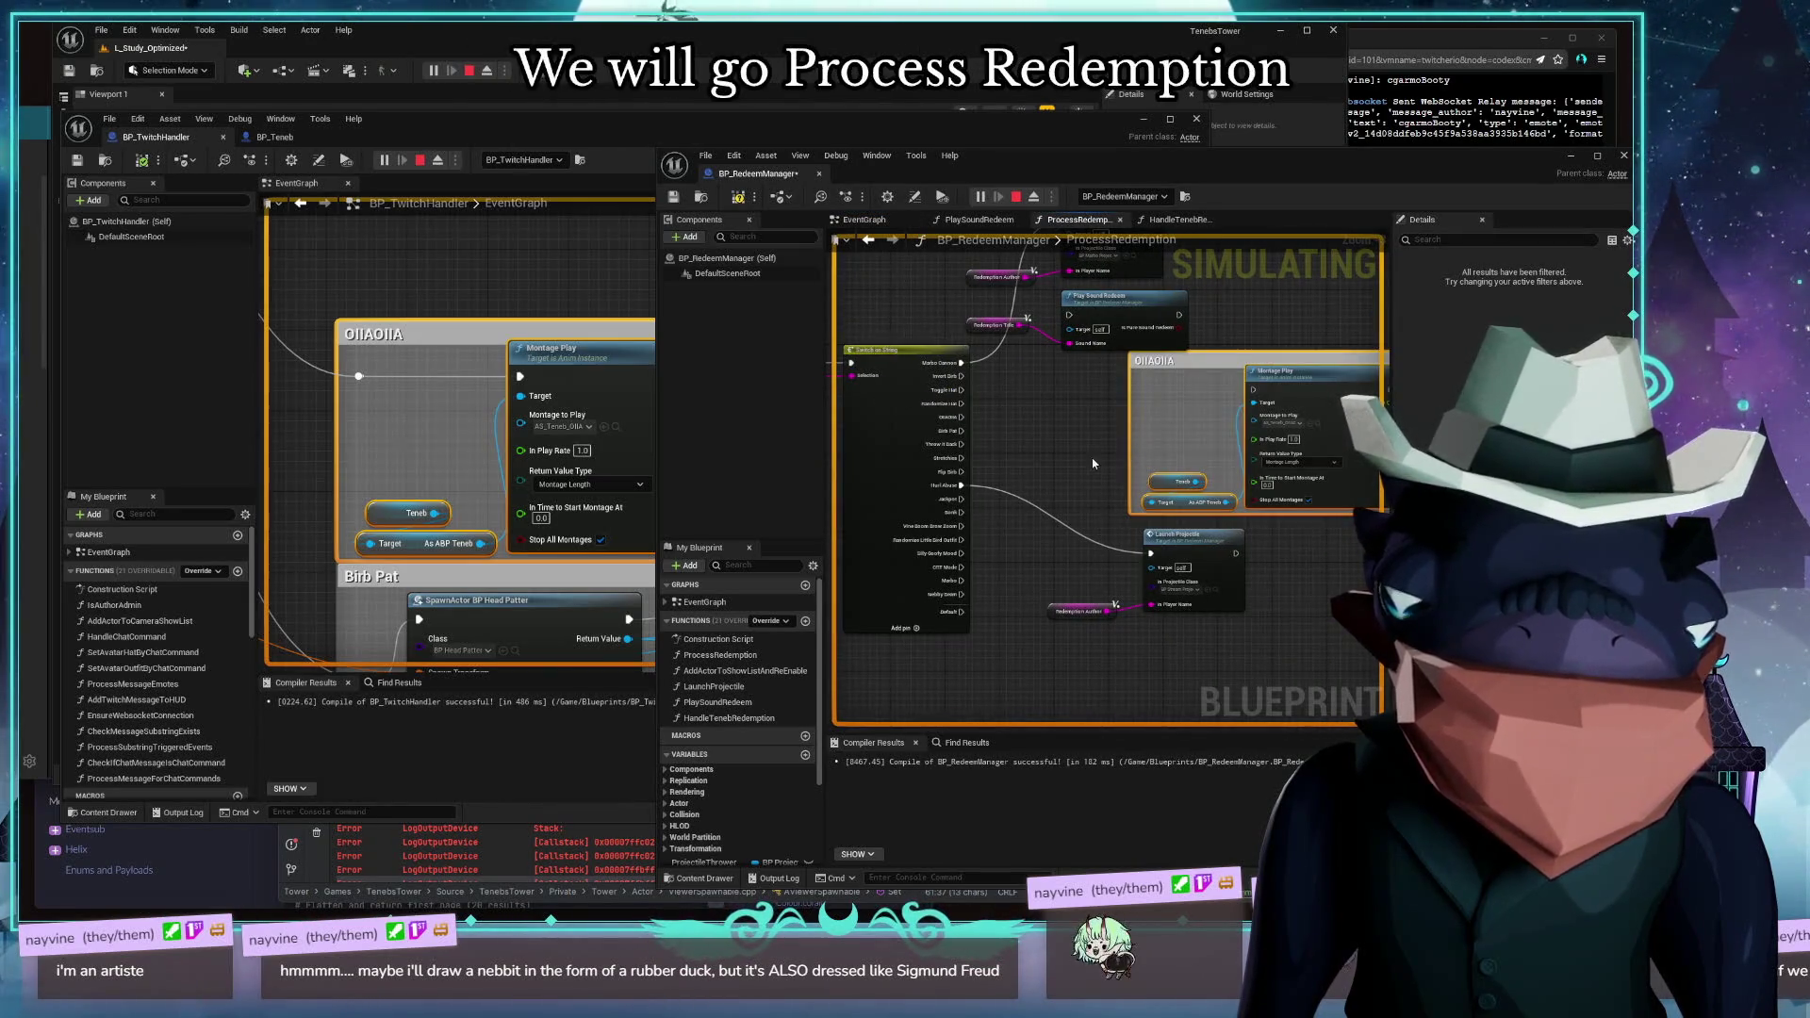
scroll(1092, 460, "up", 3)
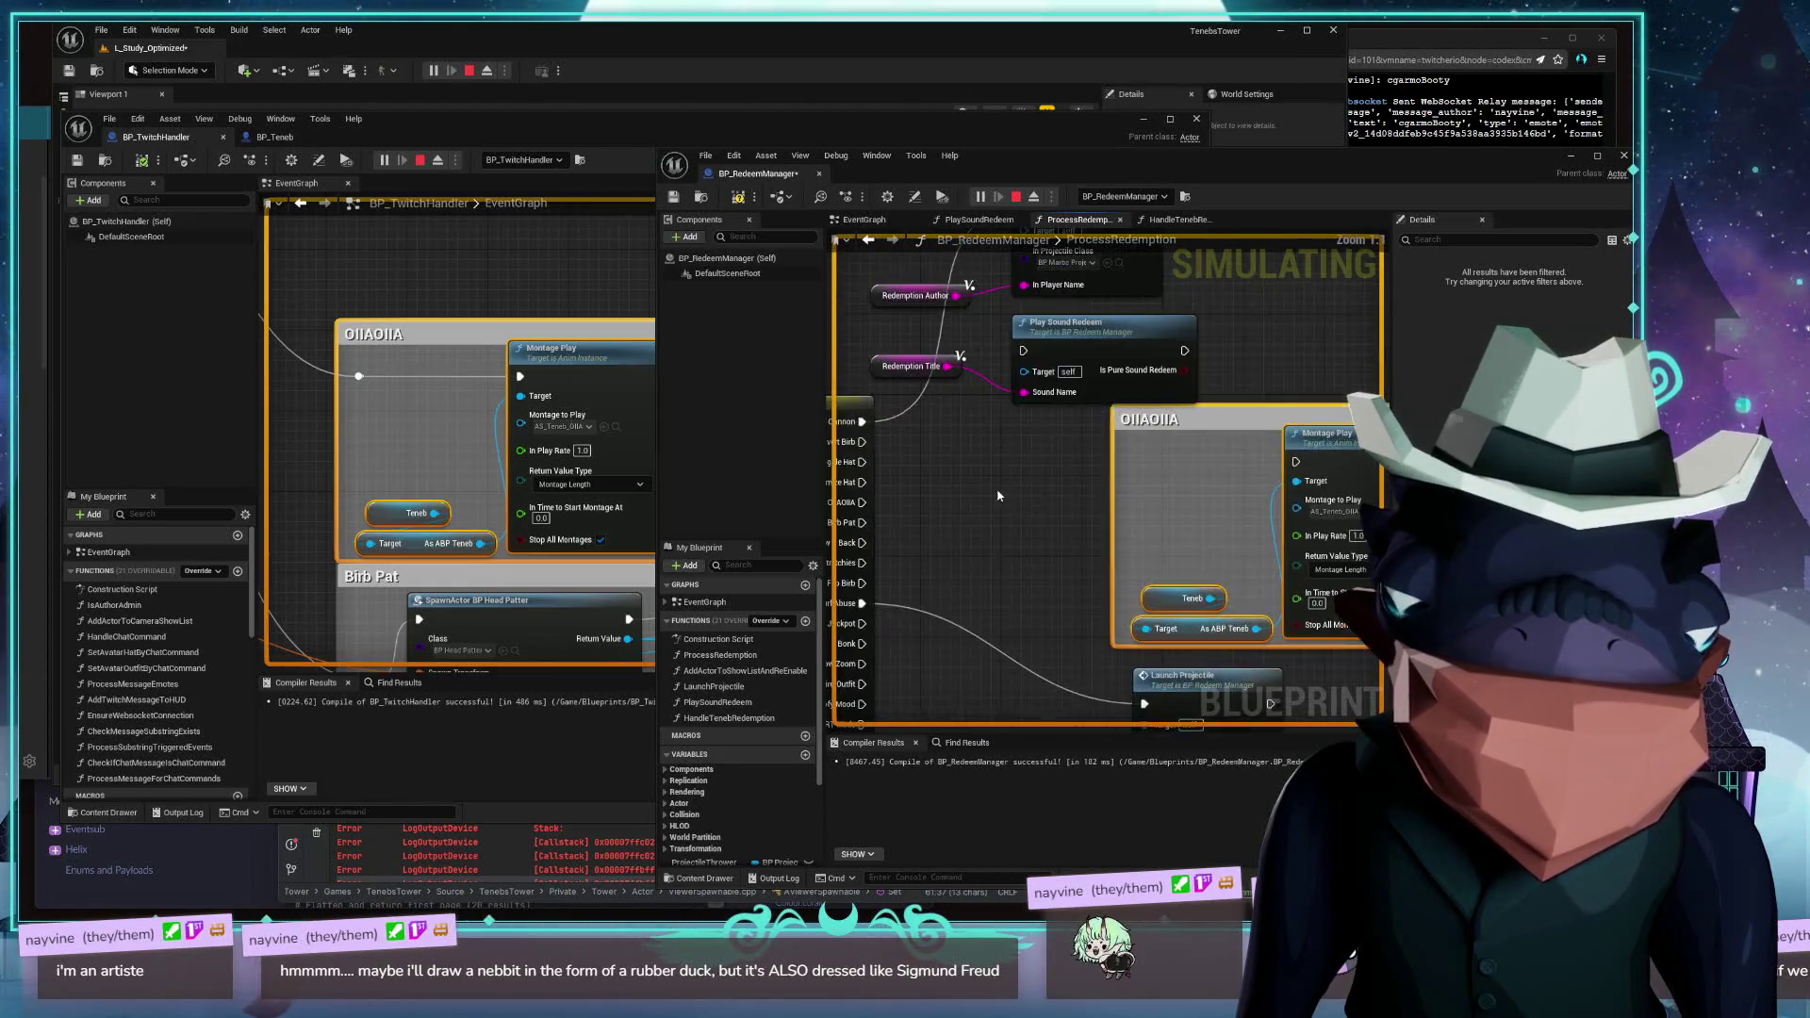
mouse_move(998, 496)
left_mouse_down()
mouse_move(932, 440)
mouse_move(1169, 459)
mouse_move(1343, 410)
left_mouse_up()
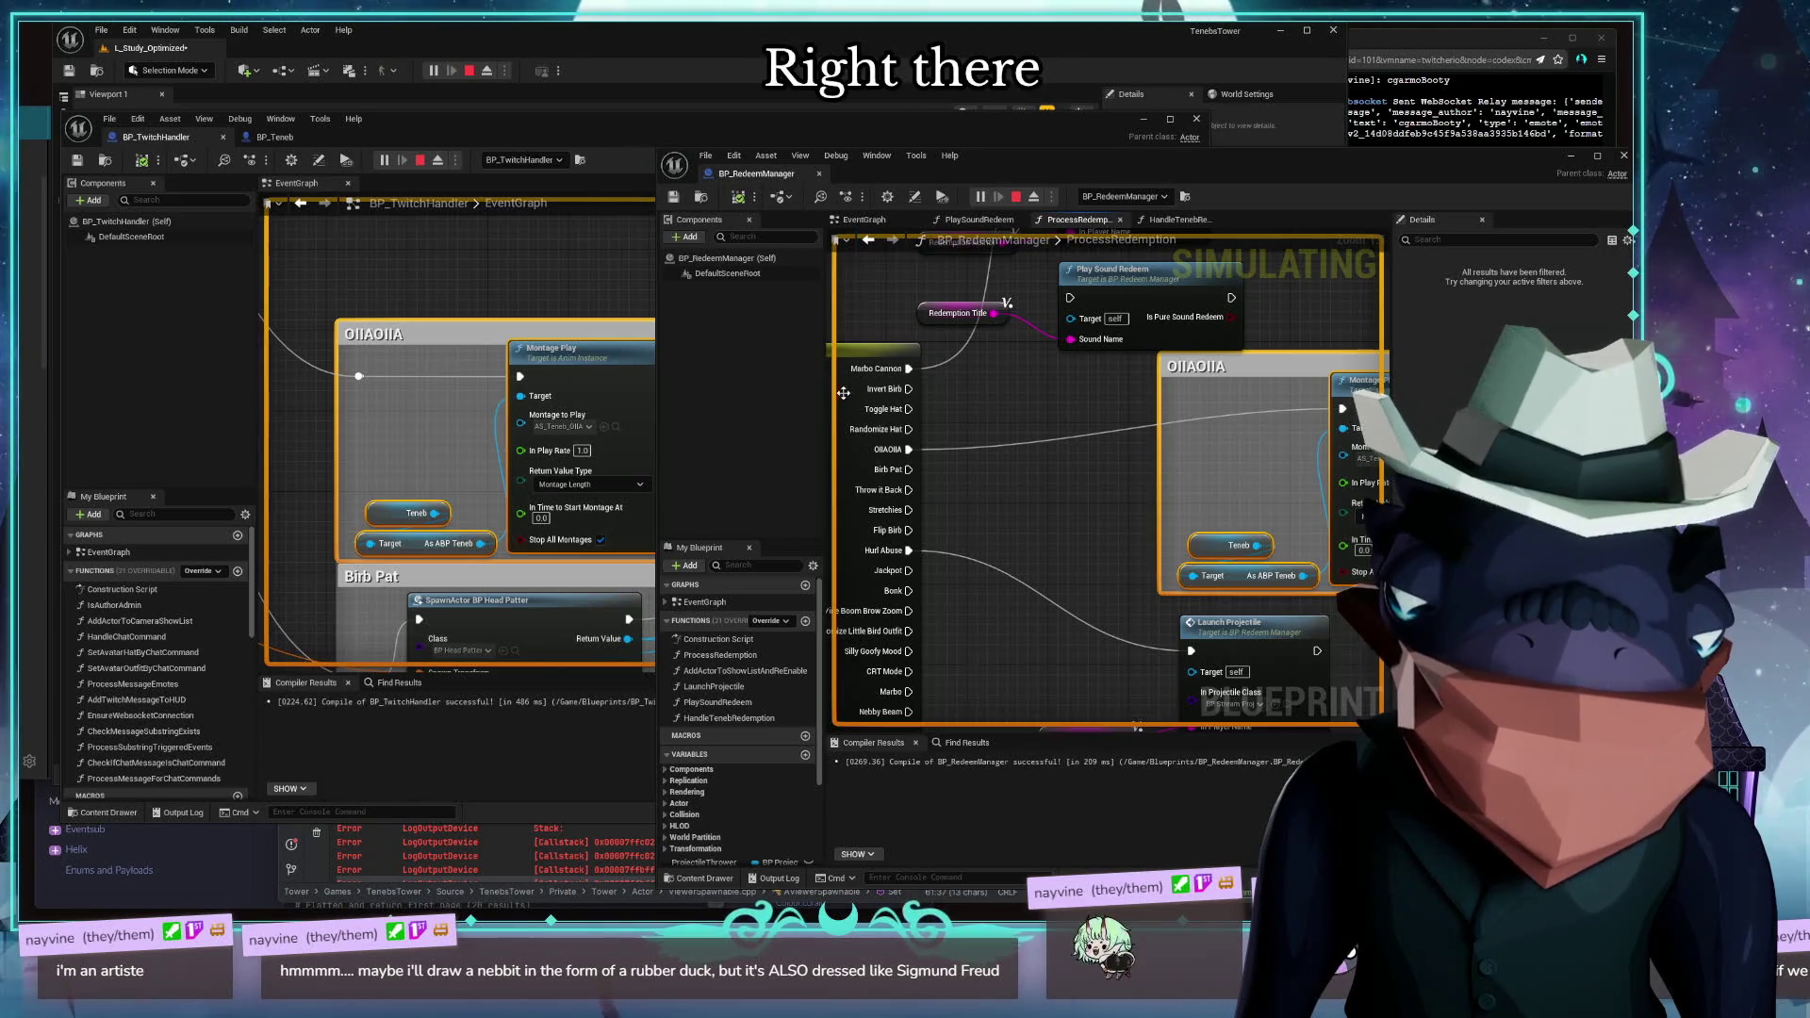
left_click_drag(844, 393, 1033, 428)
left_click(968, 453)
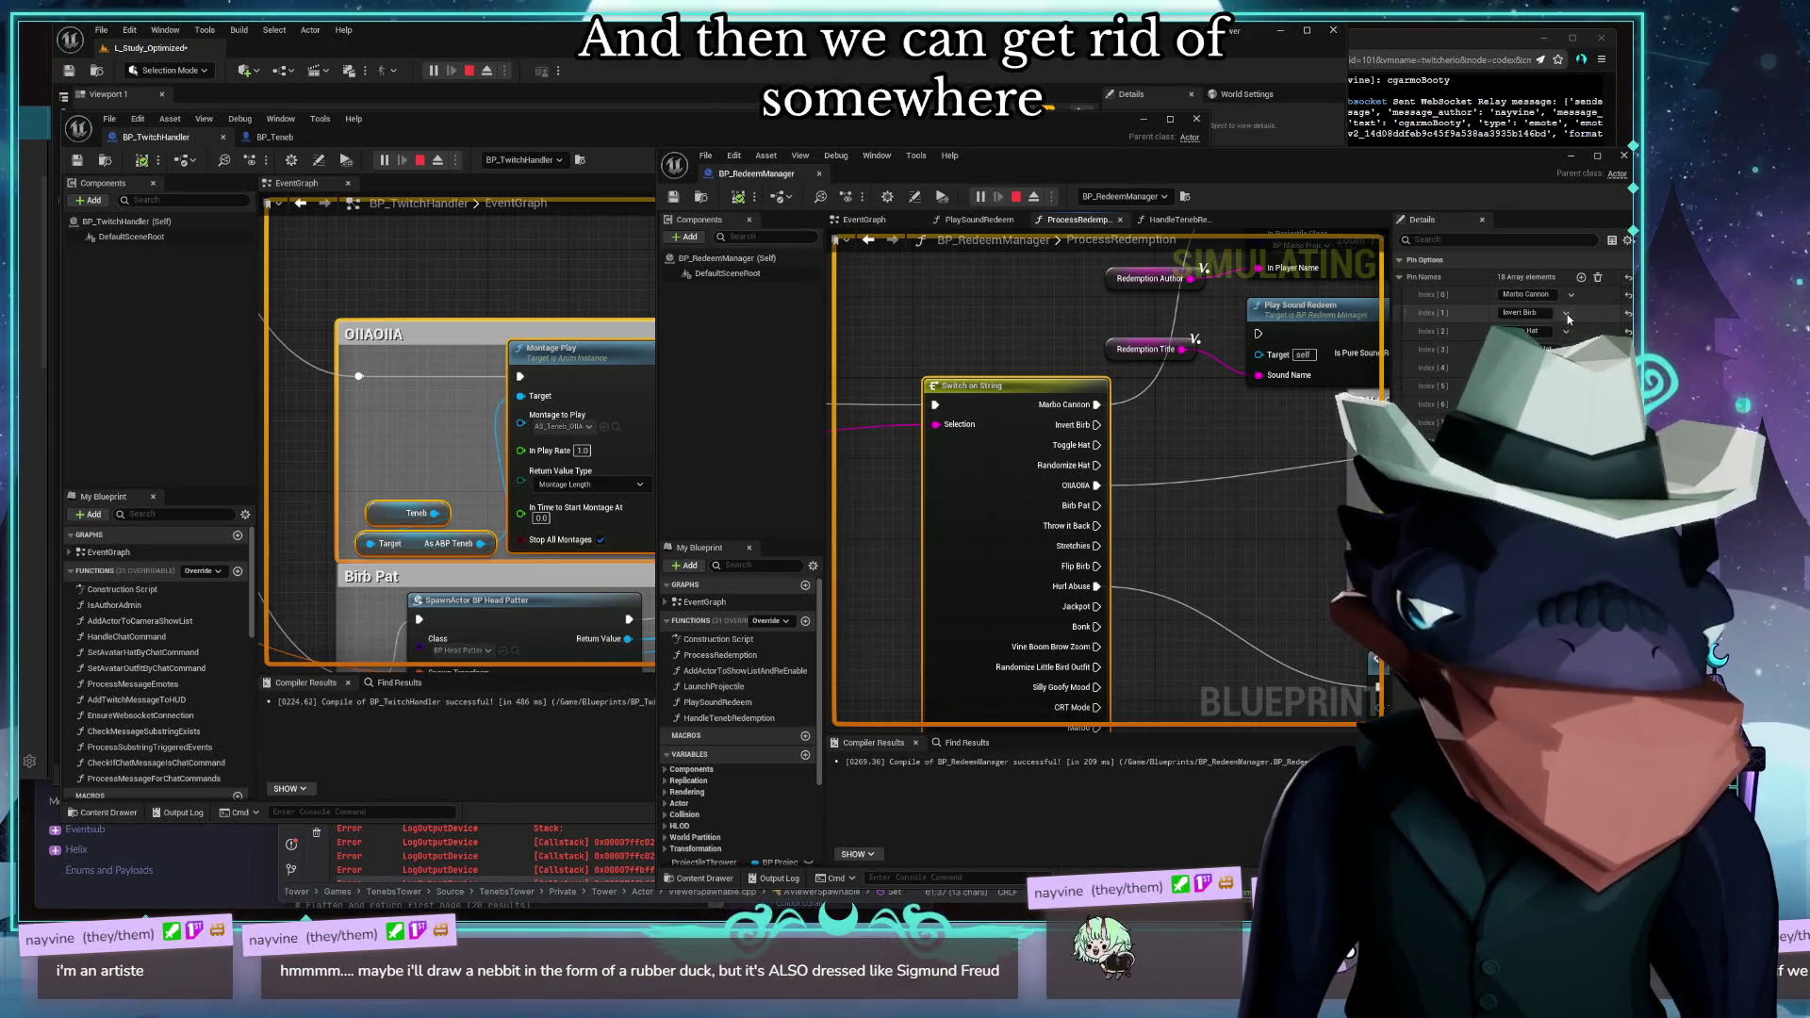
Remove the Invert Birb and Toggle Hat cases and name the third switch case 'Birb Pat'
left_click(1580, 347)
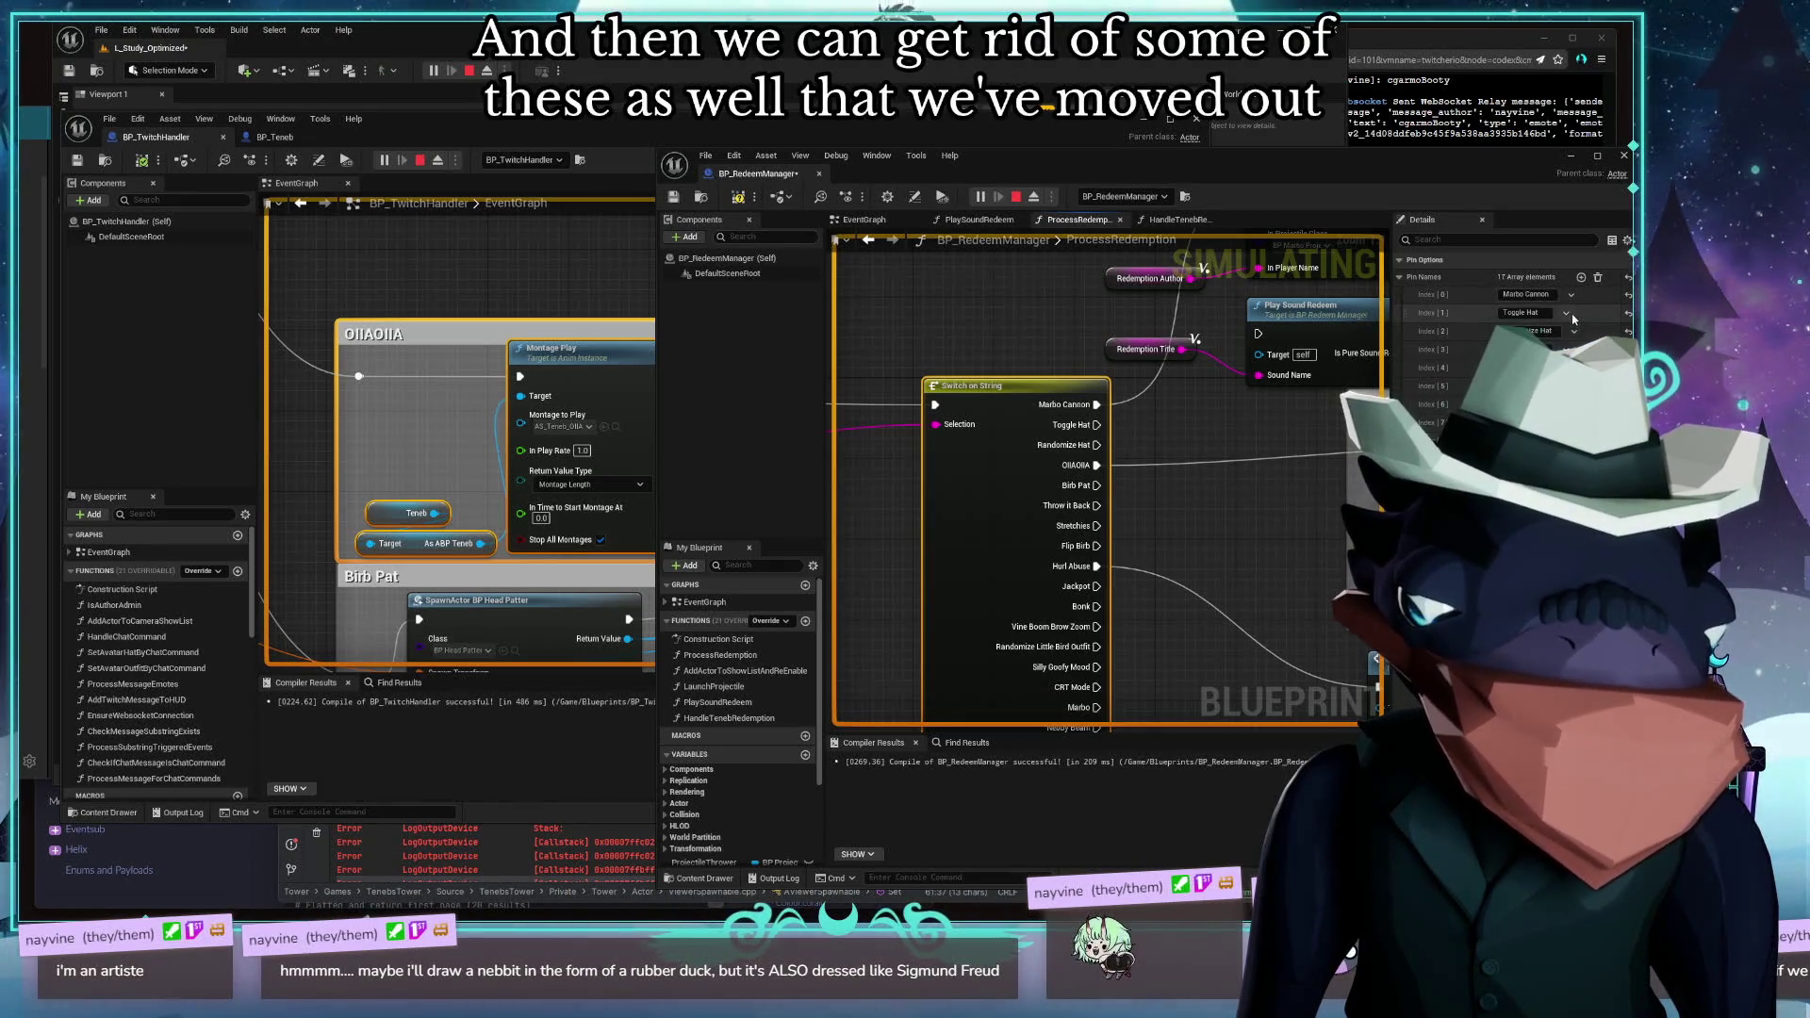
left_click(1573, 344)
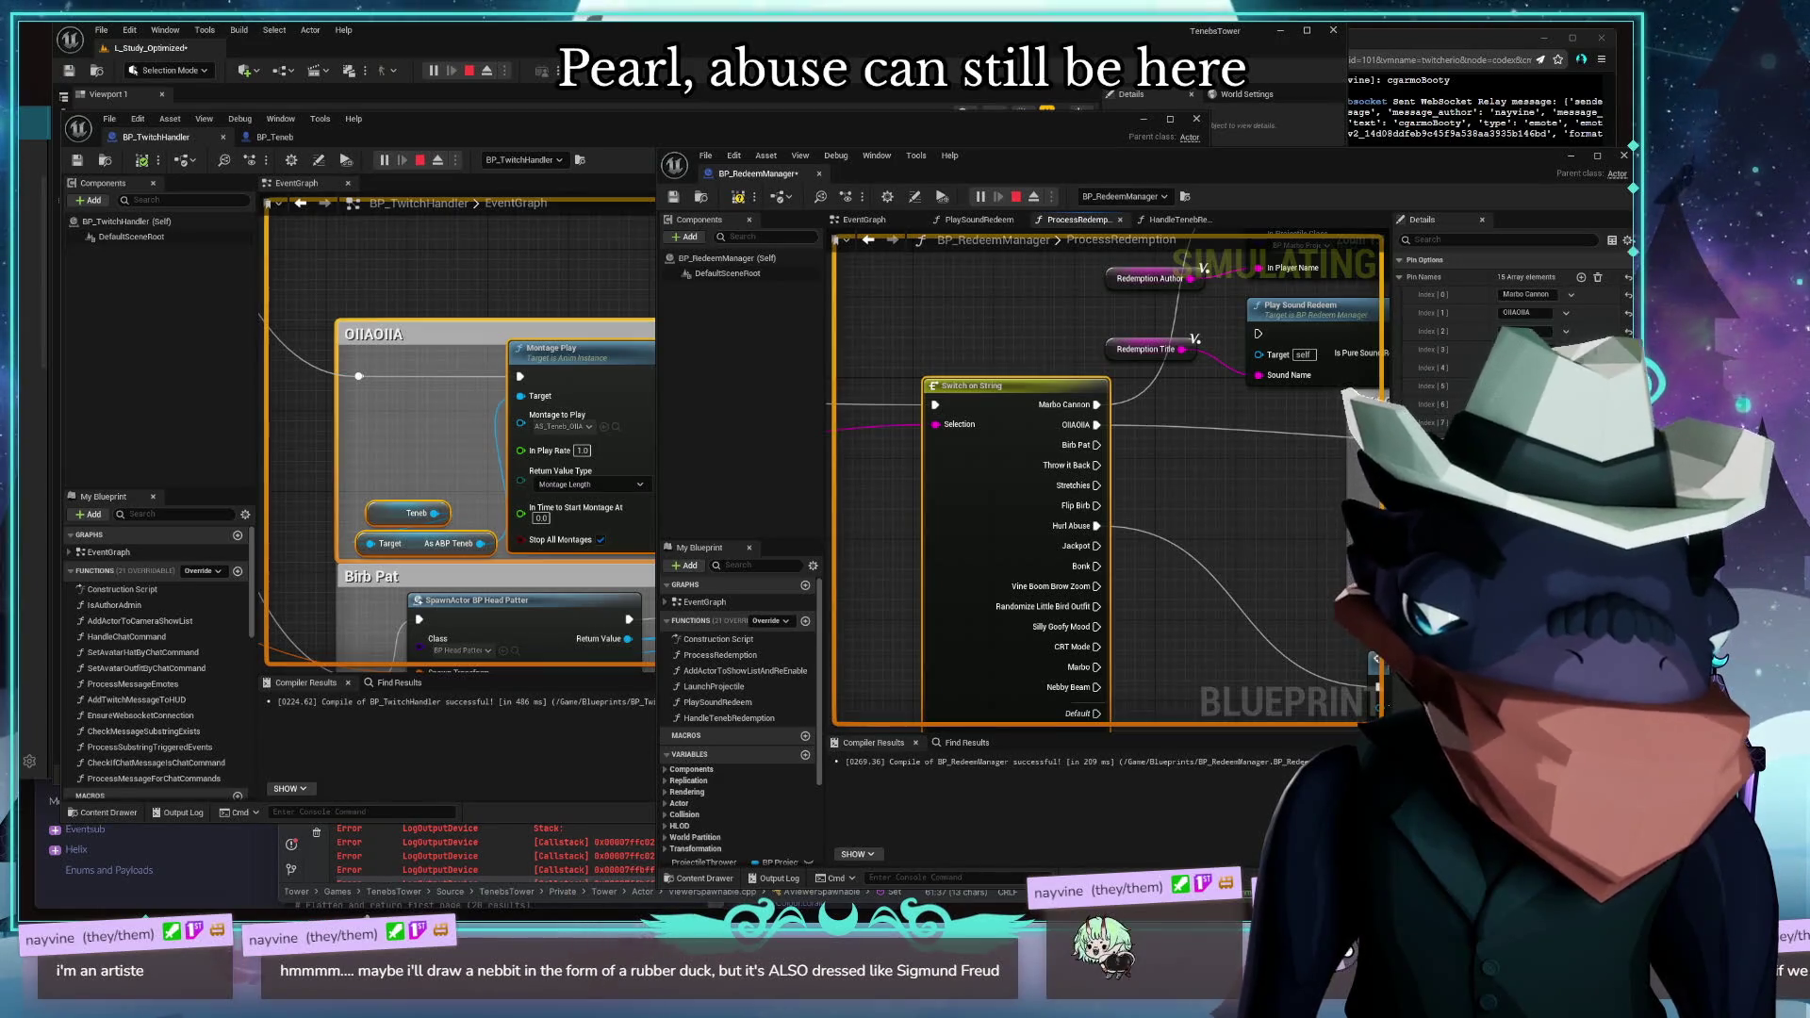
type("Birb Pat")
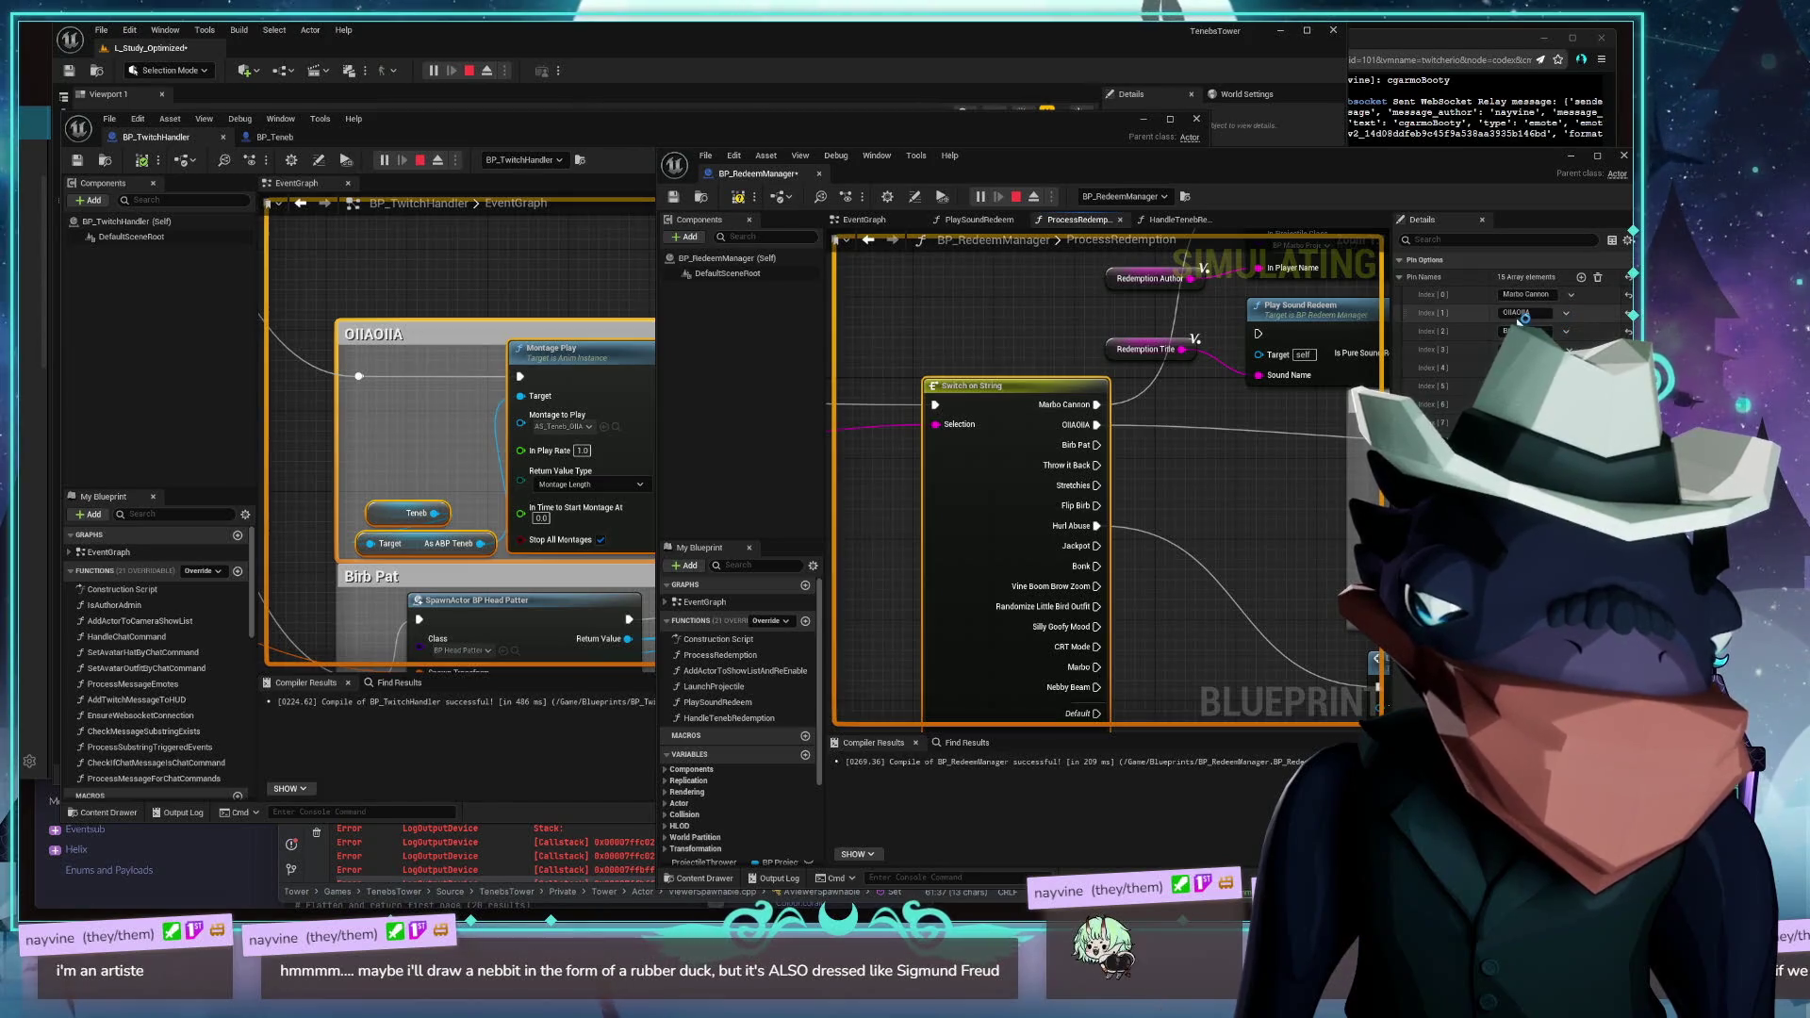
scroll(1071, 479, "down", 5)
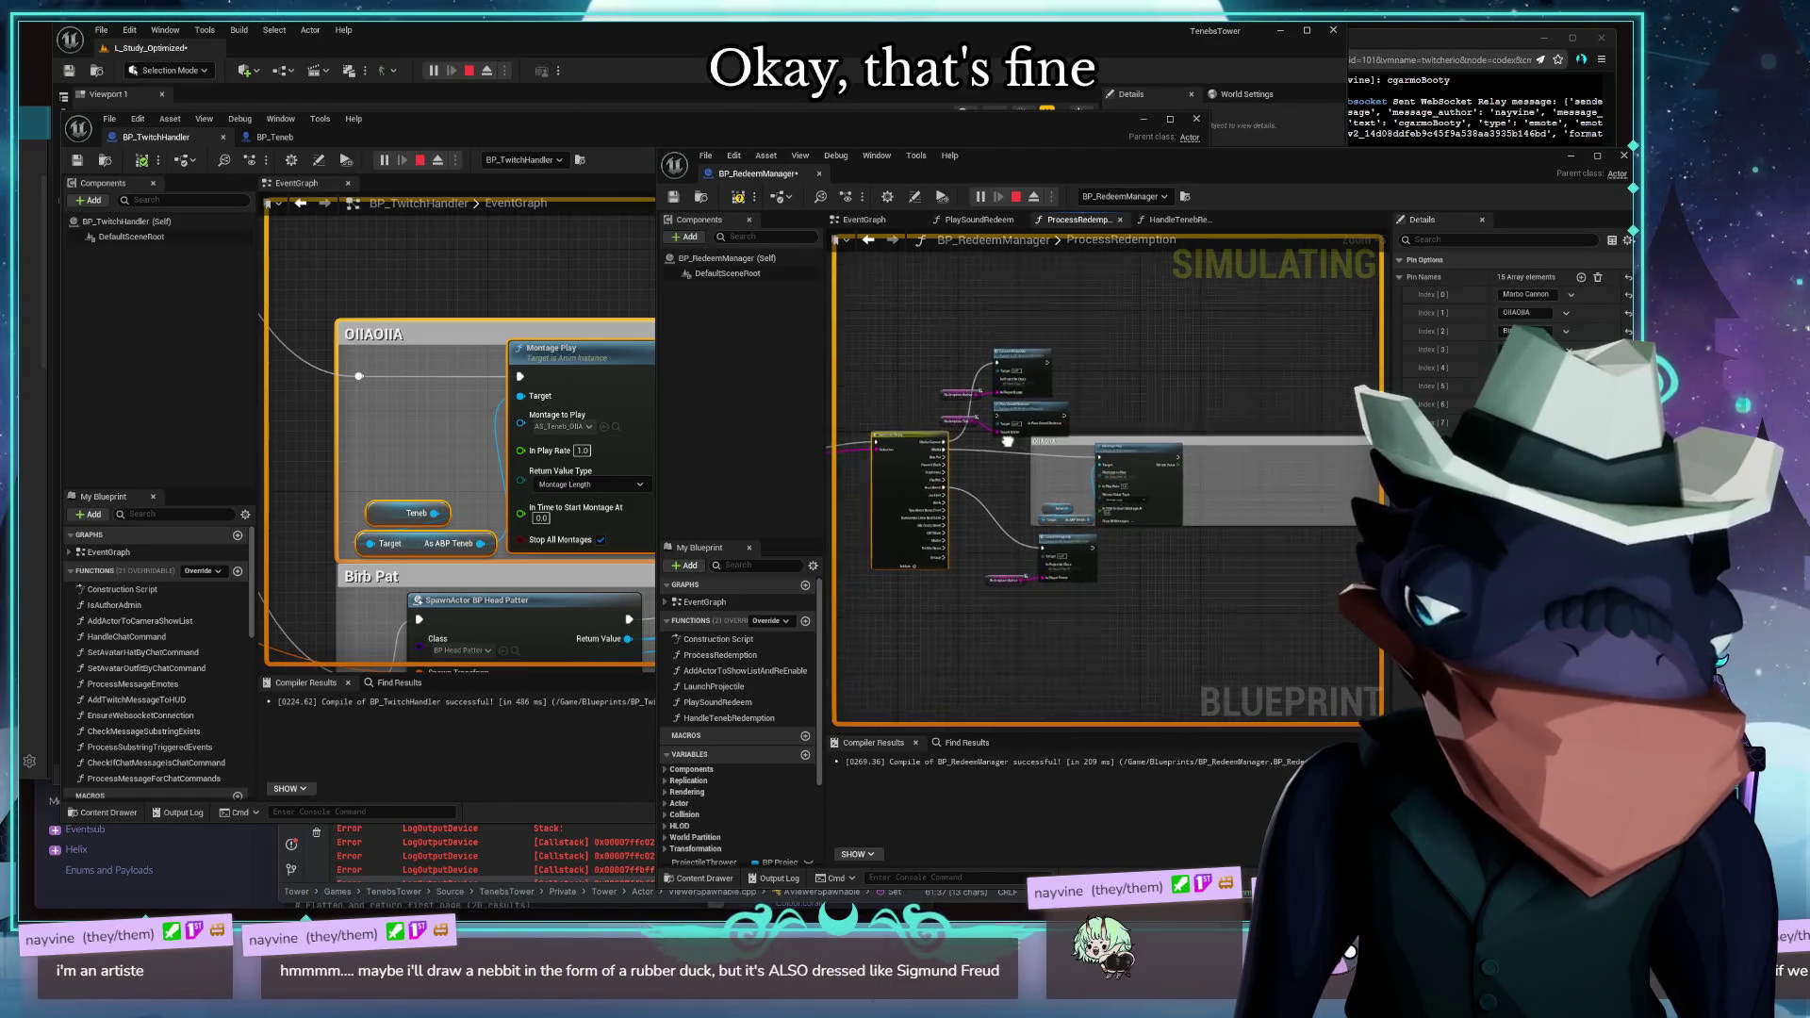
left_click(544, 289)
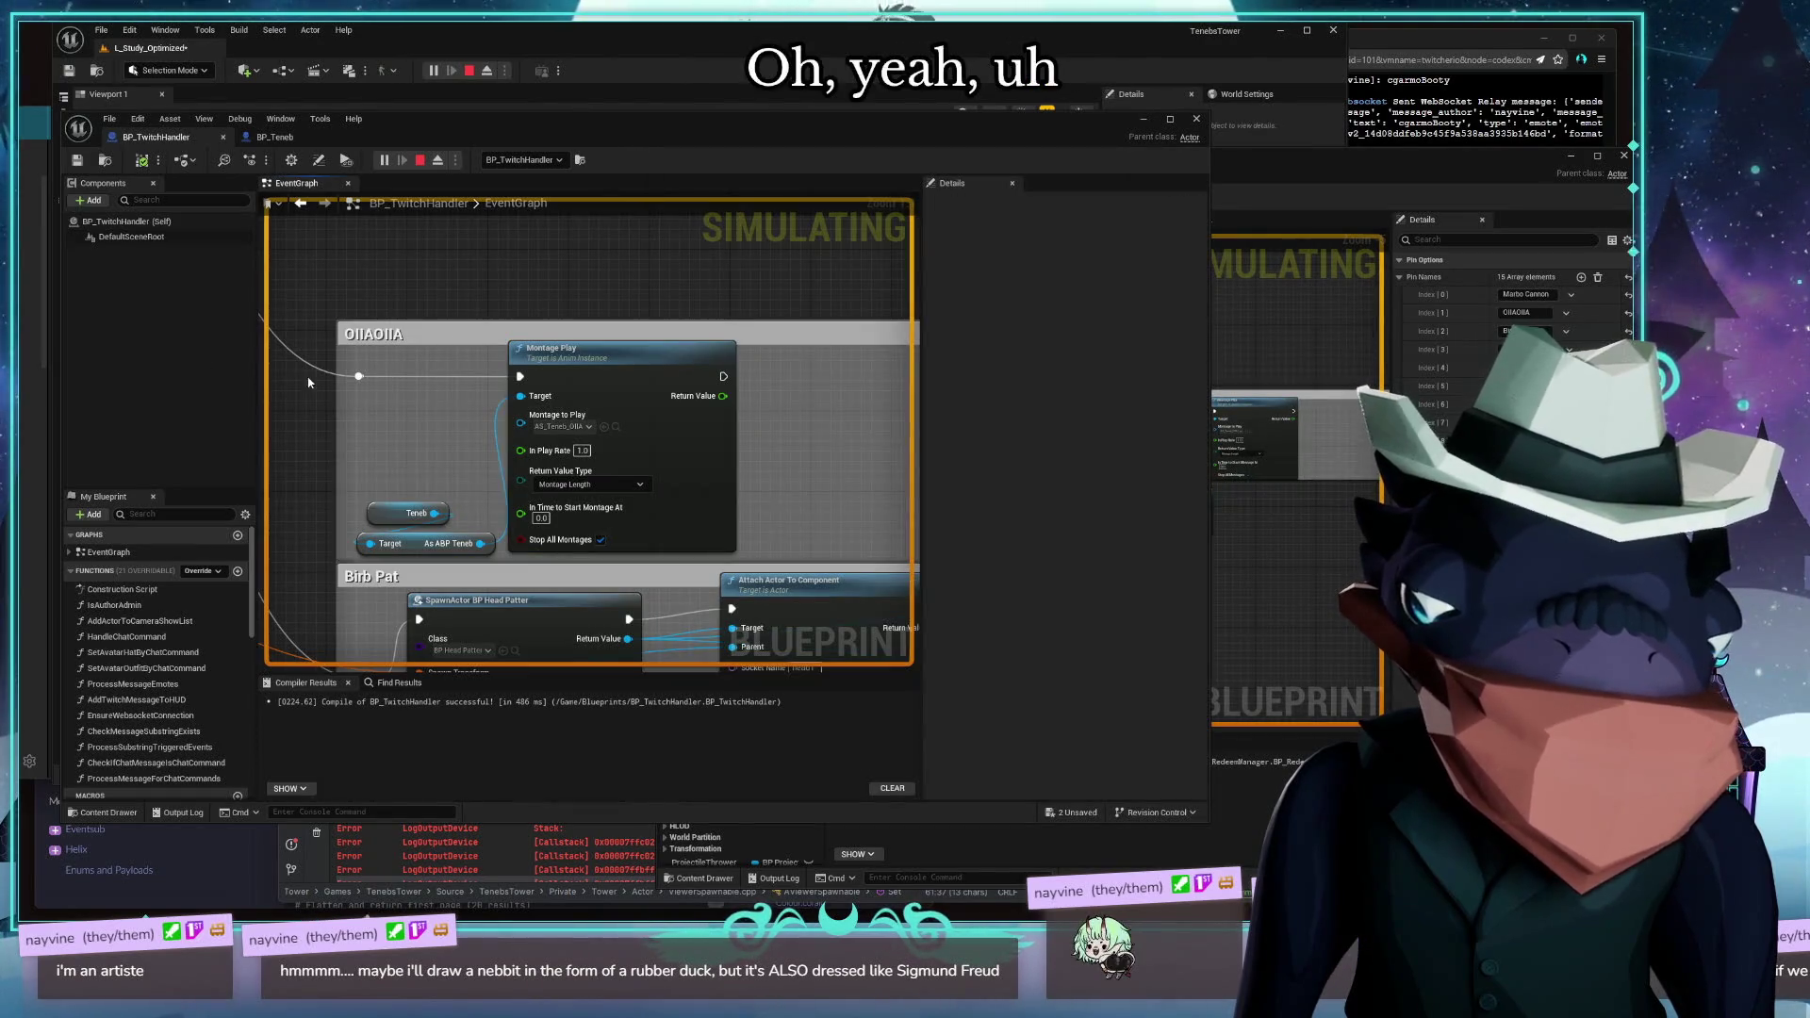
Delete the OIIAOIIA comment block and its Montage Play node from the Twitch Handler graph
scroll(366, 310, "down", 5)
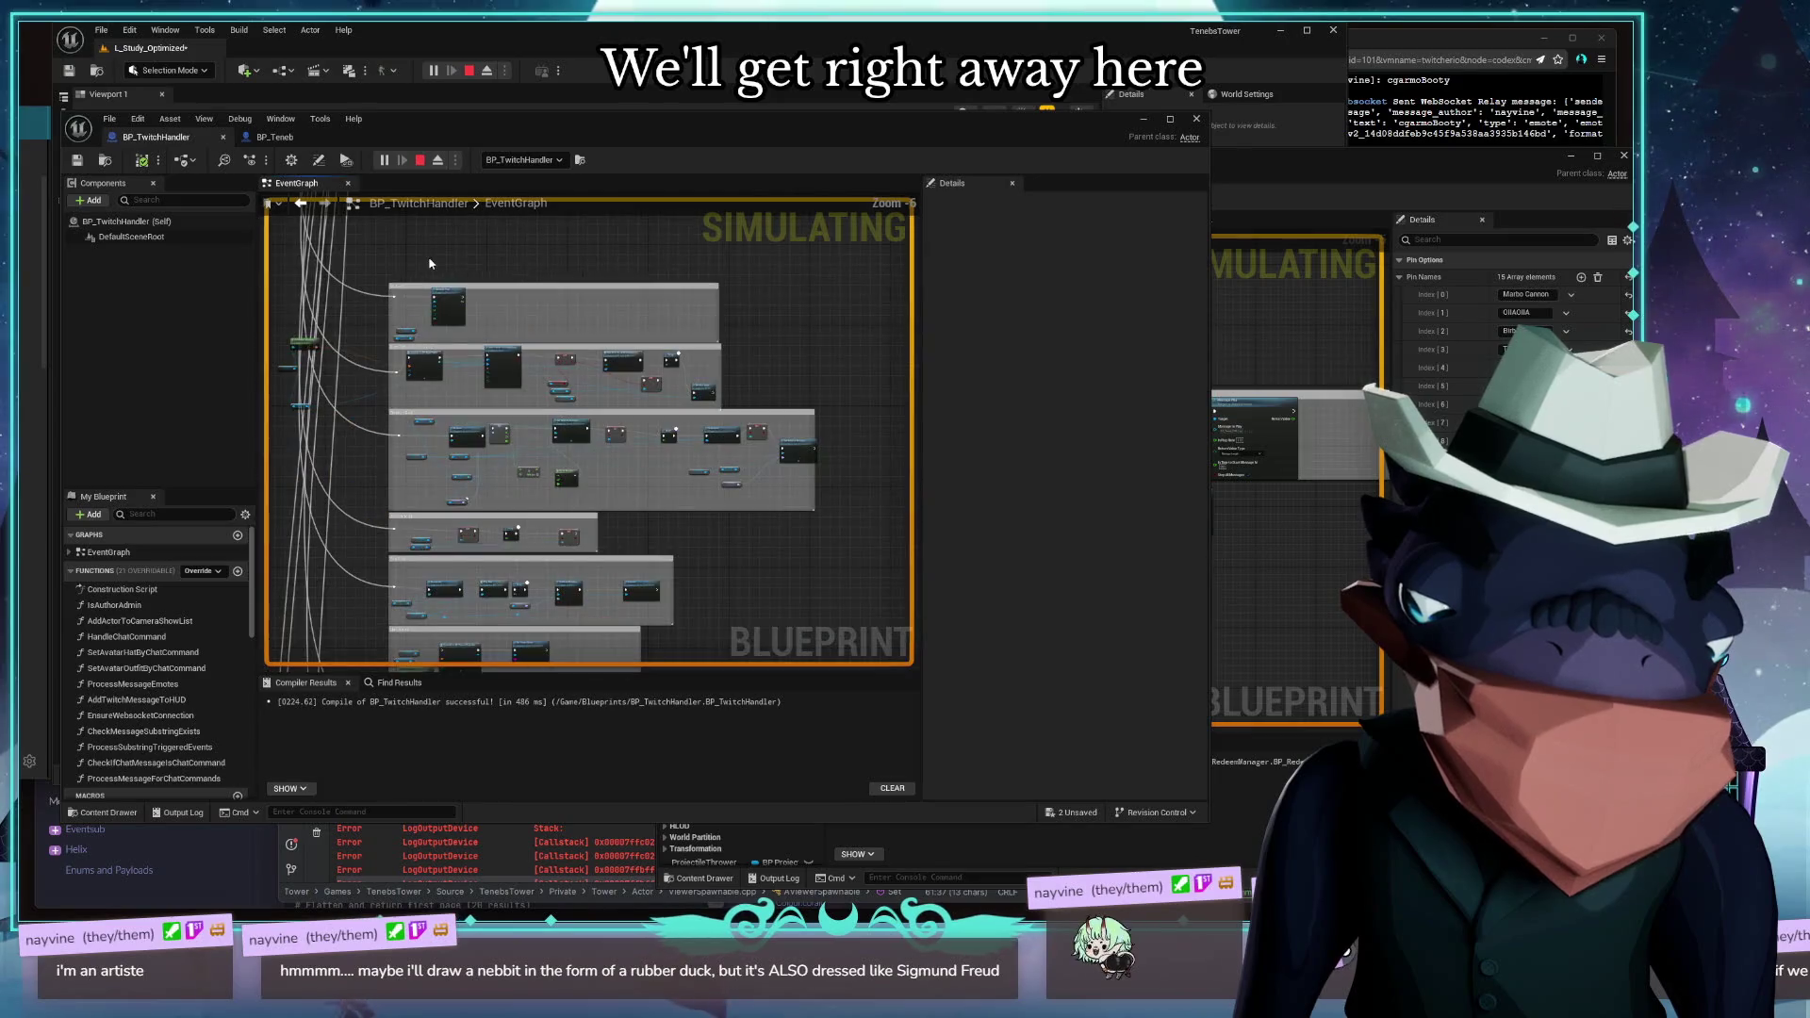
left_click_drag(386, 267, 689, 313)
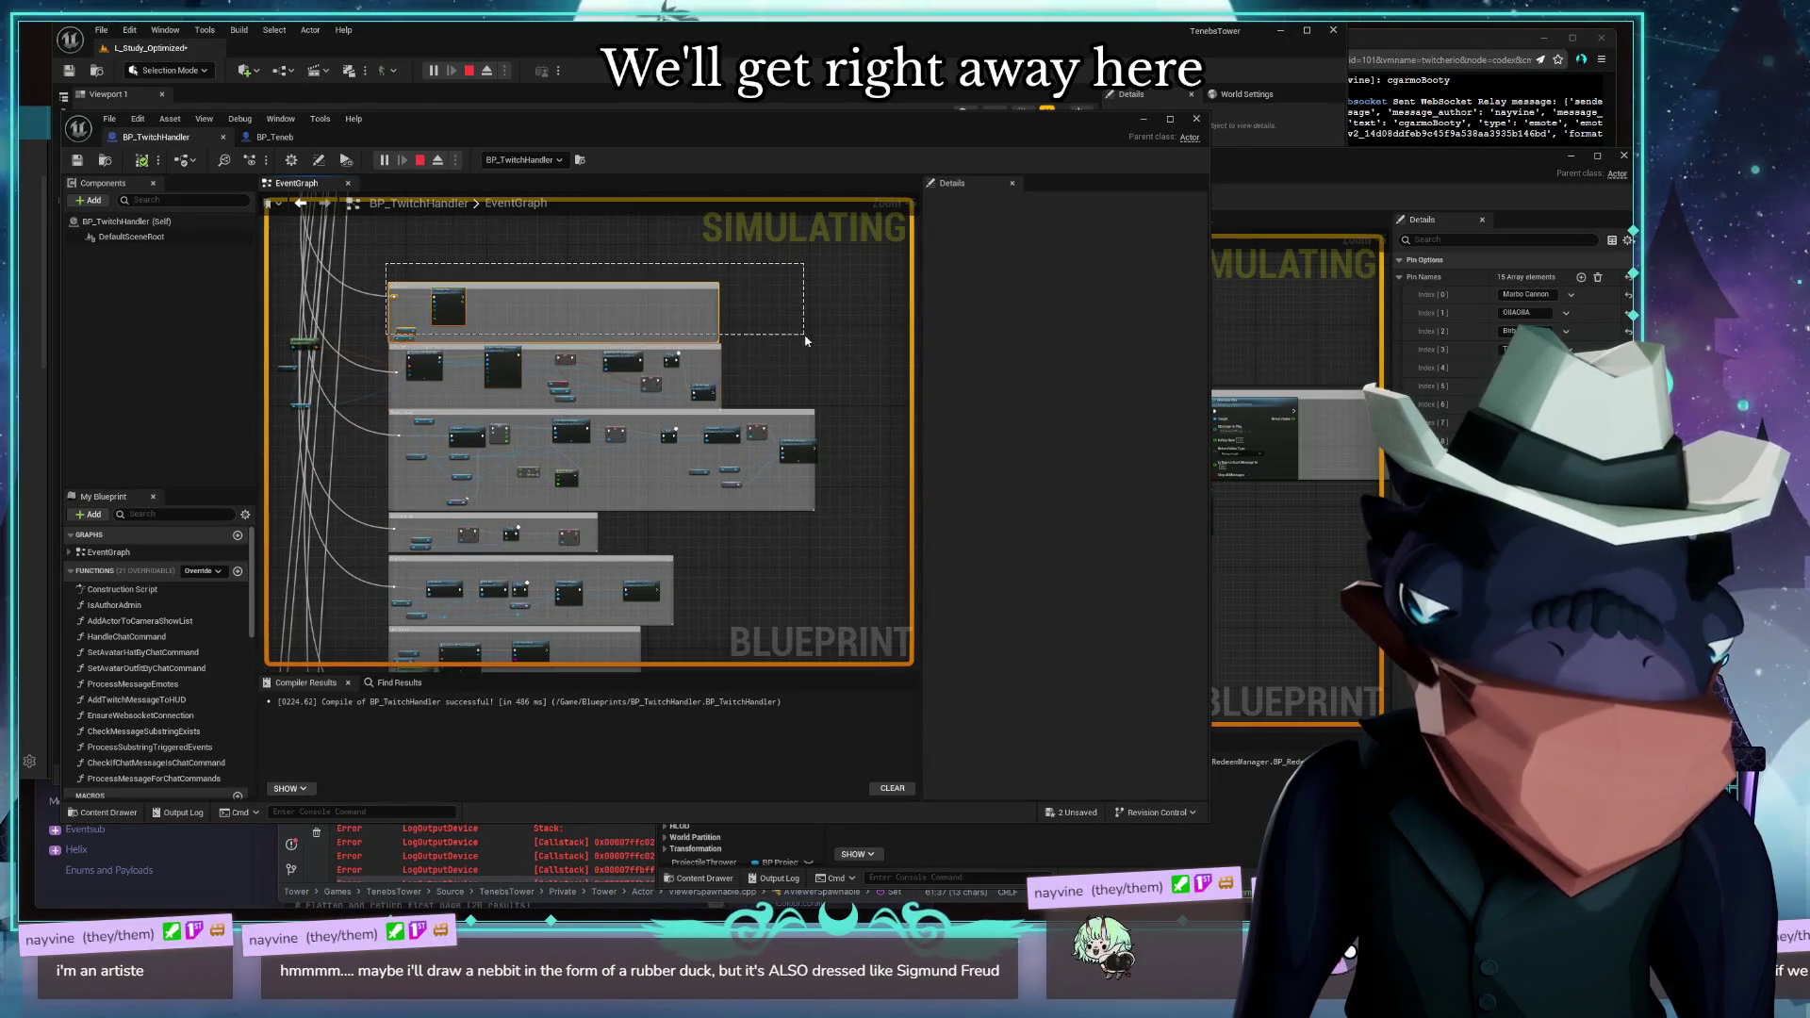
left_click_drag(806, 341, 809, 341)
key("Delete")
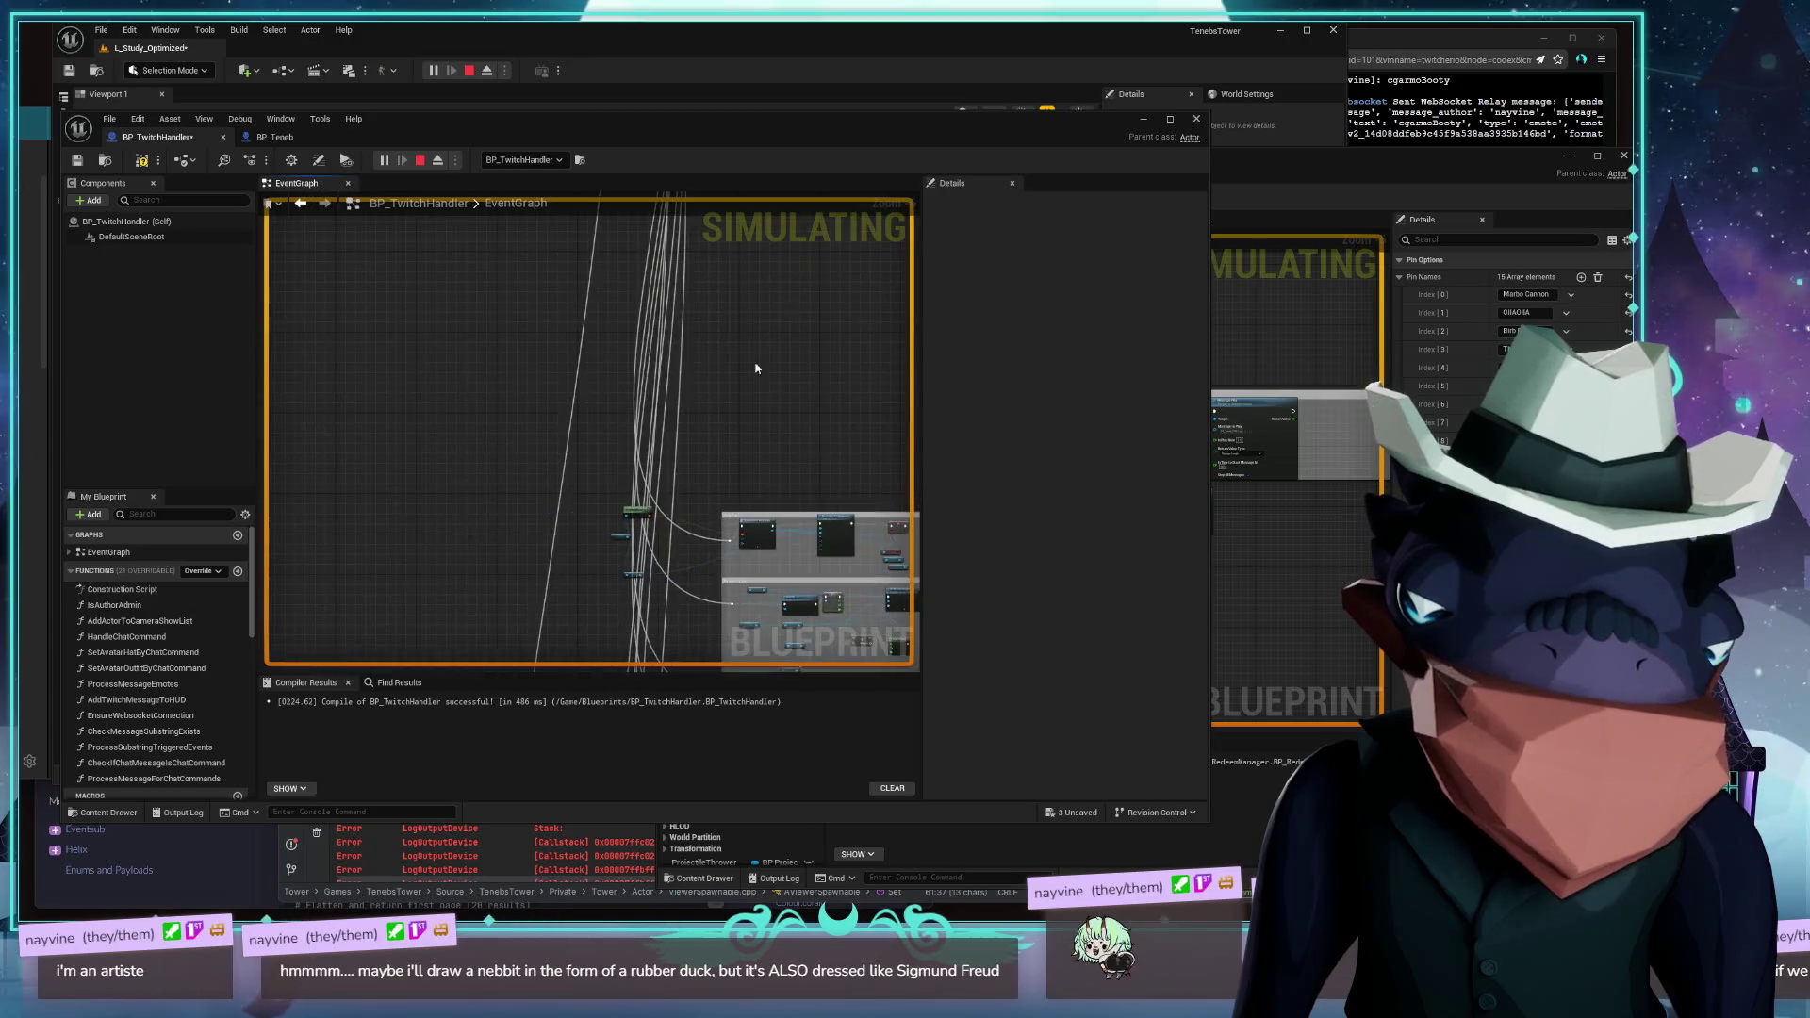
Remove the OIIAOIIA case from the Twitch Handler's Switch on String node
scroll(566, 345, "up", 6)
left_click(506, 339)
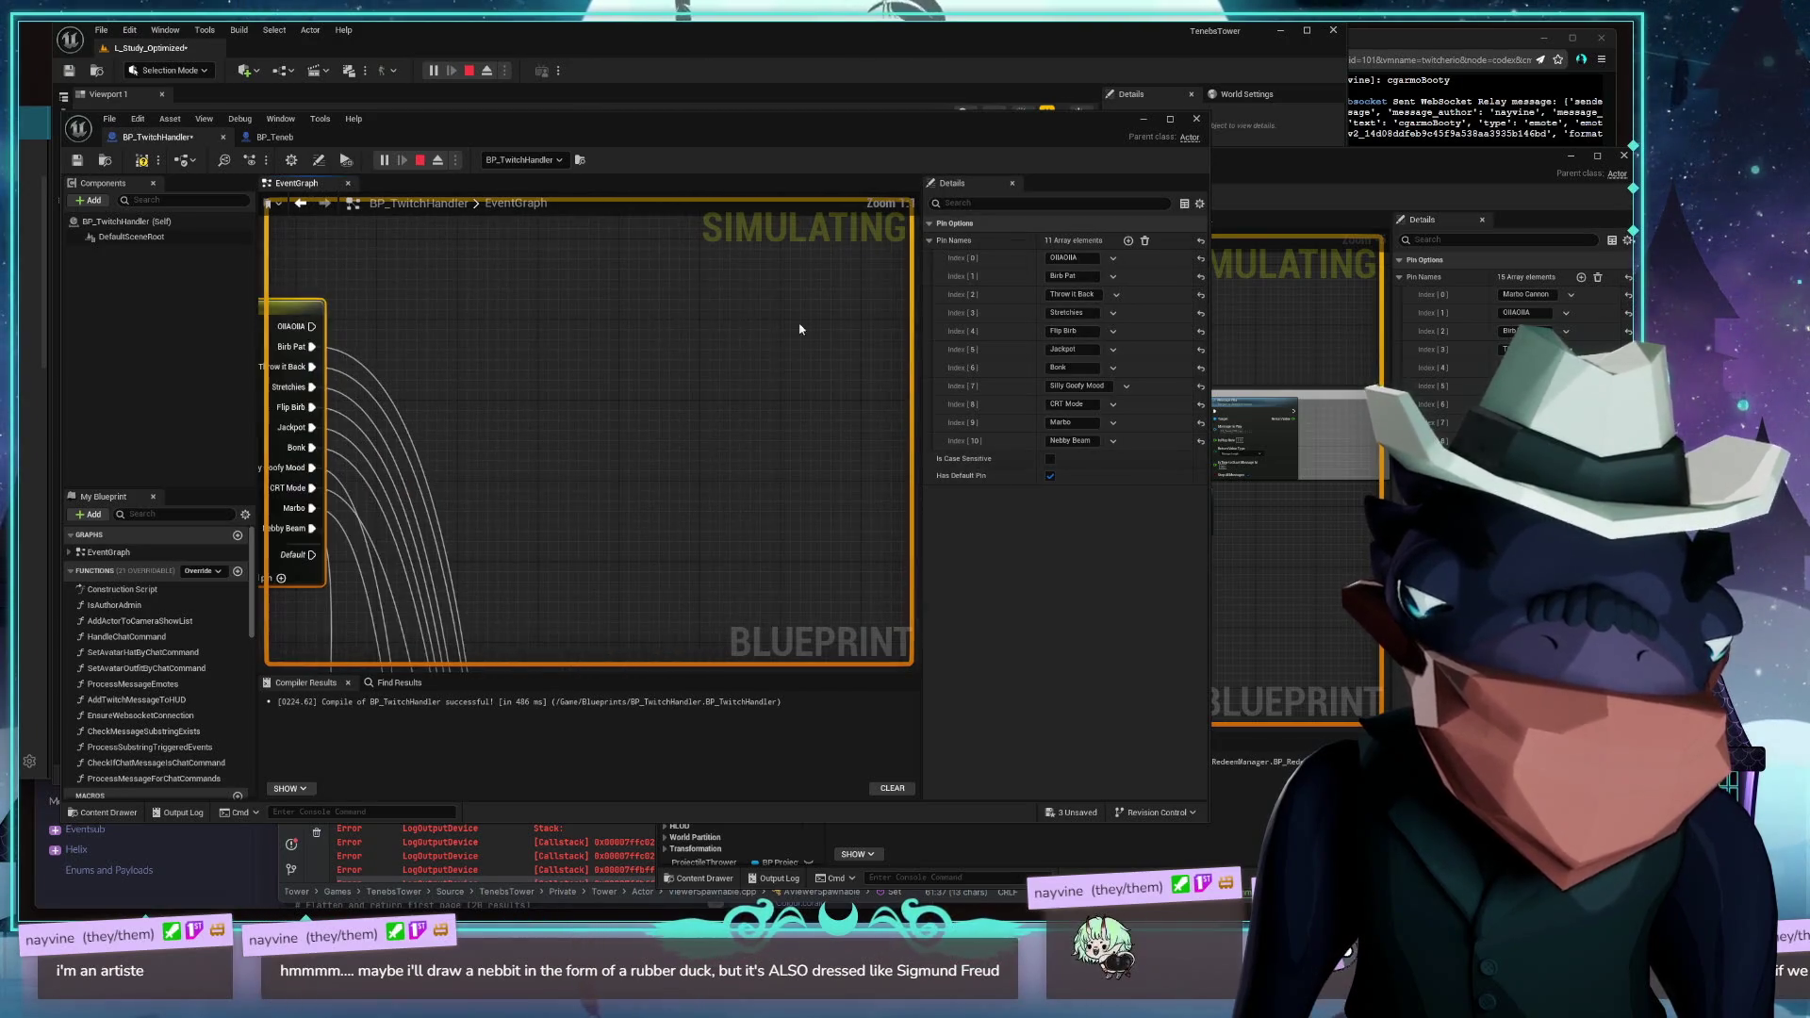
left_click(1130, 293)
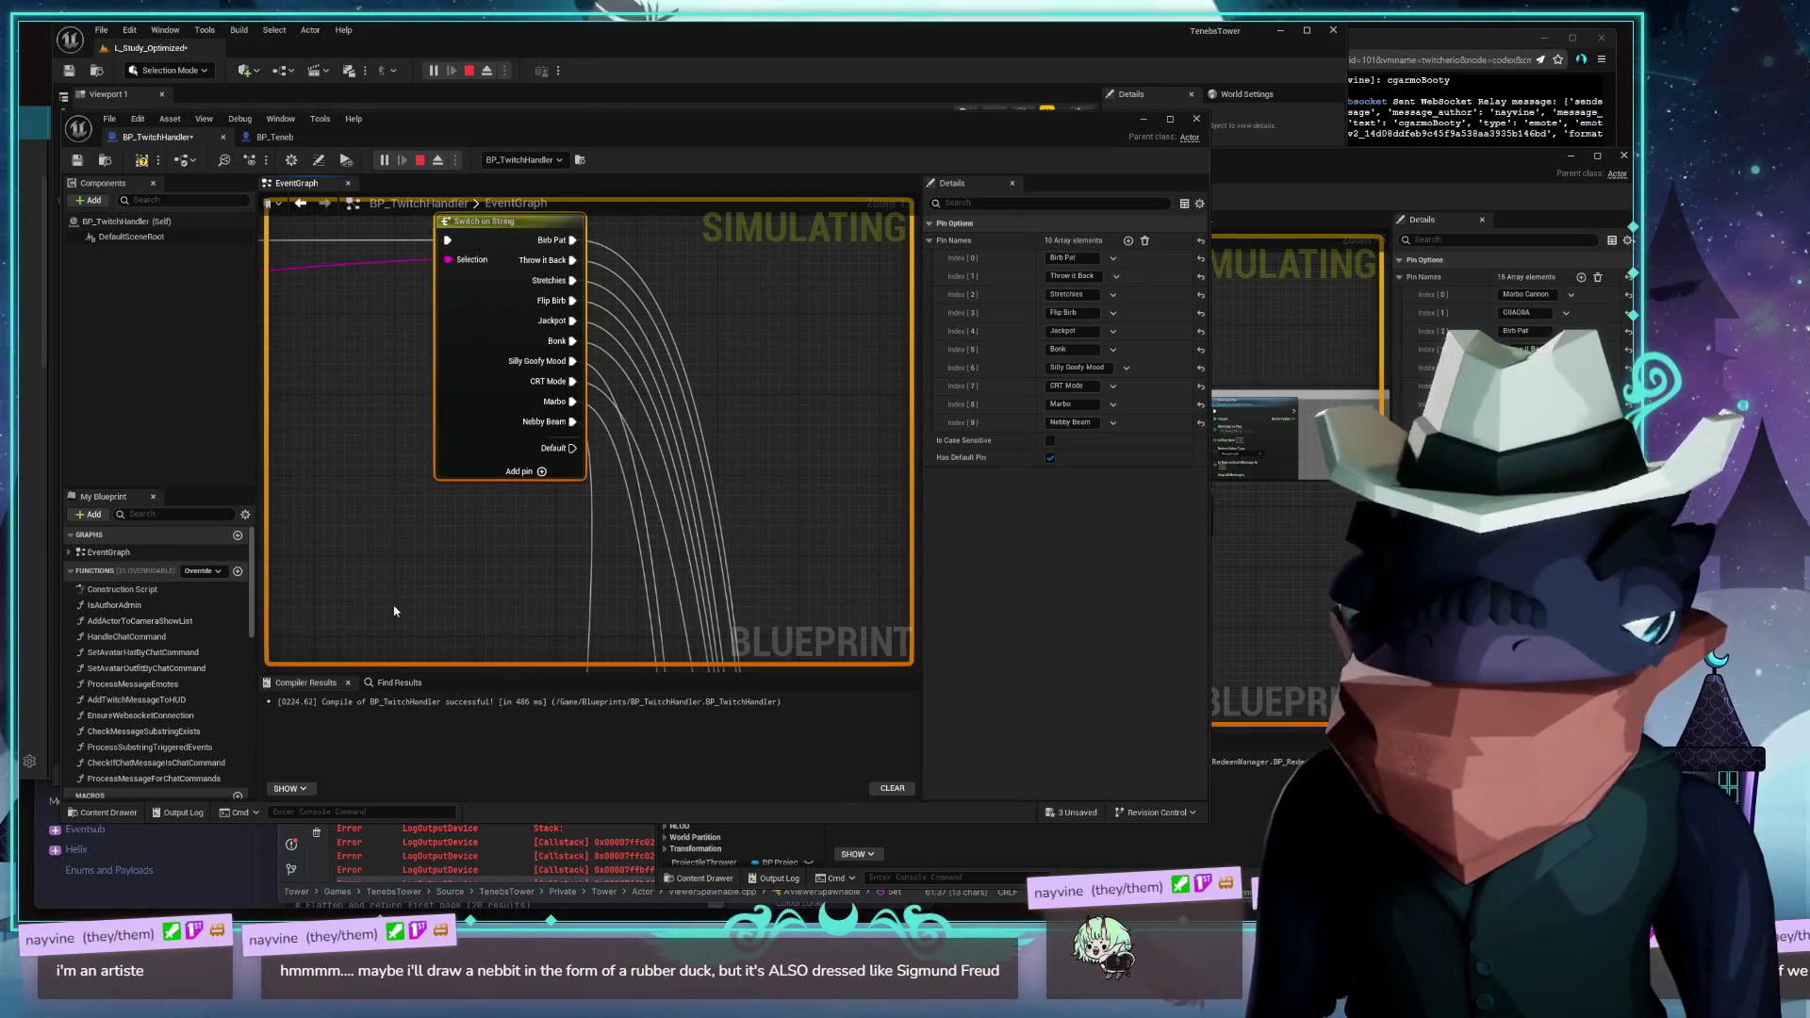
mouse_move(394, 611)
left_mouse_down()
mouse_move(424, 456)
mouse_move(679, 457)
left_mouse_up()
Check the Redeem Manager's switch outputs and Play Sound Redeem, then return to Twitch Handler
left_click(1254, 566)
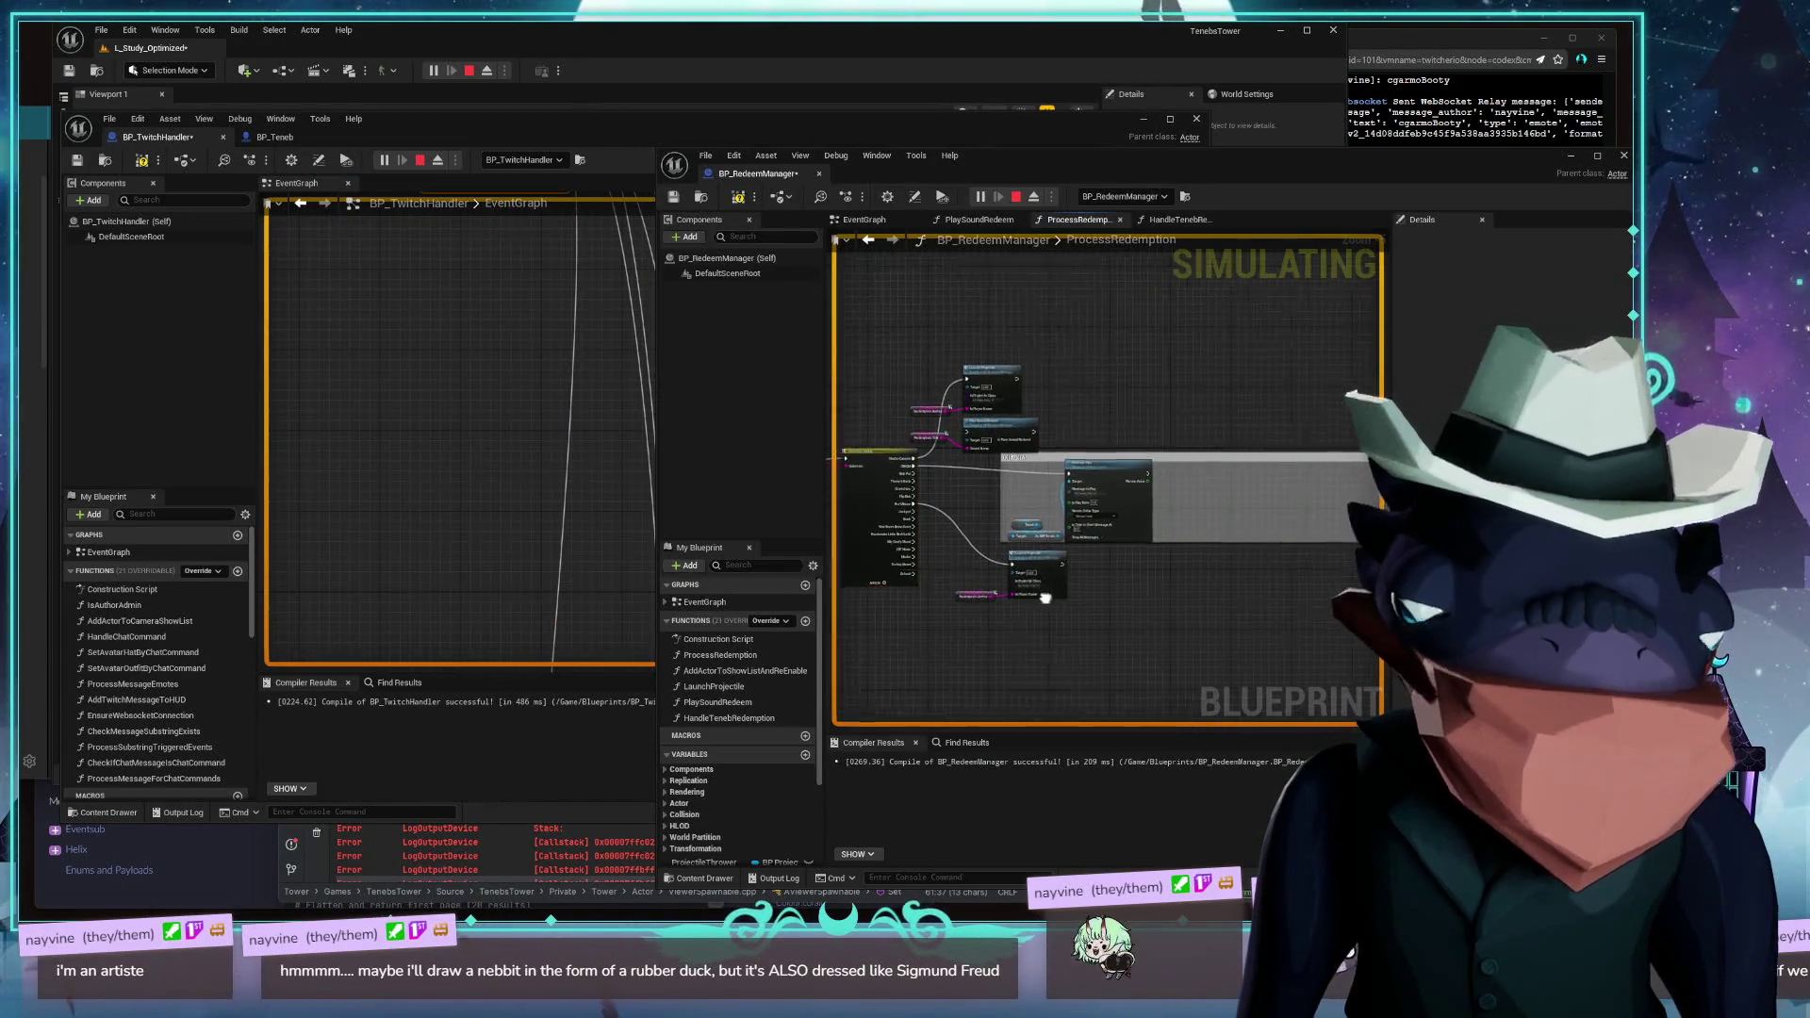
scroll(1066, 528, "up", 5)
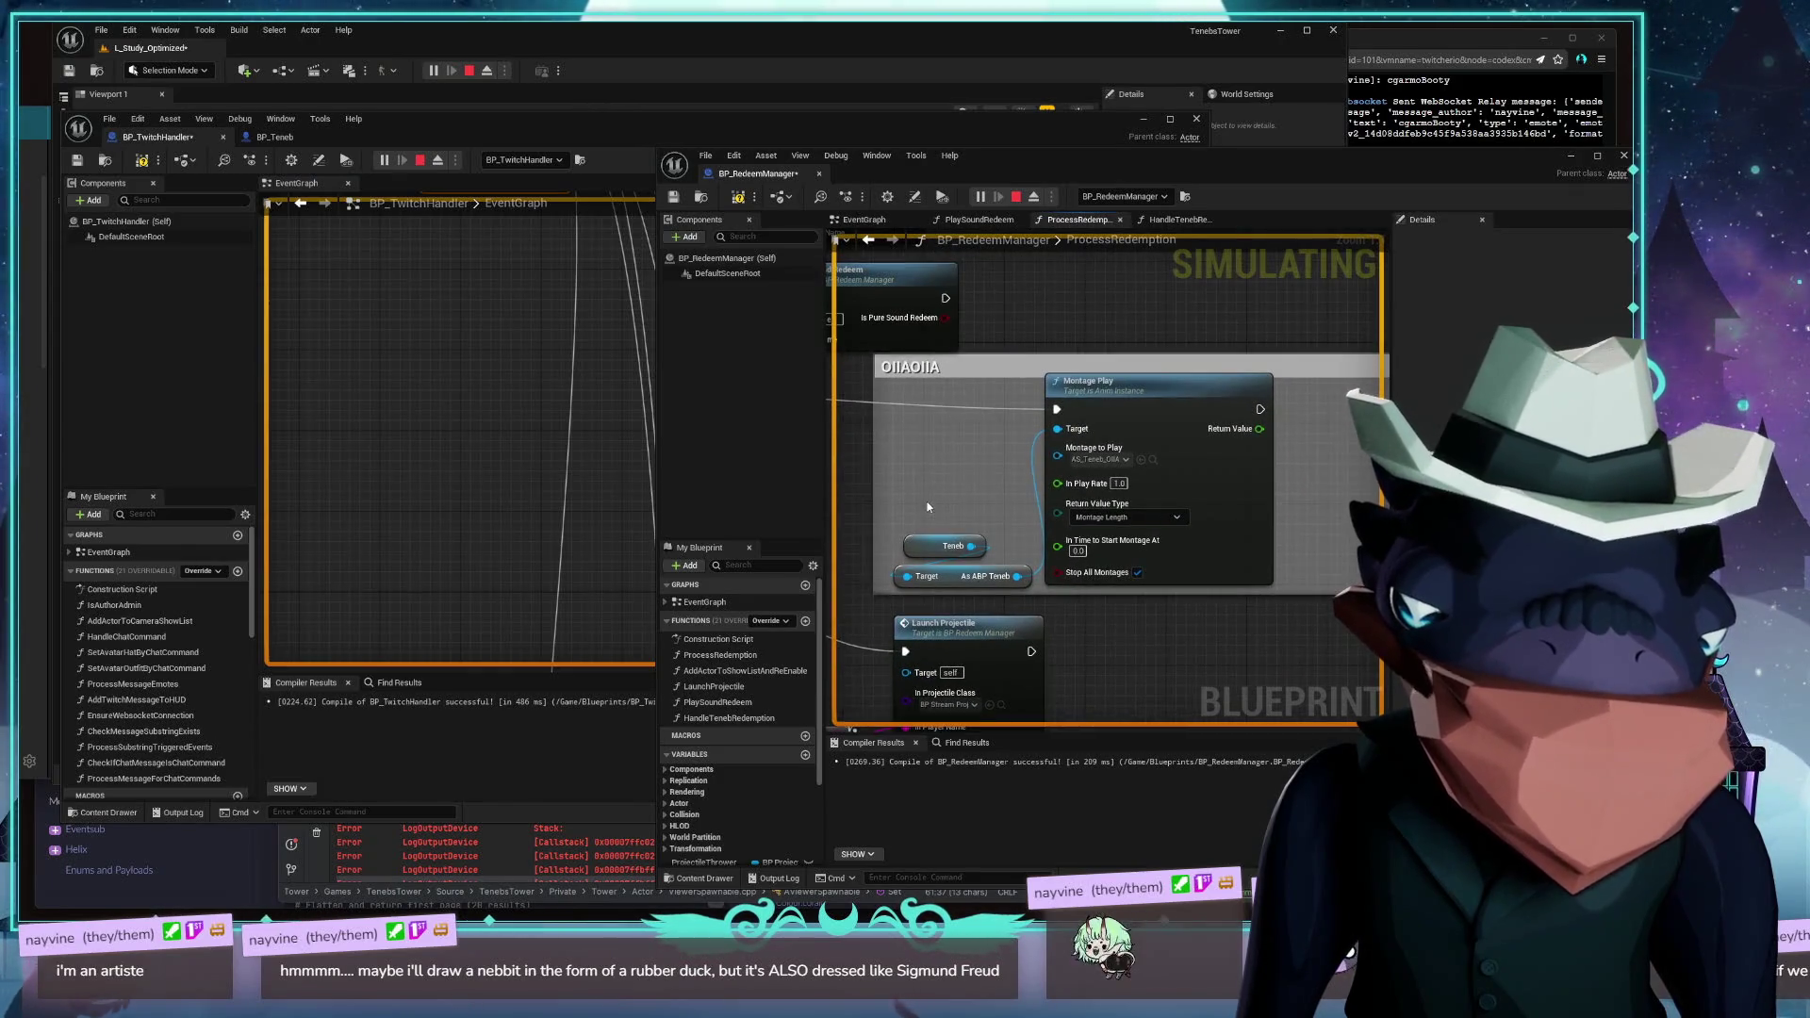
mouse_move(1124, 377)
left_mouse_down()
mouse_move(1200, 450)
mouse_move(1118, 504)
left_mouse_up()
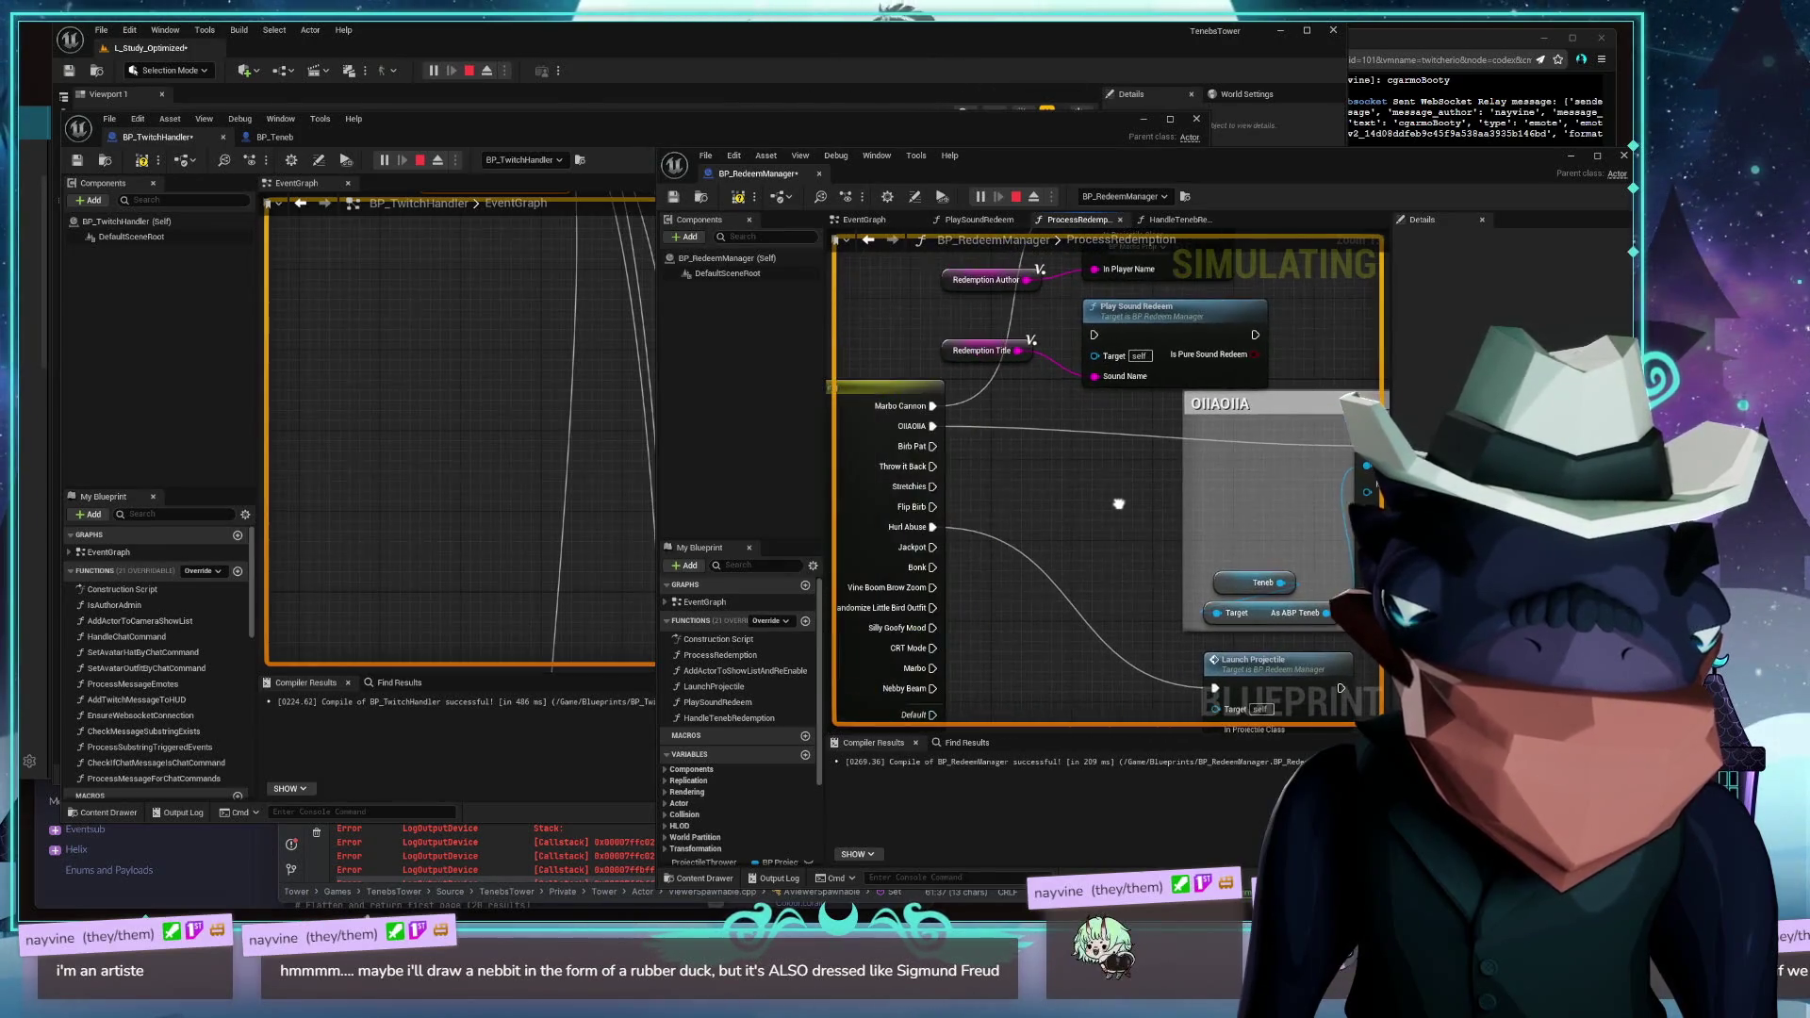
left_click(522, 415)
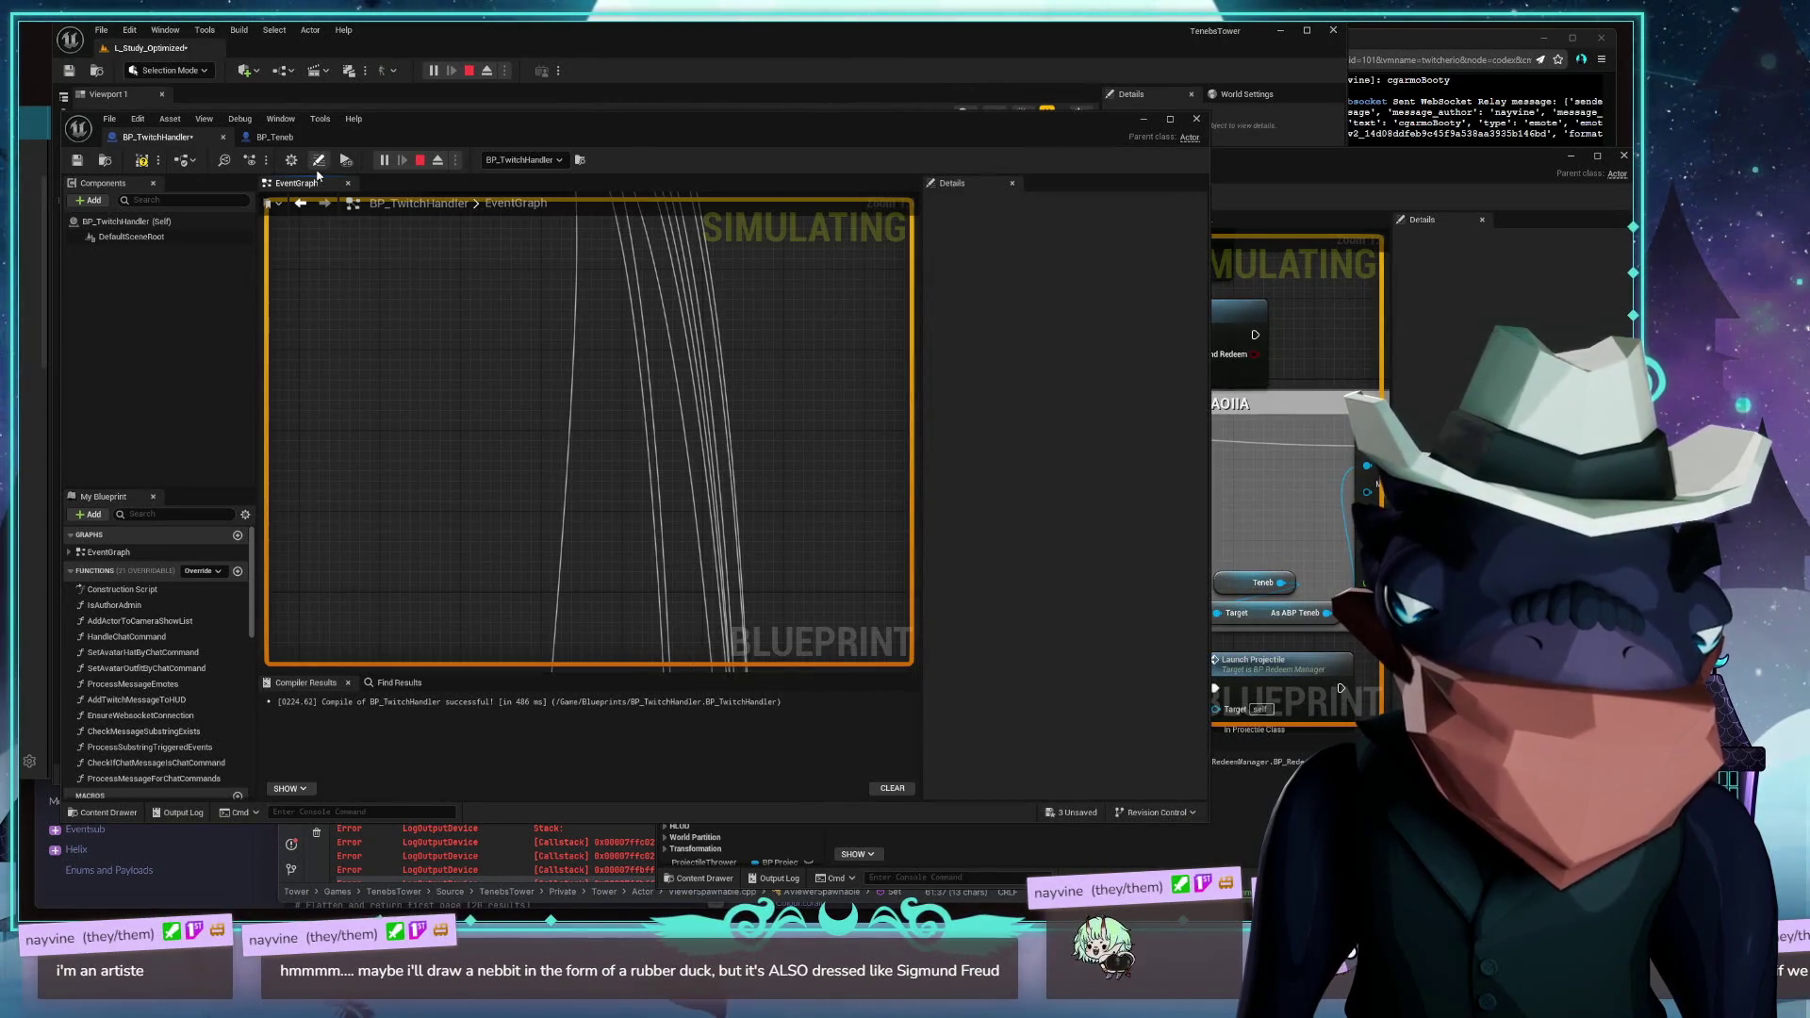
Pan through the Twitch Handler graph reviewing the Birb Pat, Throw It Back and Pre Tweak Rotation chains
scroll(562, 355, "down", 5)
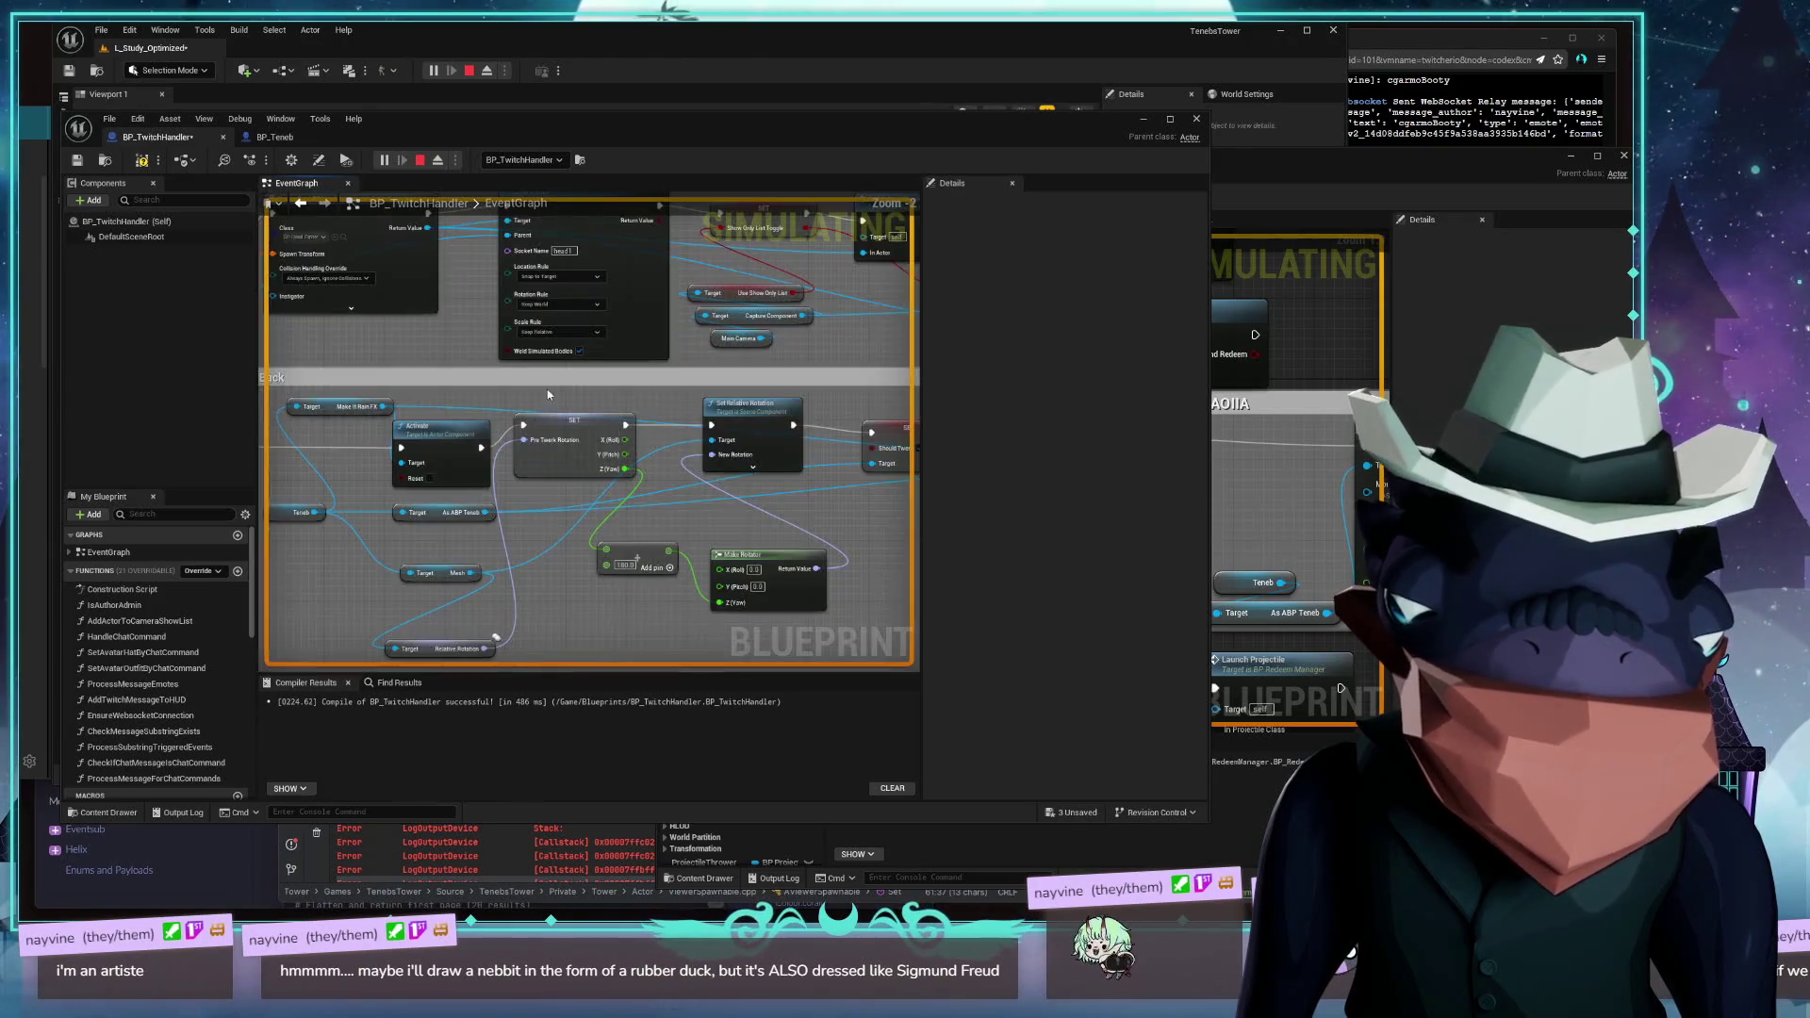
left_click_drag(548, 394, 258, 552)
left_click_drag(528, 471, 612, 453)
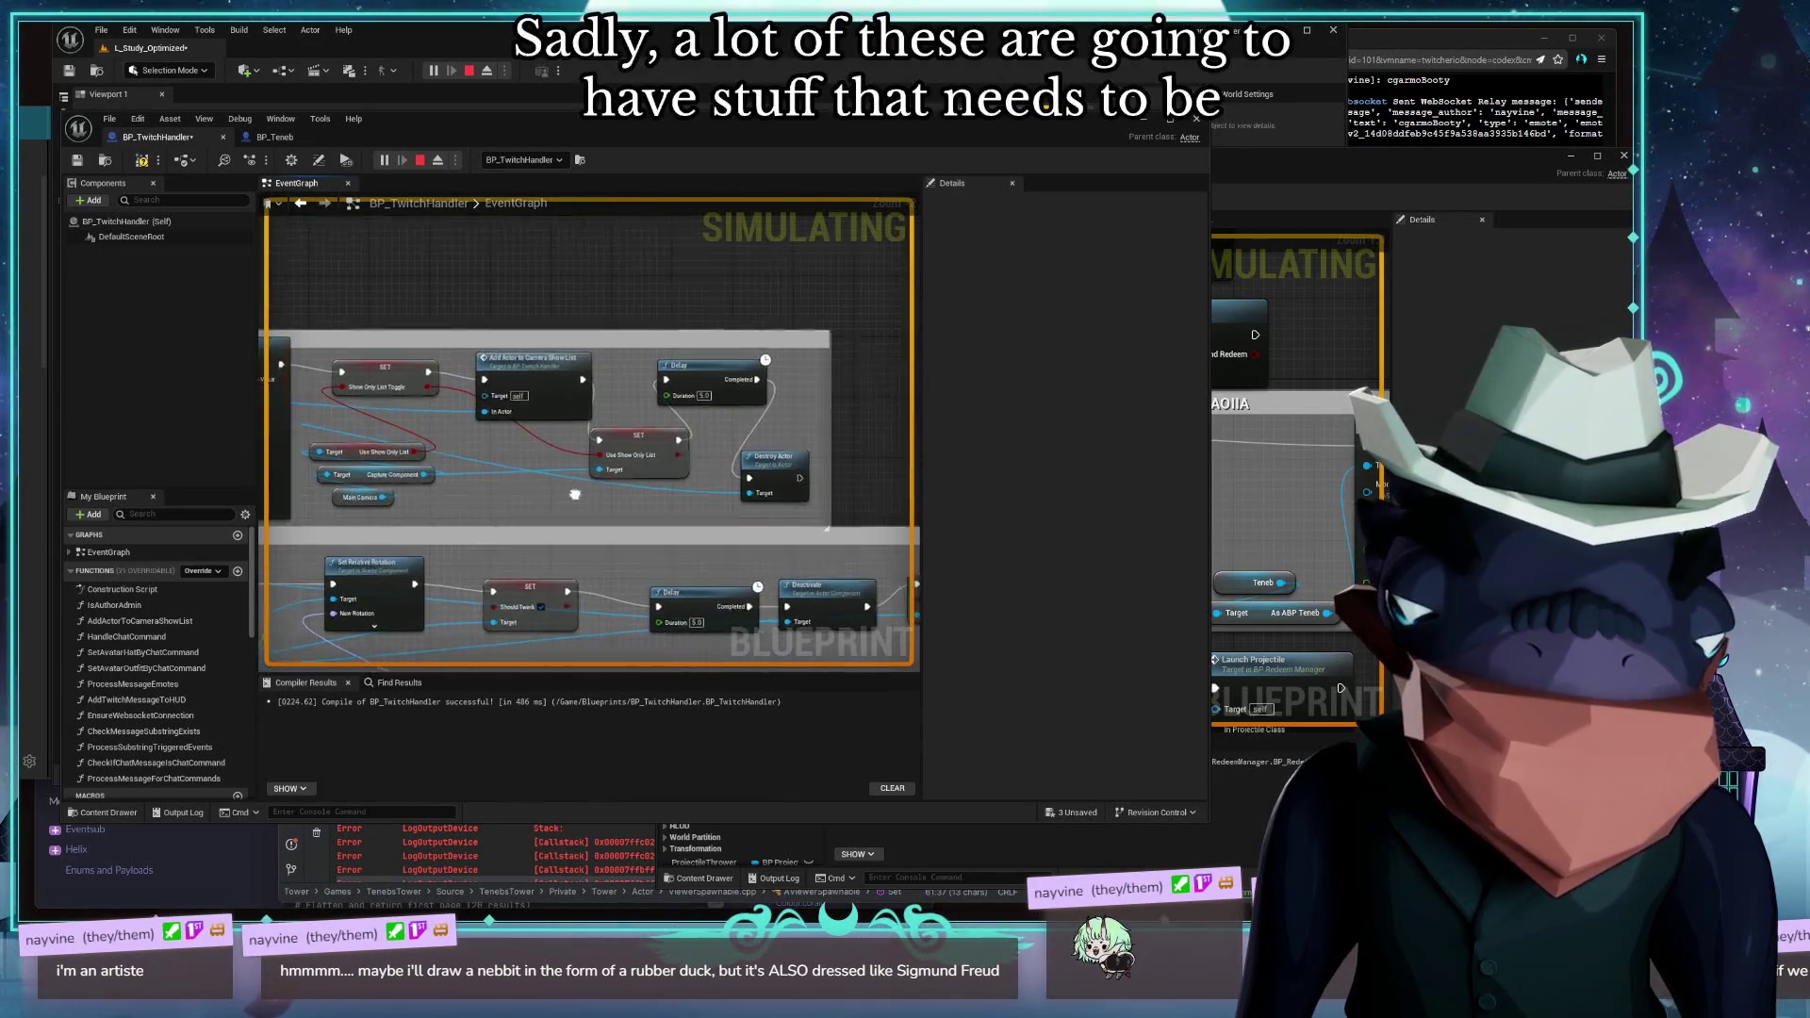
left_click_drag(453, 471, 547, 462)
left_click_drag(397, 471, 490, 452)
mouse_move(340, 471)
left_mouse_down()
mouse_move(426, 455)
mouse_move(471, 358)
mouse_move(509, 444)
left_mouse_up()
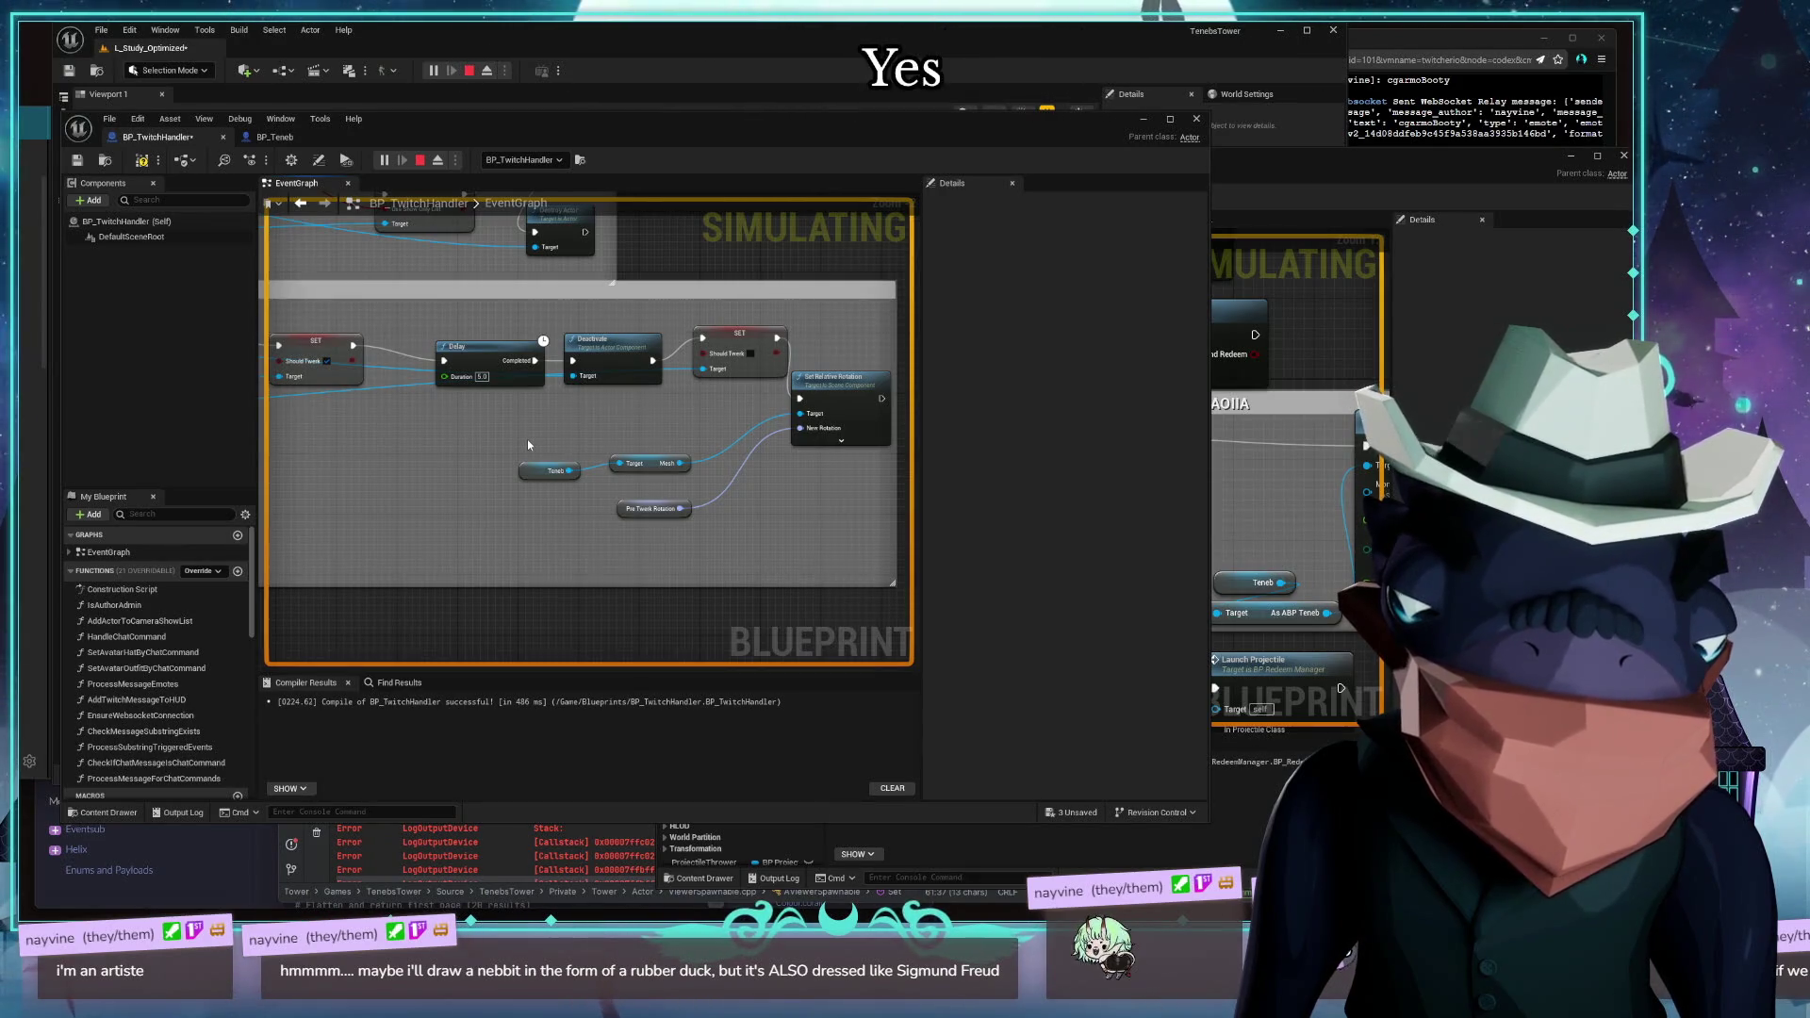
left_click_drag(641, 412, 592, 467)
mouse_move(468, 457)
left_mouse_down()
mouse_move(679, 449)
mouse_move(651, 476)
left_mouse_up()
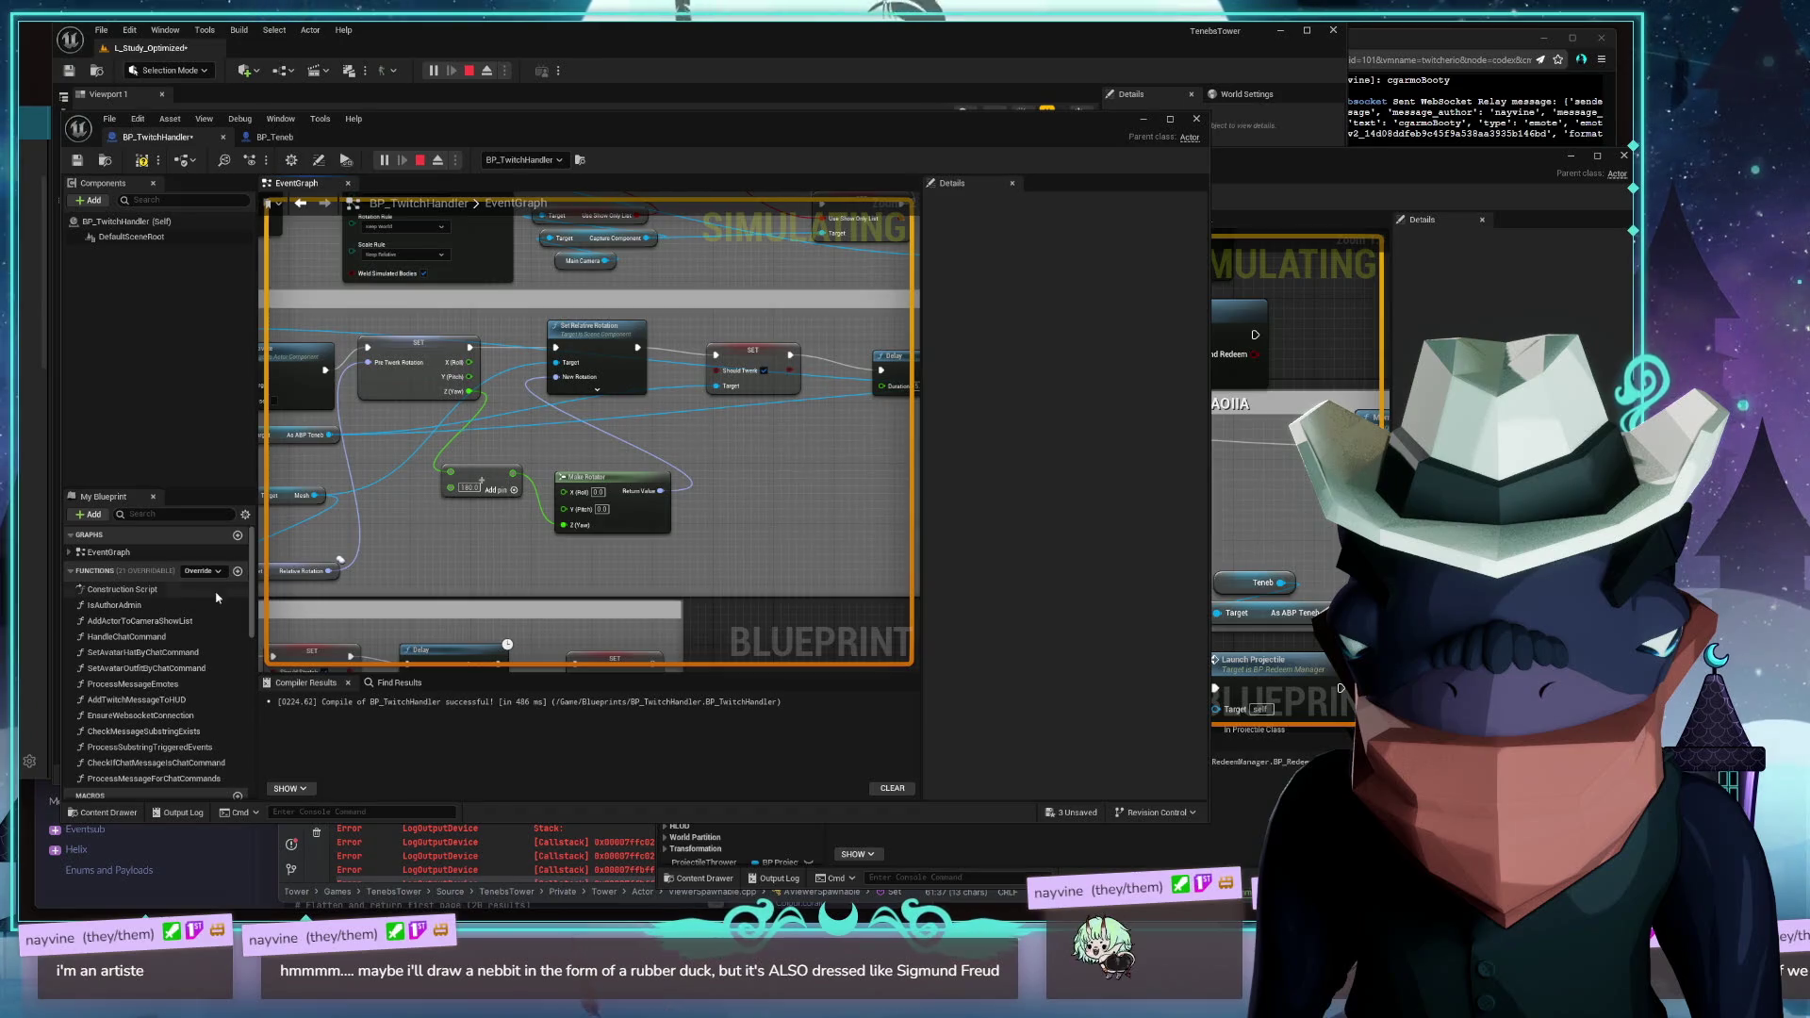
mouse_move(402, 526)
left_mouse_down()
mouse_move(744, 725)
mouse_move(585, 622)
mouse_move(566, 660)
mouse_move(446, 458)
mouse_move(529, 271)
mouse_move(495, 509)
left_mouse_up()
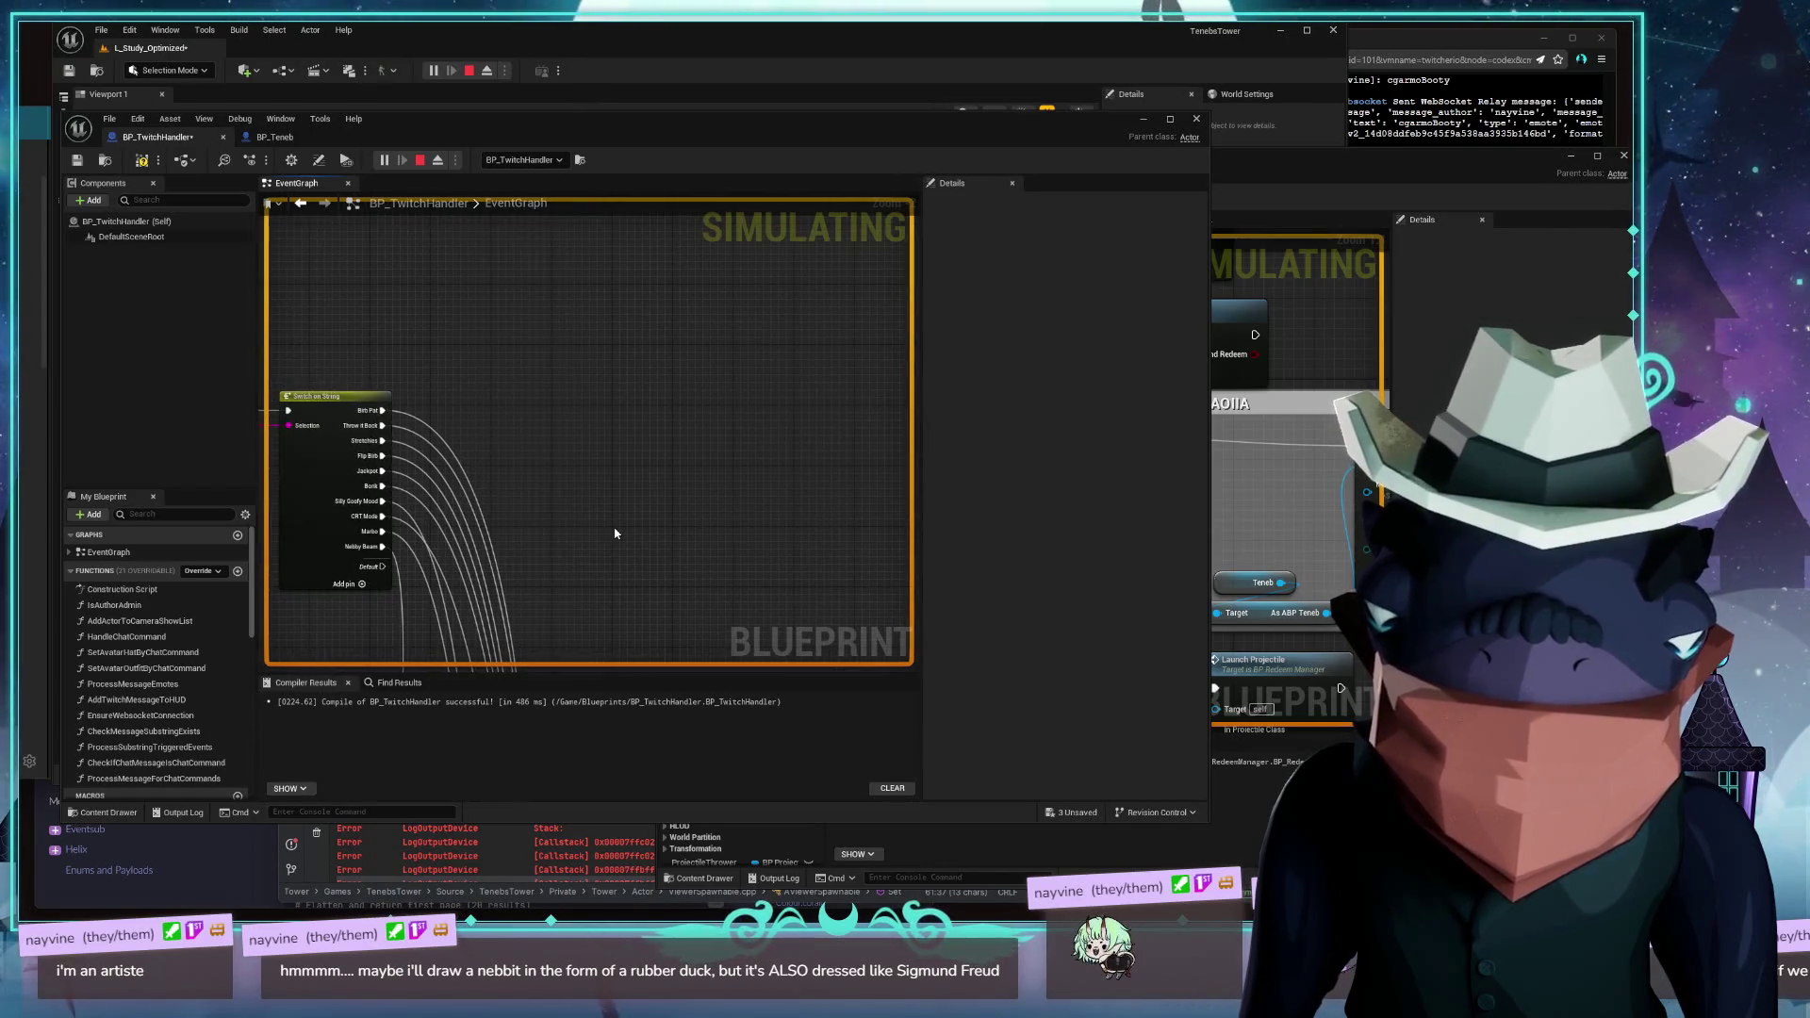
mouse_move(614, 533)
left_mouse_down()
mouse_move(415, 518)
mouse_move(578, 351)
mouse_move(528, 236)
mouse_move(424, 330)
mouse_move(378, 546)
mouse_move(293, 573)
left_mouse_up()
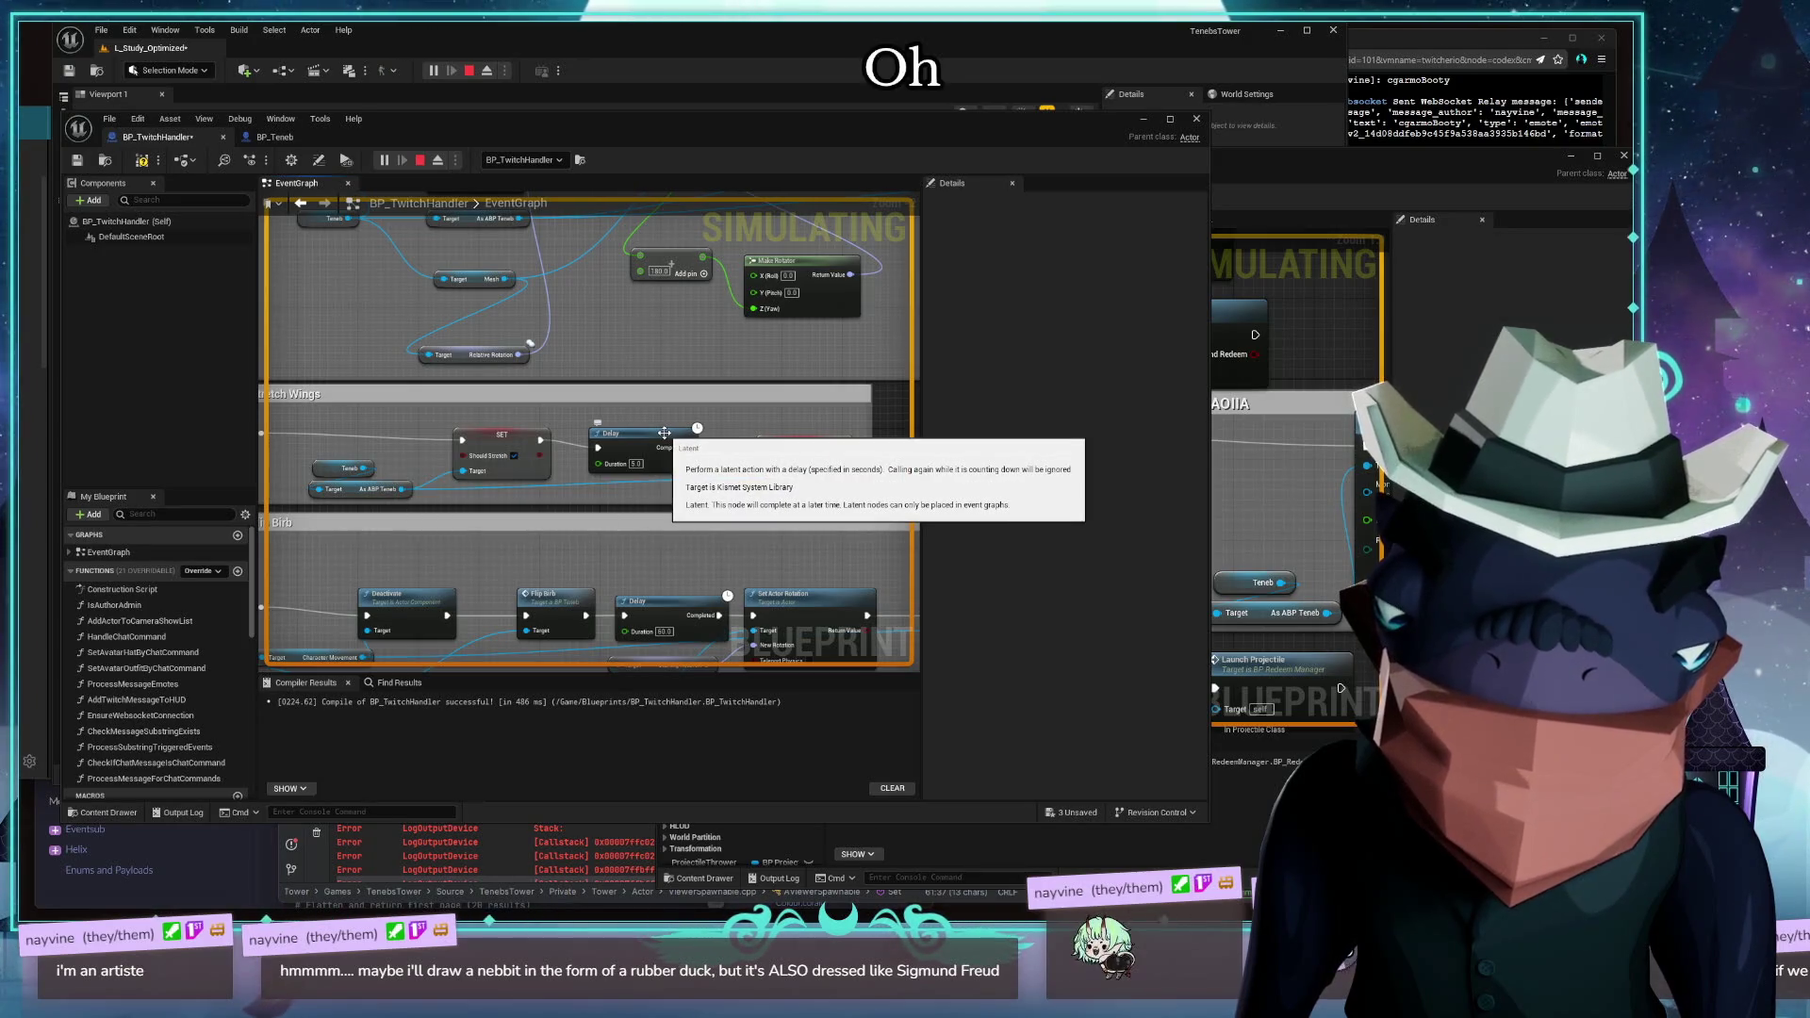
left_click_drag(495, 525, 589, 484)
left_click_drag(421, 444, 363, 422)
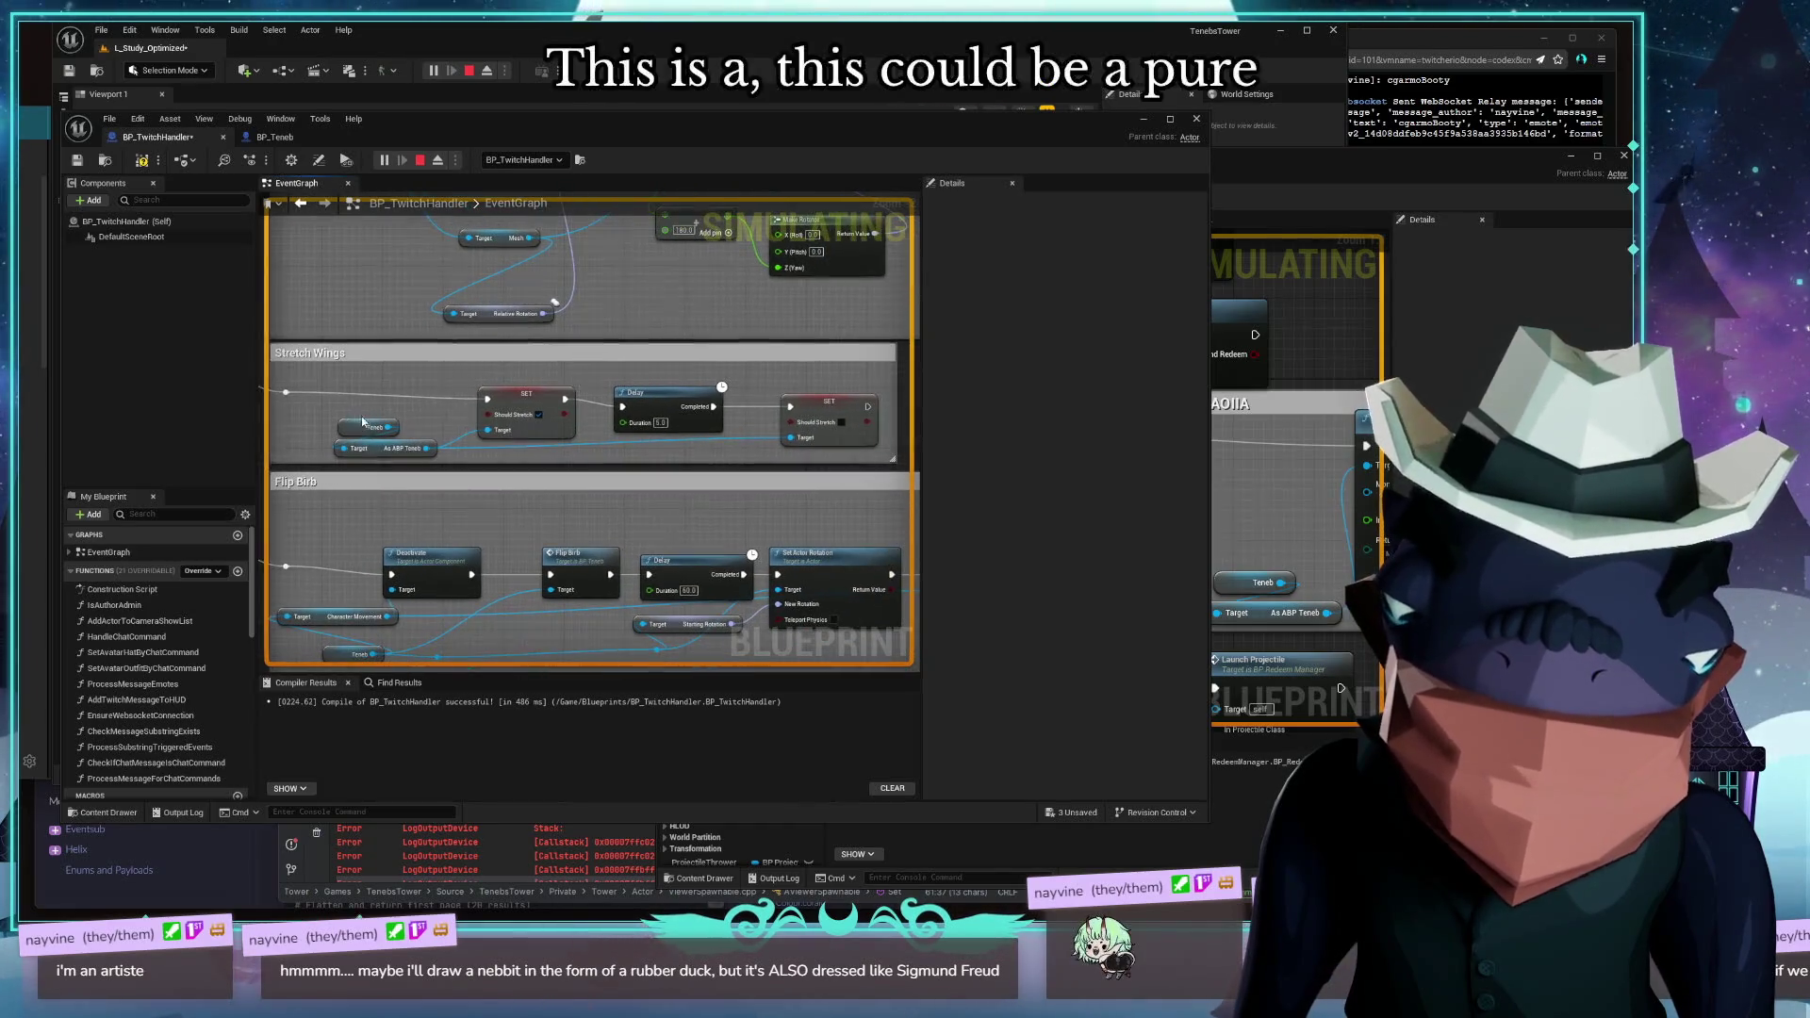
left_click_drag(583, 445, 834, 460)
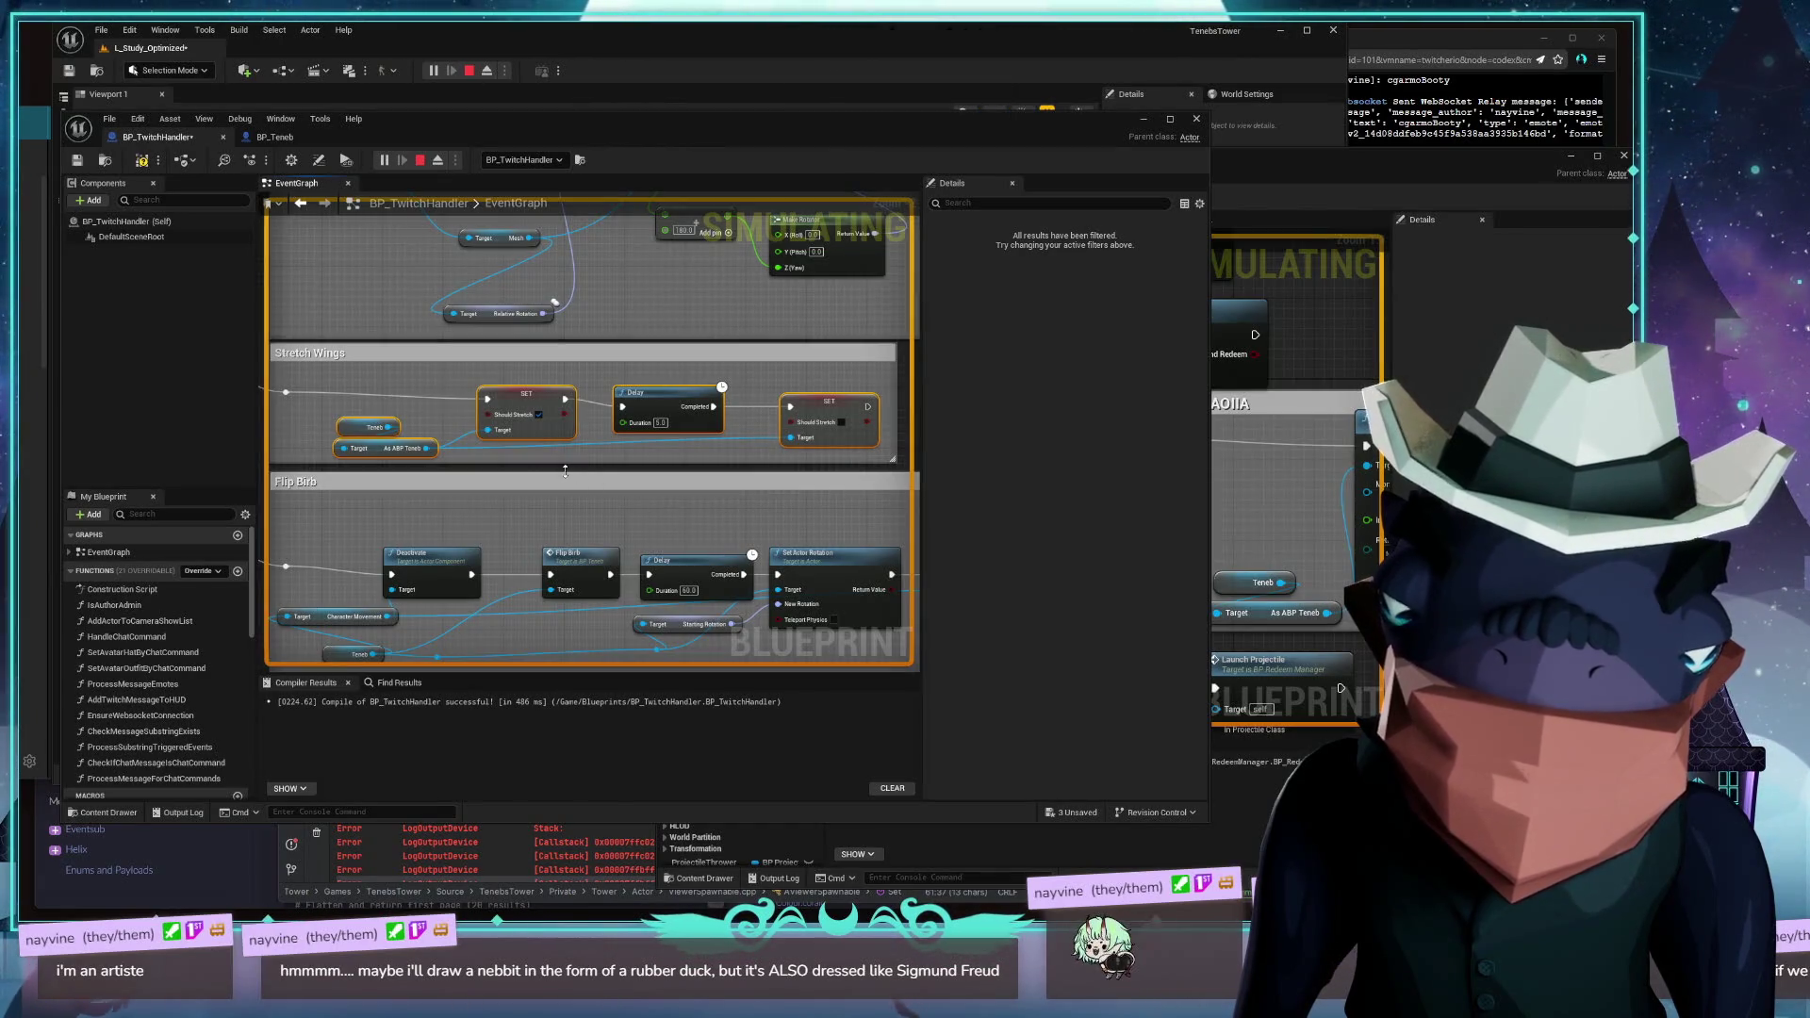
left_click_drag(566, 472, 498, 473)
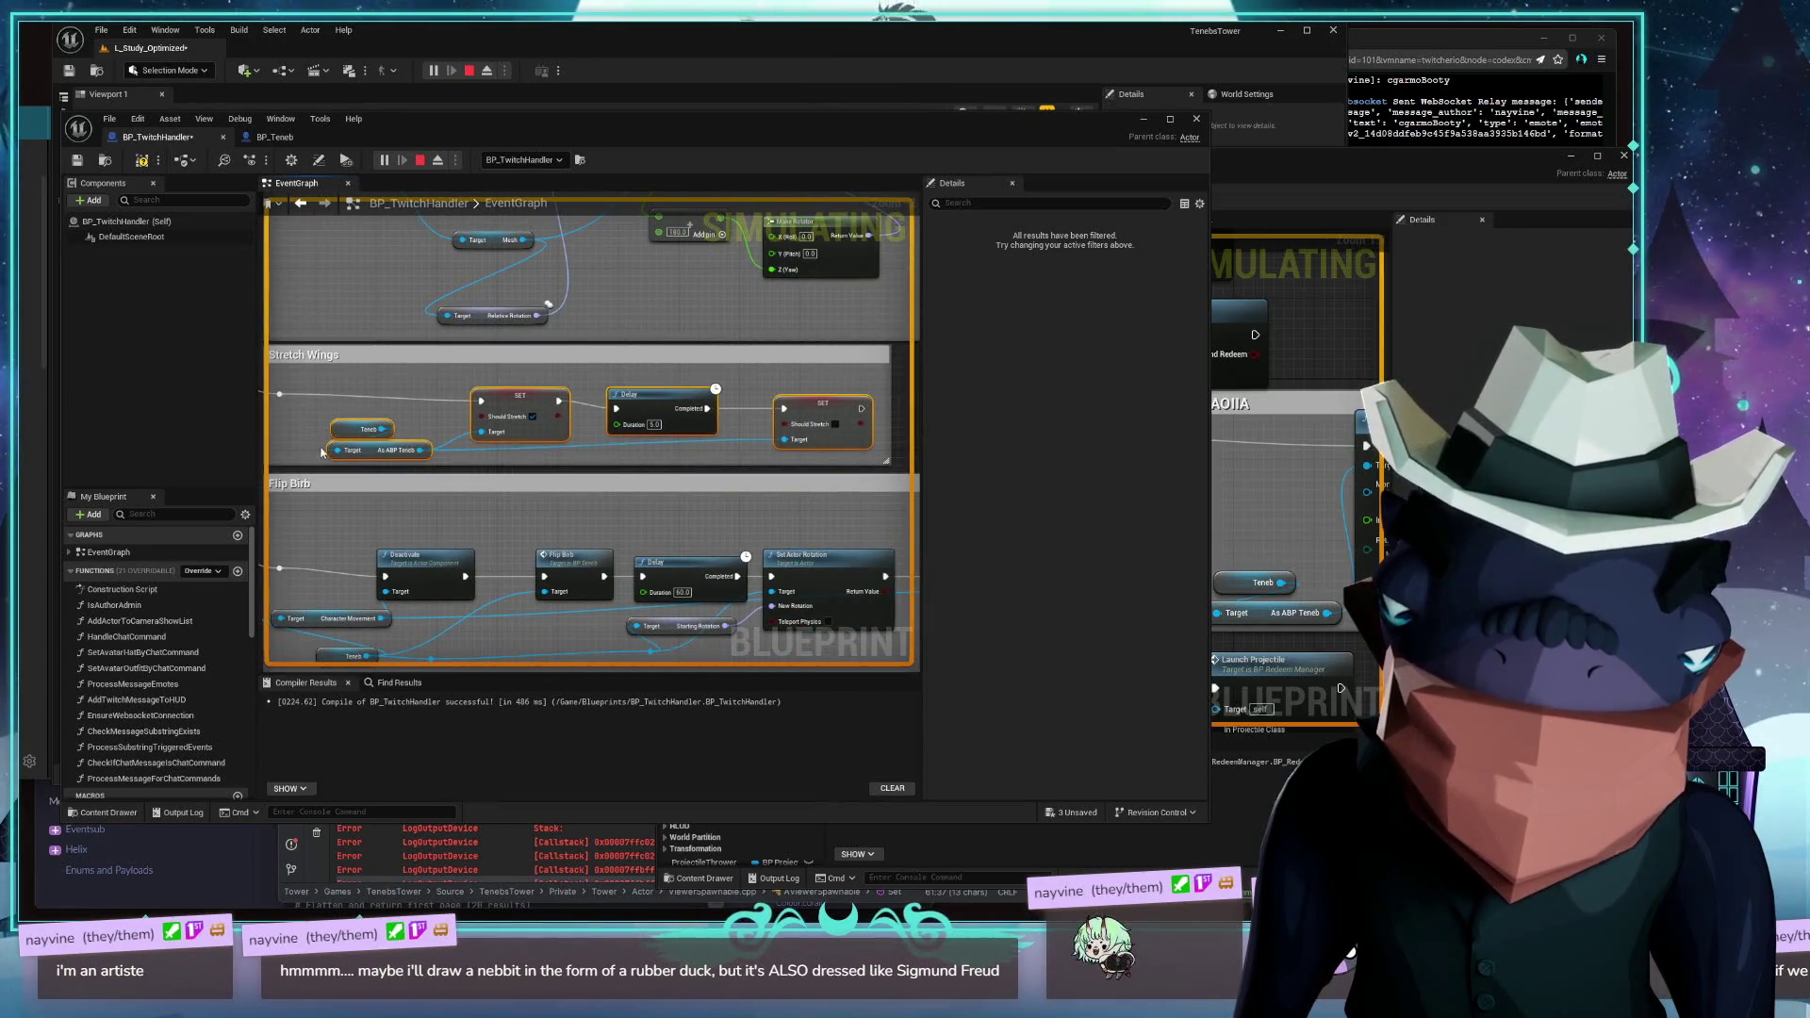
scroll(390, 390, "up", 2)
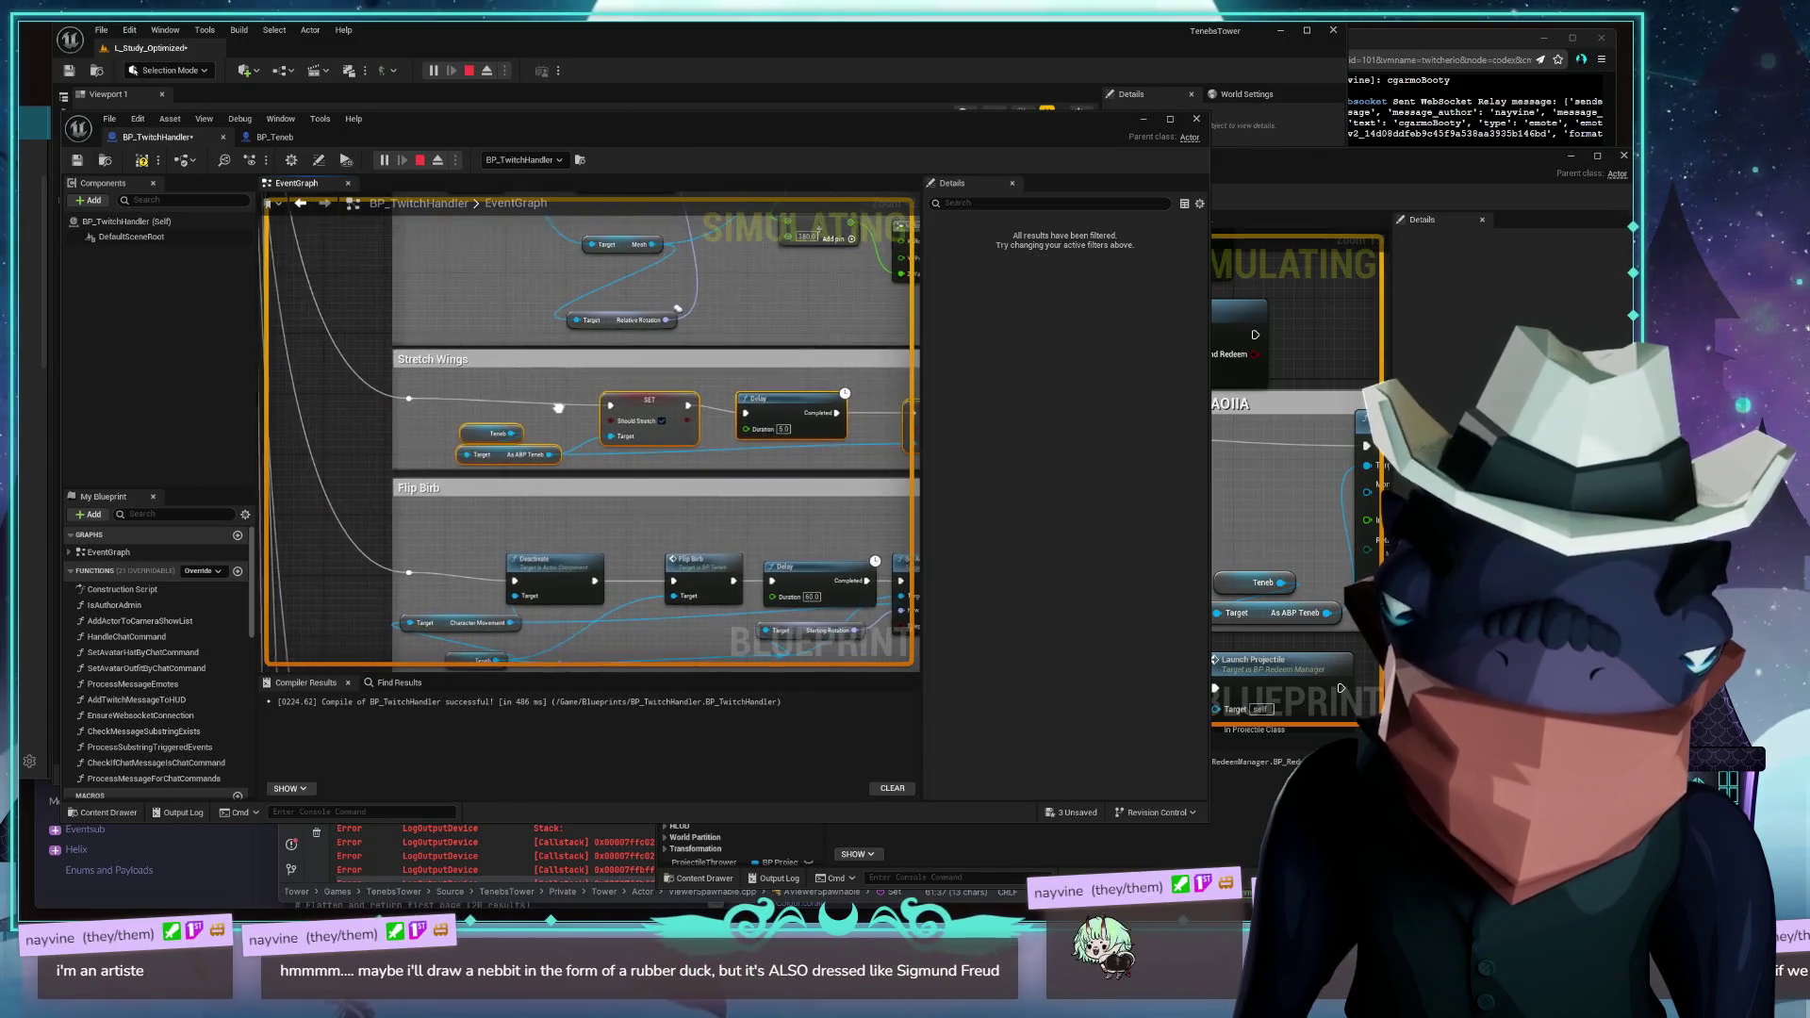
scroll(390, 390, "down", 2)
left_click_drag(539, 388, 438, 383)
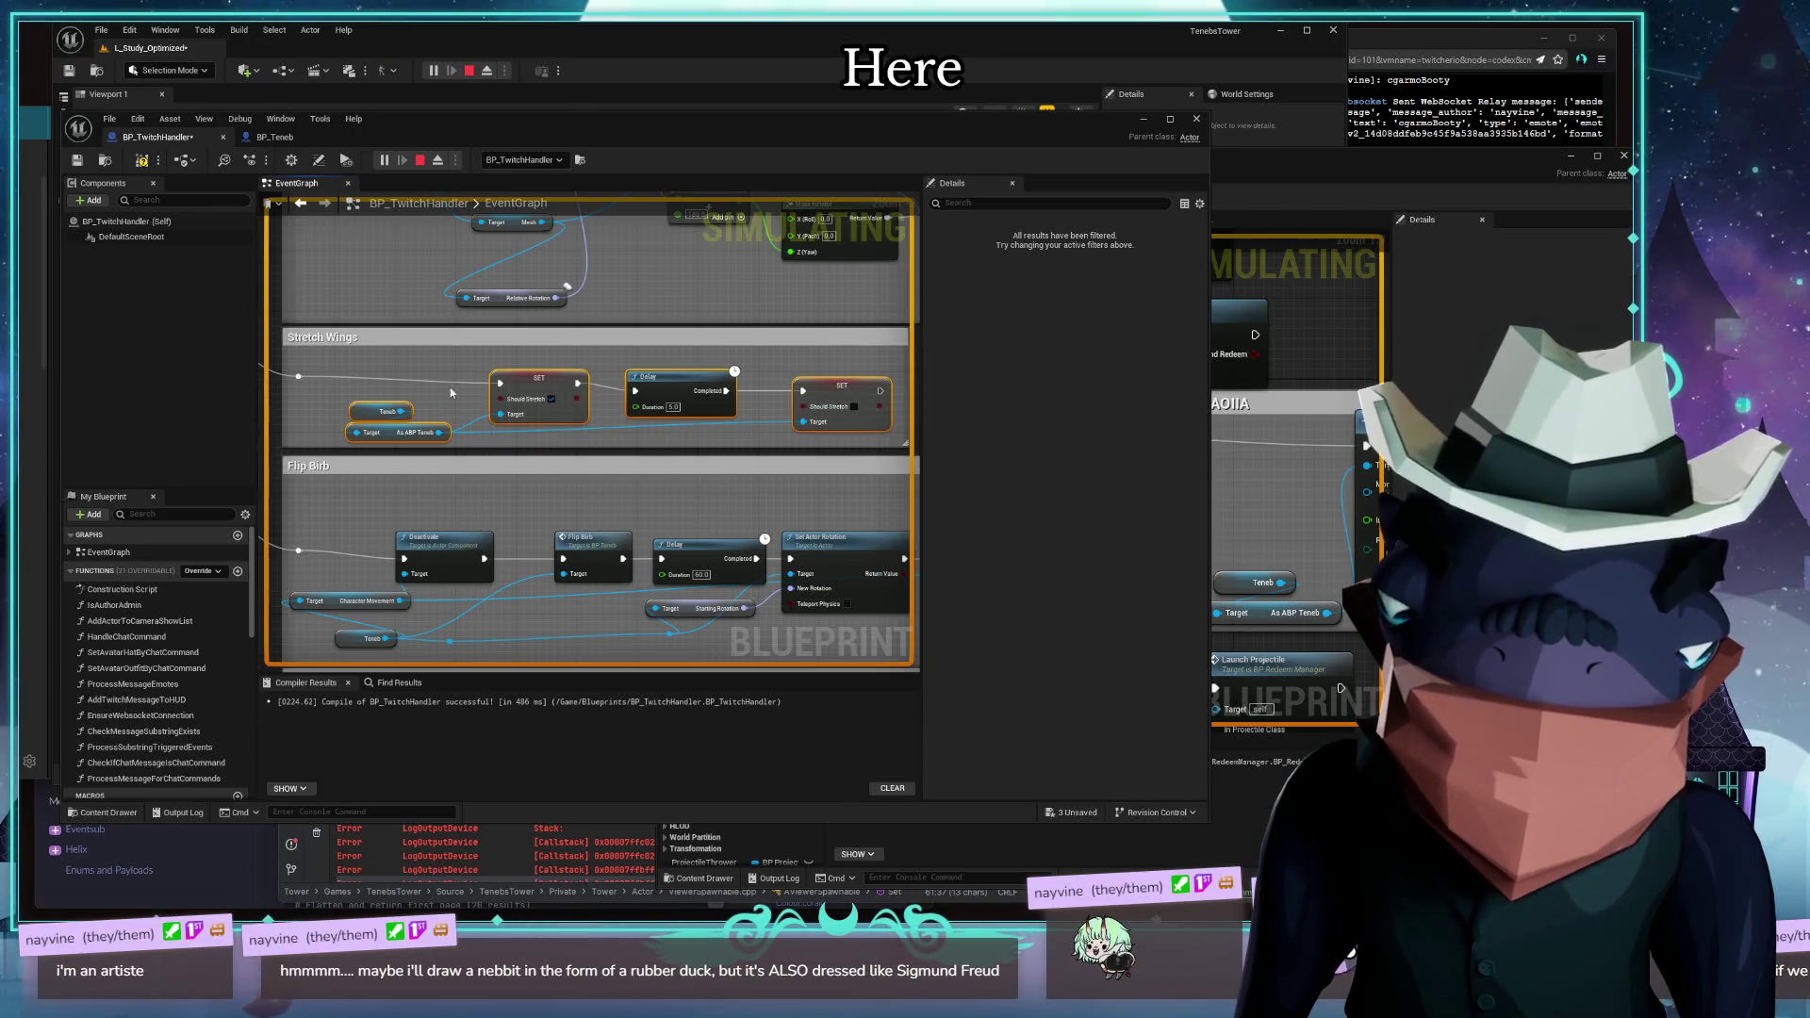
mouse_move(505, 502)
left_mouse_down()
mouse_move(616, 498)
mouse_move(540, 348)
mouse_move(477, 364)
mouse_move(392, 340)
mouse_move(589, 381)
mouse_move(302, 307)
left_mouse_up()
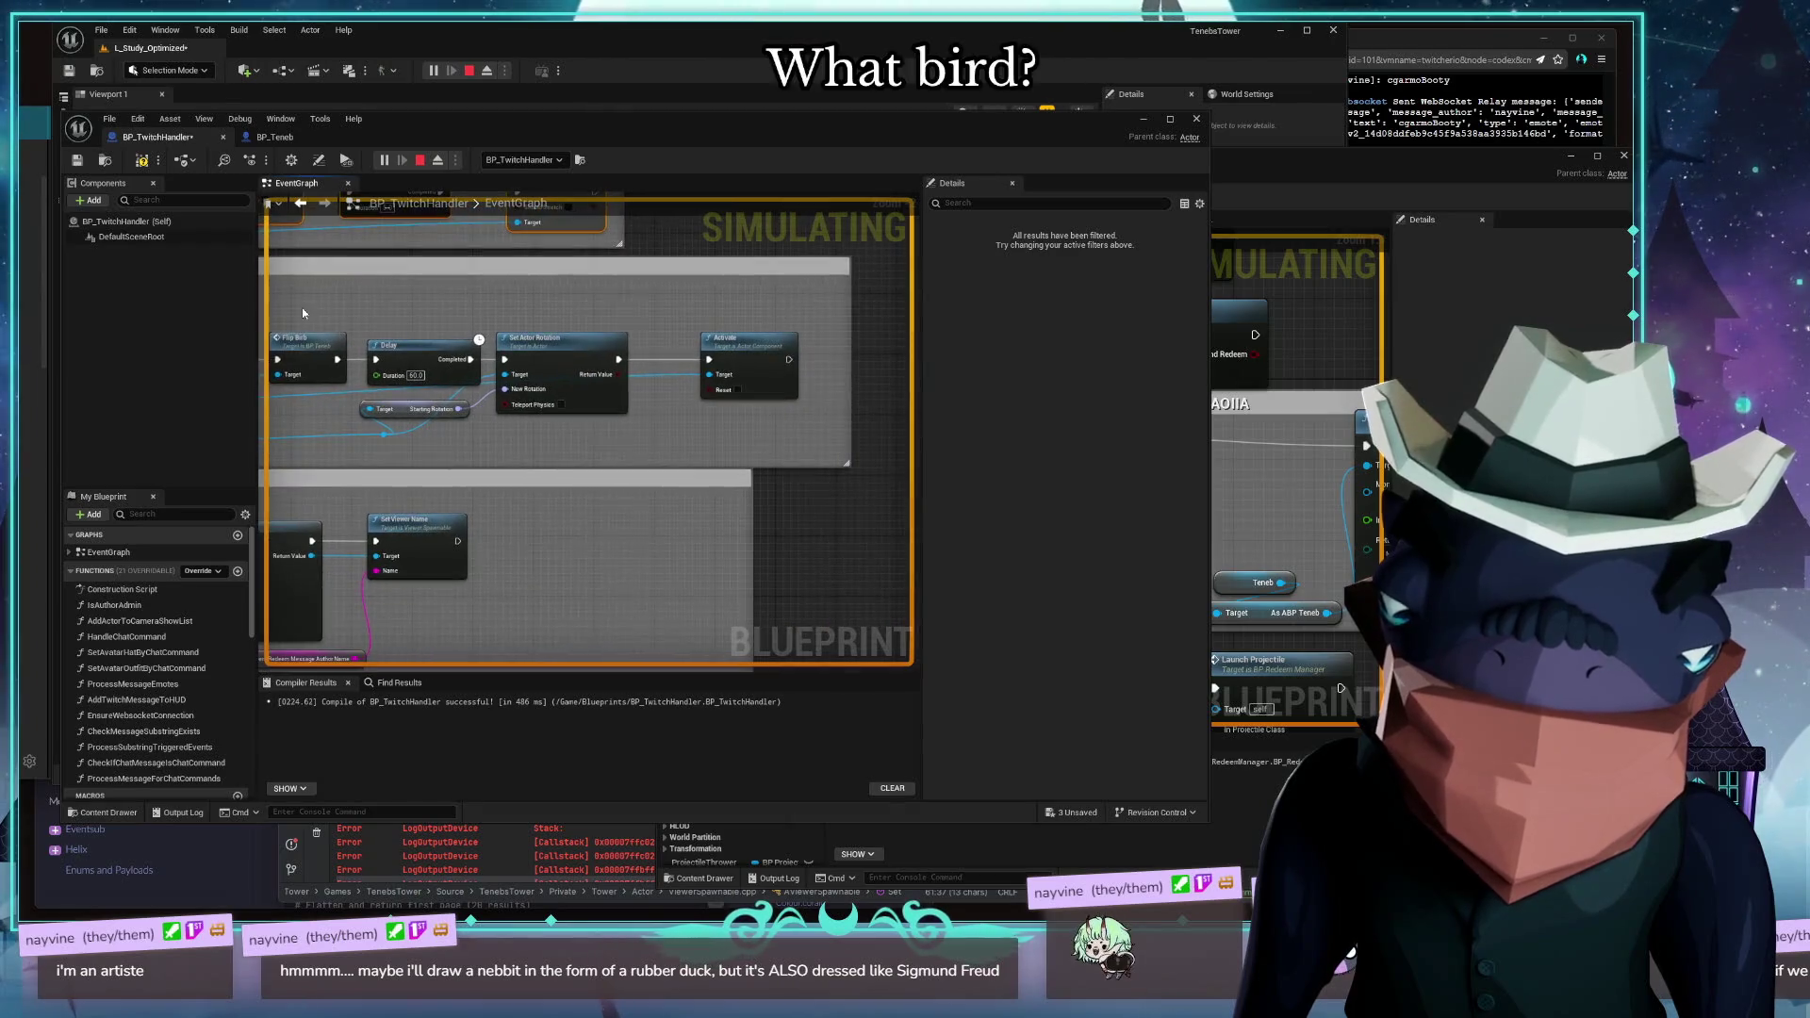
Nudge Flip Birb's Set Actor Rotation node right, then survey the Hurl Abuse and Bonk blocks
mouse_move(283, 378)
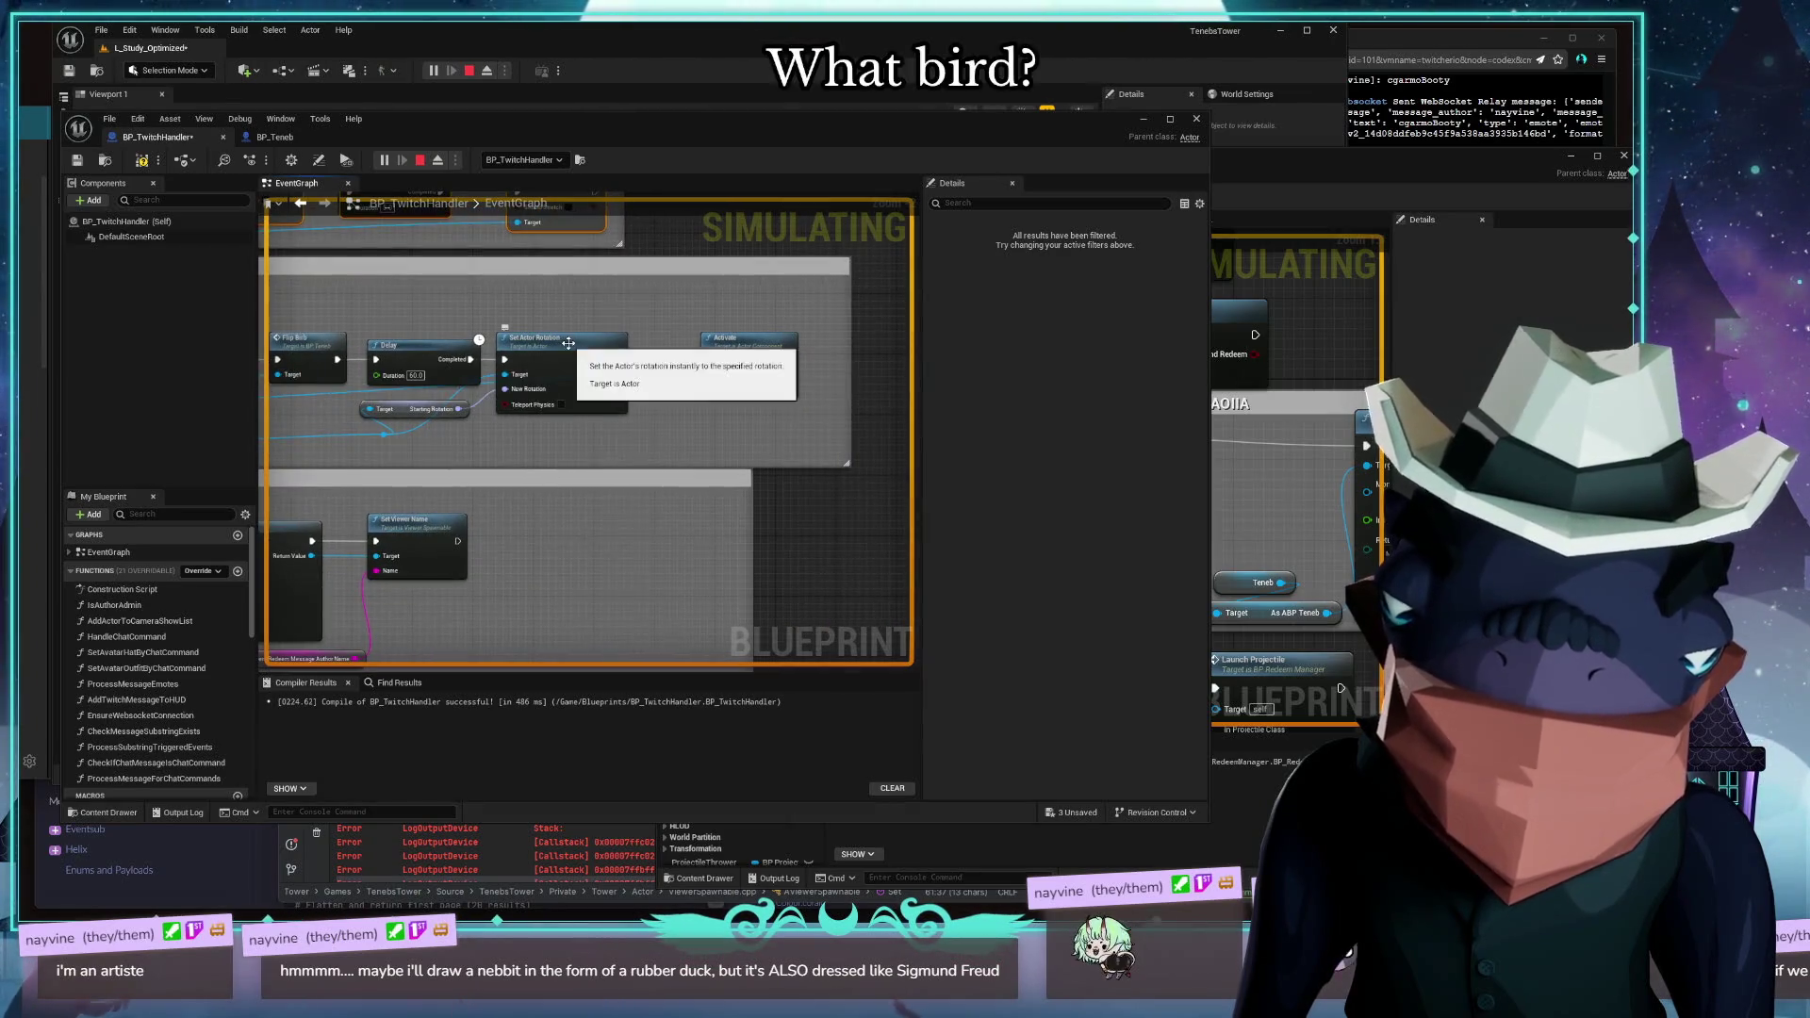
left_click_drag(573, 381, 602, 380)
left_click_drag(538, 444, 848, 377)
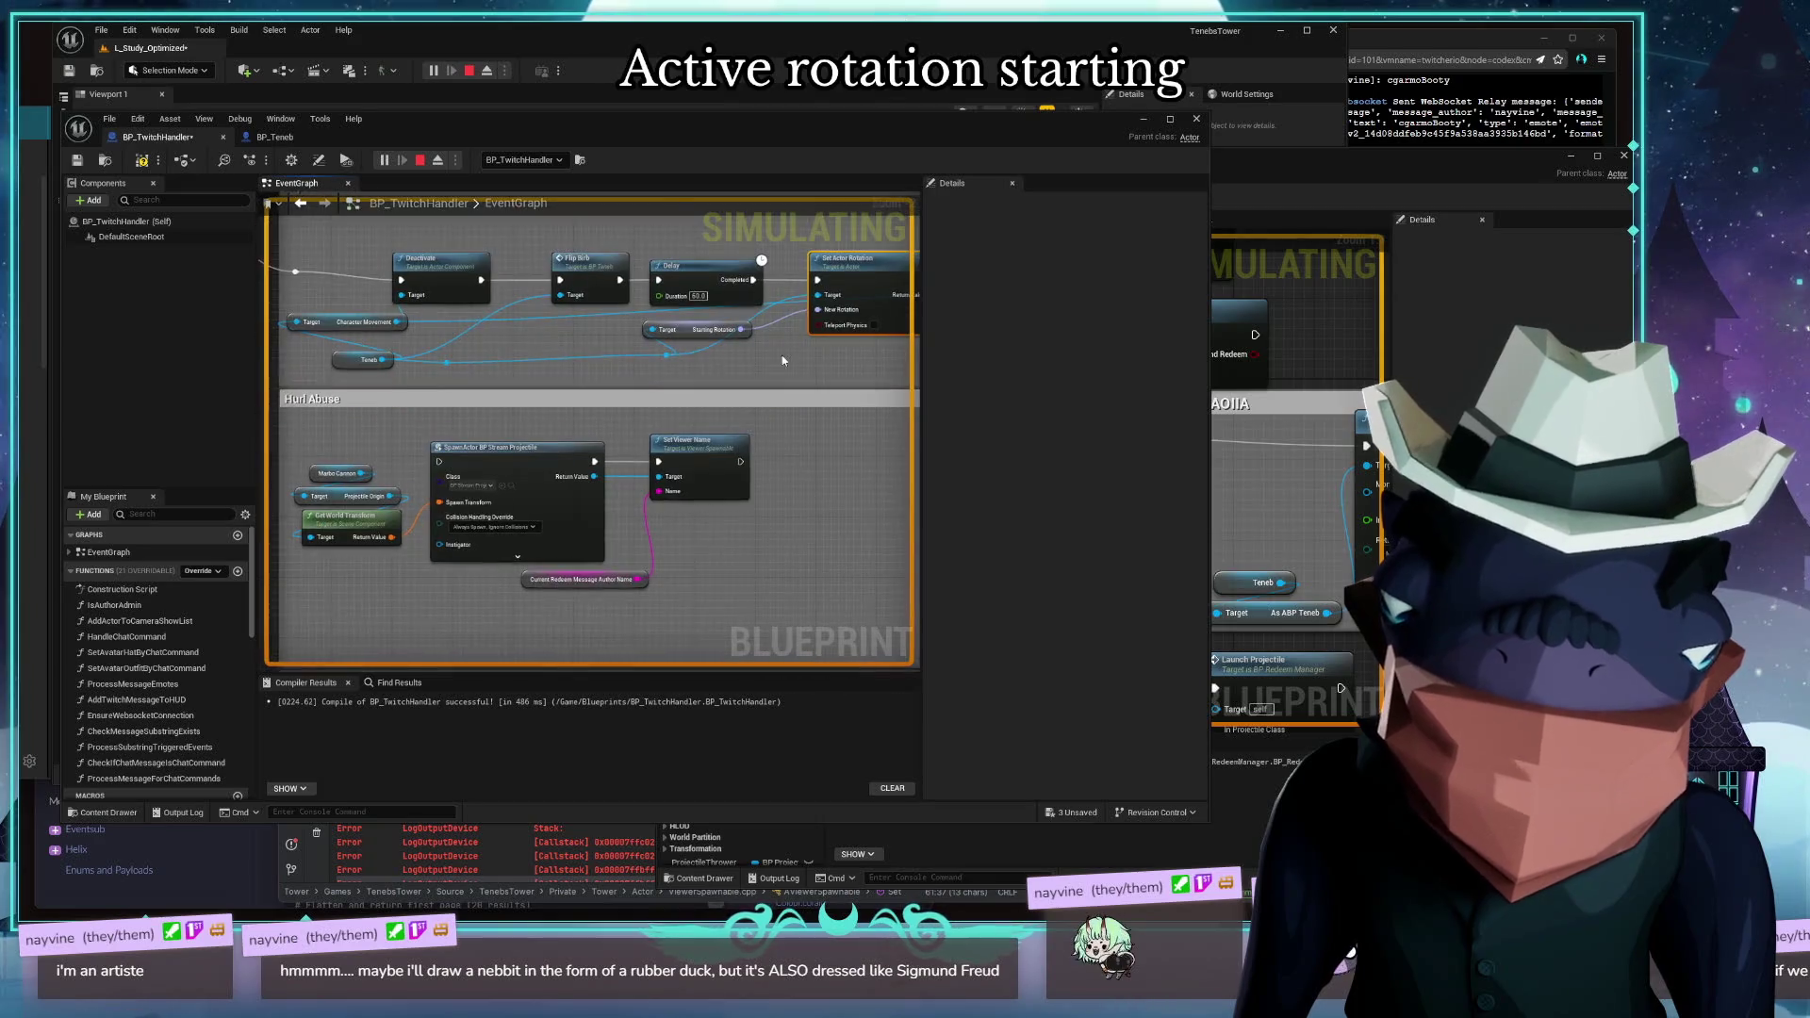
mouse_move(446, 452)
left_mouse_down()
mouse_move(611, 410)
mouse_move(784, 542)
mouse_move(591, 505)
mouse_move(572, 376)
left_mouse_up()
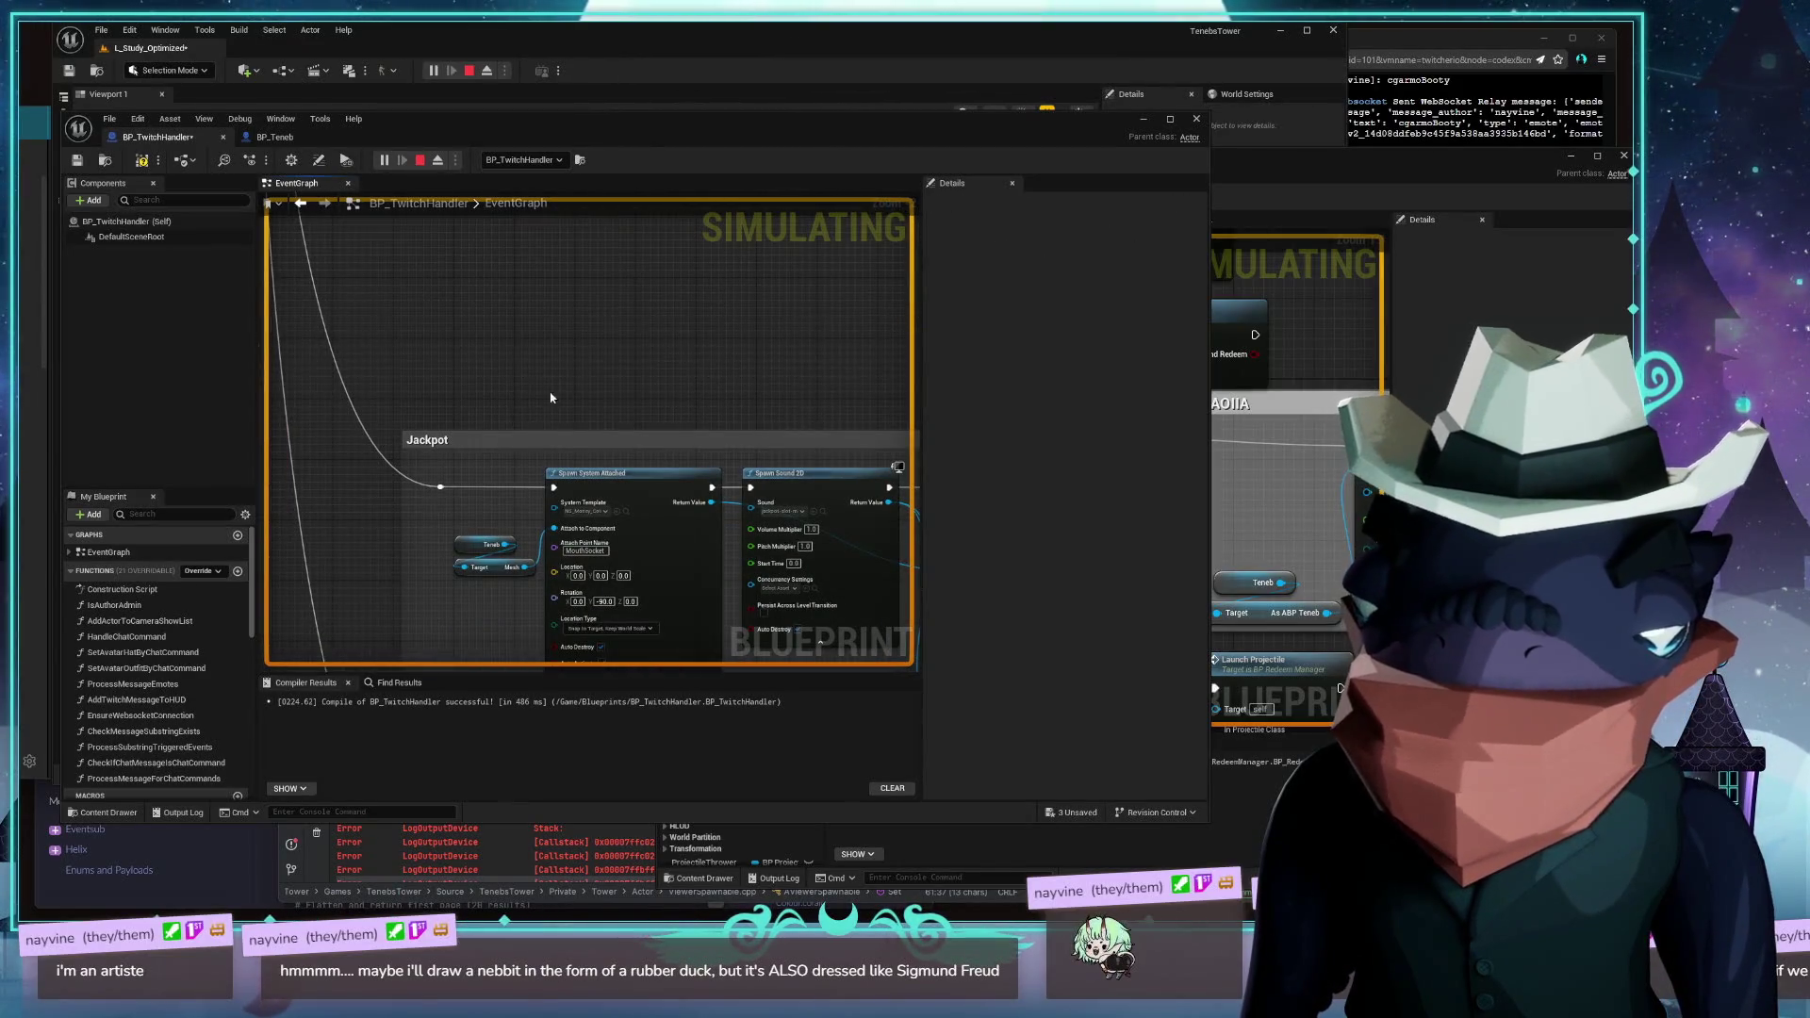
scroll(571, 375, "down", 5)
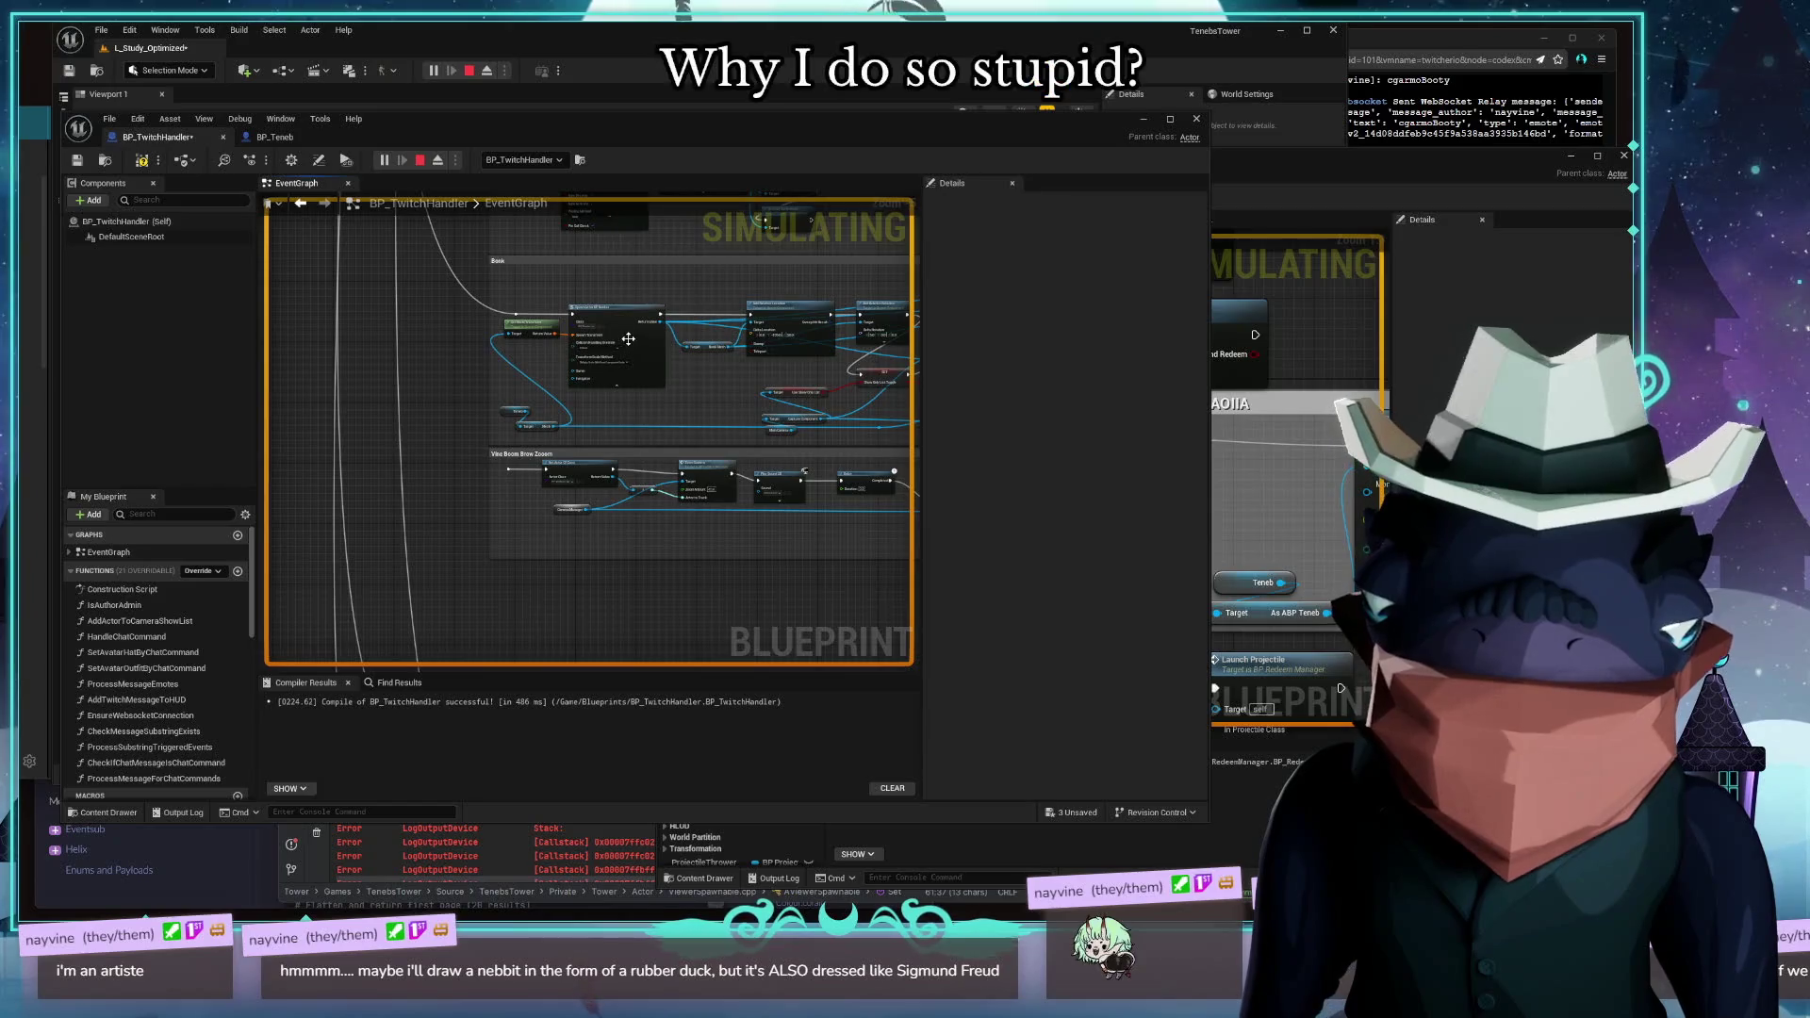
mouse_move(631, 339)
left_mouse_down()
mouse_move(489, 371)
mouse_move(388, 355)
mouse_move(635, 315)
mouse_move(614, 307)
mouse_move(543, 373)
left_mouse_up()
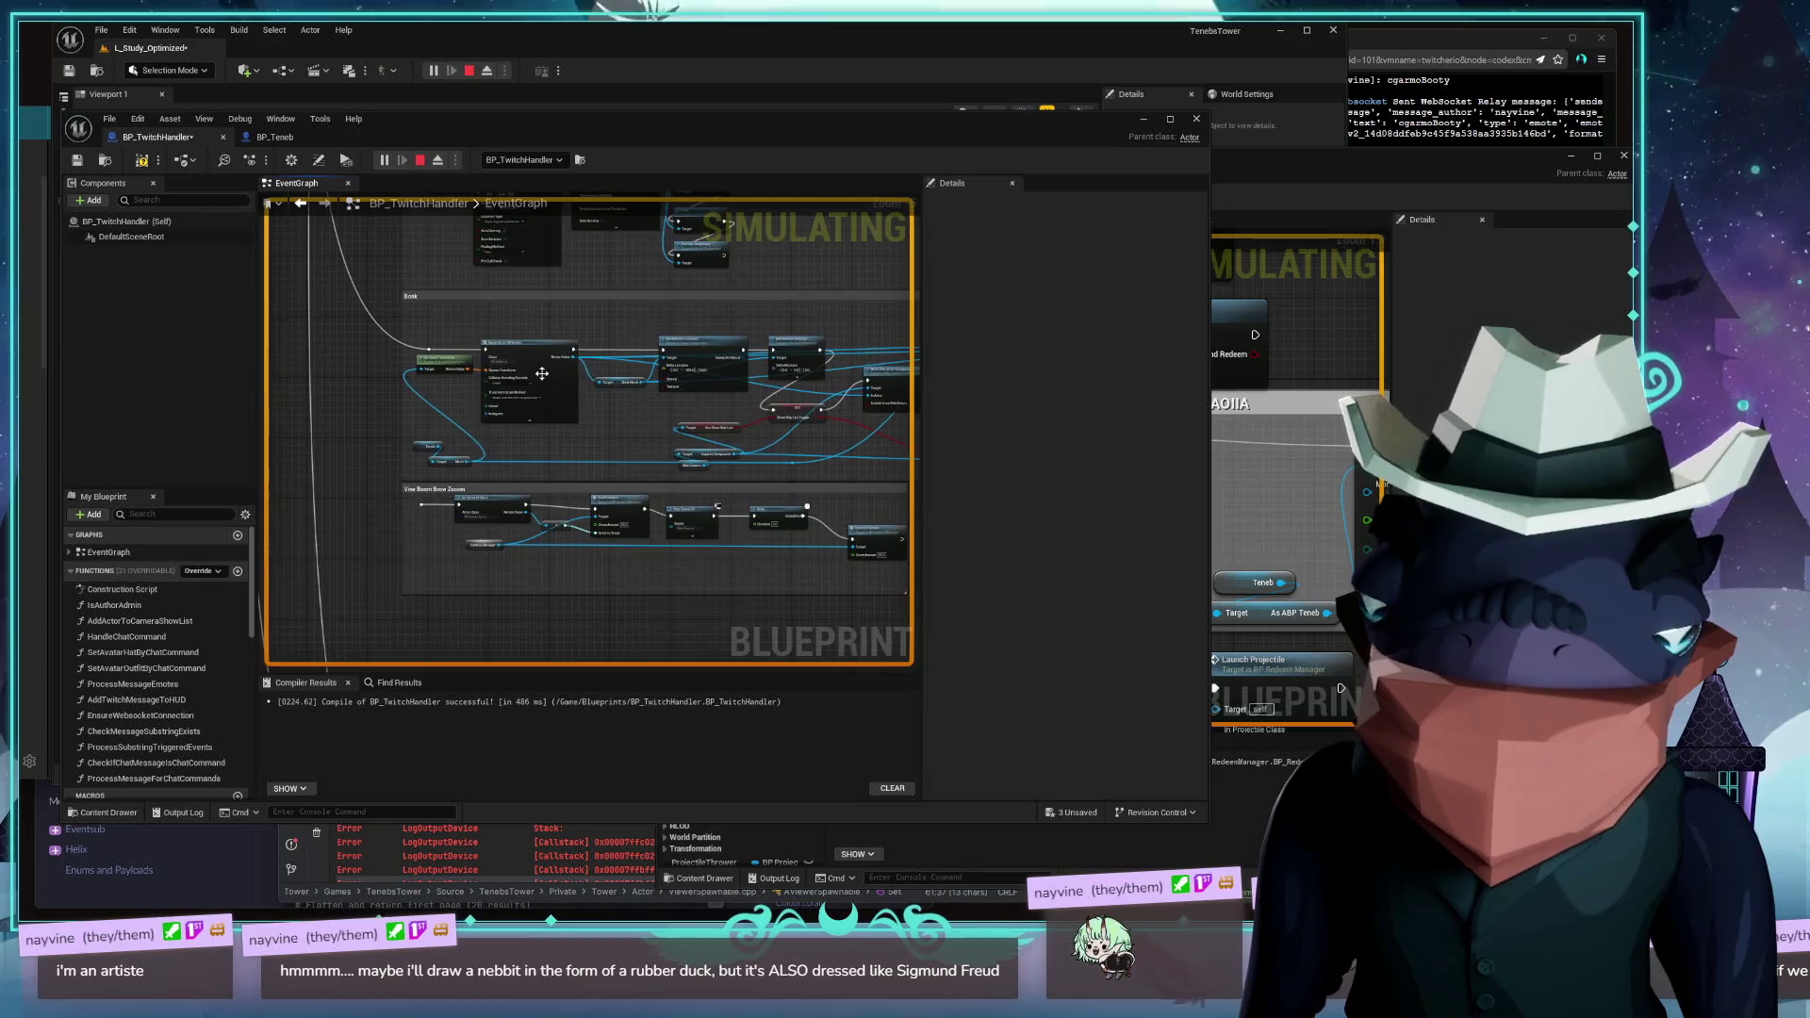
left_click(1280, 484)
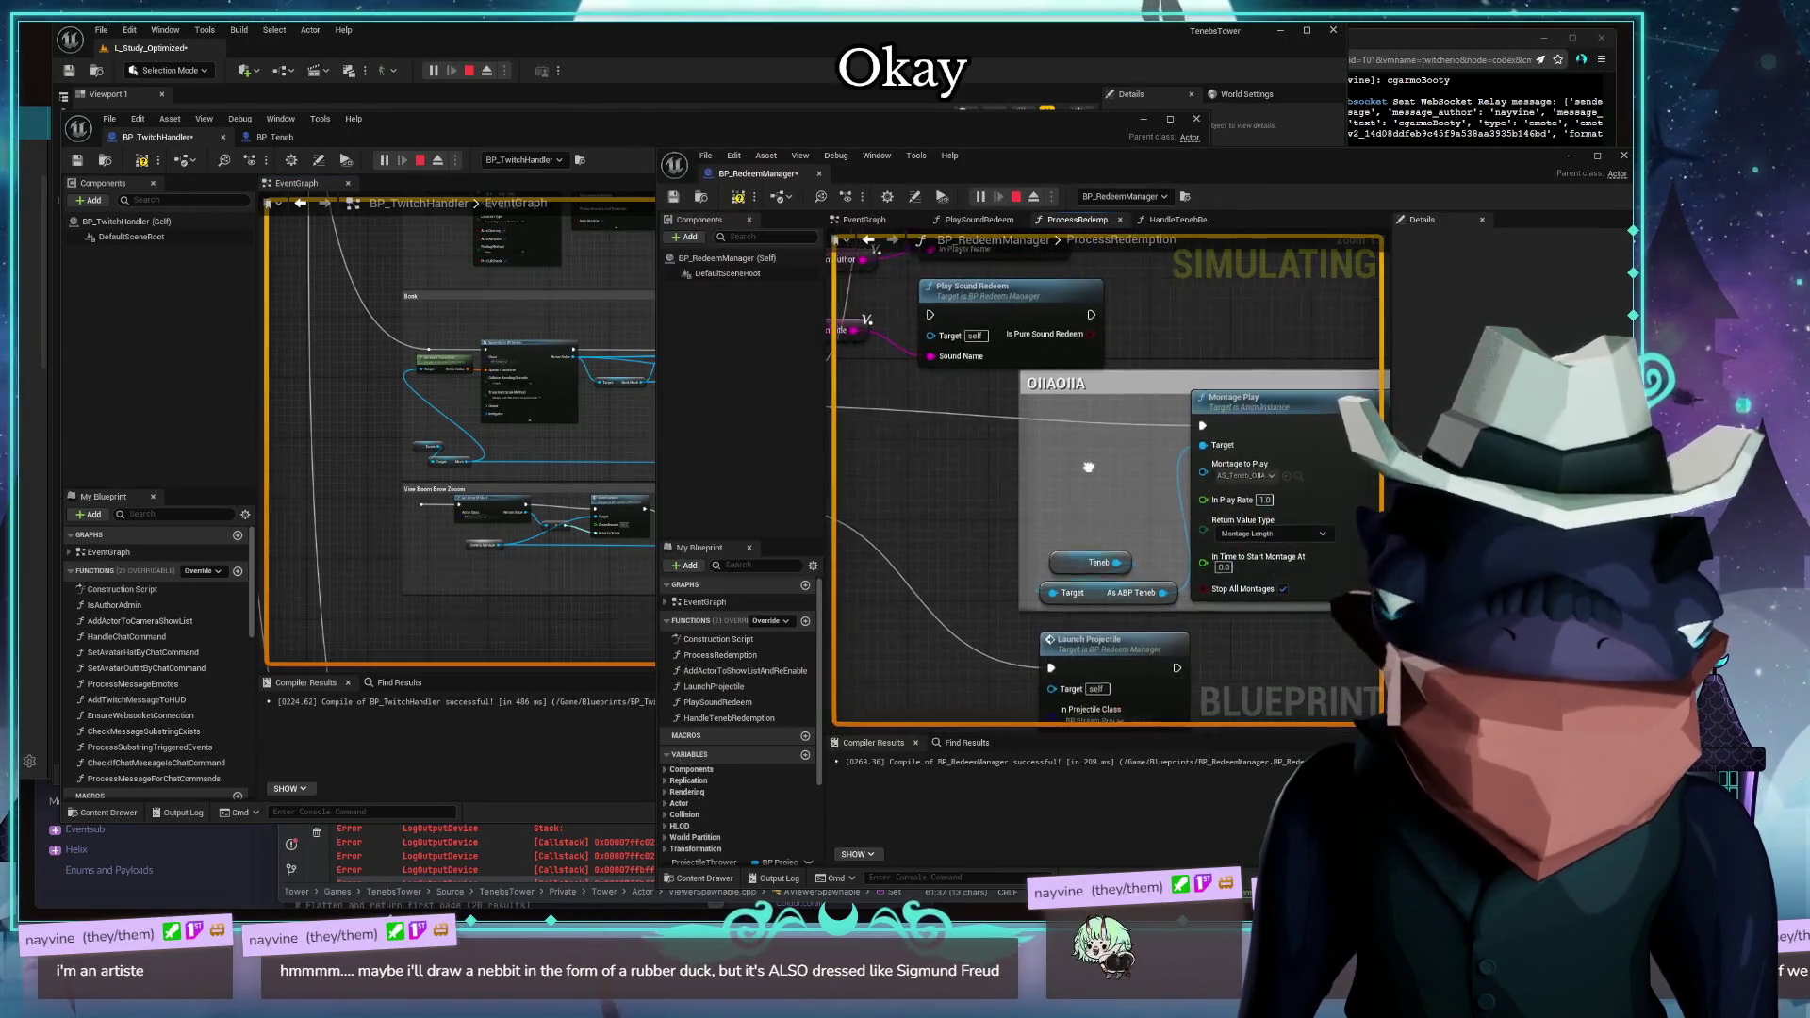
Bring BP_TwitchHandler forward, pan to the Vine Boom Brow Zoom group, and compile
left_click(358, 392)
scroll(392, 377, "up", 3)
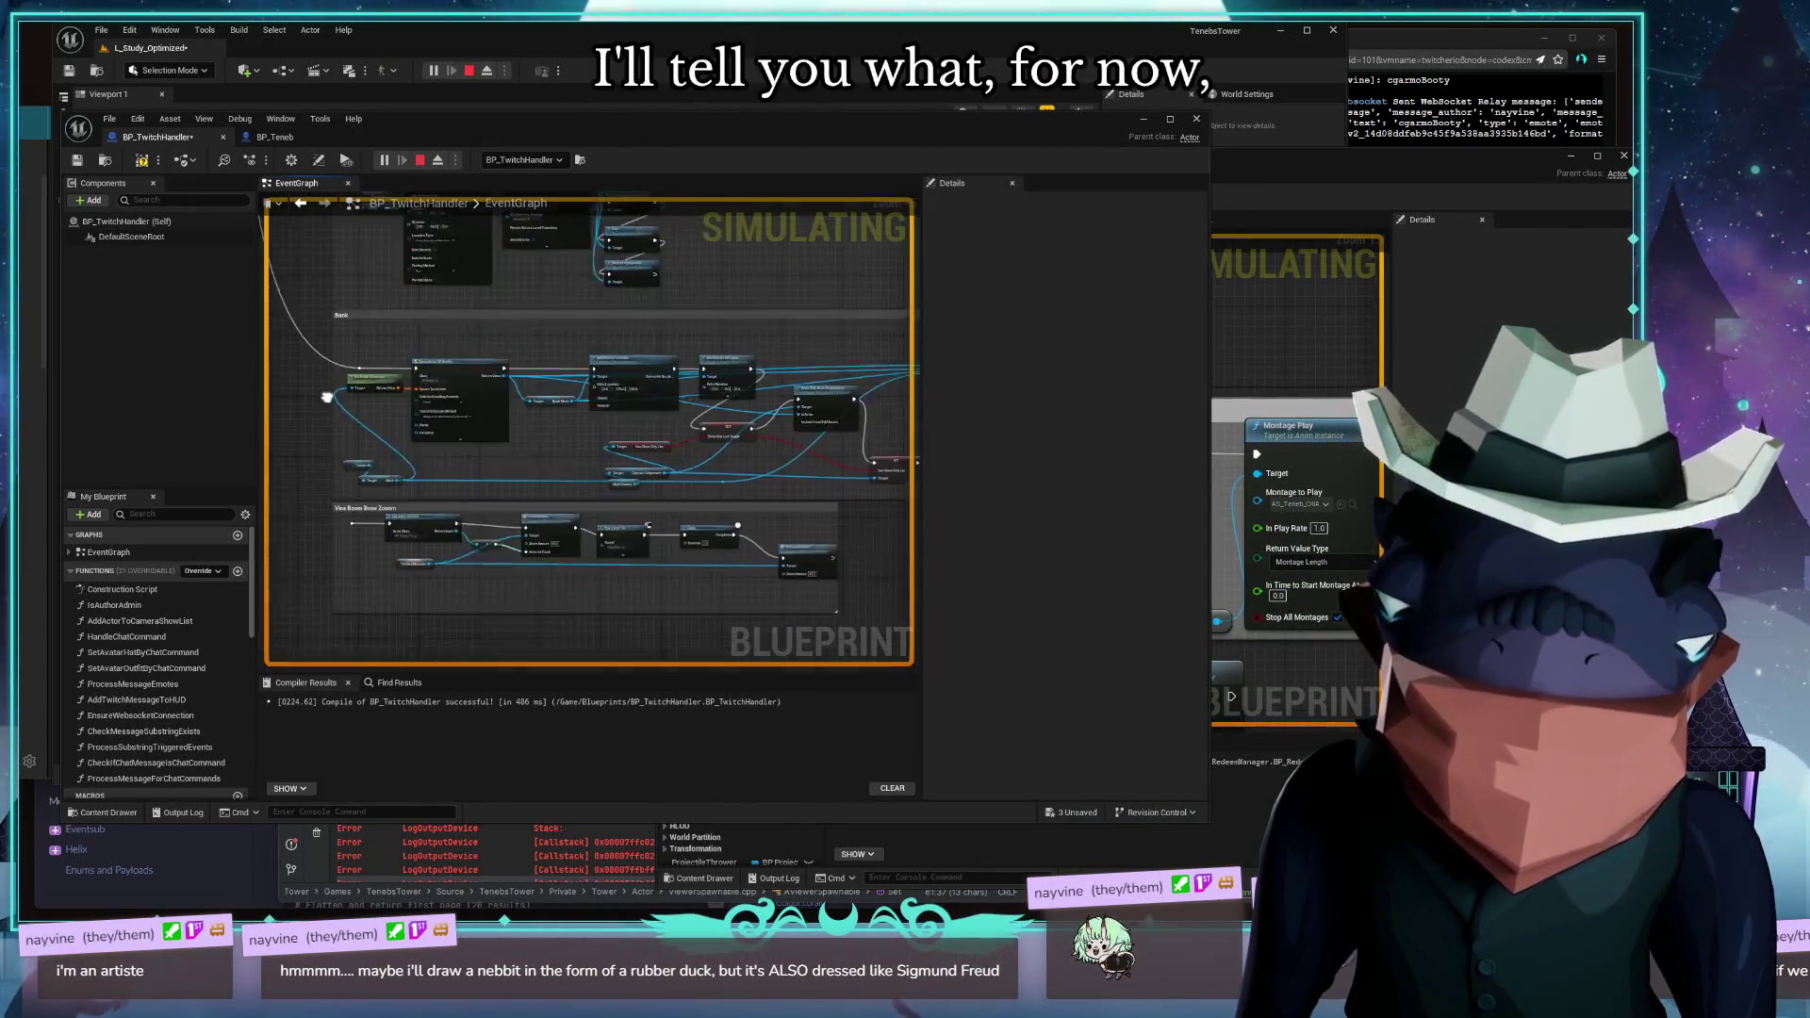
mouse_move(618, 461)
left_mouse_down()
mouse_move(631, 566)
mouse_move(616, 517)
mouse_move(601, 550)
mouse_move(771, 550)
left_mouse_up()
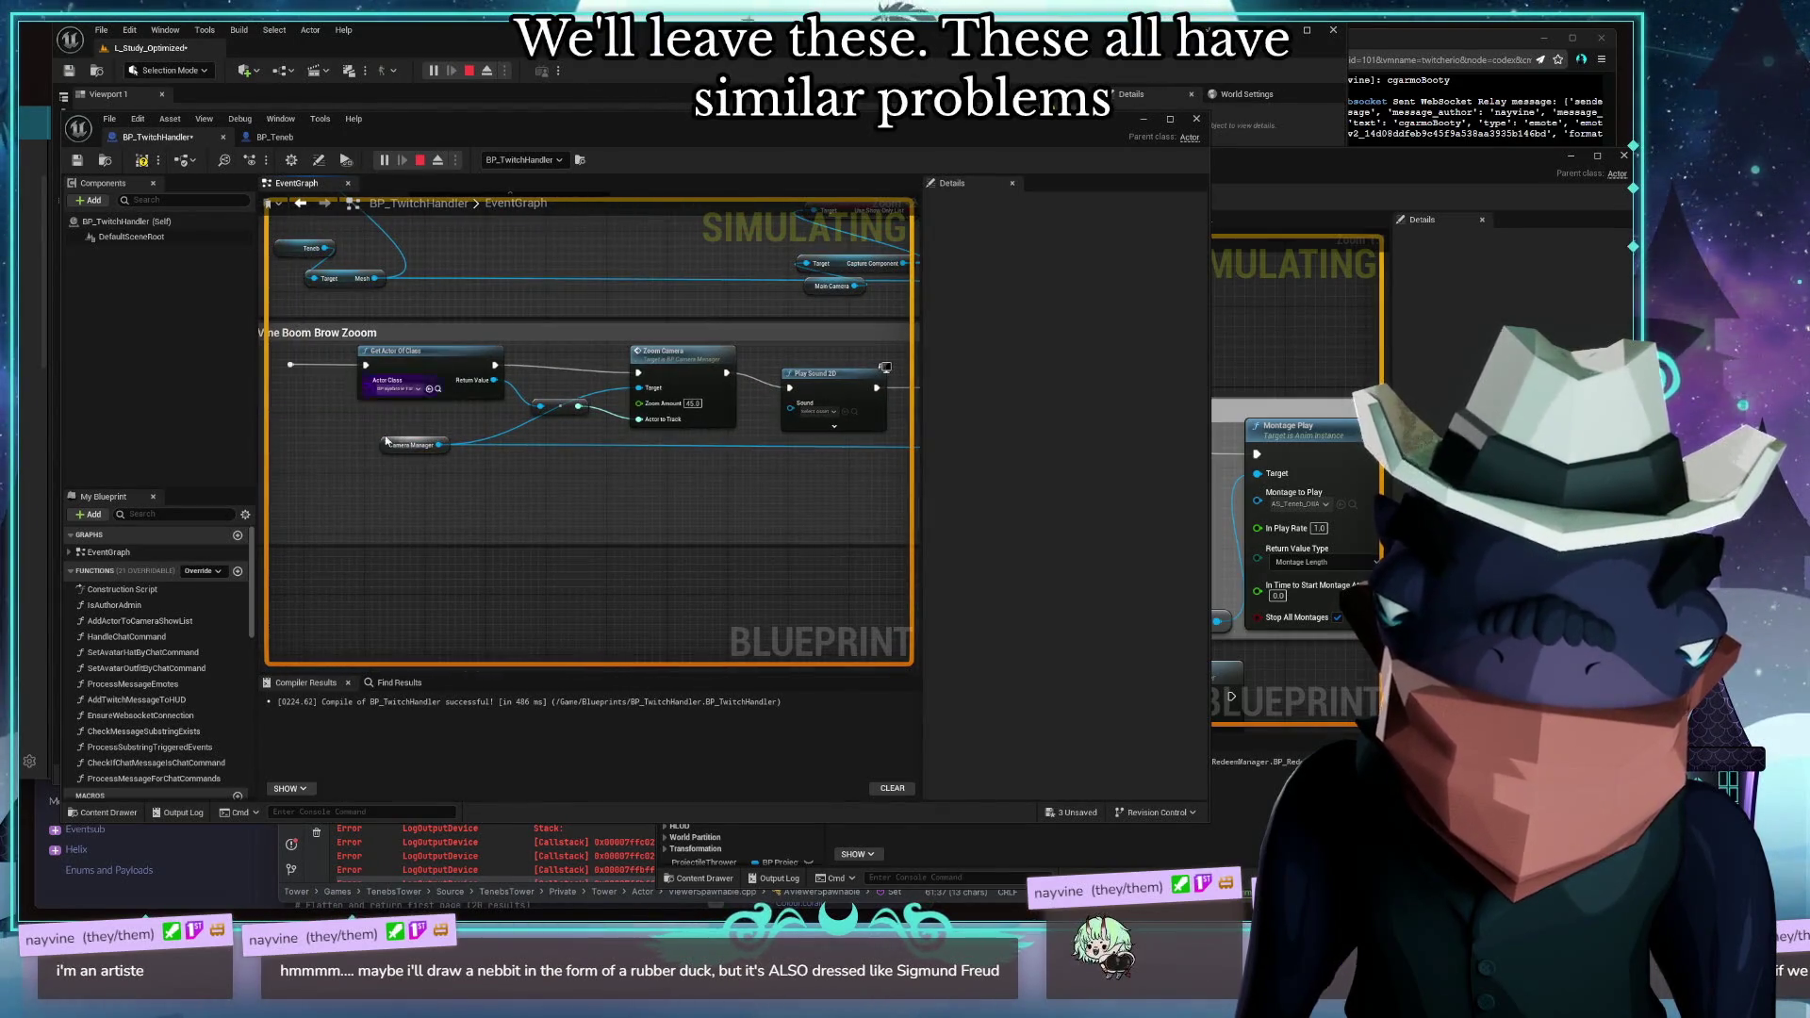
left_click_drag(338, 394, 551, 473)
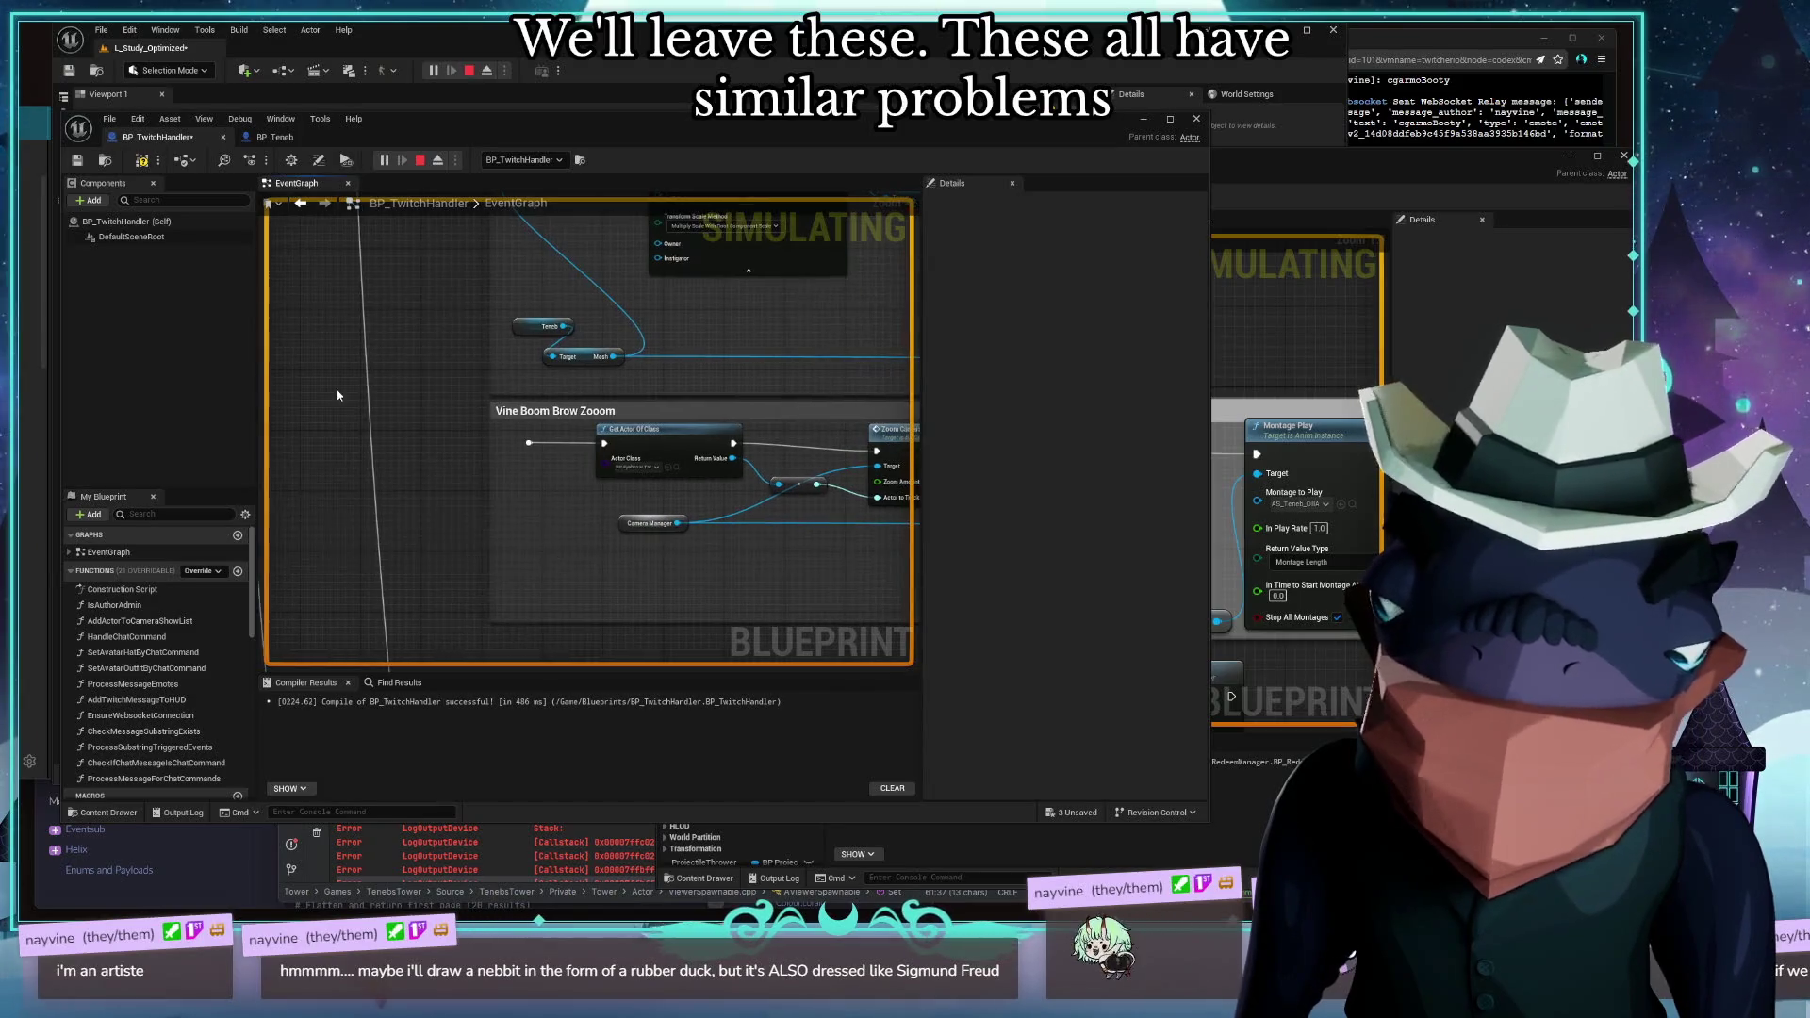
left_click(142, 161)
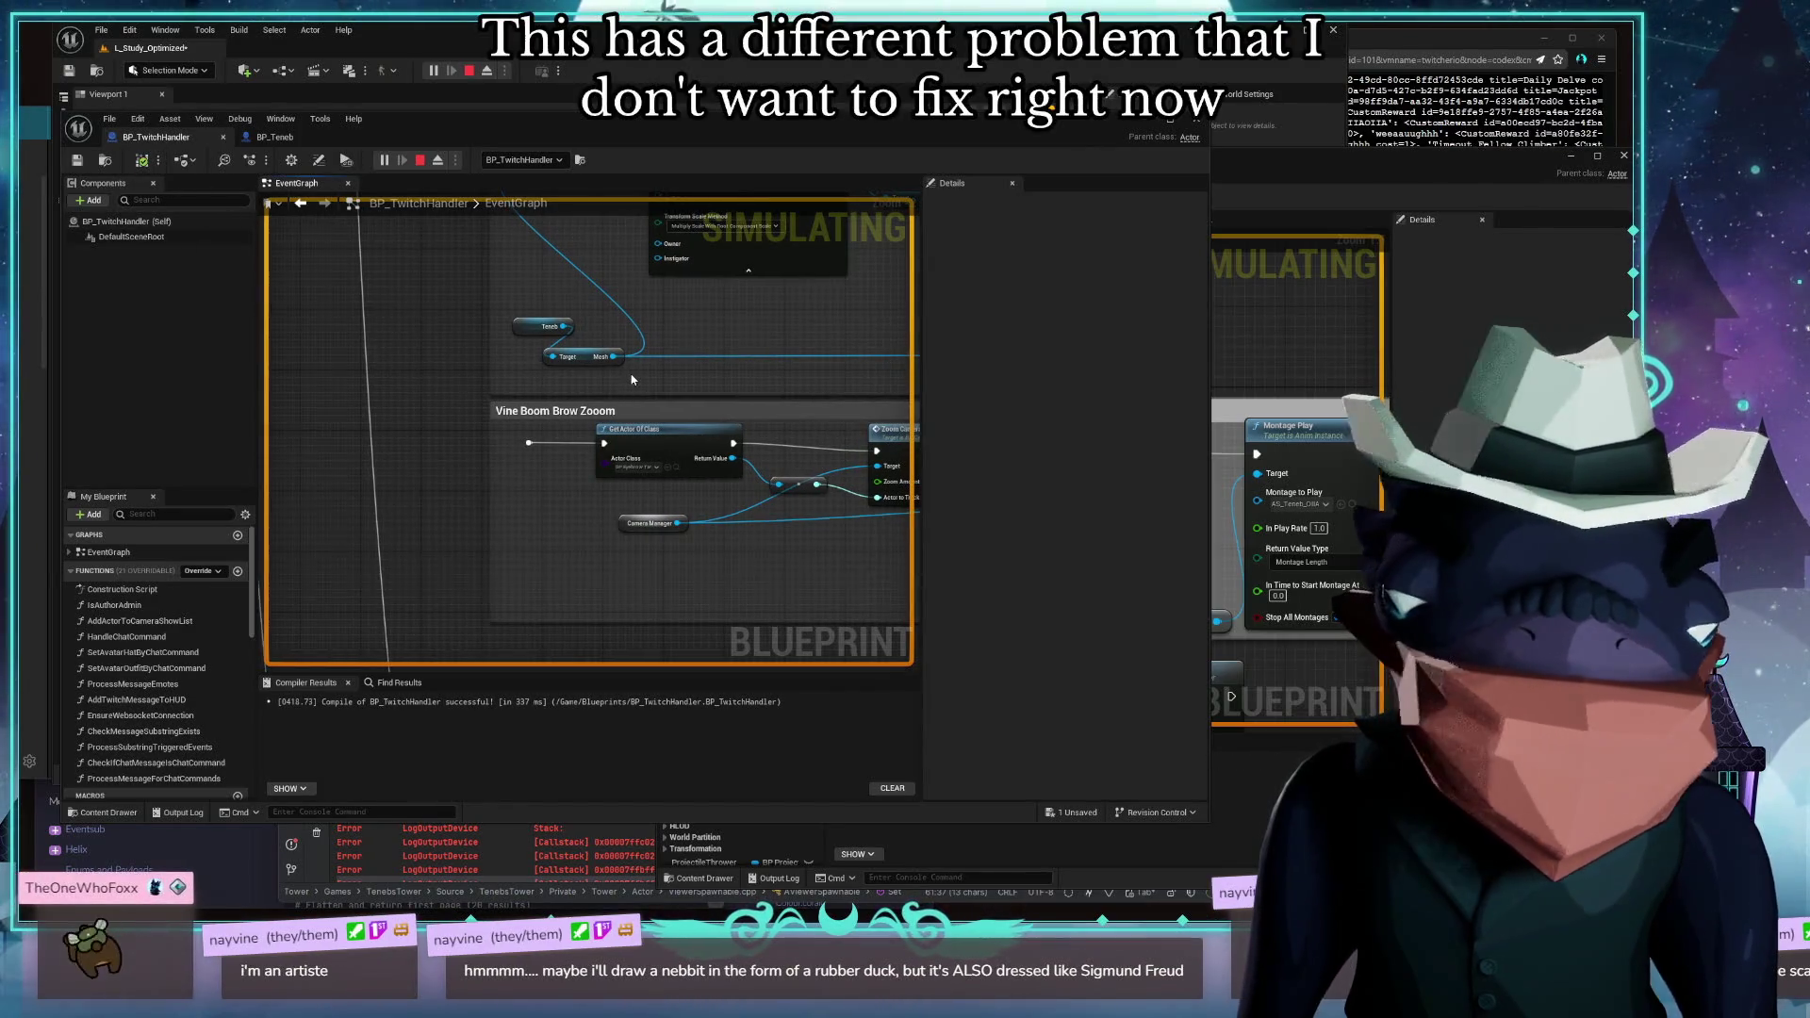
Review the CRT Mode and Marbo sections, then switch to PowerShell for a voice note
scroll(632, 379, "down", 8)
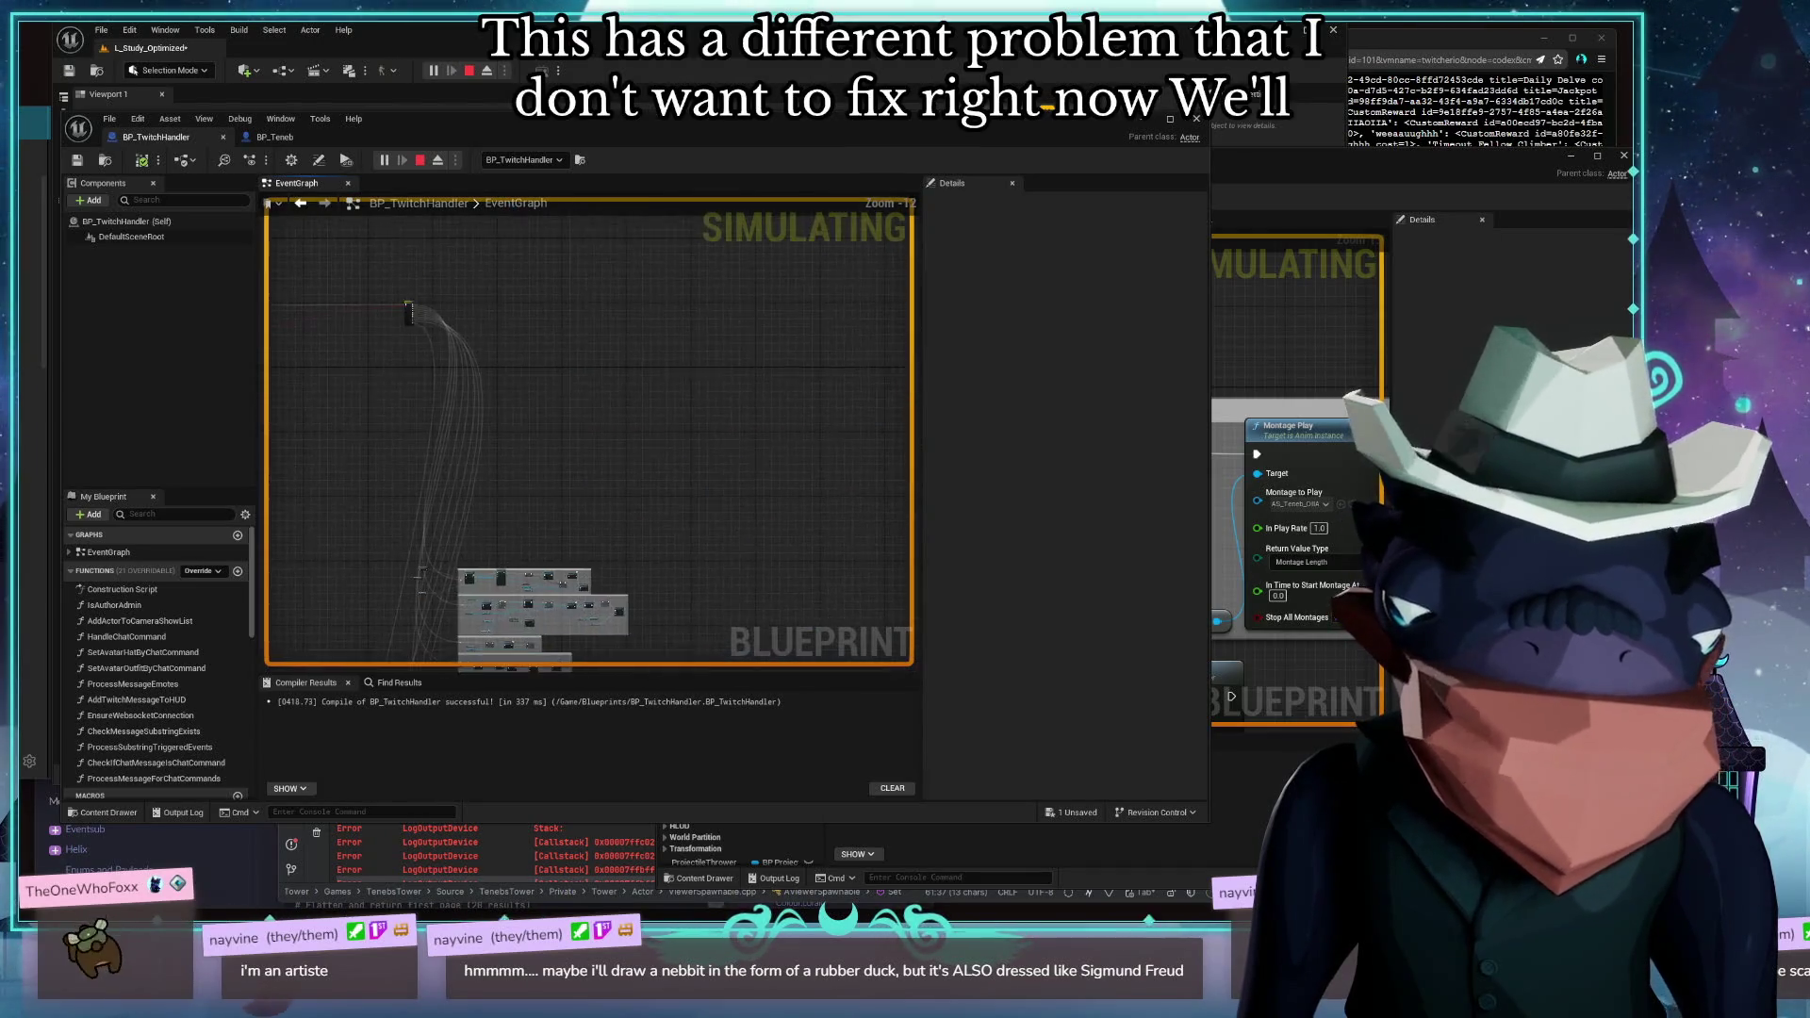
scroll(553, 290, "up", 5)
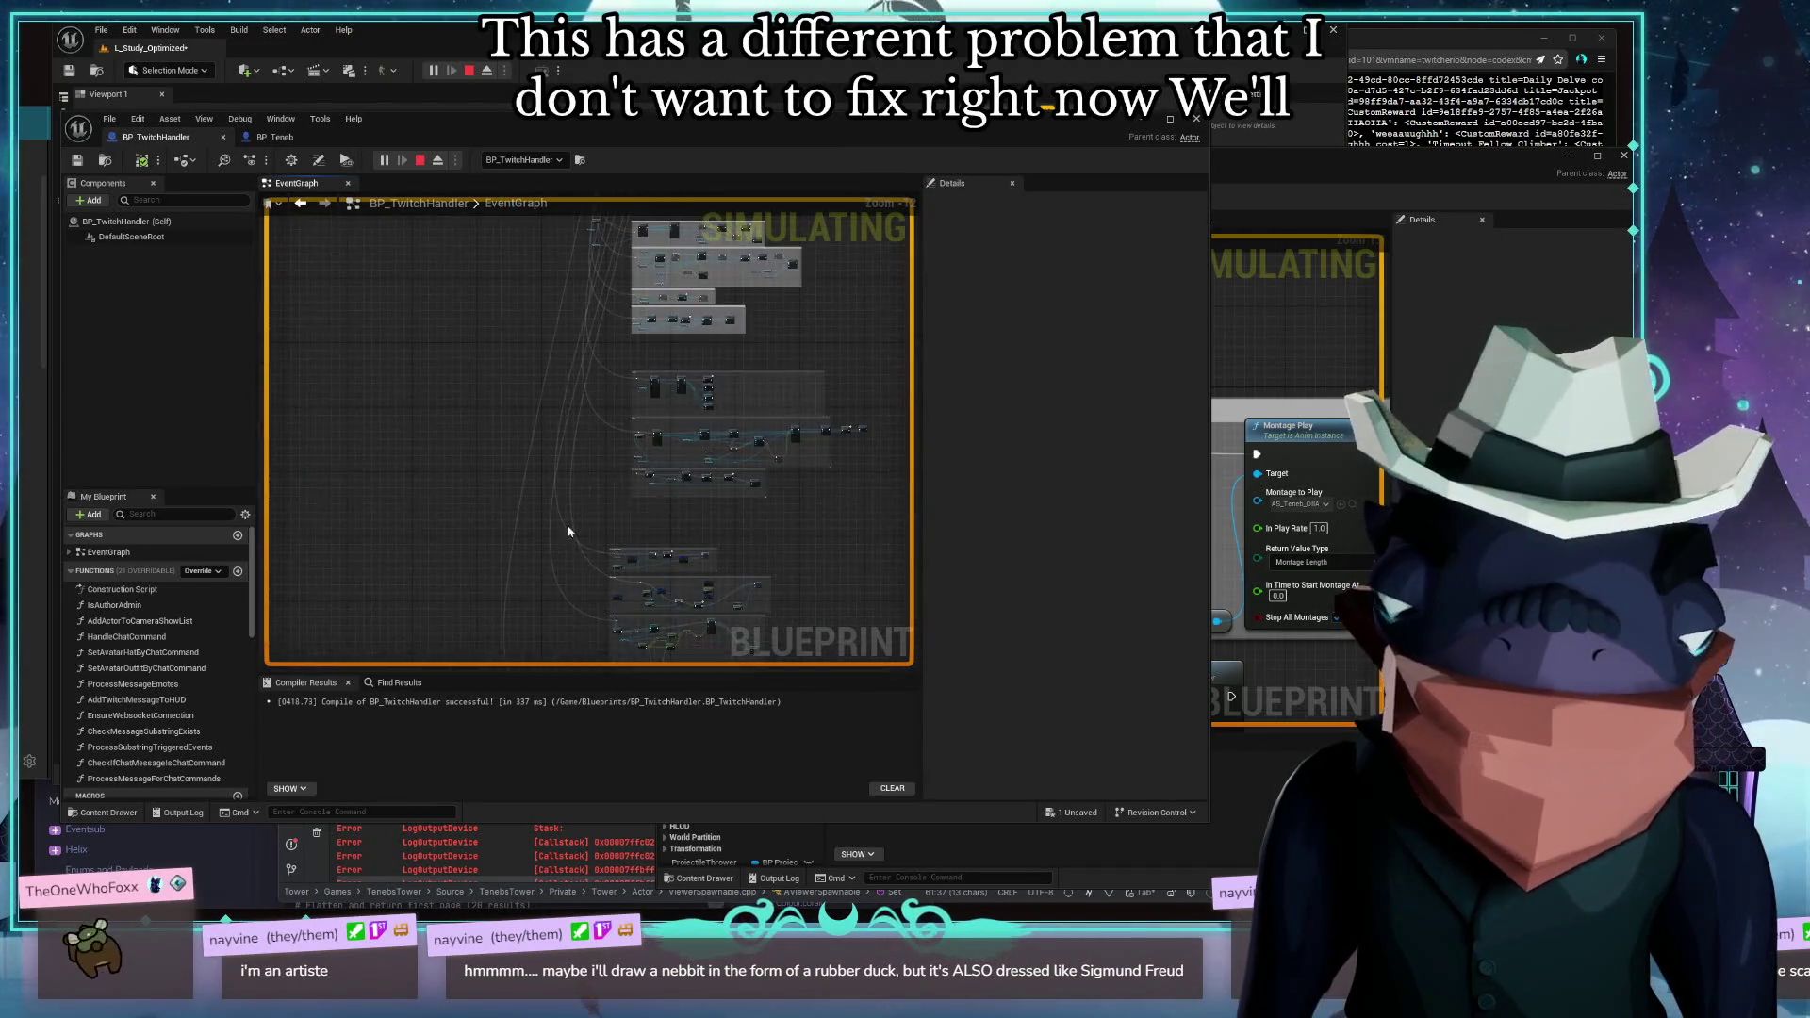
scroll(569, 532, "up", 6)
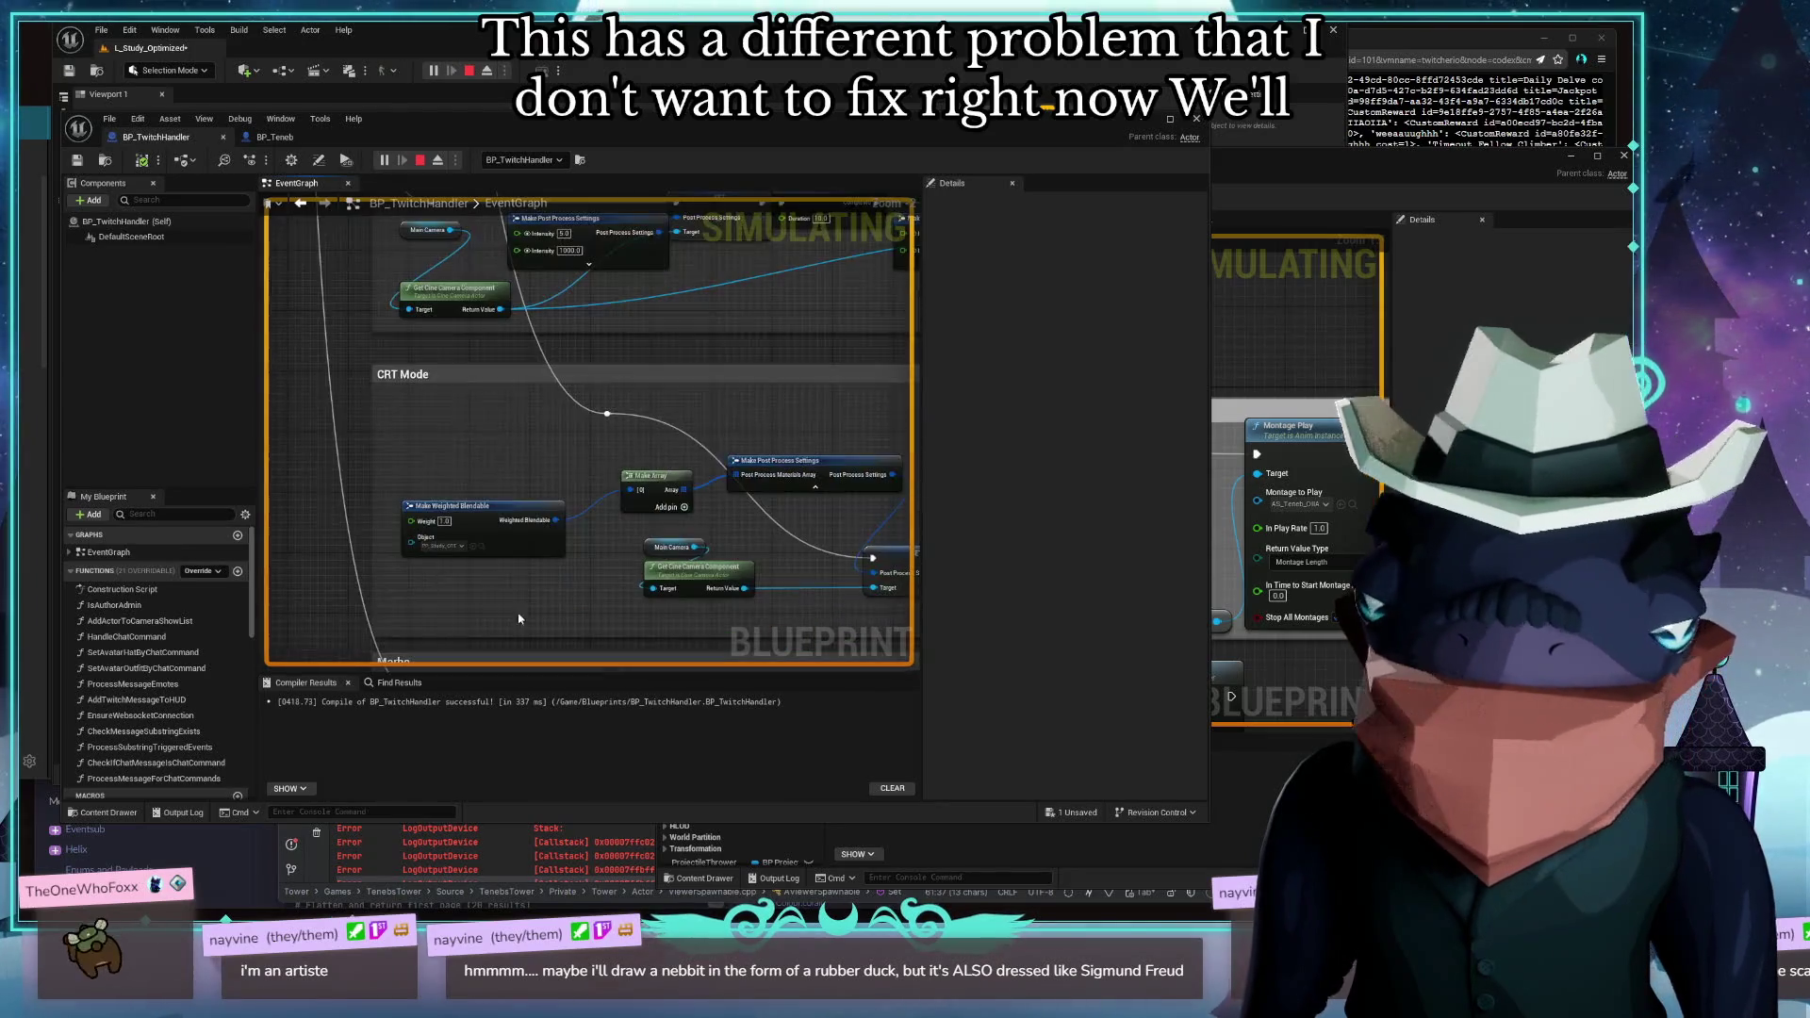
mouse_move(523, 433)
left_mouse_down()
mouse_move(527, 525)
mouse_move(214, 527)
mouse_move(578, 452)
mouse_move(664, 398)
mouse_move(509, 388)
mouse_move(456, 253)
left_mouse_up()
left_click_drag(372, 347, 510, 255)
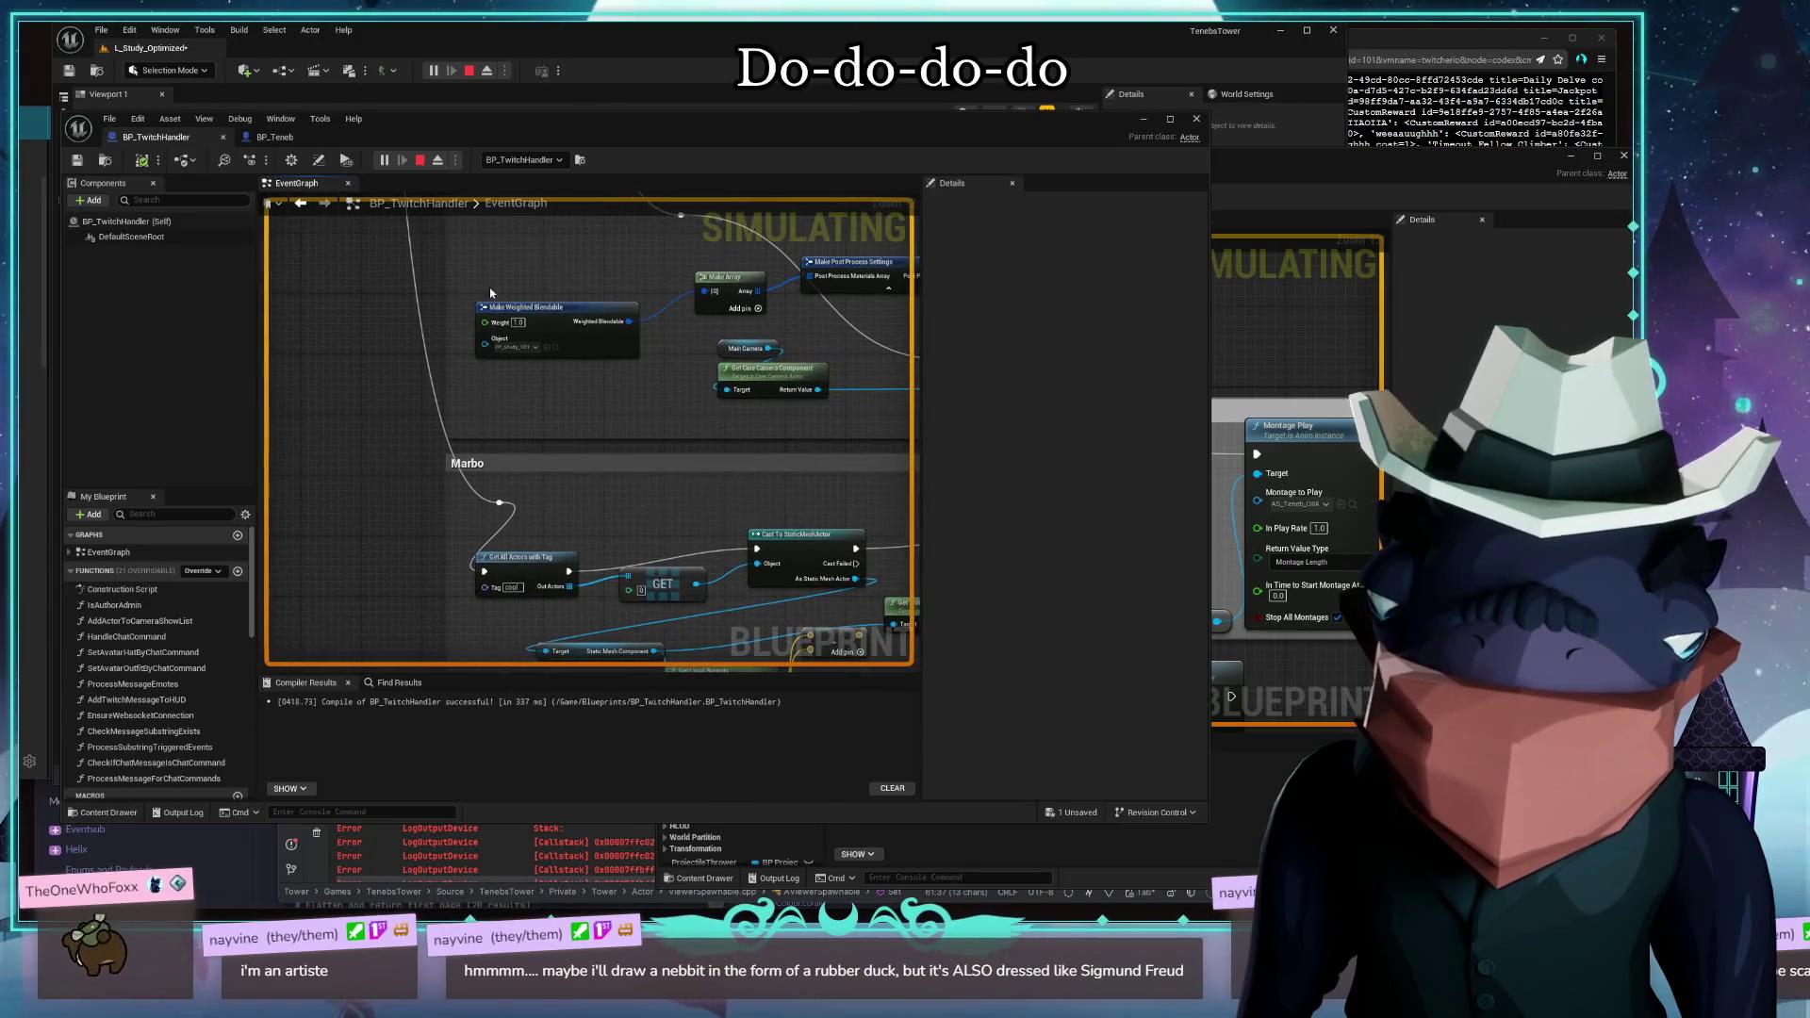
key("alt+Tab")
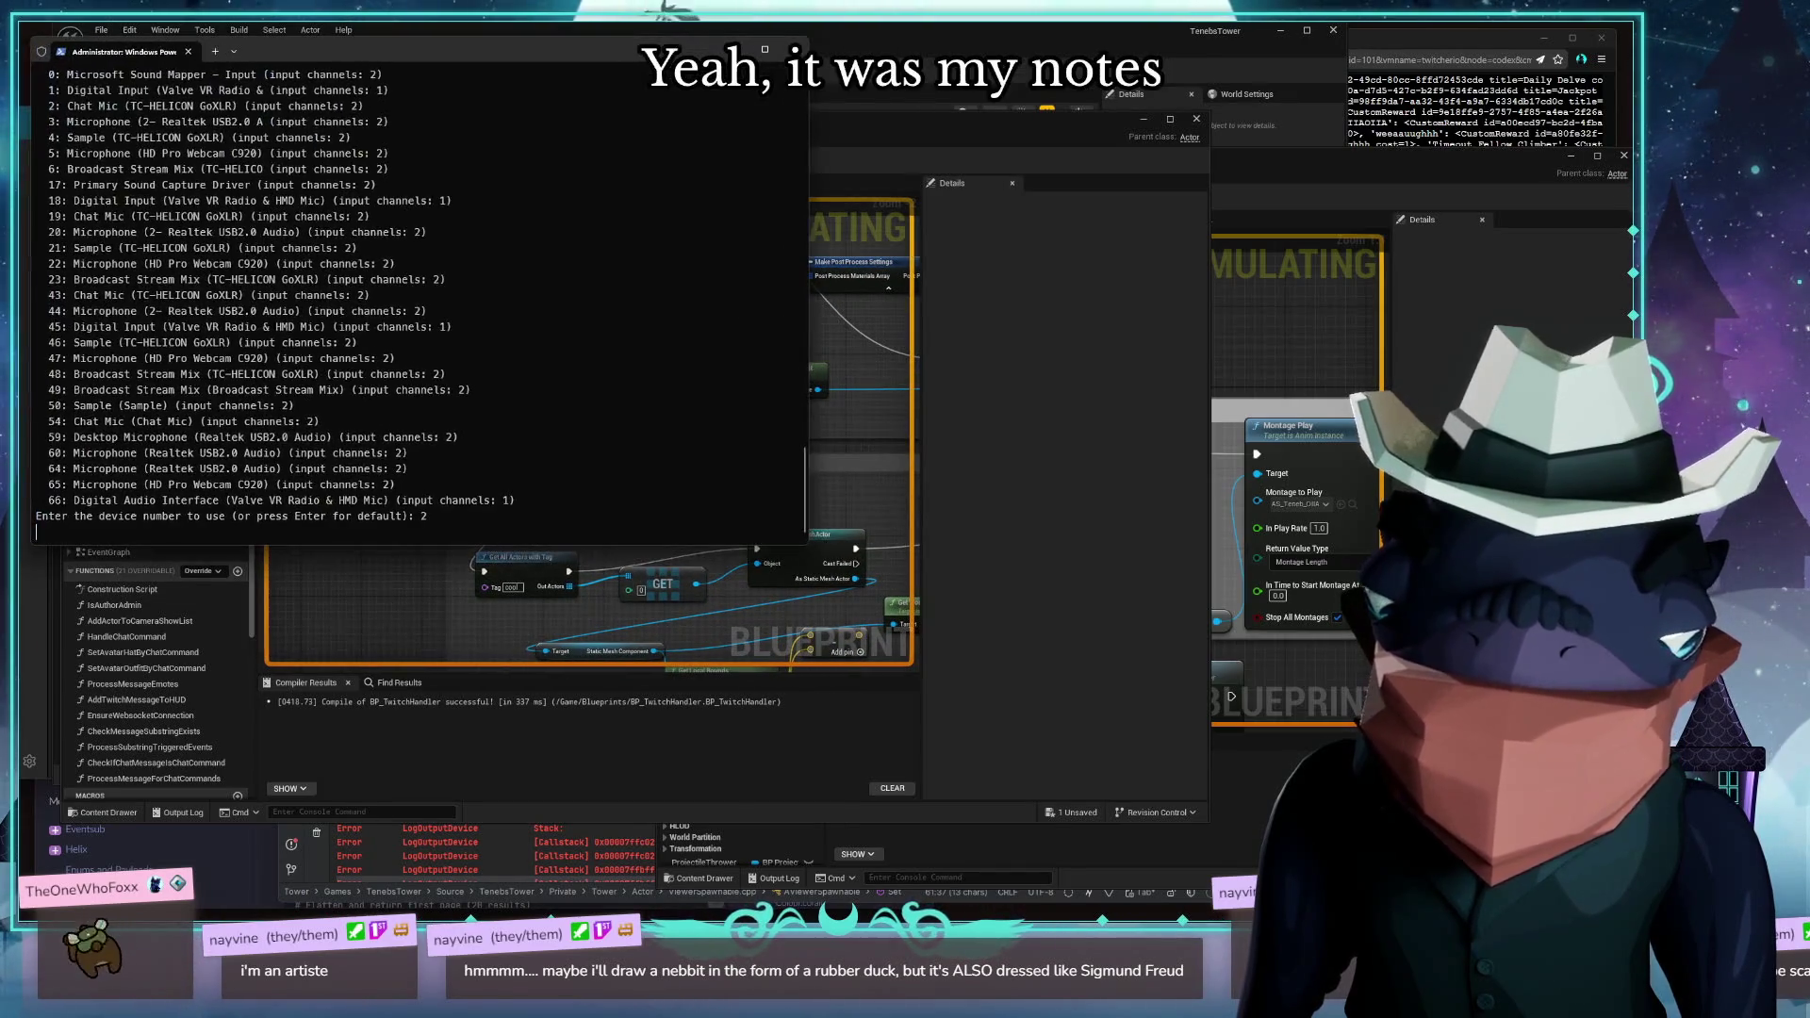
Record the voice note on microphone device 2, then return to the Unreal graph's Nebby Beam group
key("Return")
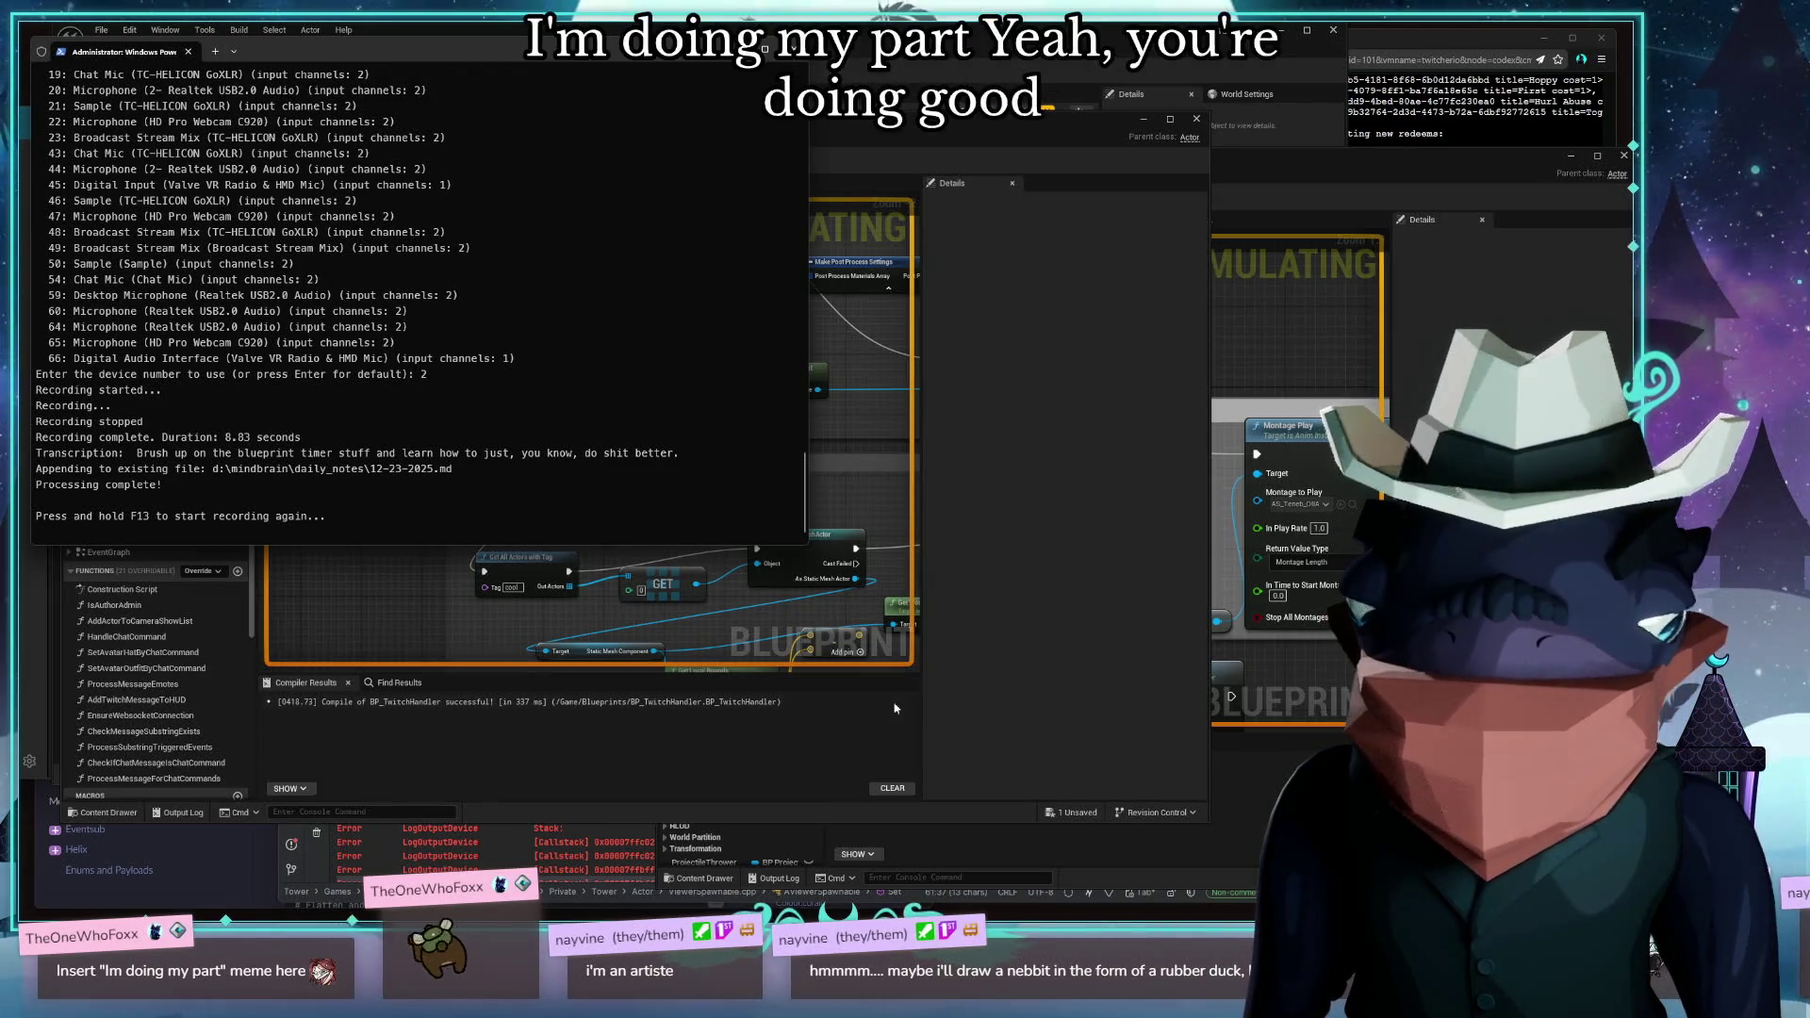
left_click(518, 557)
left_click_drag(445, 561, 582, 293)
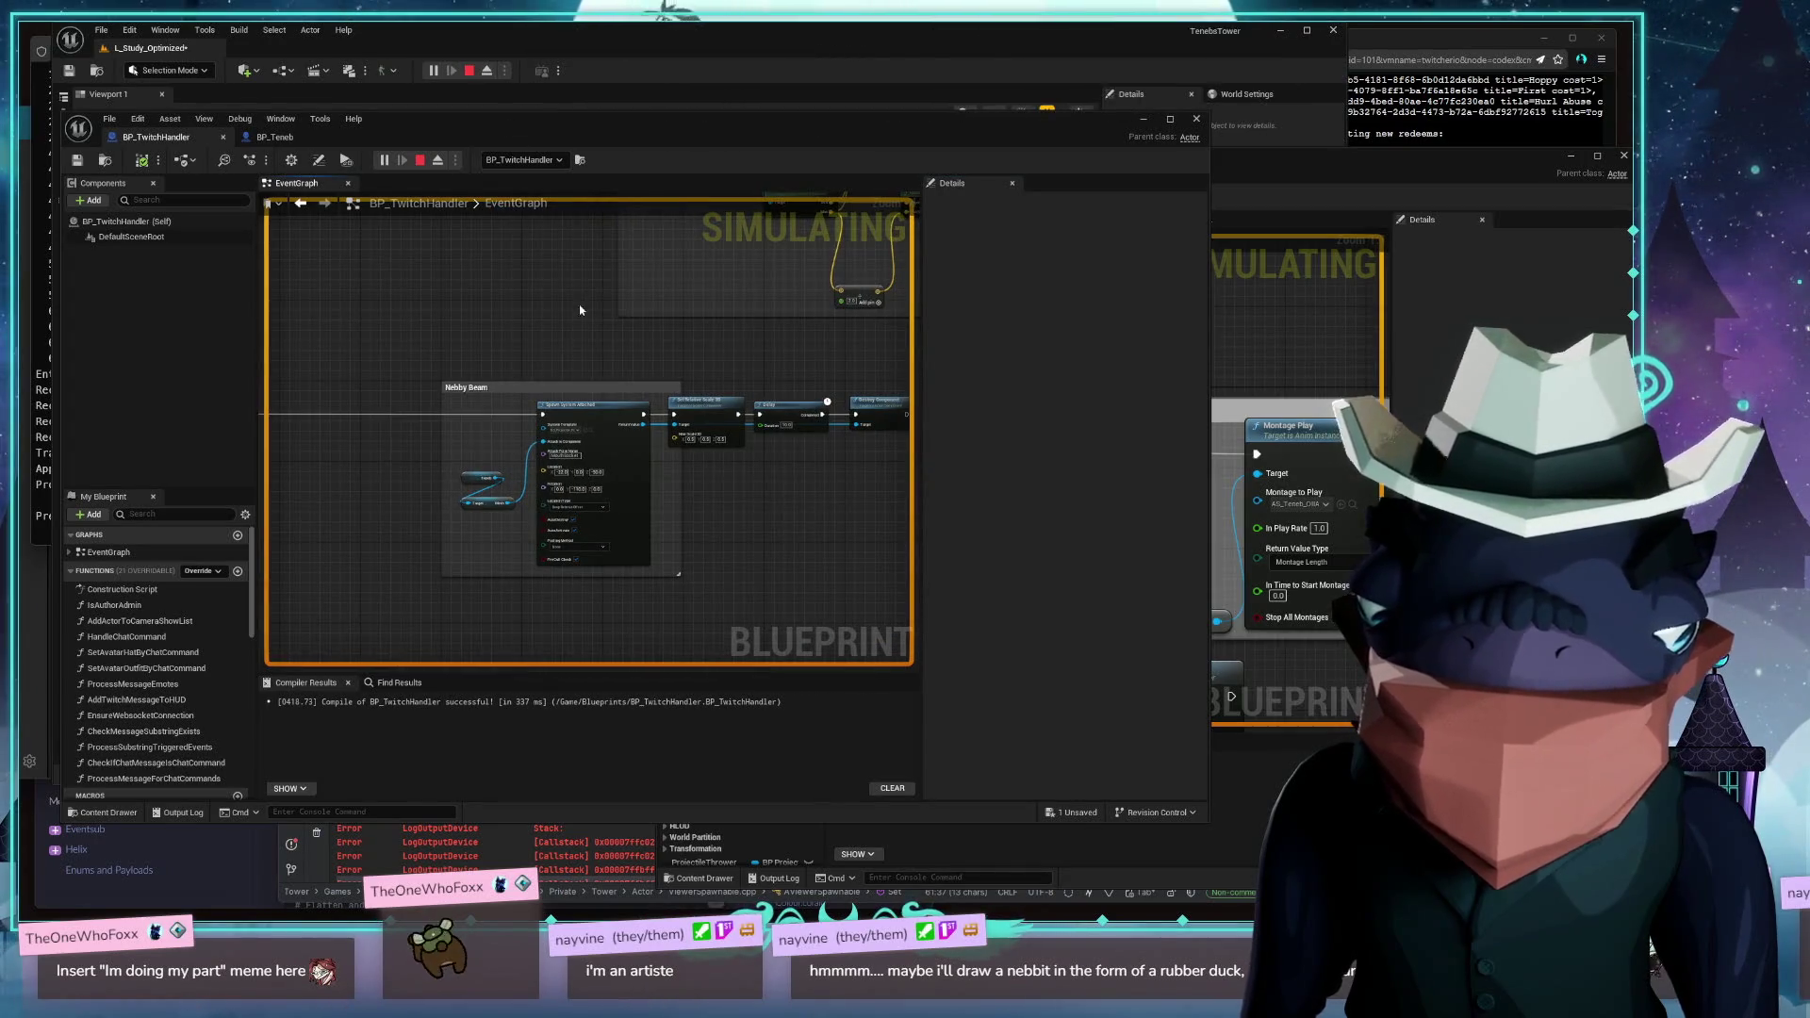
Center the Nebby Beam spawn and Destroy Component nodes, then bring BP_RedeemManager forward
scroll(634, 433, "up", 3)
mouse_move(781, 556)
left_mouse_down()
mouse_move(644, 601)
mouse_move(449, 588)
mouse_move(670, 595)
left_mouse_up()
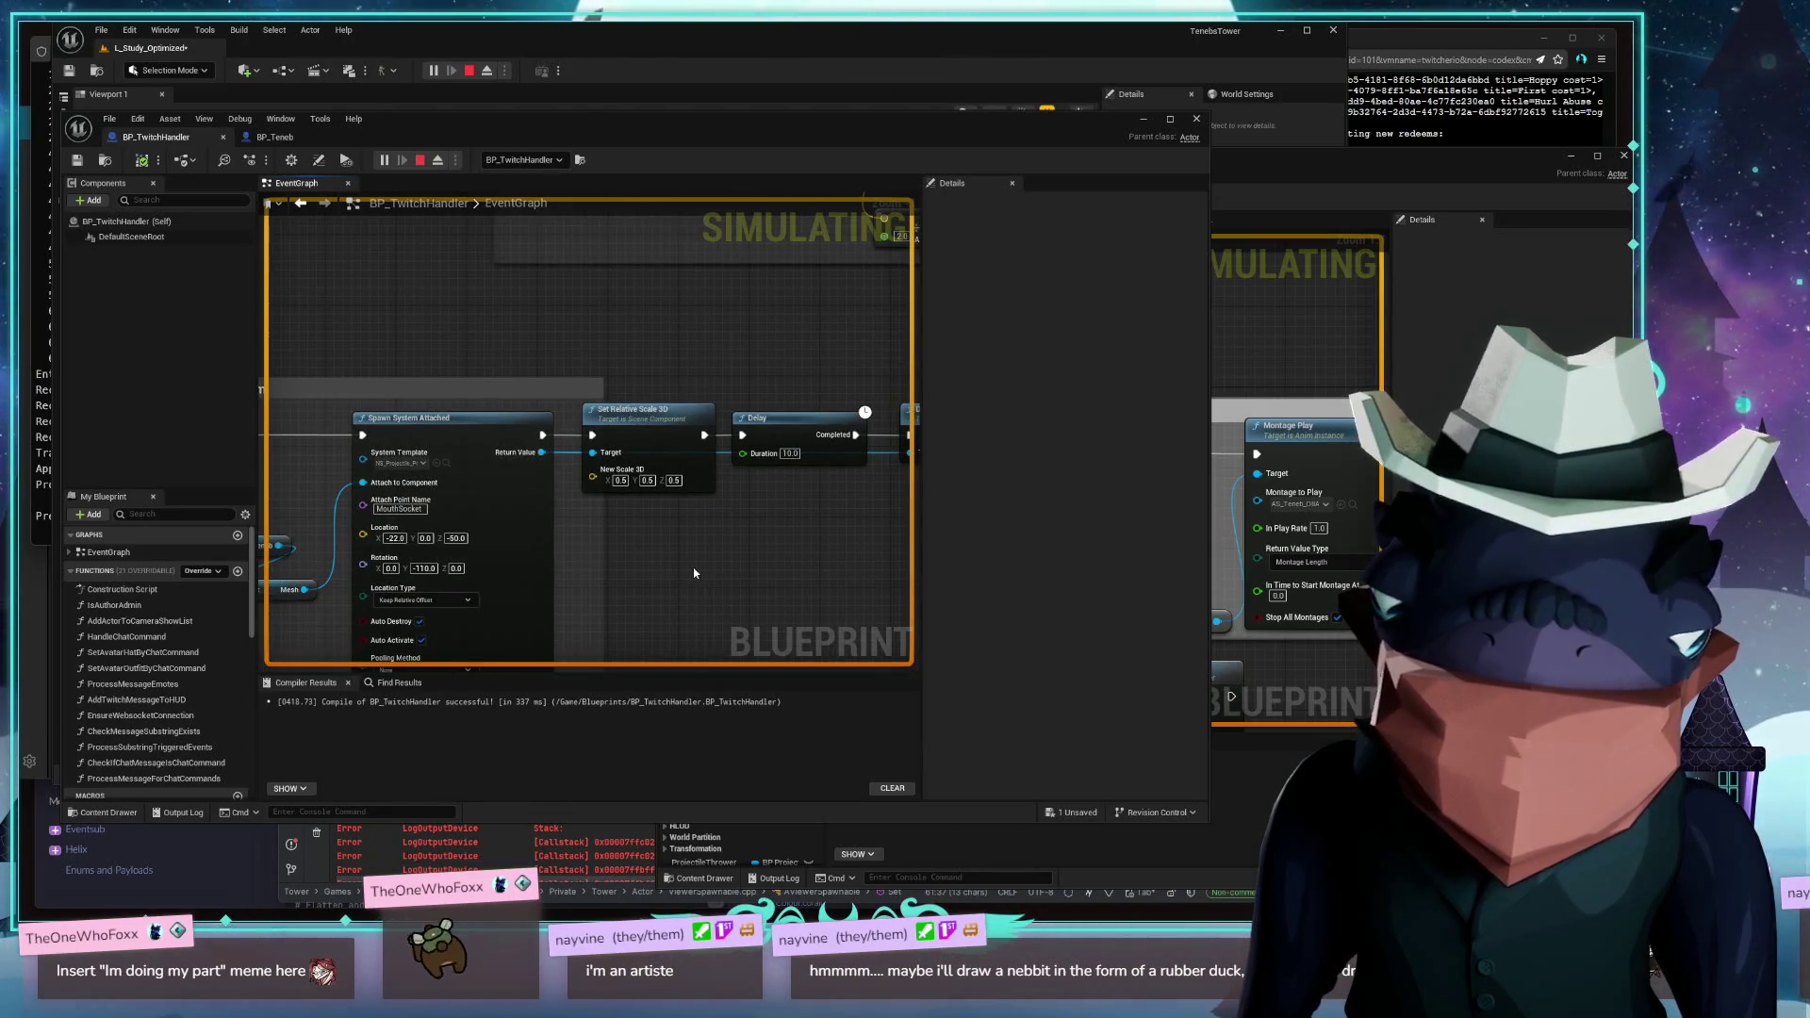
left_click_drag(694, 574, 529, 465)
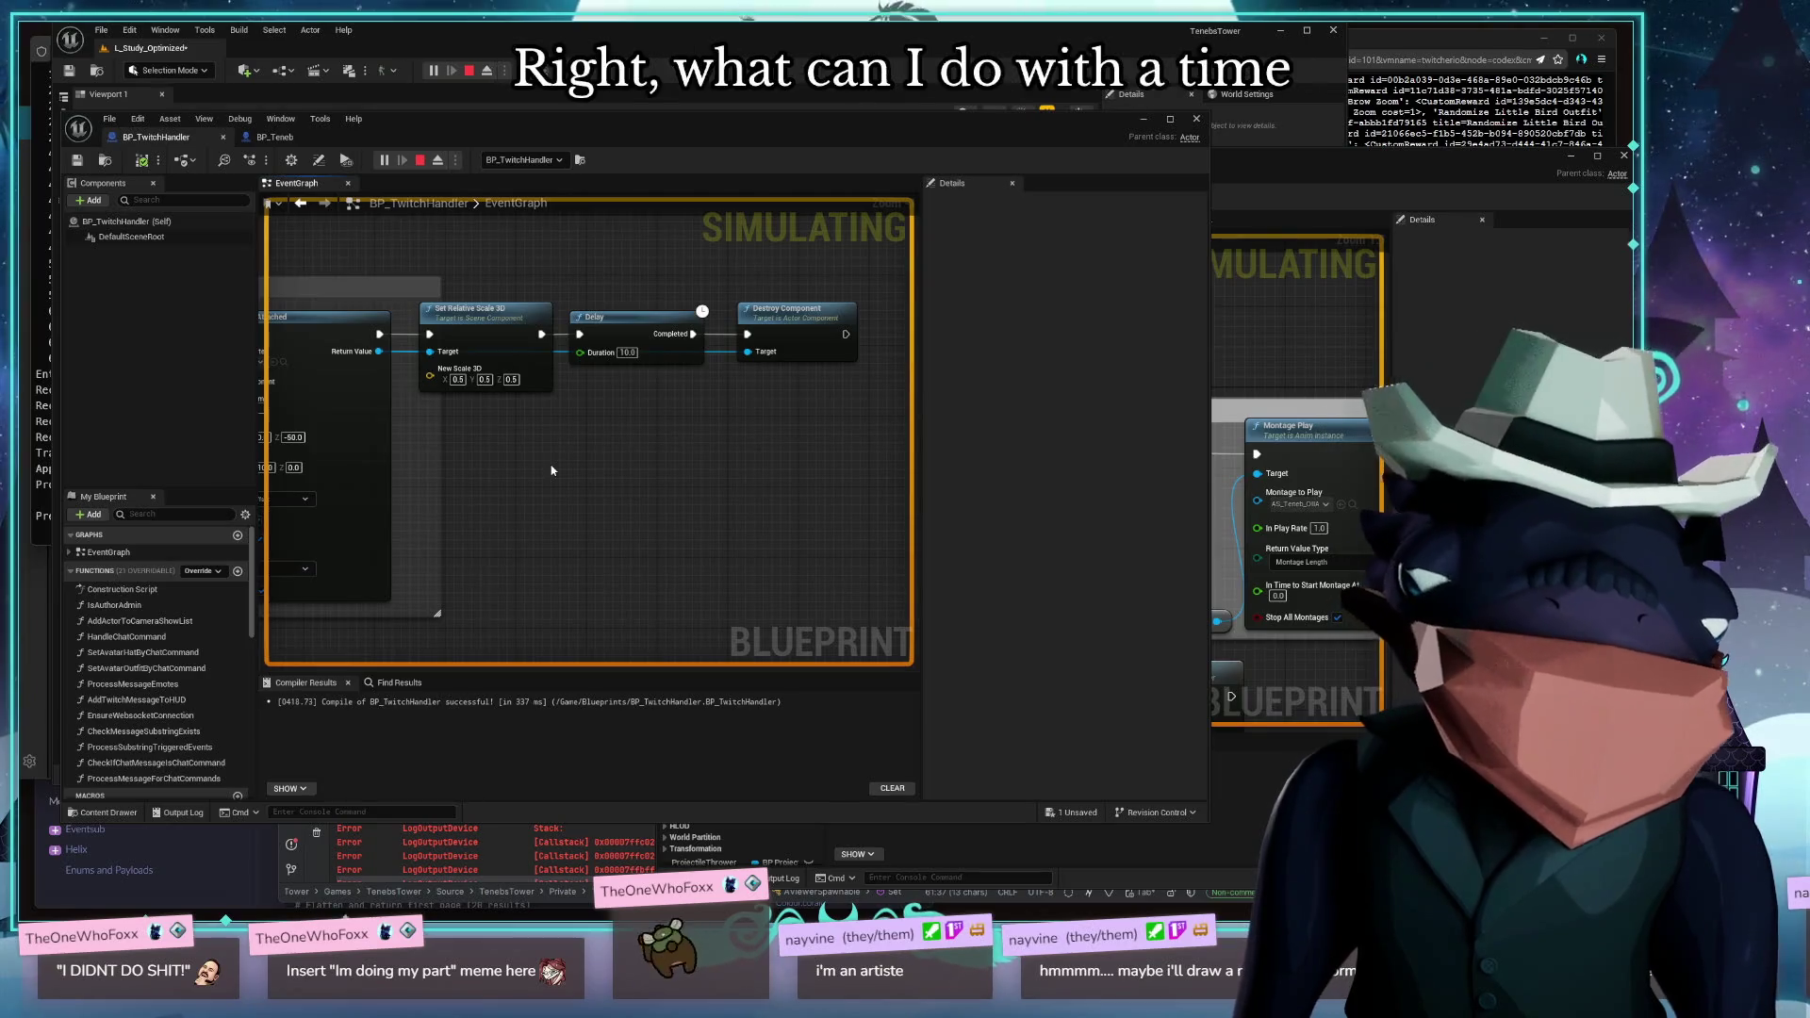
left_click(1298, 341)
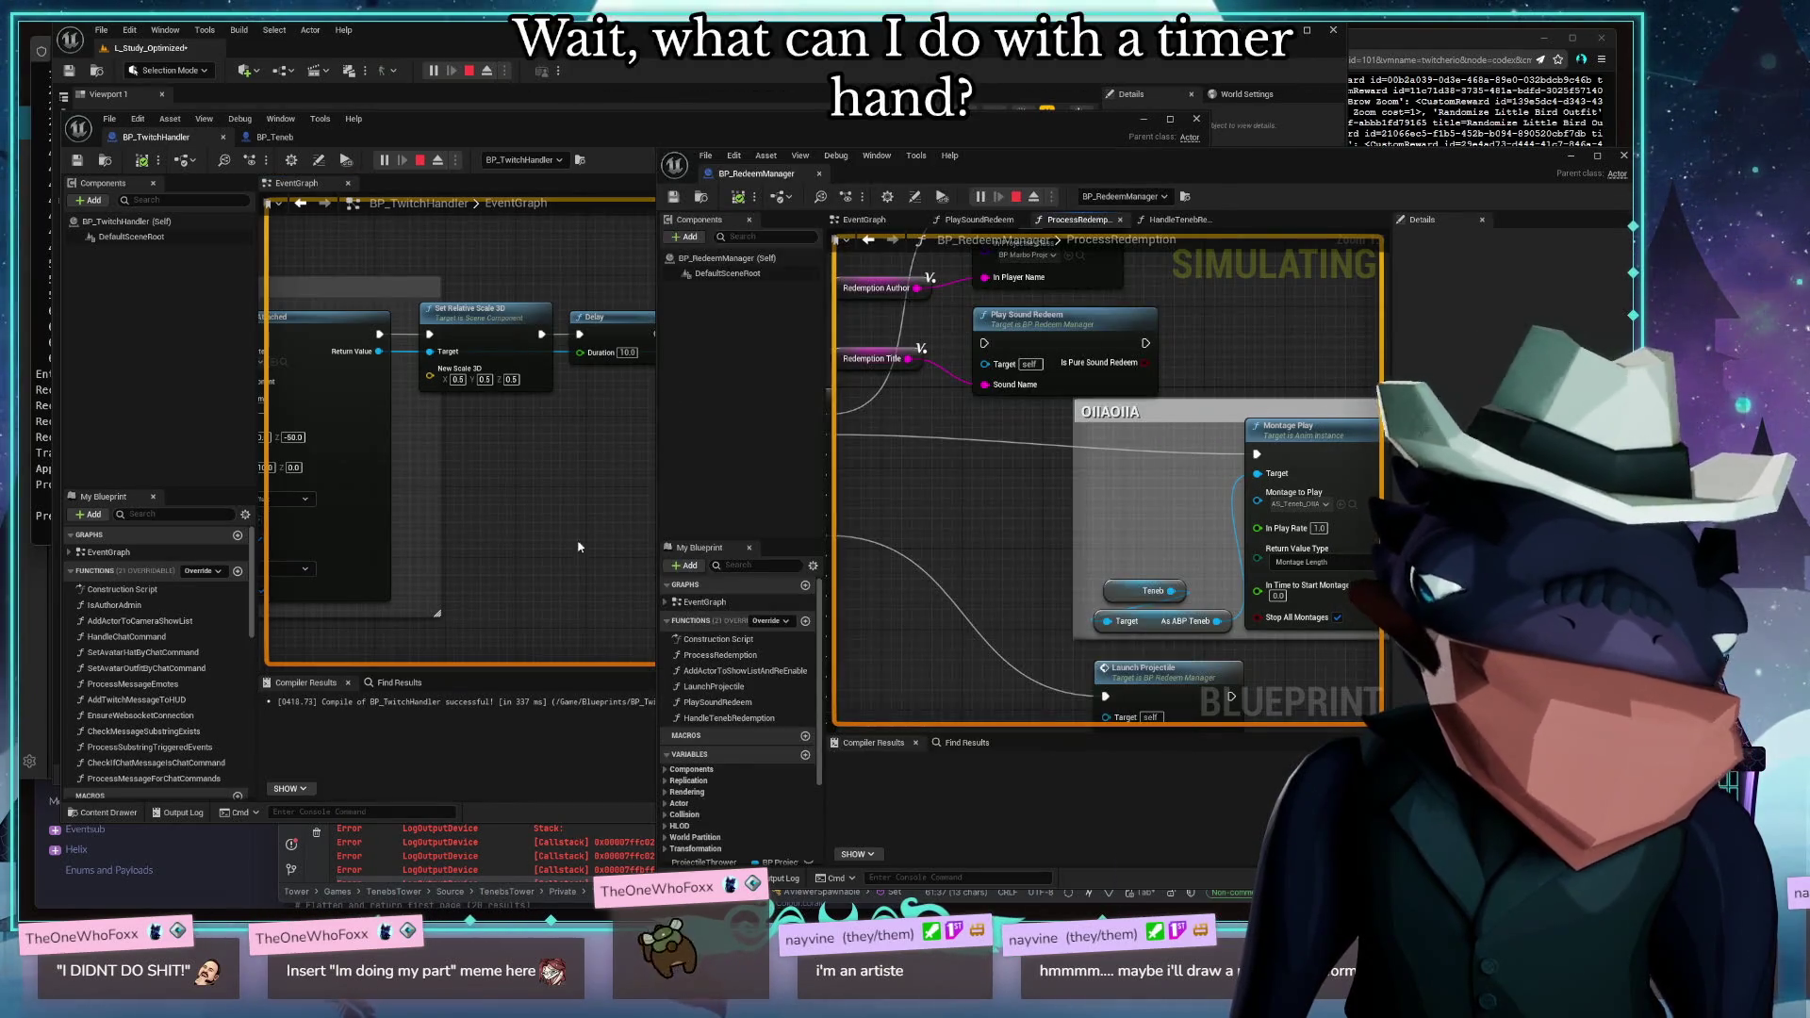
Bring BP_Teneb's InvertBirbColorsForDuration graph to the front, moving the BP_RedeemManager editor aside
left_click(579, 546)
left_click(1264, 829)
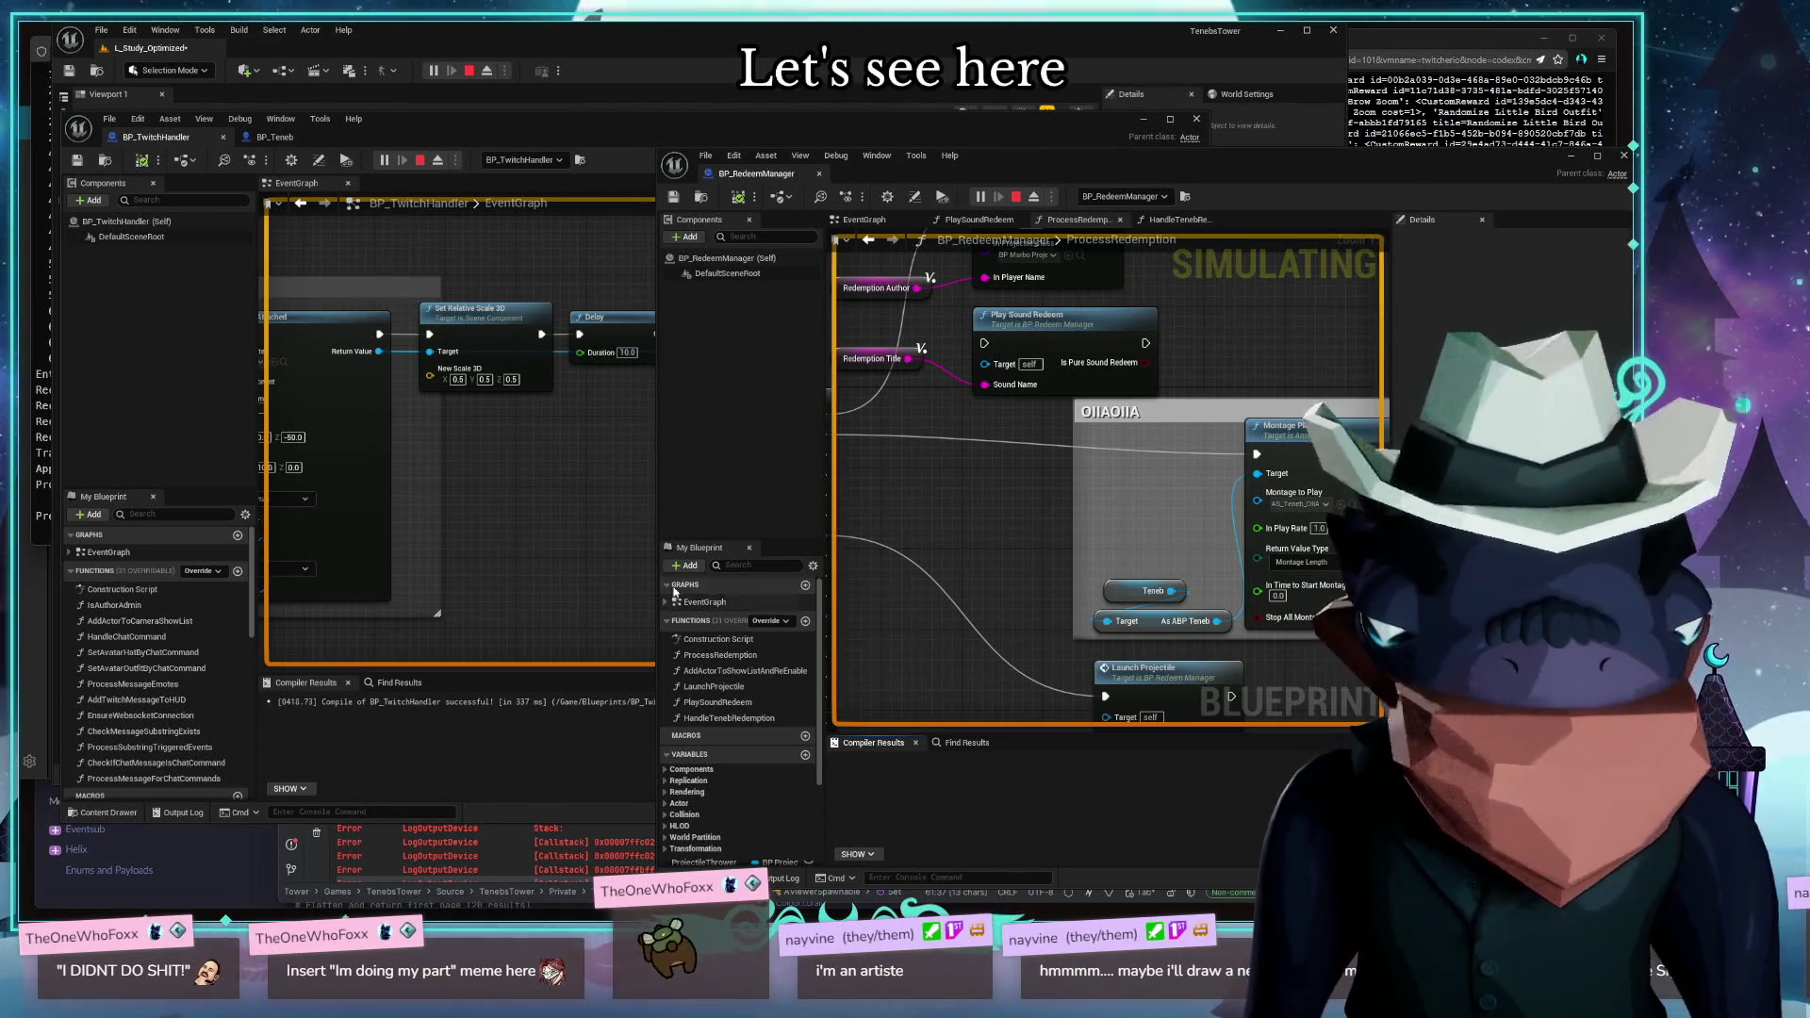
left_click(641, 396)
mouse_move(1334, 176)
left_mouse_down()
mouse_move(926, 164)
mouse_move(920, 139)
left_mouse_up()
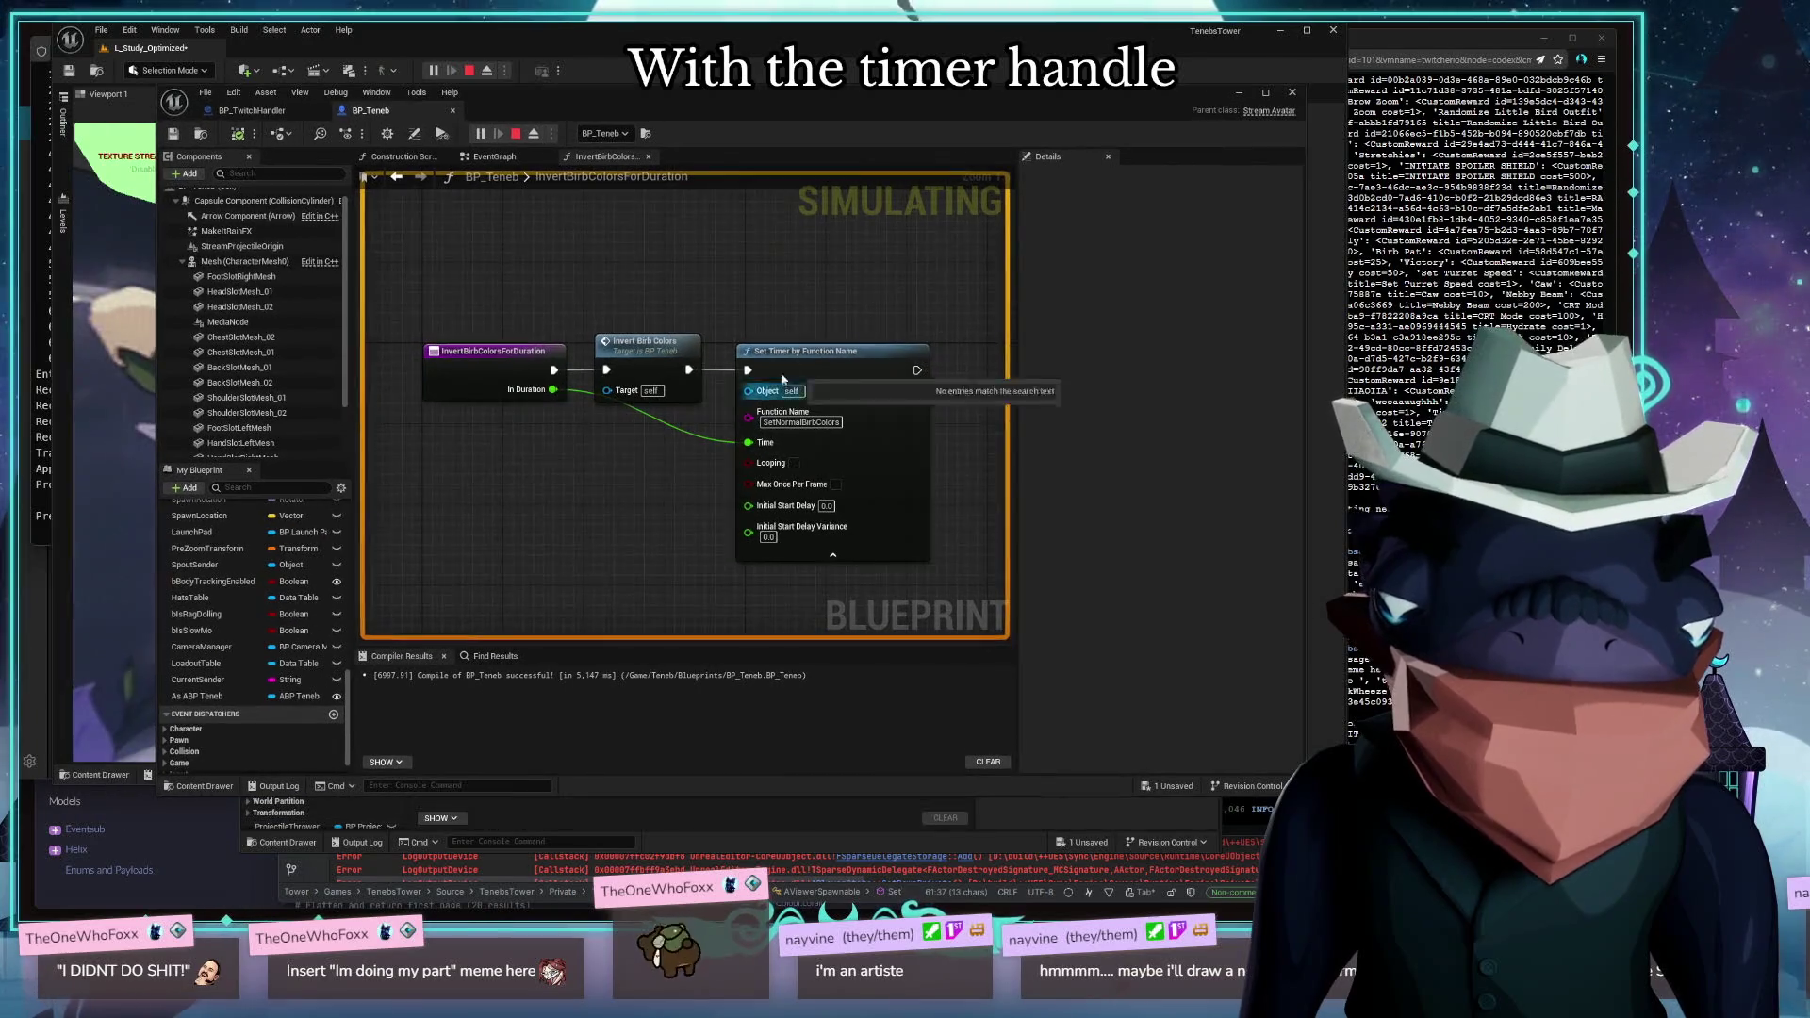
Pan to the Set Timer by Function Name node and inspect its Return Value pin options
mouse_move(902, 401)
left_mouse_down()
mouse_move(750, 279)
mouse_move(962, 273)
mouse_move(875, 277)
left_mouse_up()
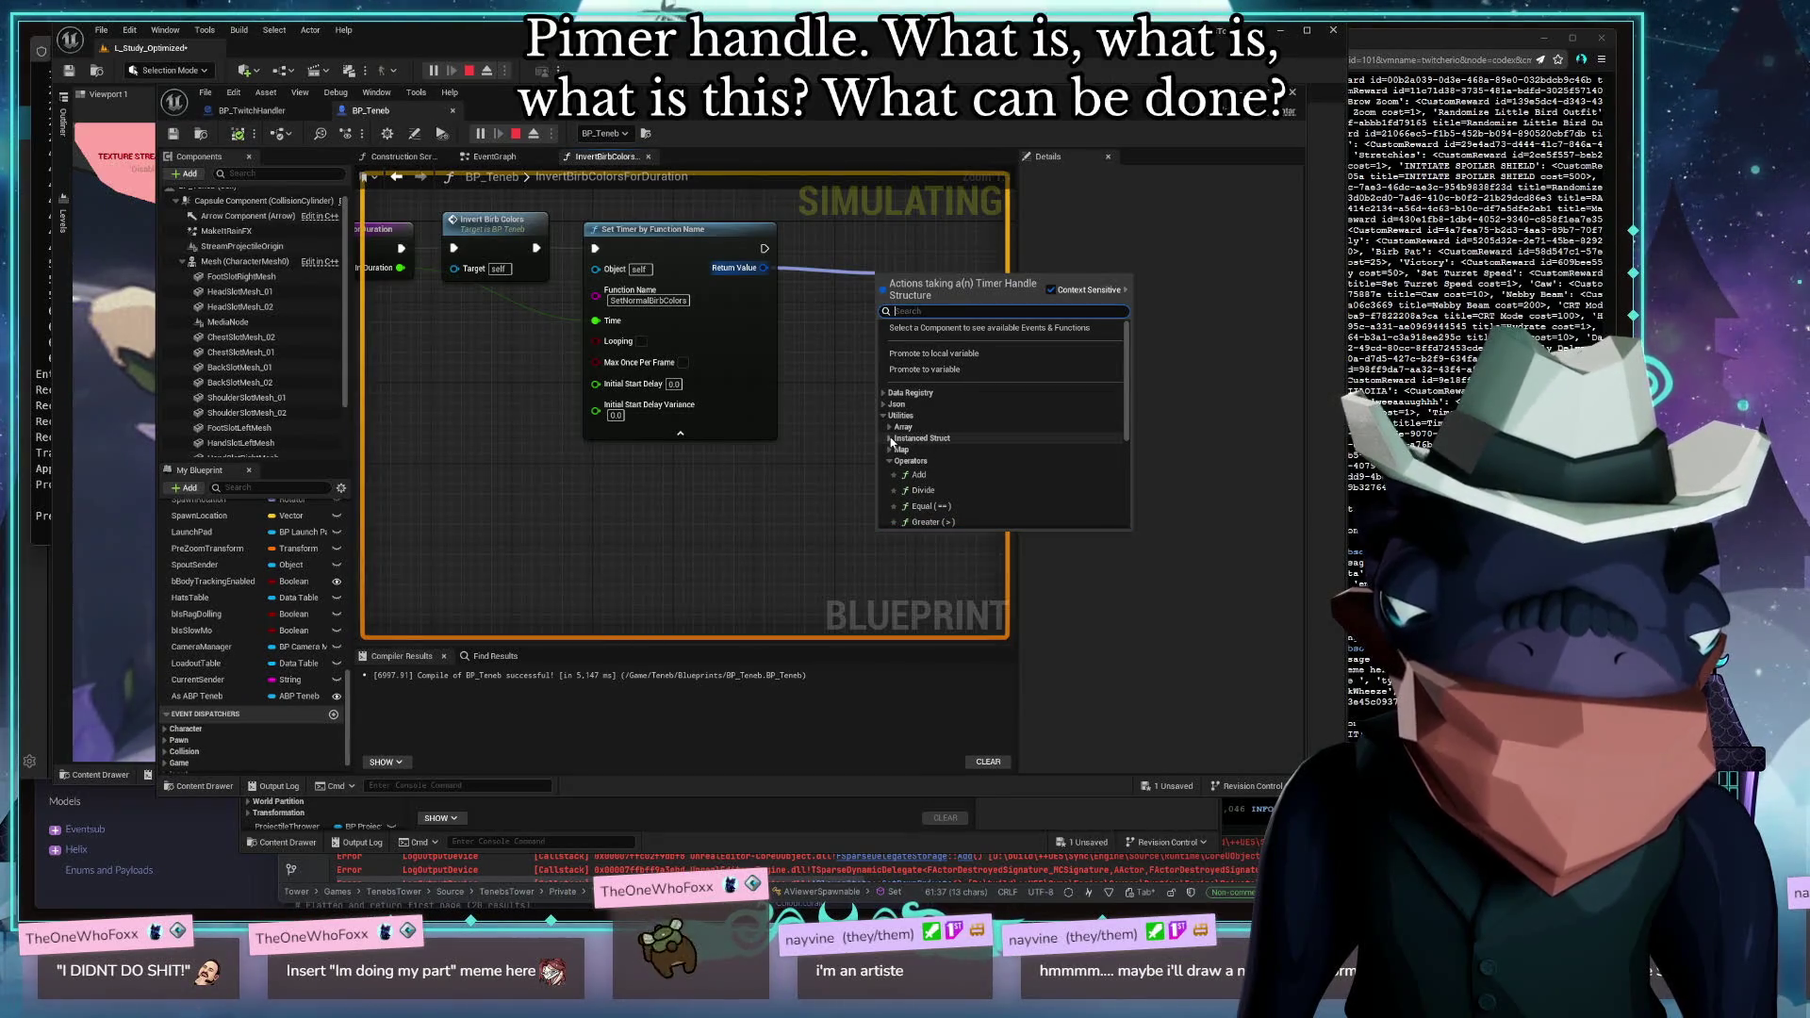
left_click(890, 440)
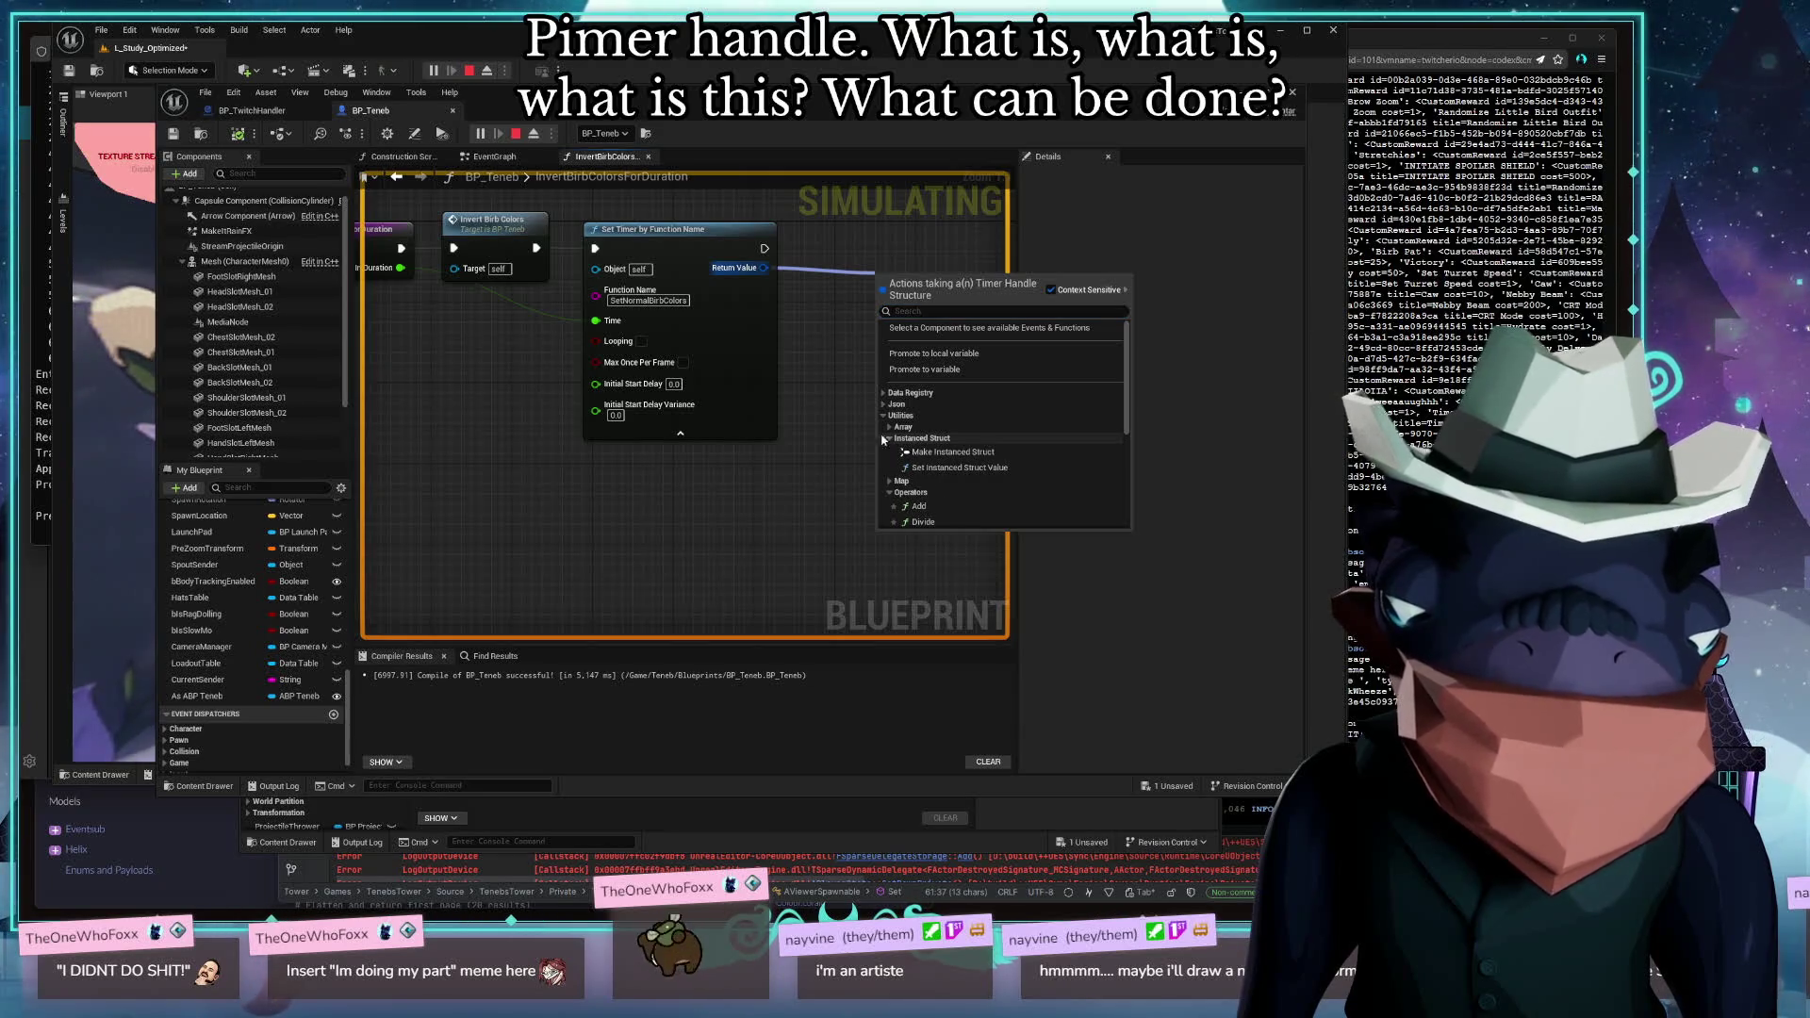
key("Escape")
right_click(766, 270)
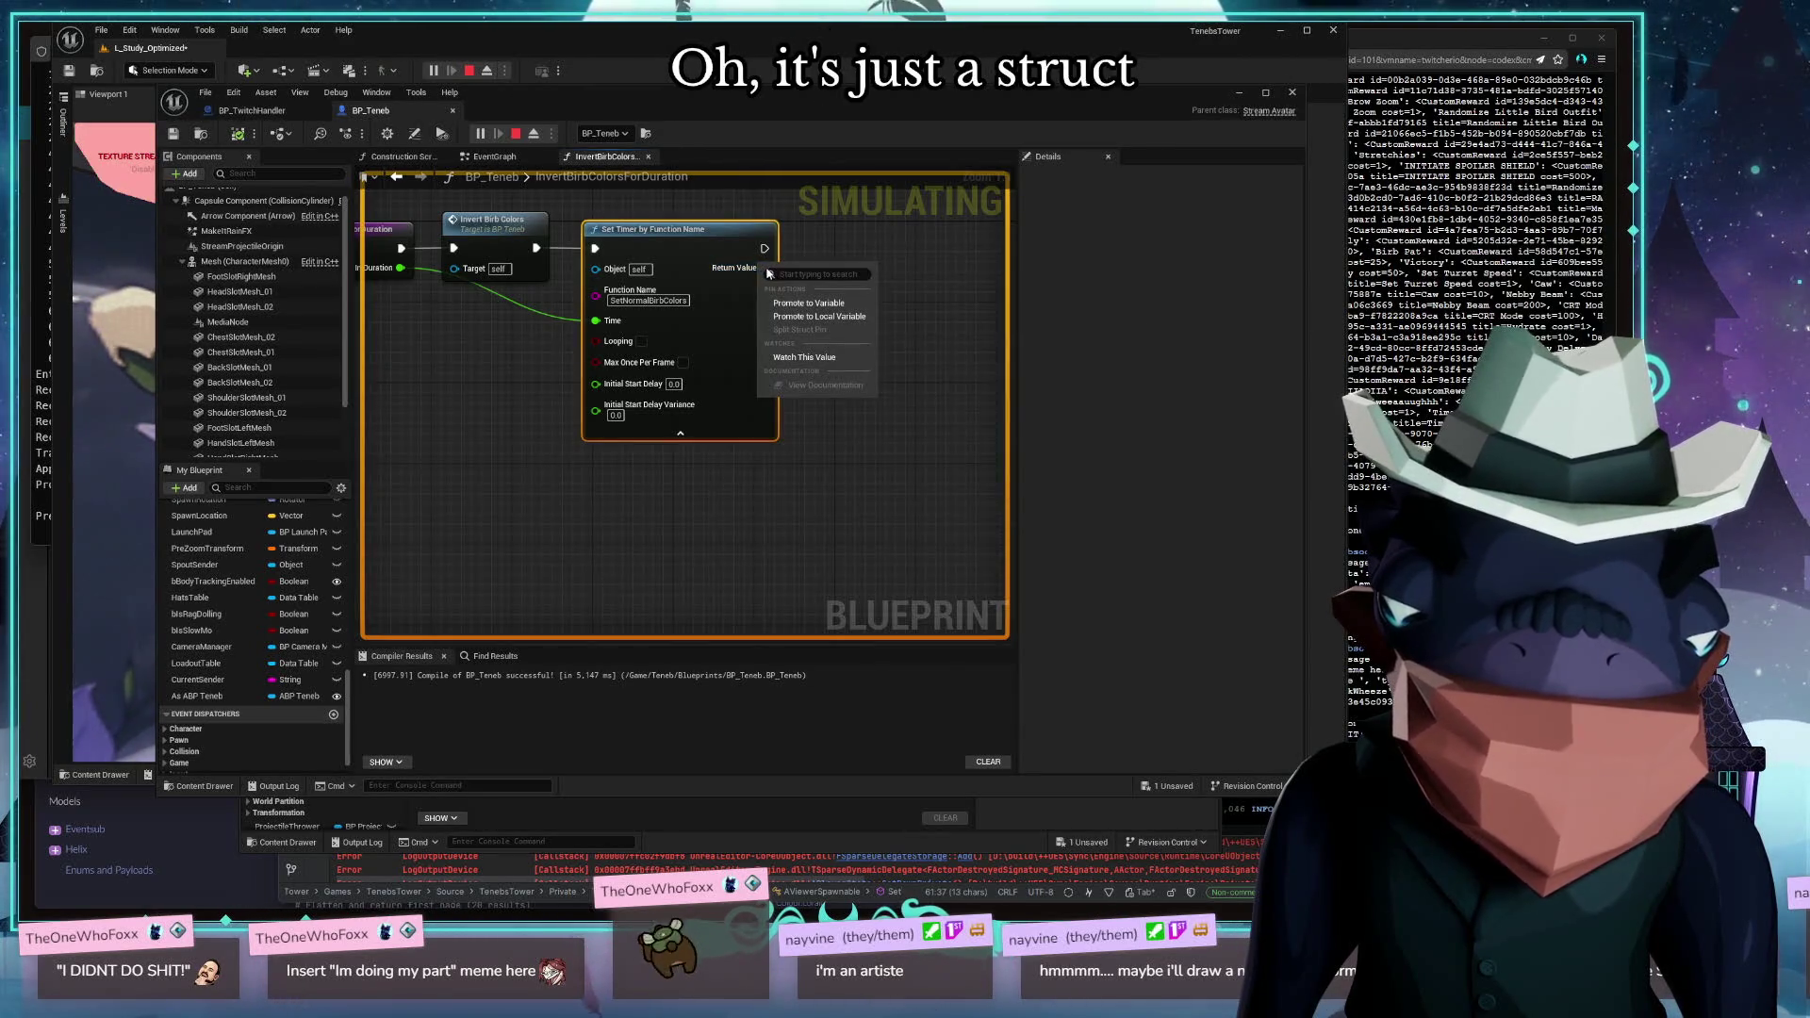
key("Escape")
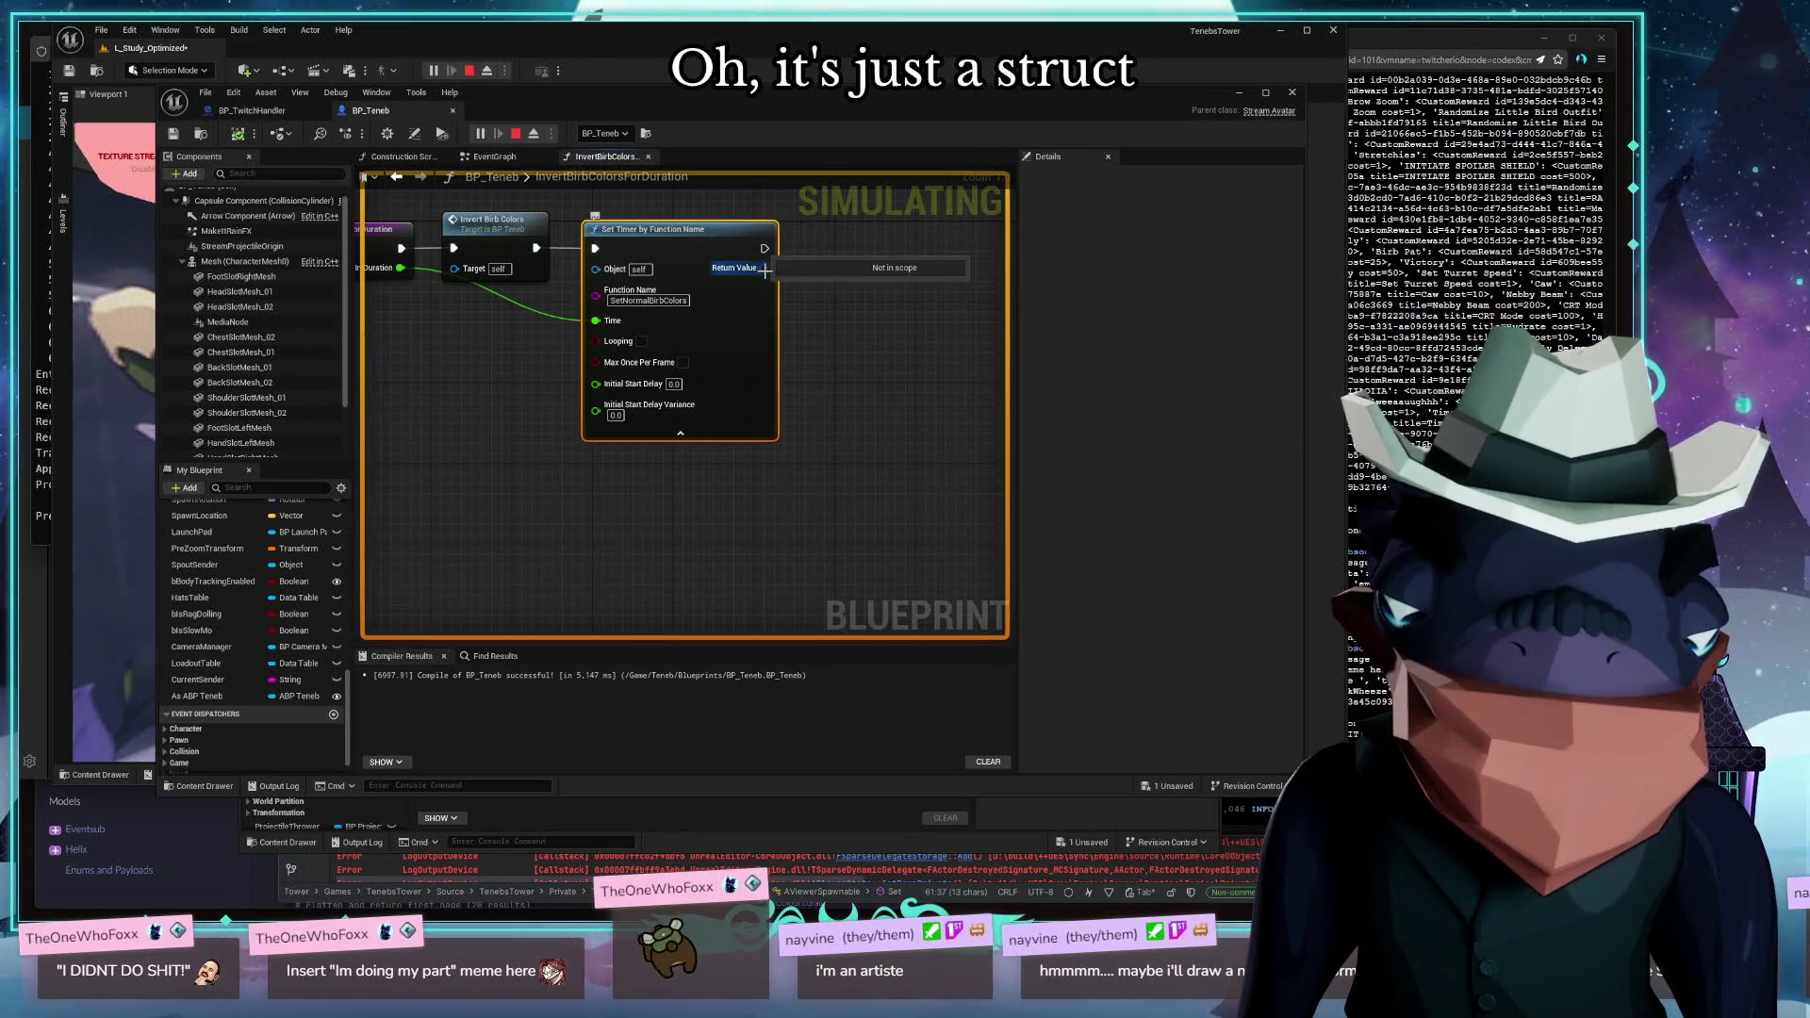
right_click(766, 269)
key("Escape")
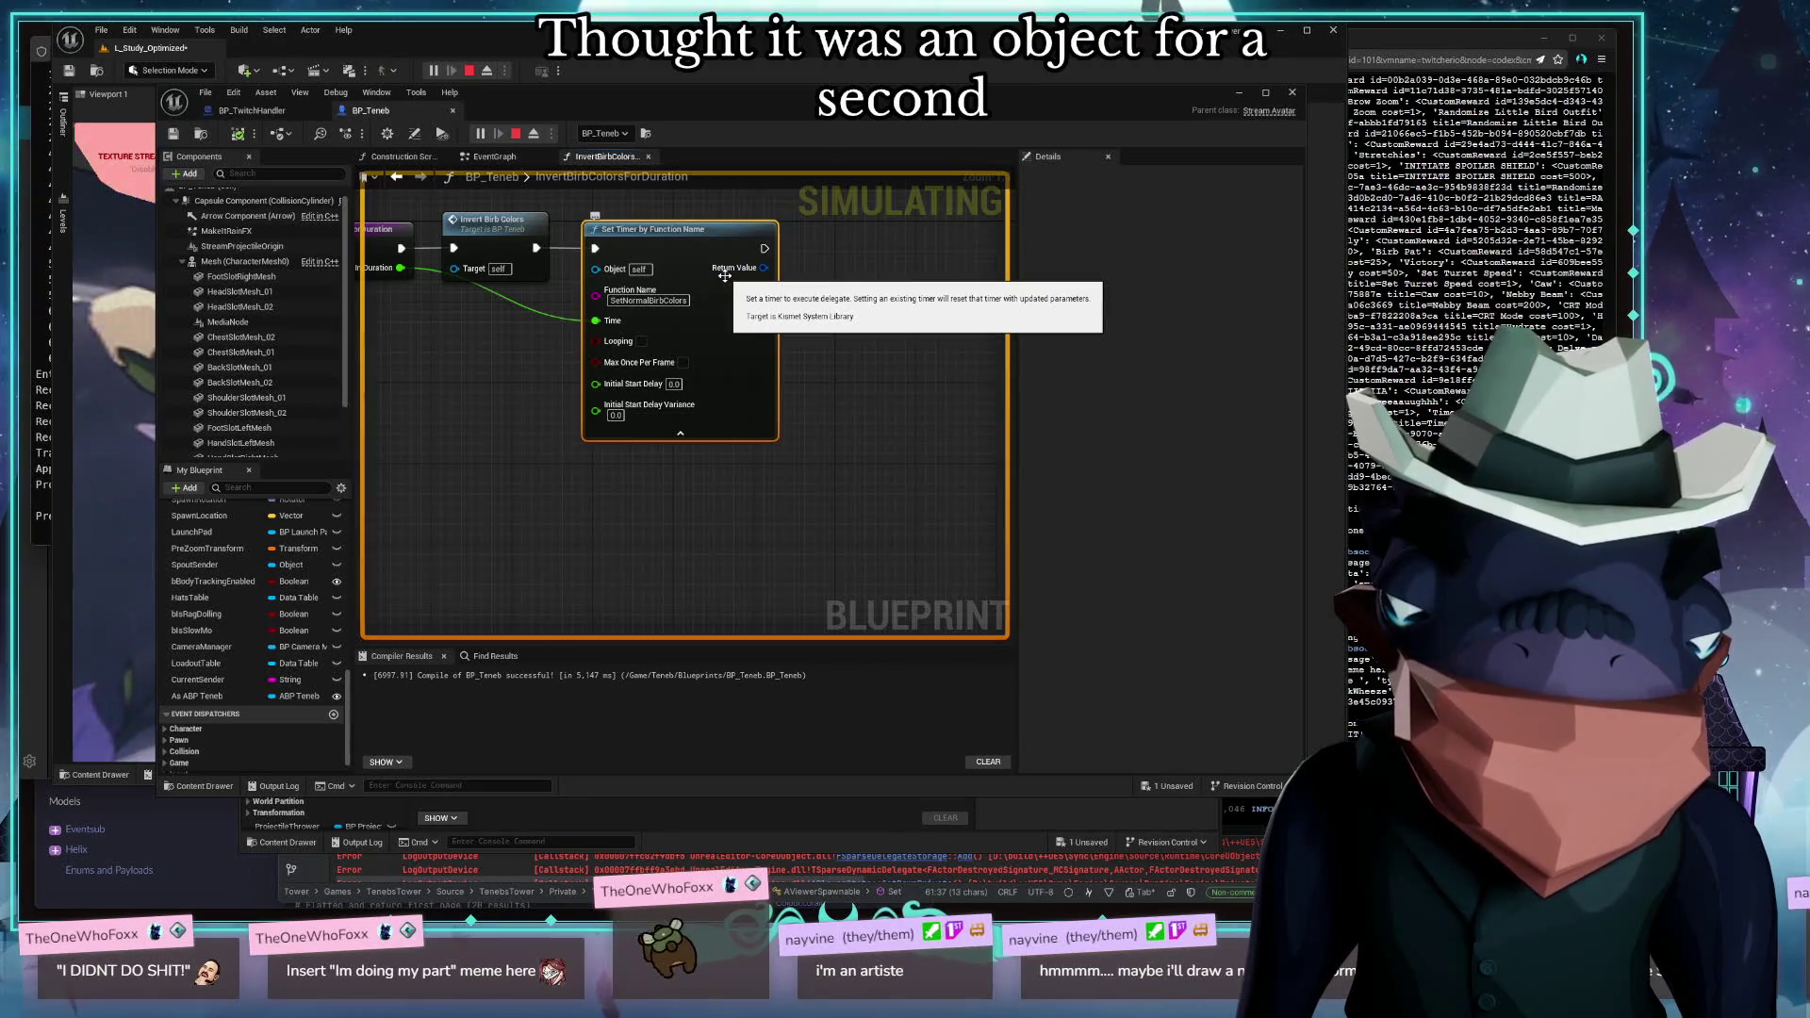
Wire a Set members in Timer Handle node from the Set Timer node's Return Value
left_click_drag(764, 268, 875, 279)
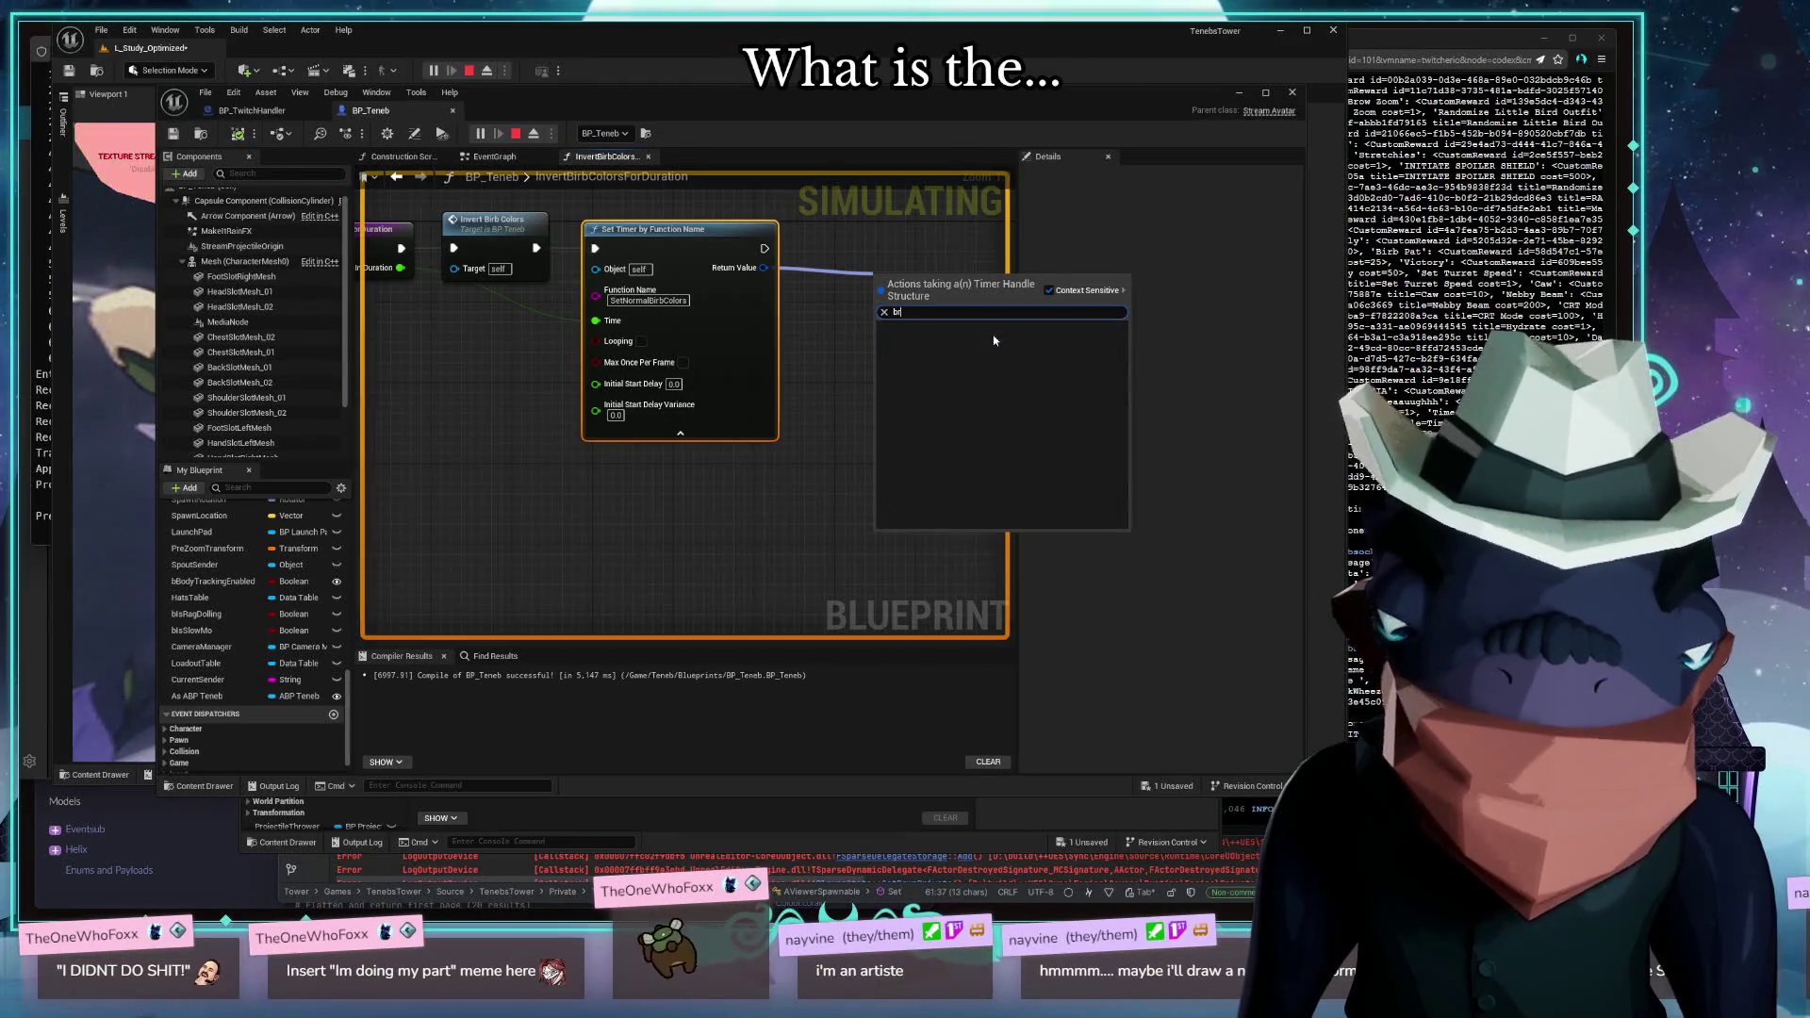
key("Escape")
left_click_drag(877, 330, 703, 495)
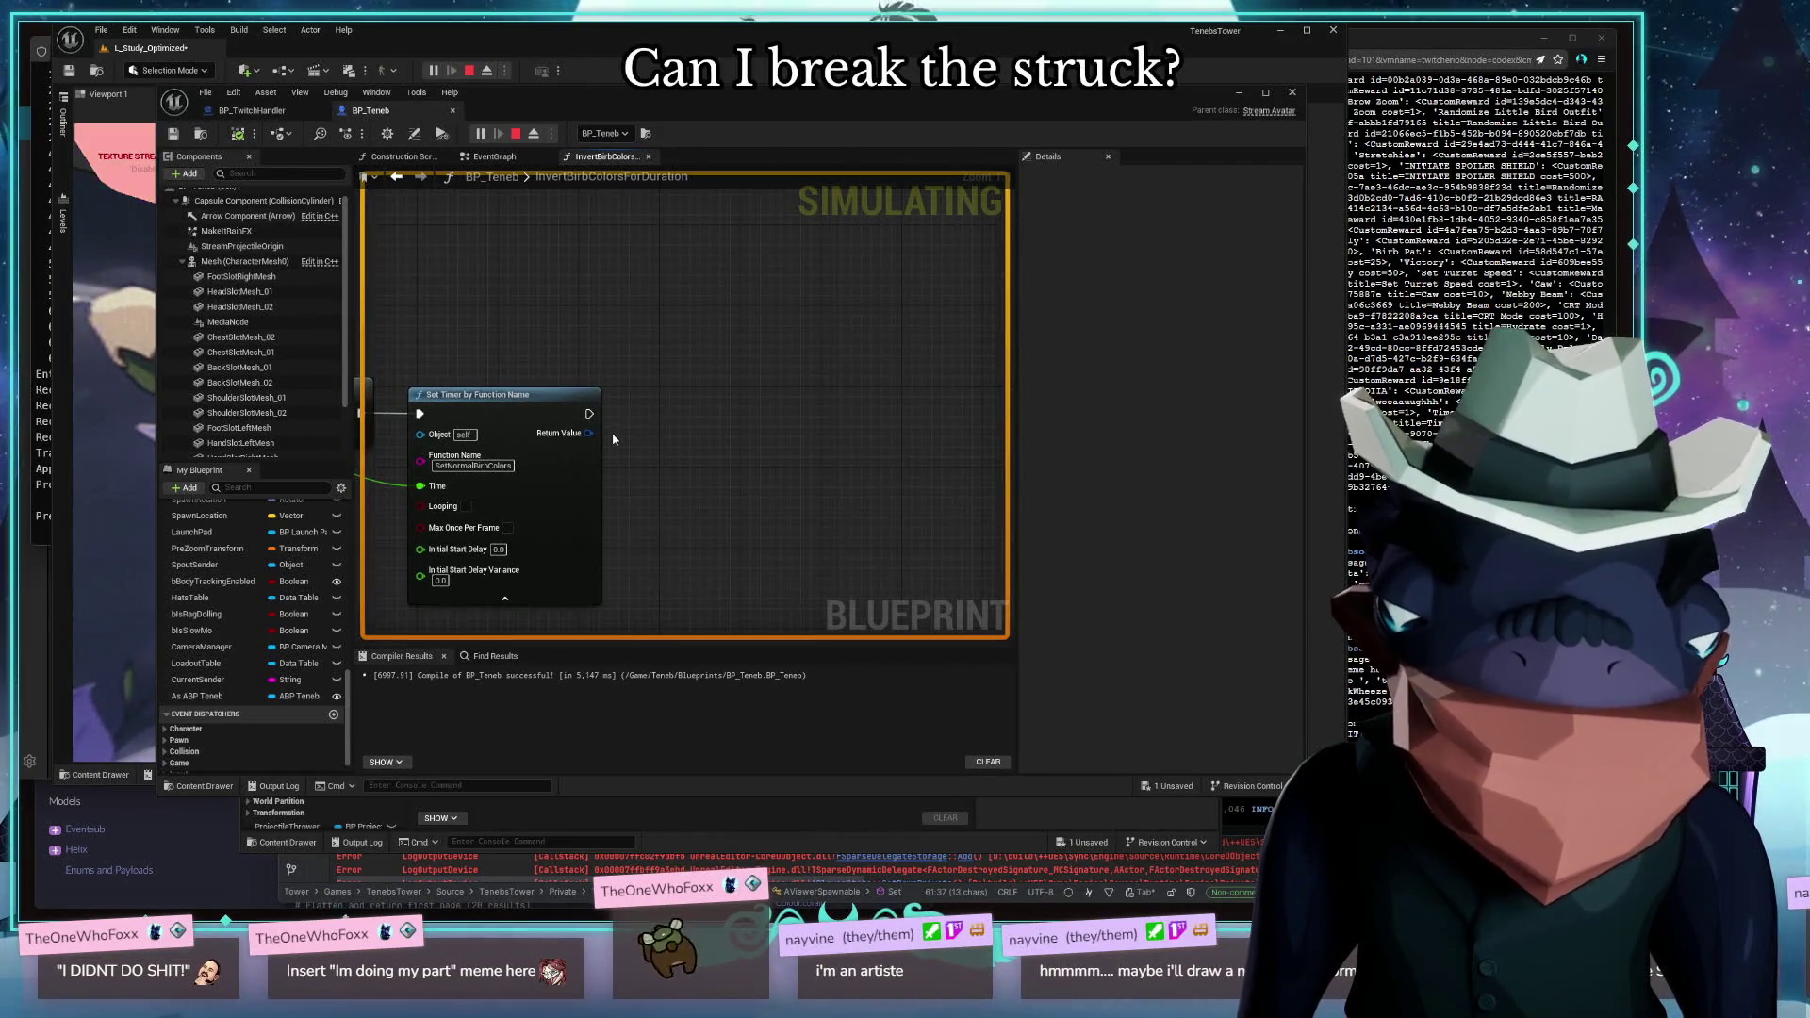
mouse_move(586, 432)
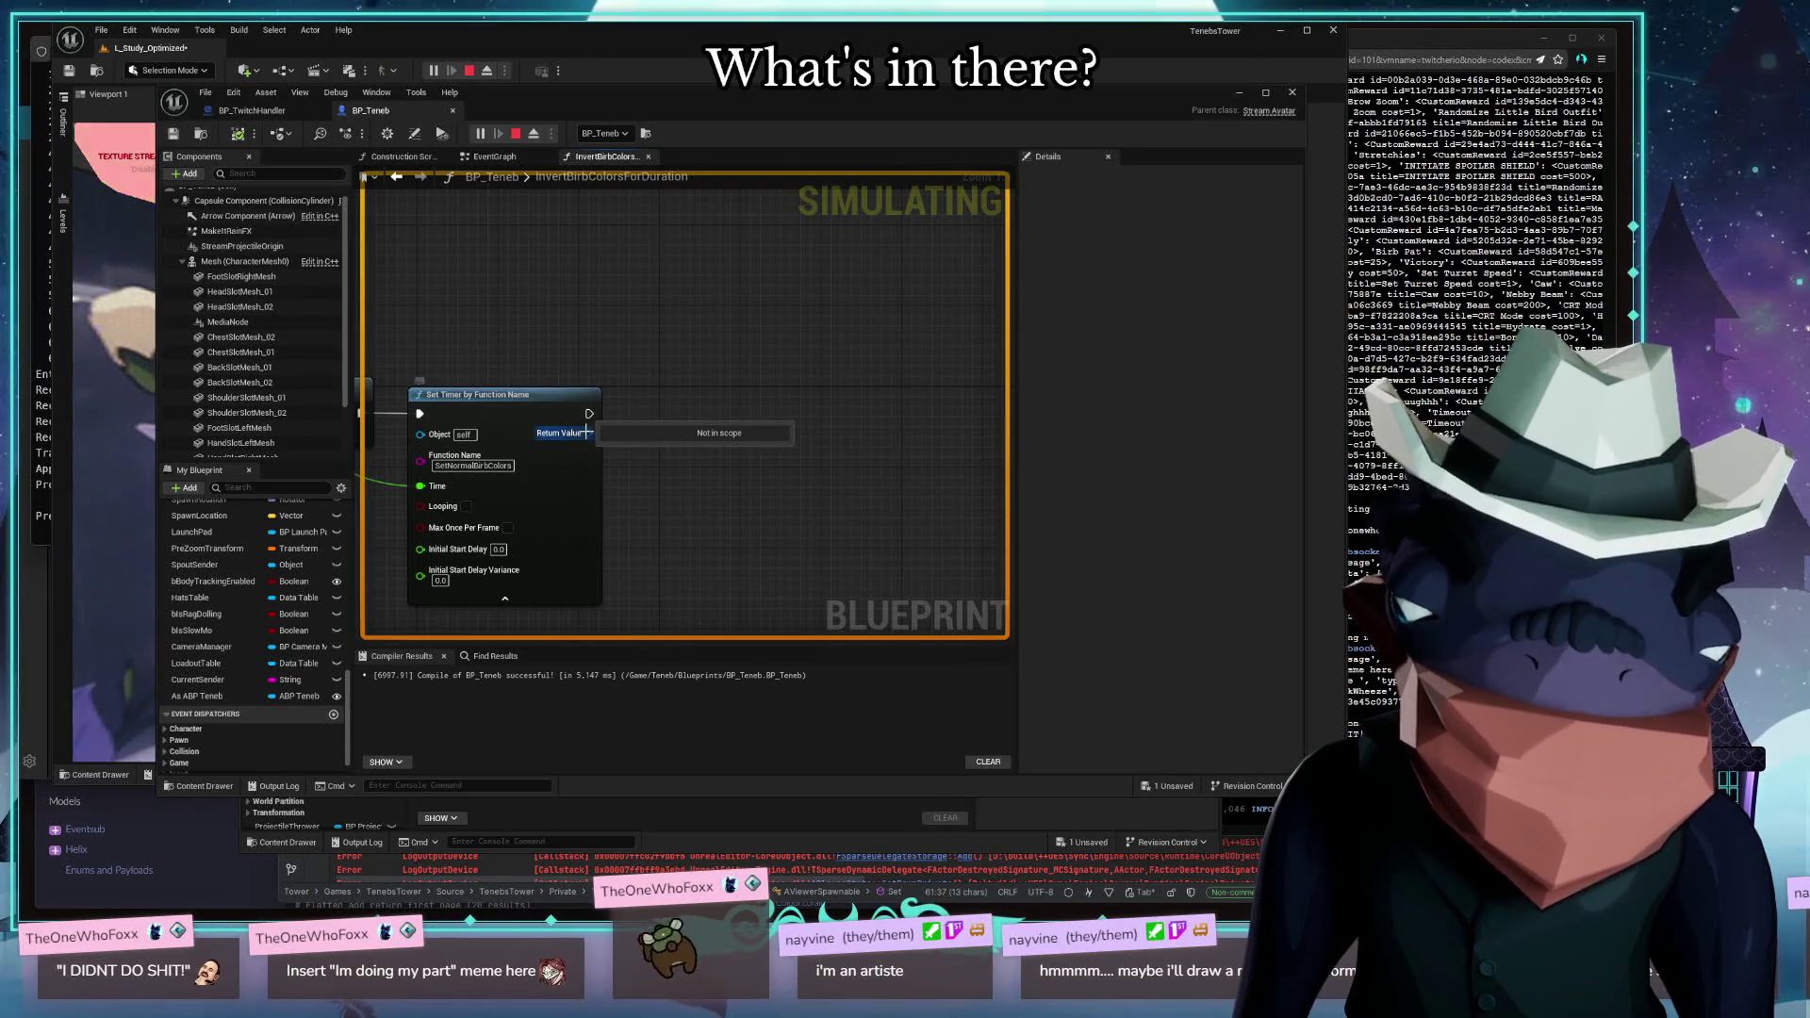
left_click_drag(587, 432, 717, 487)
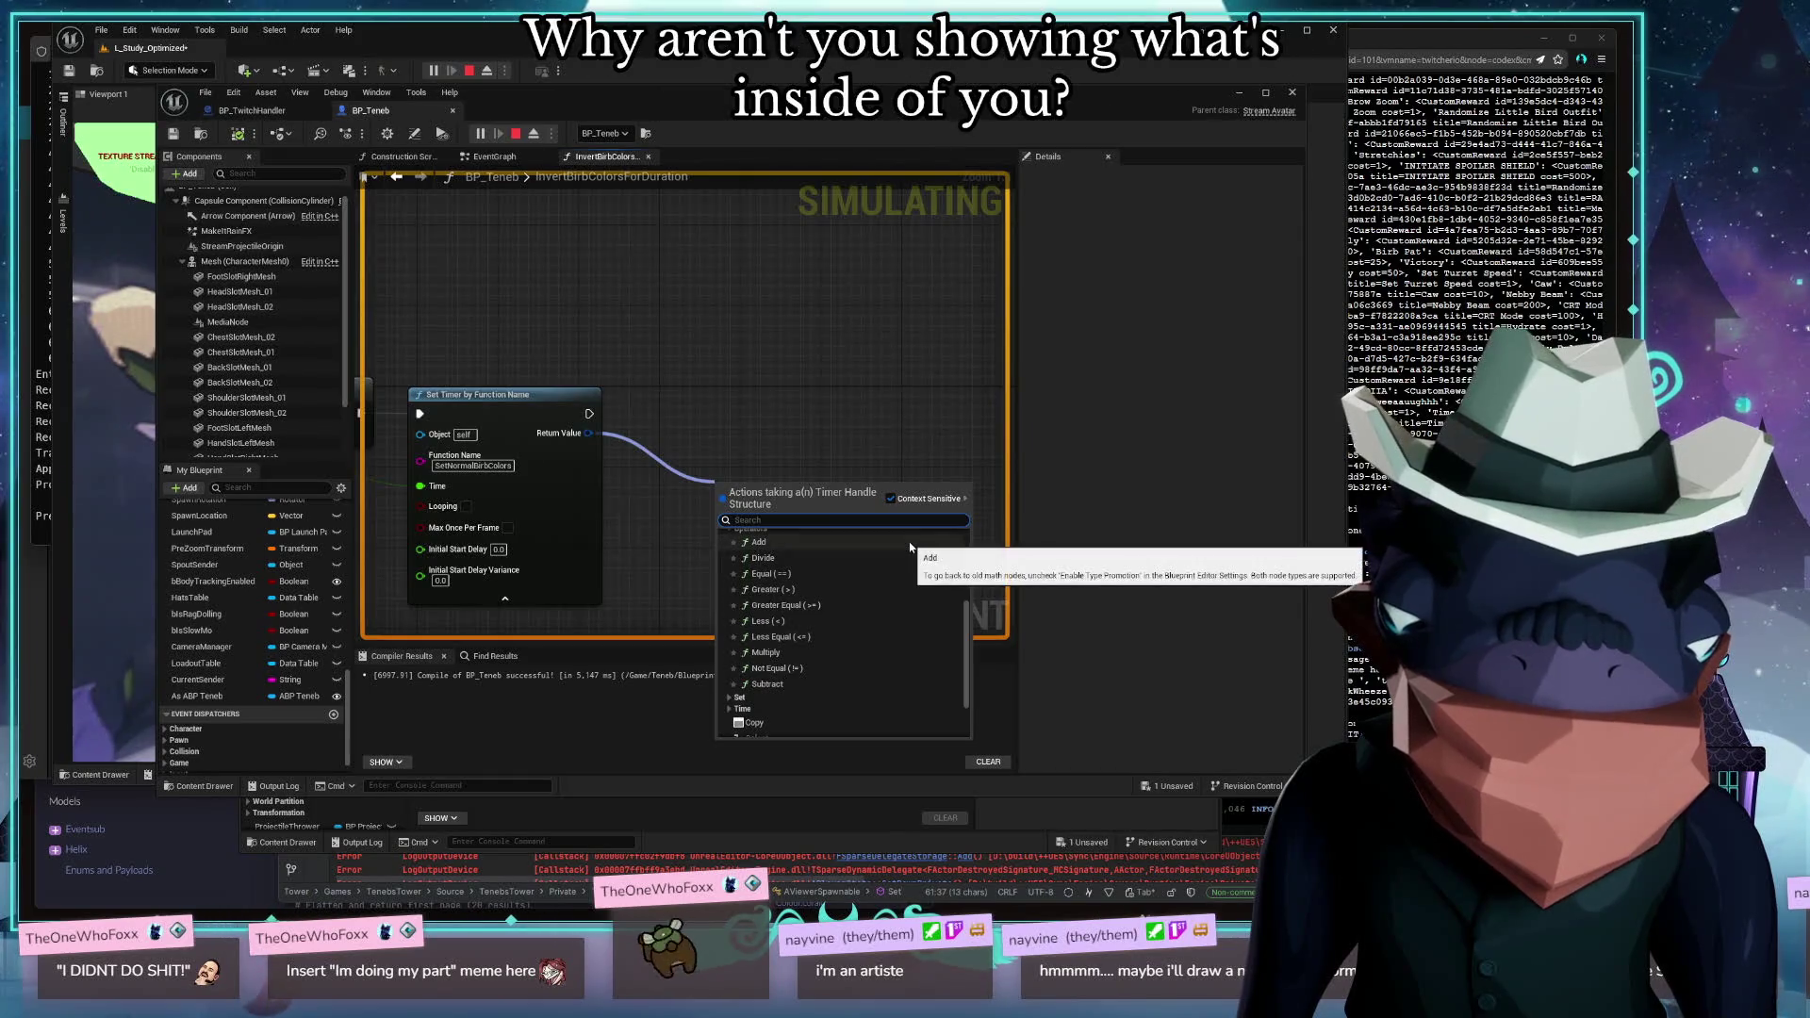
scroll(848, 698, "down", 5)
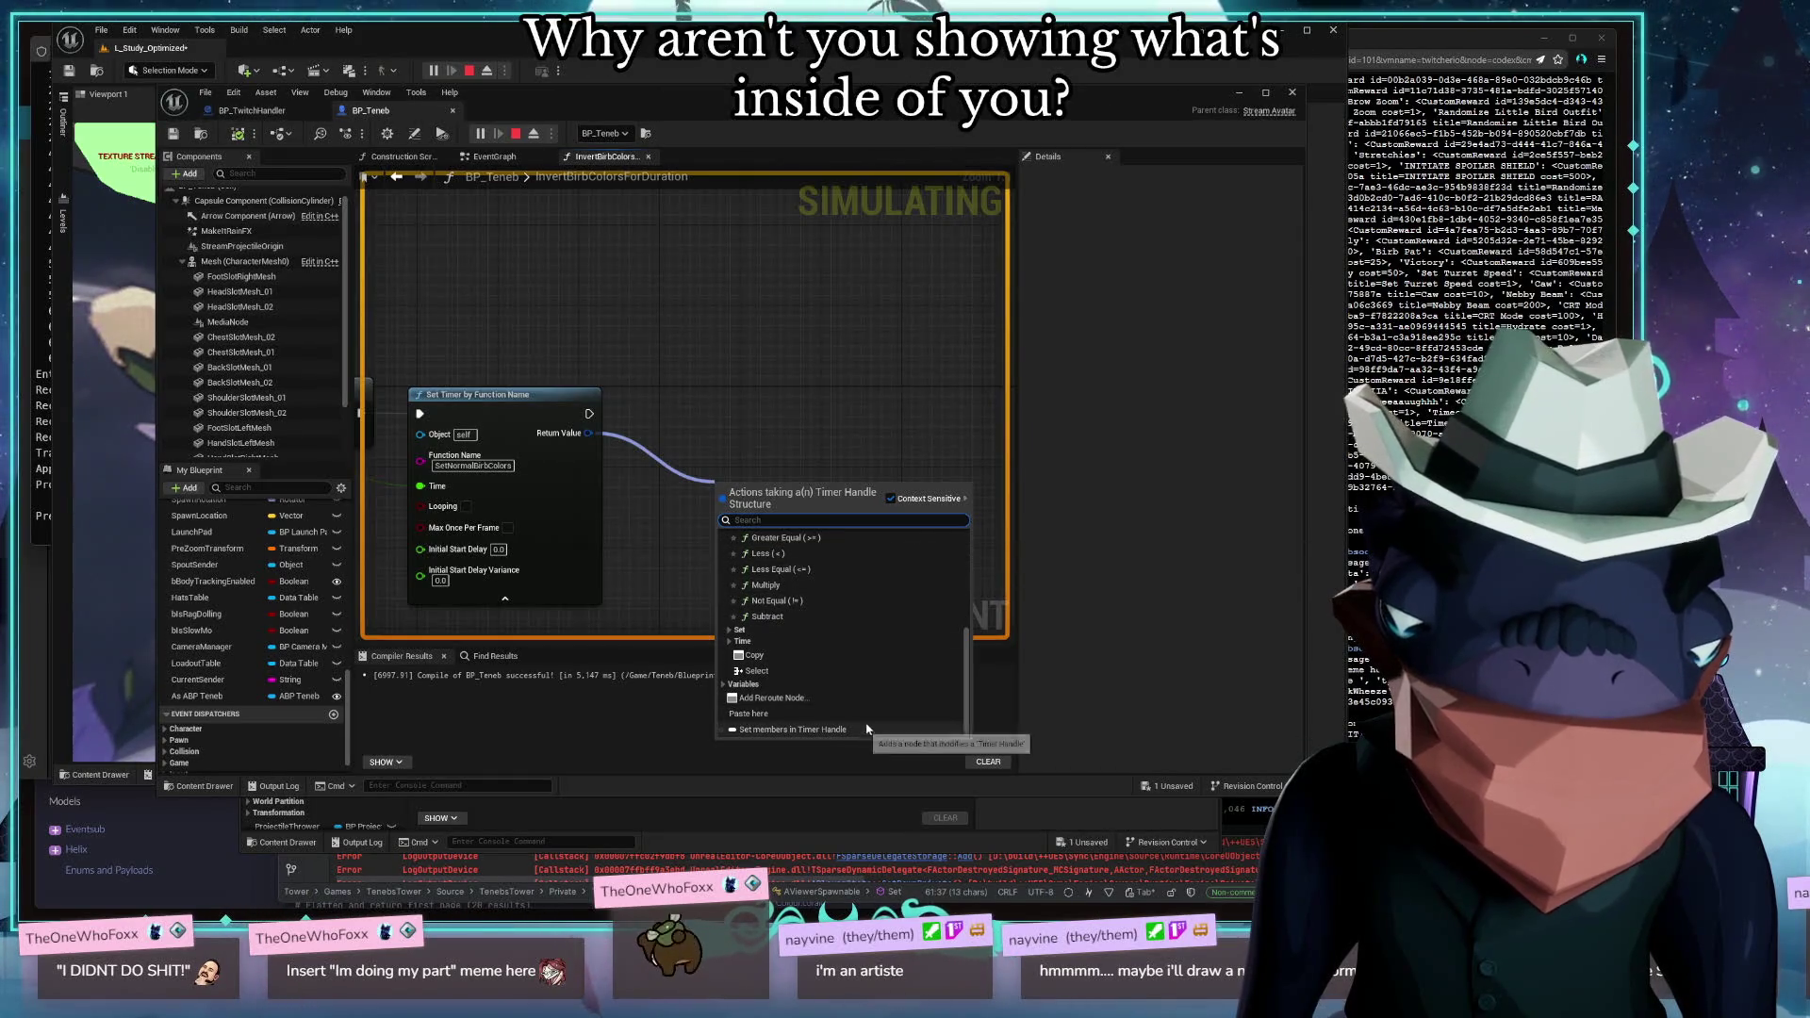
left_click(804, 731)
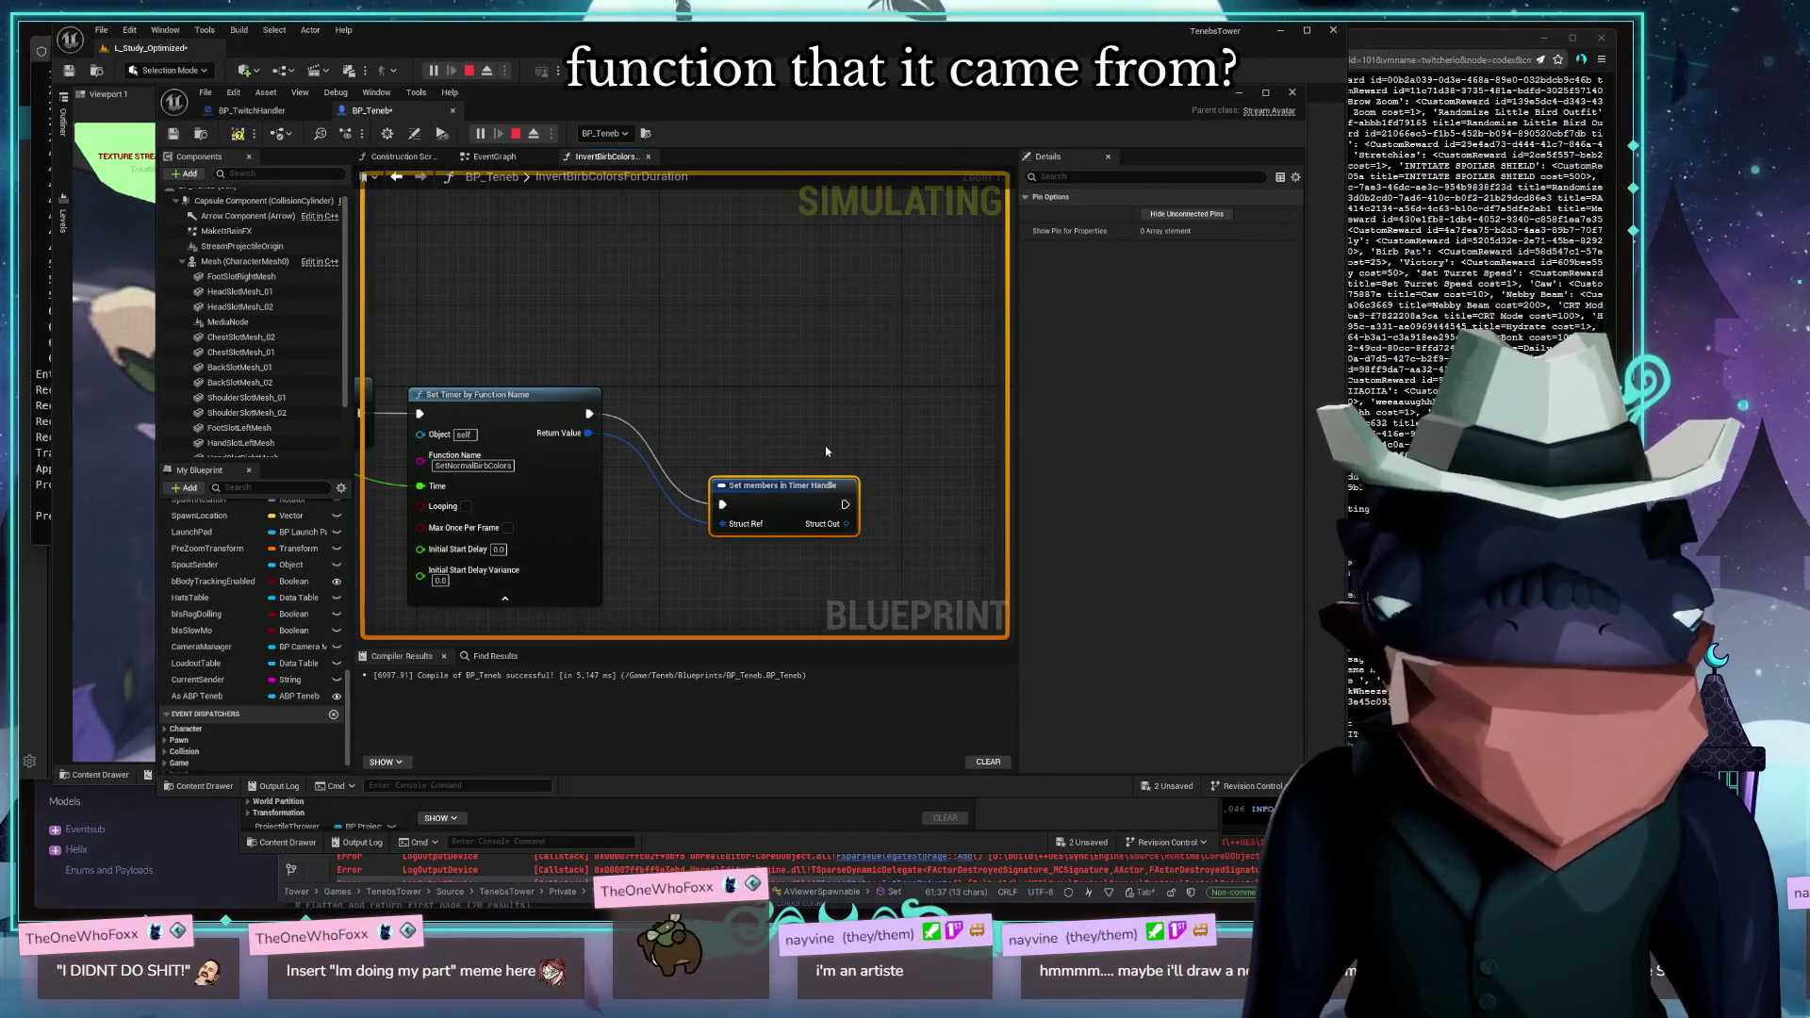
Replace the Set members in Timer Handle node with a Make Instanced Struct node off the timer handle
left_click_drag(784, 490, 753, 398)
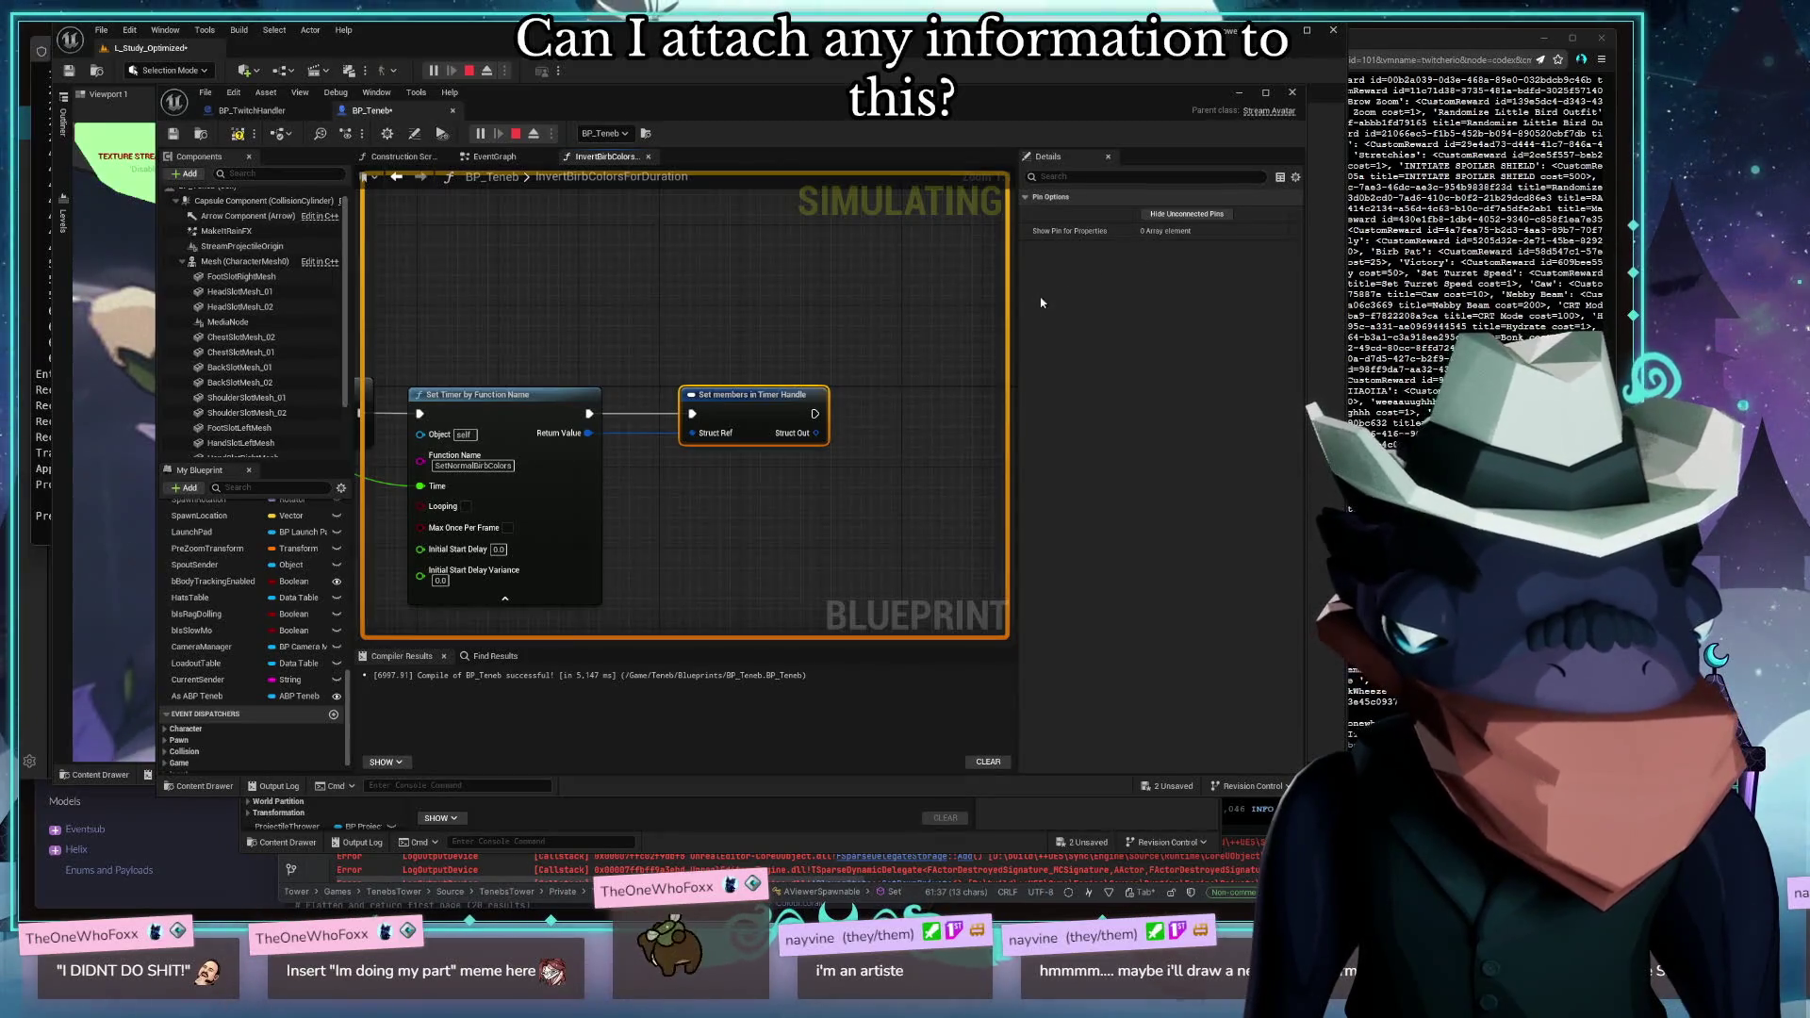
key("Delete")
mouse_move(588, 433)
left_mouse_down()
mouse_move(790, 433)
mouse_move(683, 500)
left_mouse_up()
scroll(792, 650, "down", 5)
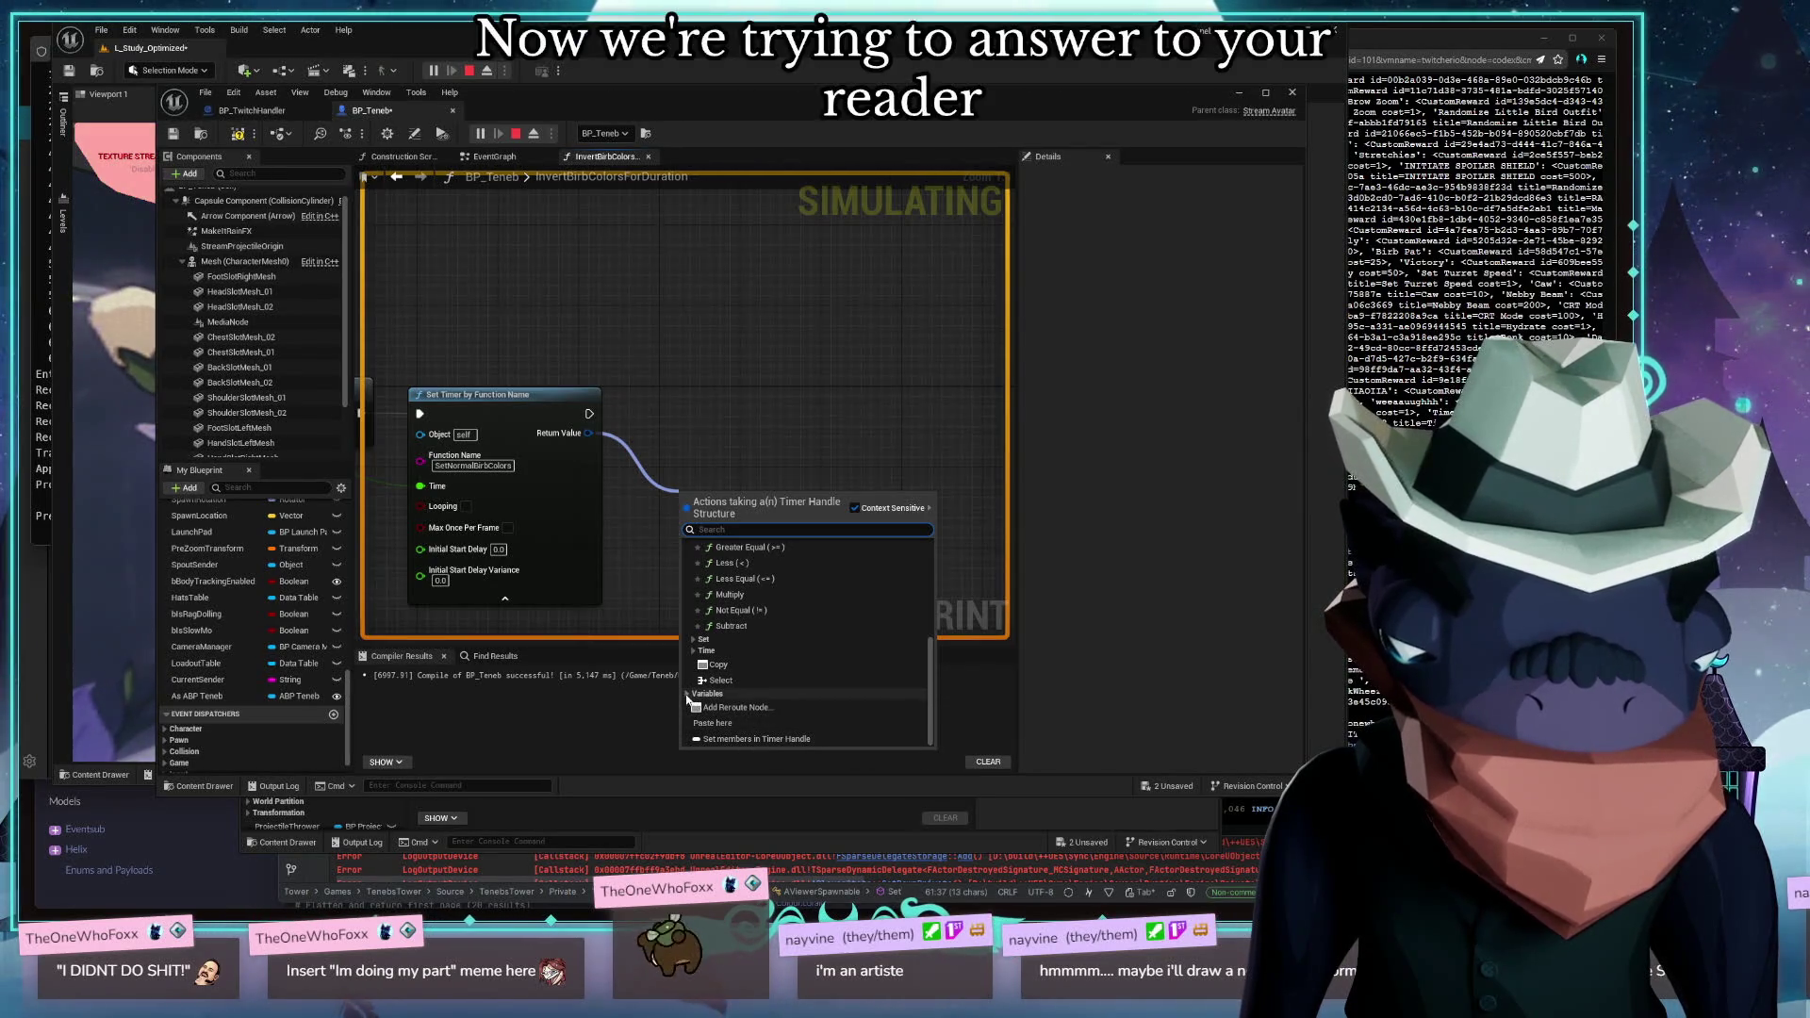
scroll(778, 691, "up", 3)
scroll(768, 684, "up", 2)
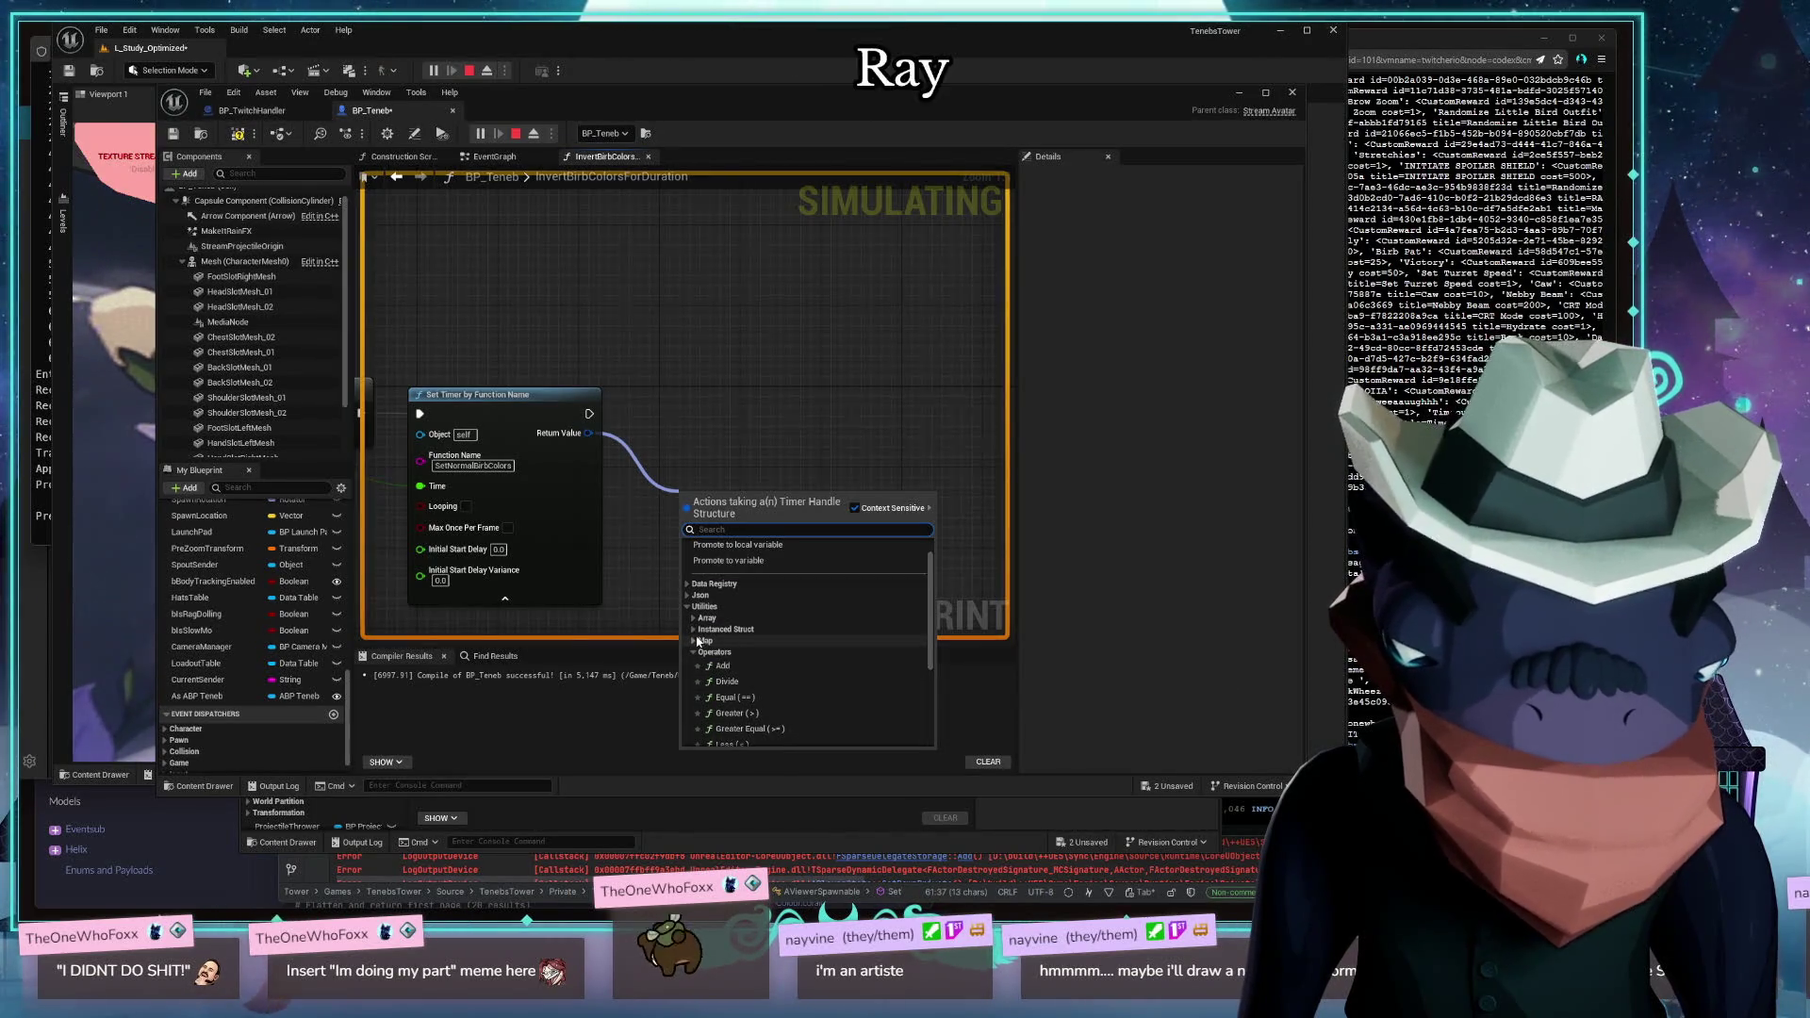
left_click(696, 629)
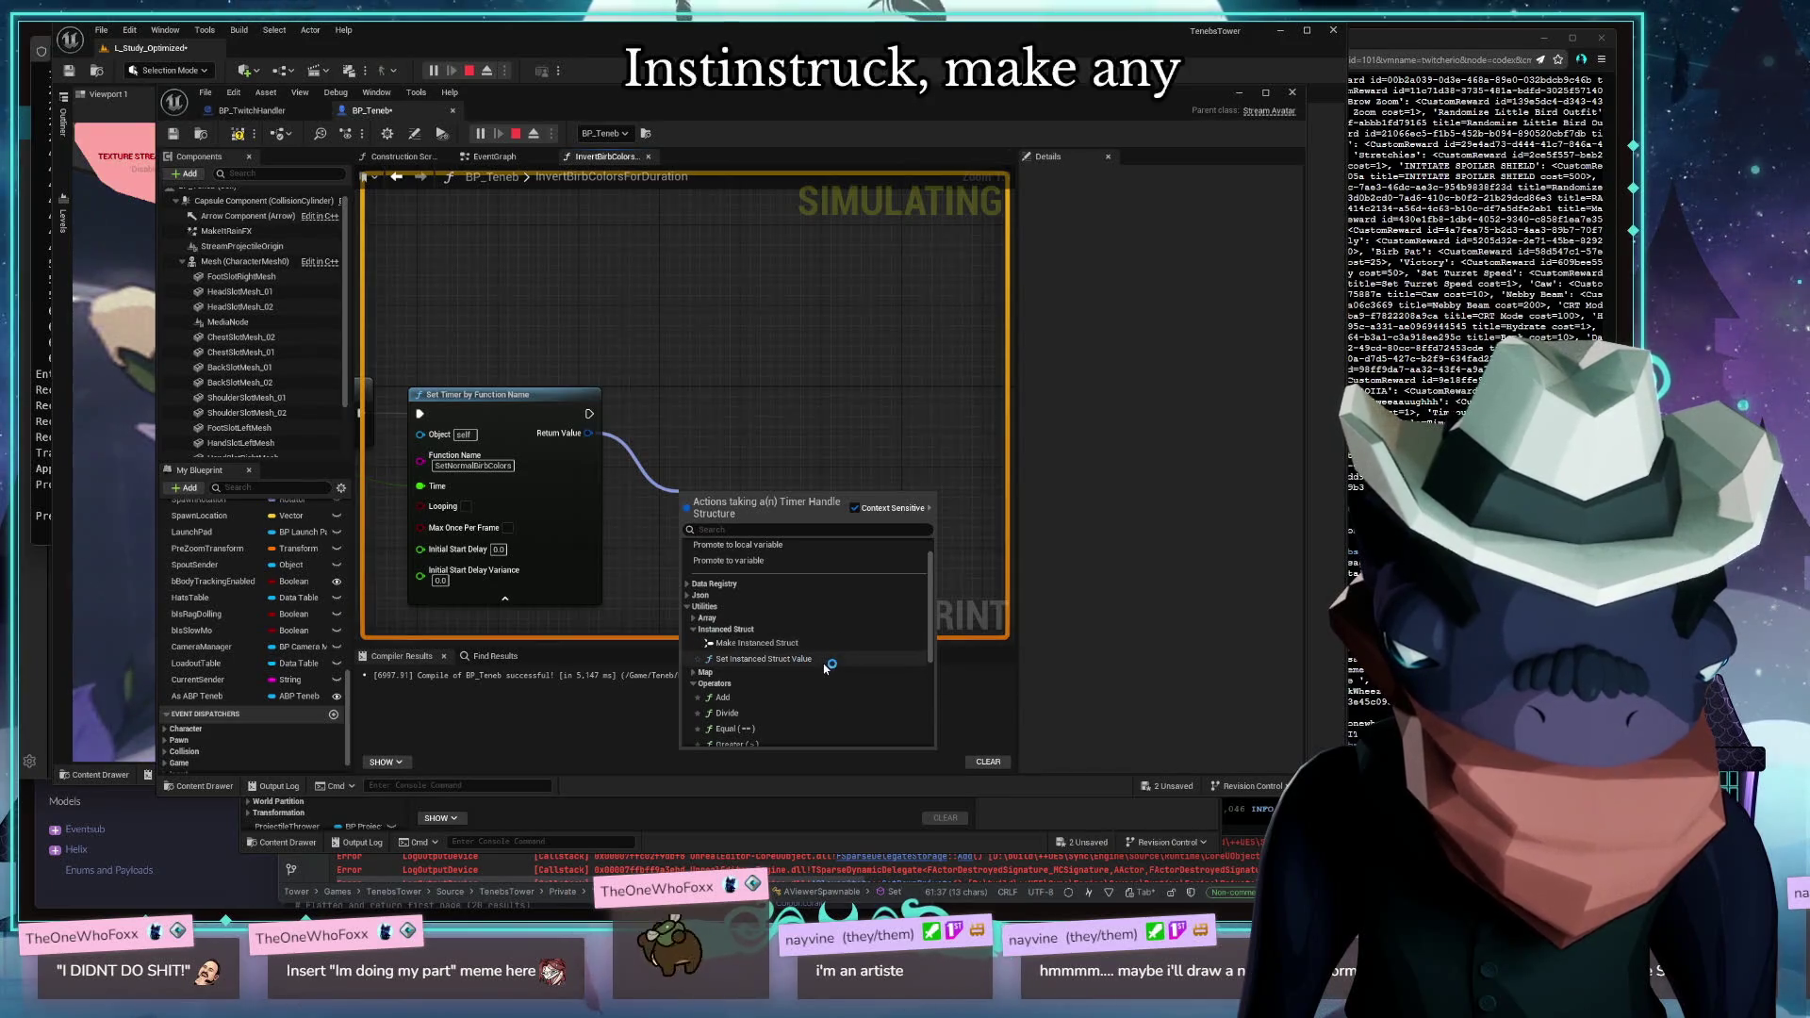
left_click(765, 644)
Line the Make Instanced Struct node up beside Set Timer and stop the running simulation
left_click_drag(741, 498, 732, 401)
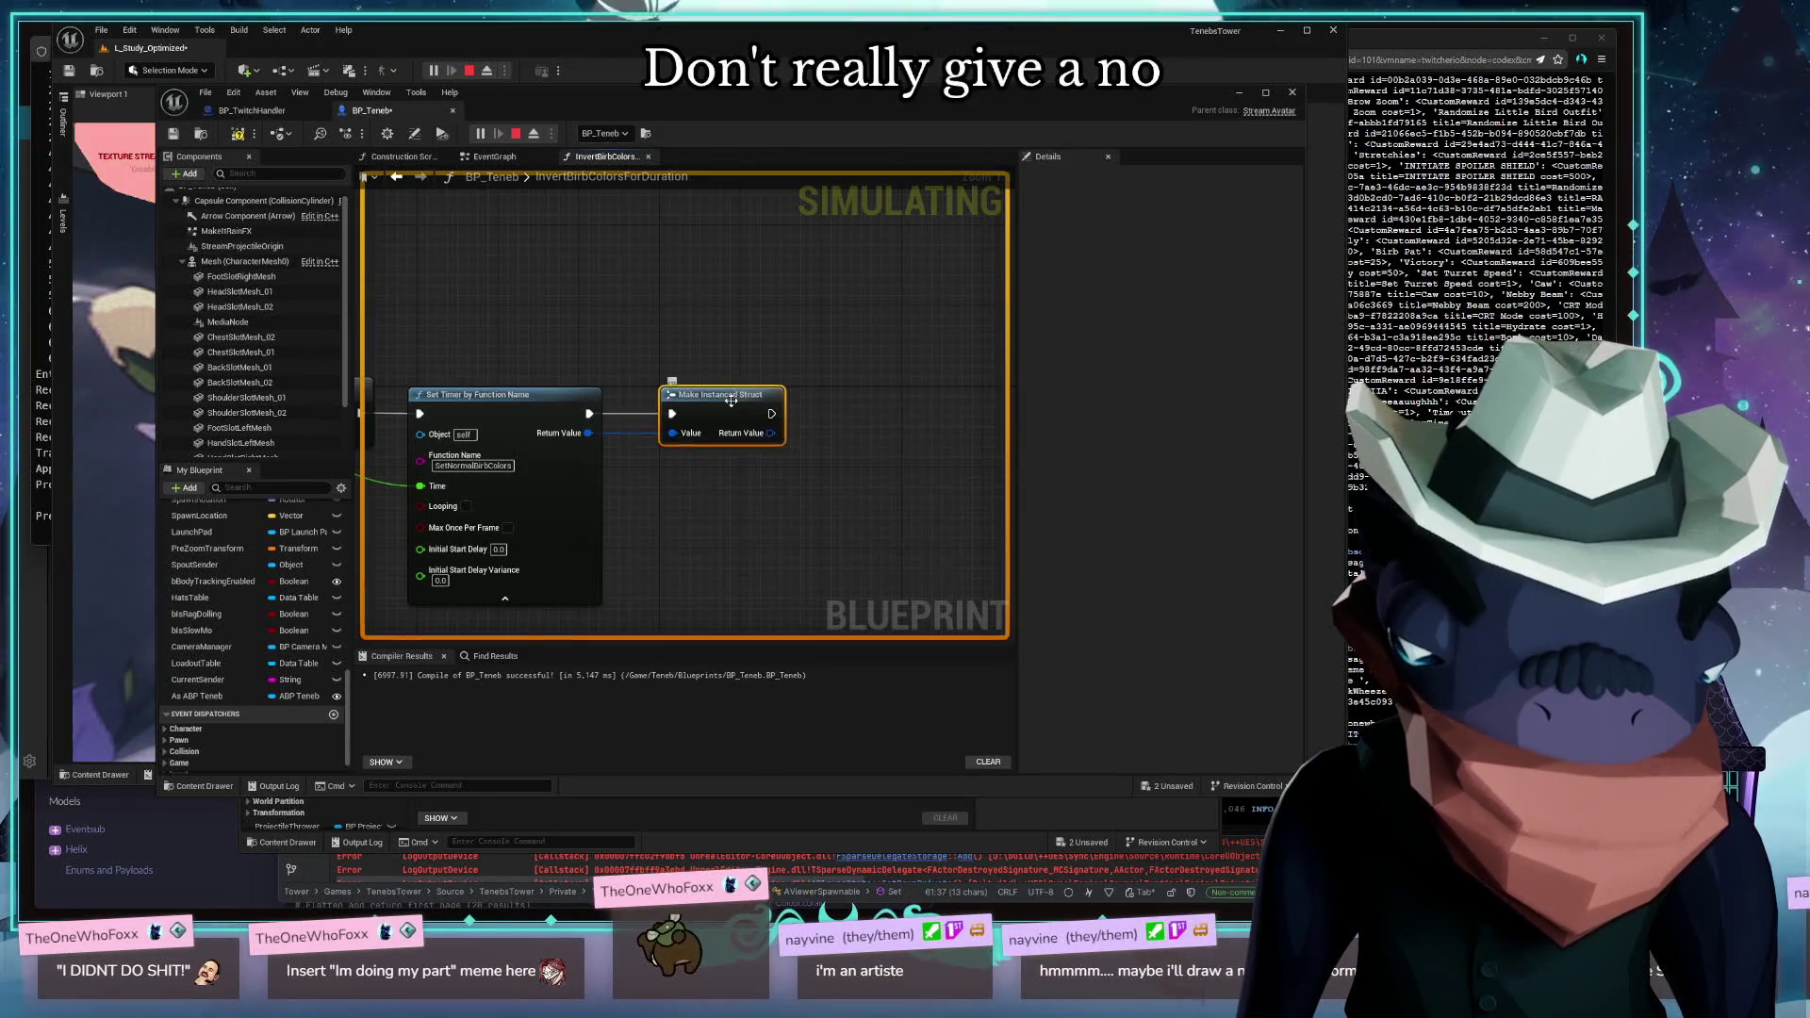
right_click(769, 438)
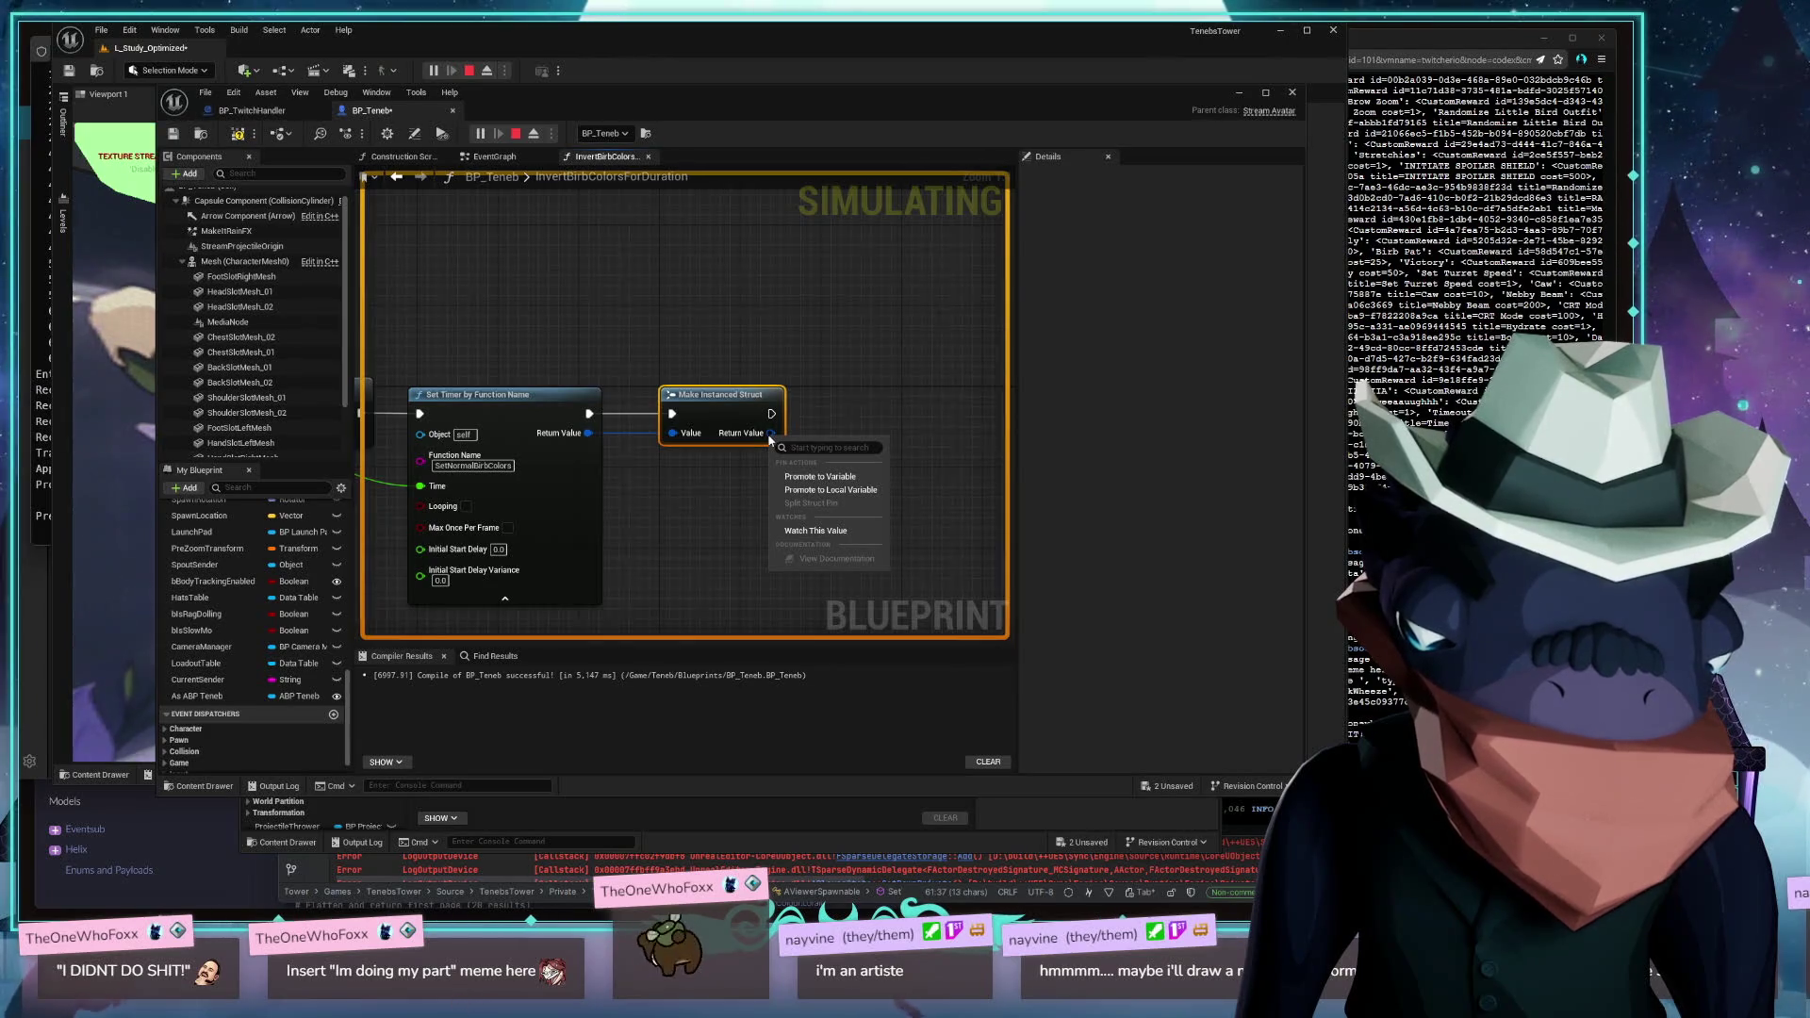
left_click(516, 133)
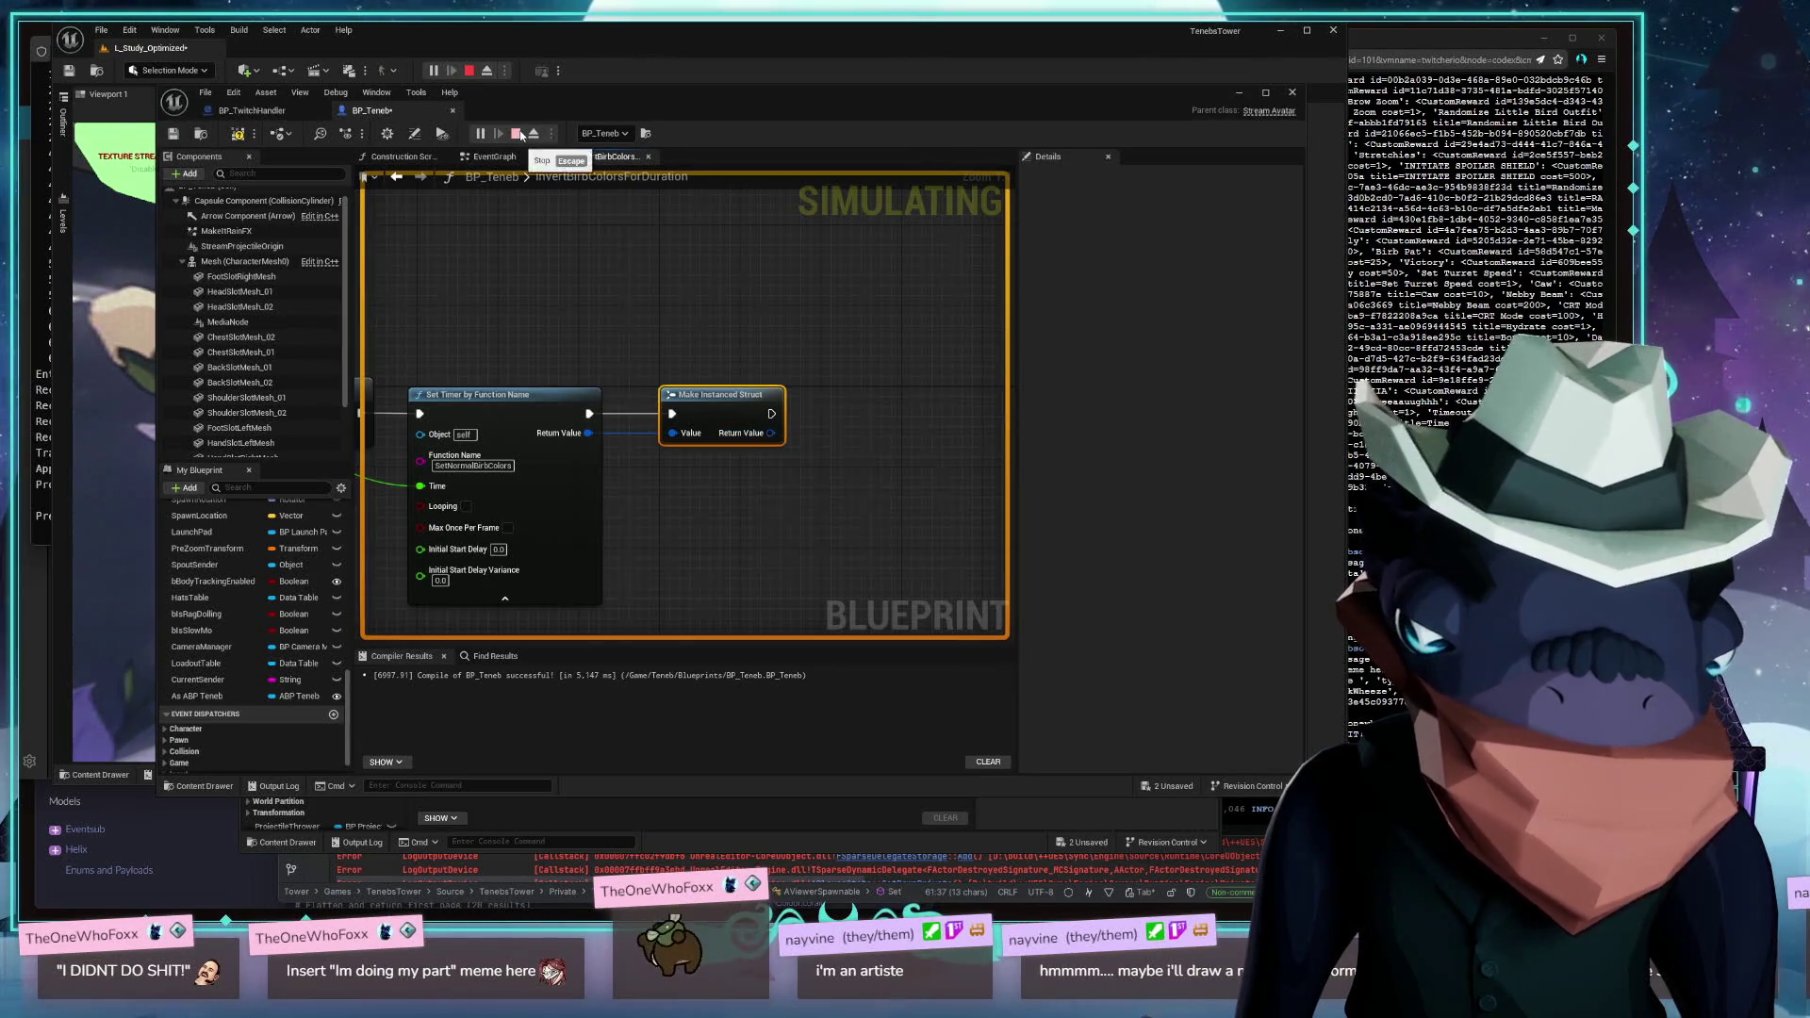
left_click(516, 133)
Check the Return Value pin options and undo the Make Instanced Struct node with Ctrl+Z
right_click(774, 435)
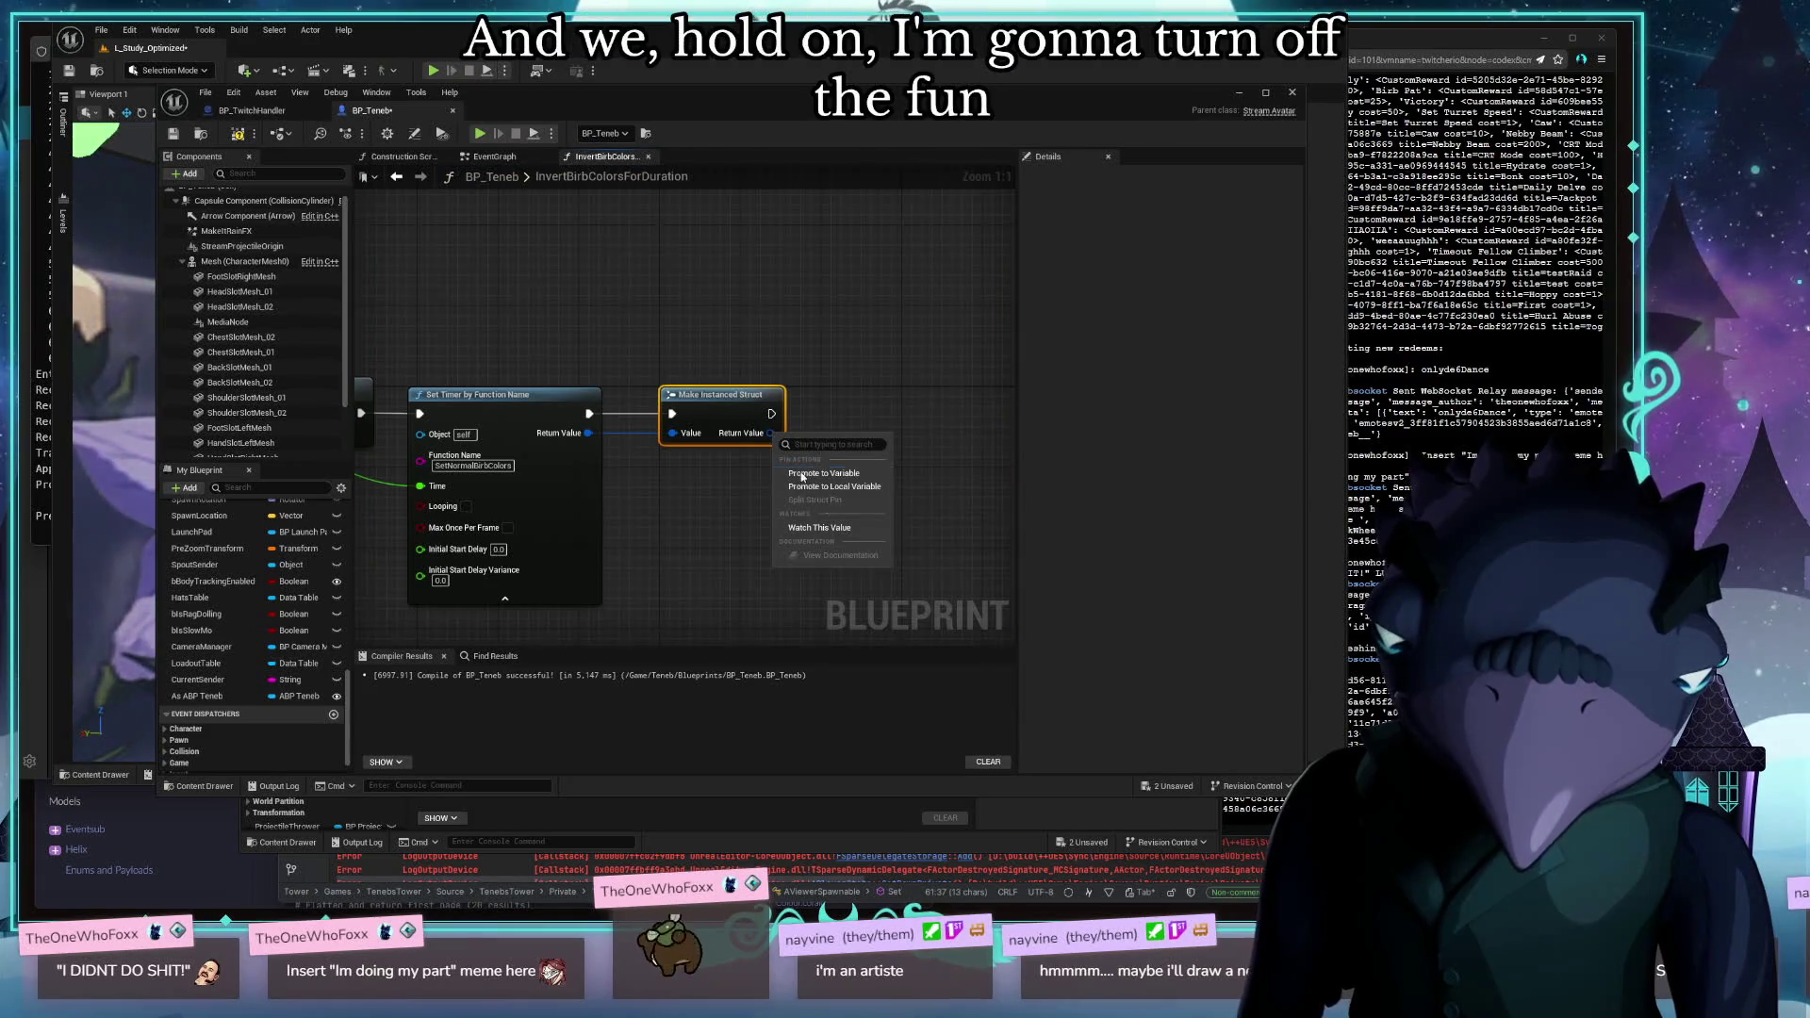
right_click(587, 435)
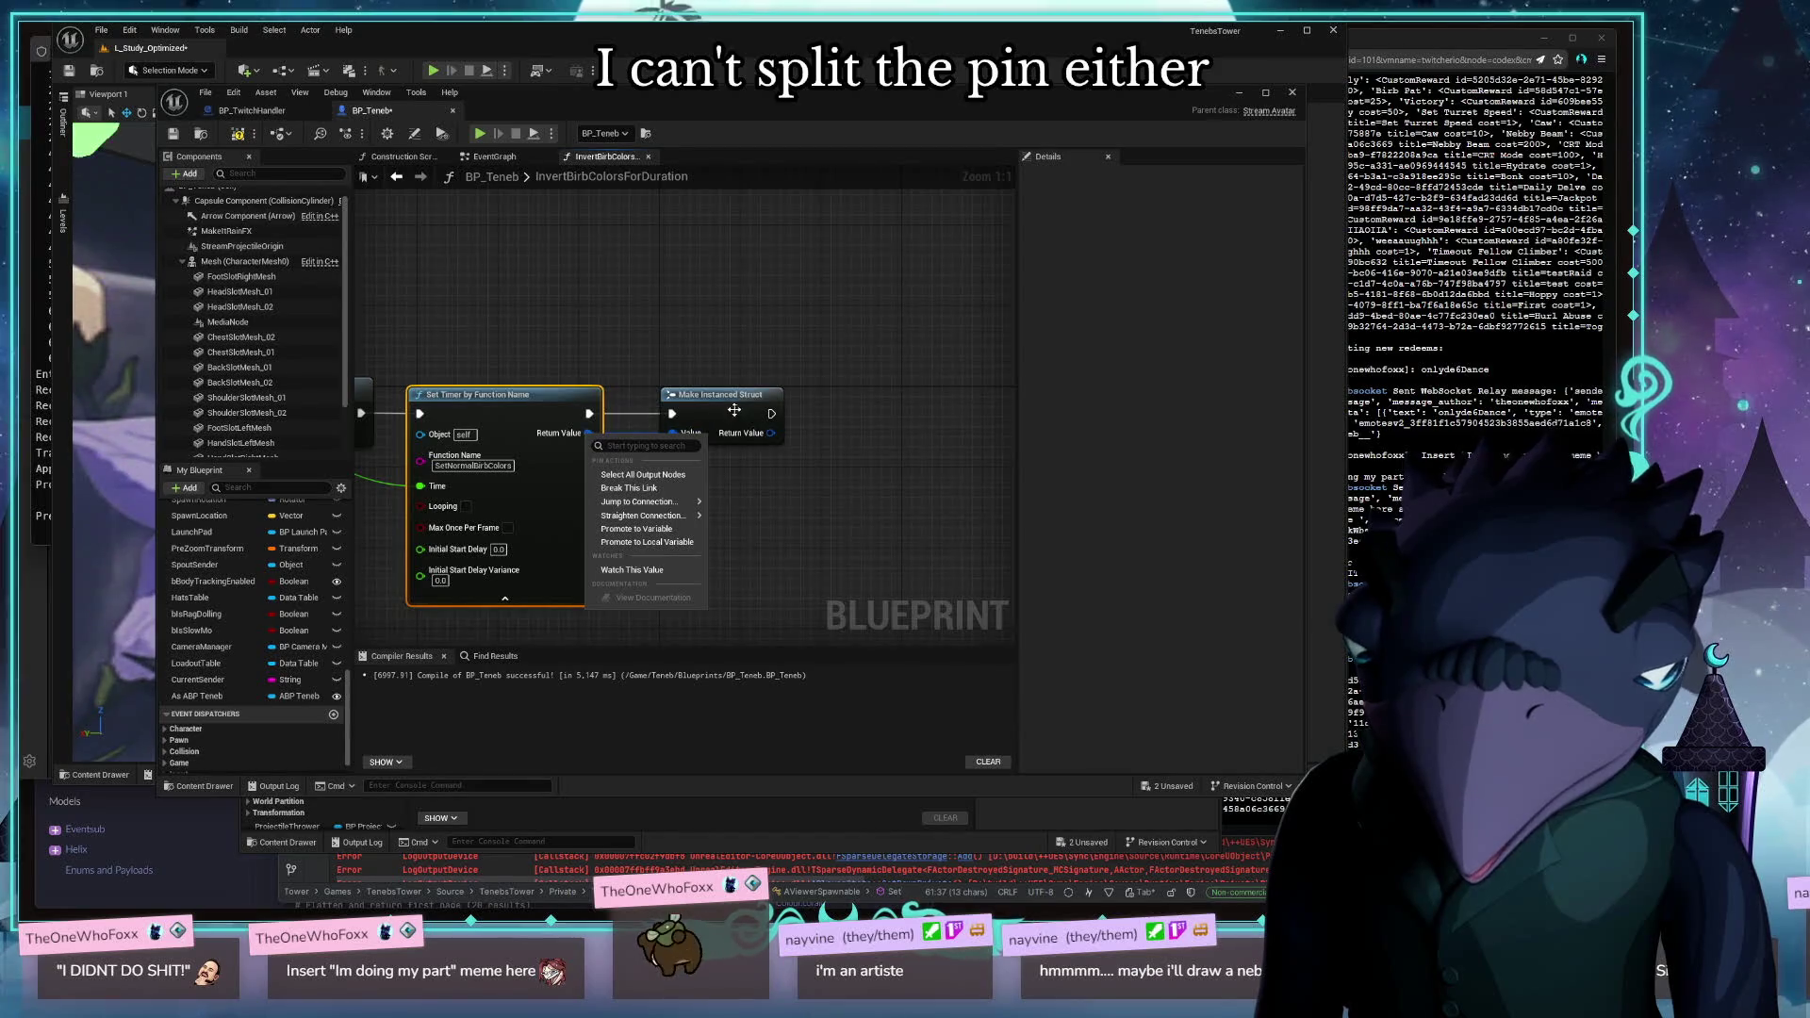
left_click(611, 422)
key("ctrl+z")
right_click(588, 435)
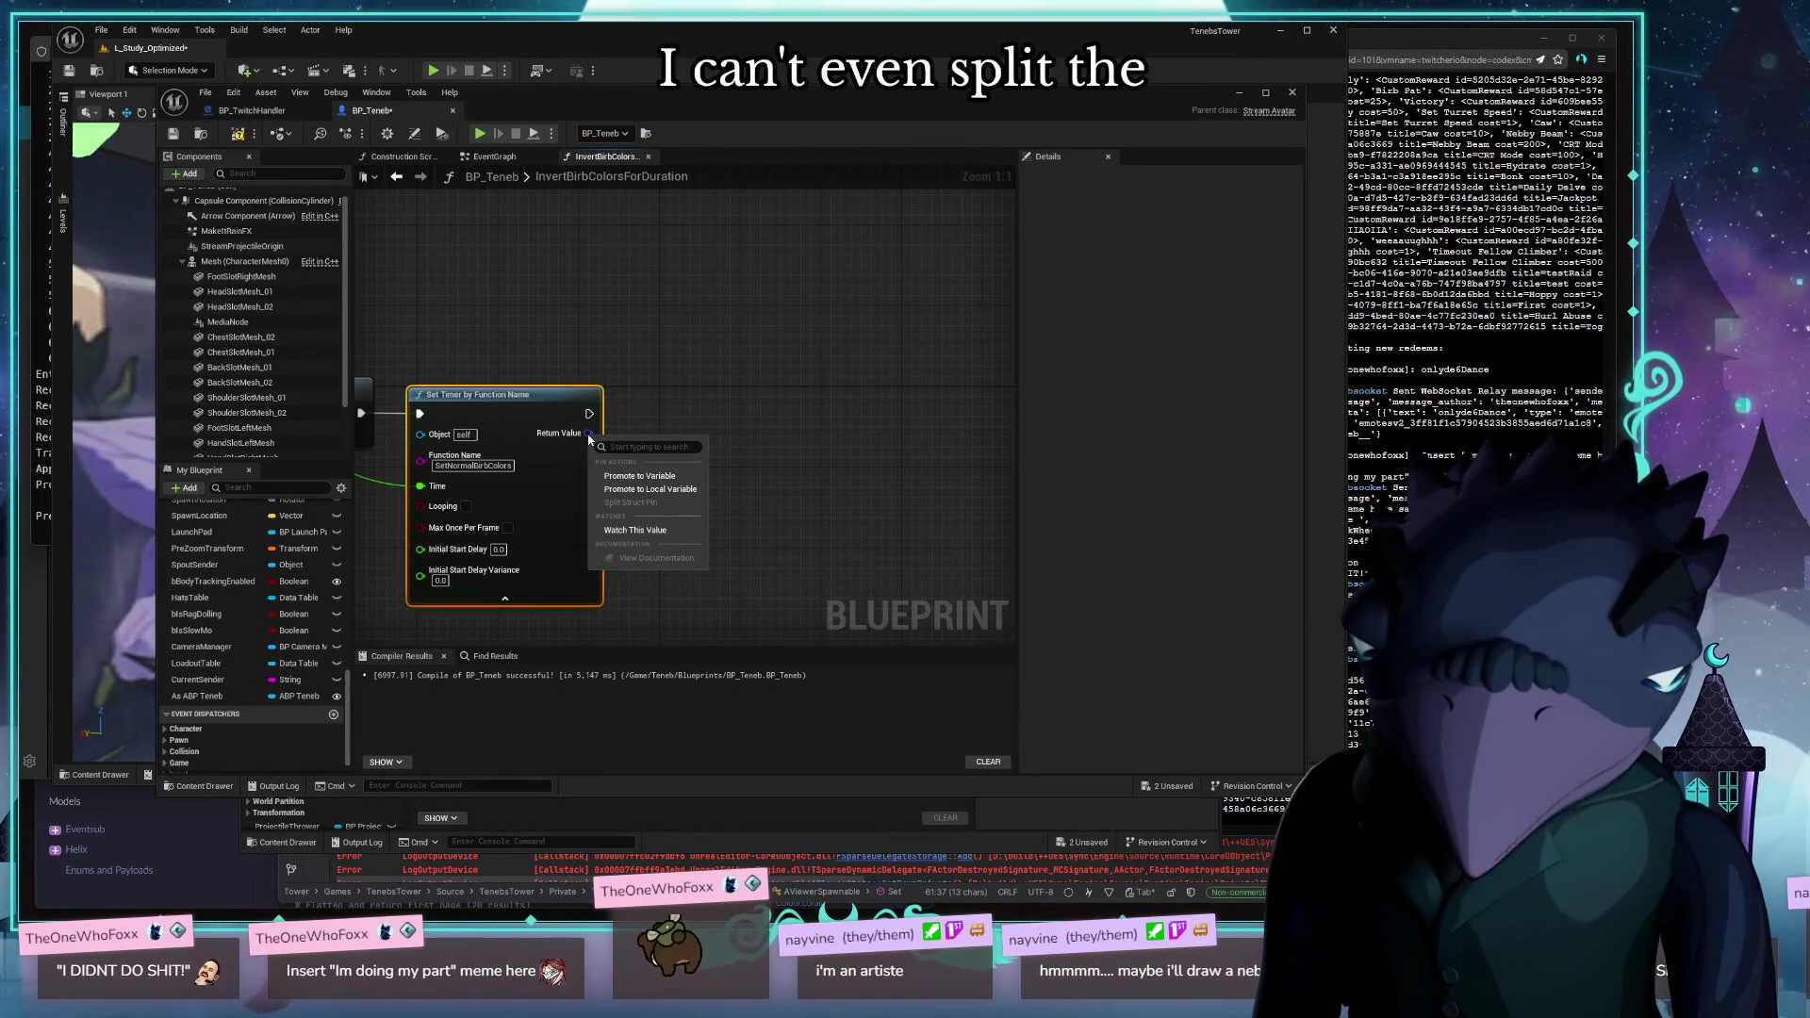
left_click(699, 477)
left_click_drag(660, 529, 934, 384)
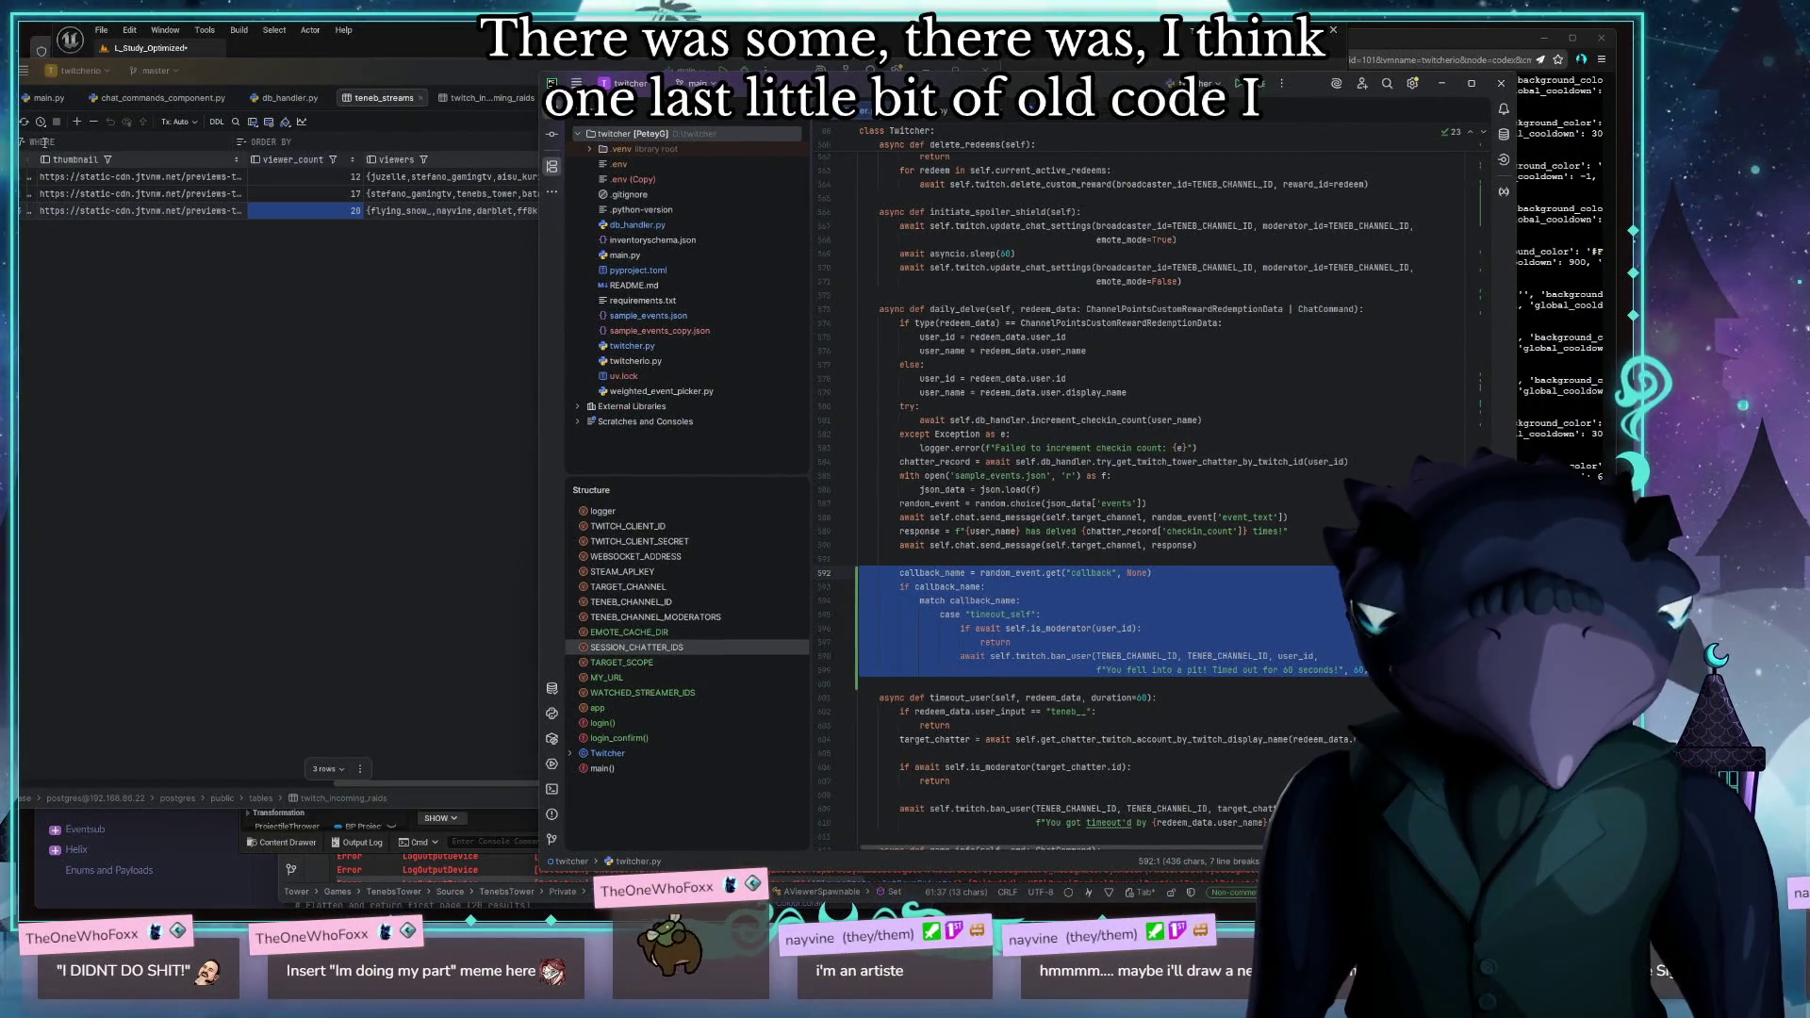
Bring the database window with the teneb_streams table to the front
left_click(363, 340)
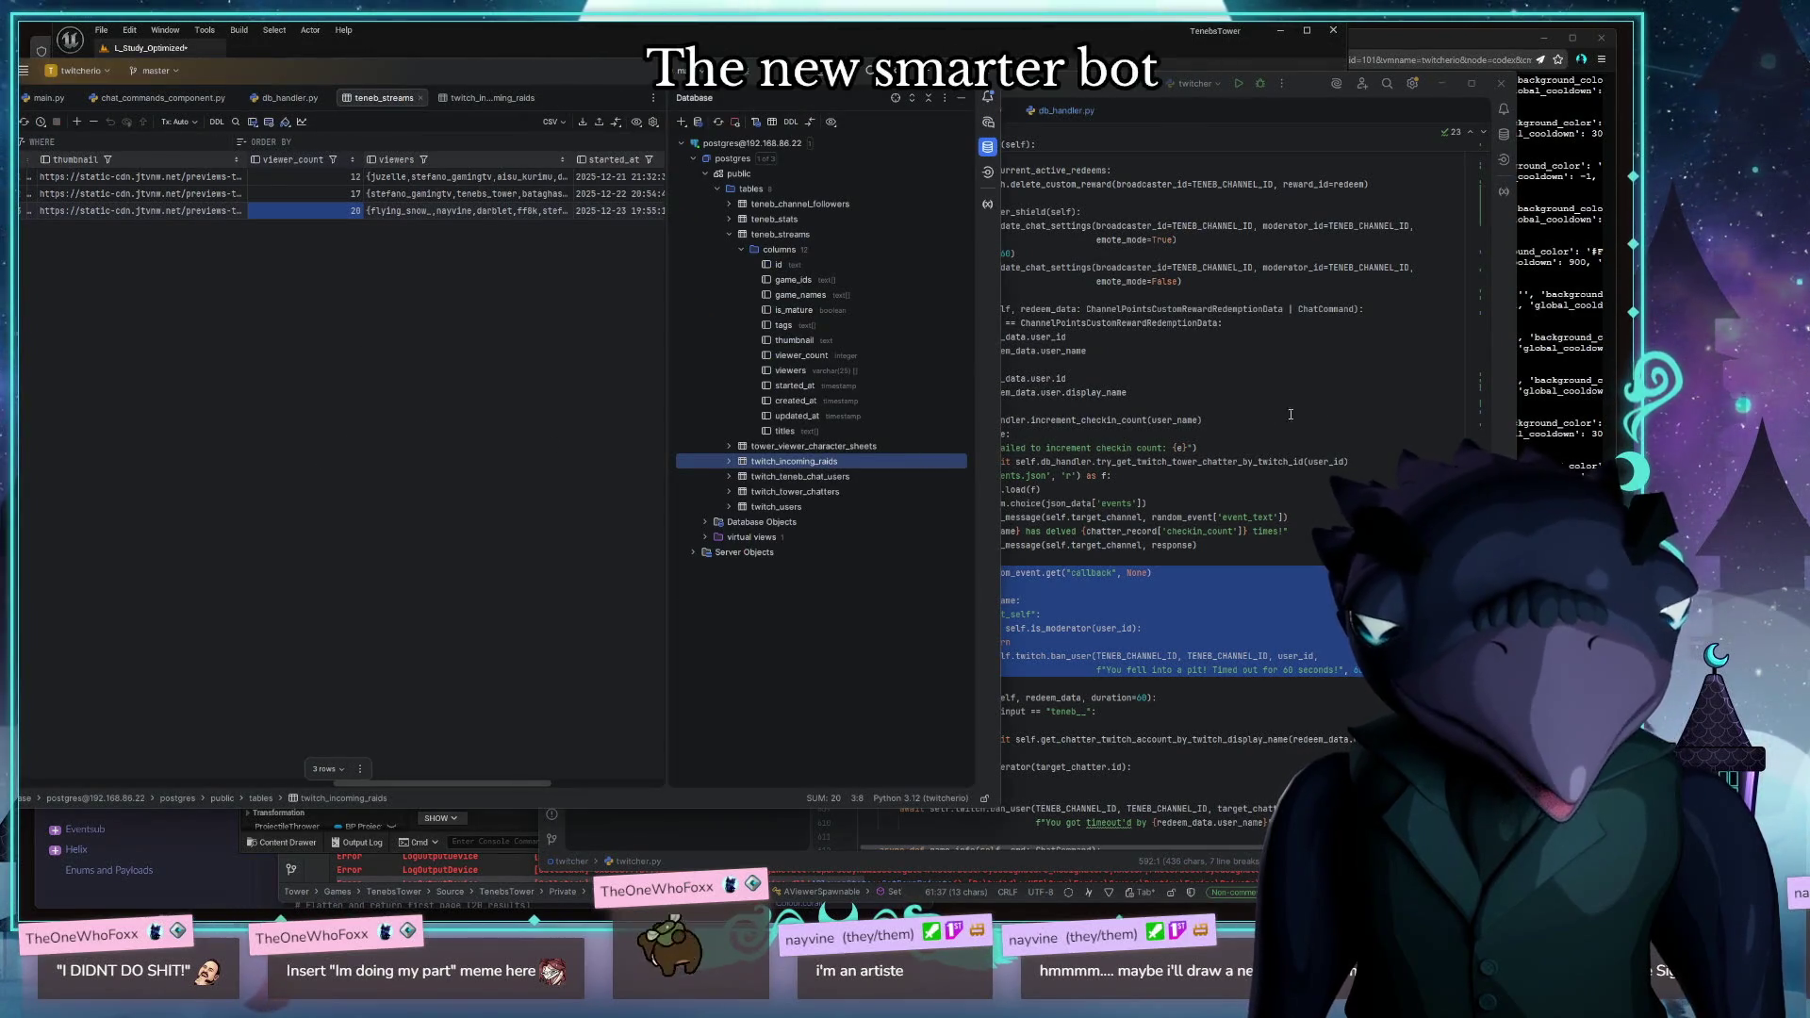
Scroll twitcher.py to on_message and jump to create_tower_viewer_character_sheet in db_handler.py
left_click(1238, 400)
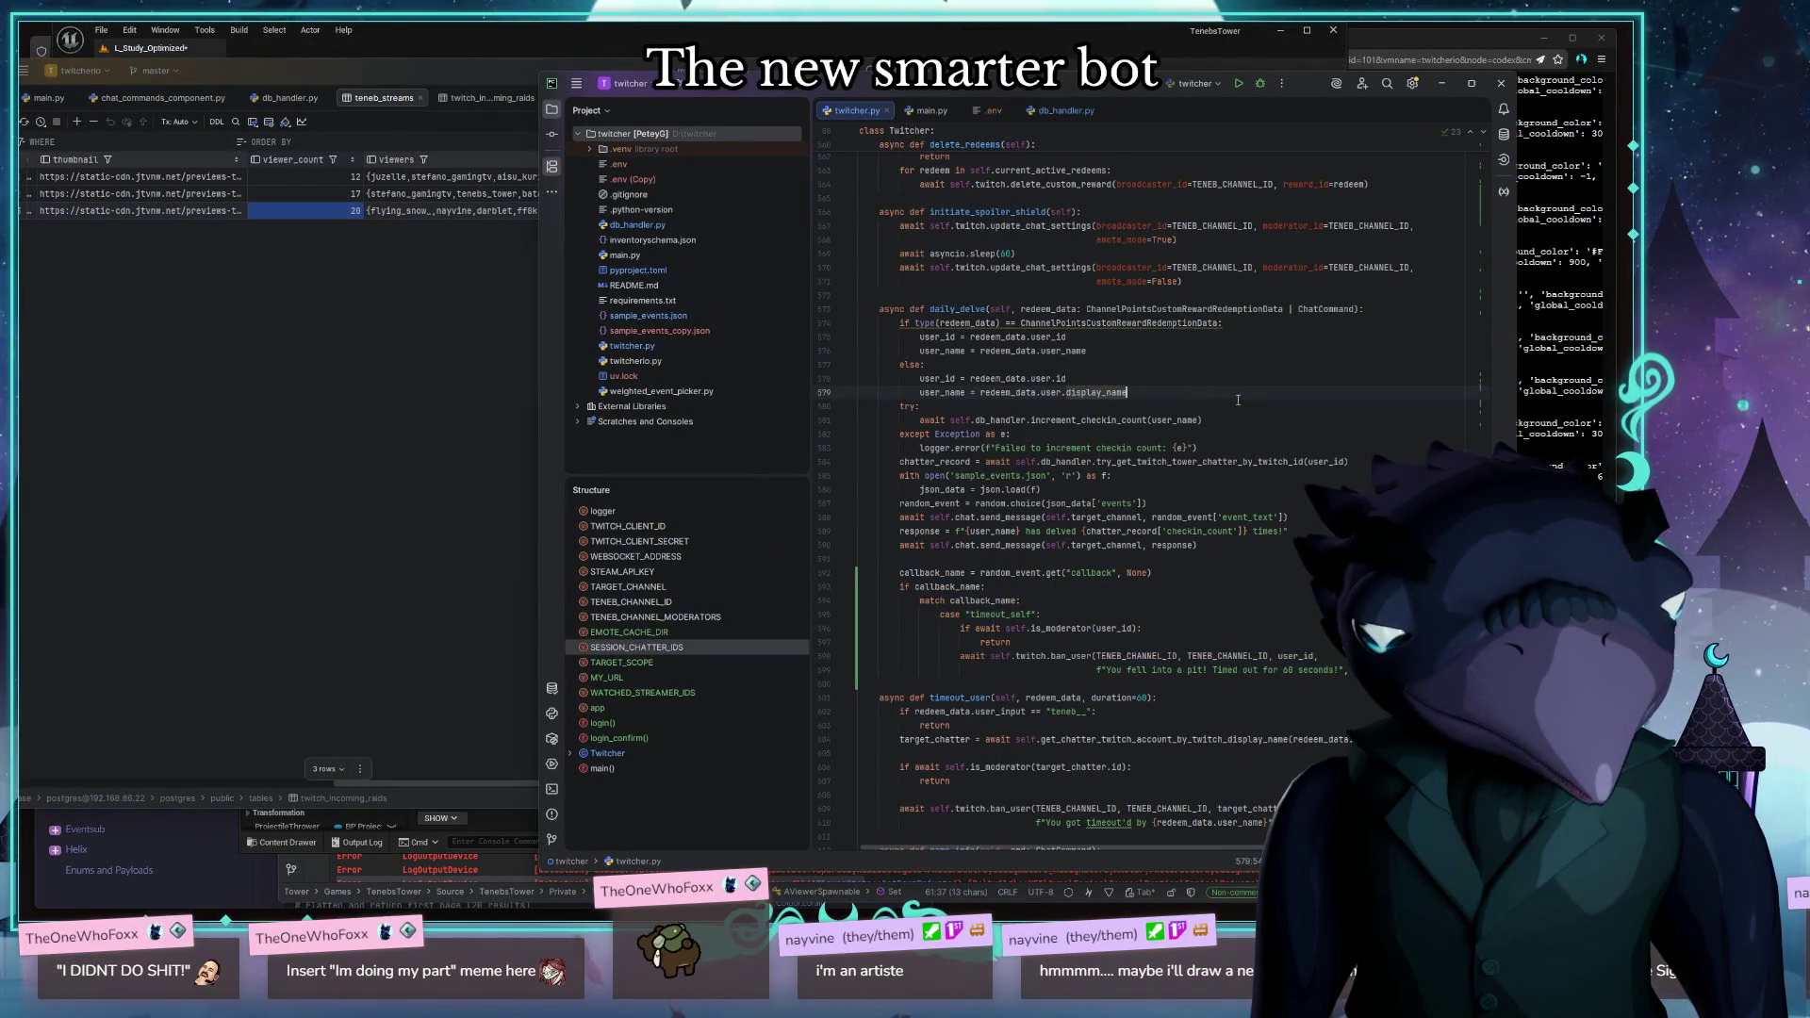
scroll(1238, 400, "up", 2)
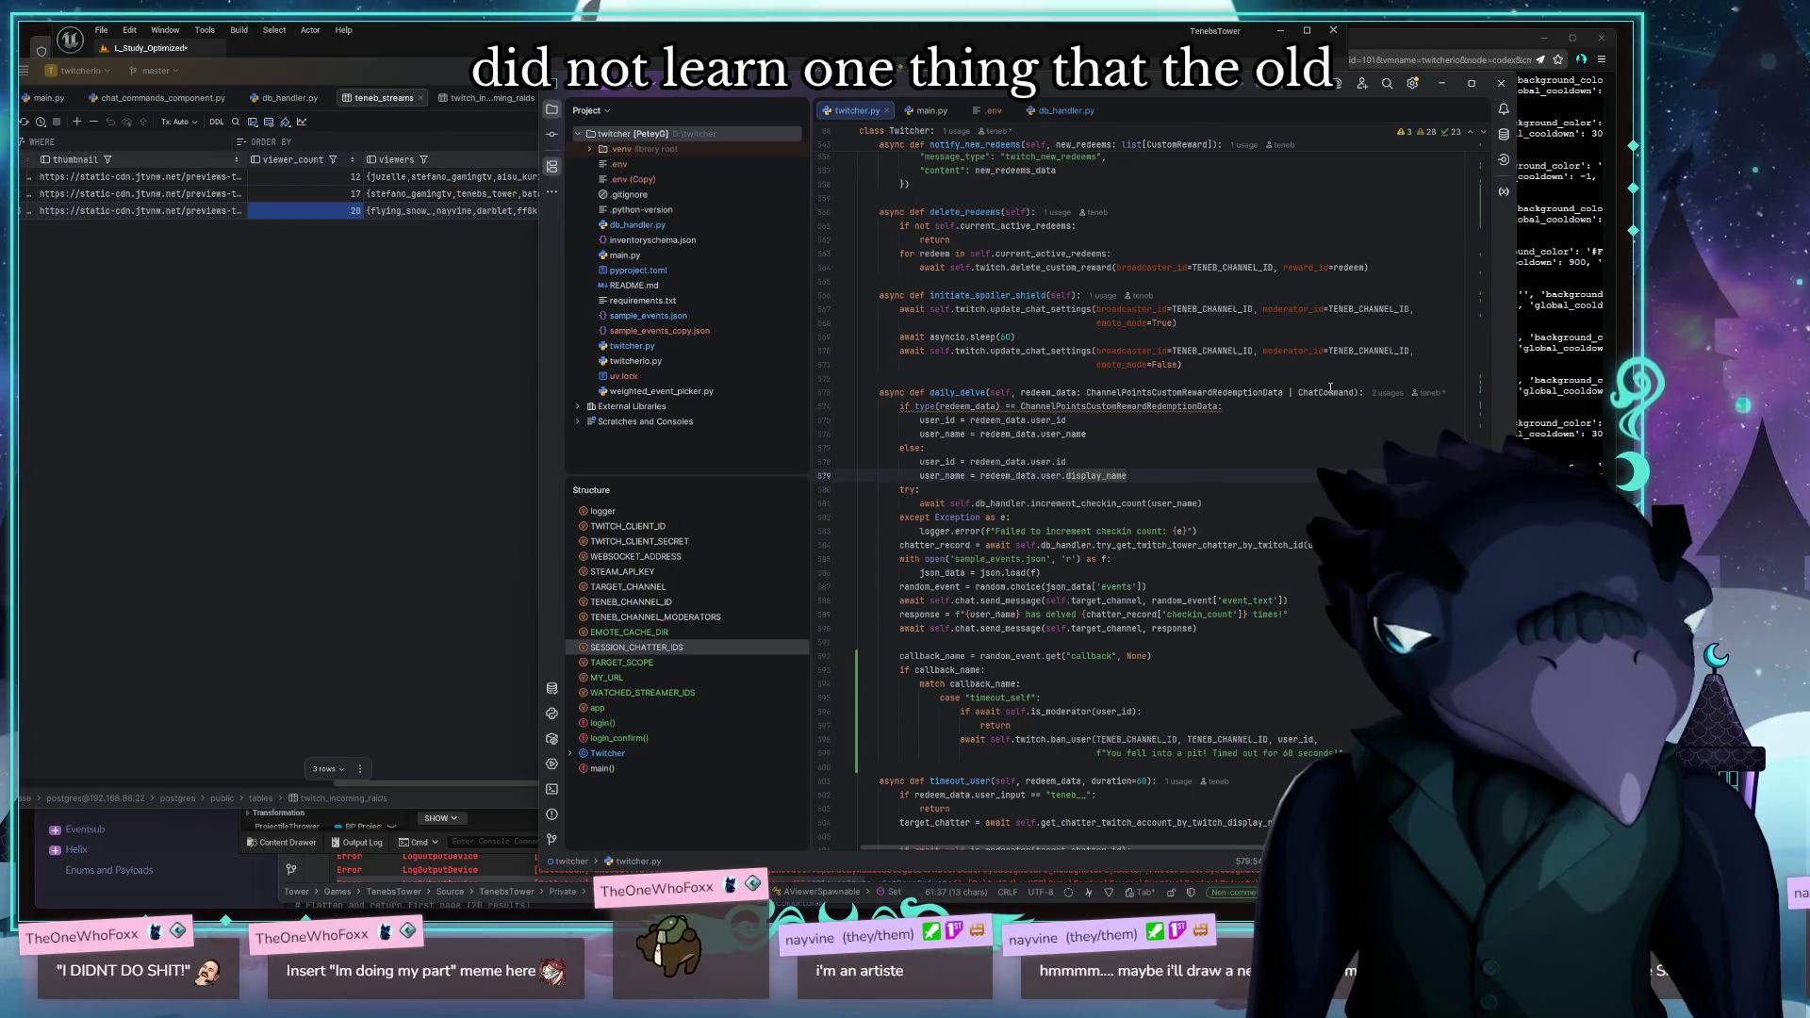
scroll(1219, 442, "down", 10)
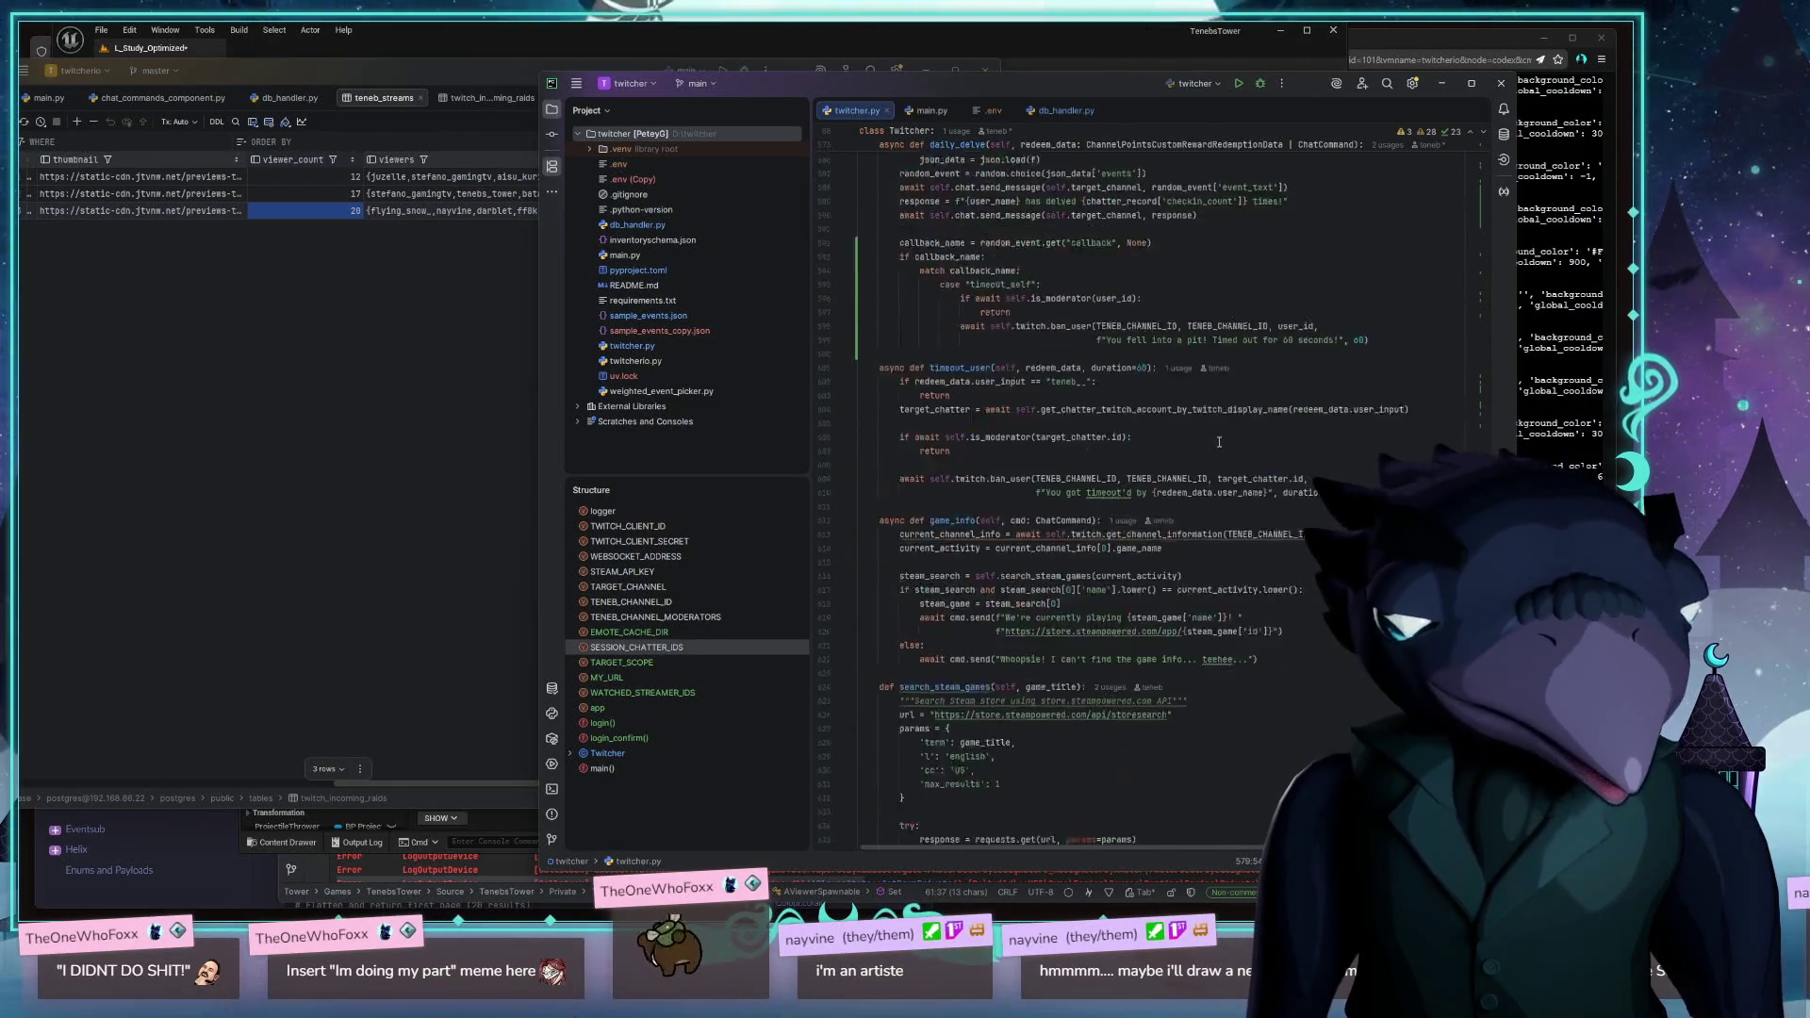
scroll(1219, 441, "down", 4)
scroll(1219, 441, "down", 16)
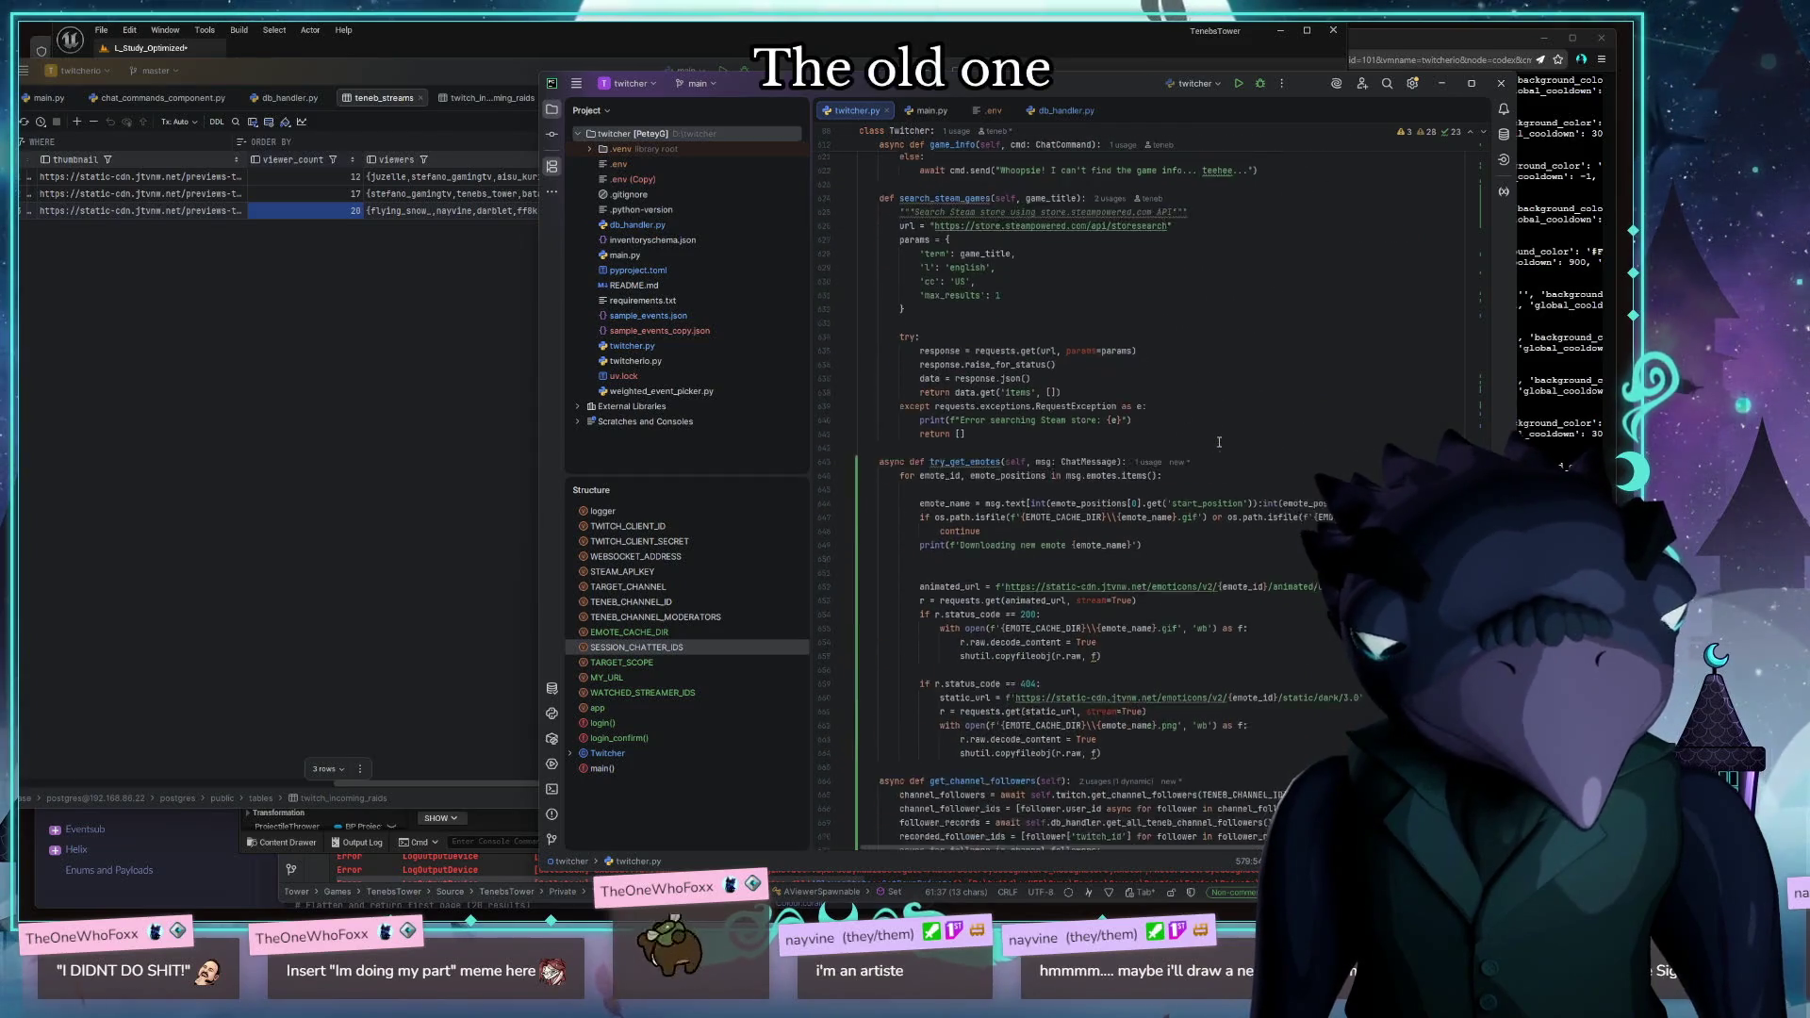
scroll(1219, 442, "down", 3)
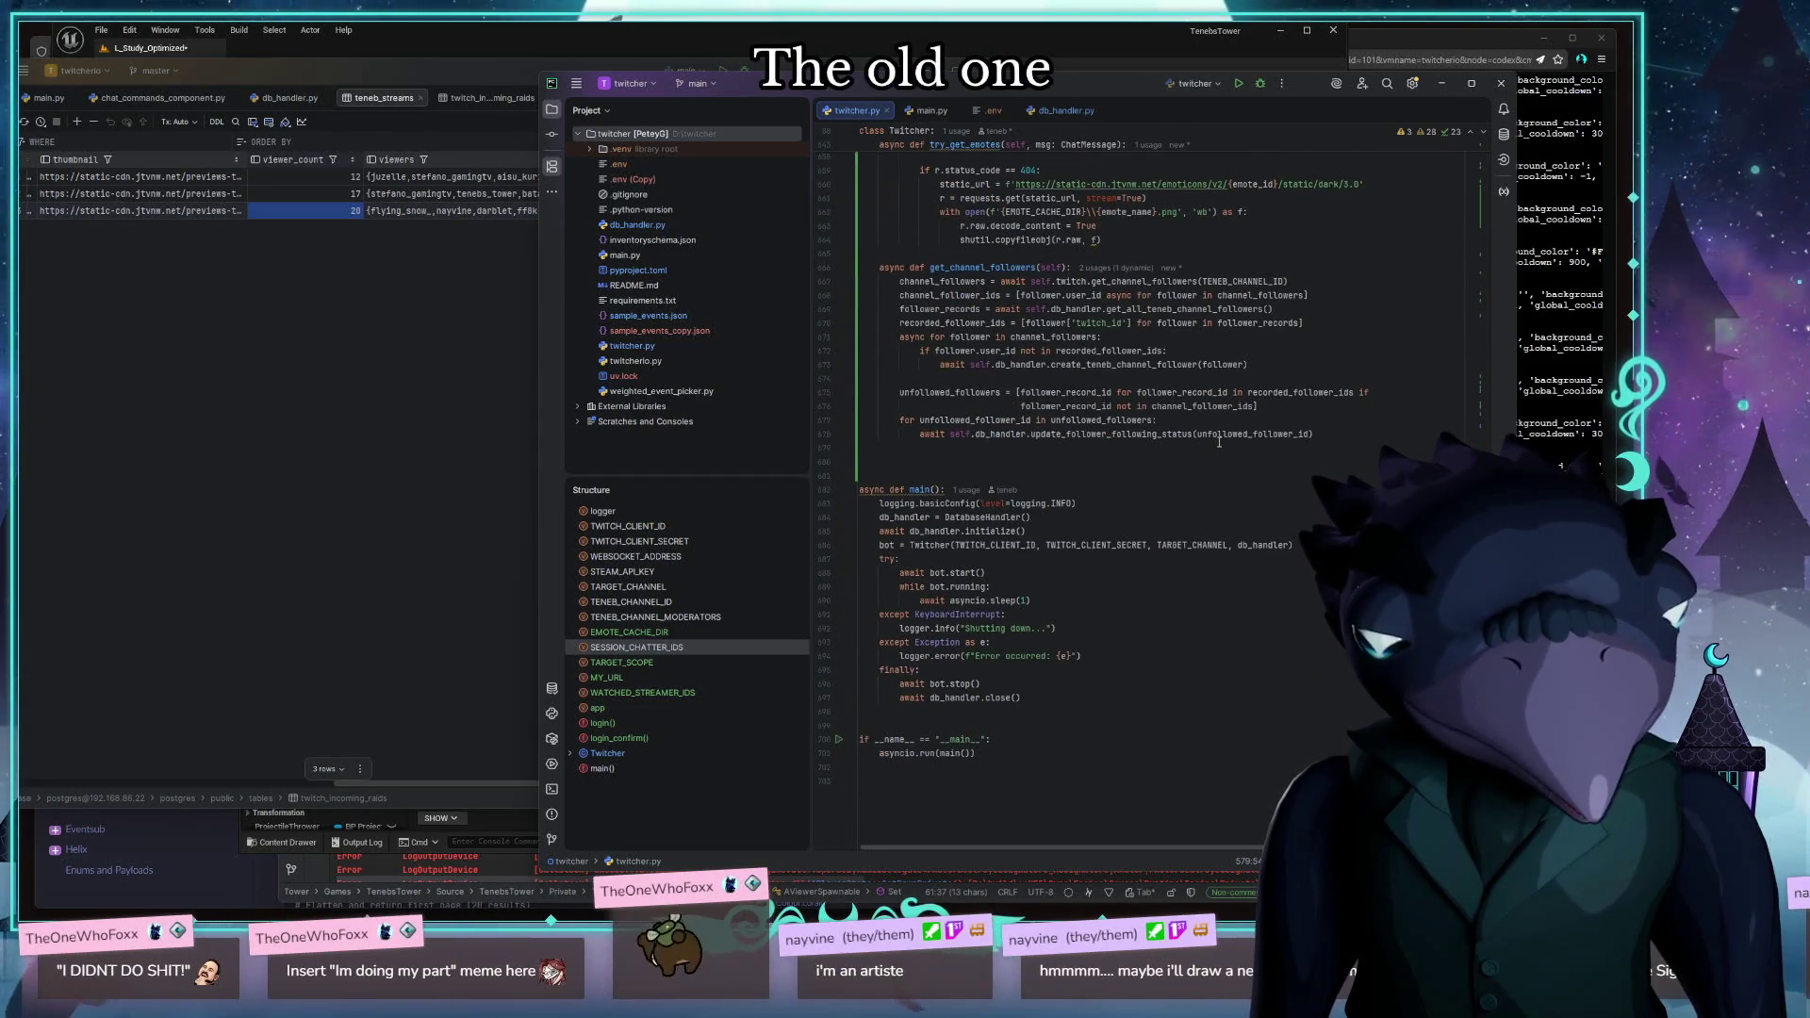
scroll(1219, 441, "down", 1)
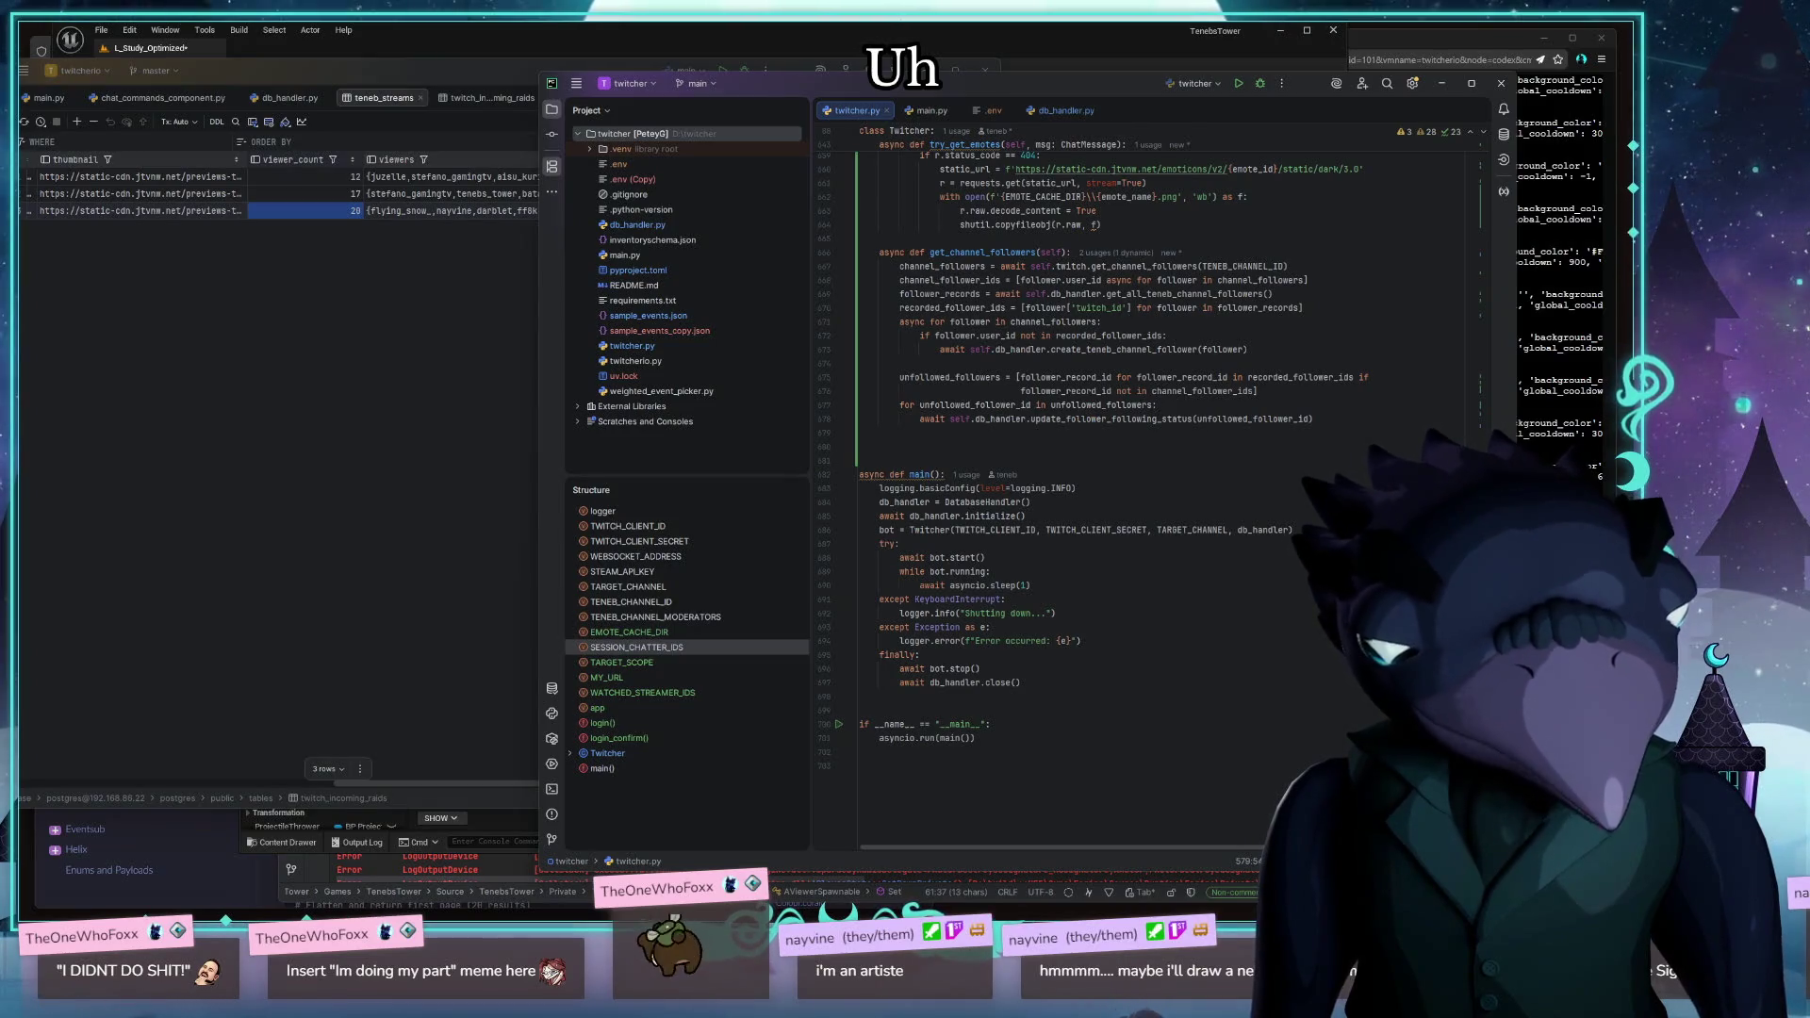
scroll(1291, 422, "up", 20)
scroll(1291, 422, "down", 16)
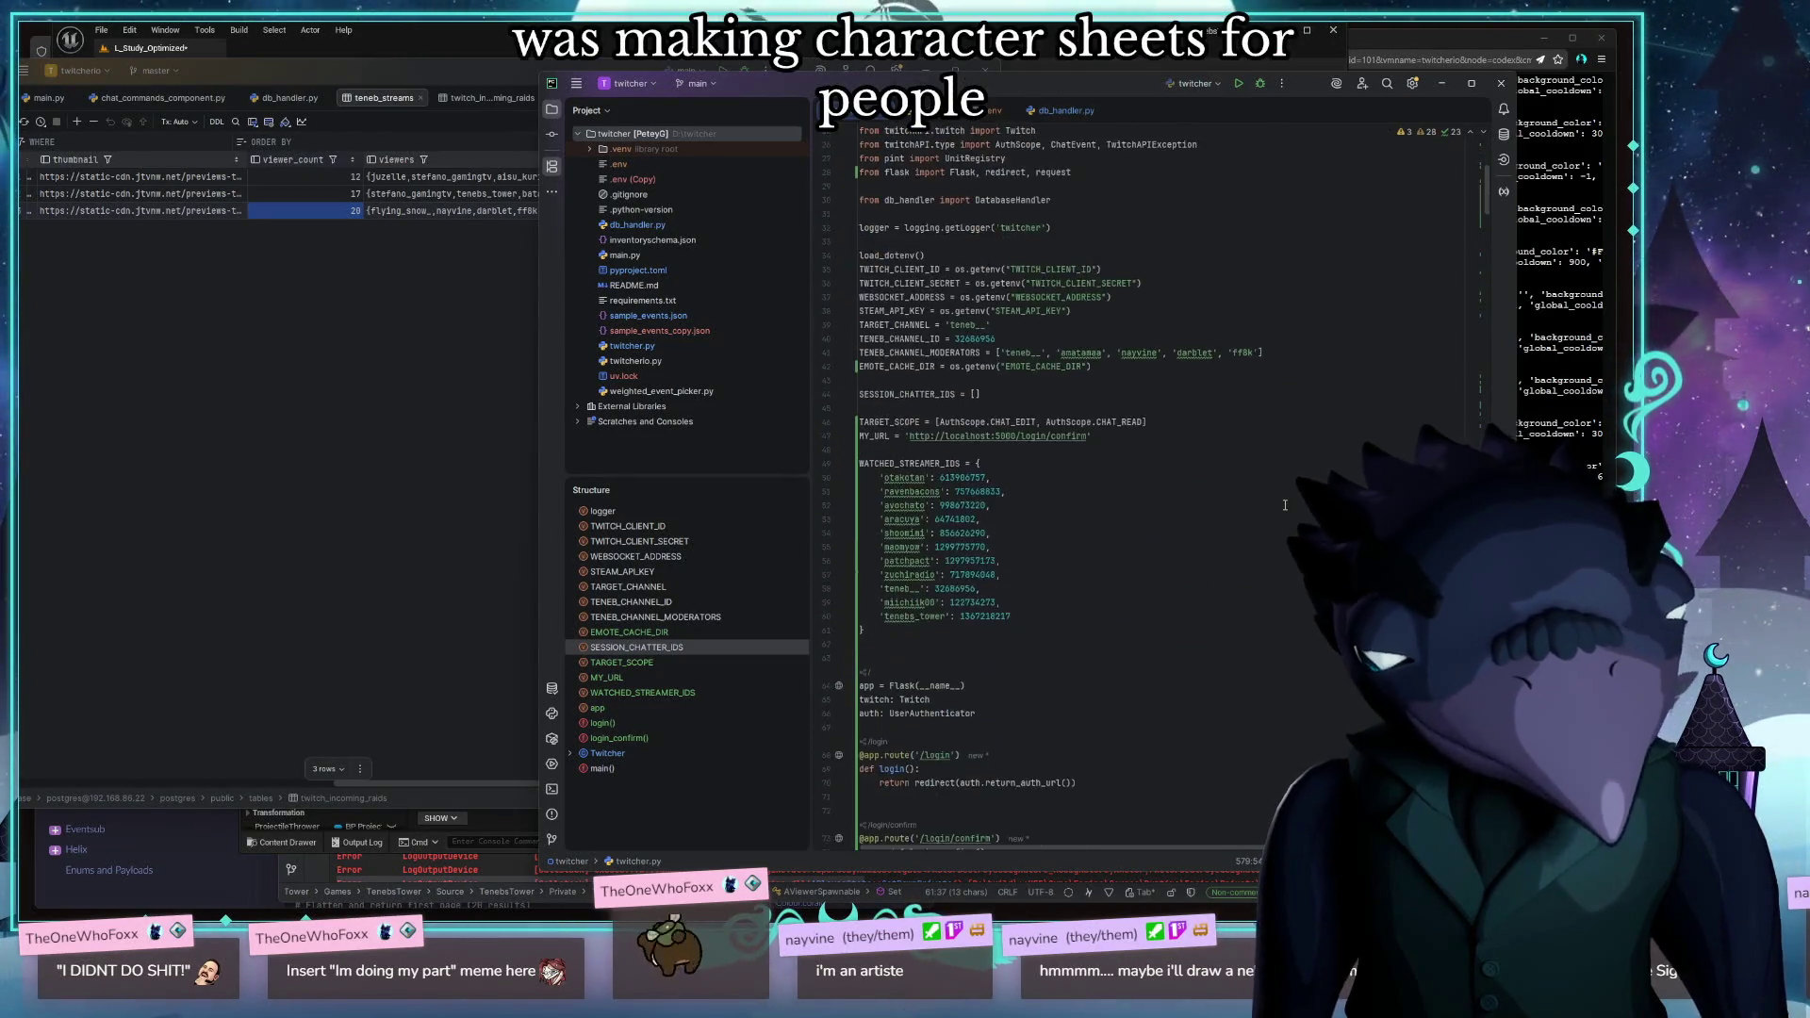
scroll(1284, 503, "down", 12)
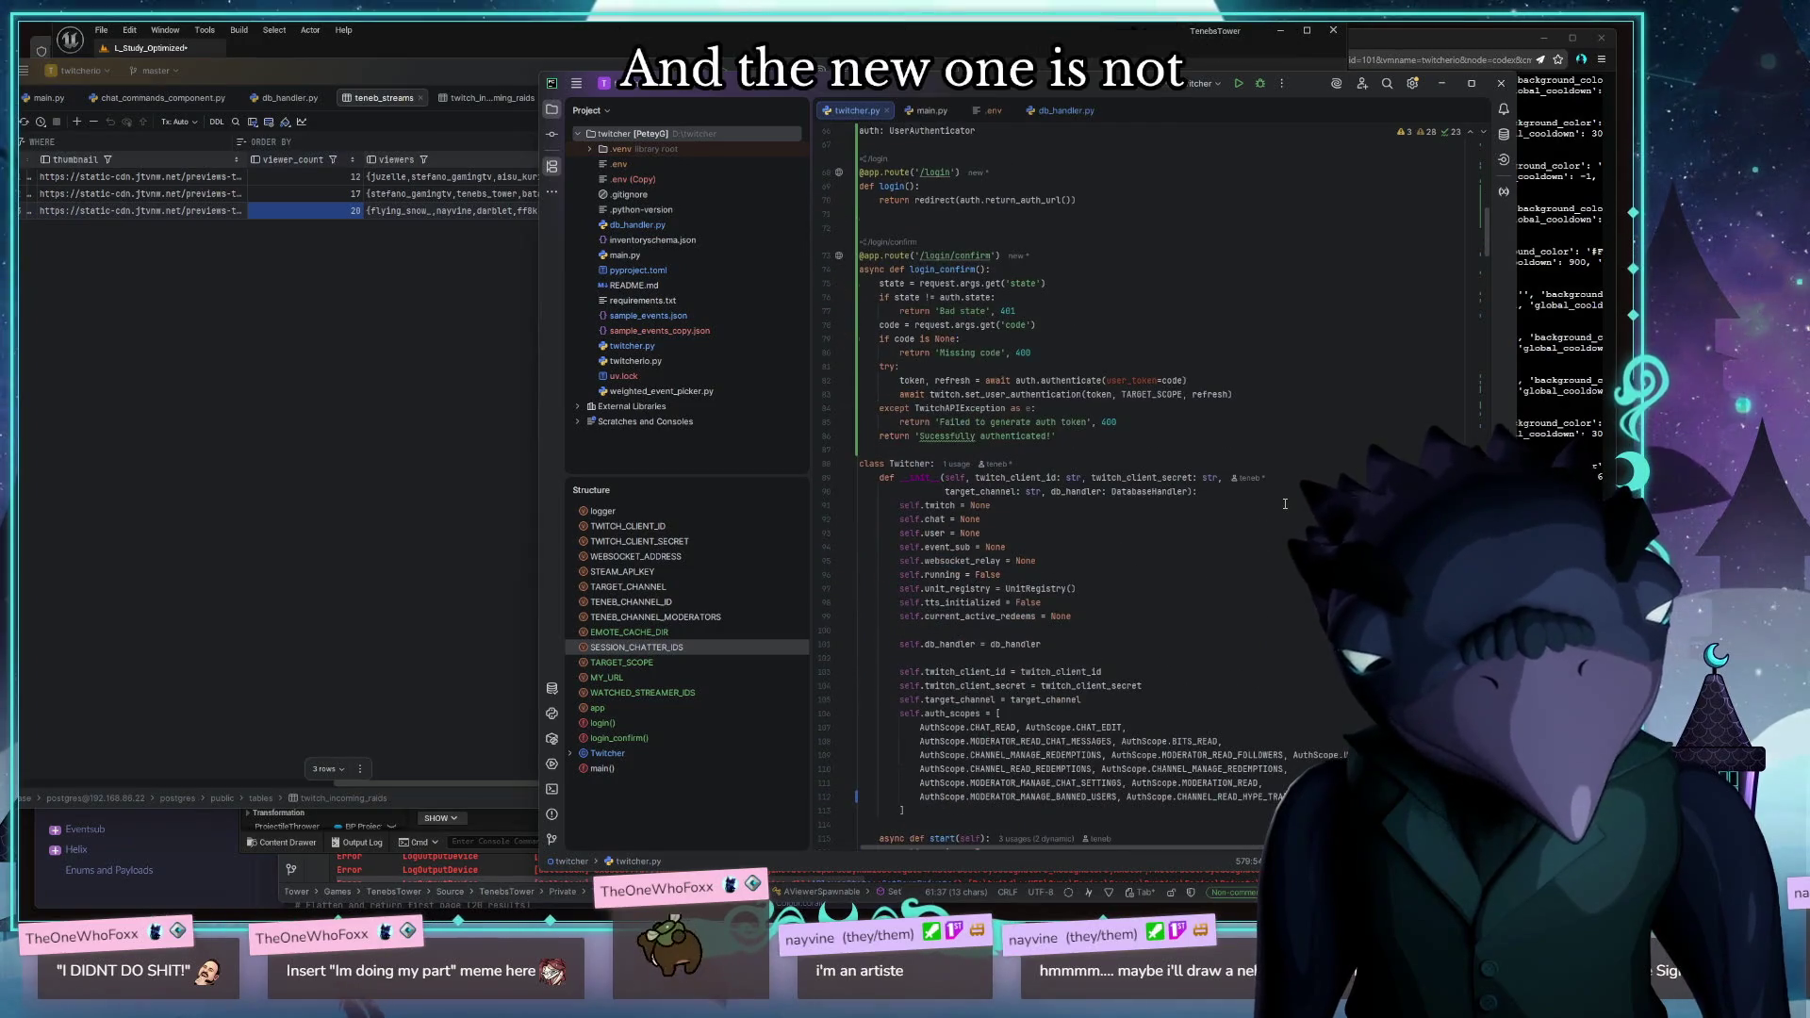
scroll(1284, 503, "down", 18)
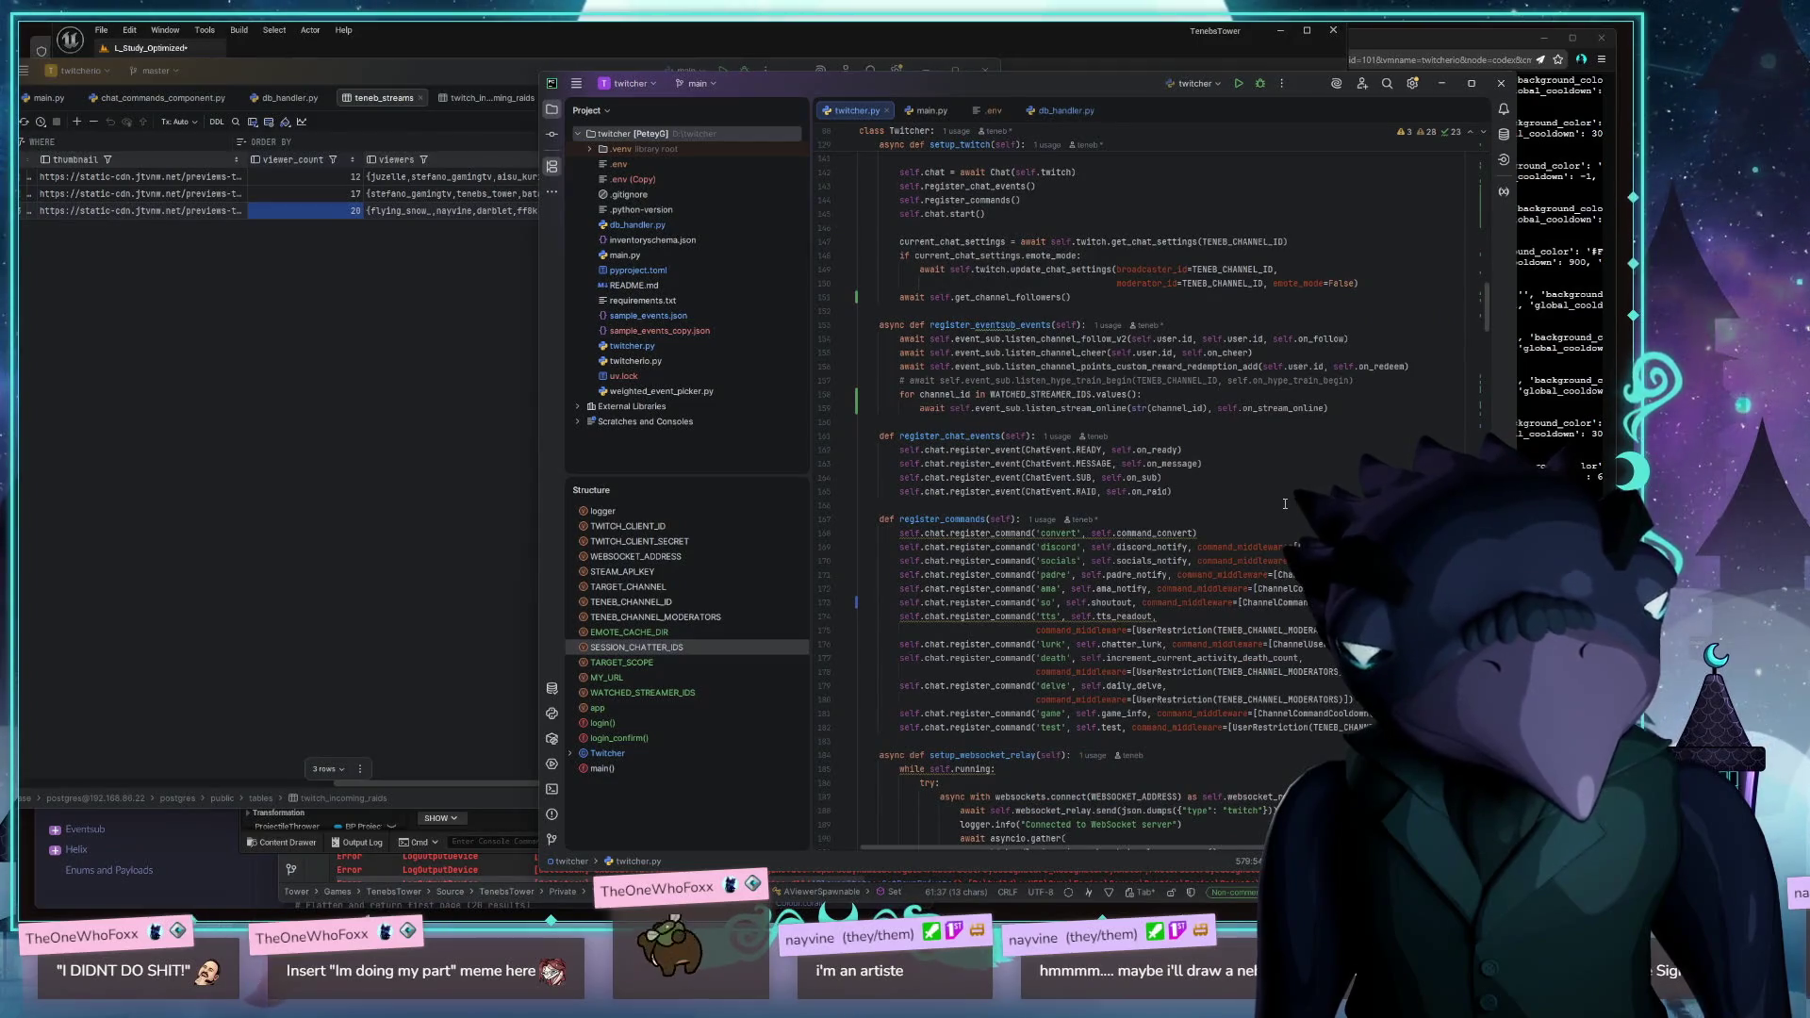
scroll(1284, 504, "down", 16)
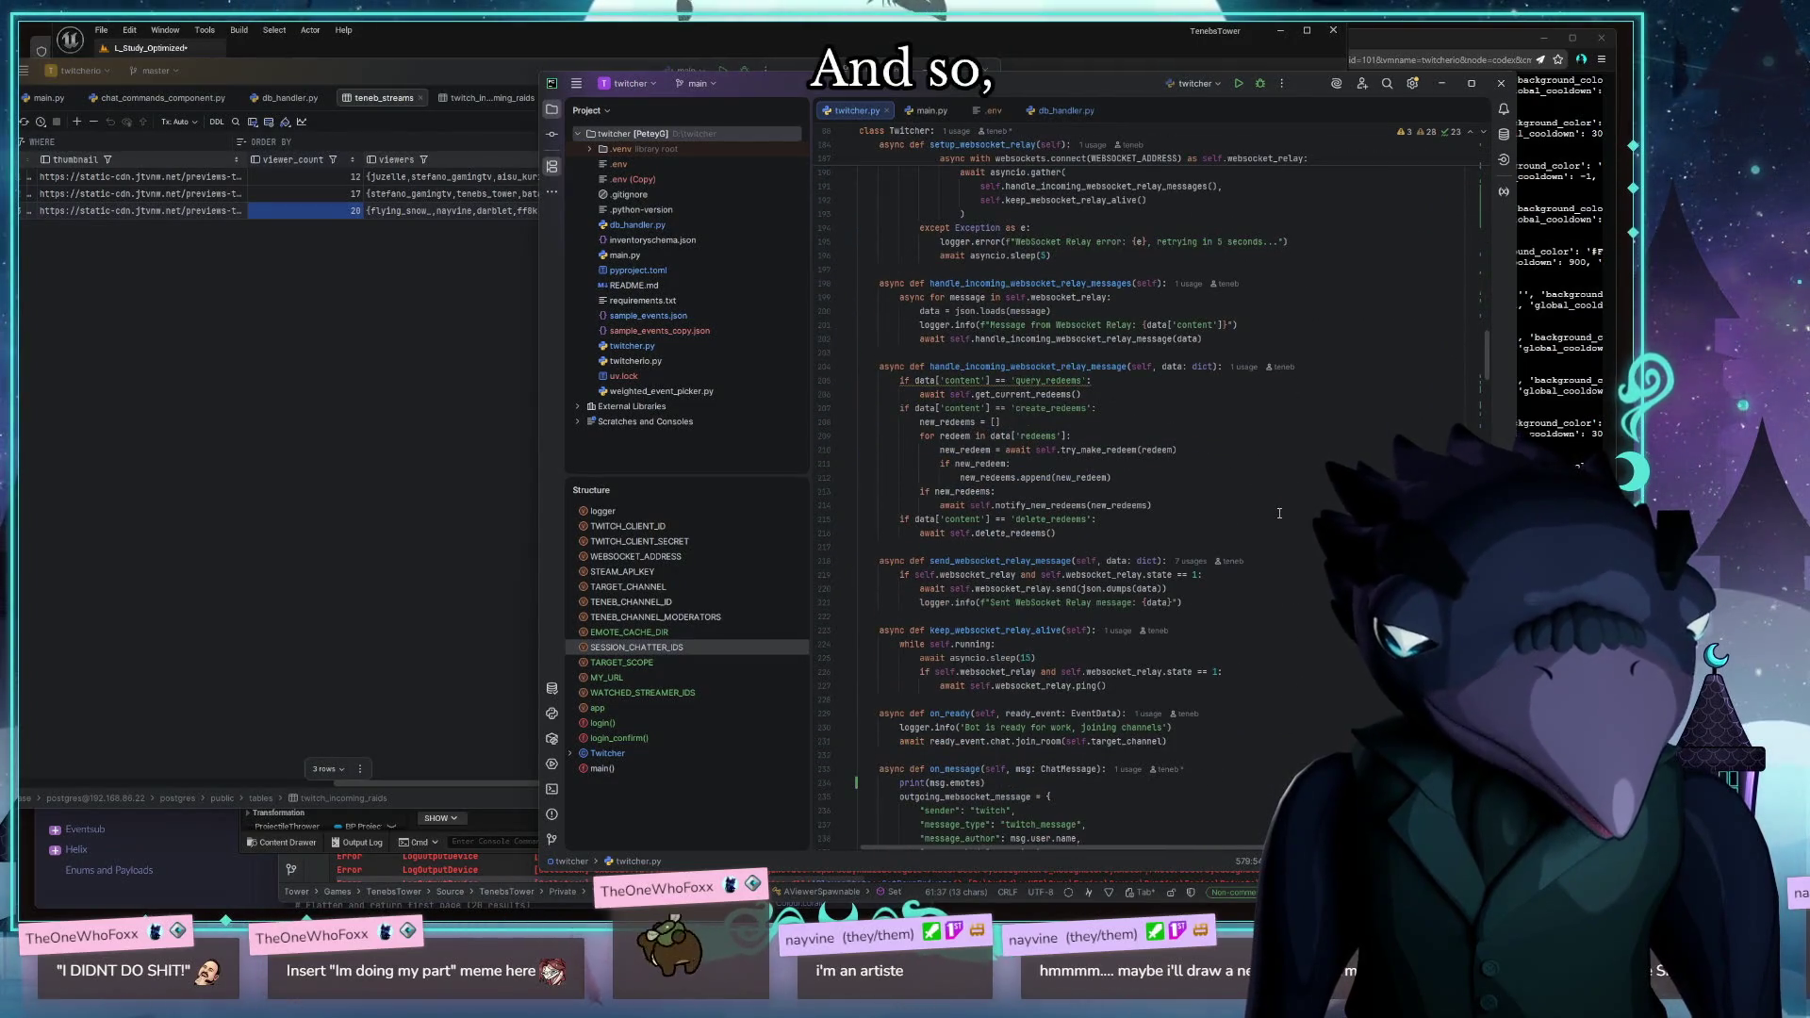
scroll(1279, 513, "down", 8)
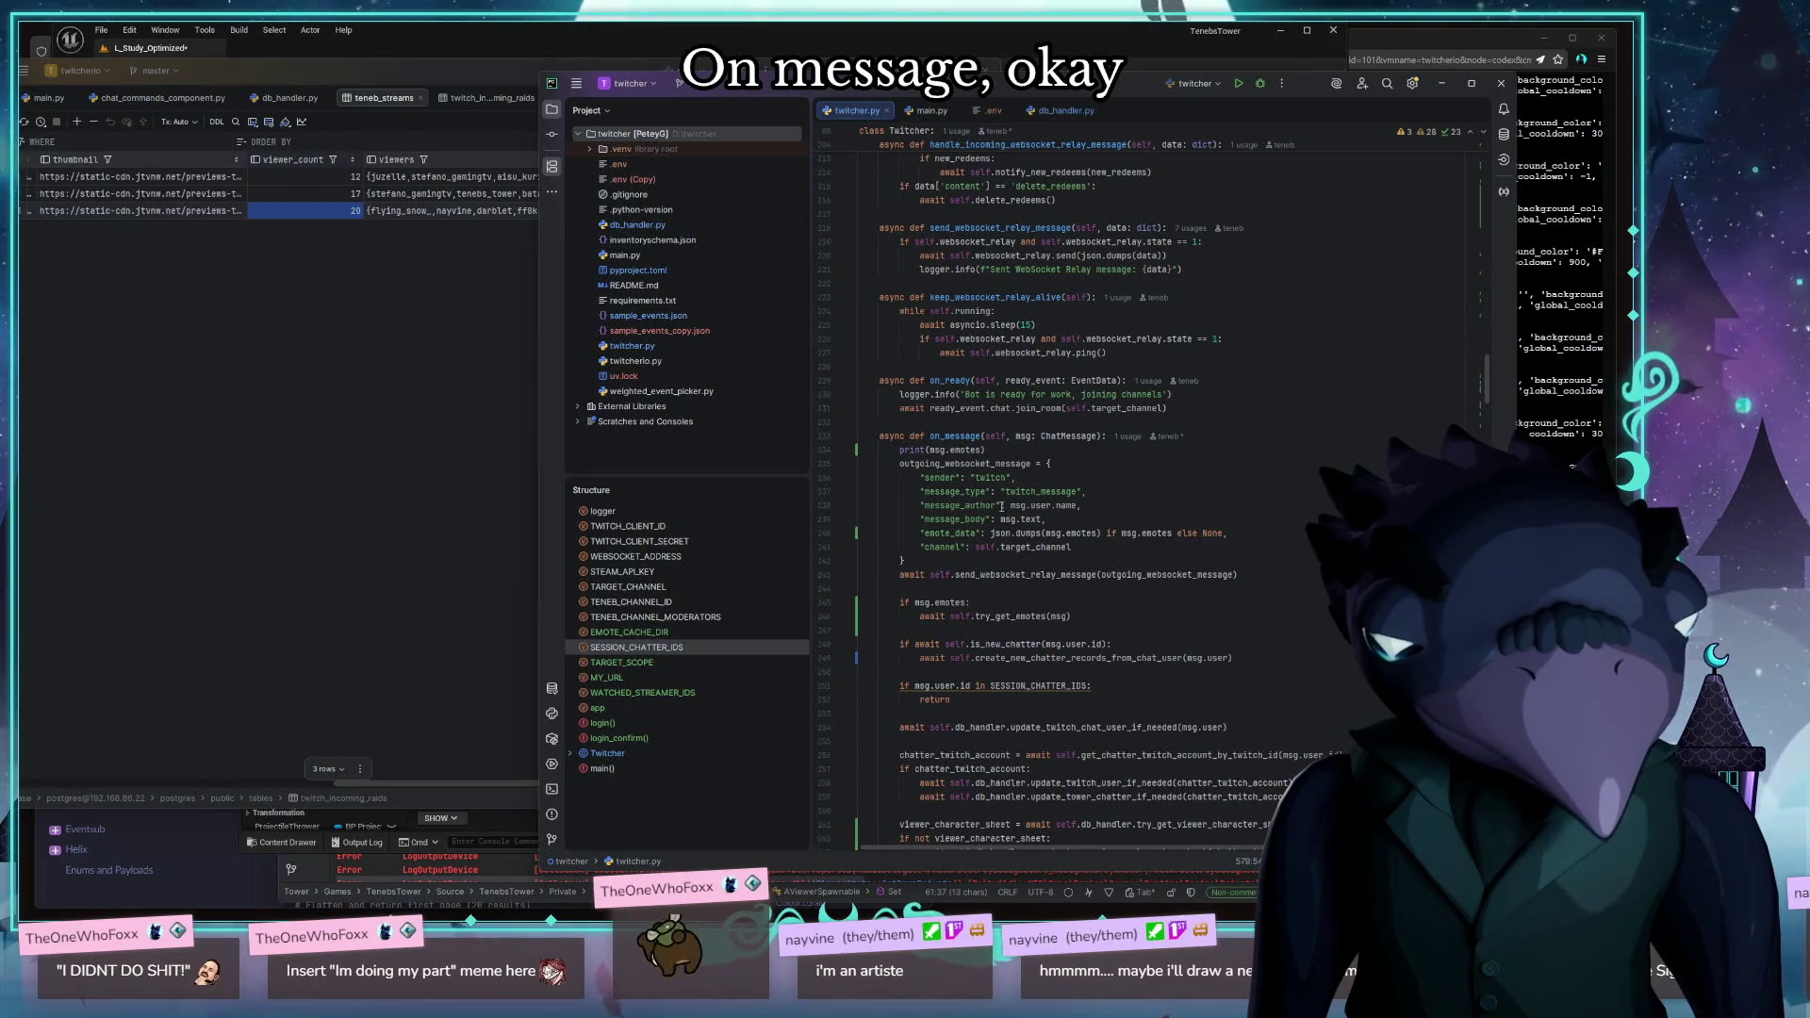
scroll(1084, 604, "down", 3)
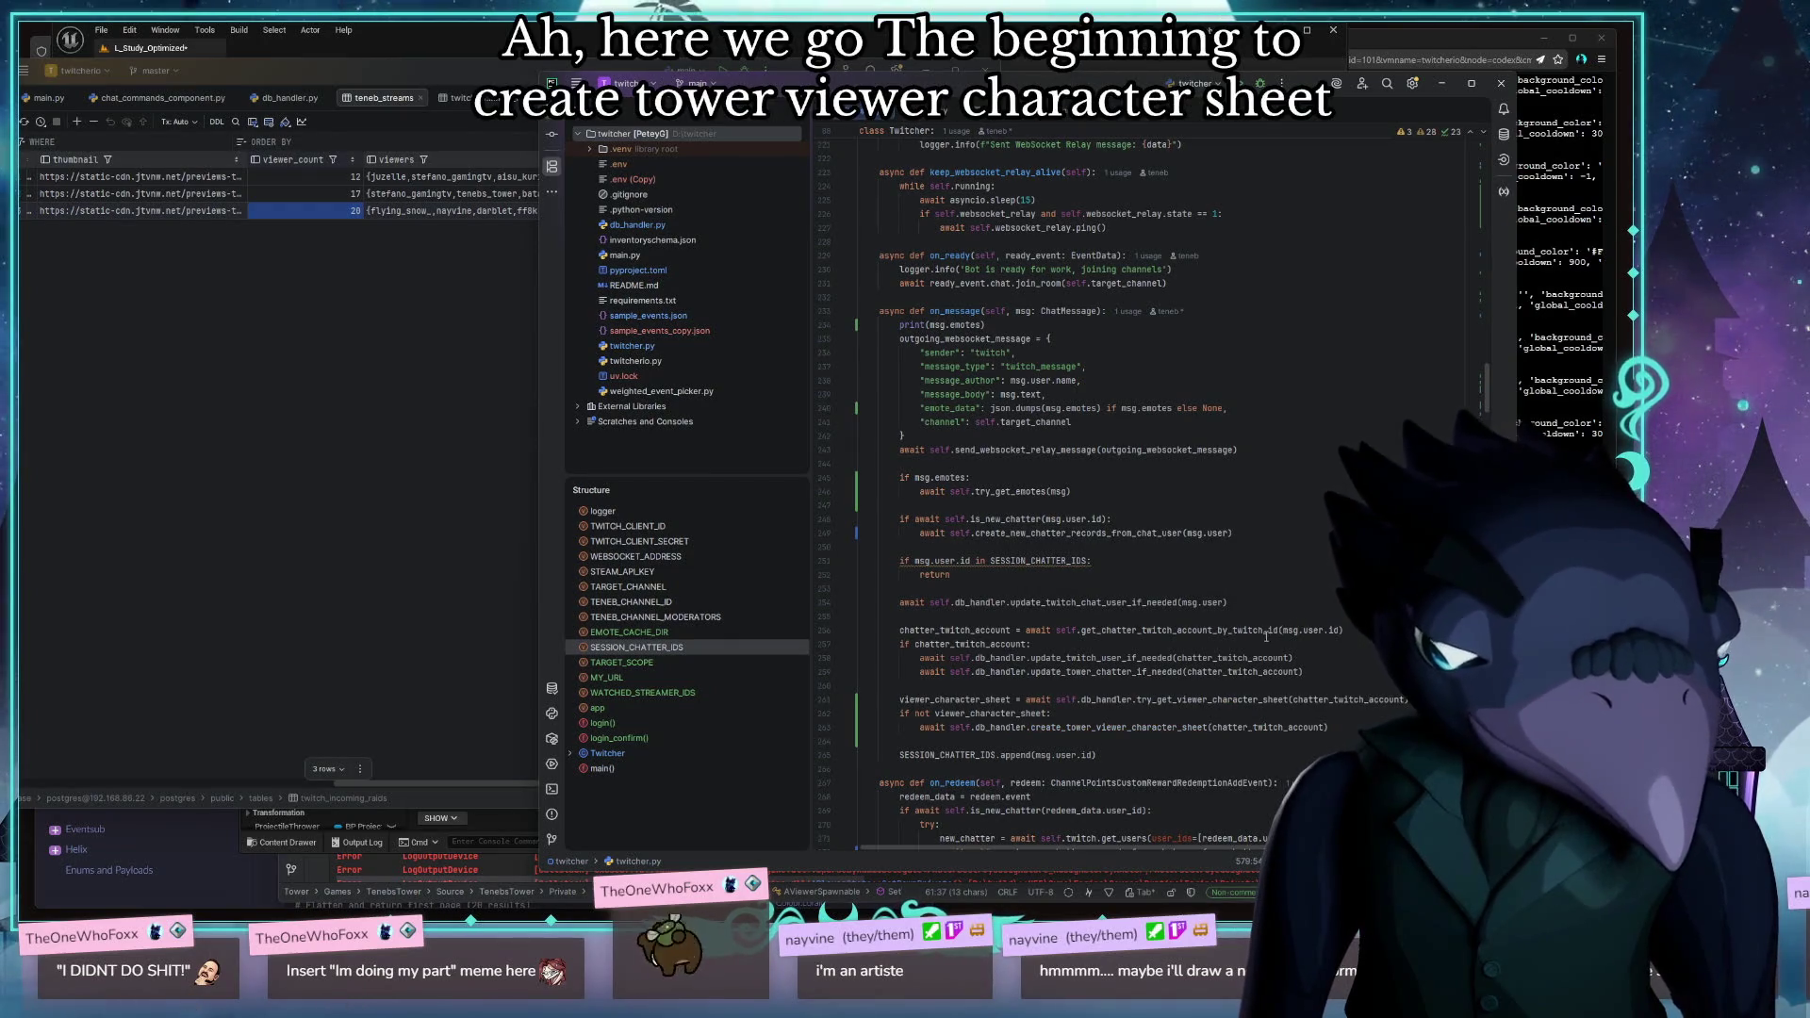
left_click(1159, 728, "ctrl")
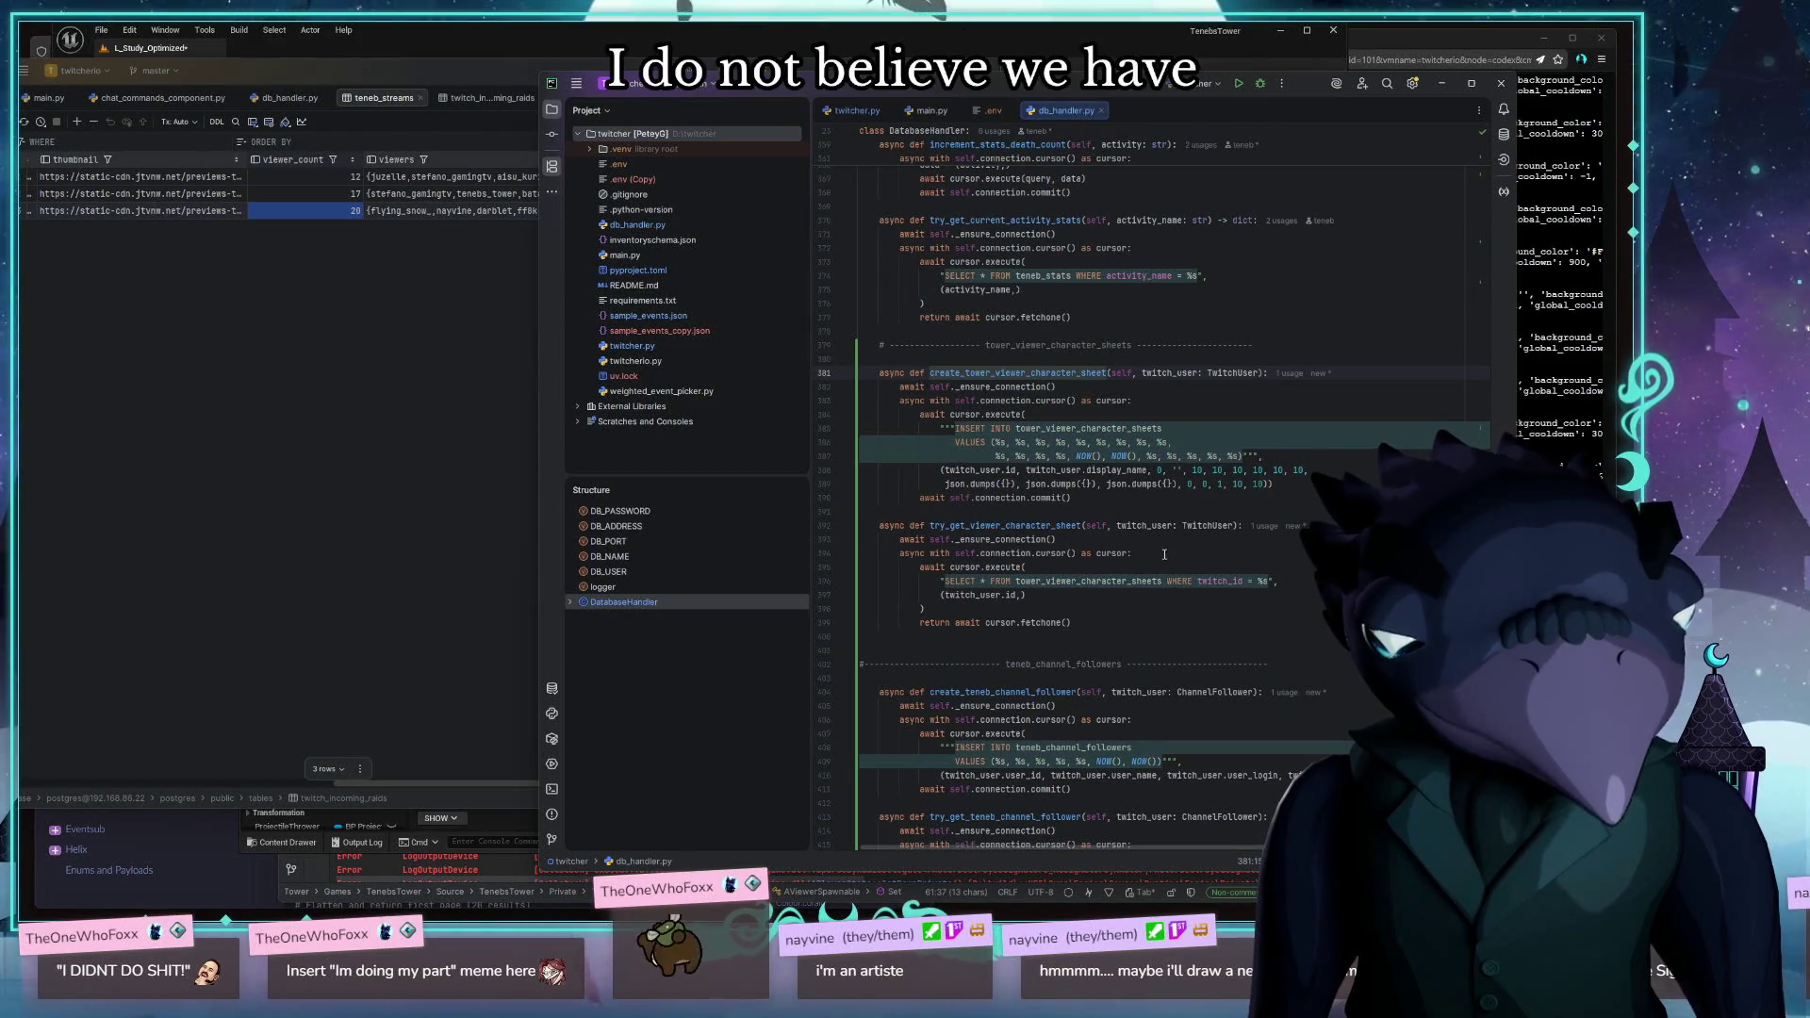
Switch back to the new bot's db_handler.py window
left_click(366, 323)
left_click(292, 98)
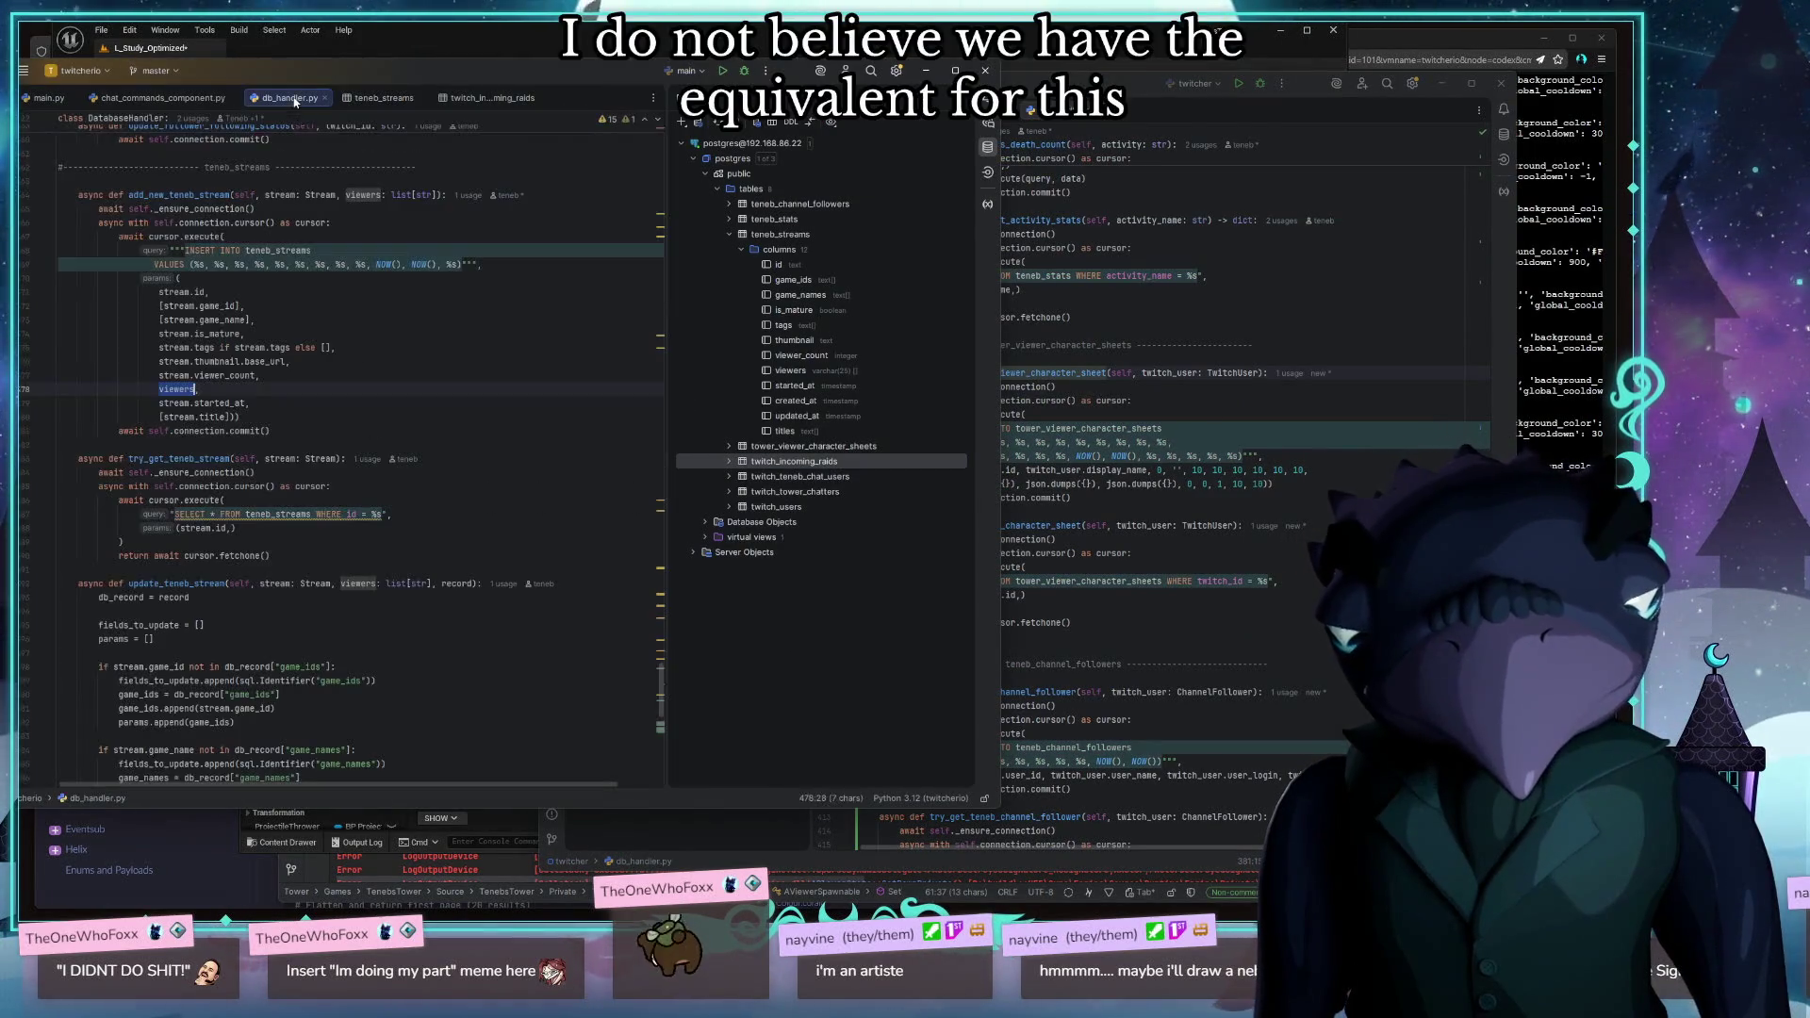
scroll(462, 443, "up", 8)
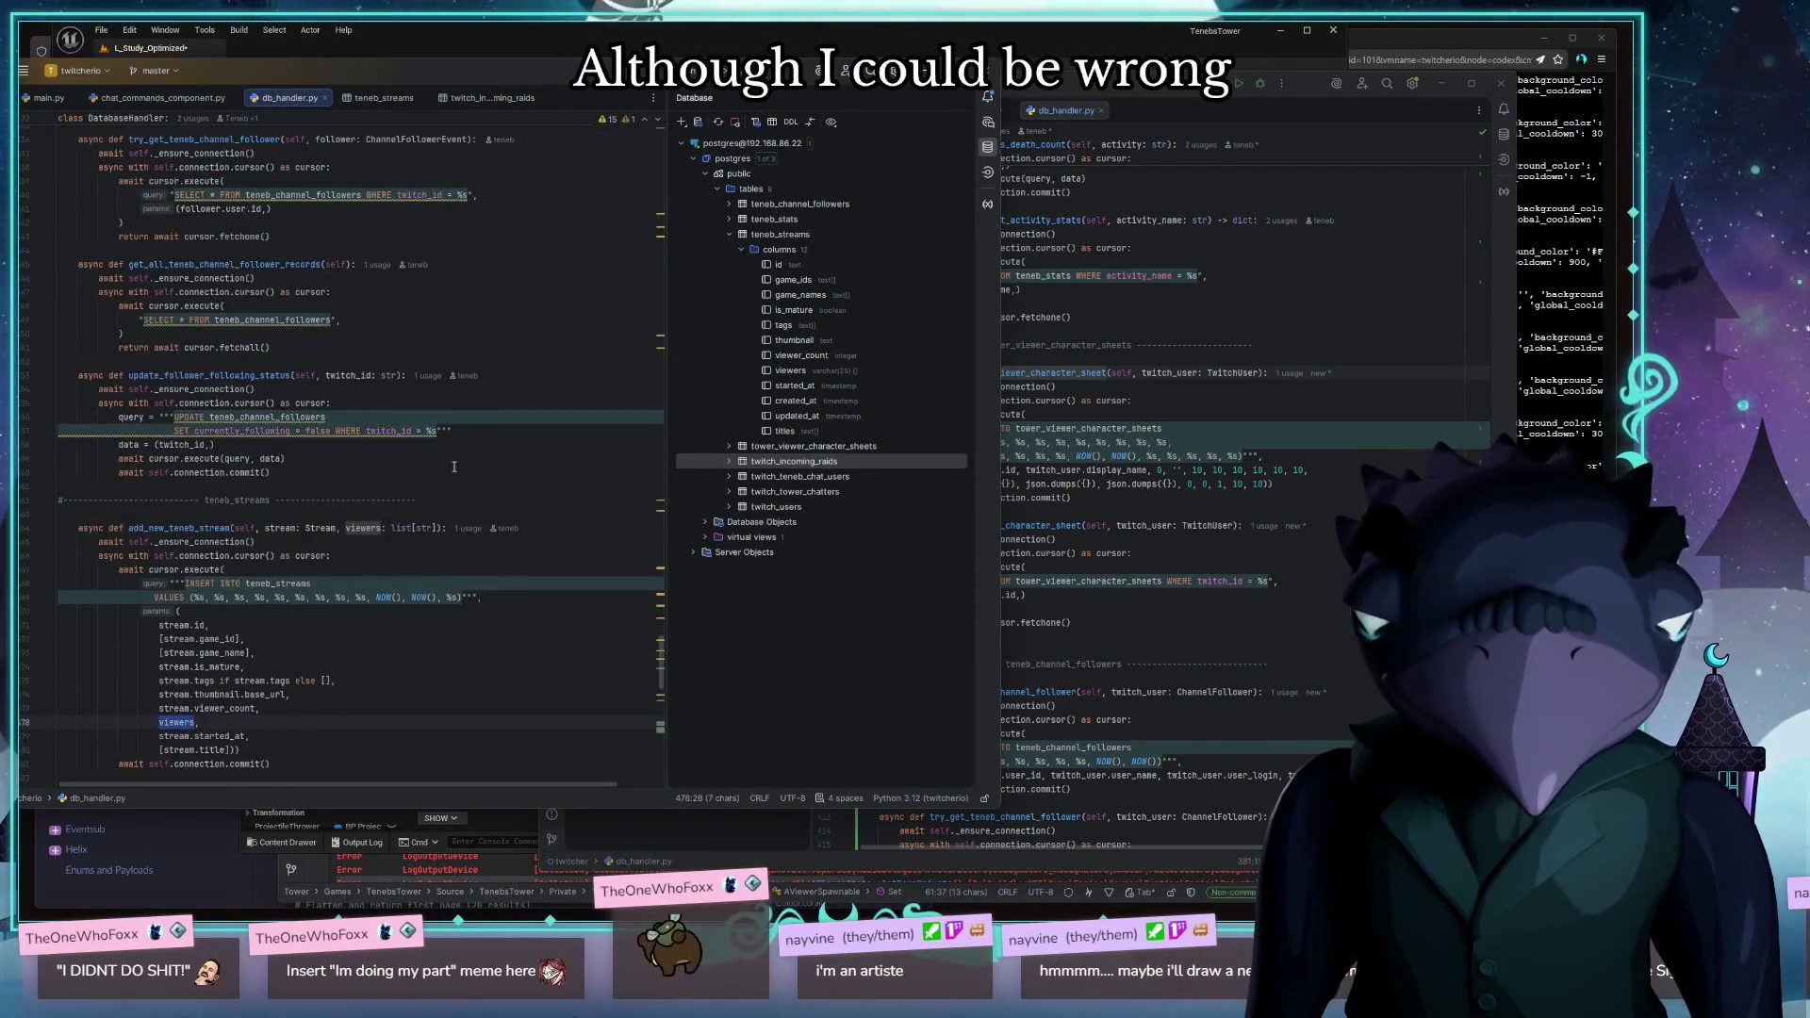
left_click(1289, 500)
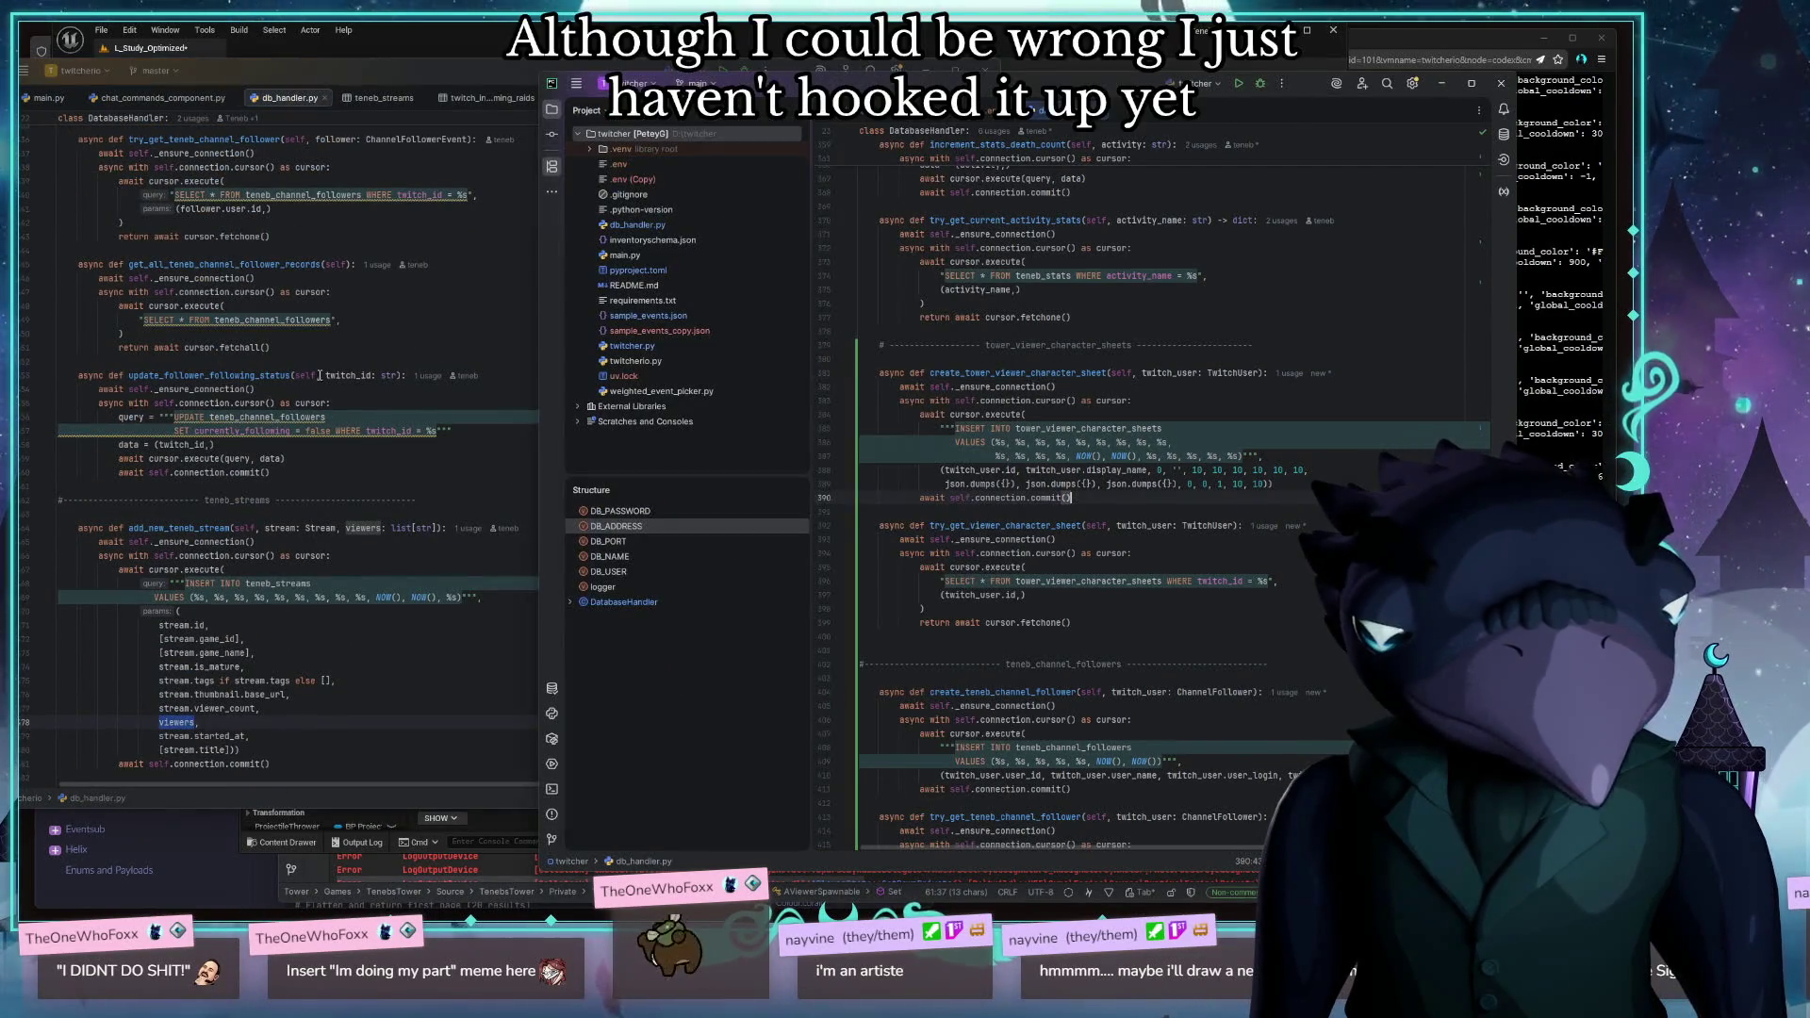
left_click(343, 307)
Scroll to the top of the new db_handler.py and search it for 'sheet'
scroll(448, 349, "up", 14)
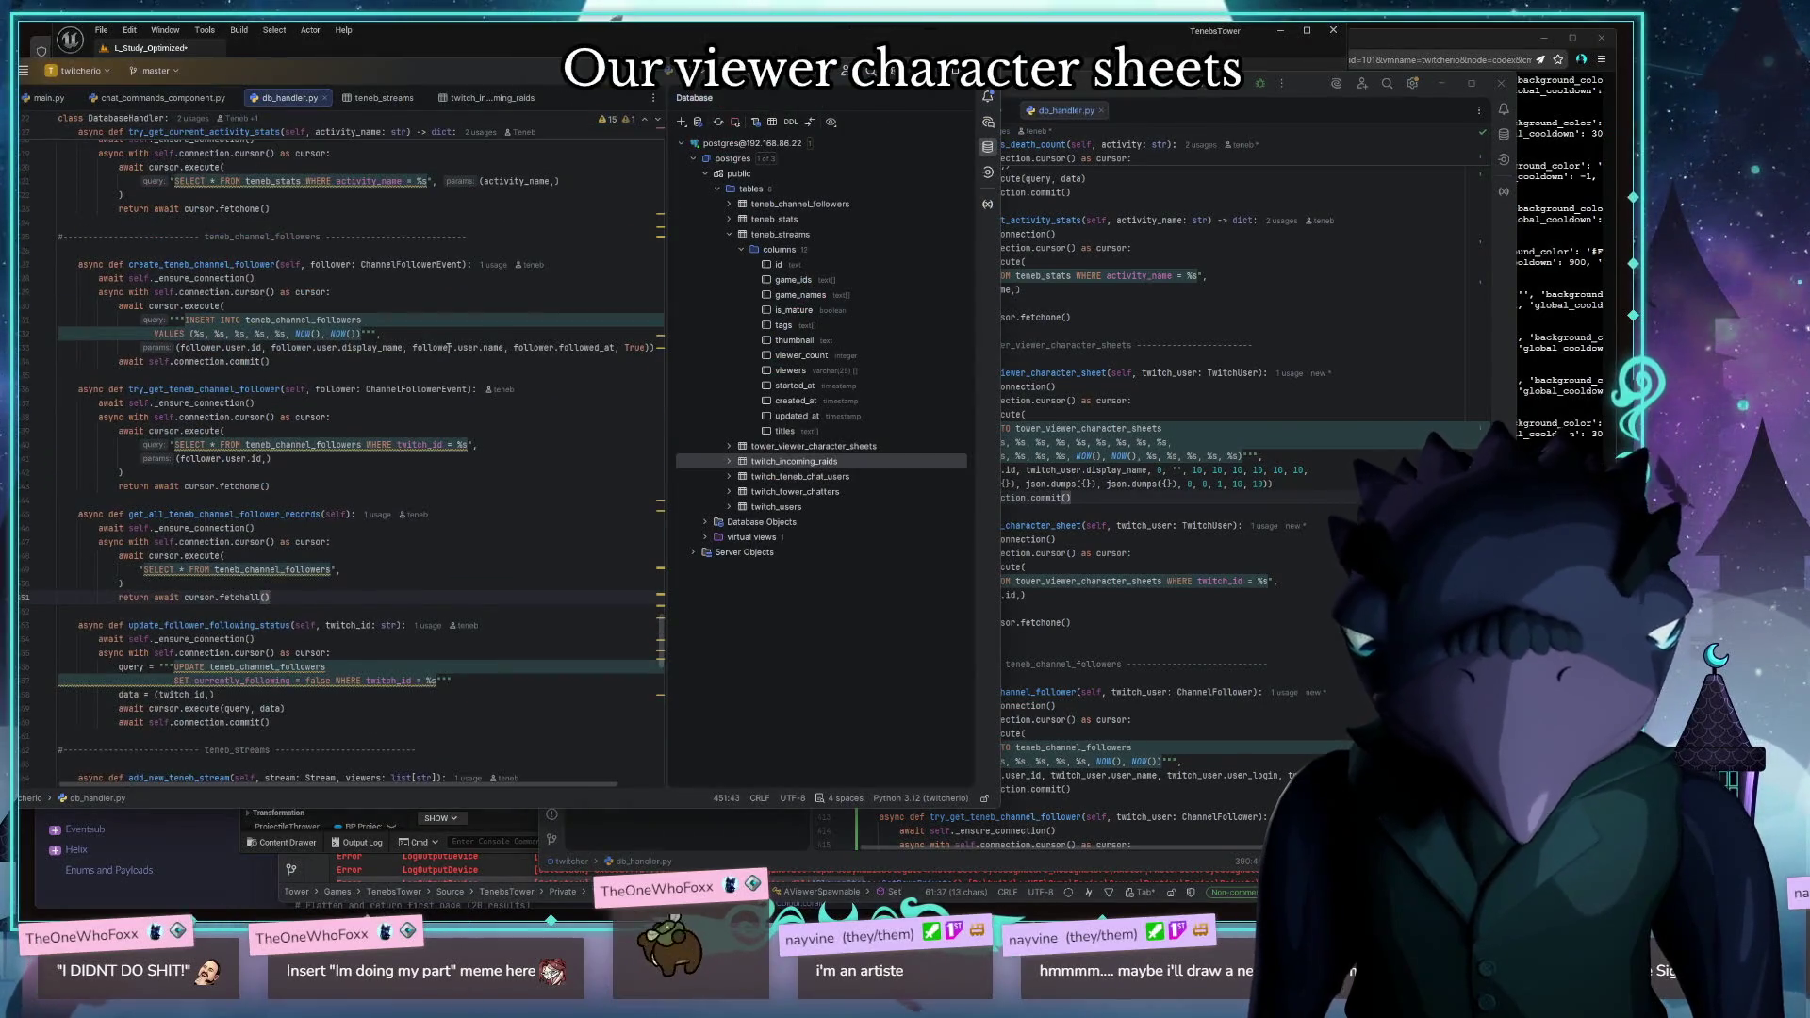
scroll(448, 348, "up", 15)
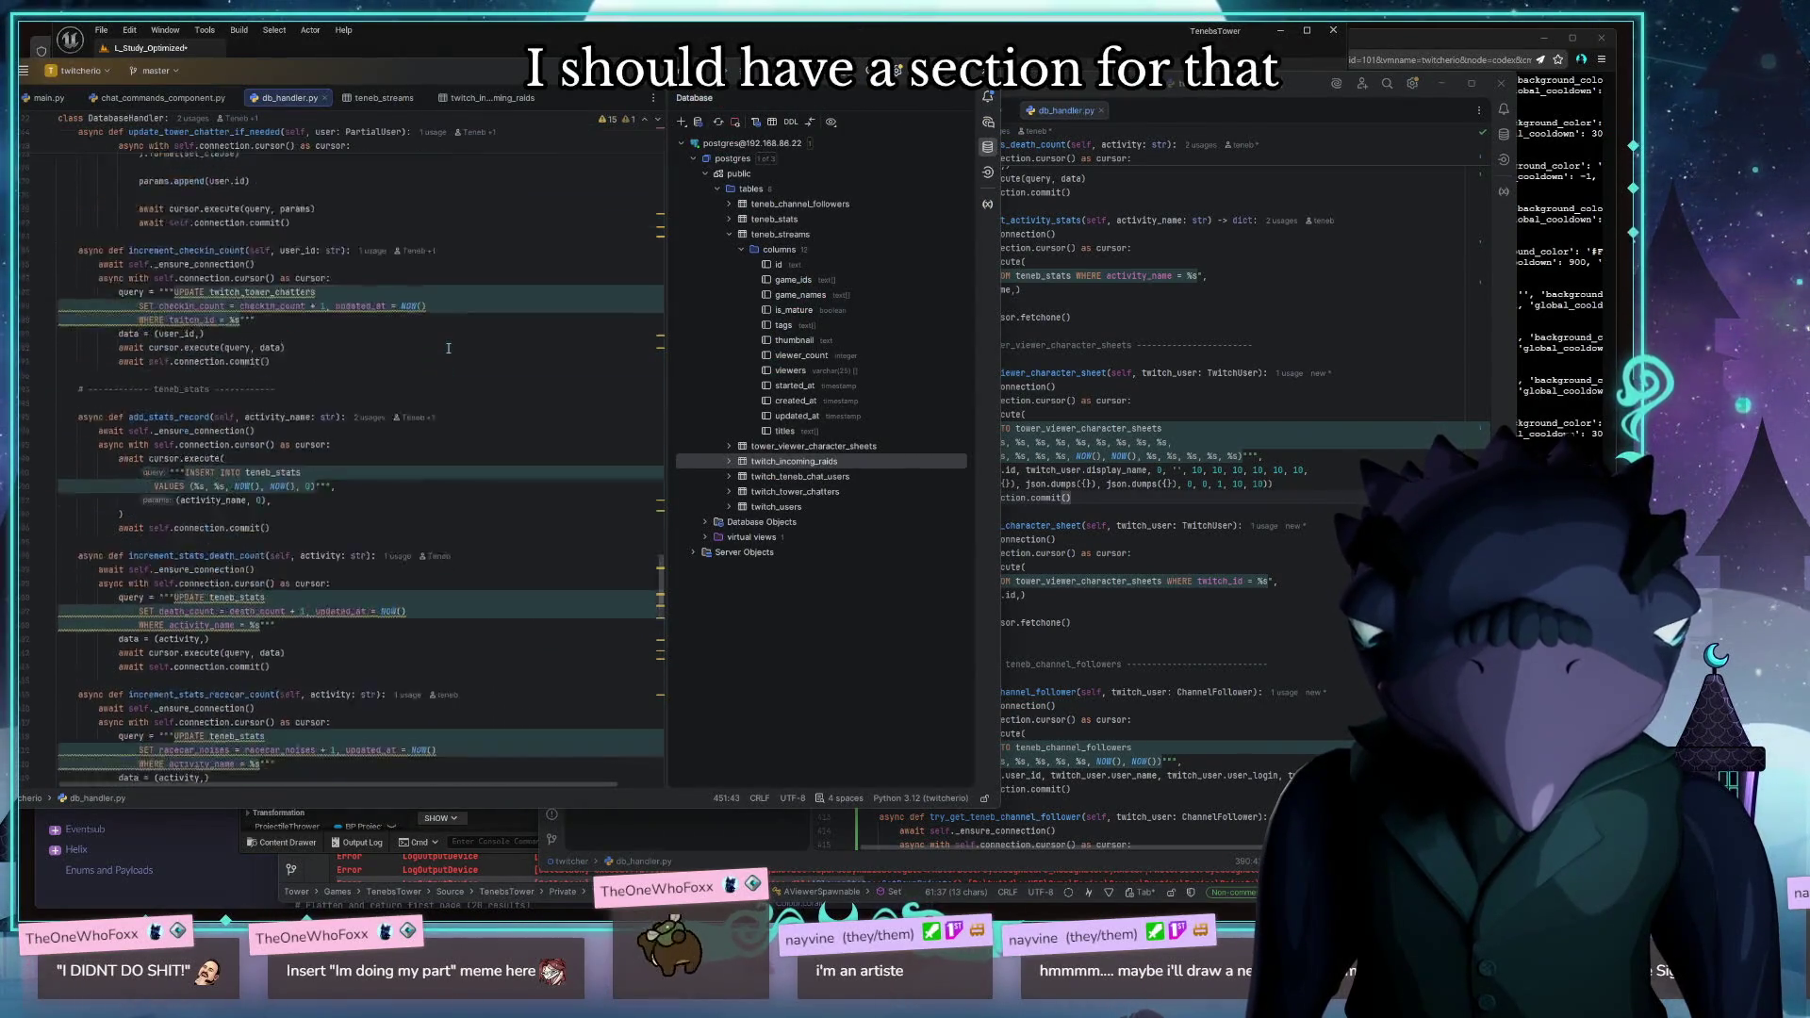
scroll(448, 349, "up", 8)
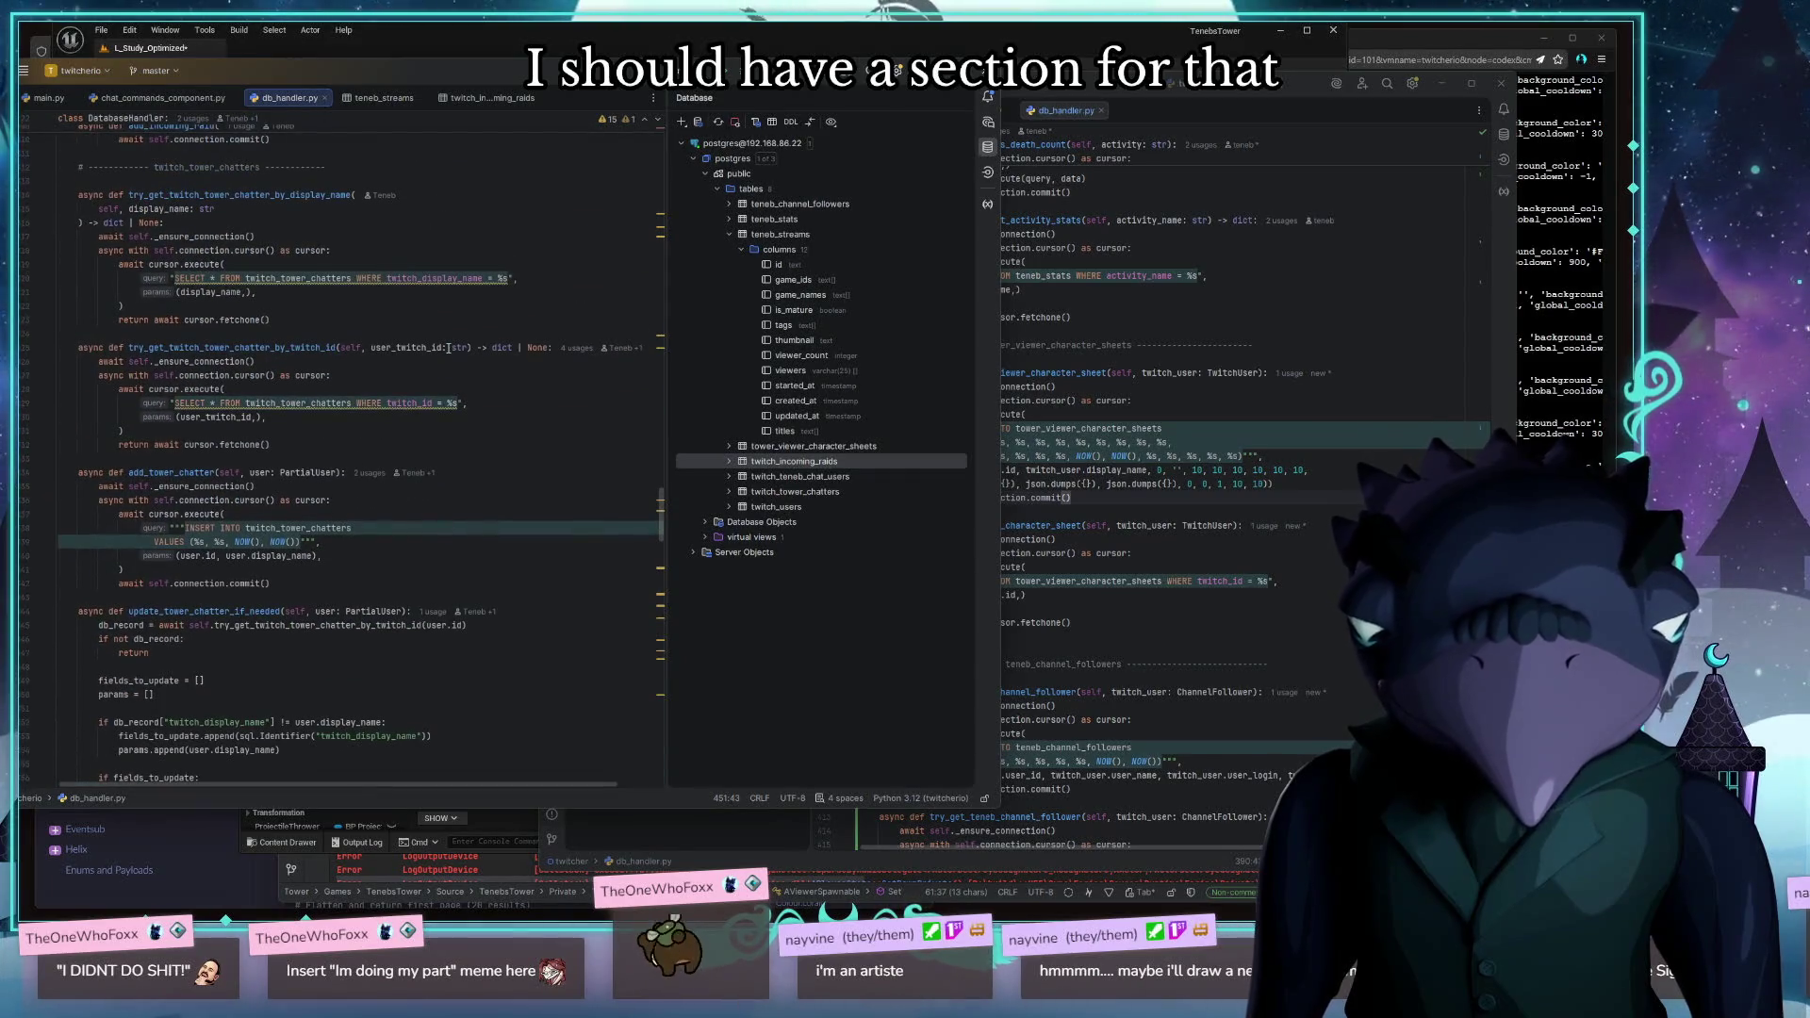
scroll(449, 349, "up", 16)
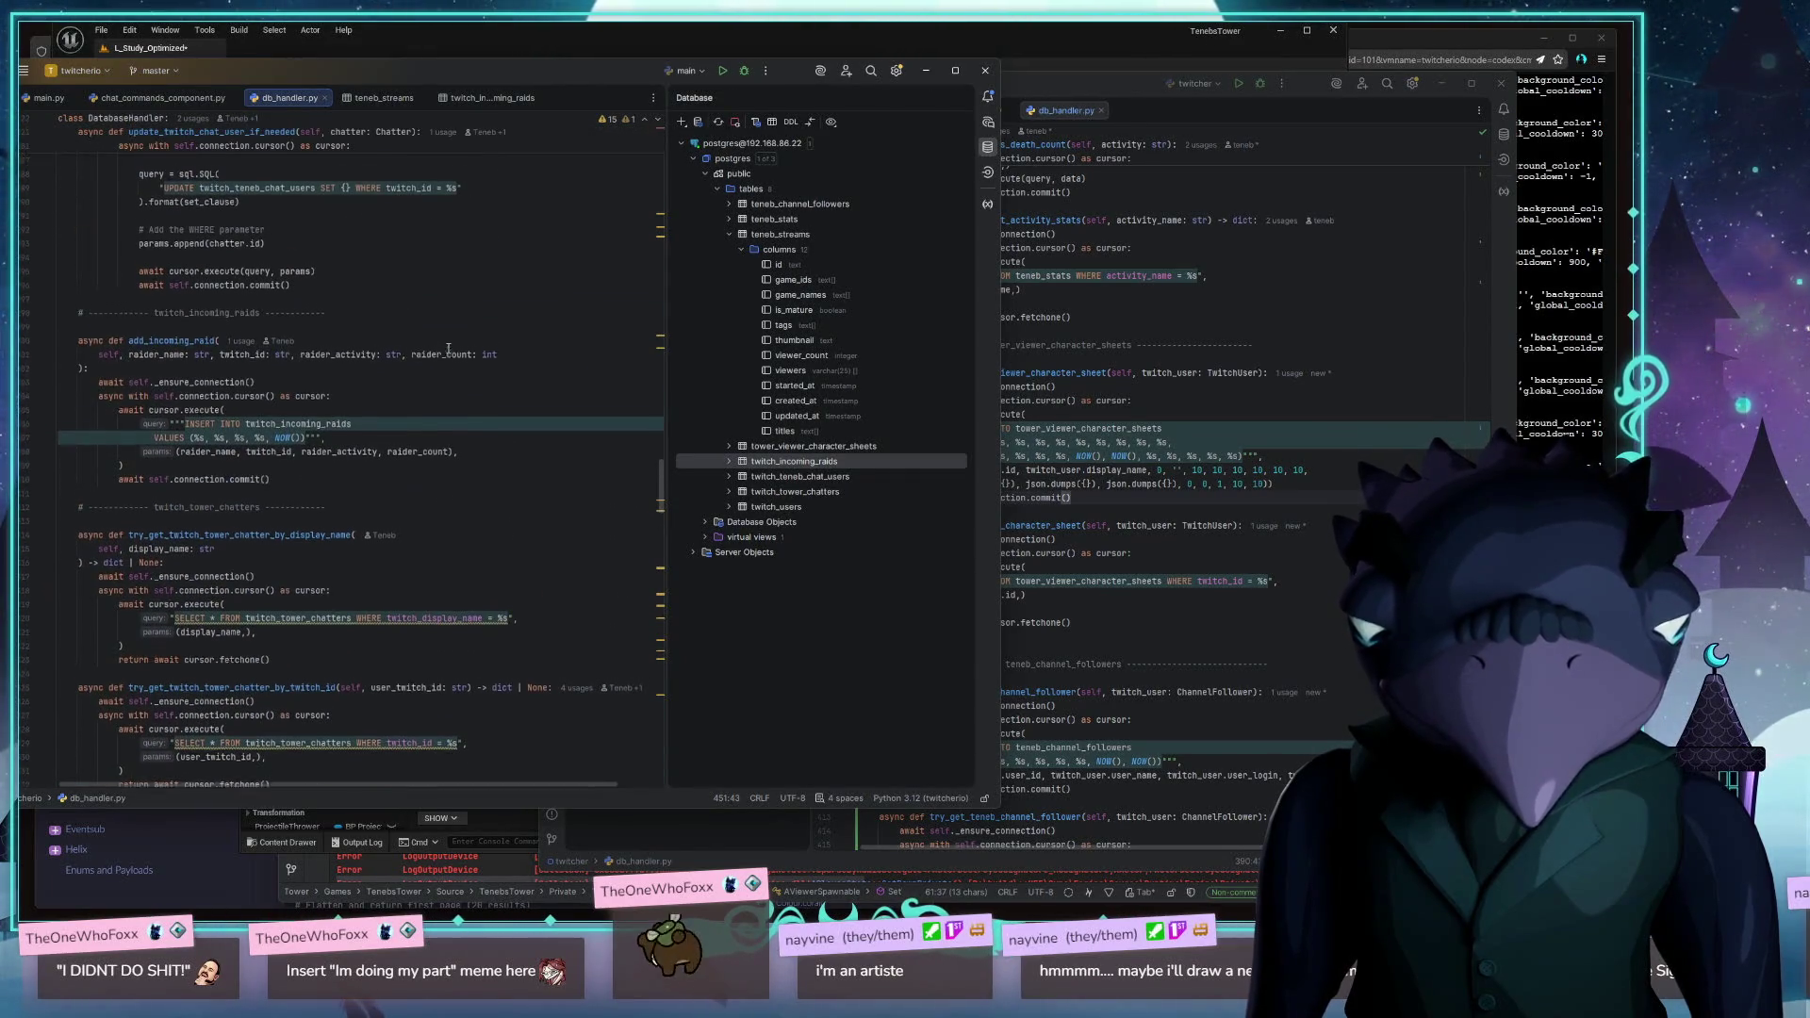
scroll(449, 349, "up", 20)
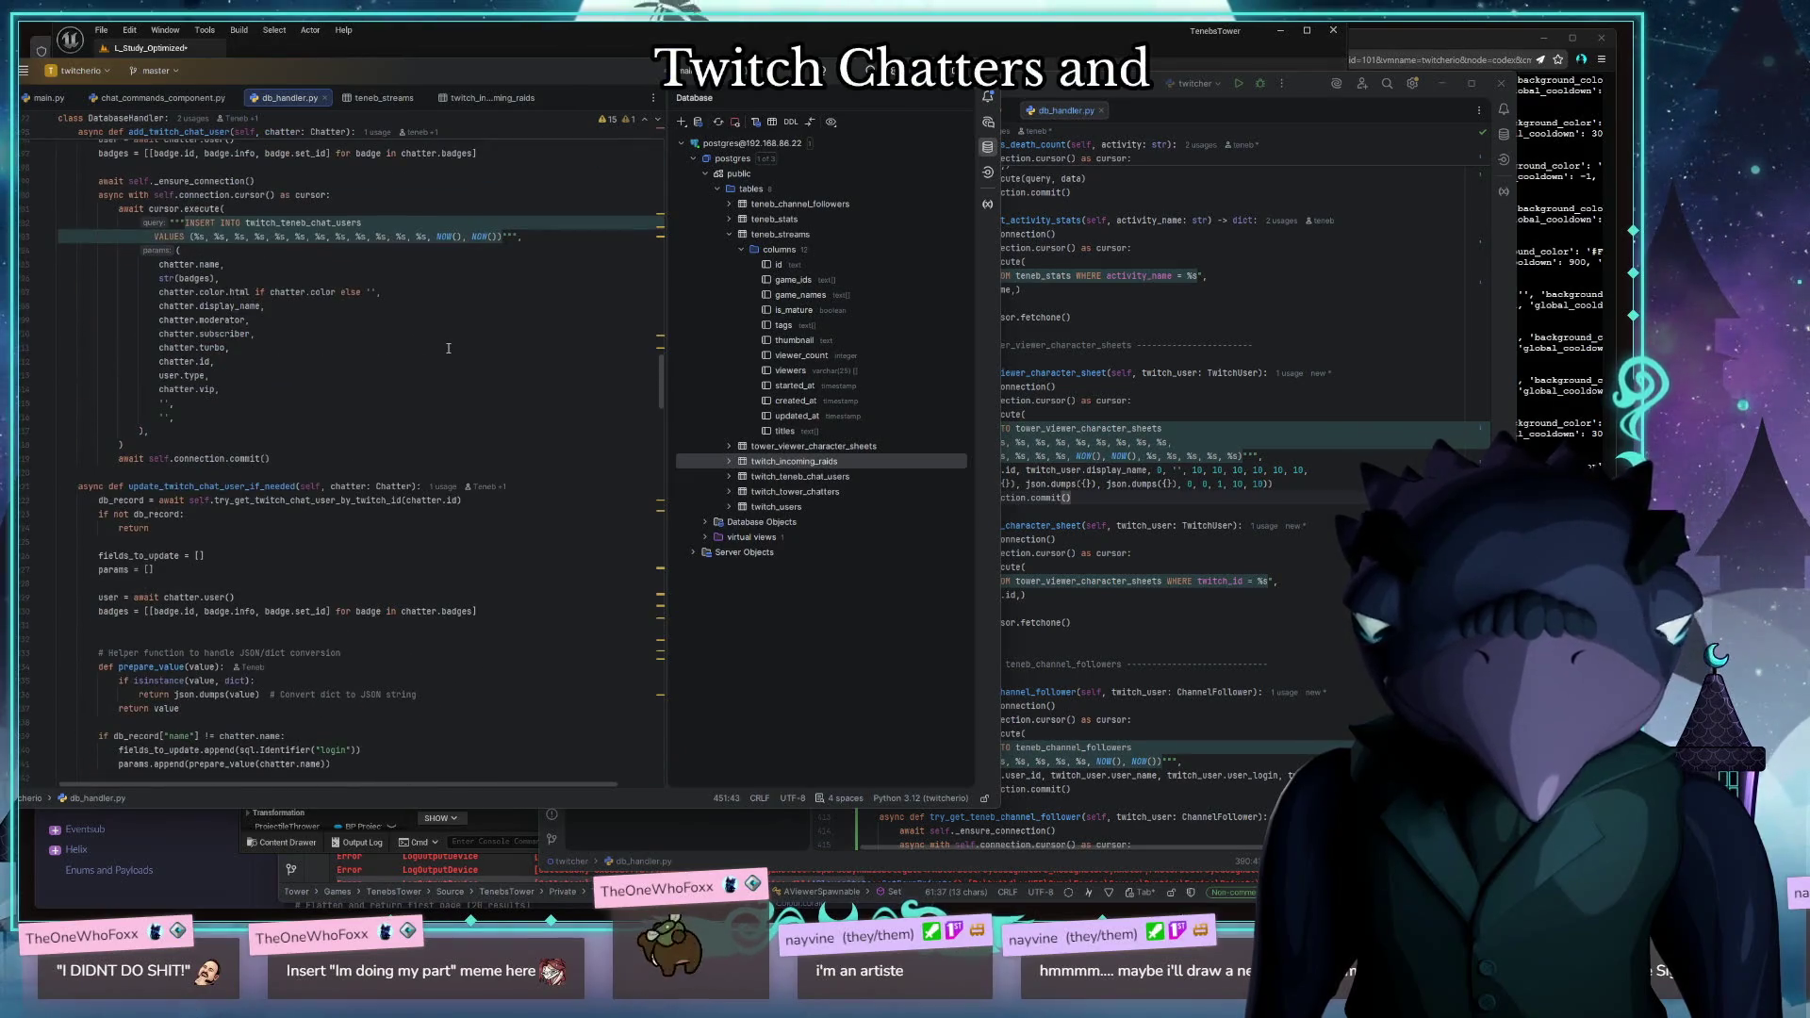
scroll(449, 349, "up", 15)
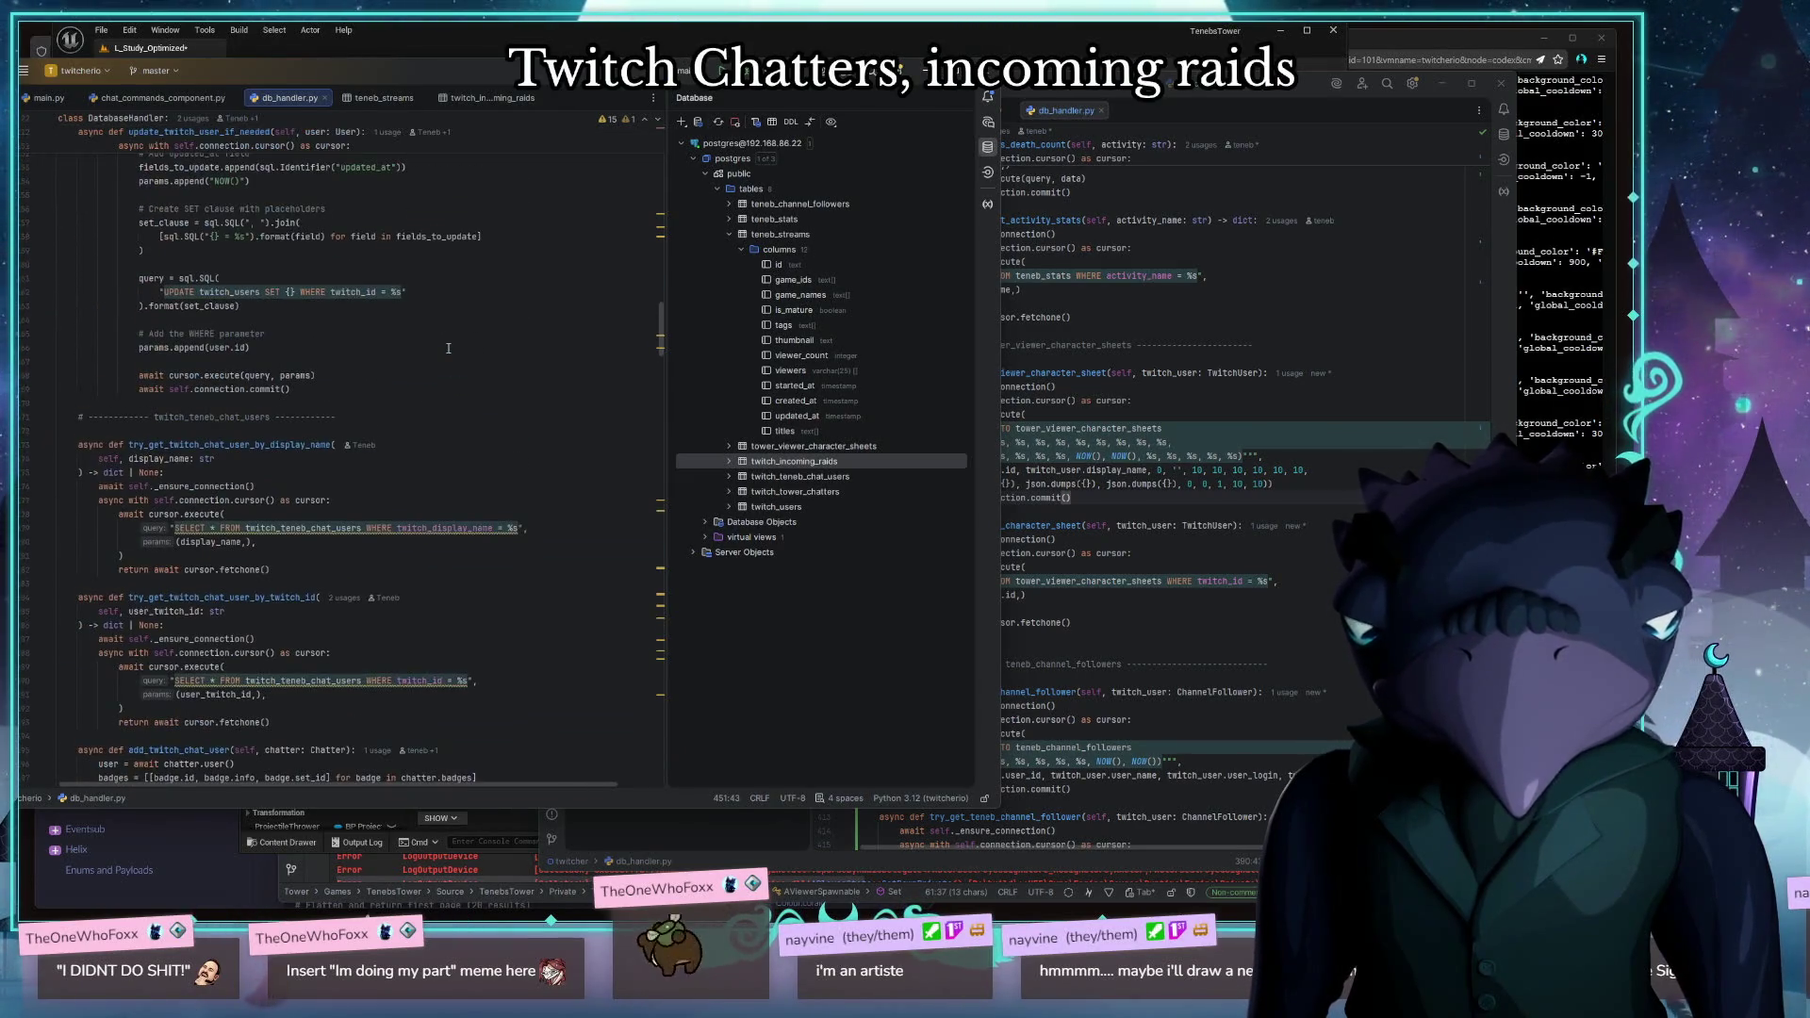
scroll(449, 349, "up", 15)
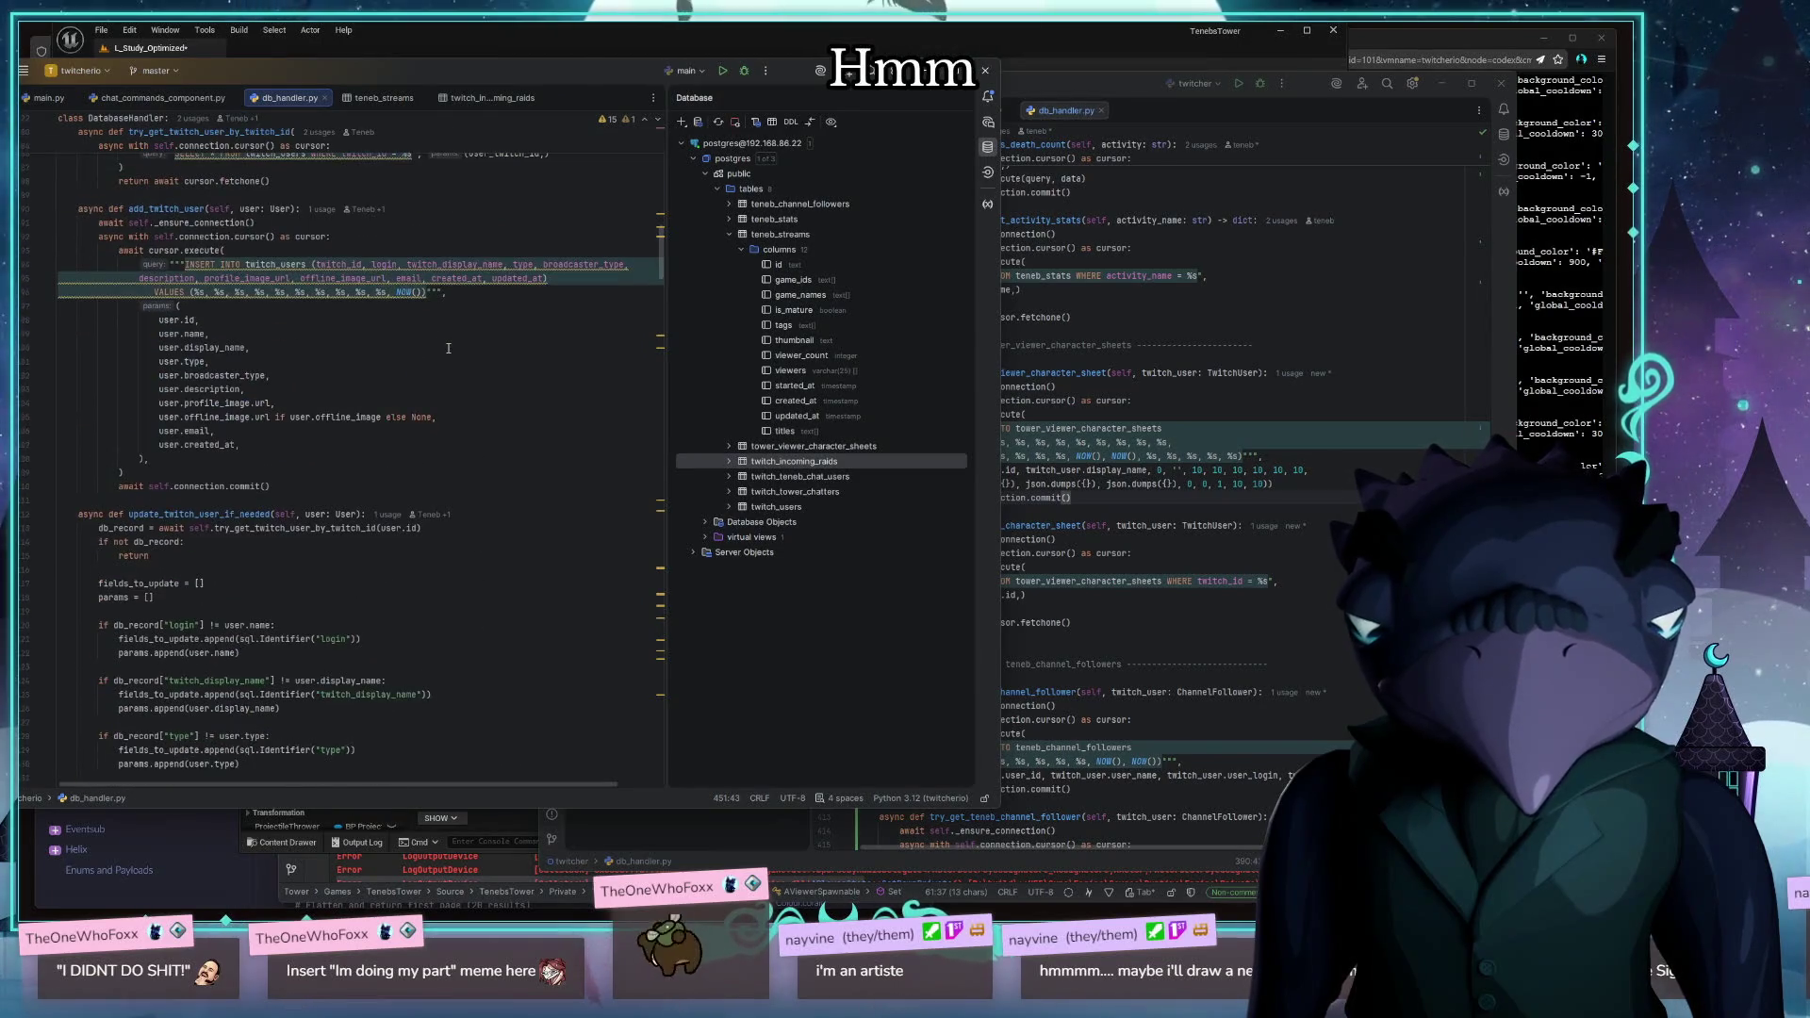
scroll(449, 349, "up", 3)
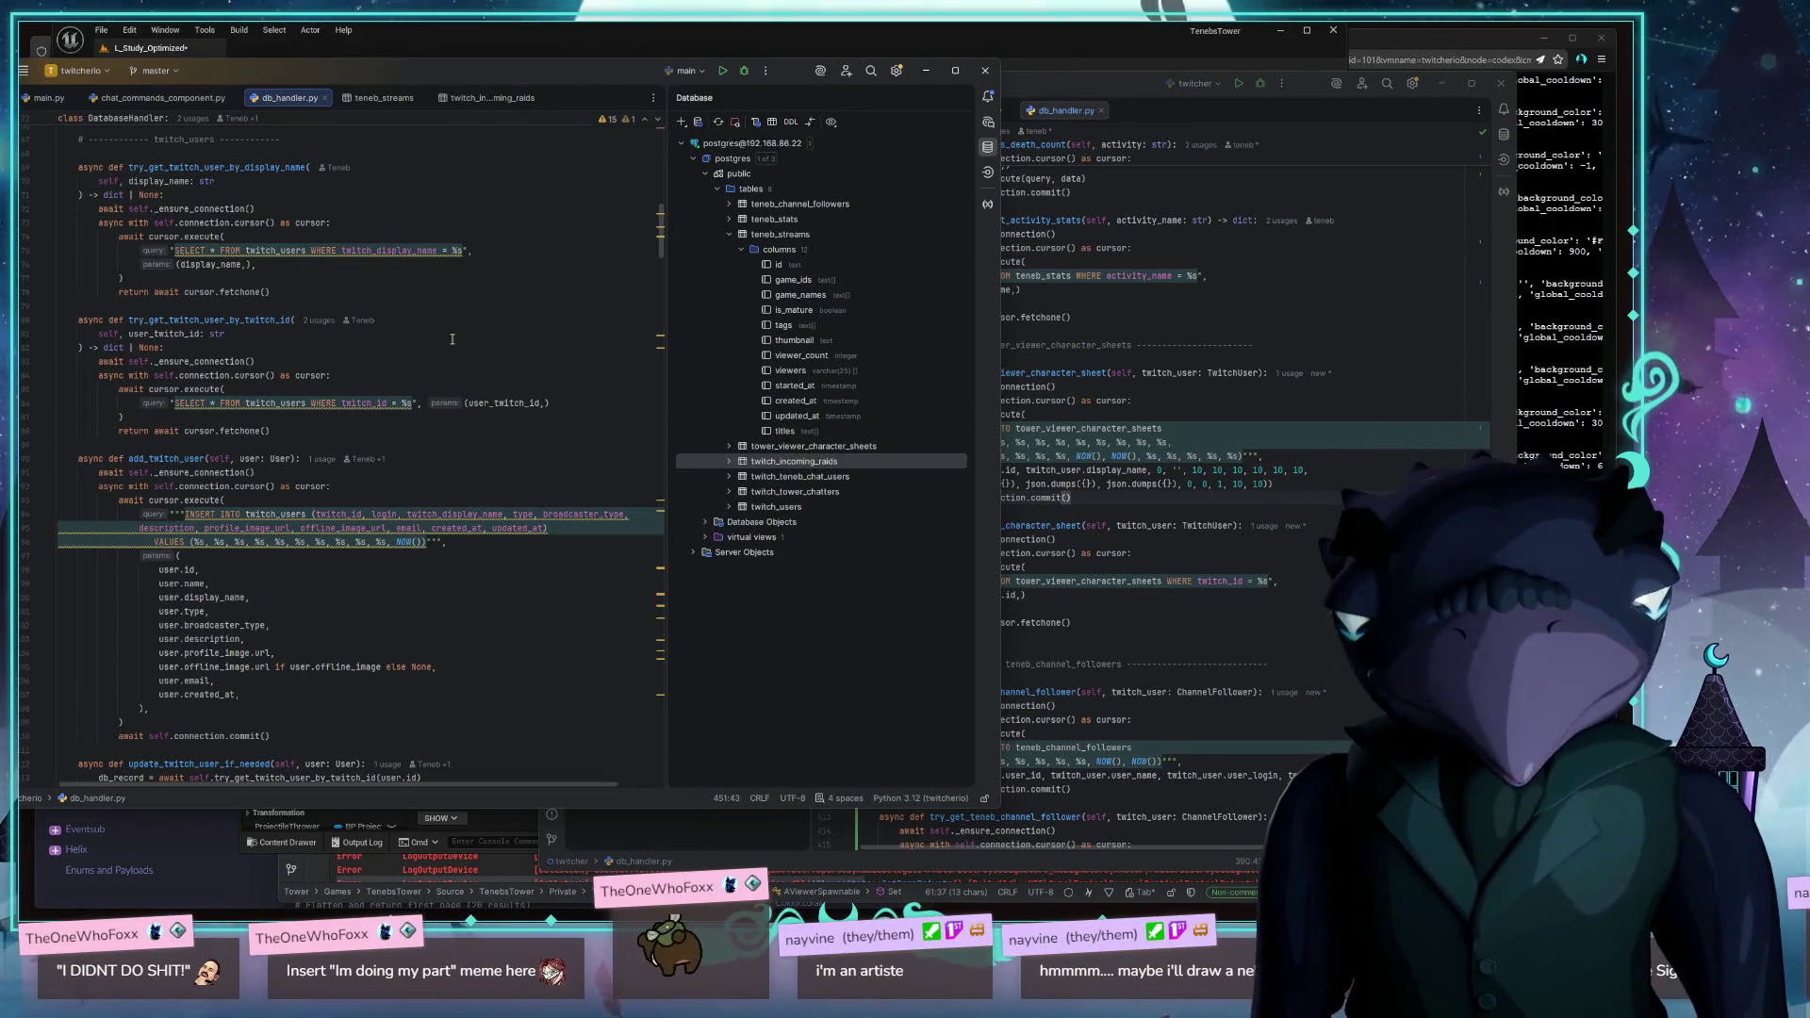
scroll(452, 340, "up", 20)
left_click(488, 306)
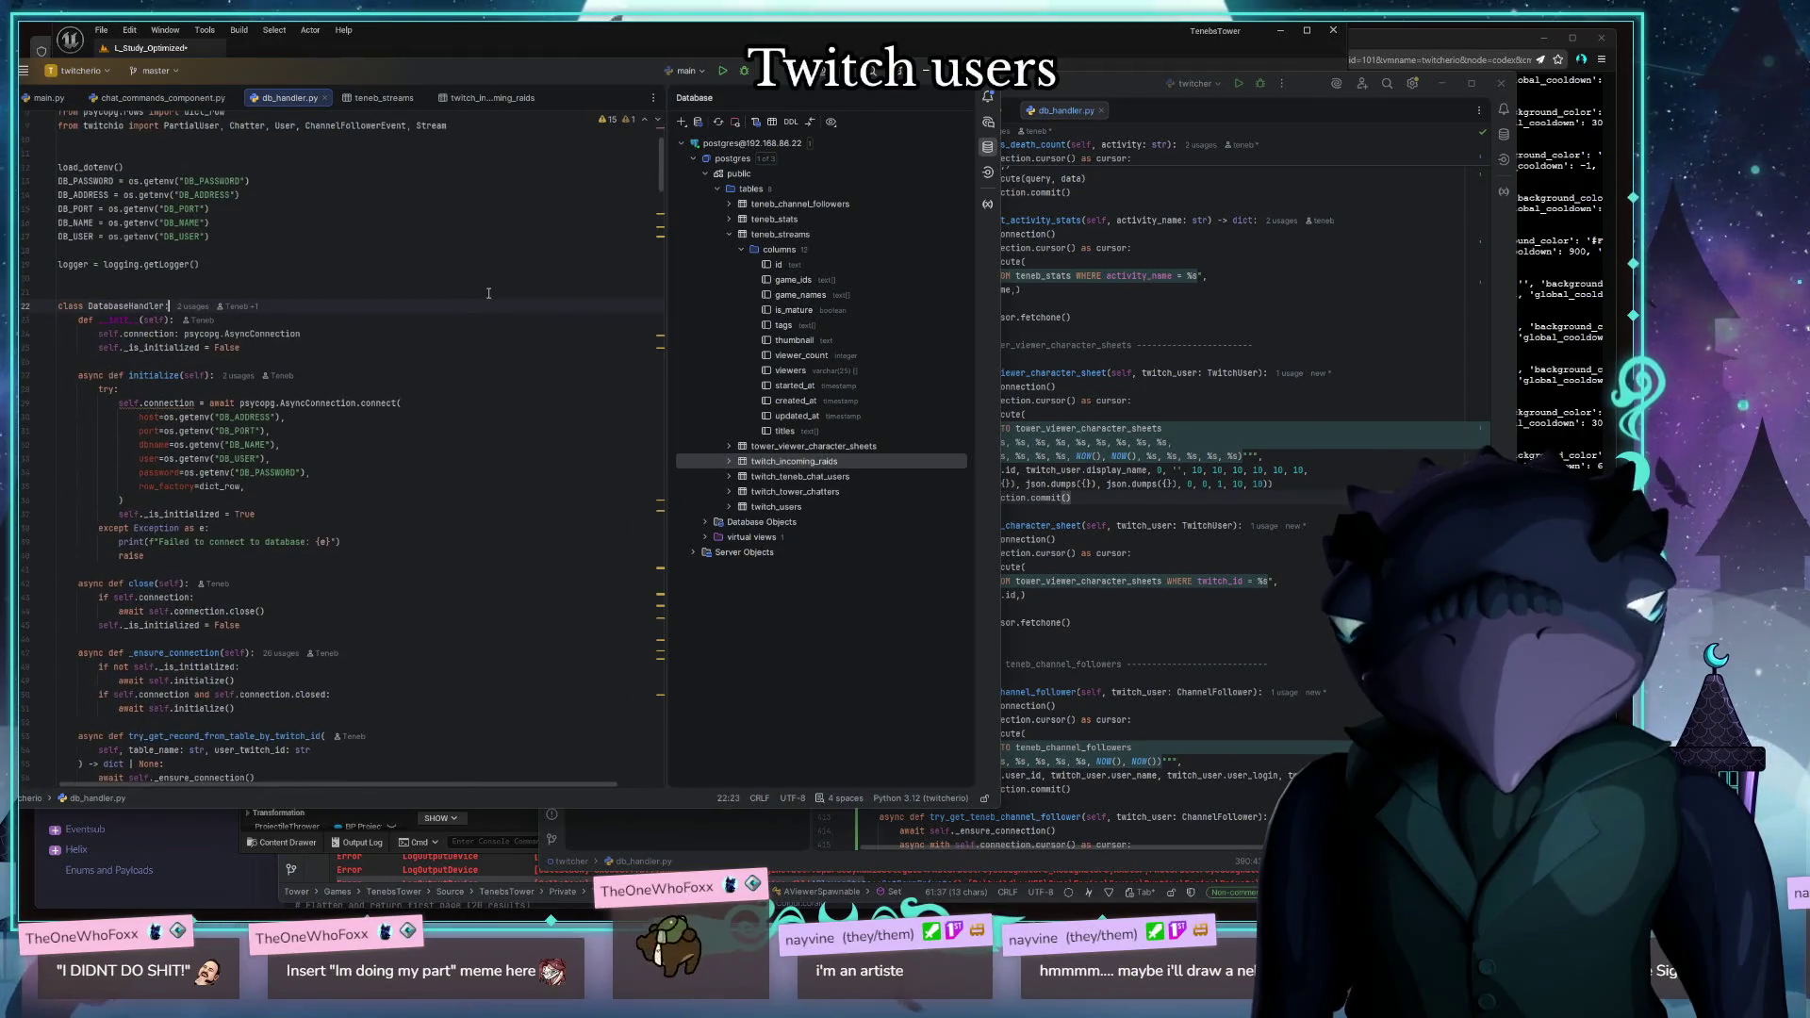
key("ctrl+f")
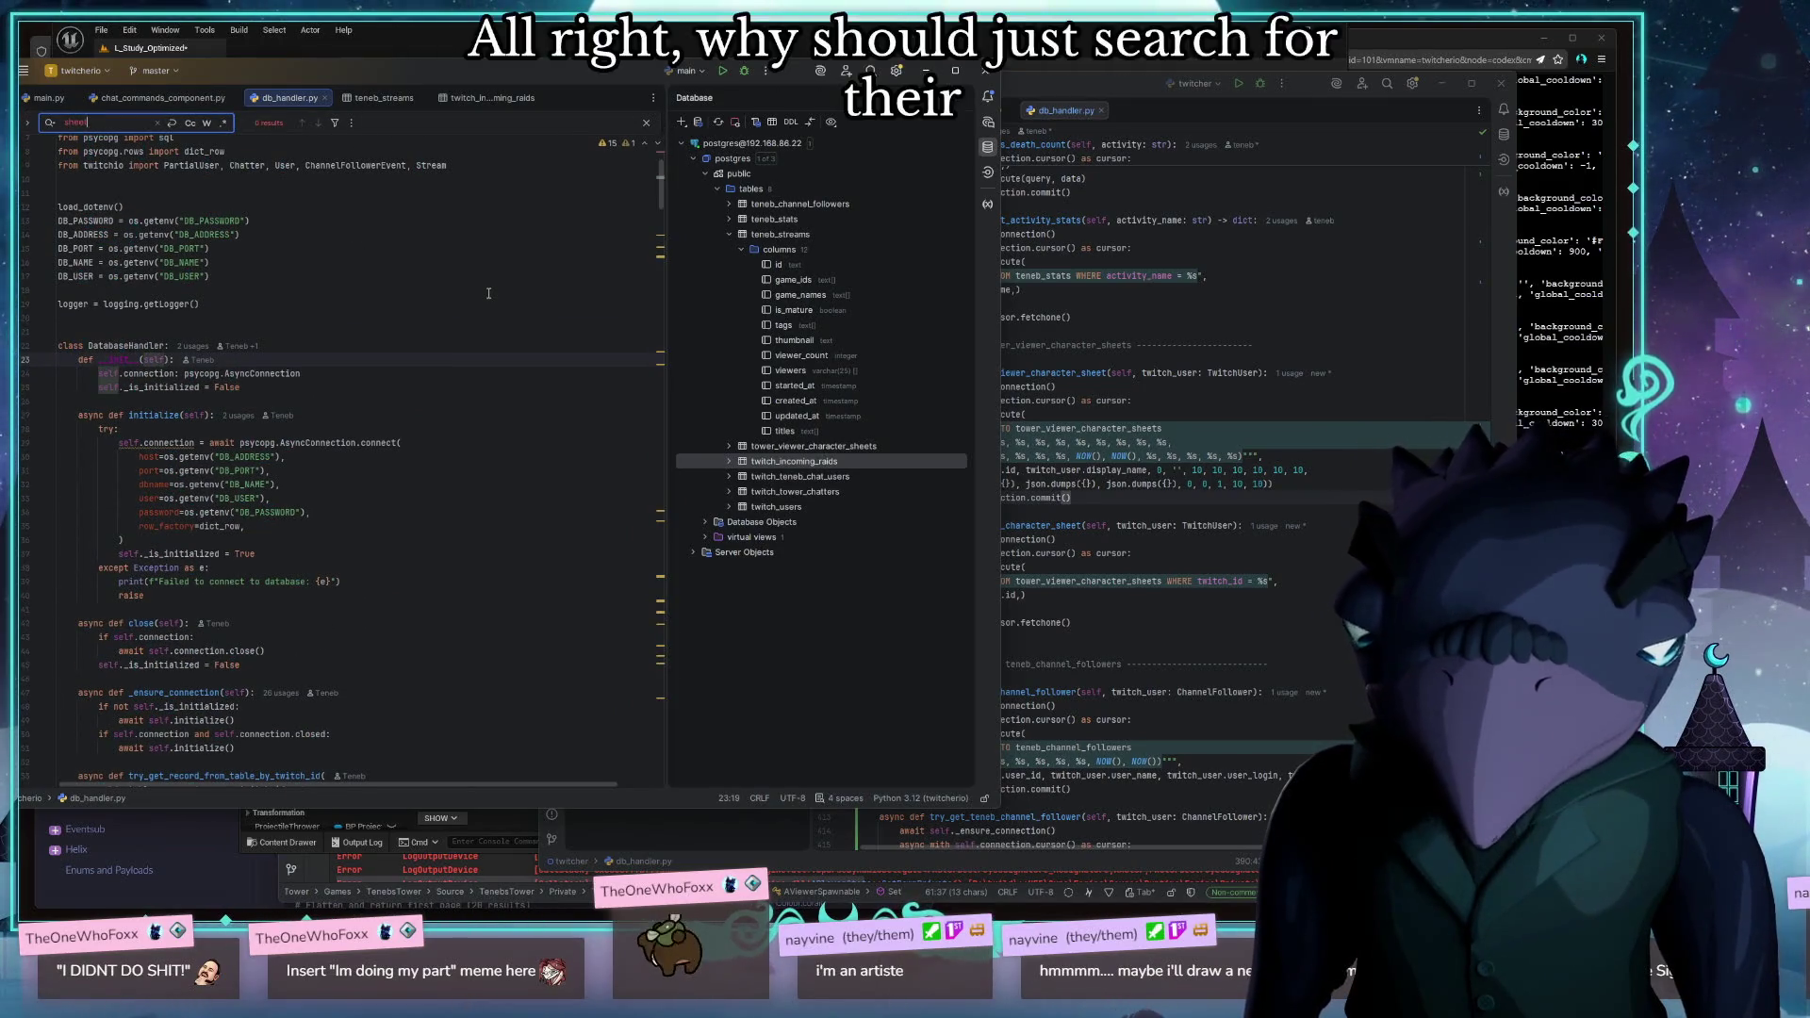
Copy the old bot's tower_viewer_character_sheets section (lines 379–399) to the end of the new db_handler.py
key("Escape")
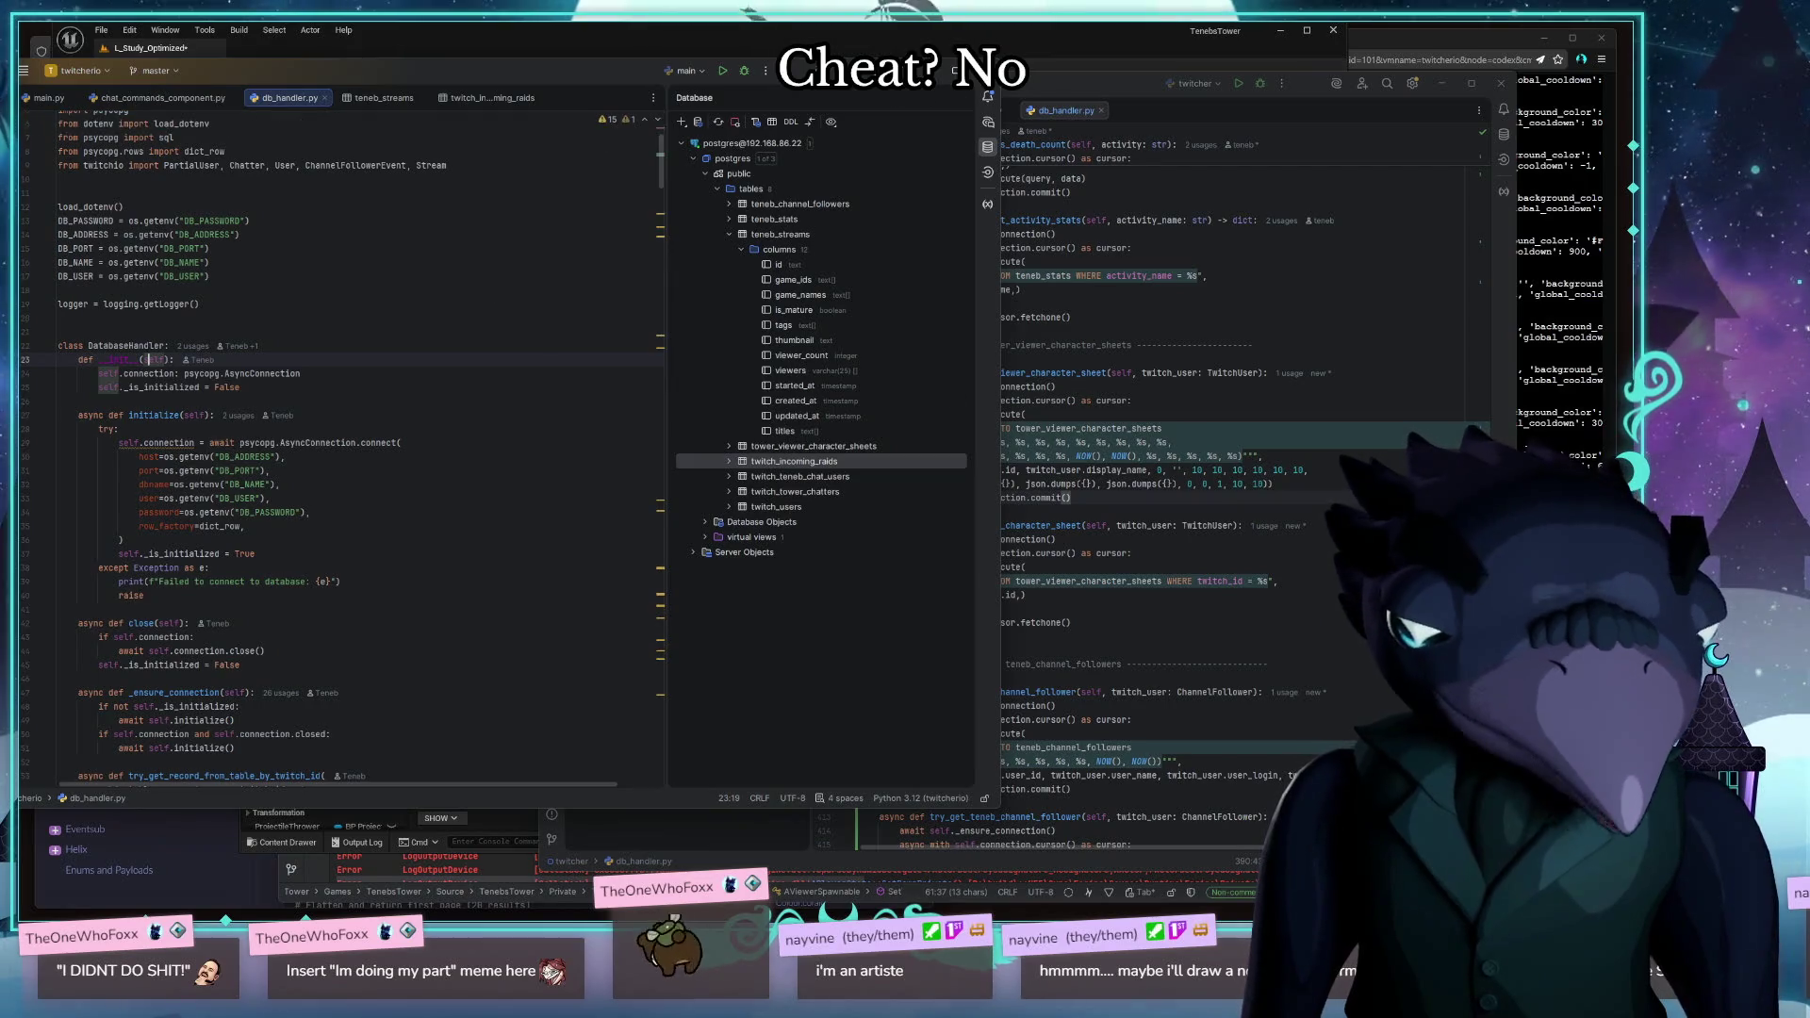
left_click(1195, 626)
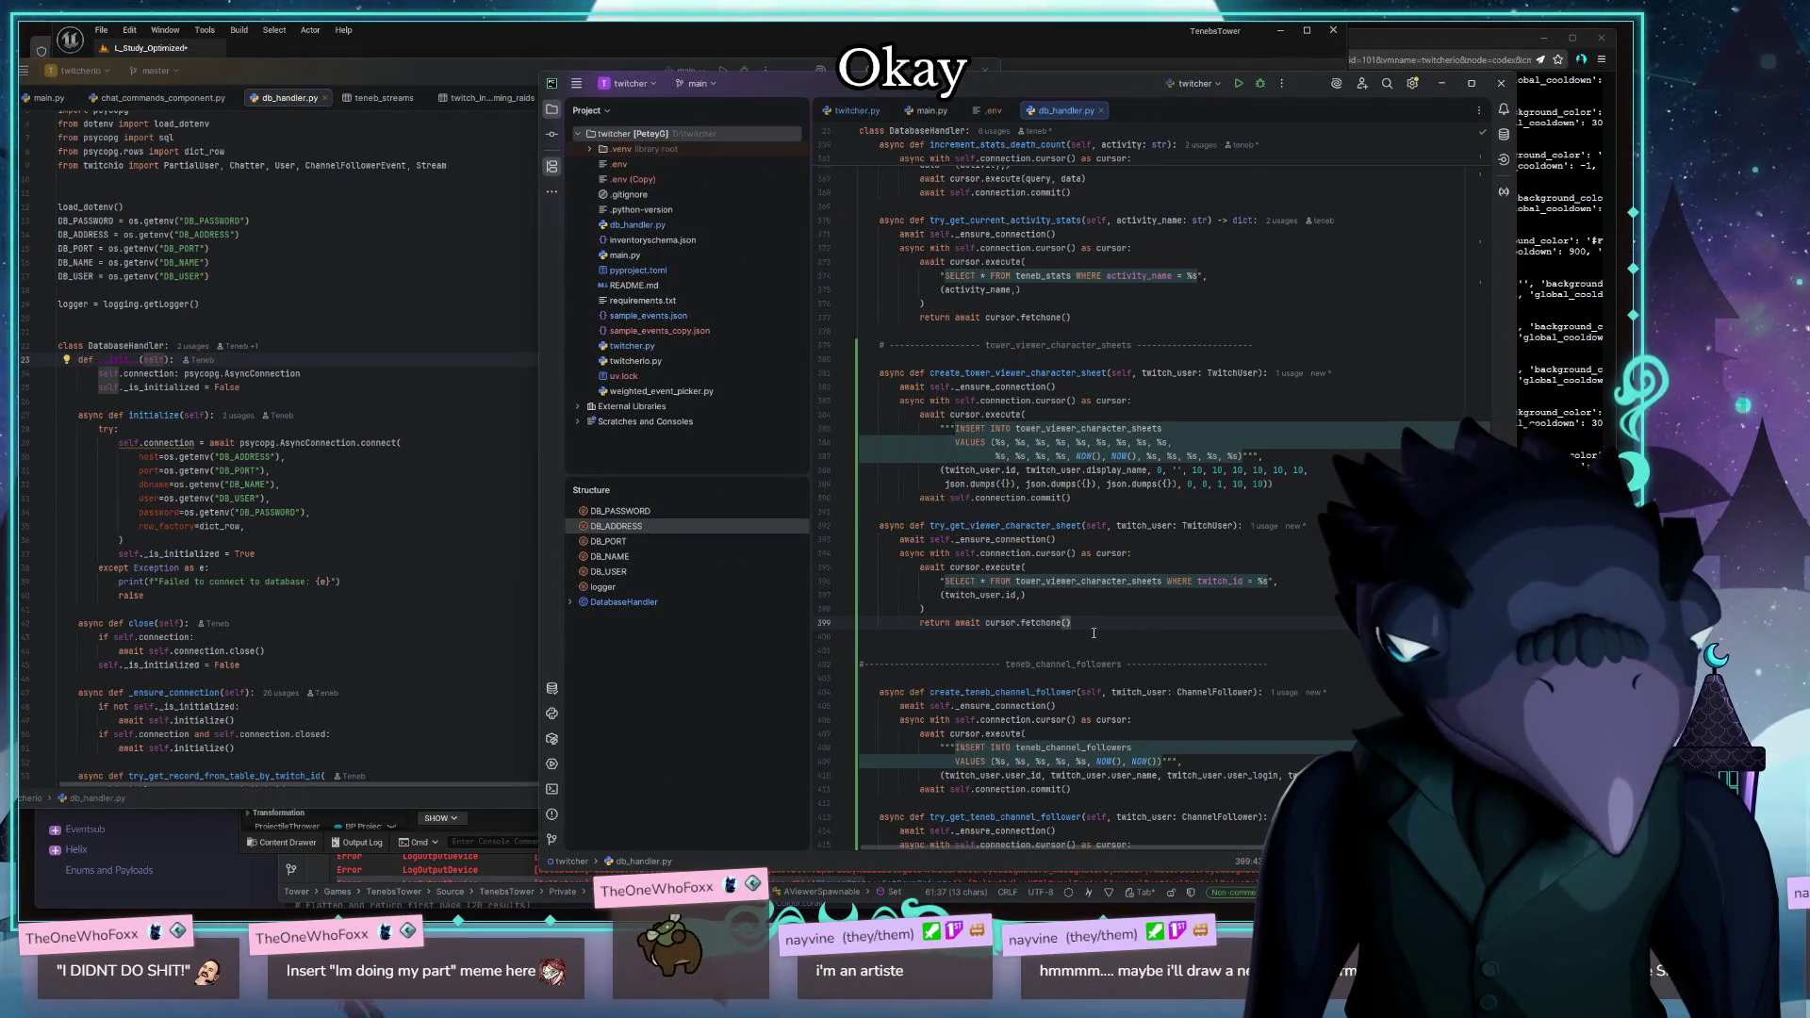
left_click_drag(1151, 625, 734, 359)
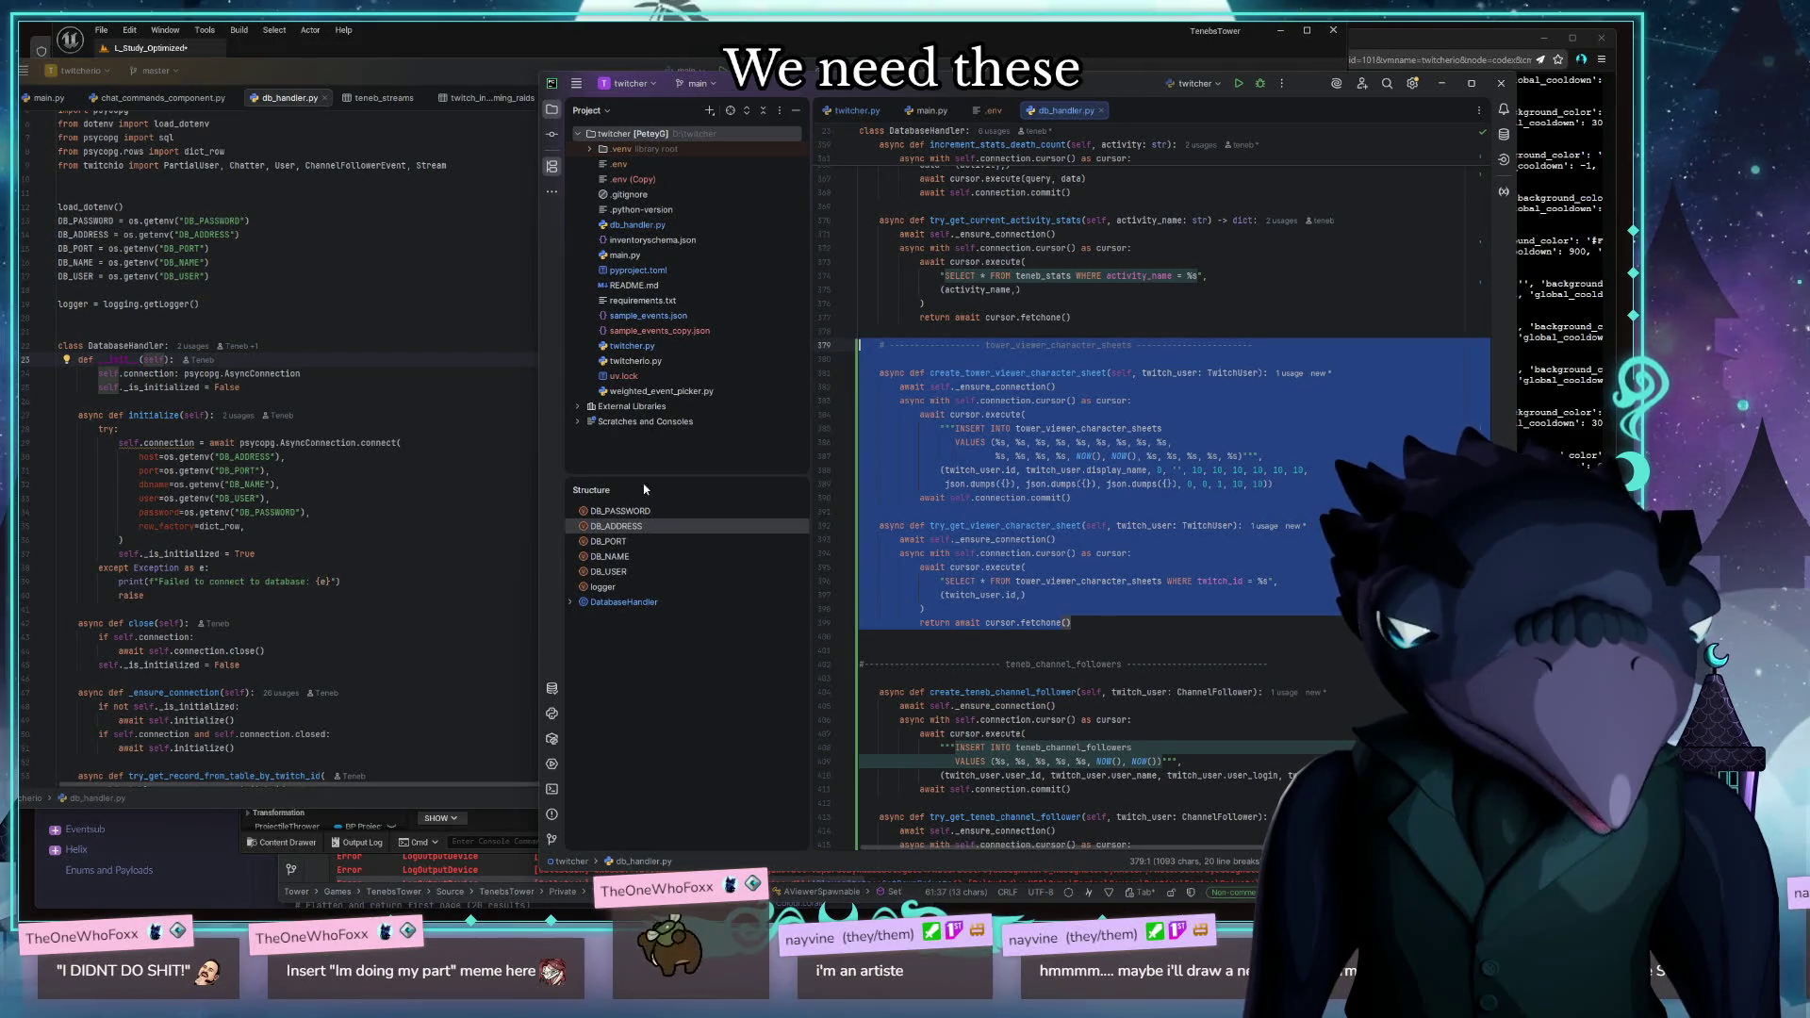
key("alt+Tab")
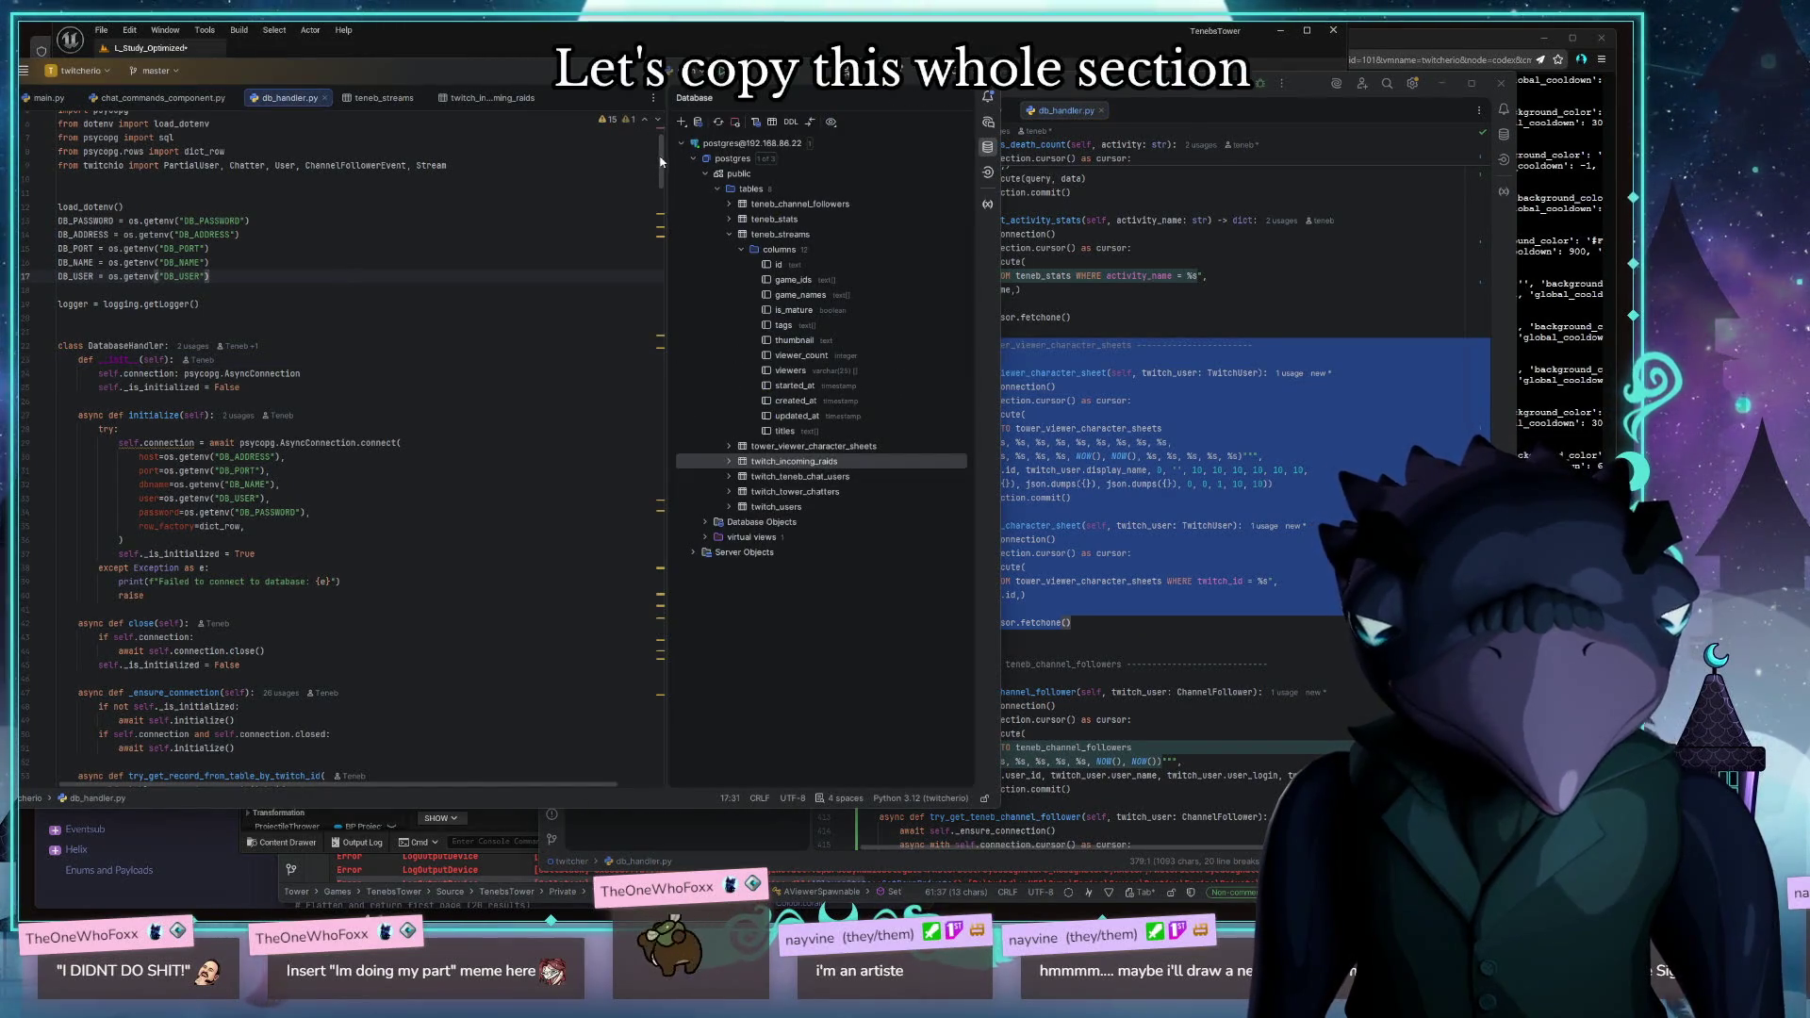
left_click_drag(660, 160, 665, 790)
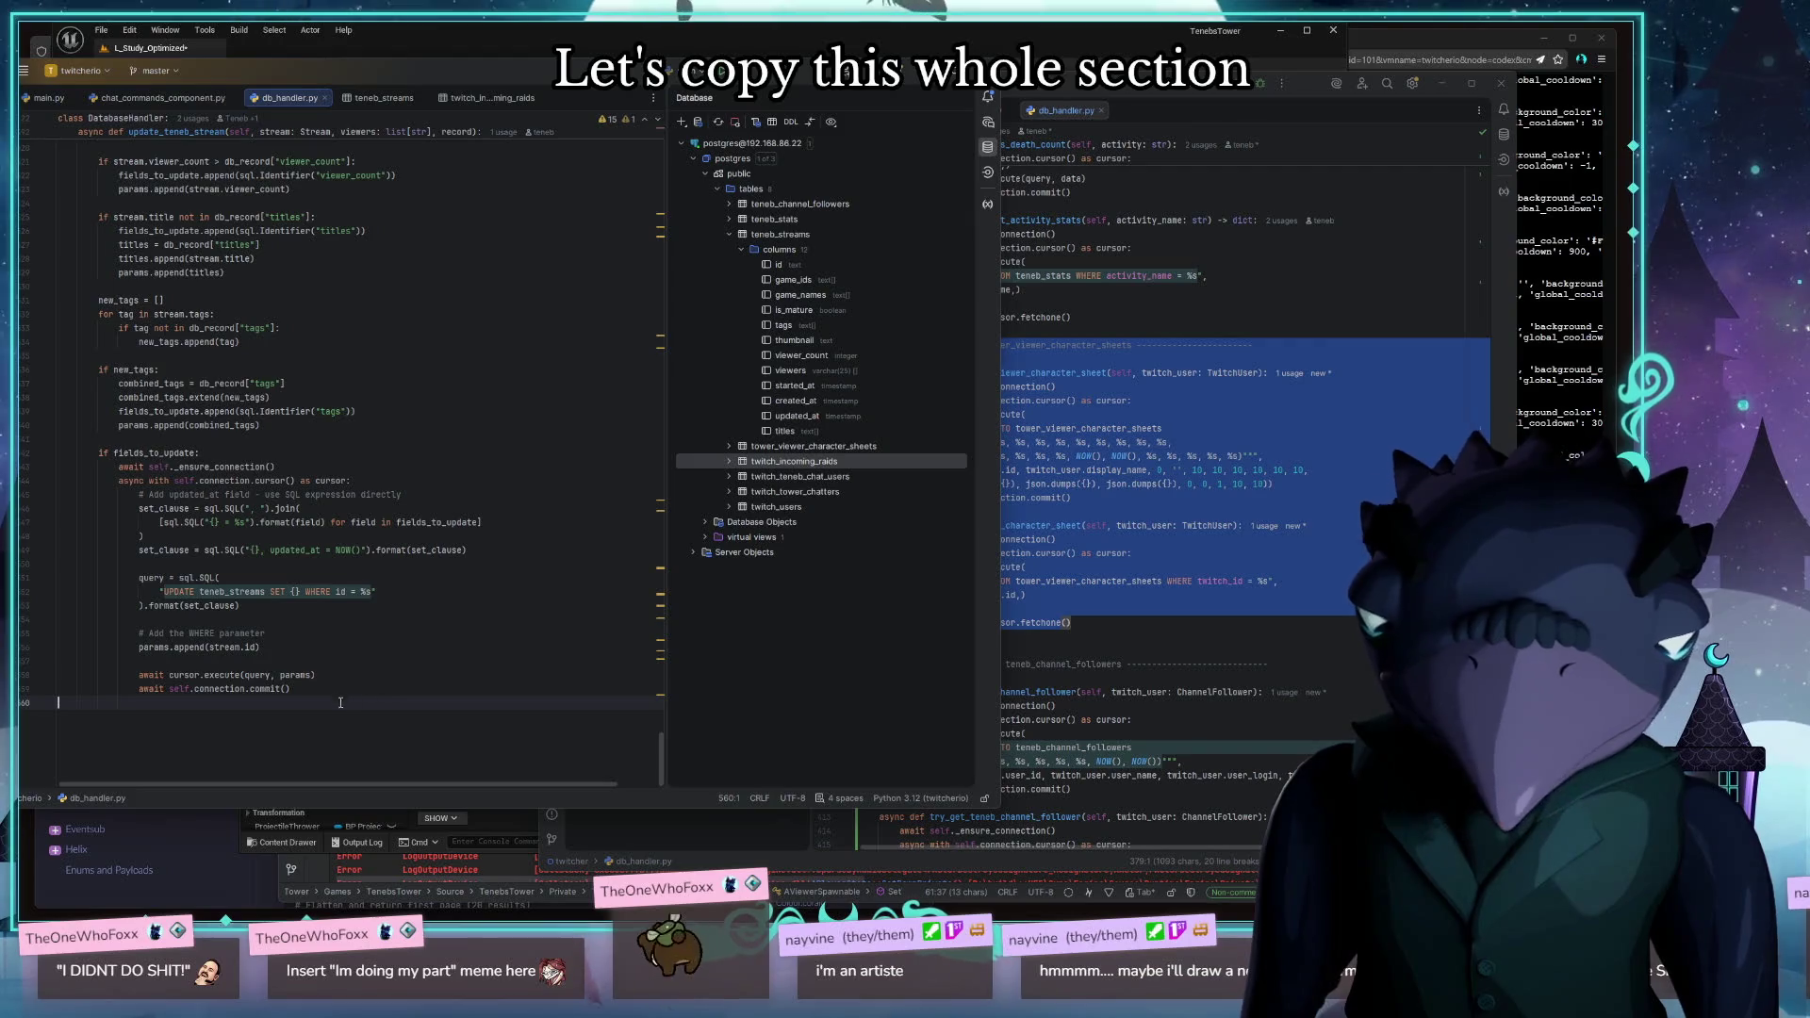
key("ctrl+v")
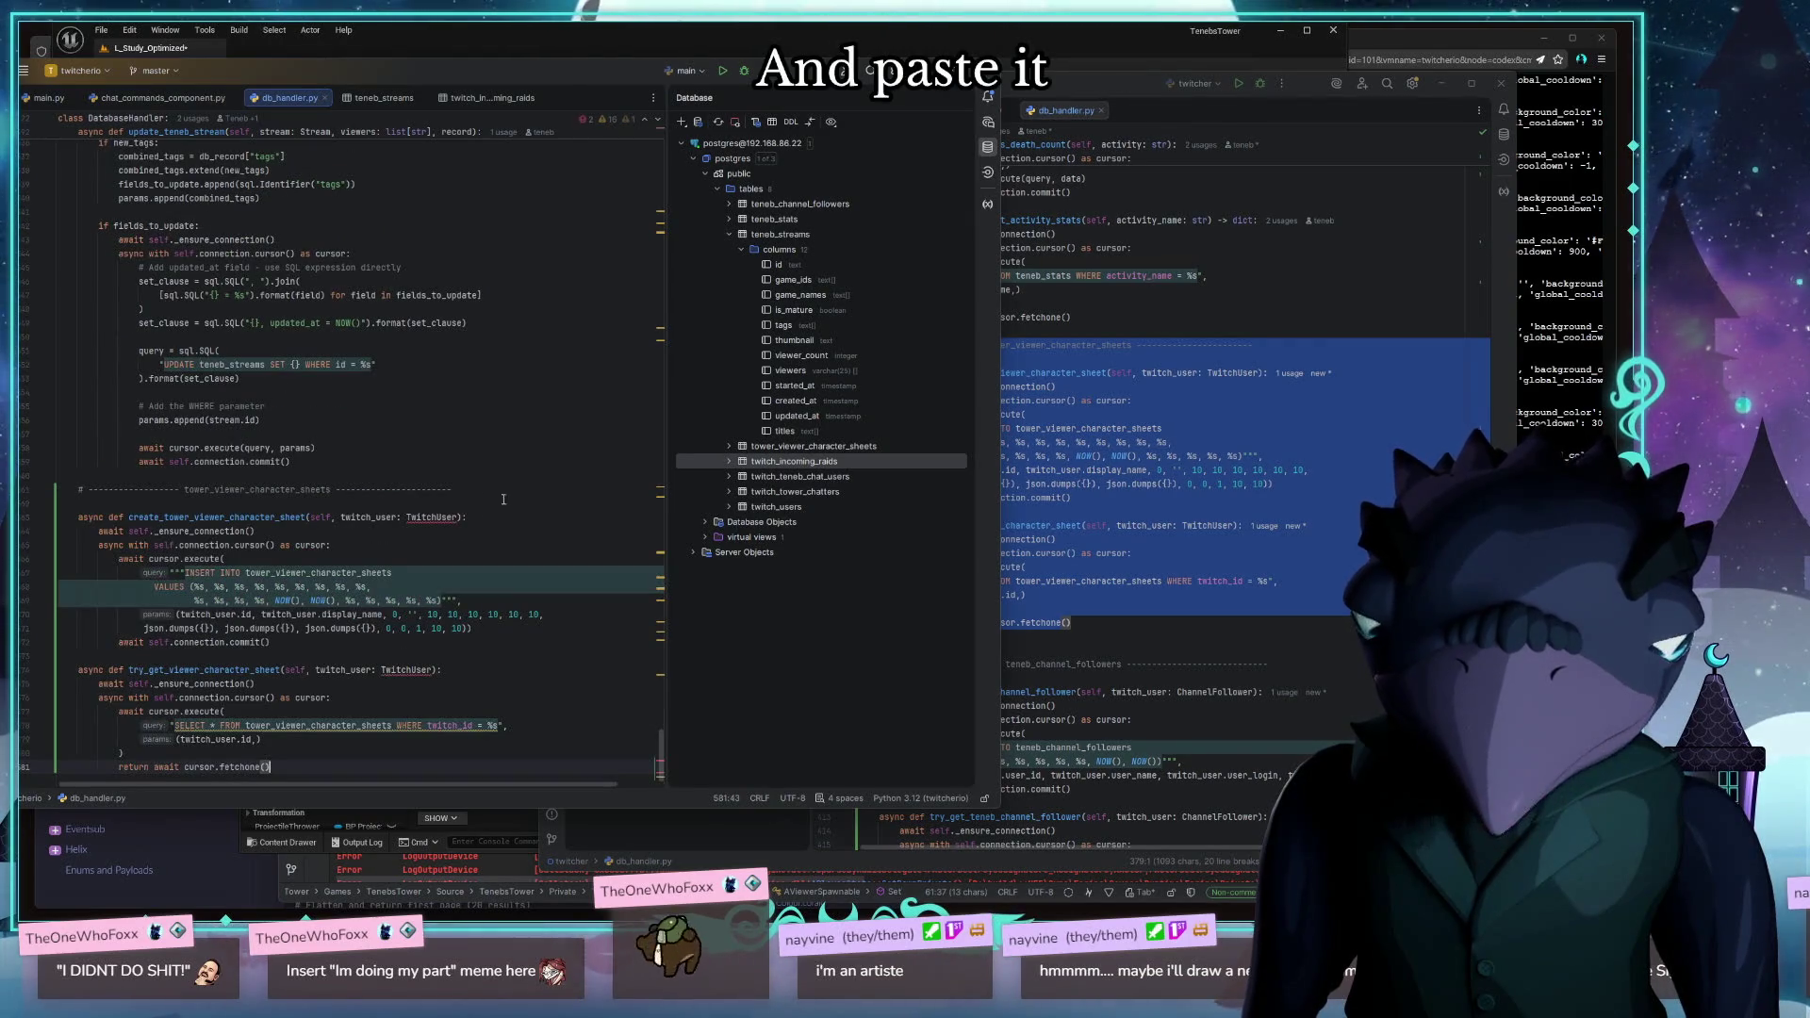
key("Return")
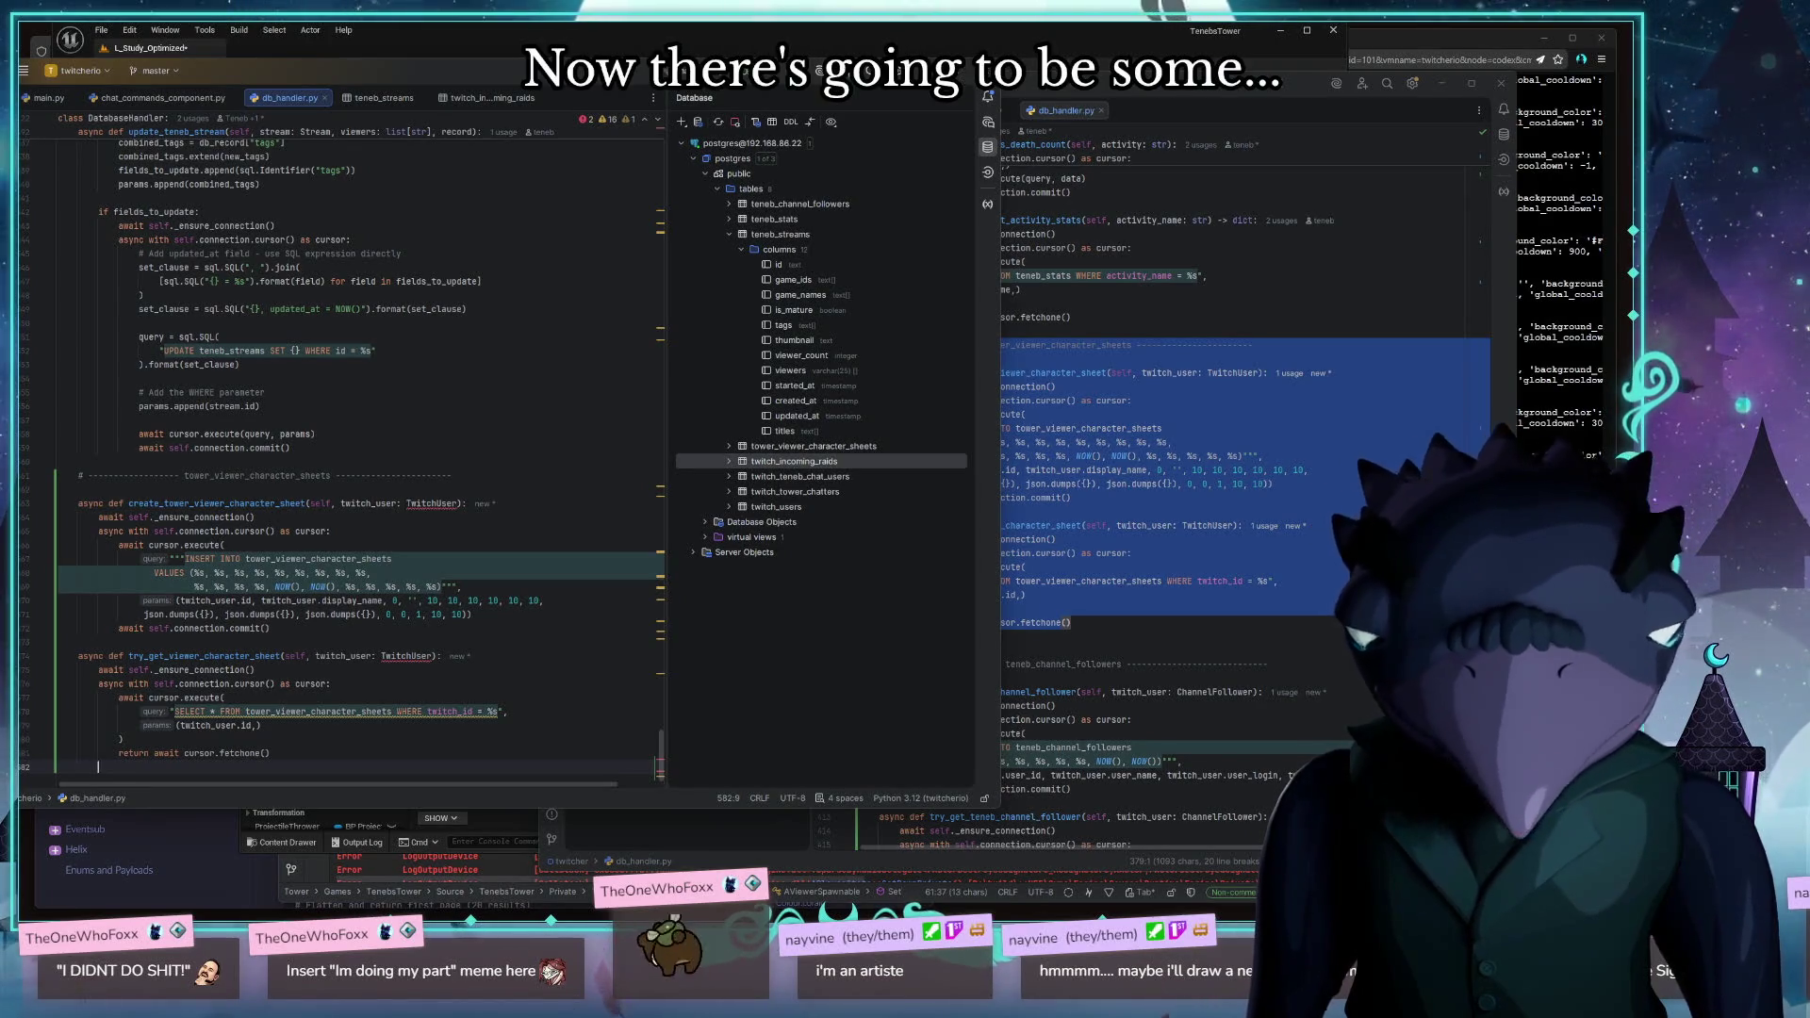
Review db_handler.py's chat-user functions up to add_twitch_chat_user, then switch to chat_commands_component.py
scroll(505, 509, "up", 15)
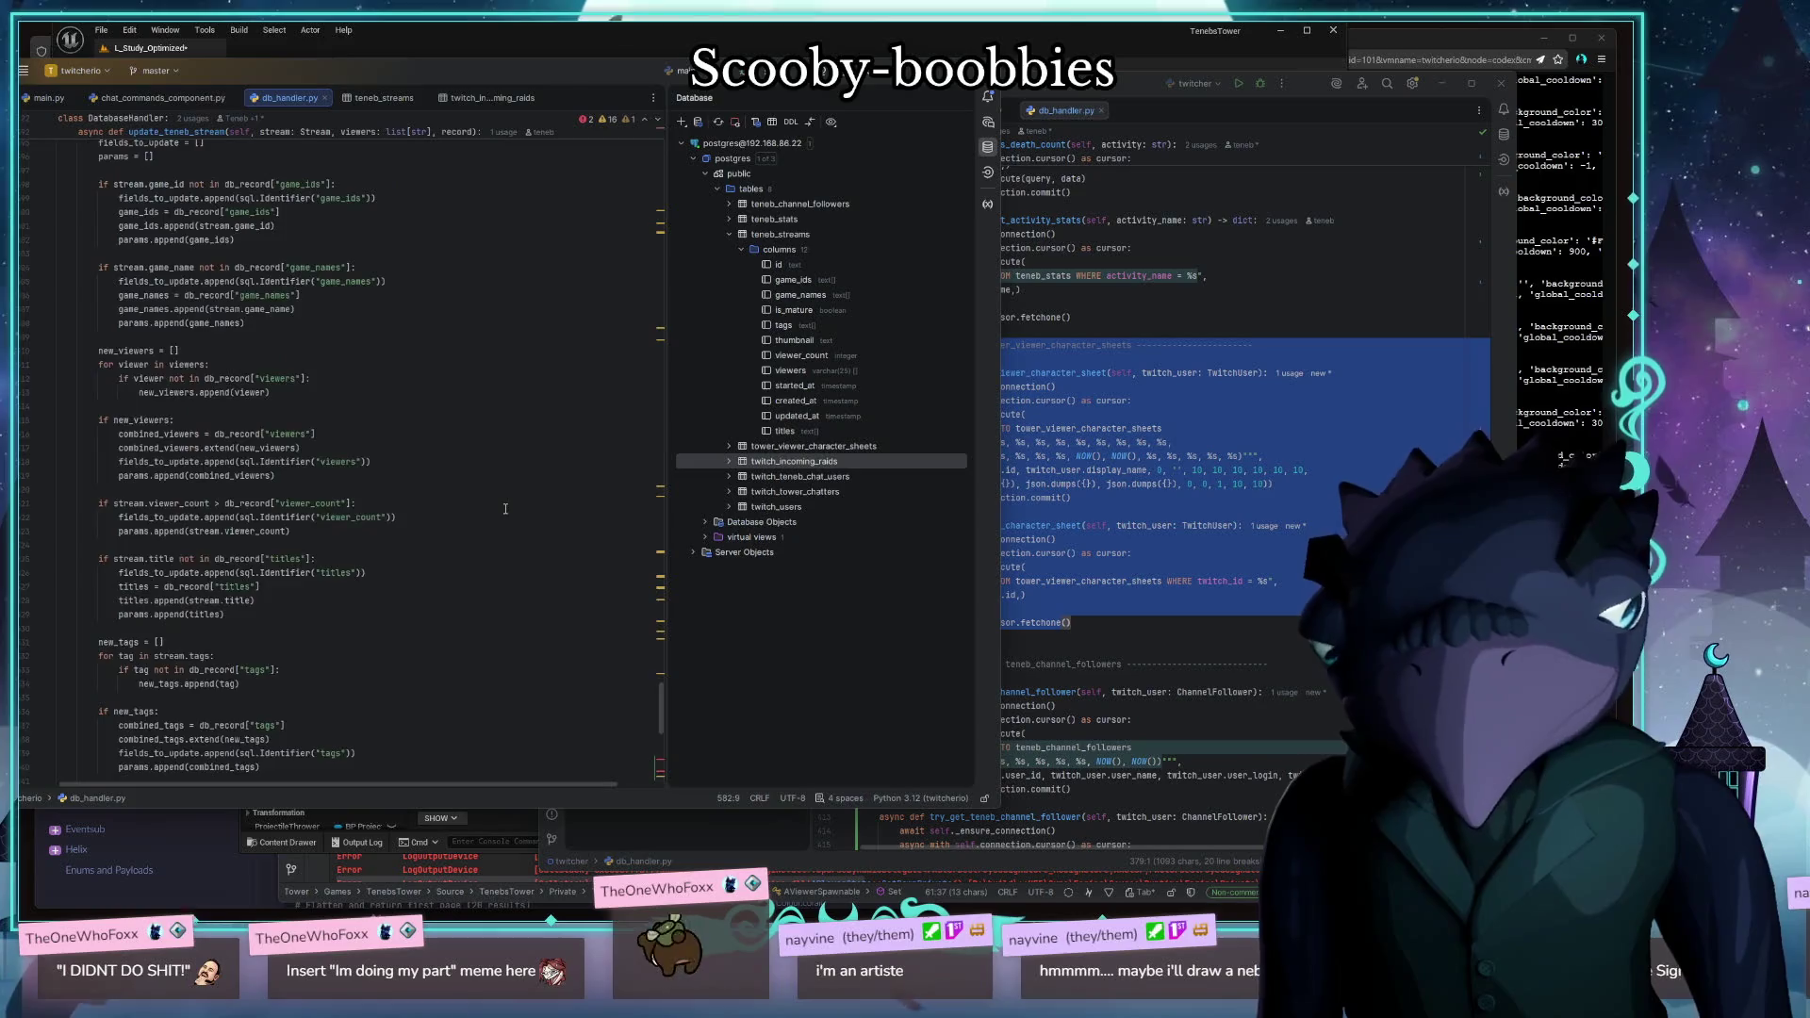
scroll(505, 509, "up", 6)
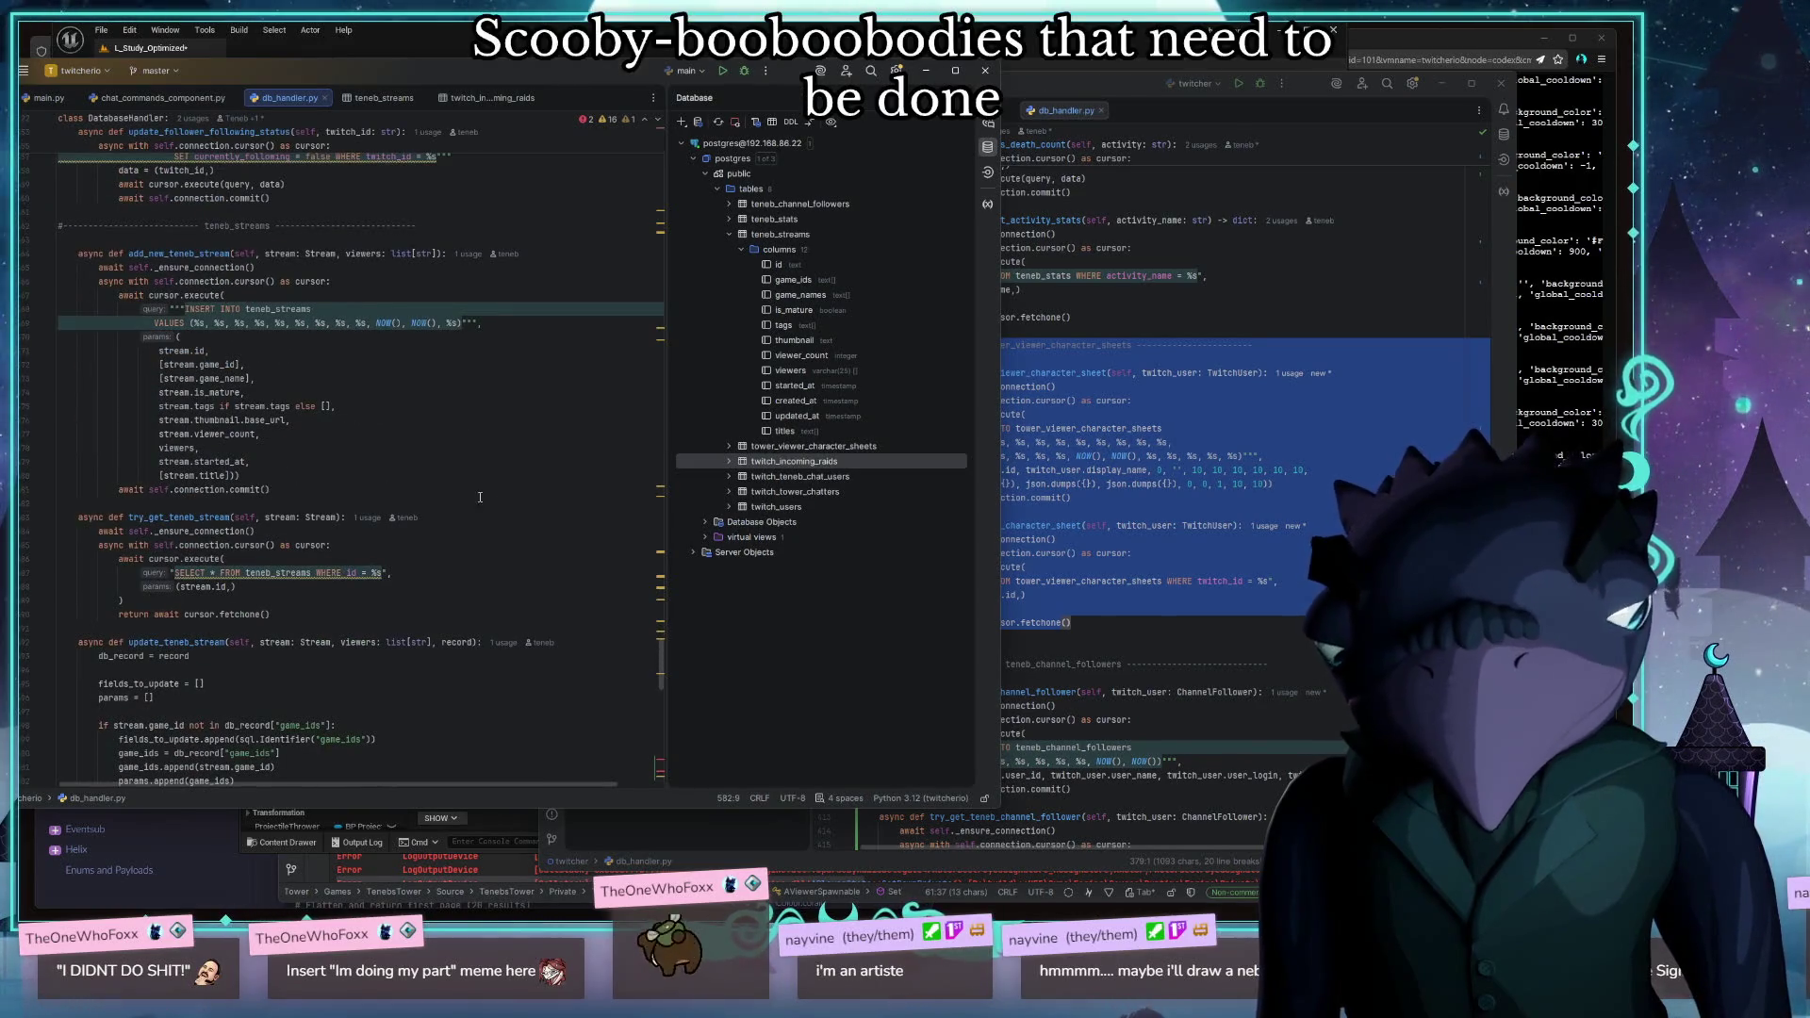
scroll(459, 436, "up", 15)
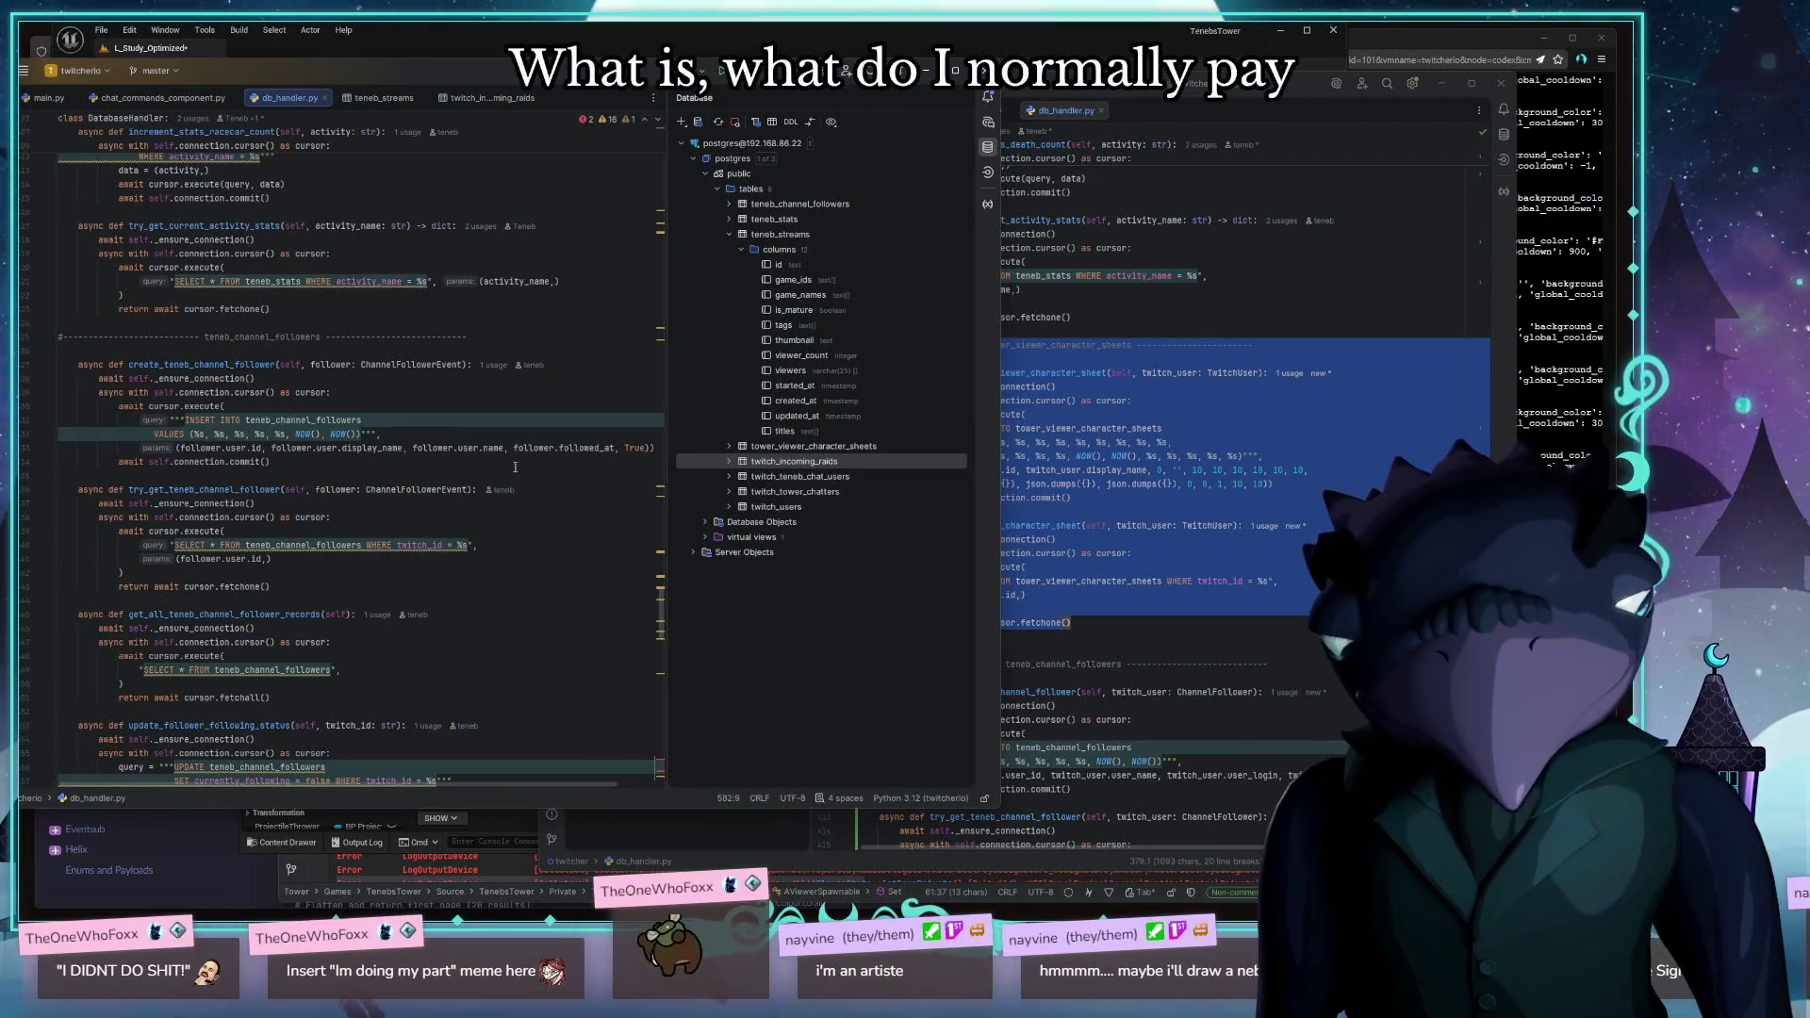
scroll(511, 627, "up", 6)
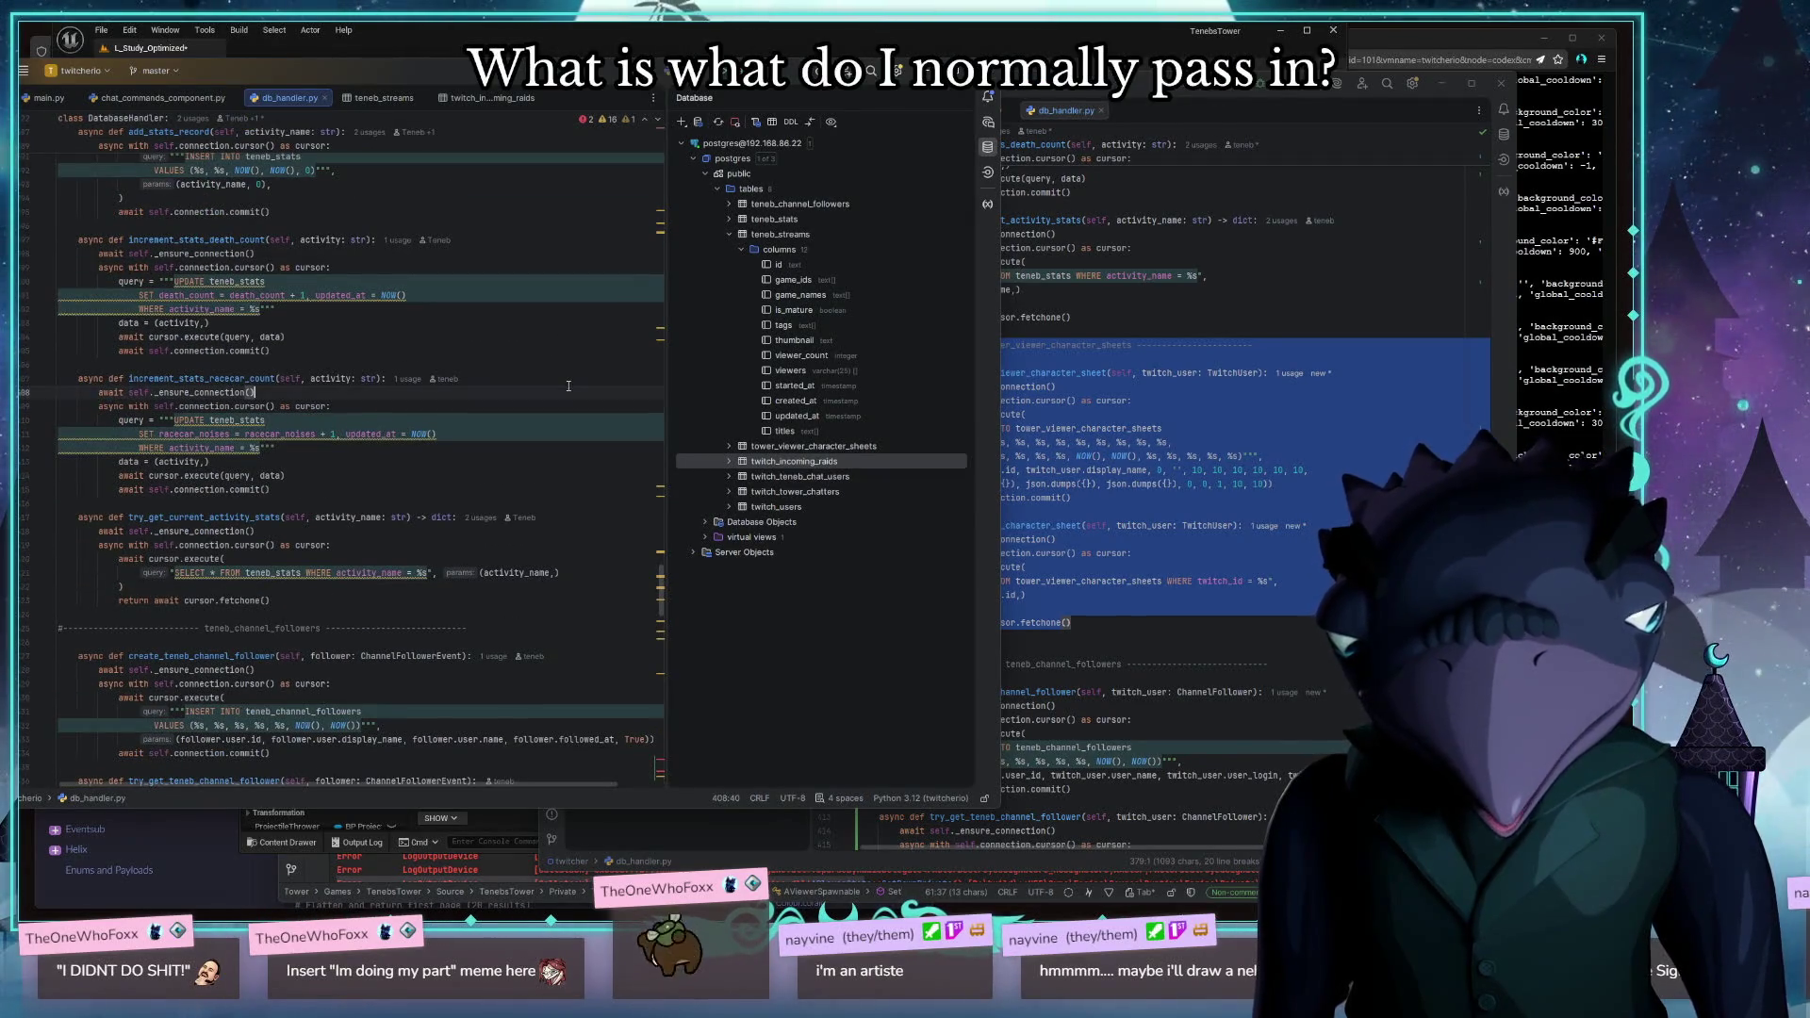
scroll(568, 386, "up", 6)
scroll(565, 392, "up", 5)
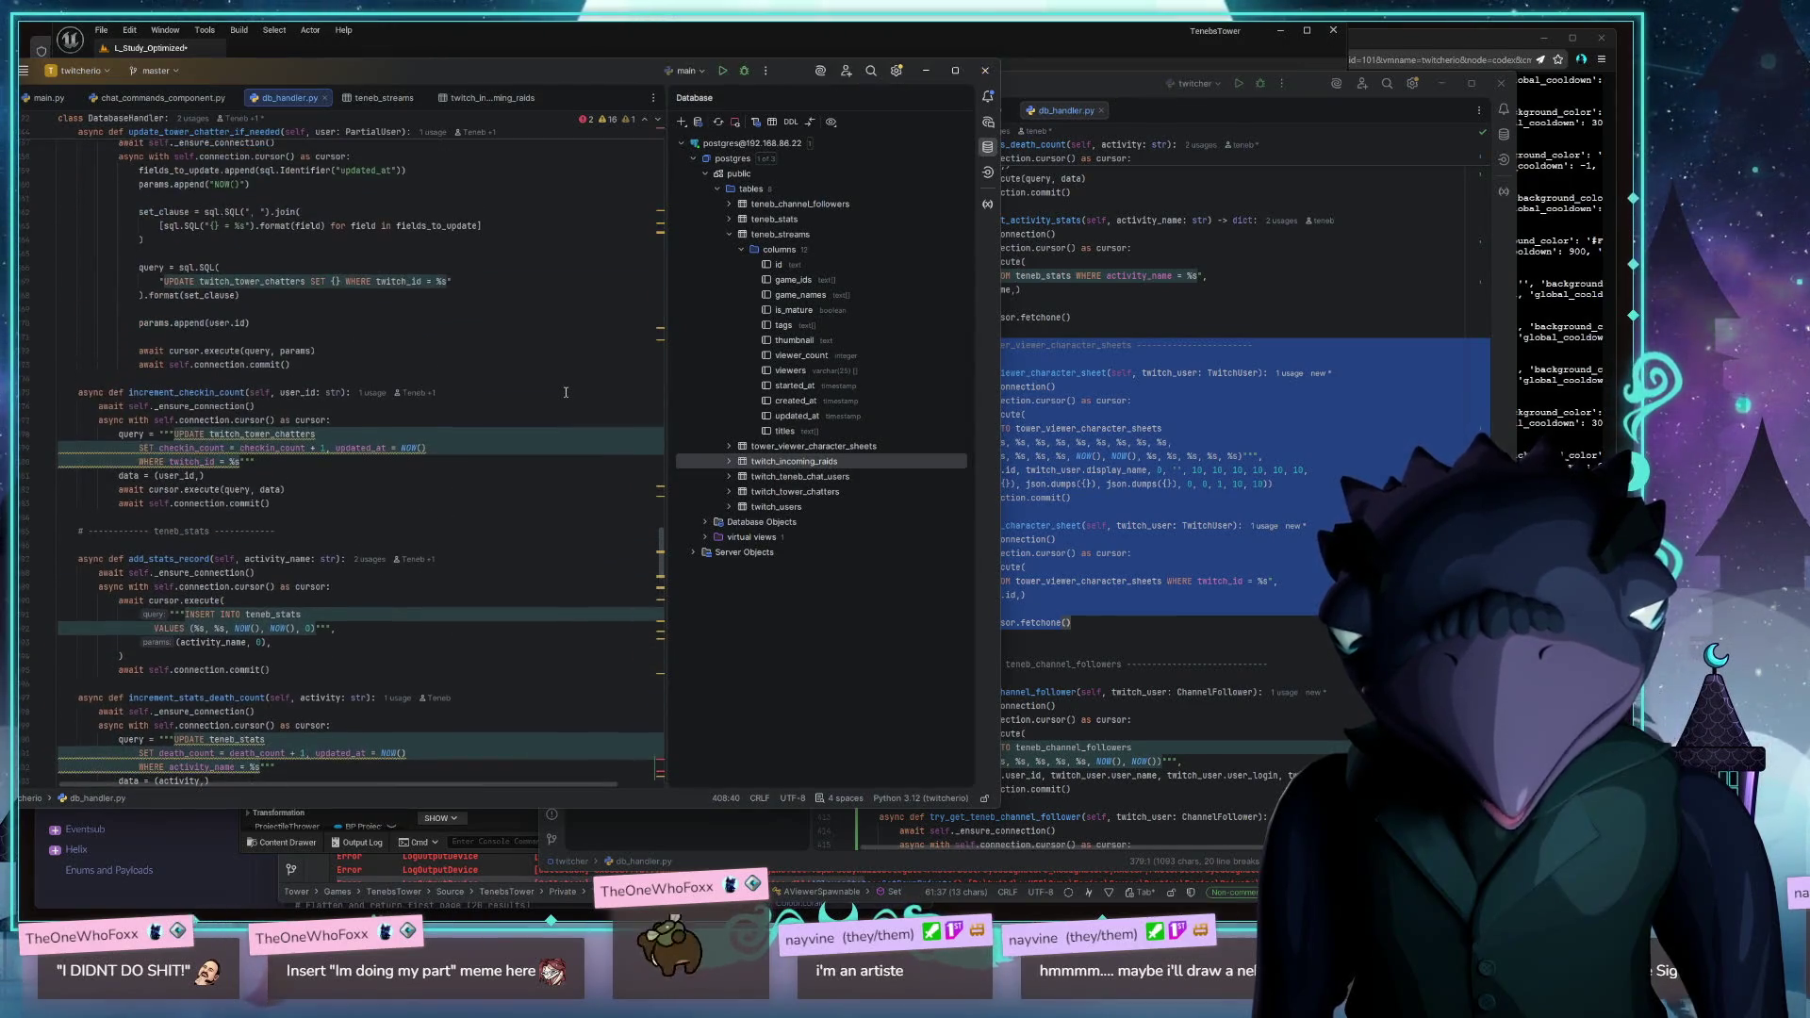
scroll(565, 392, "up", 5)
scroll(565, 404, "up", 6)
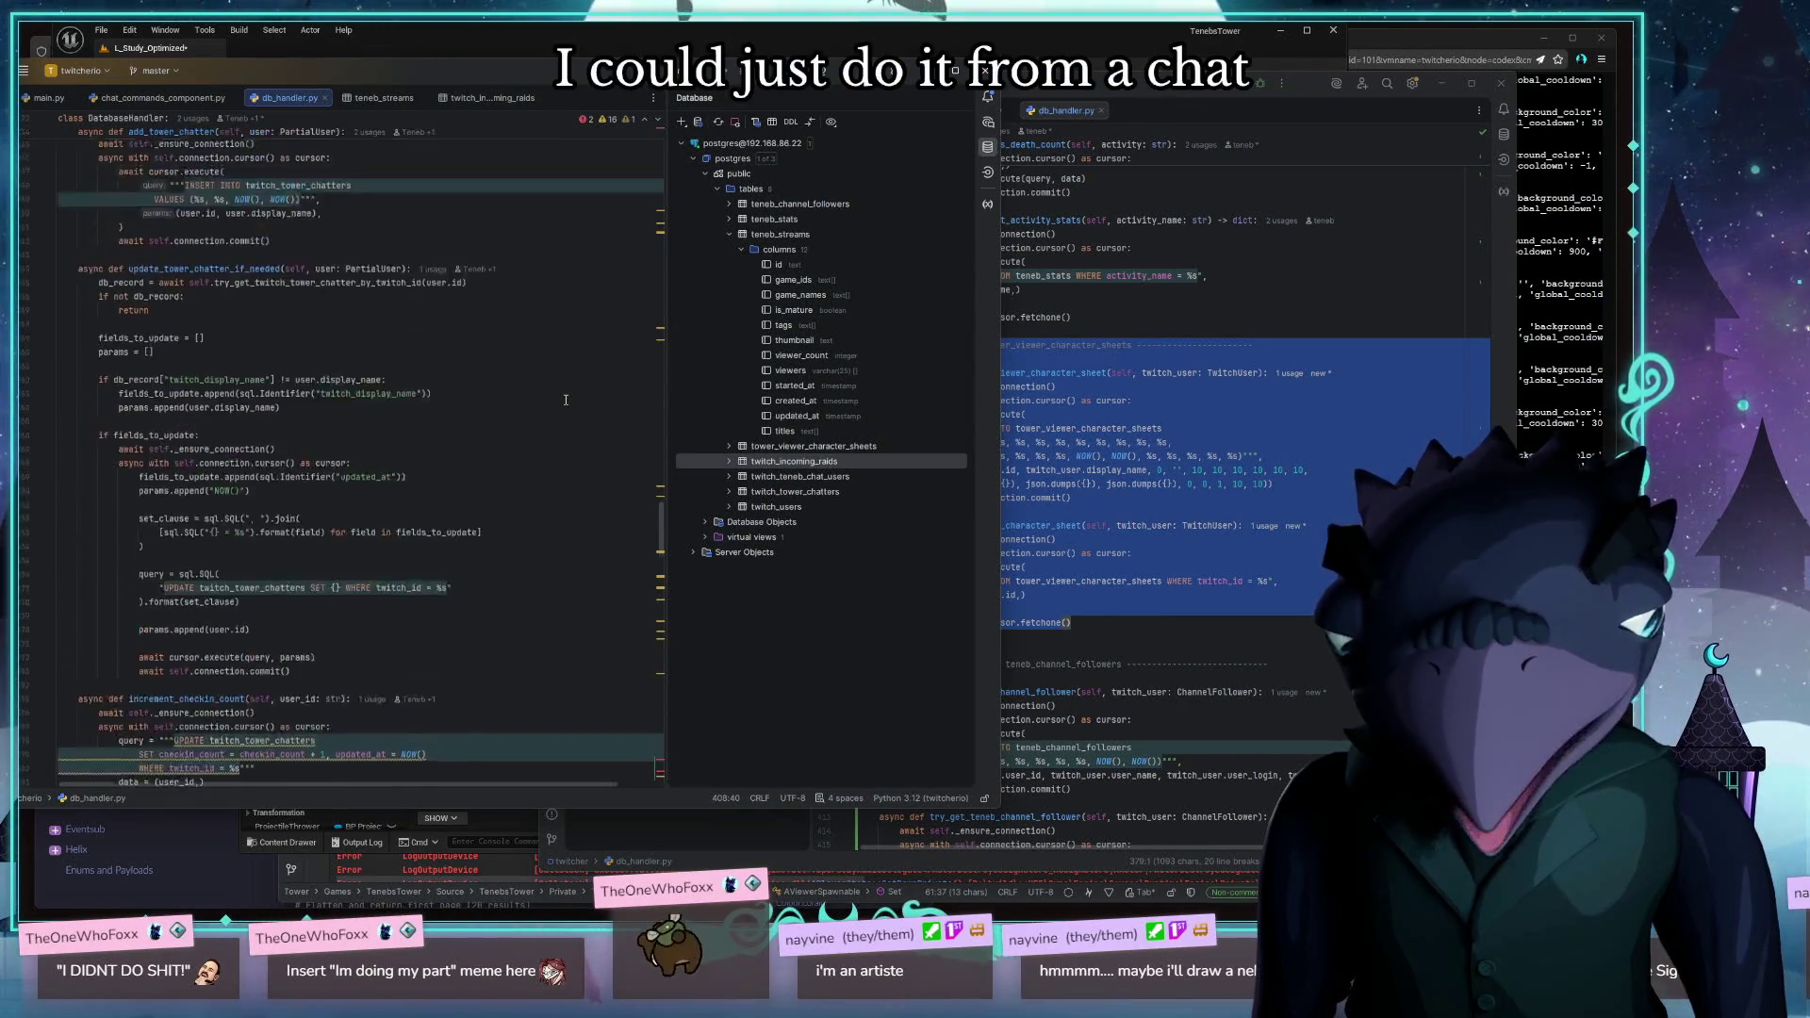
scroll(565, 404, "up", 5)
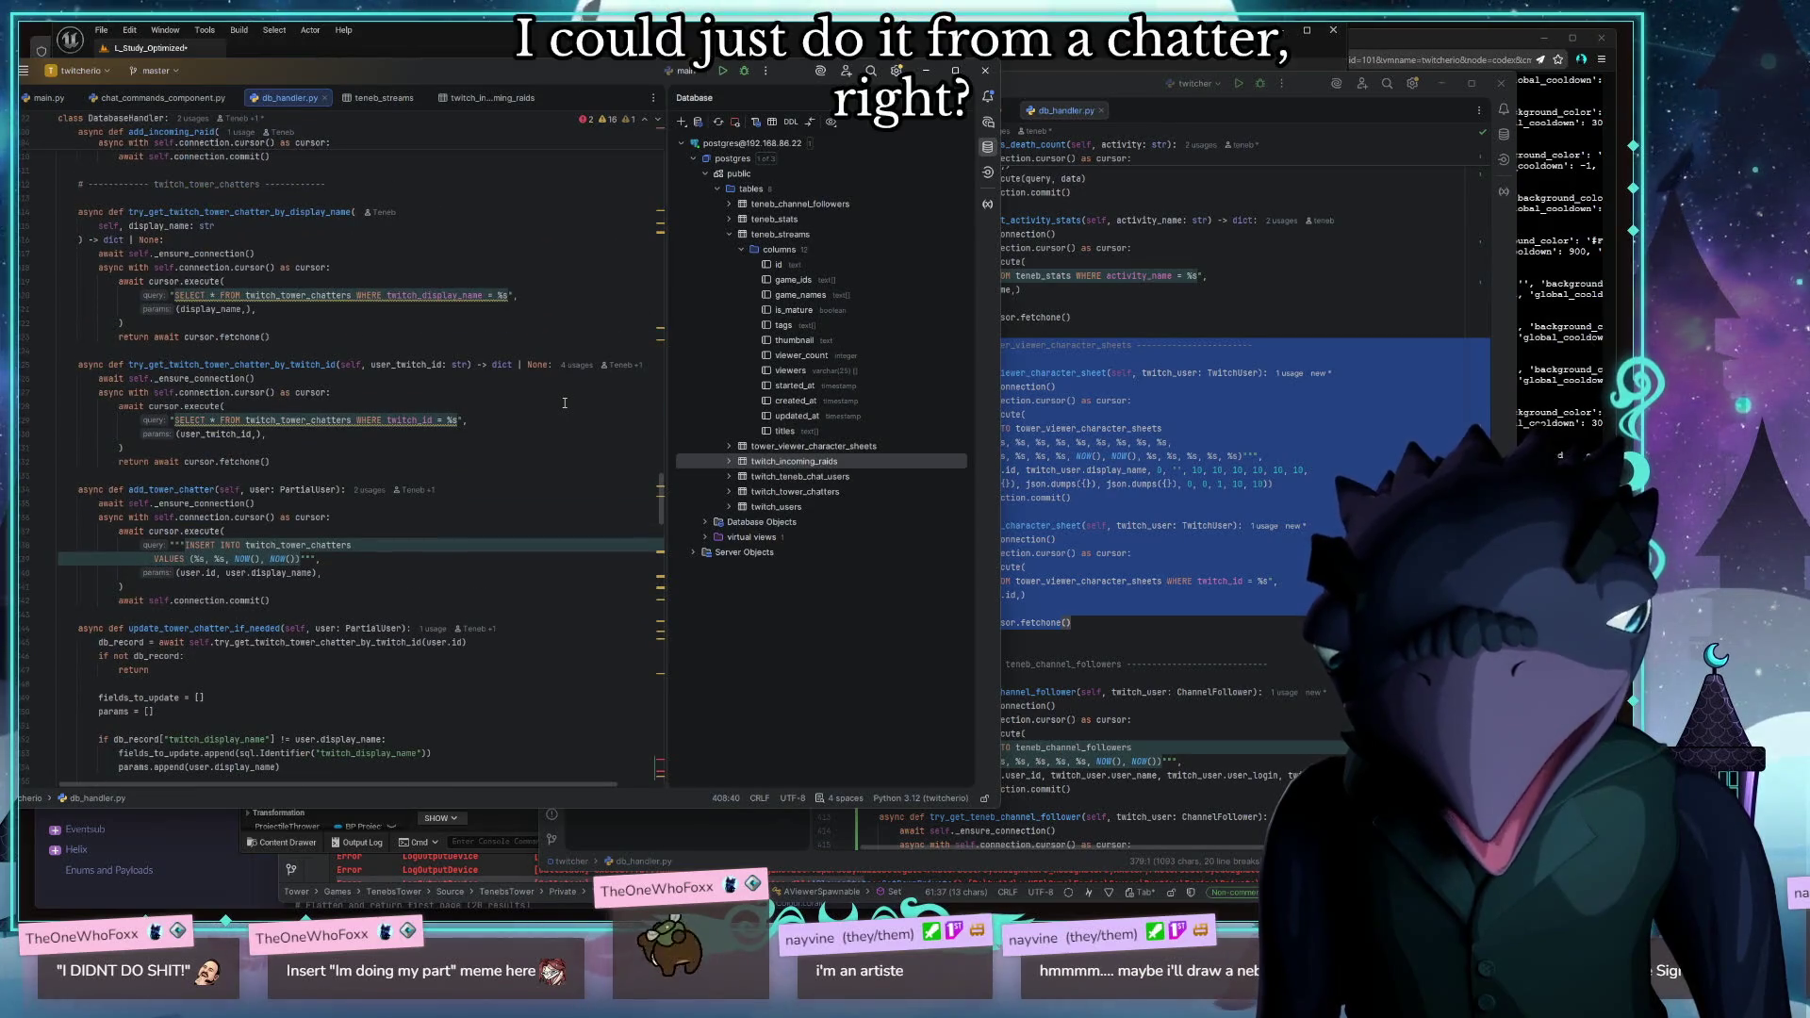
scroll(562, 403, "up", 6)
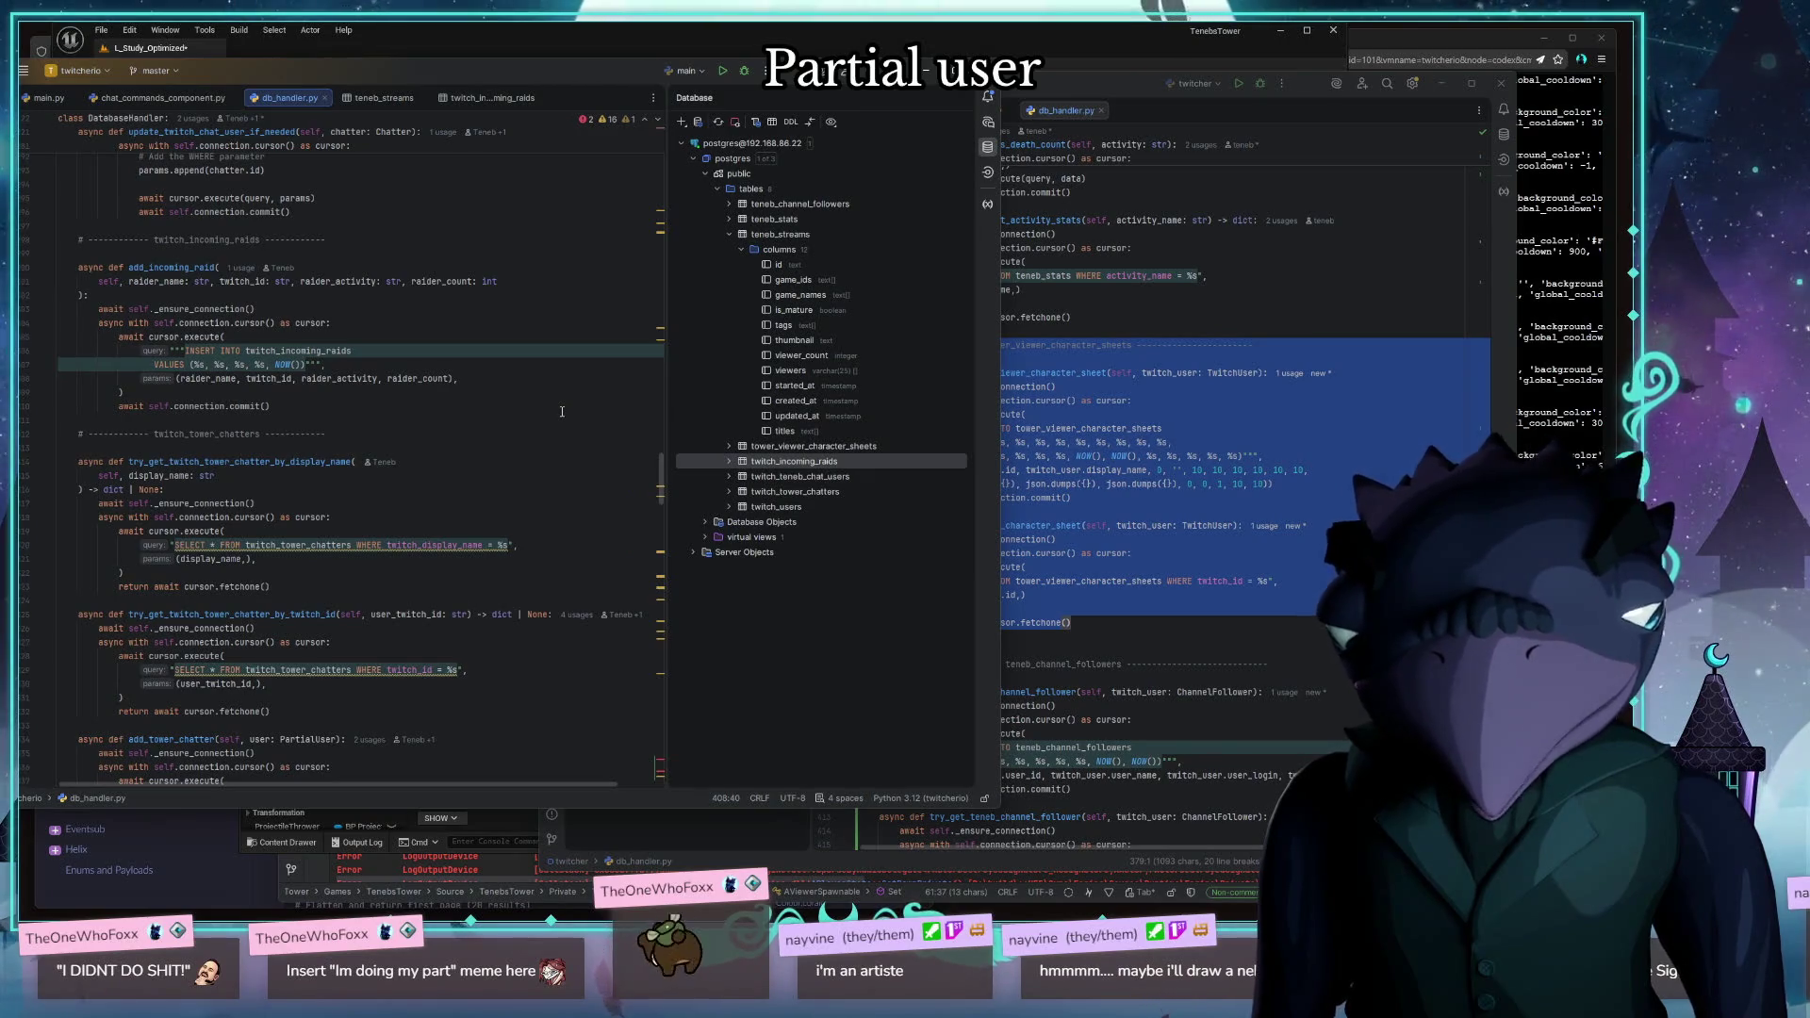
scroll(562, 412, "up", 15)
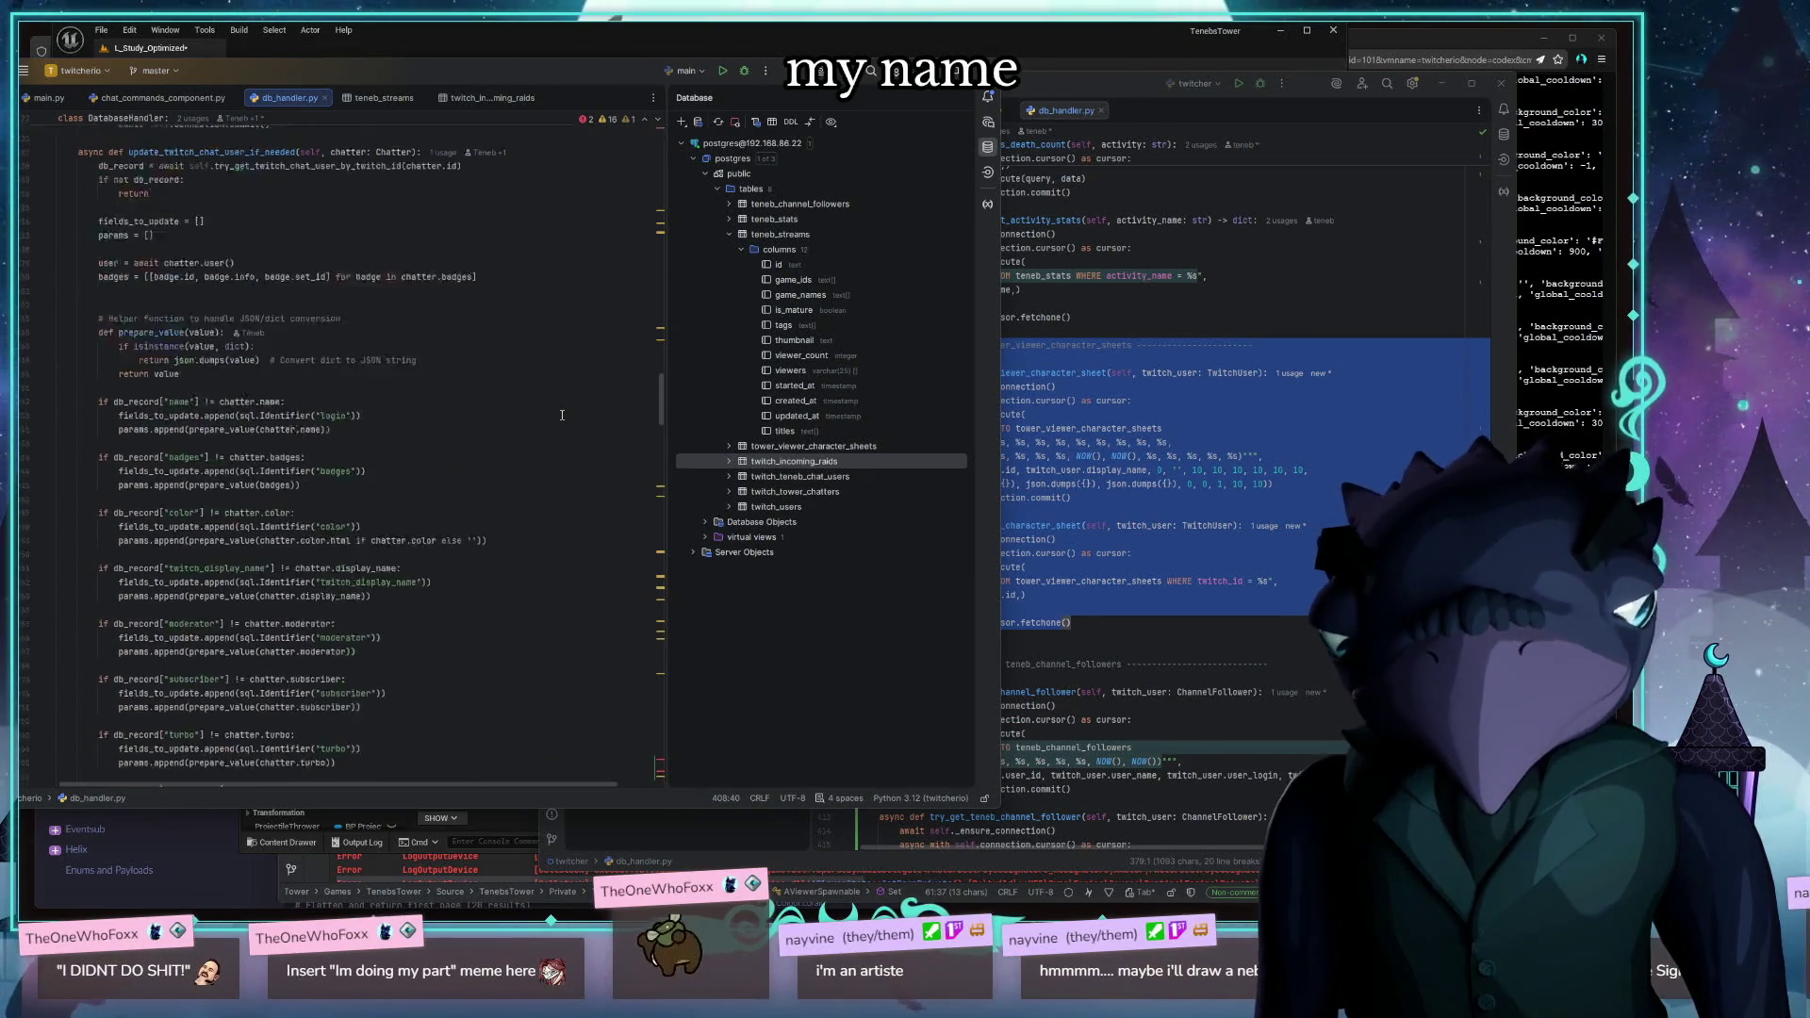
scroll(562, 415, "up", 3)
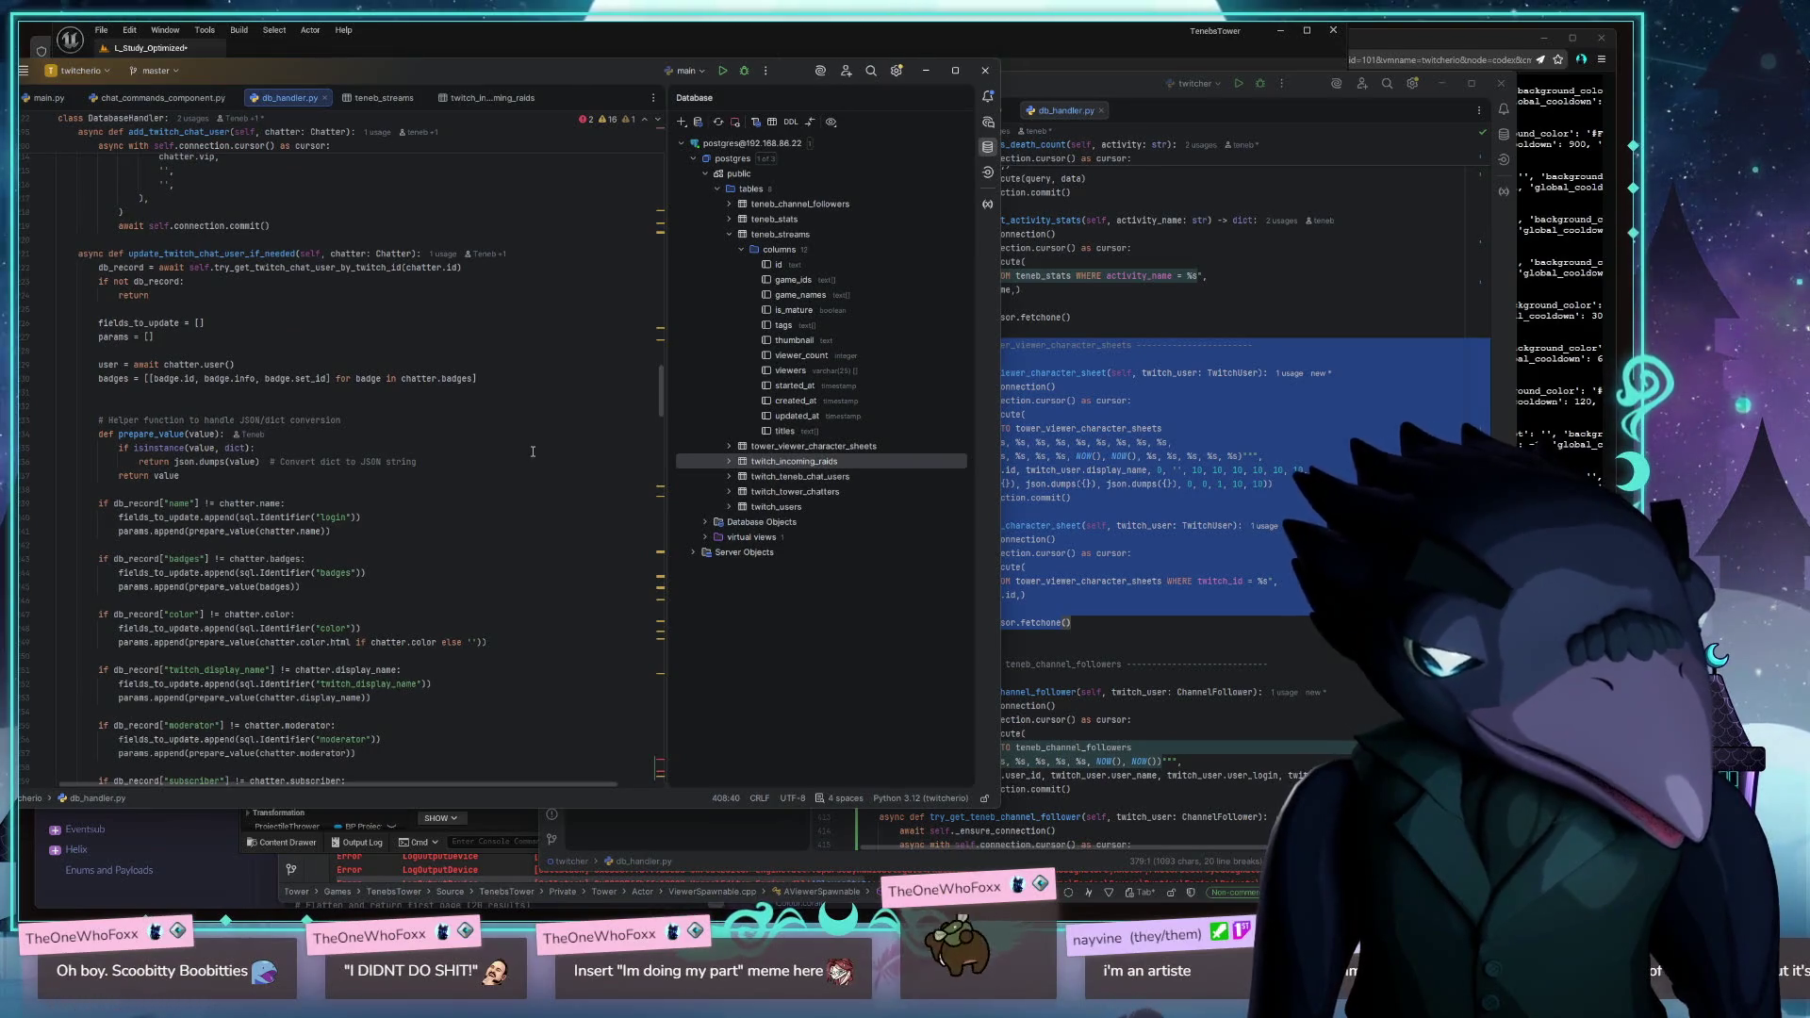
scroll(542, 384, "up", 6)
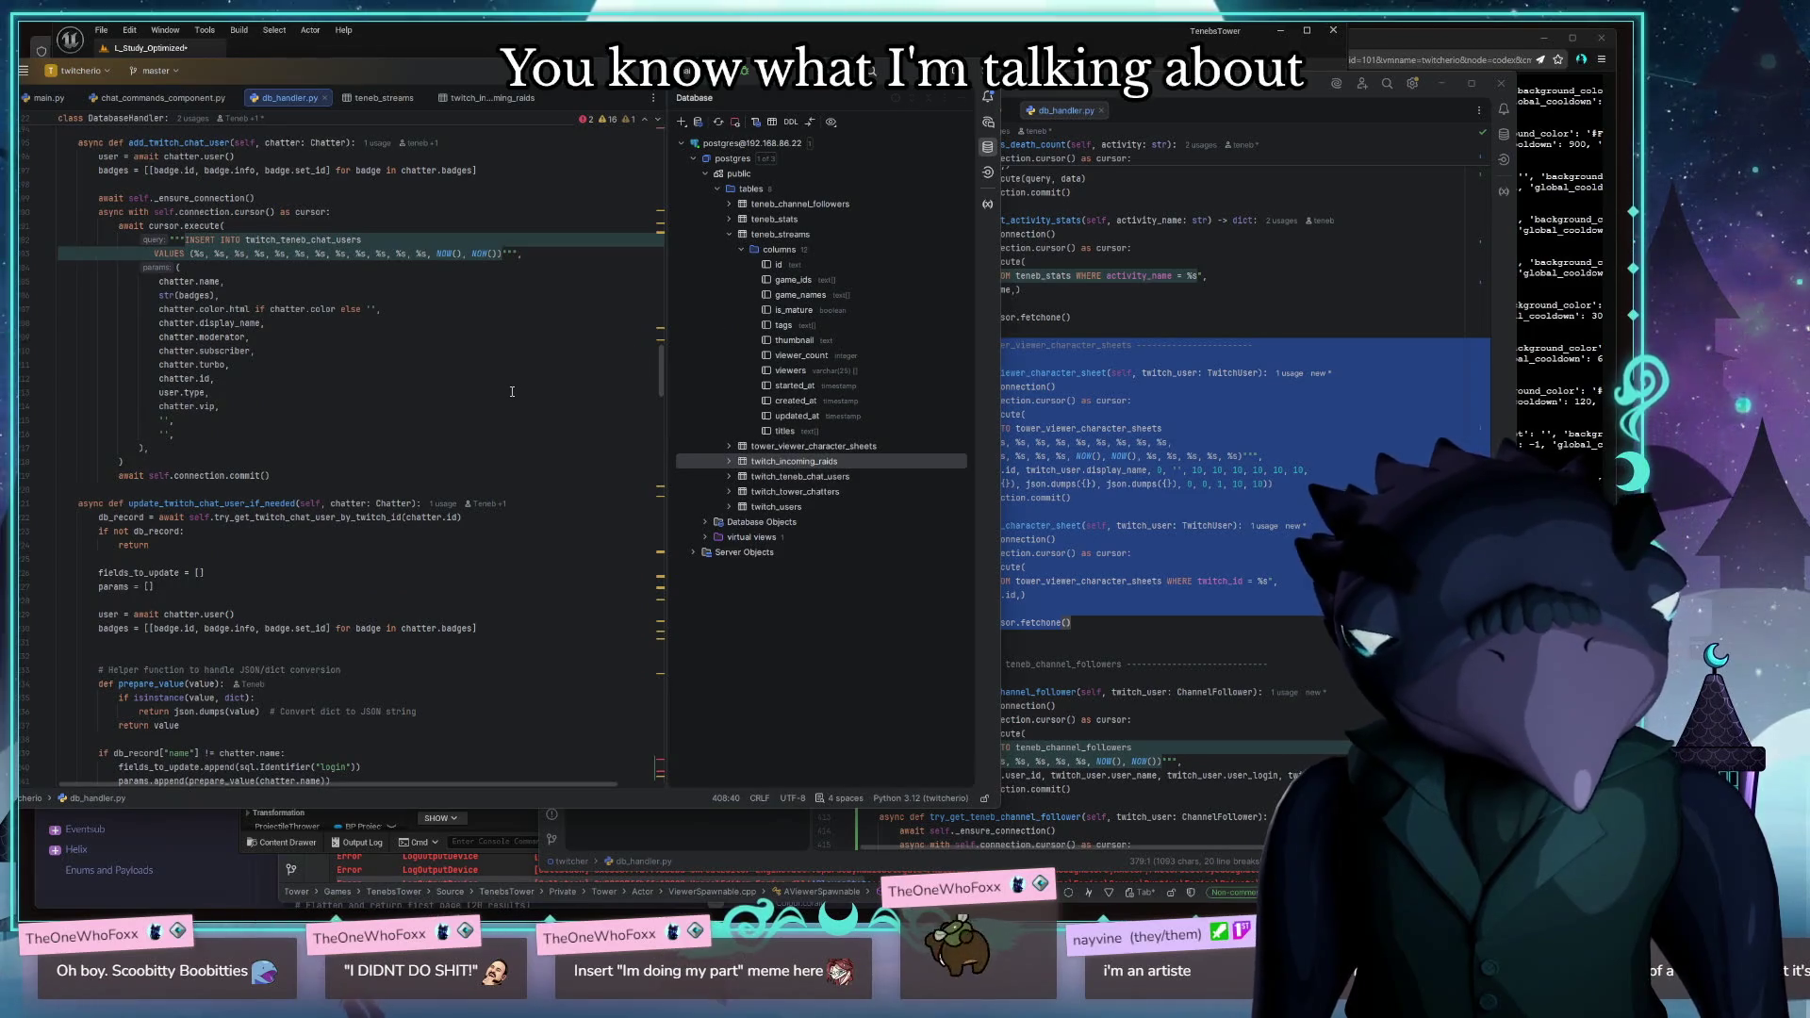
scroll(512, 391, "up", 6)
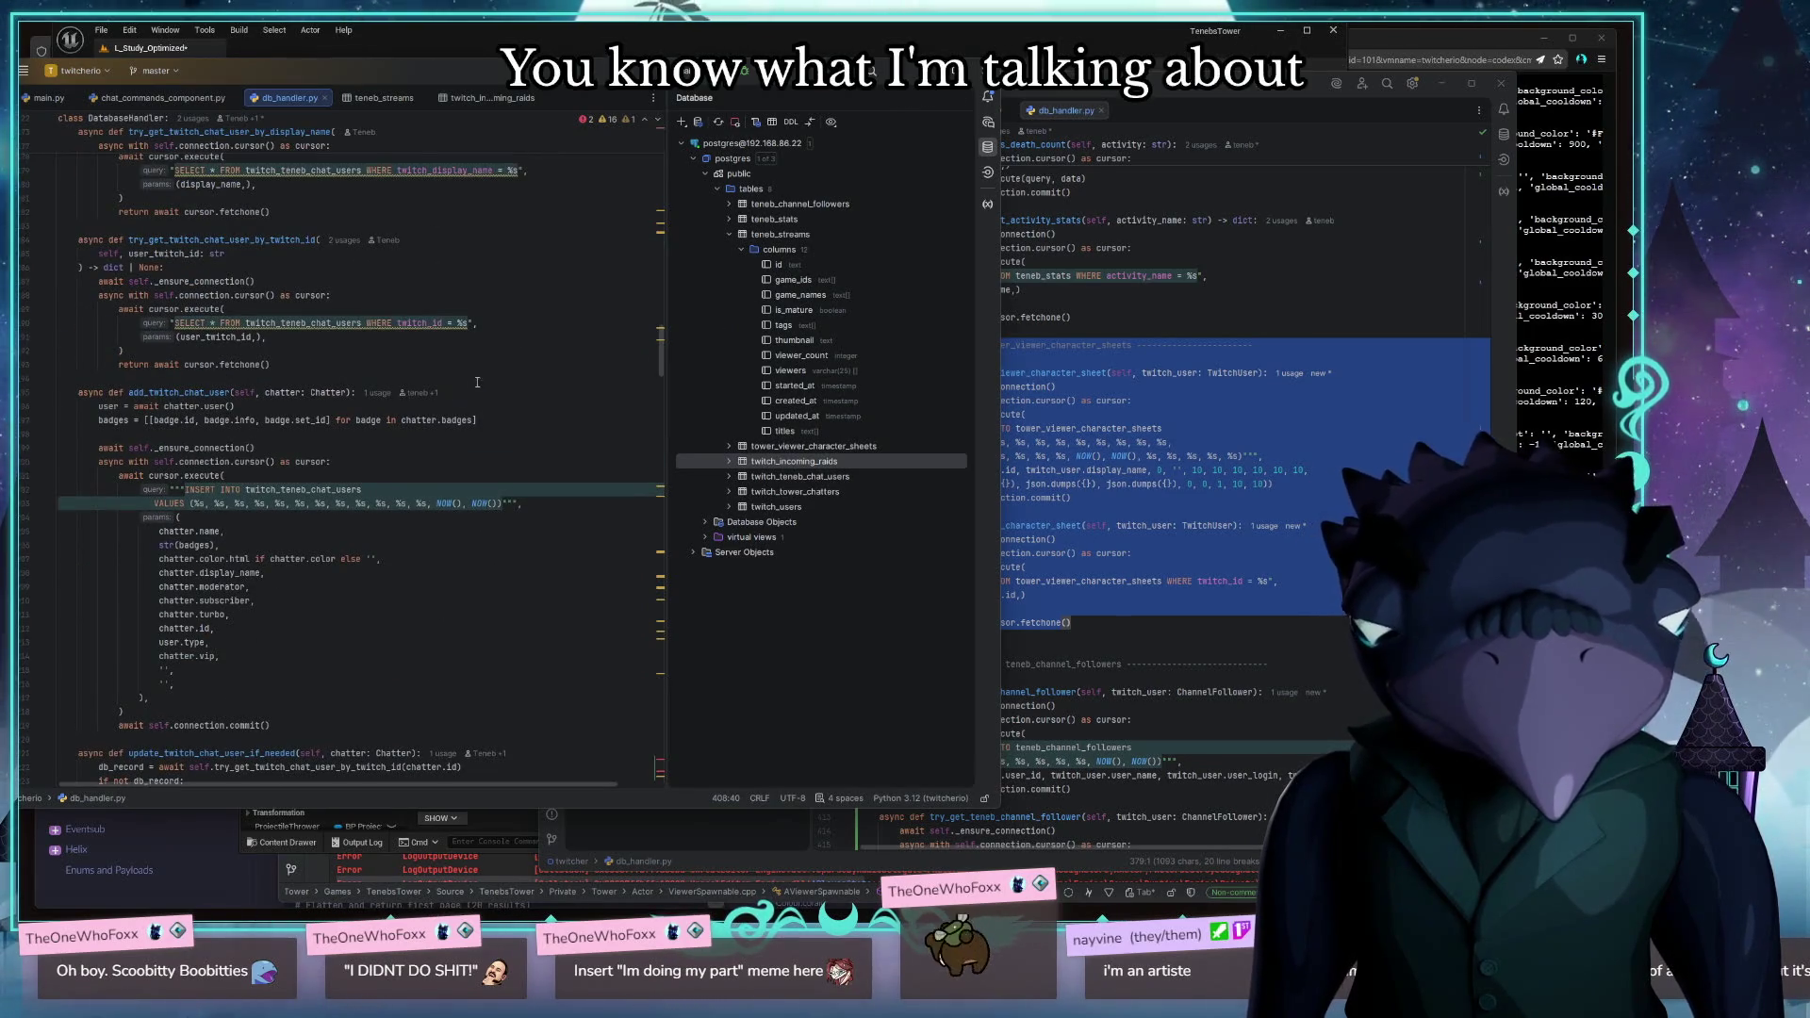
left_click(164, 97)
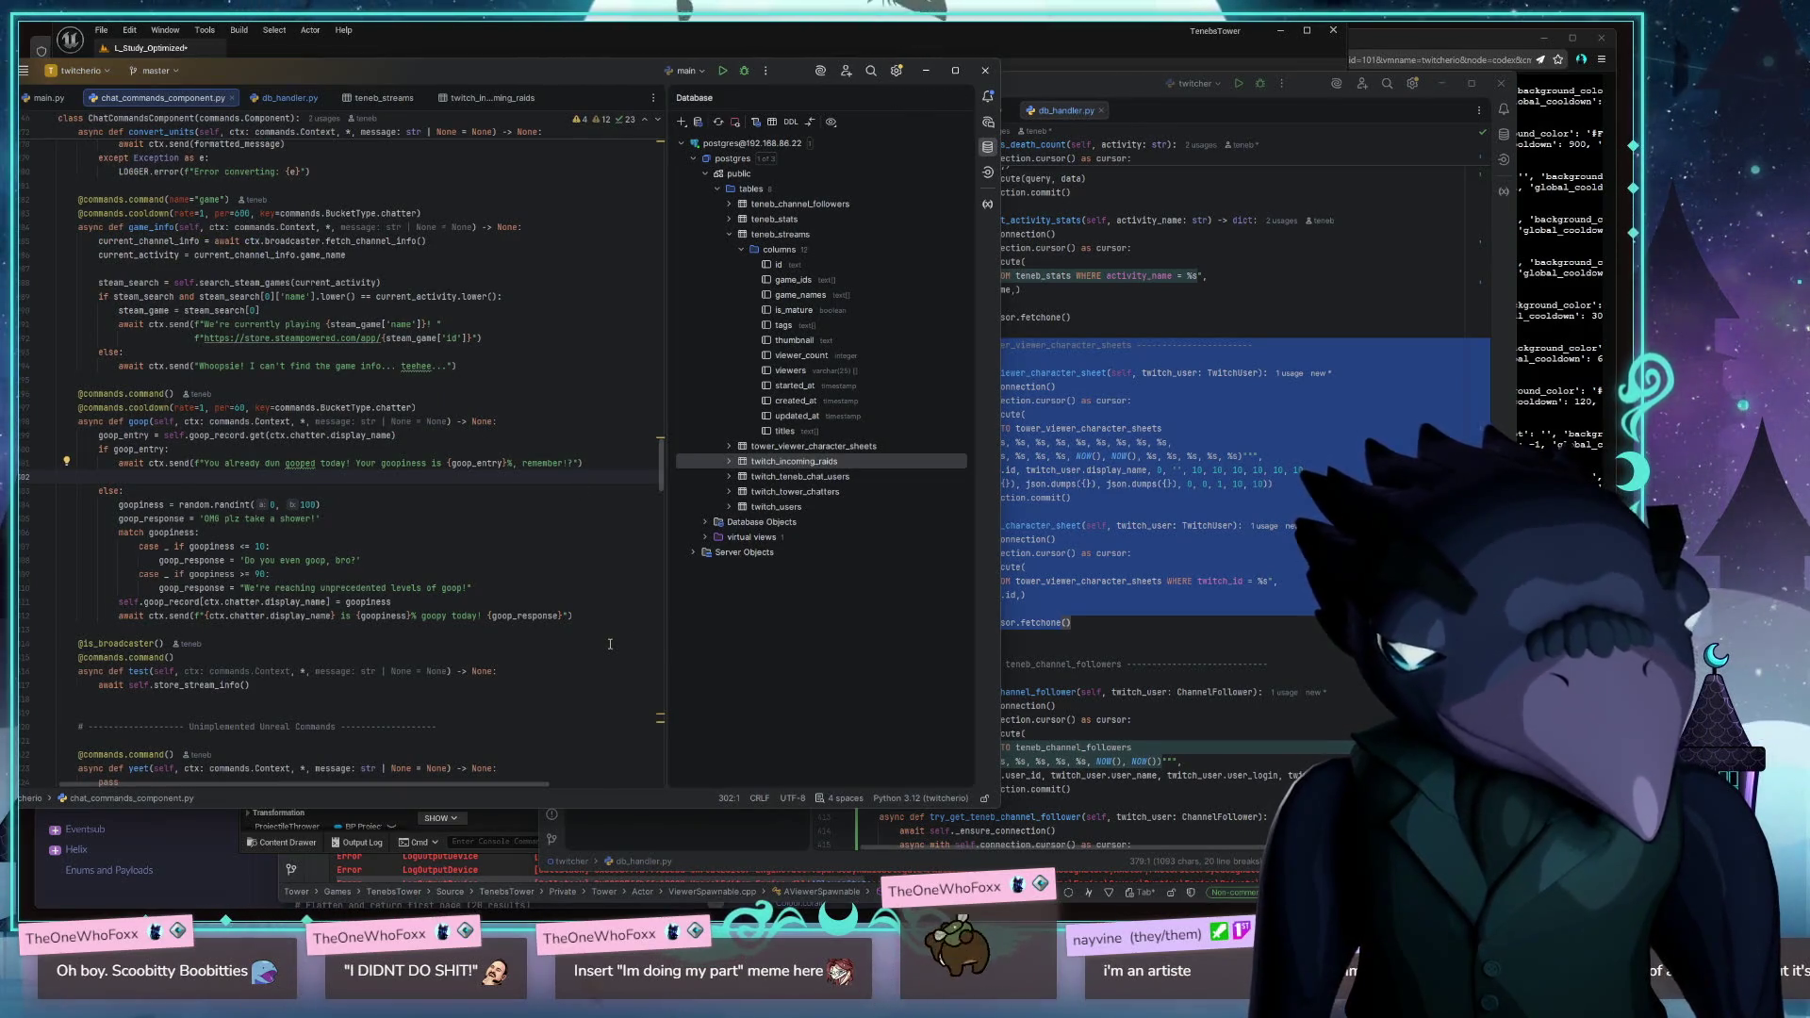
Scroll to the event_message handler in chat_commands_component.py, then bring the original bot's db_handler.py forward
scroll(610, 644, "up", 10)
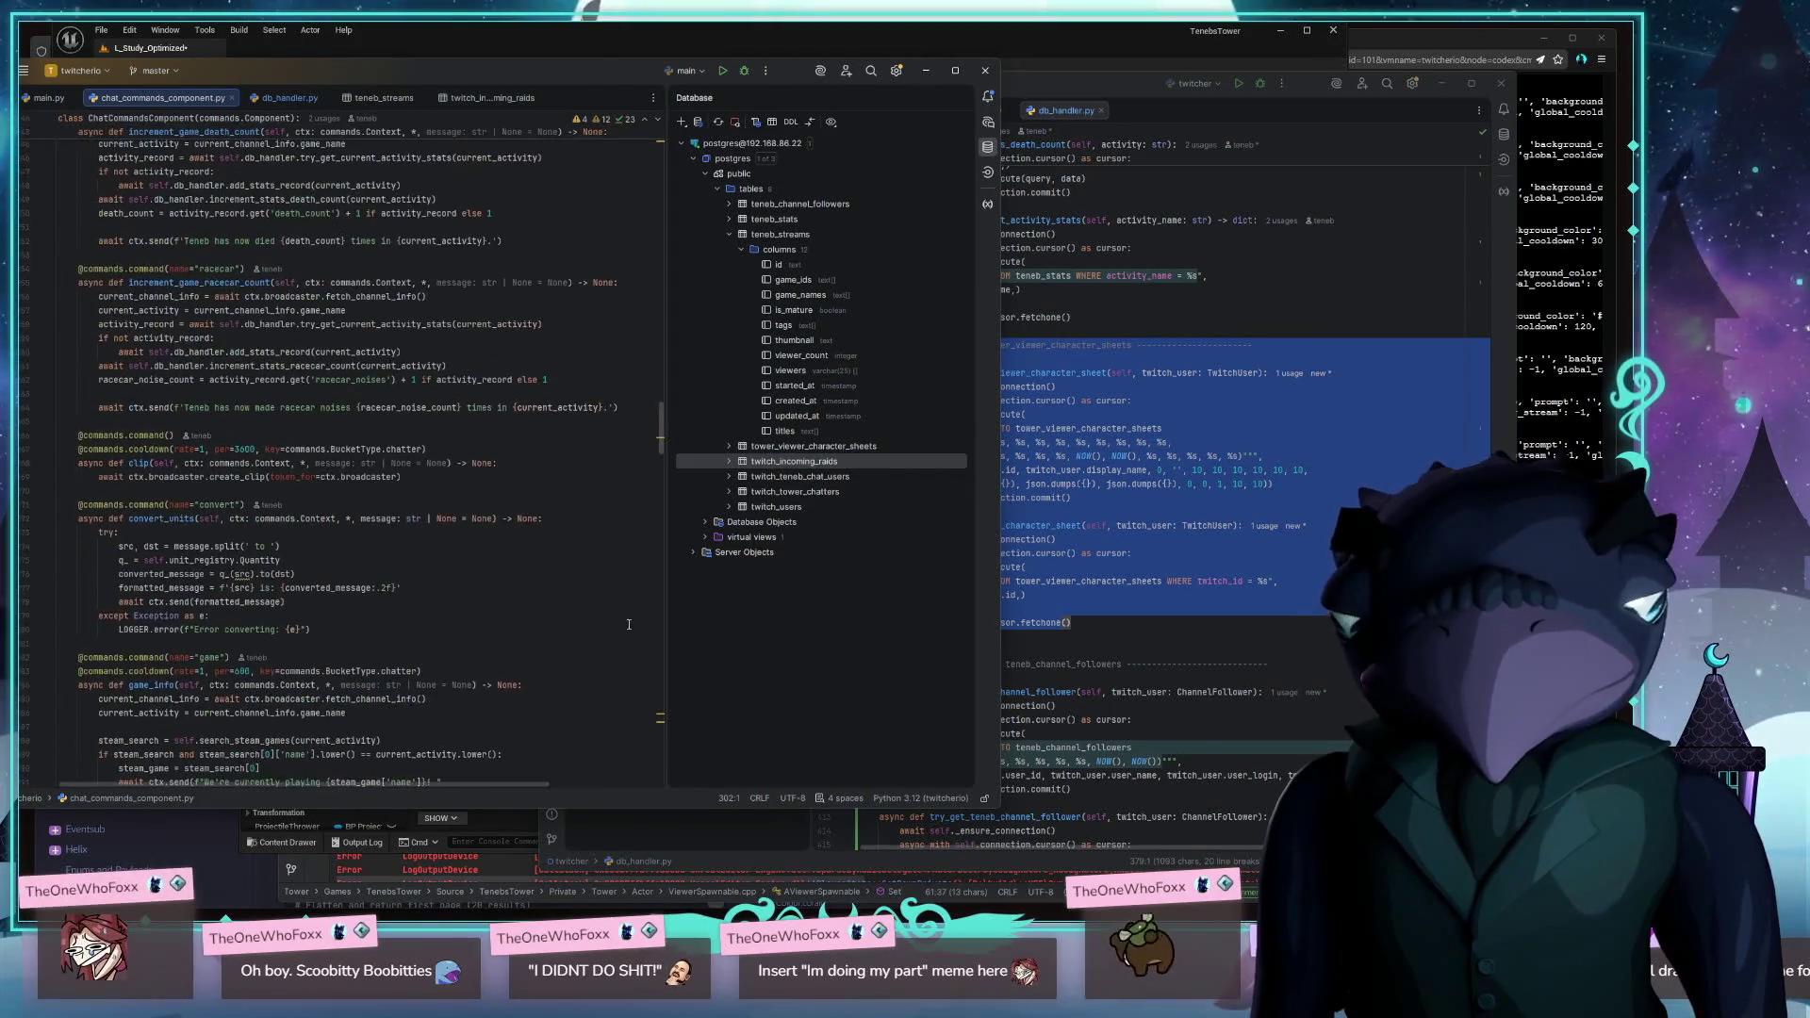
scroll(455, 407, "up", 7)
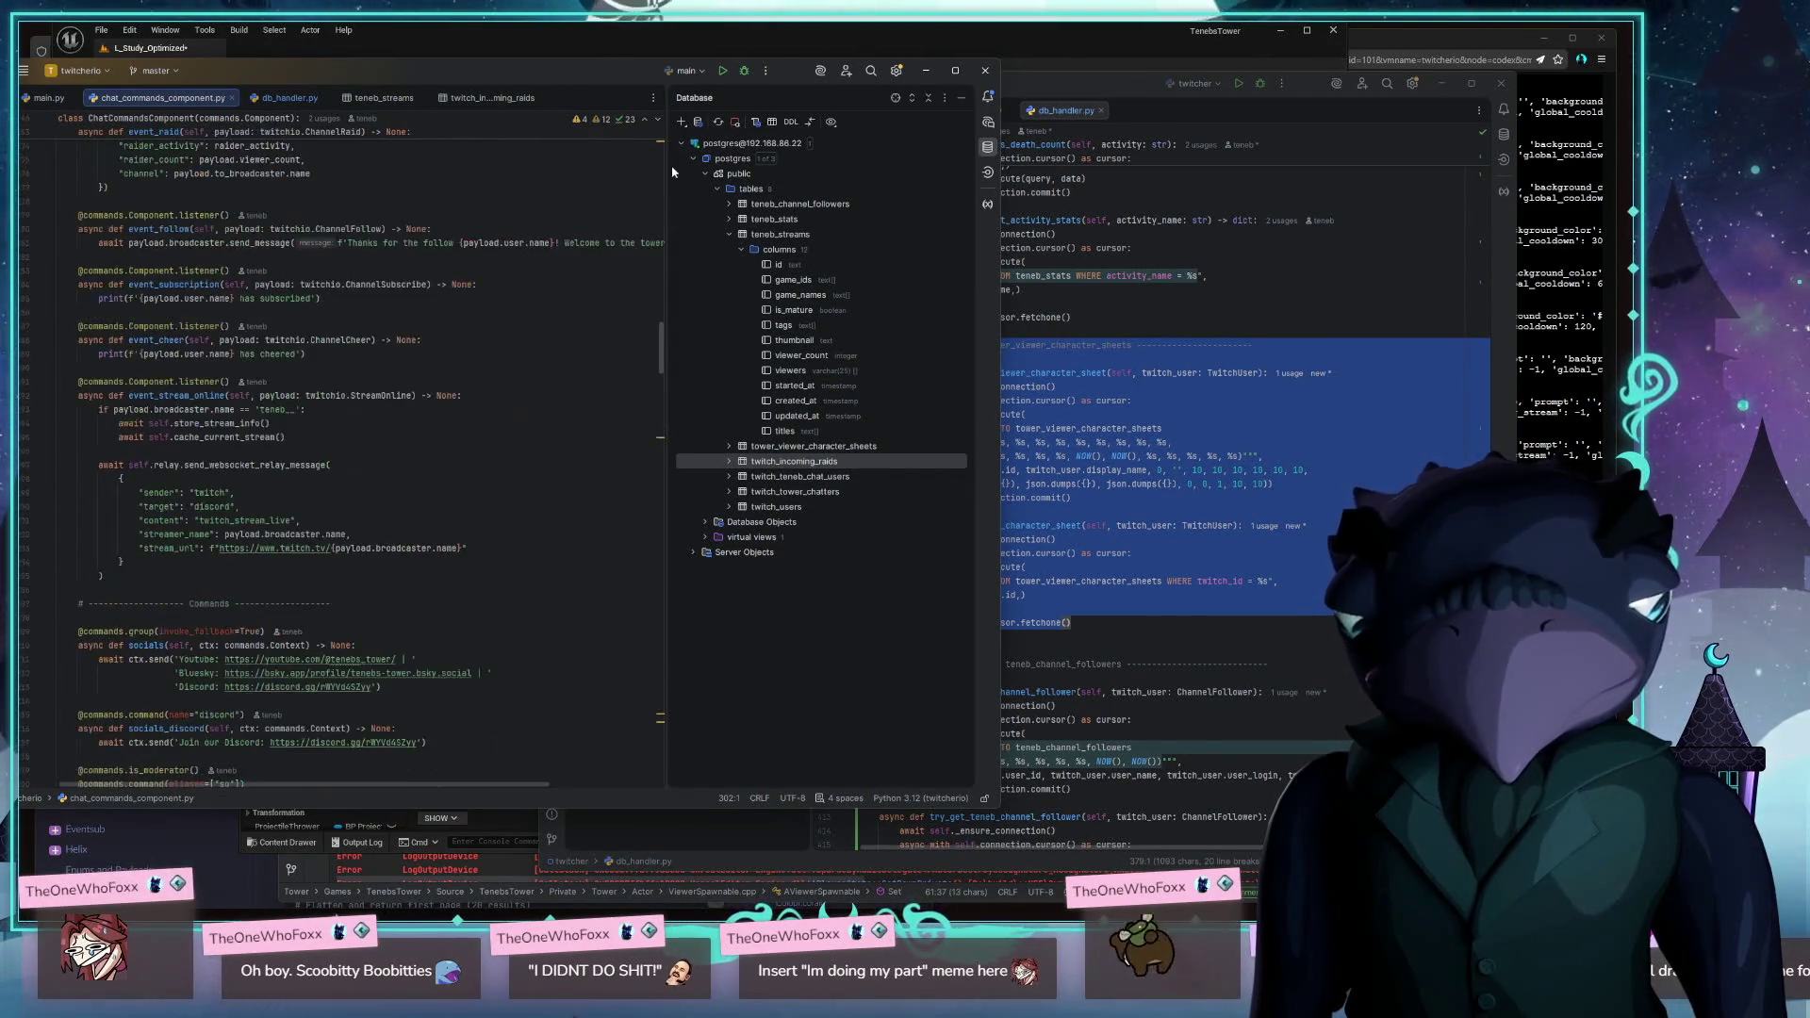
scroll(456, 408, "down", 15)
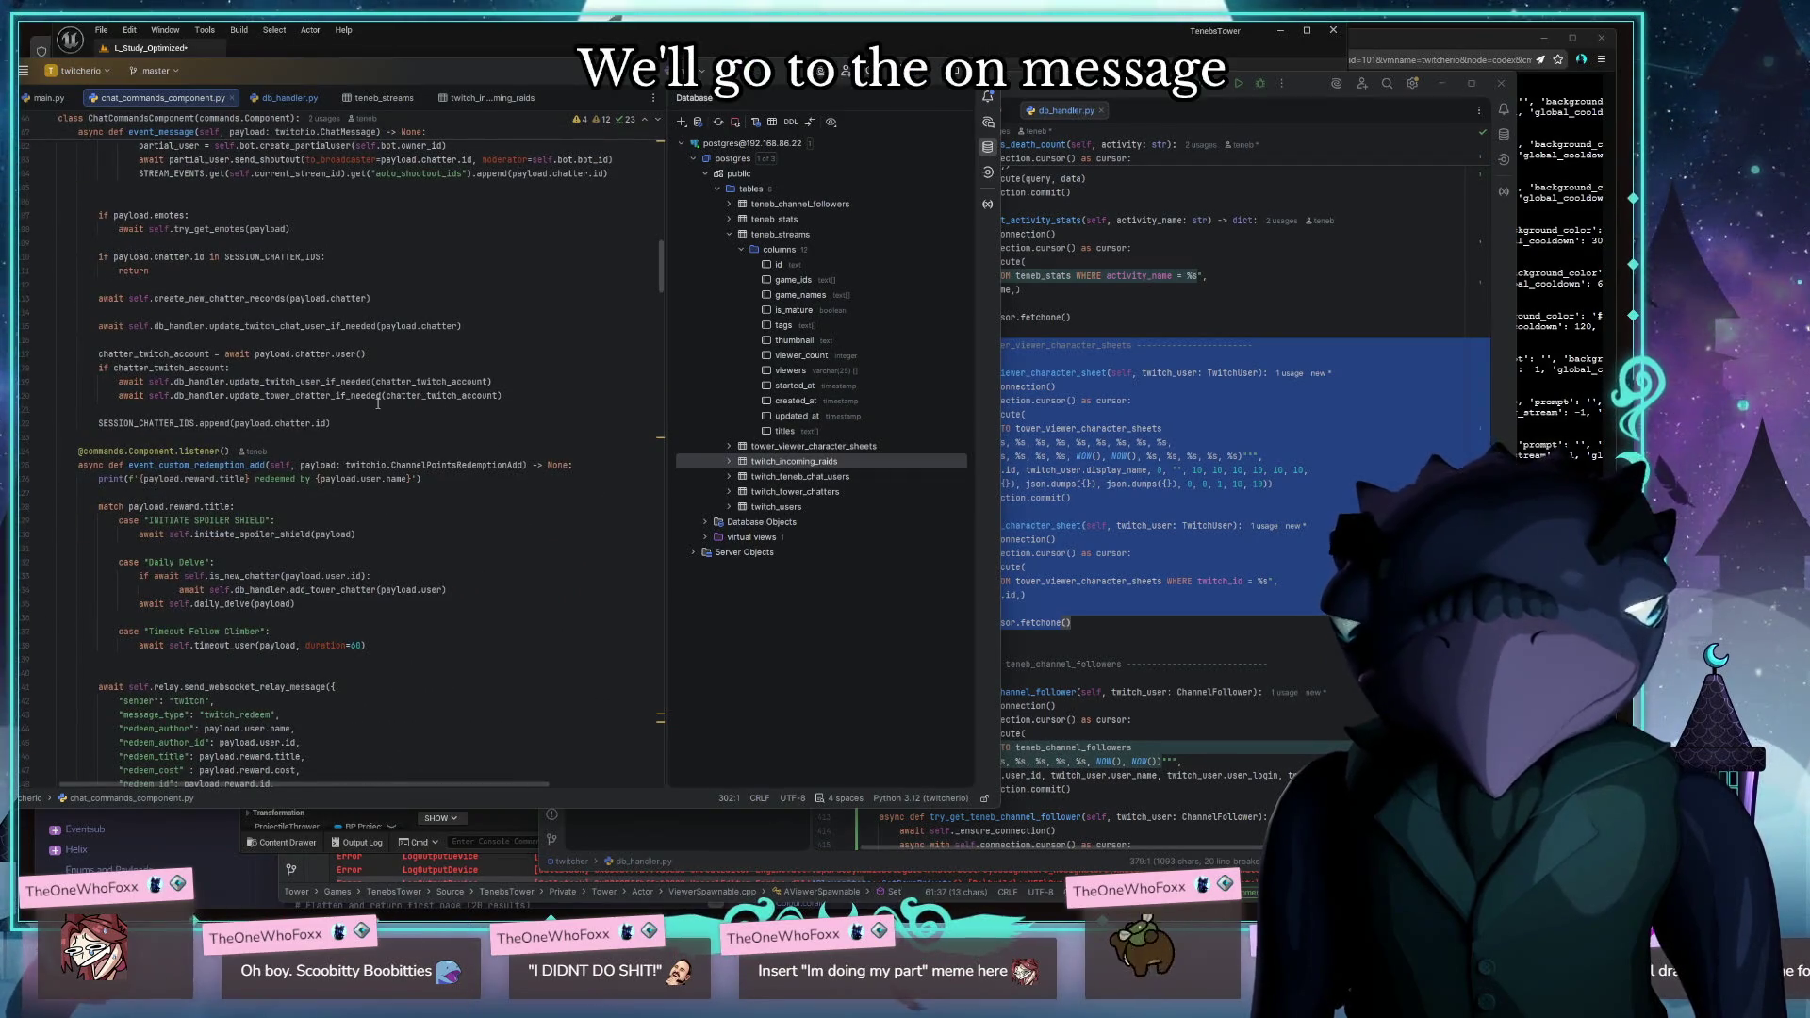
scroll(416, 410, "up", 8)
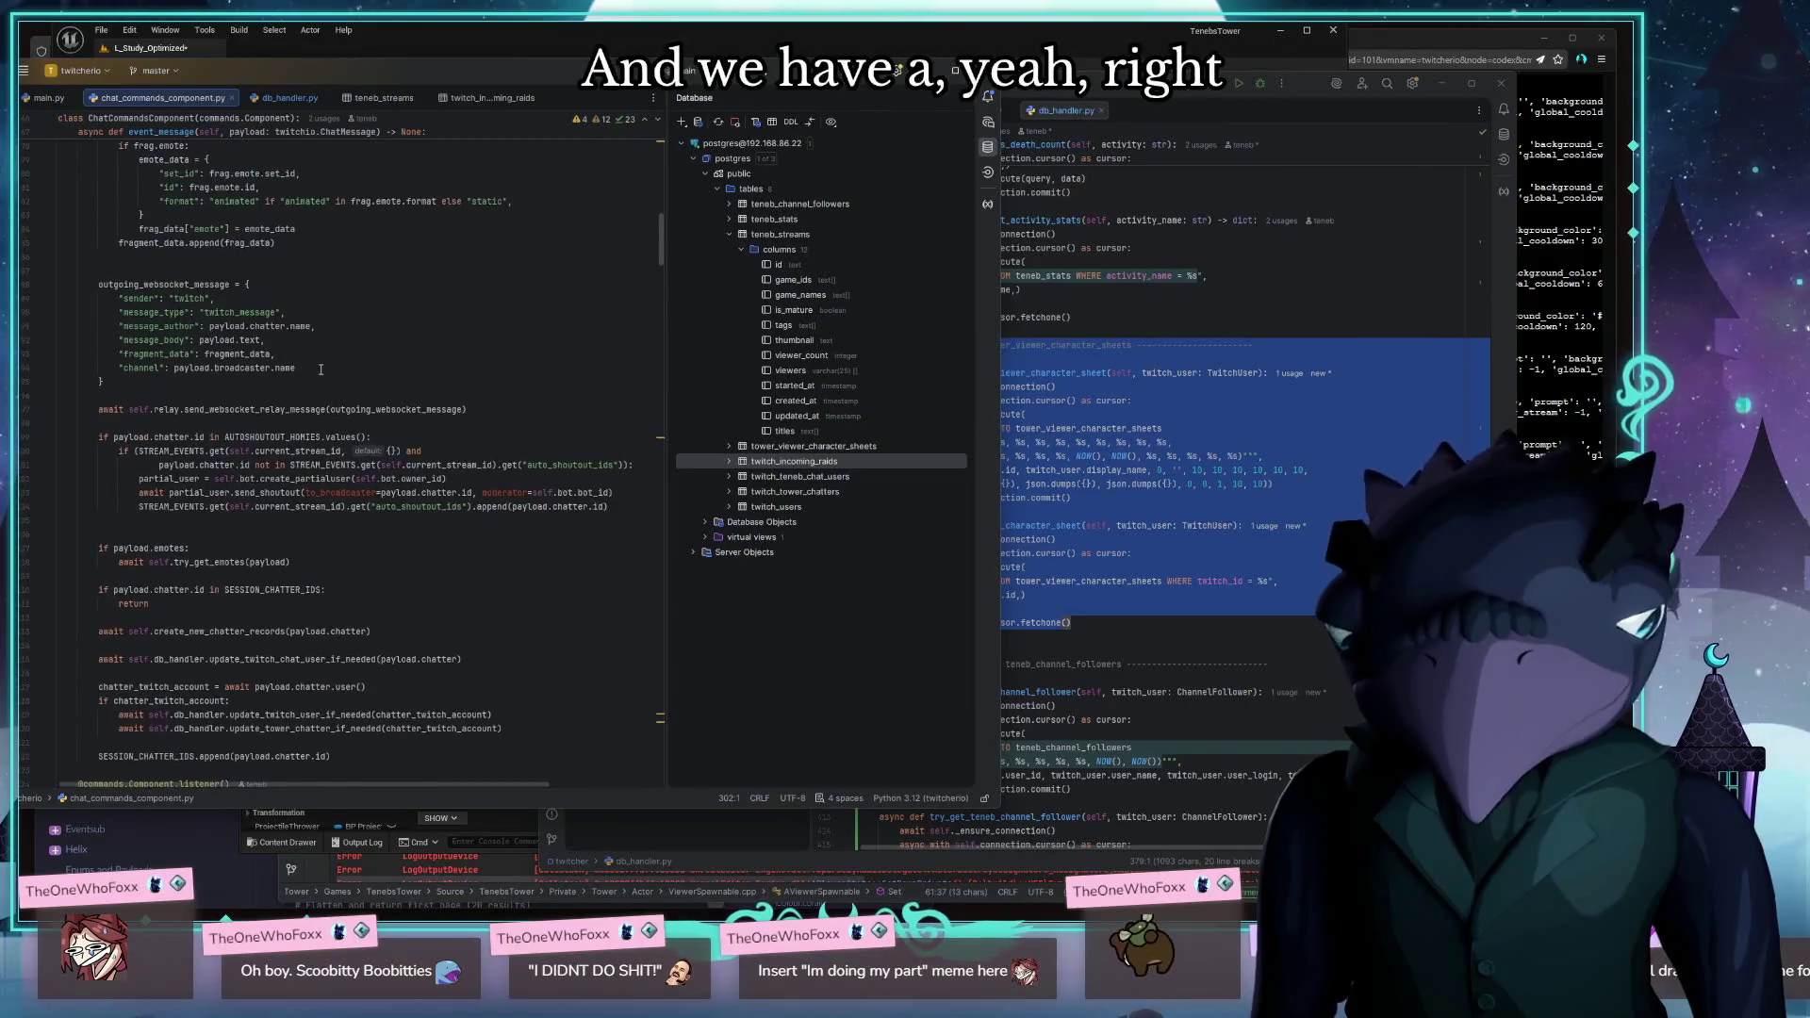
scroll(288, 396, "up", 5)
scroll(114, 492, "down", 6)
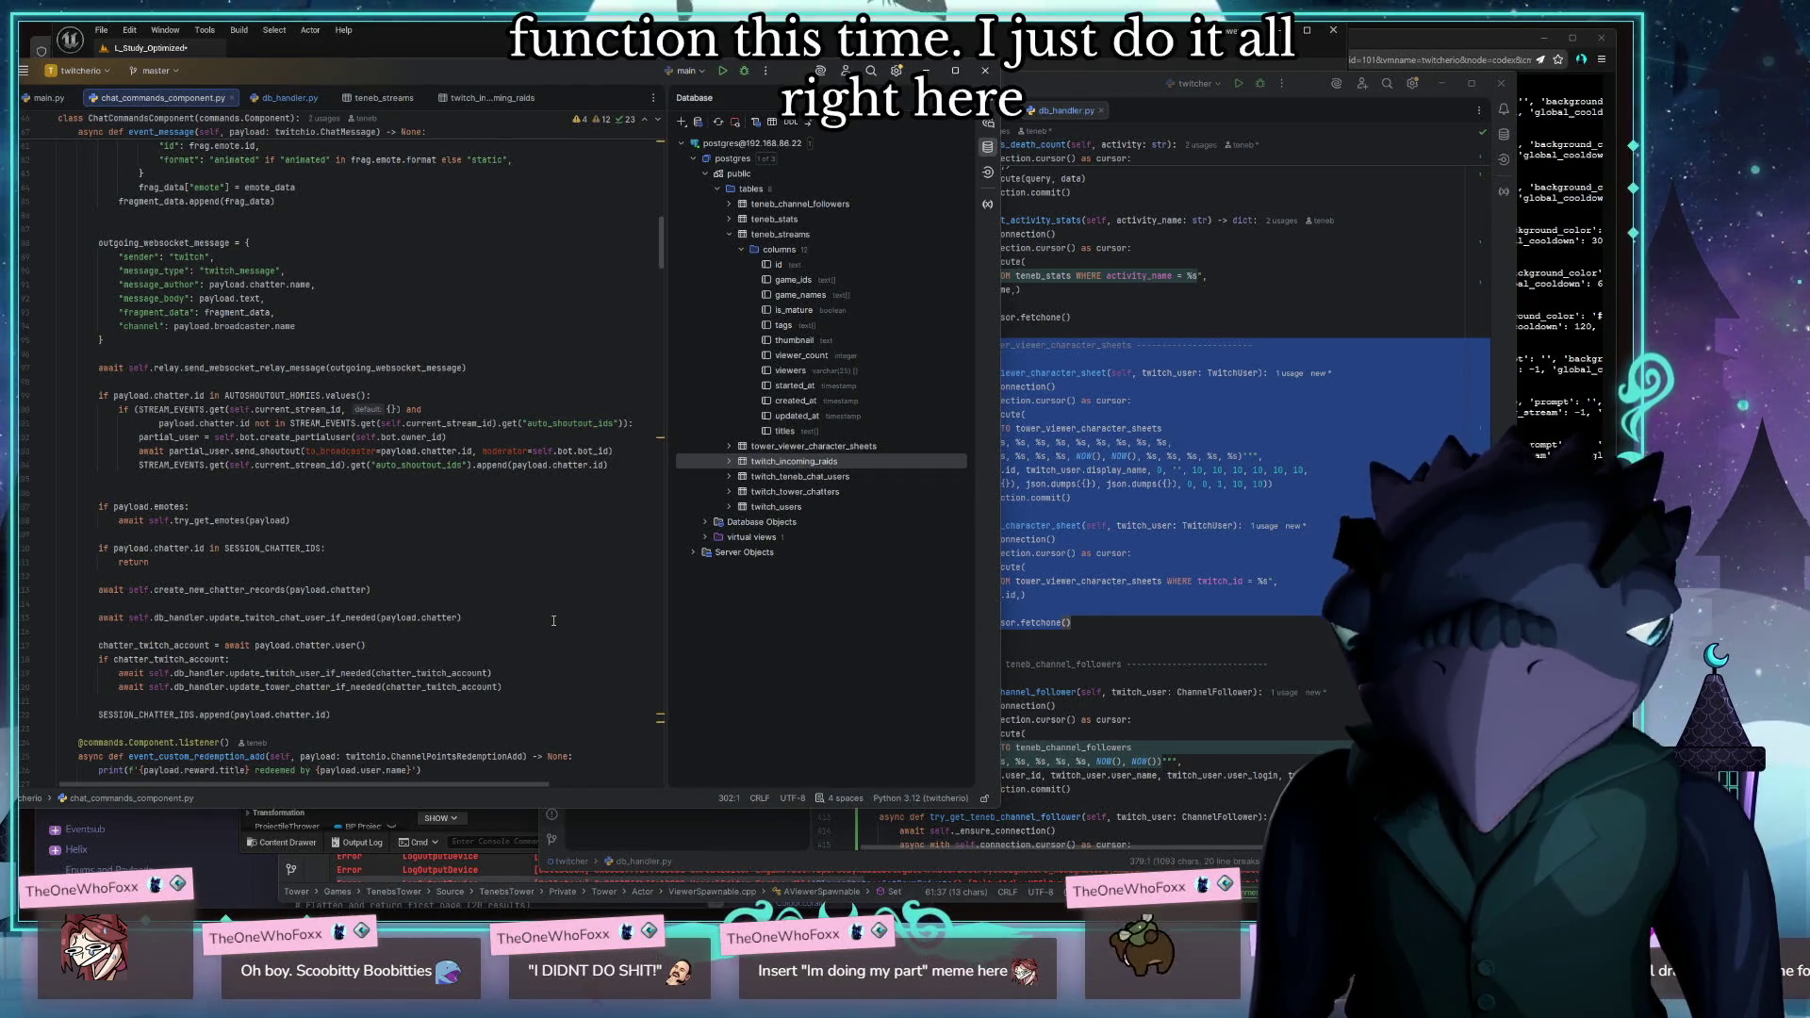
left_click(514, 575)
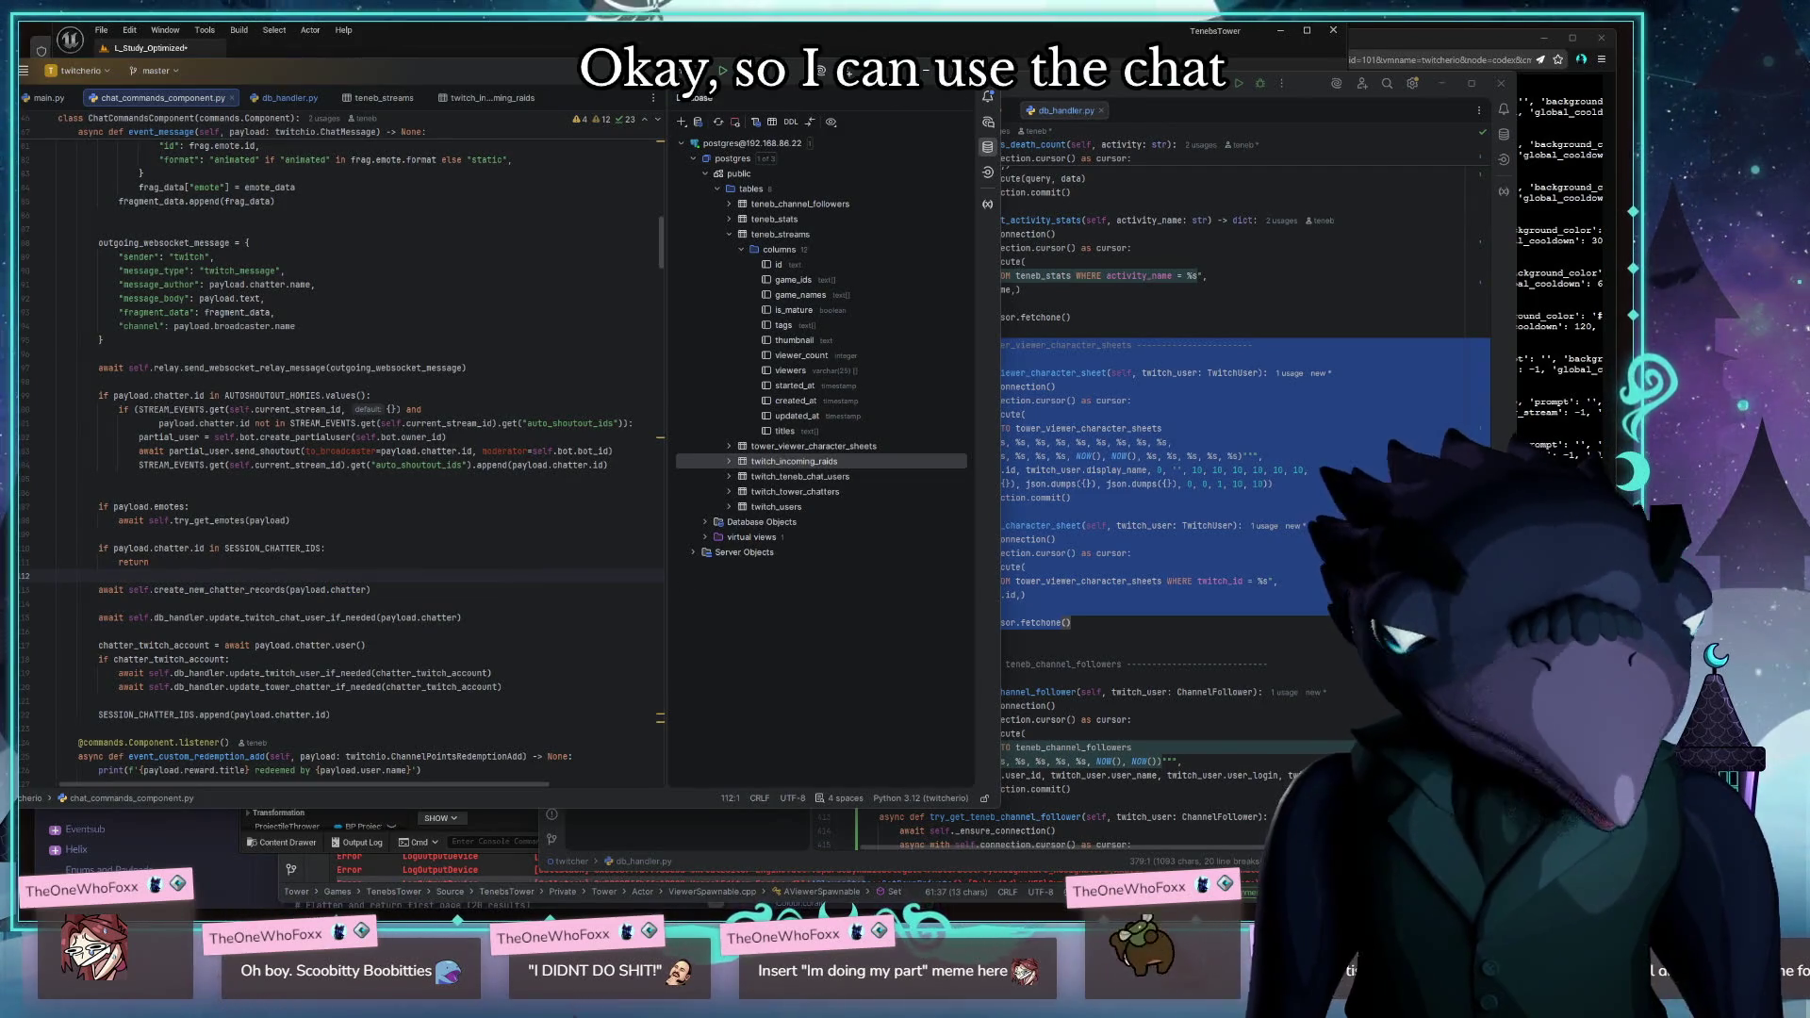
left_click(1085, 512)
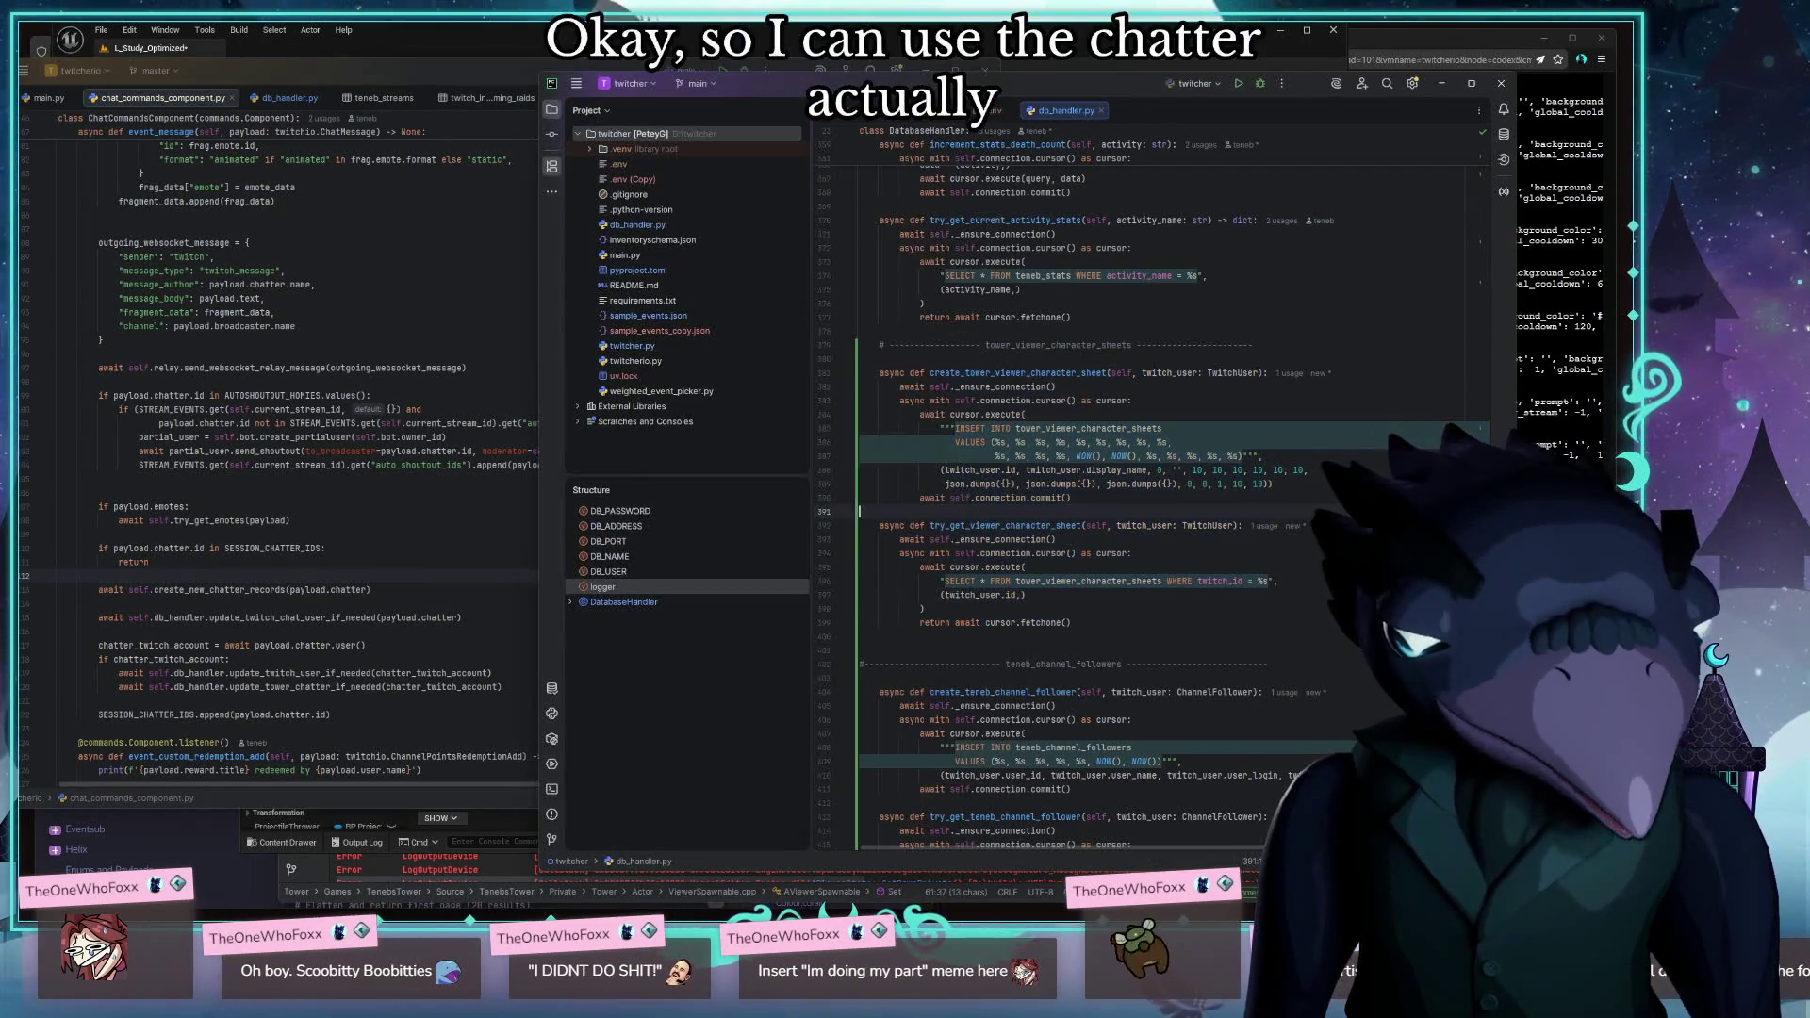
Rename the original create function's twitch_user parameter to chatter with a Chatter type hint
double_click(1169, 372)
type("cha")
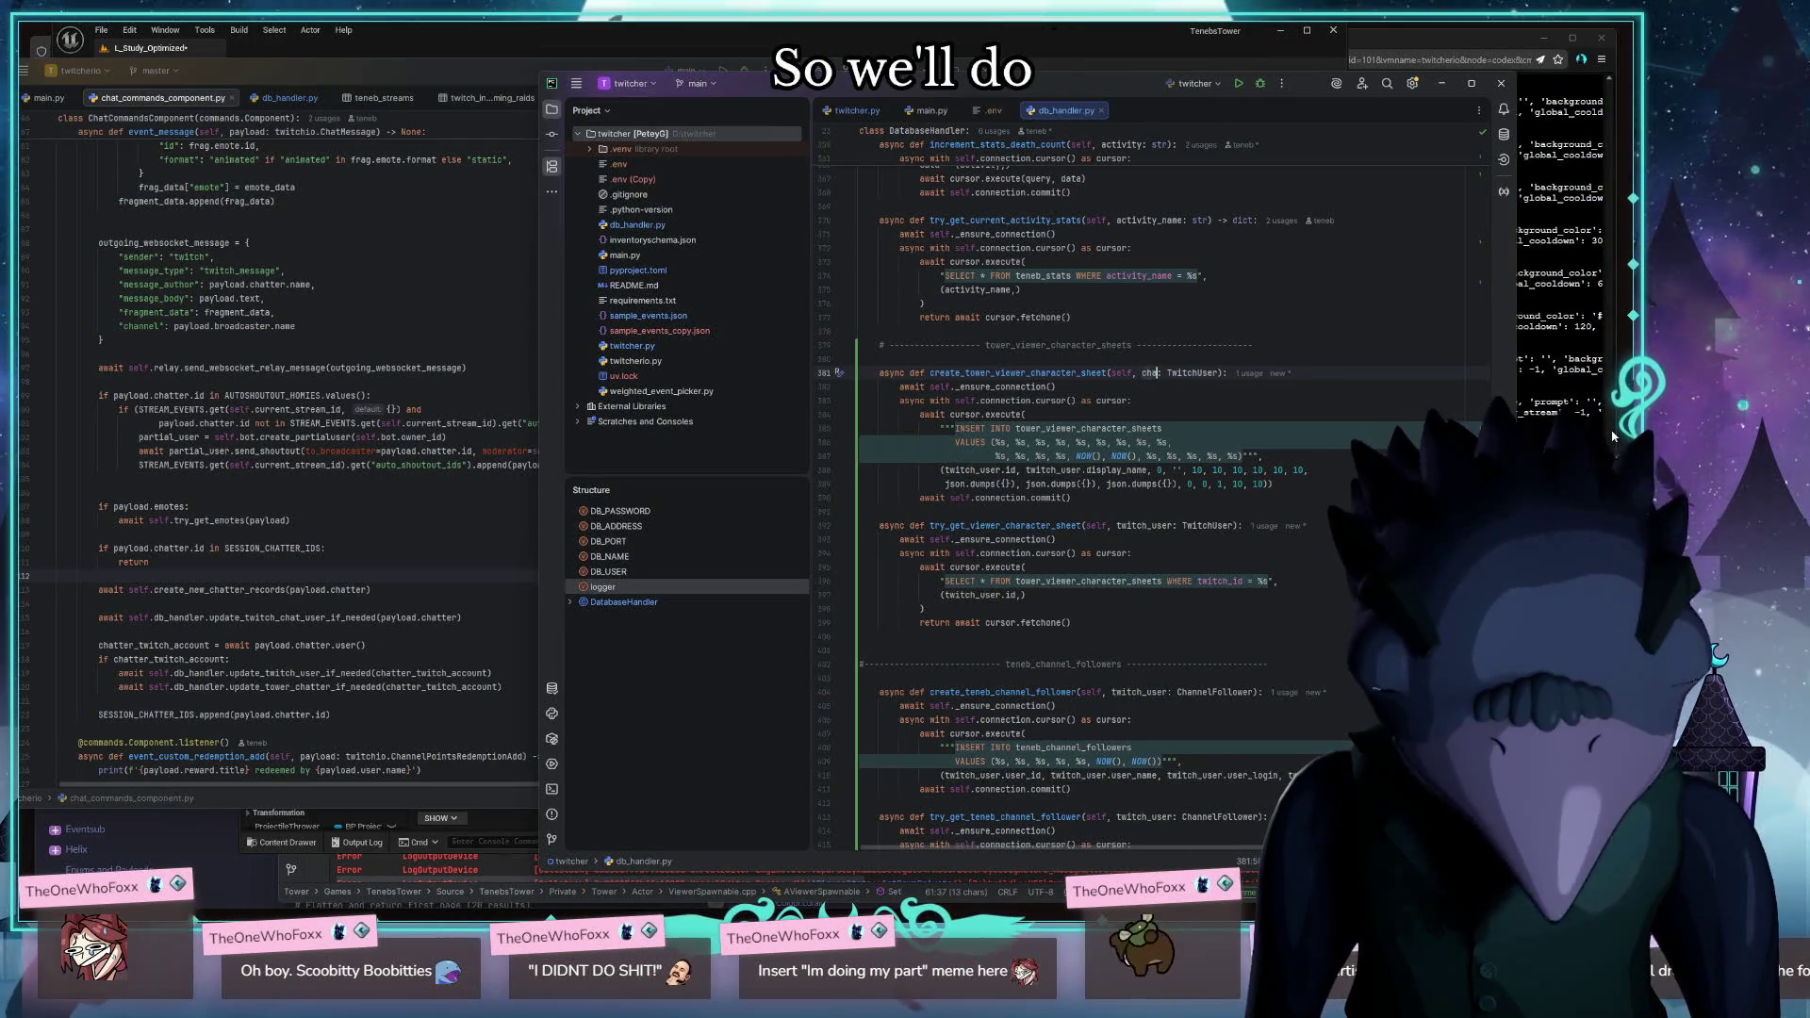
key("ctrl+z")
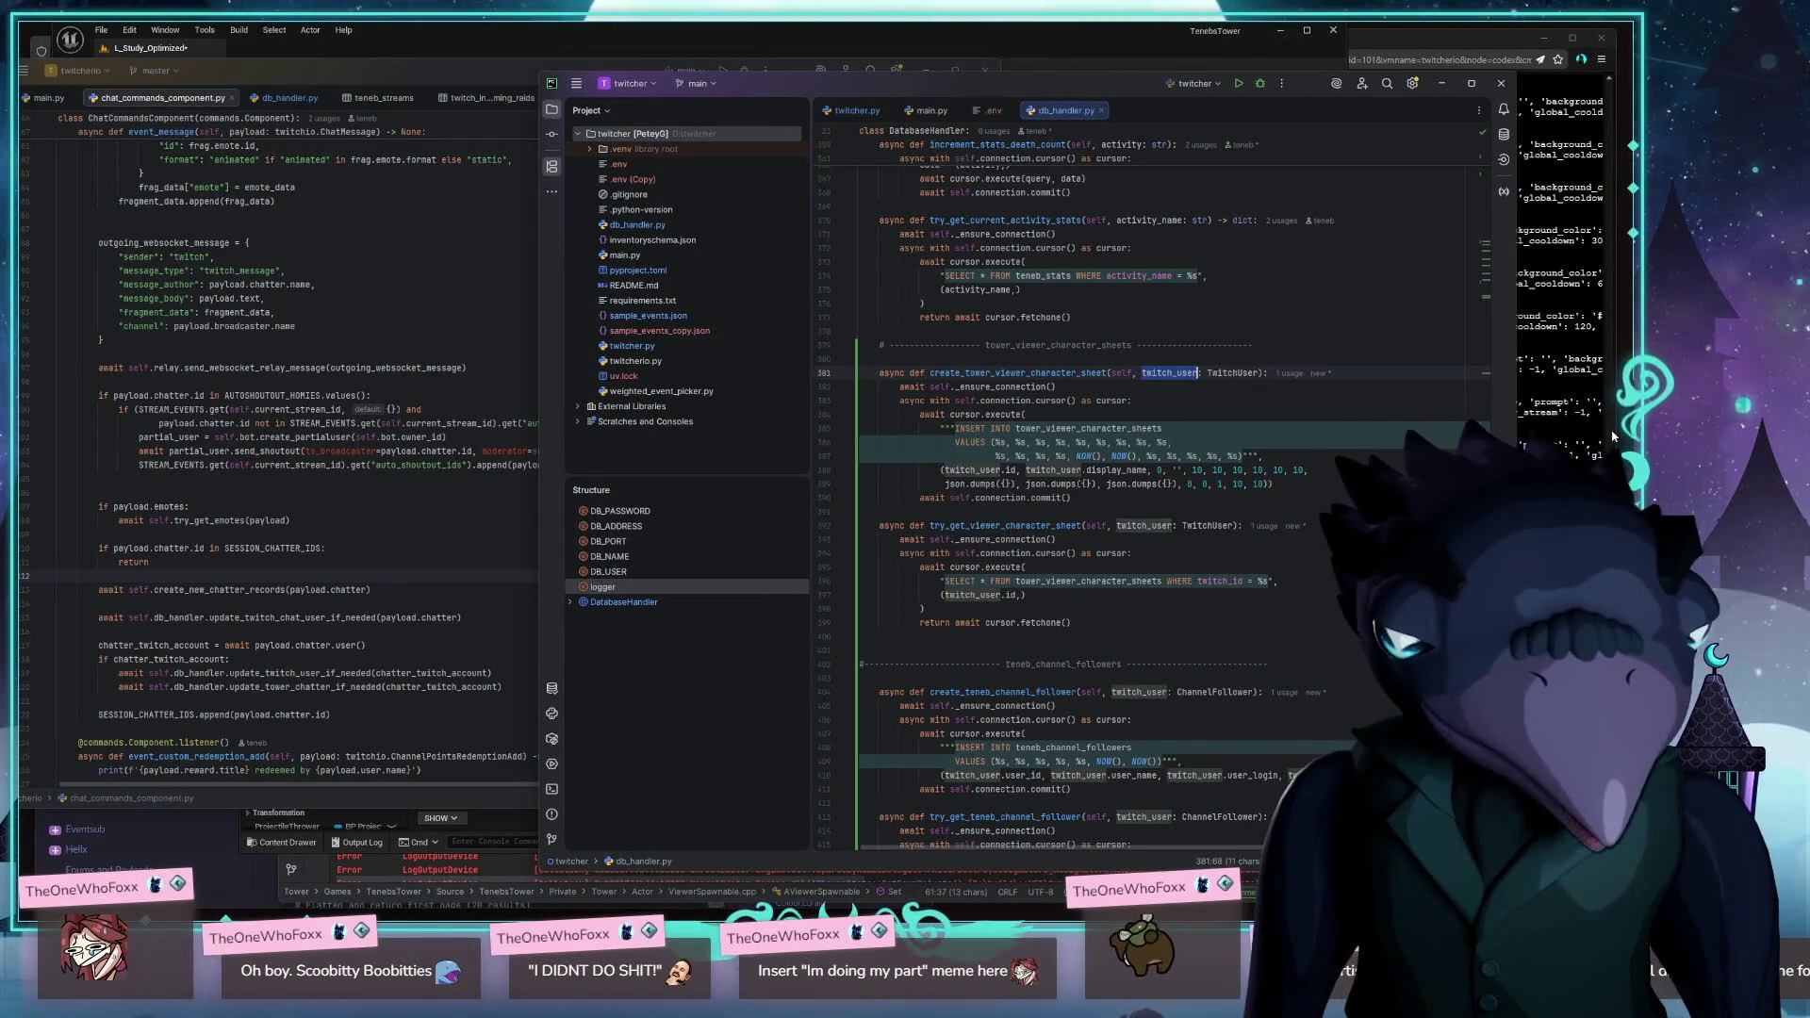
key("shift+F6")
type("chatter")
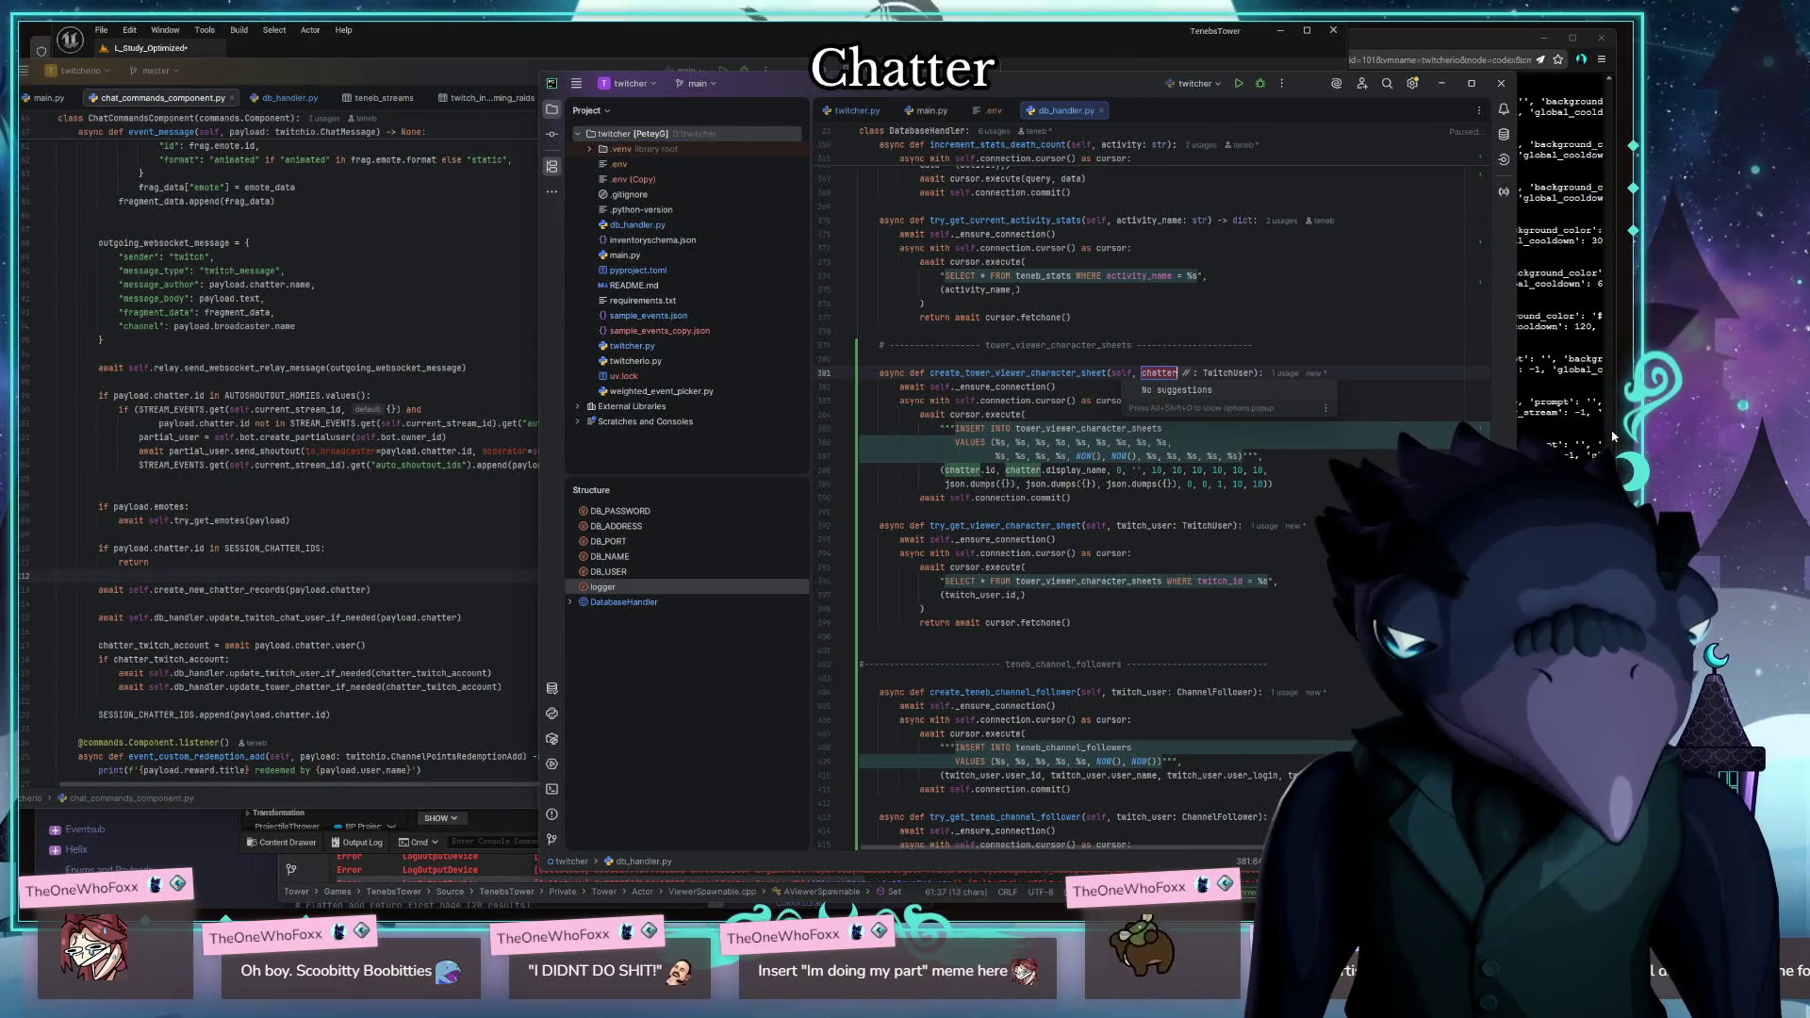
double_click(1238, 374)
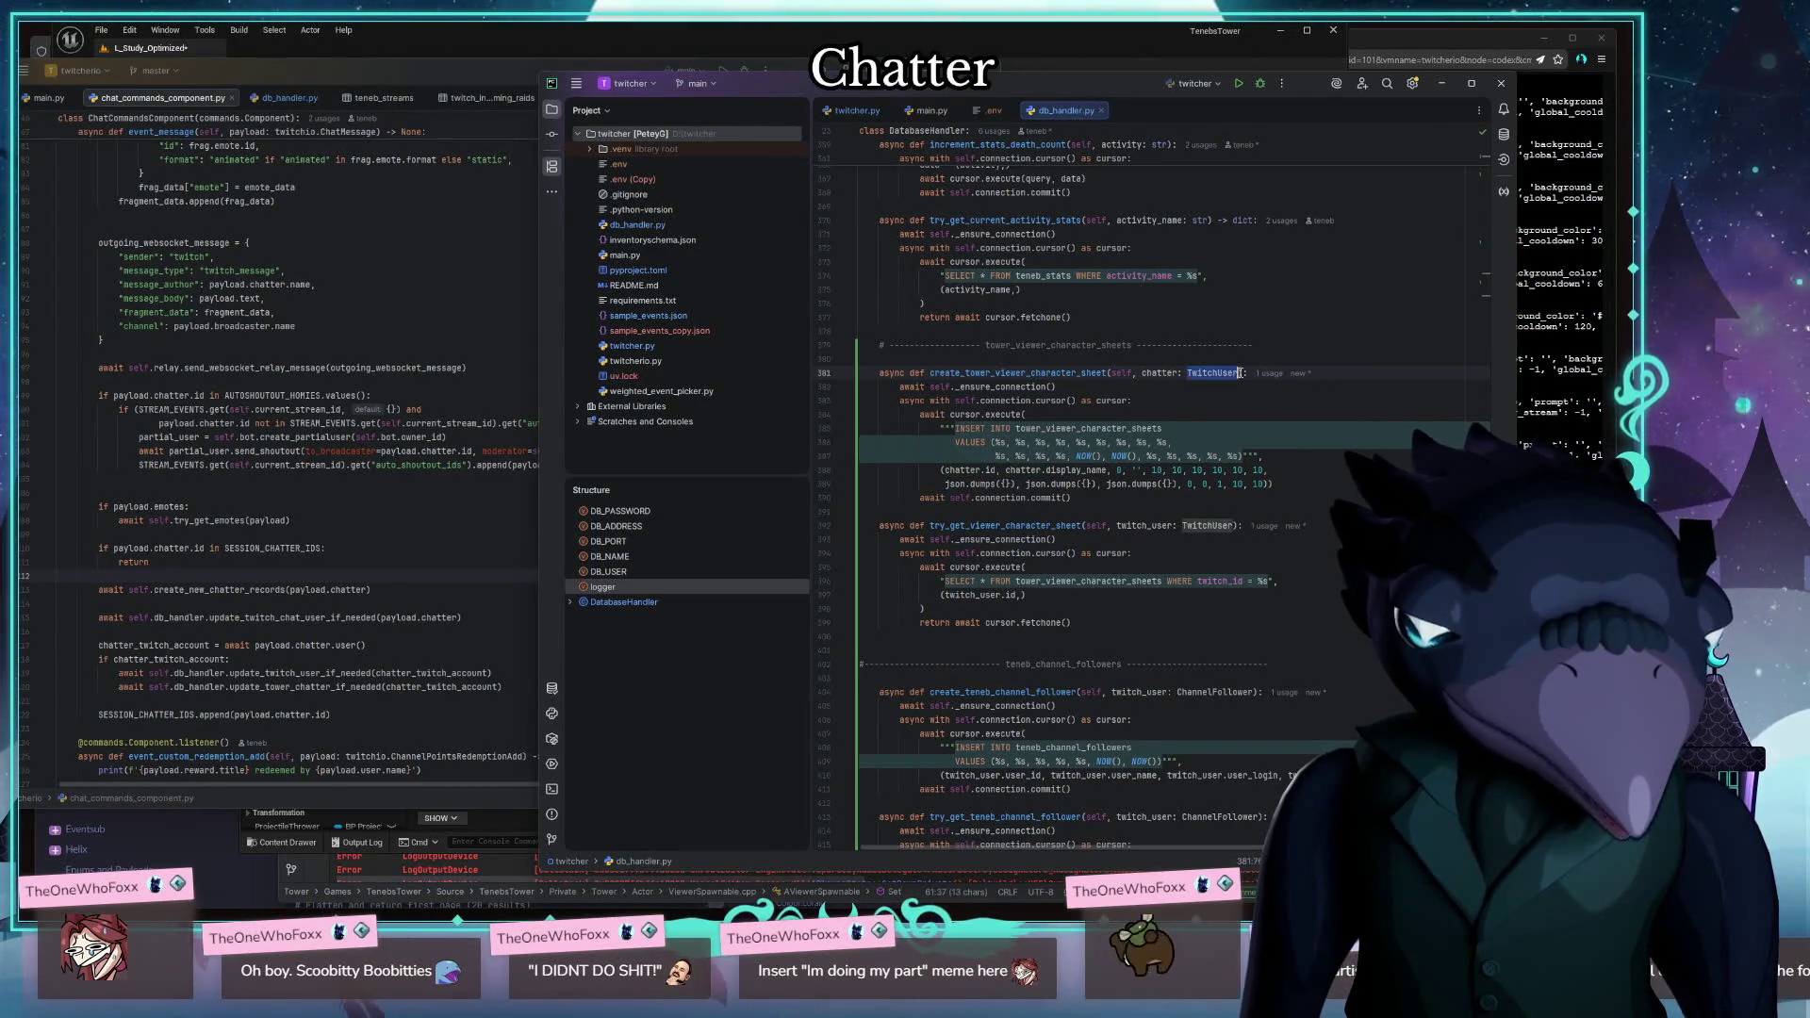
type("Chatter")
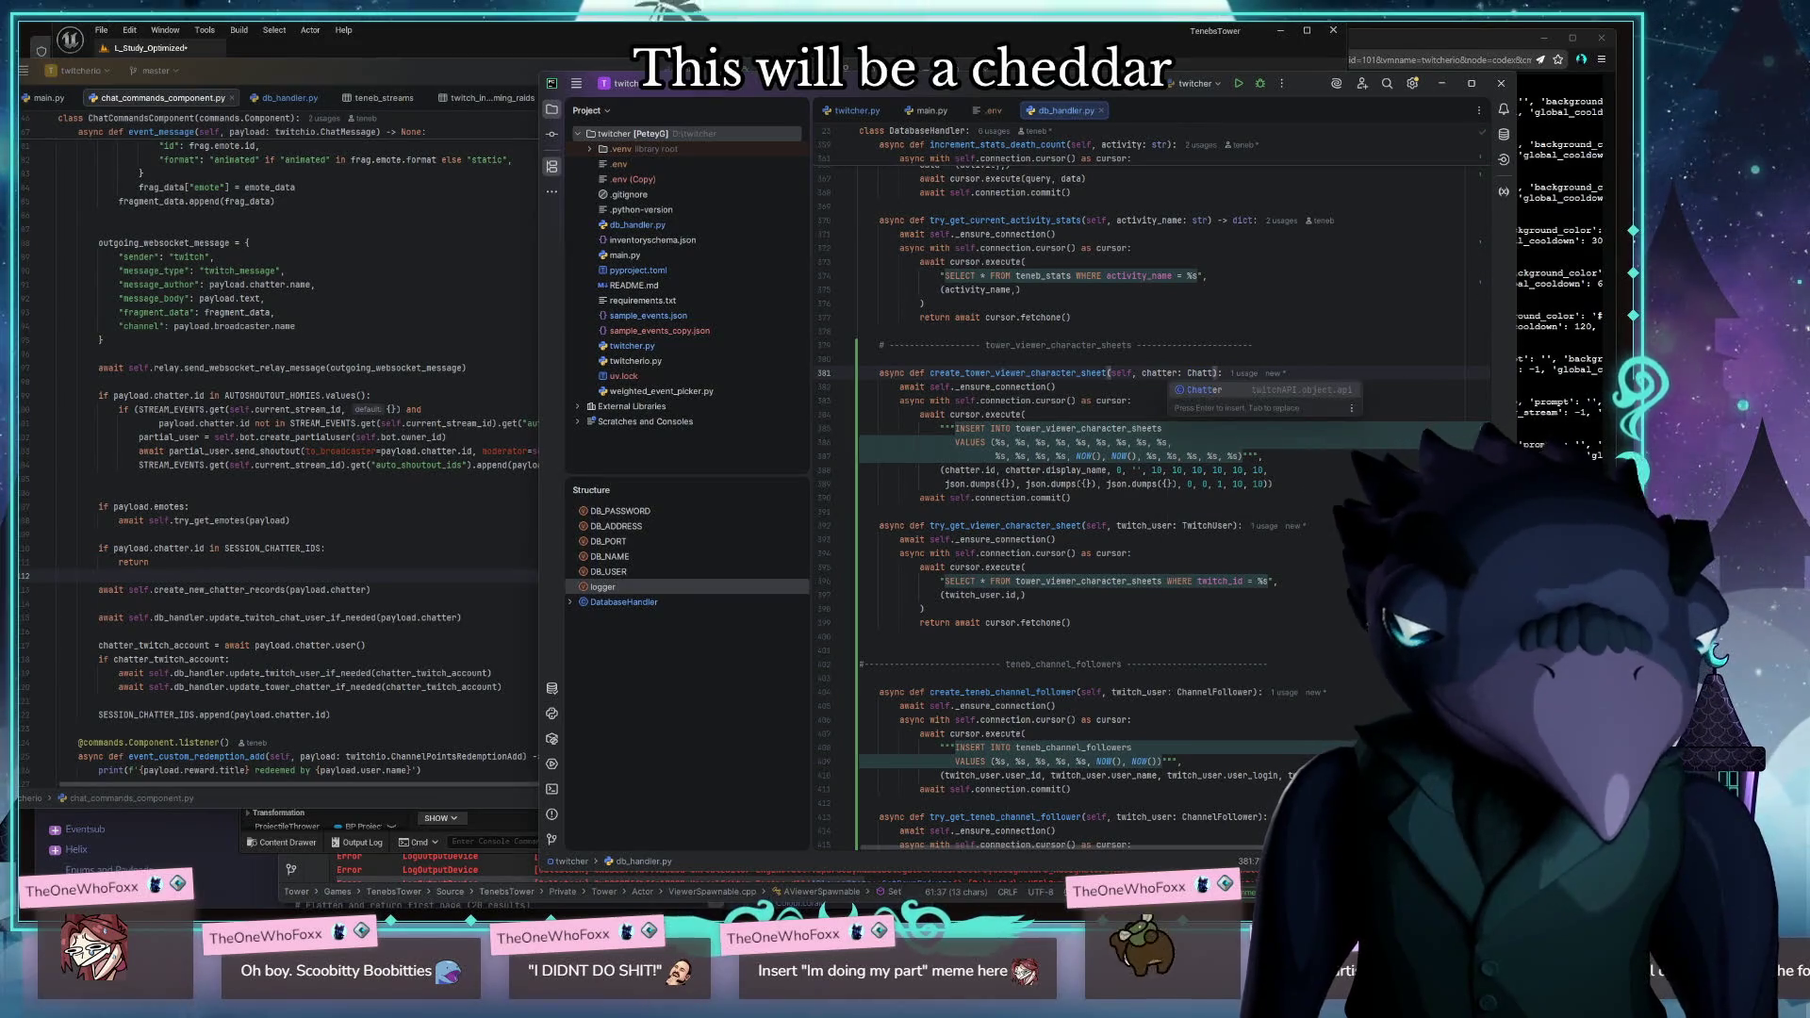
left_click(1057, 540)
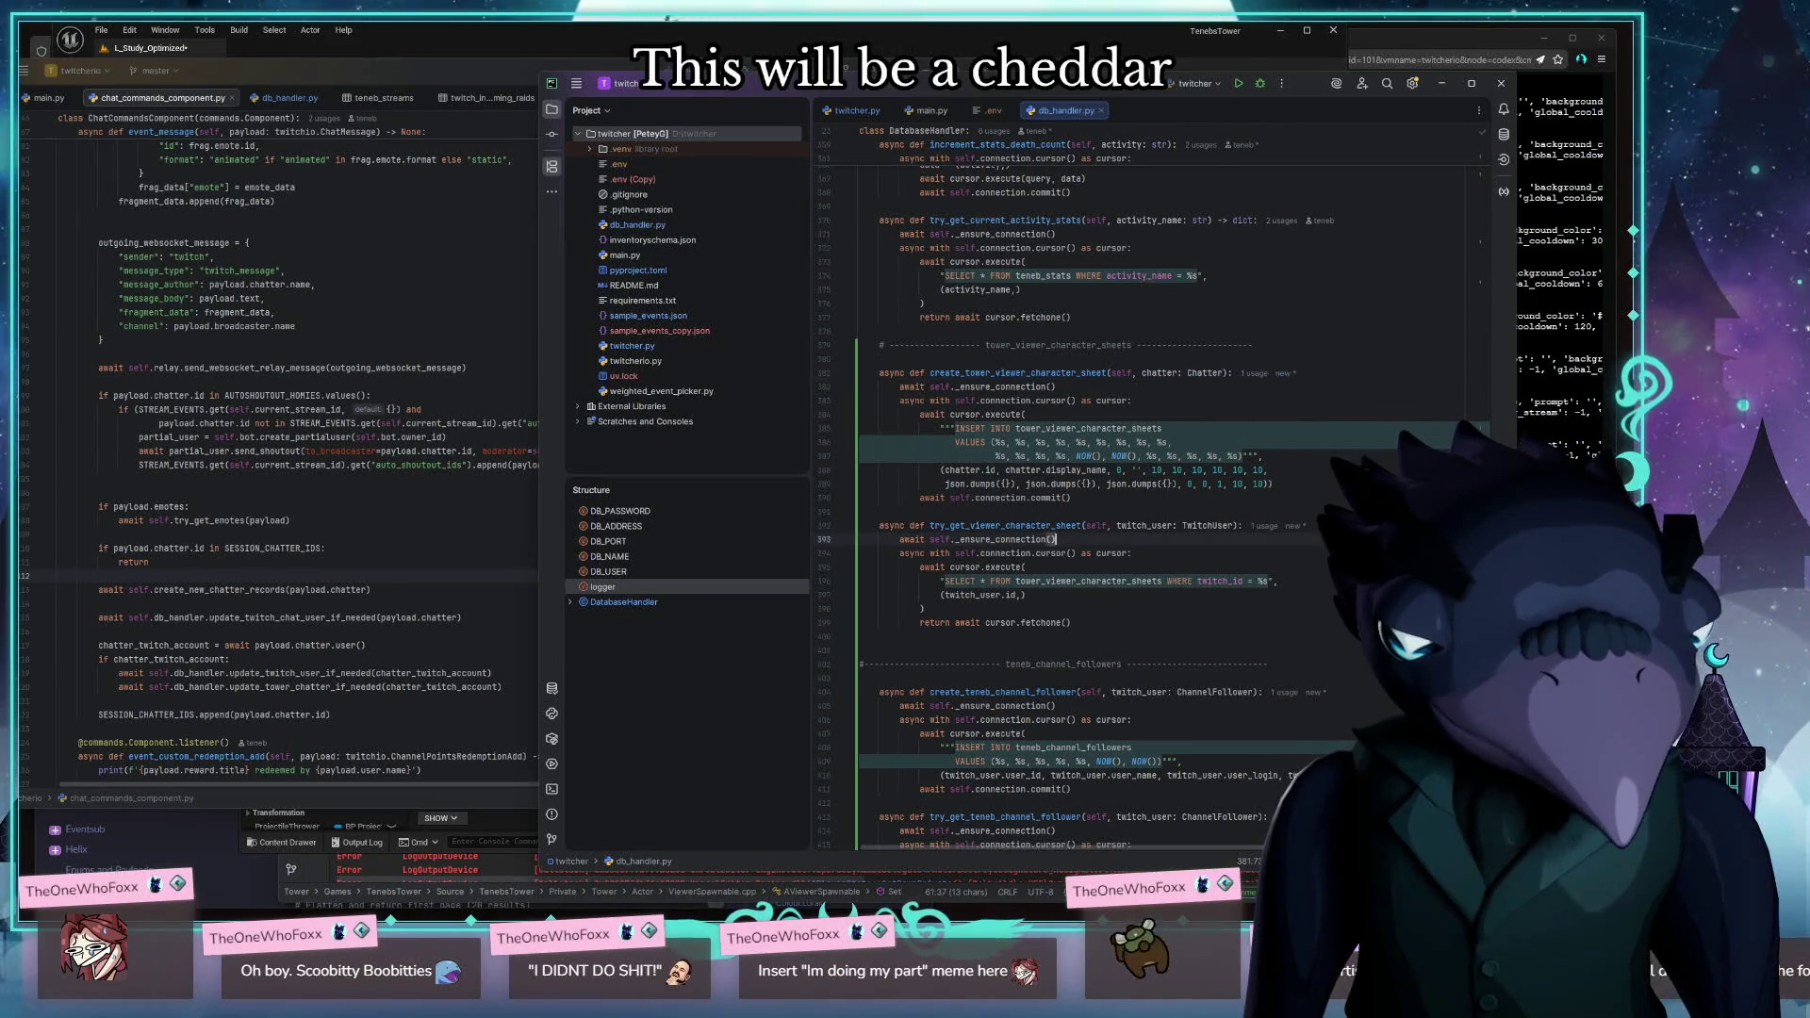
Revert the original bot's function parameter back to twitch_user: TwitchUser
double_click(1207, 374)
type("C")
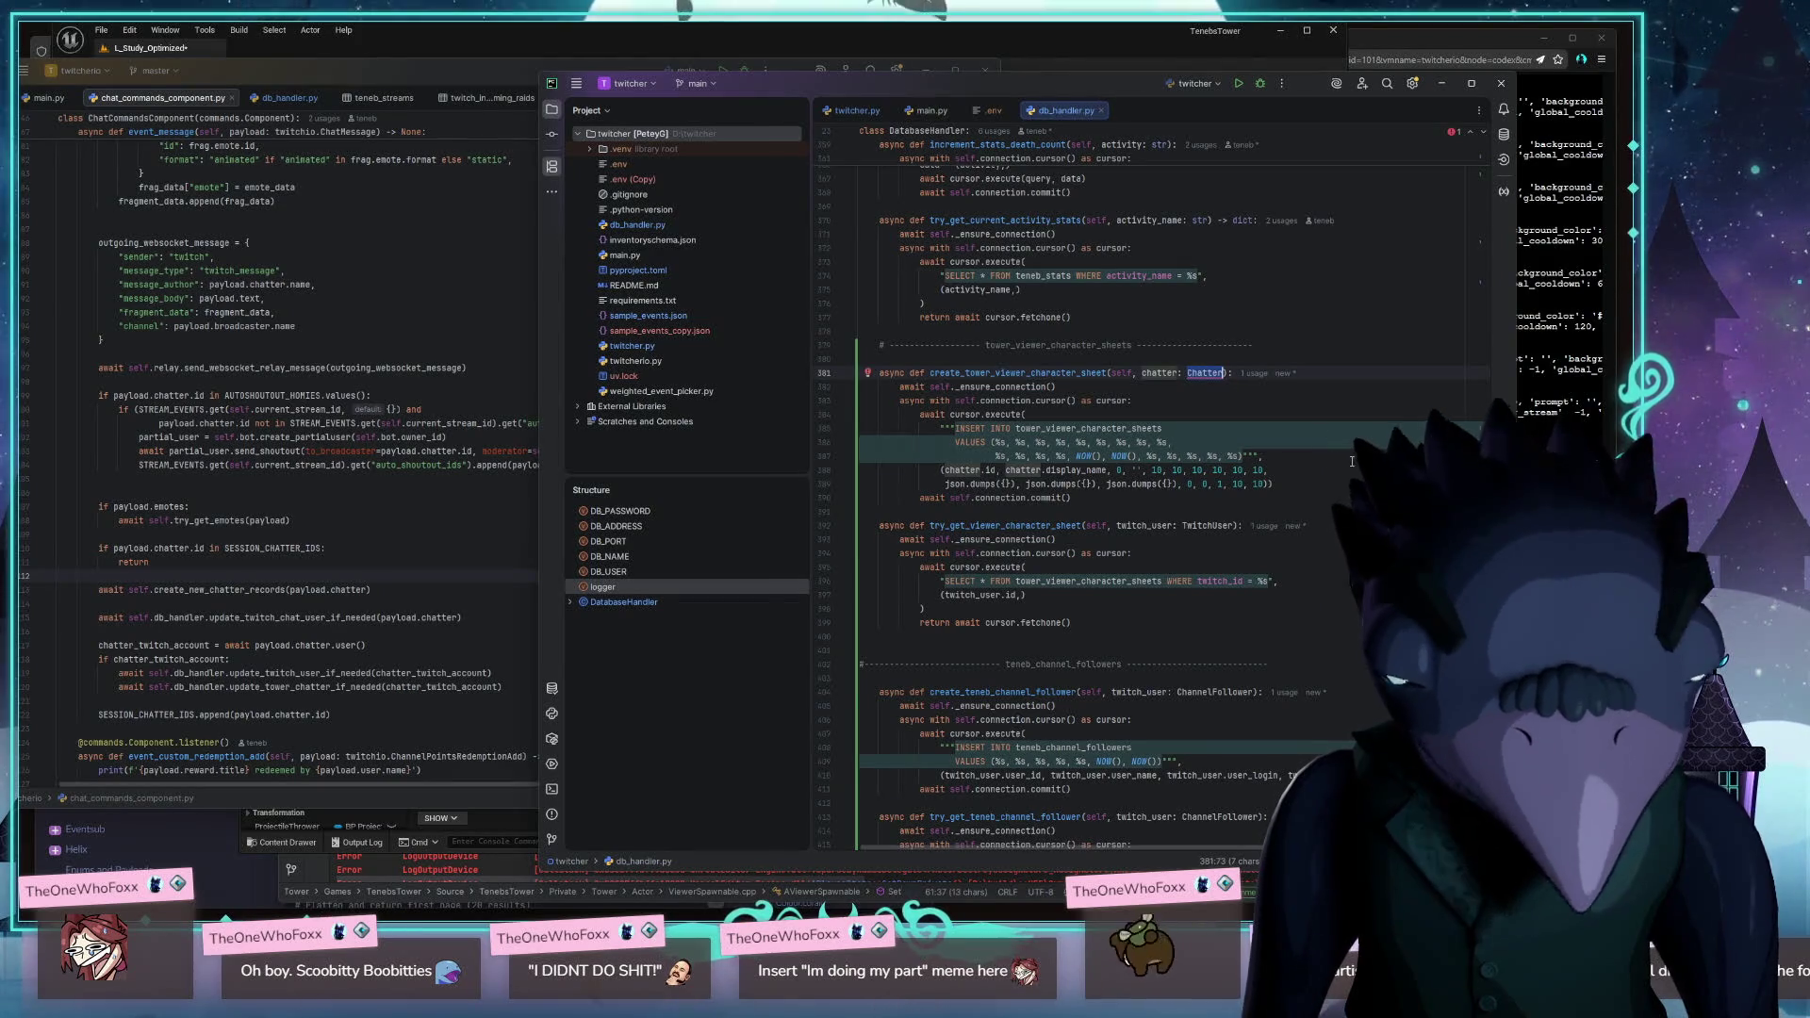
key("BackSpace")
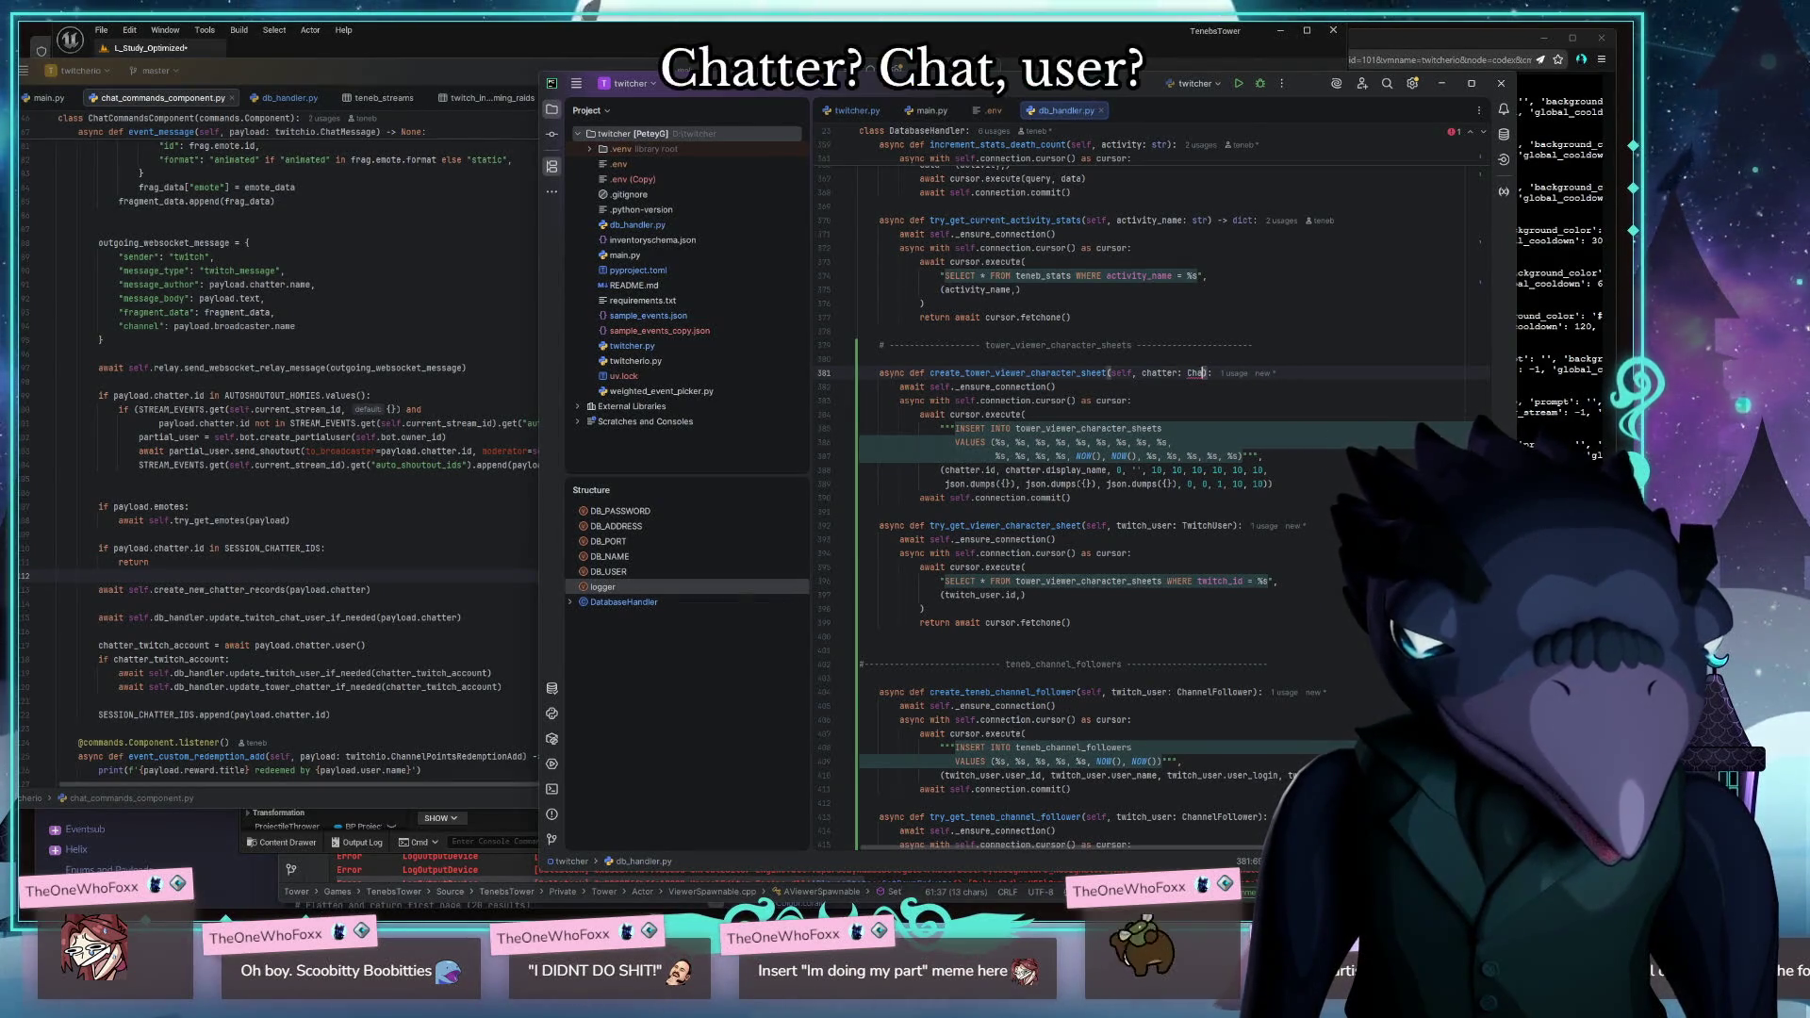
key("BackSpace")
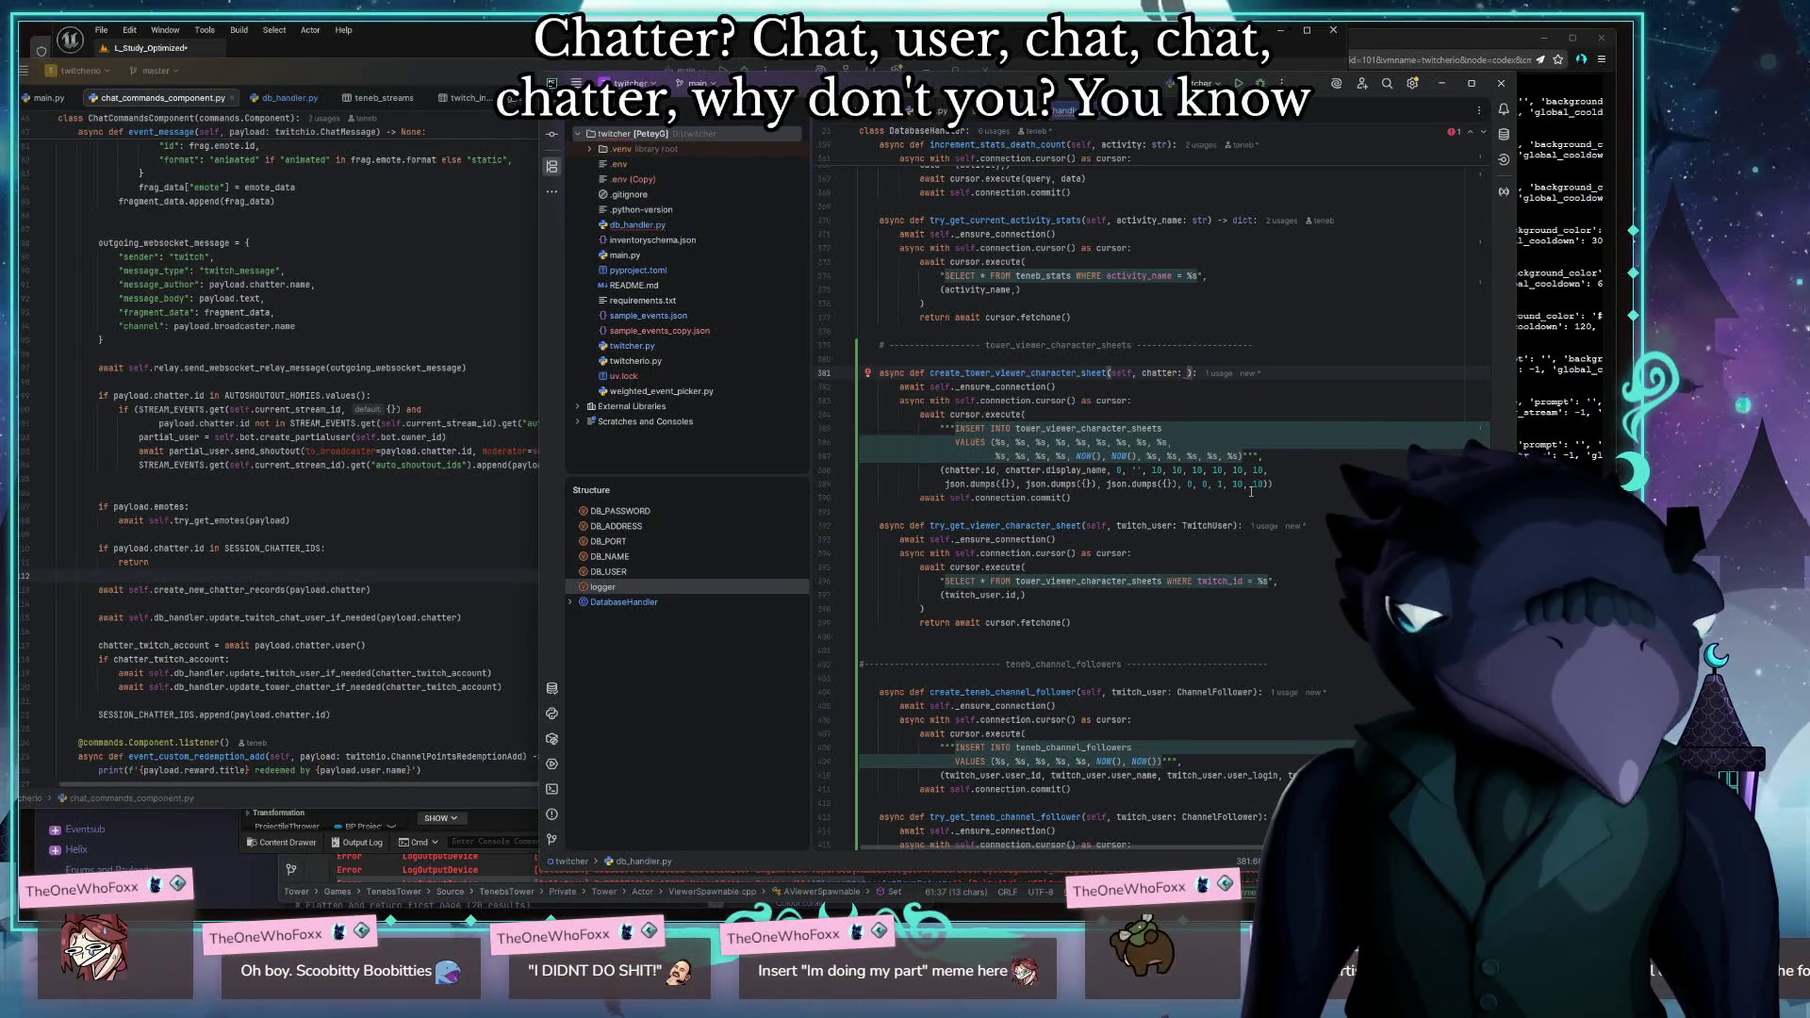
type("TwitchUser")
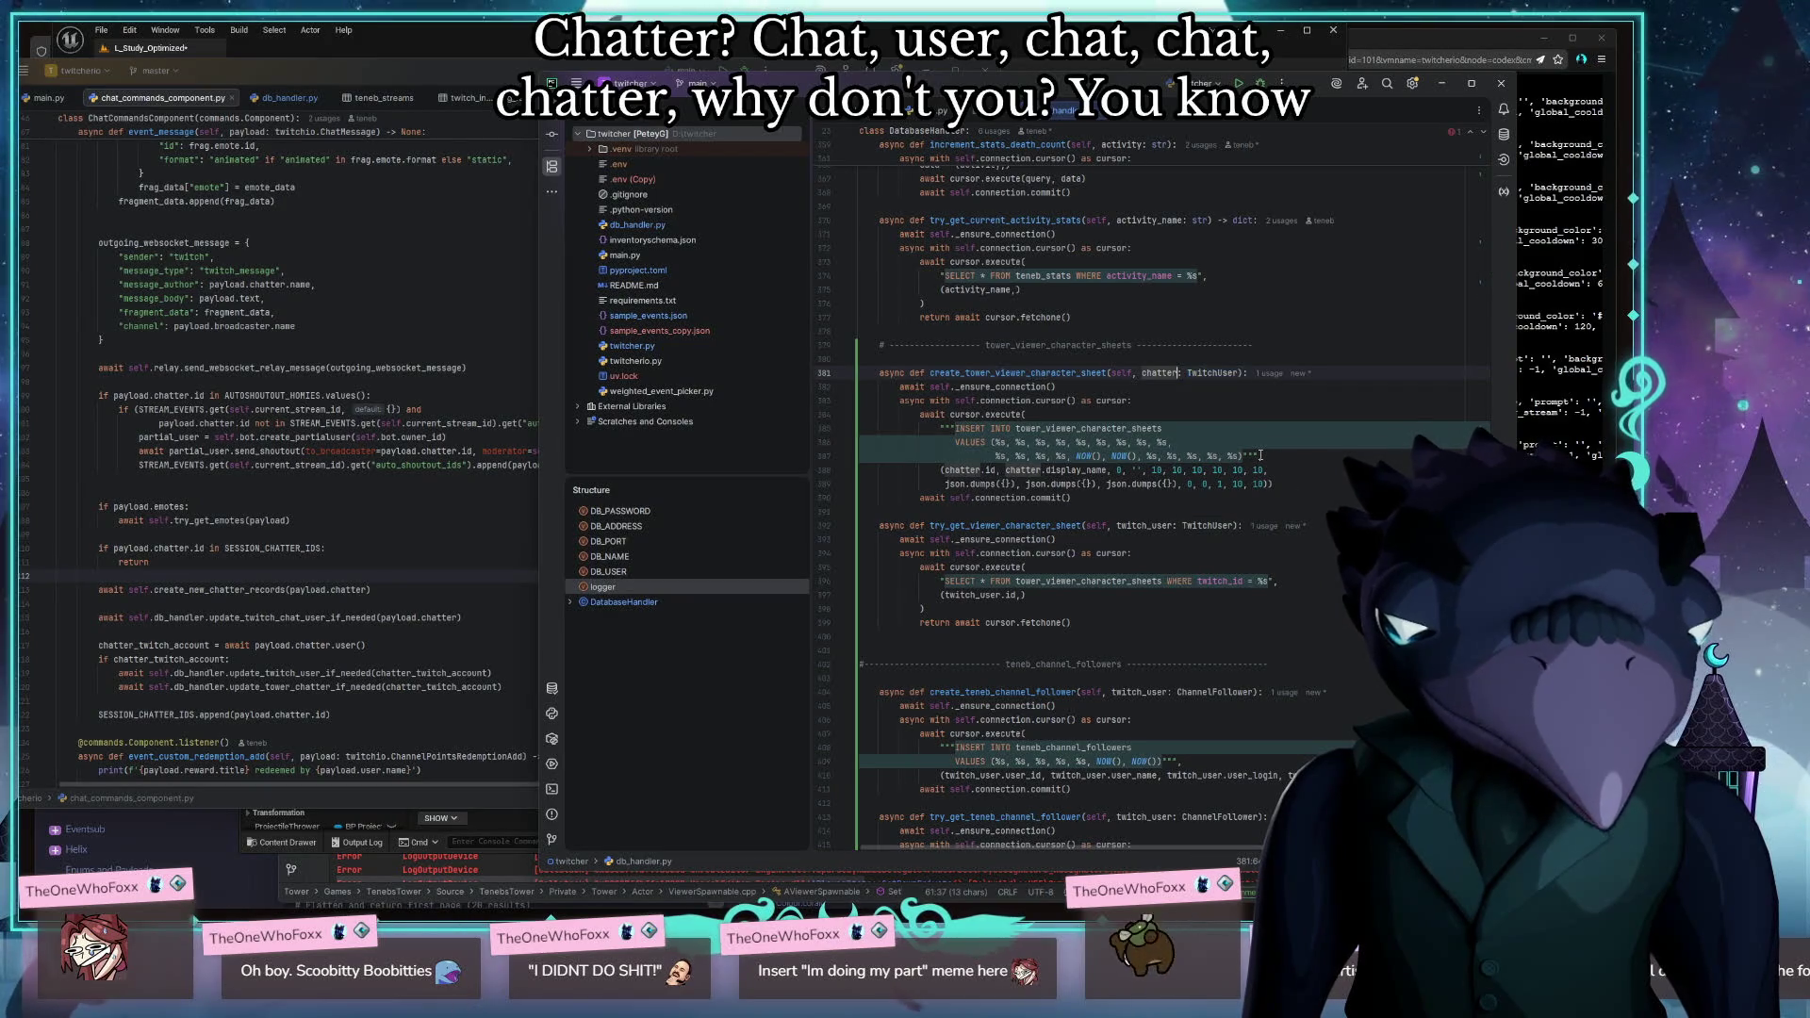
double_click(1160, 372)
type("twitch_user")
In the new db_handler.py, make the create function's parameter chatter typed Chatter
left_click_drag(1080, 91, 1258, 91)
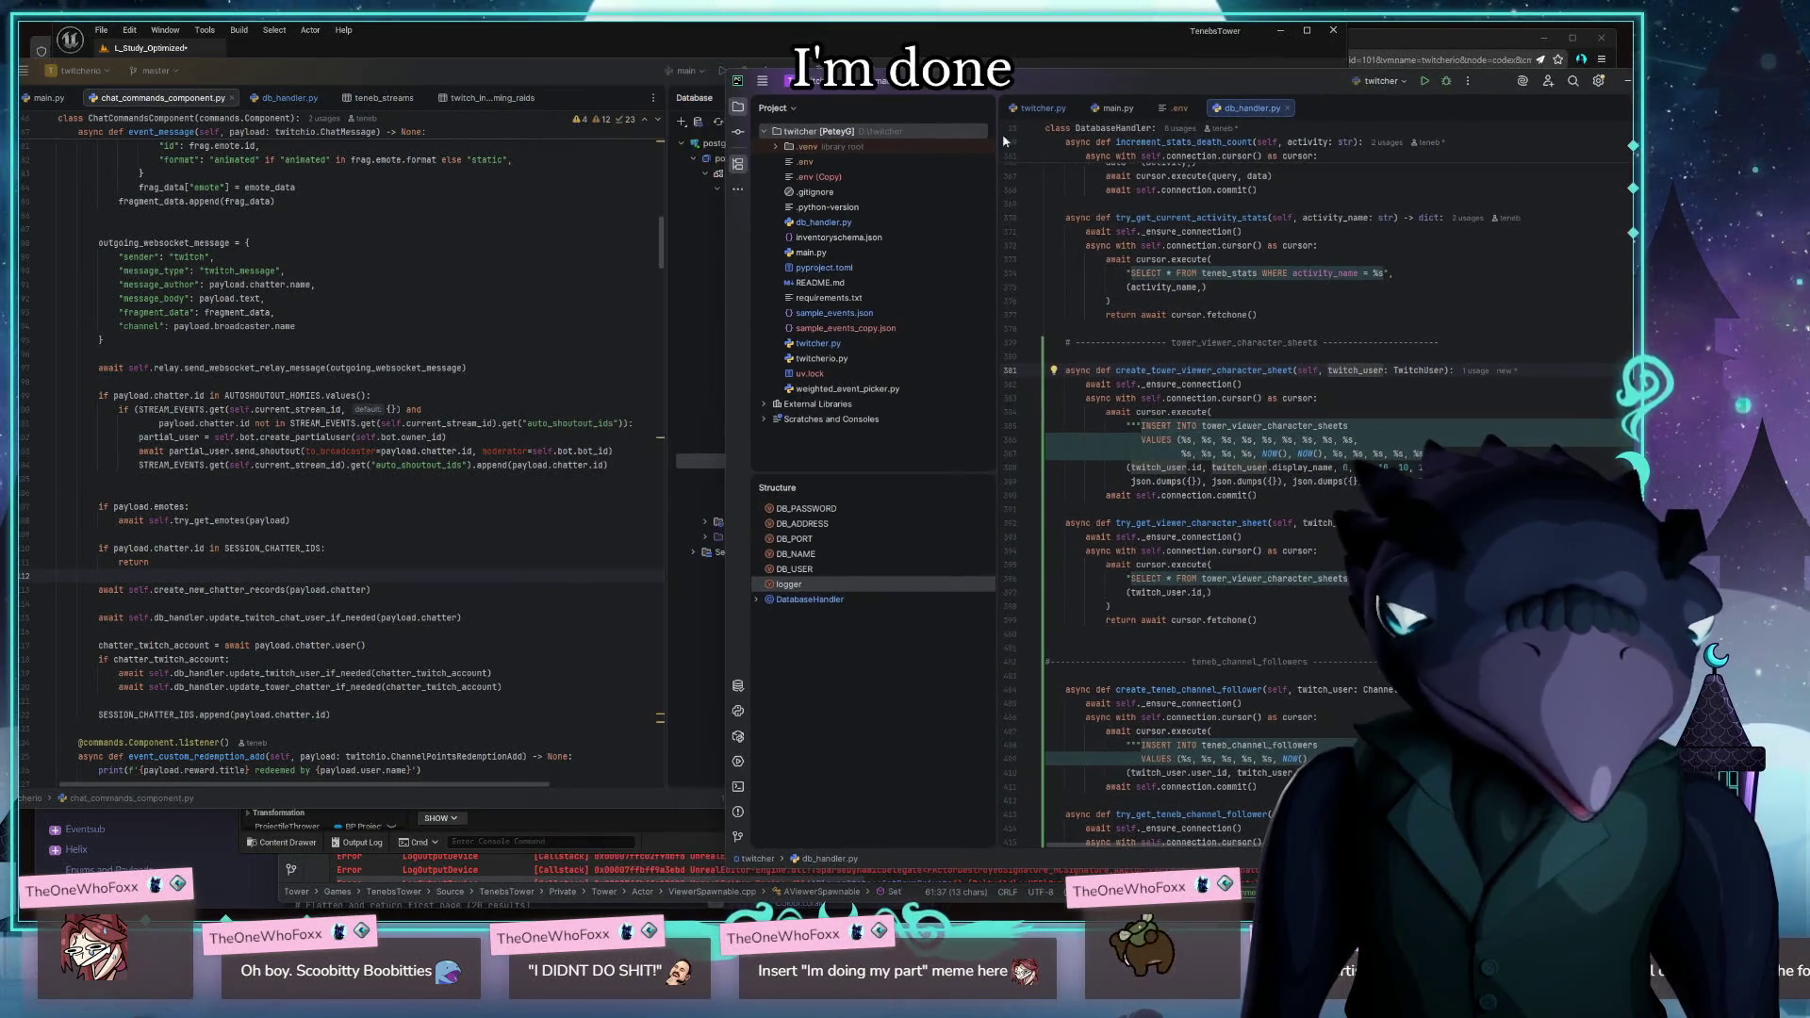
left_click(286, 97)
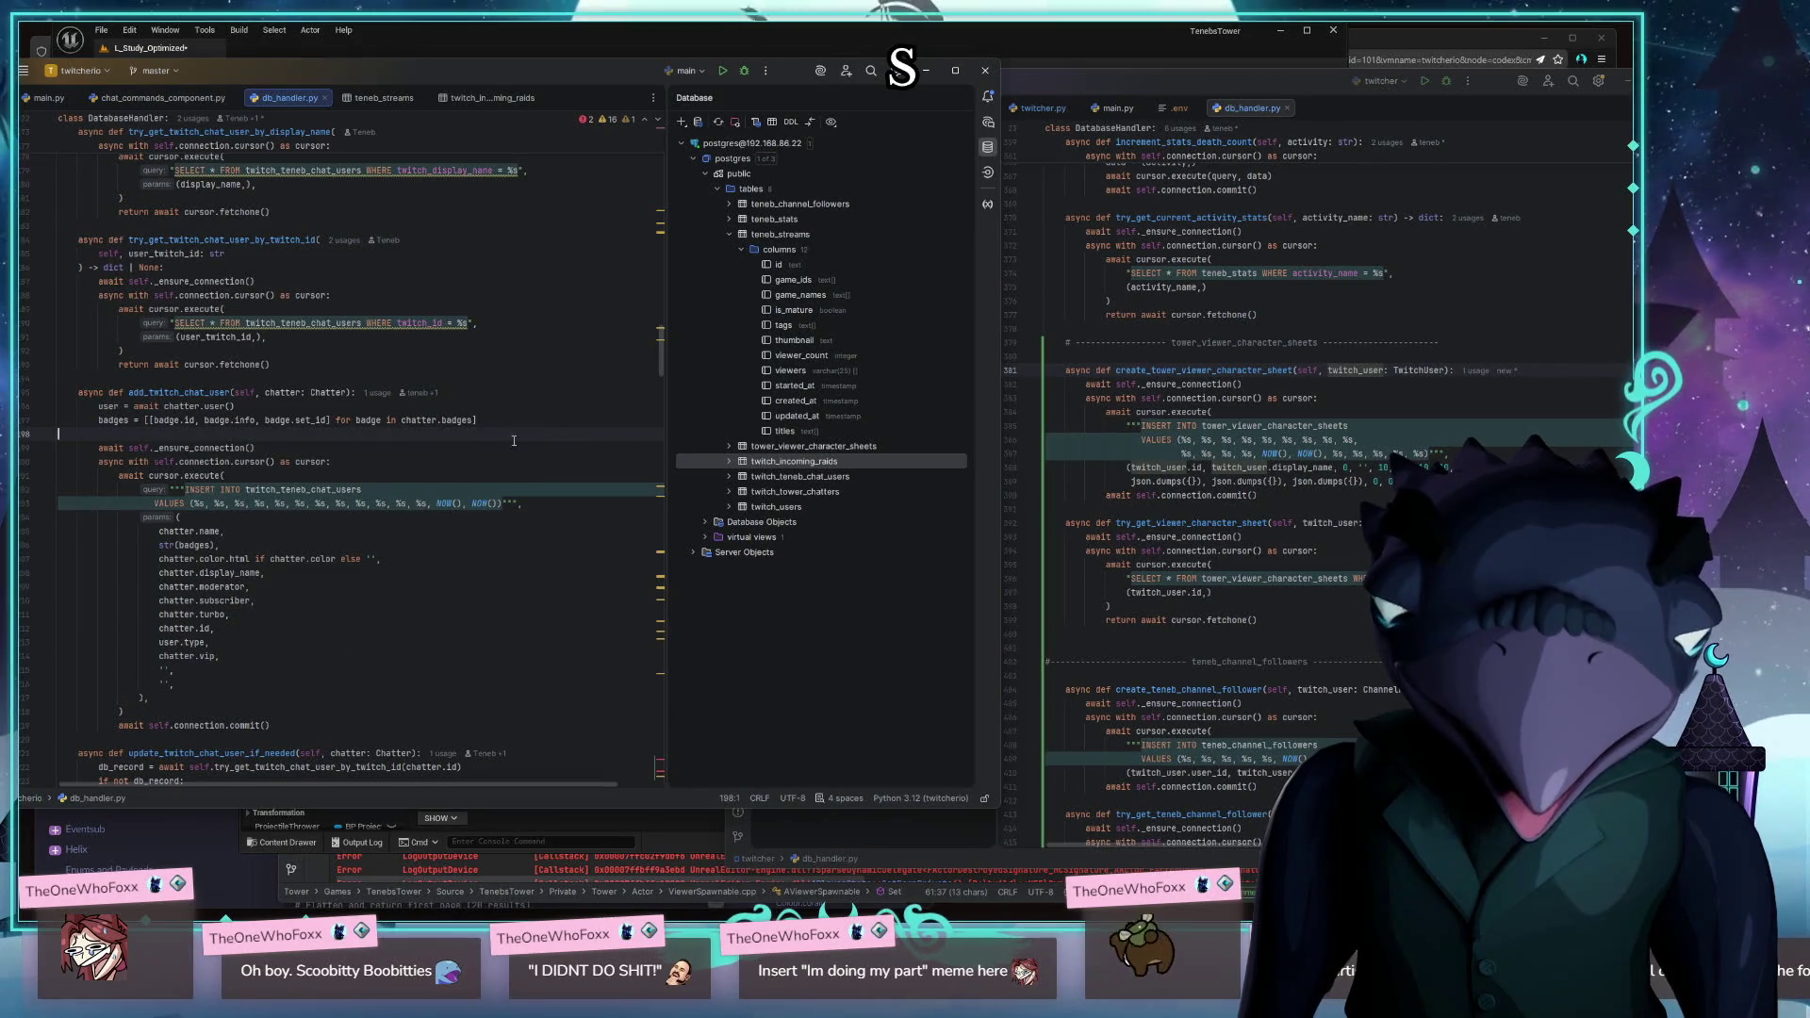
scroll(627, 762, "down", 15)
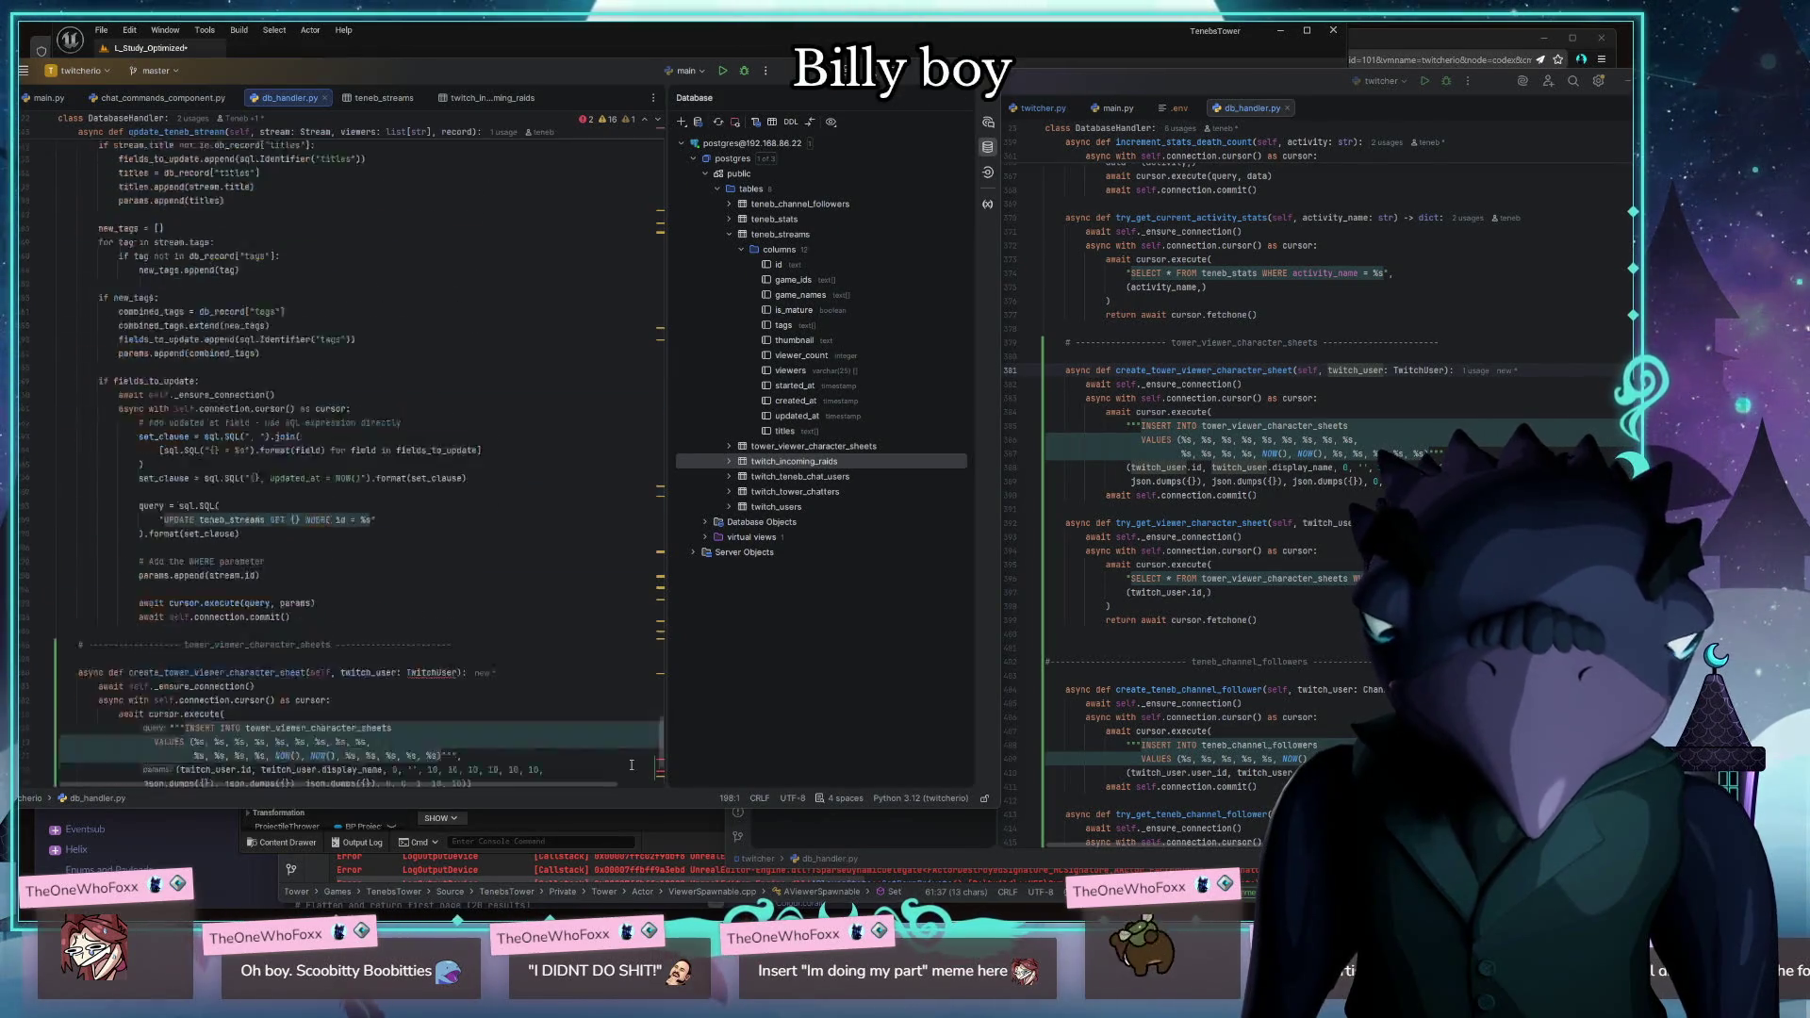
left_click(367, 438)
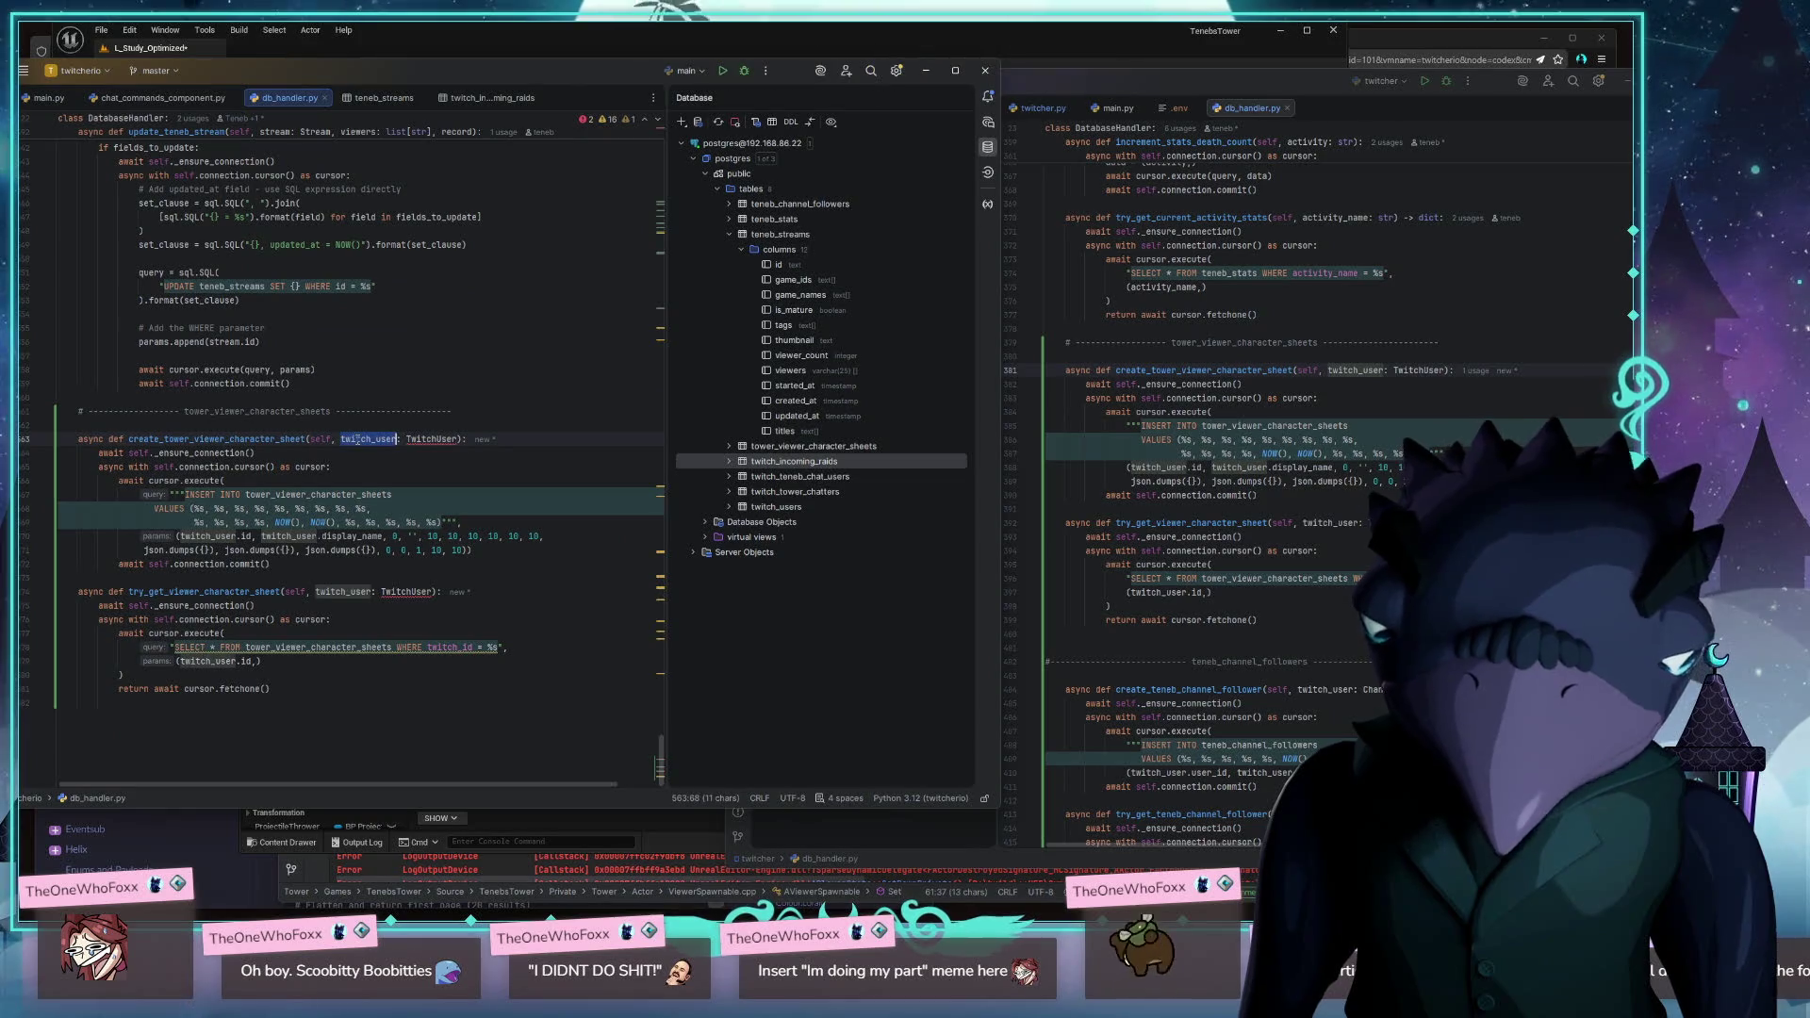
key("shift+F6")
type("chatter")
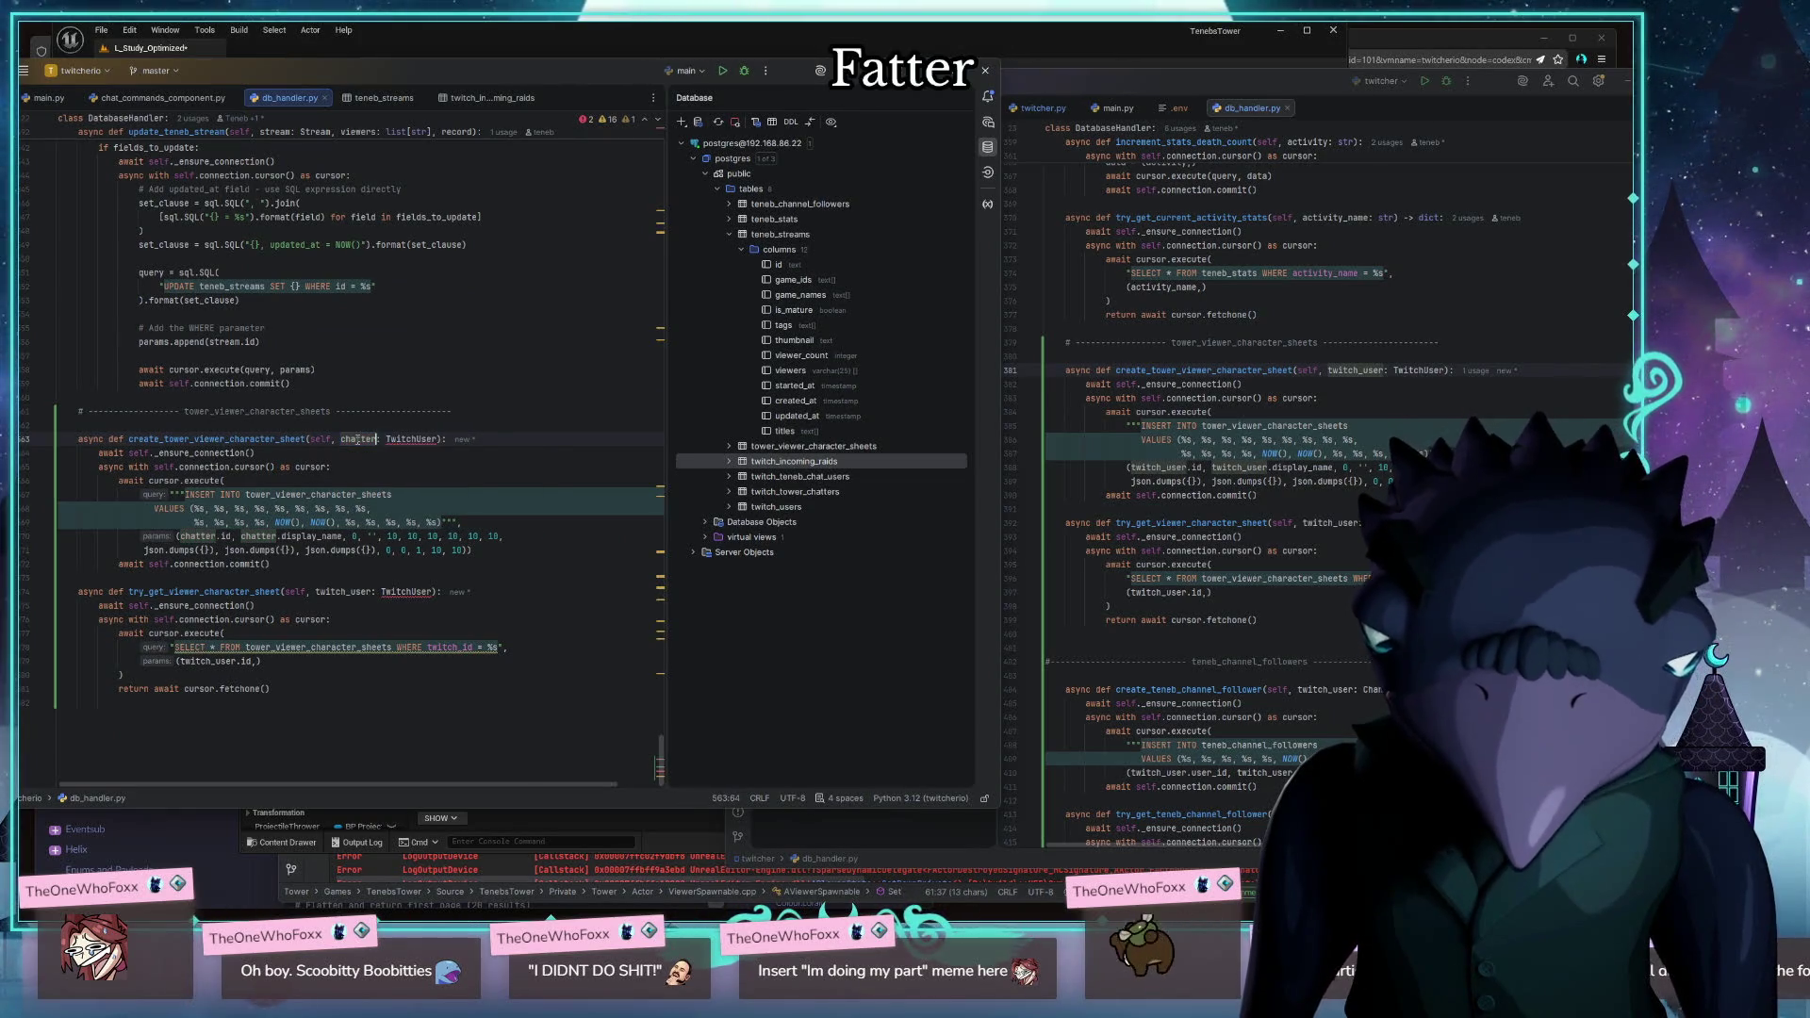
key("Return")
double_click(412, 439)
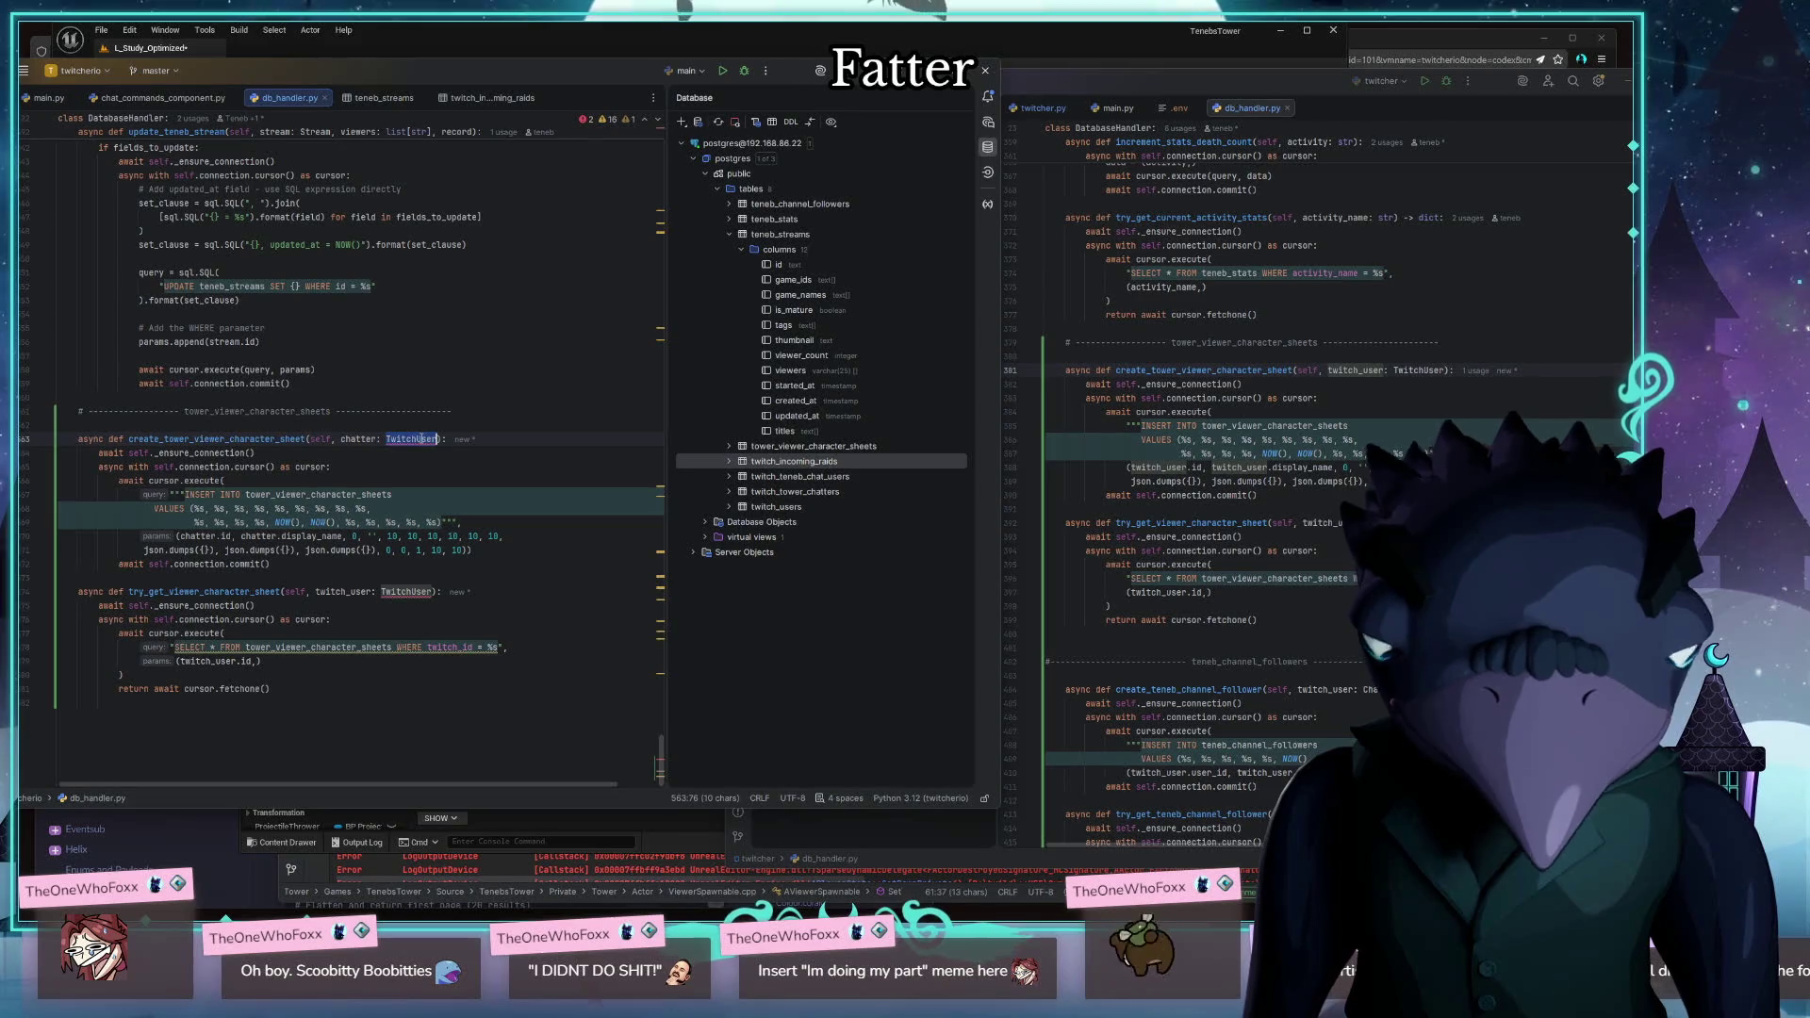
type("Chatter")
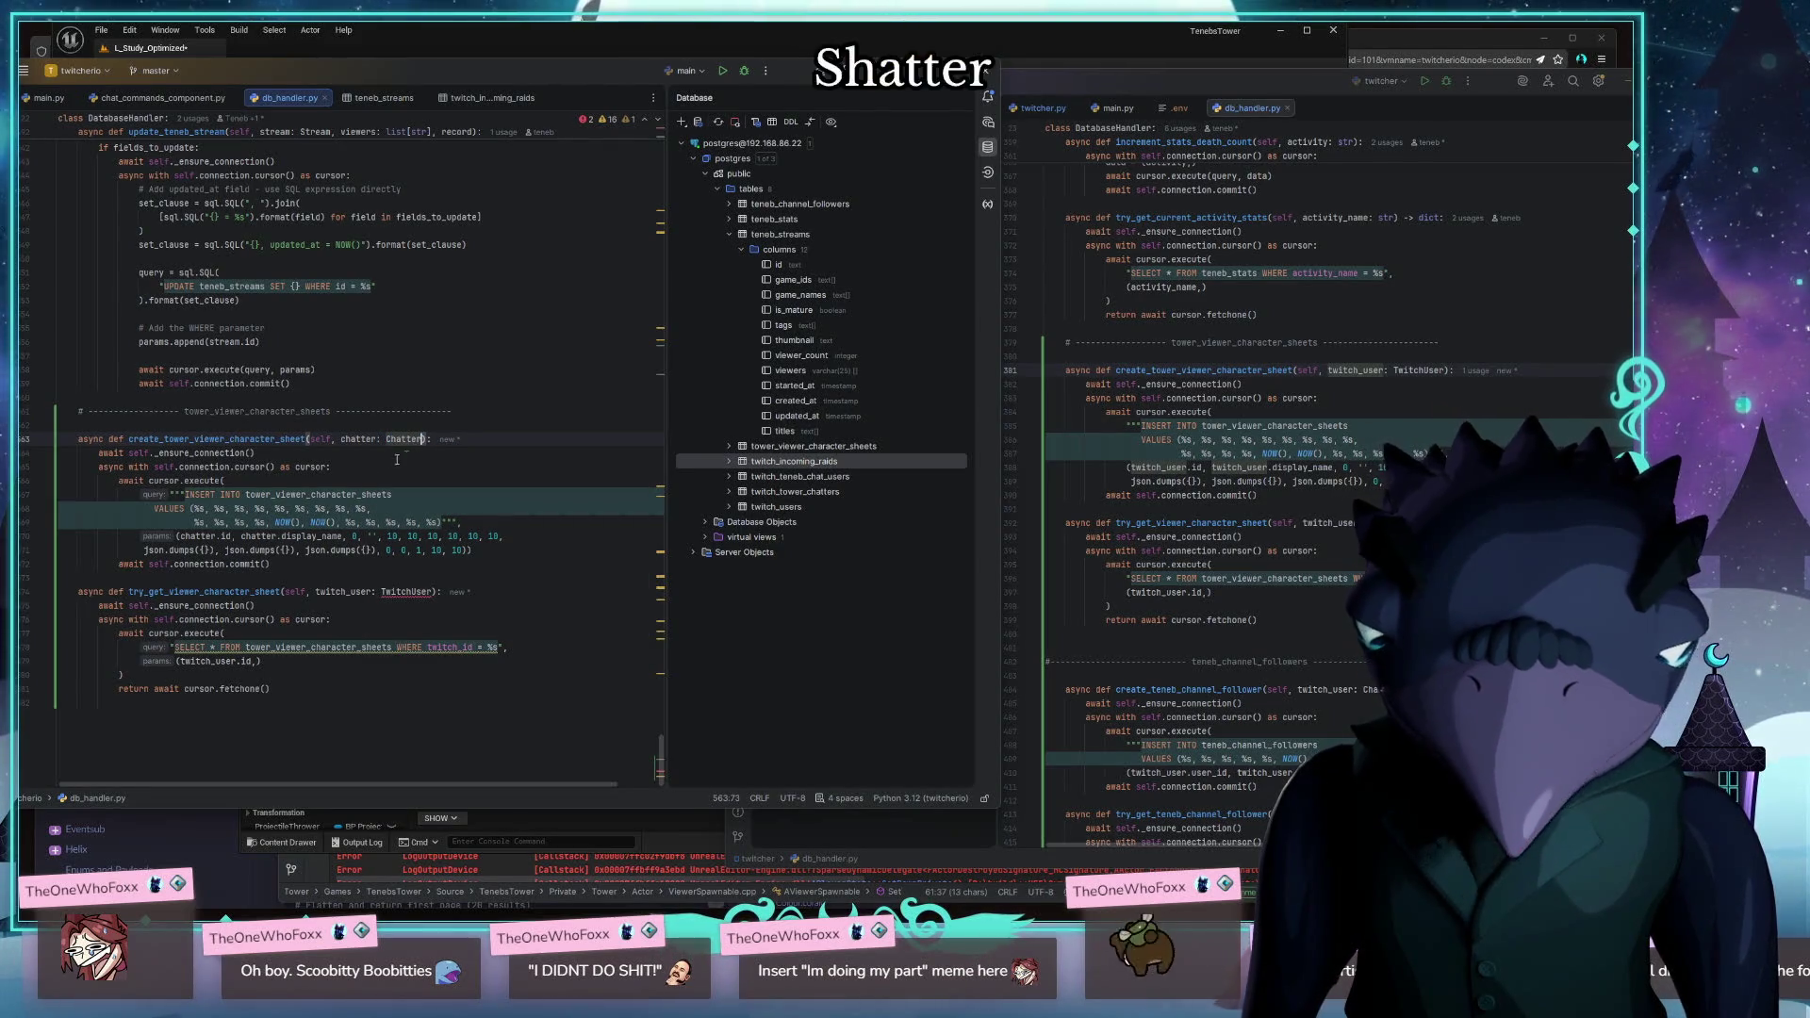
Rename the lookup function's parameter to chatter and change its type hint to Chatter
left_click(343, 596)
key("shift+F6")
type("chatter")
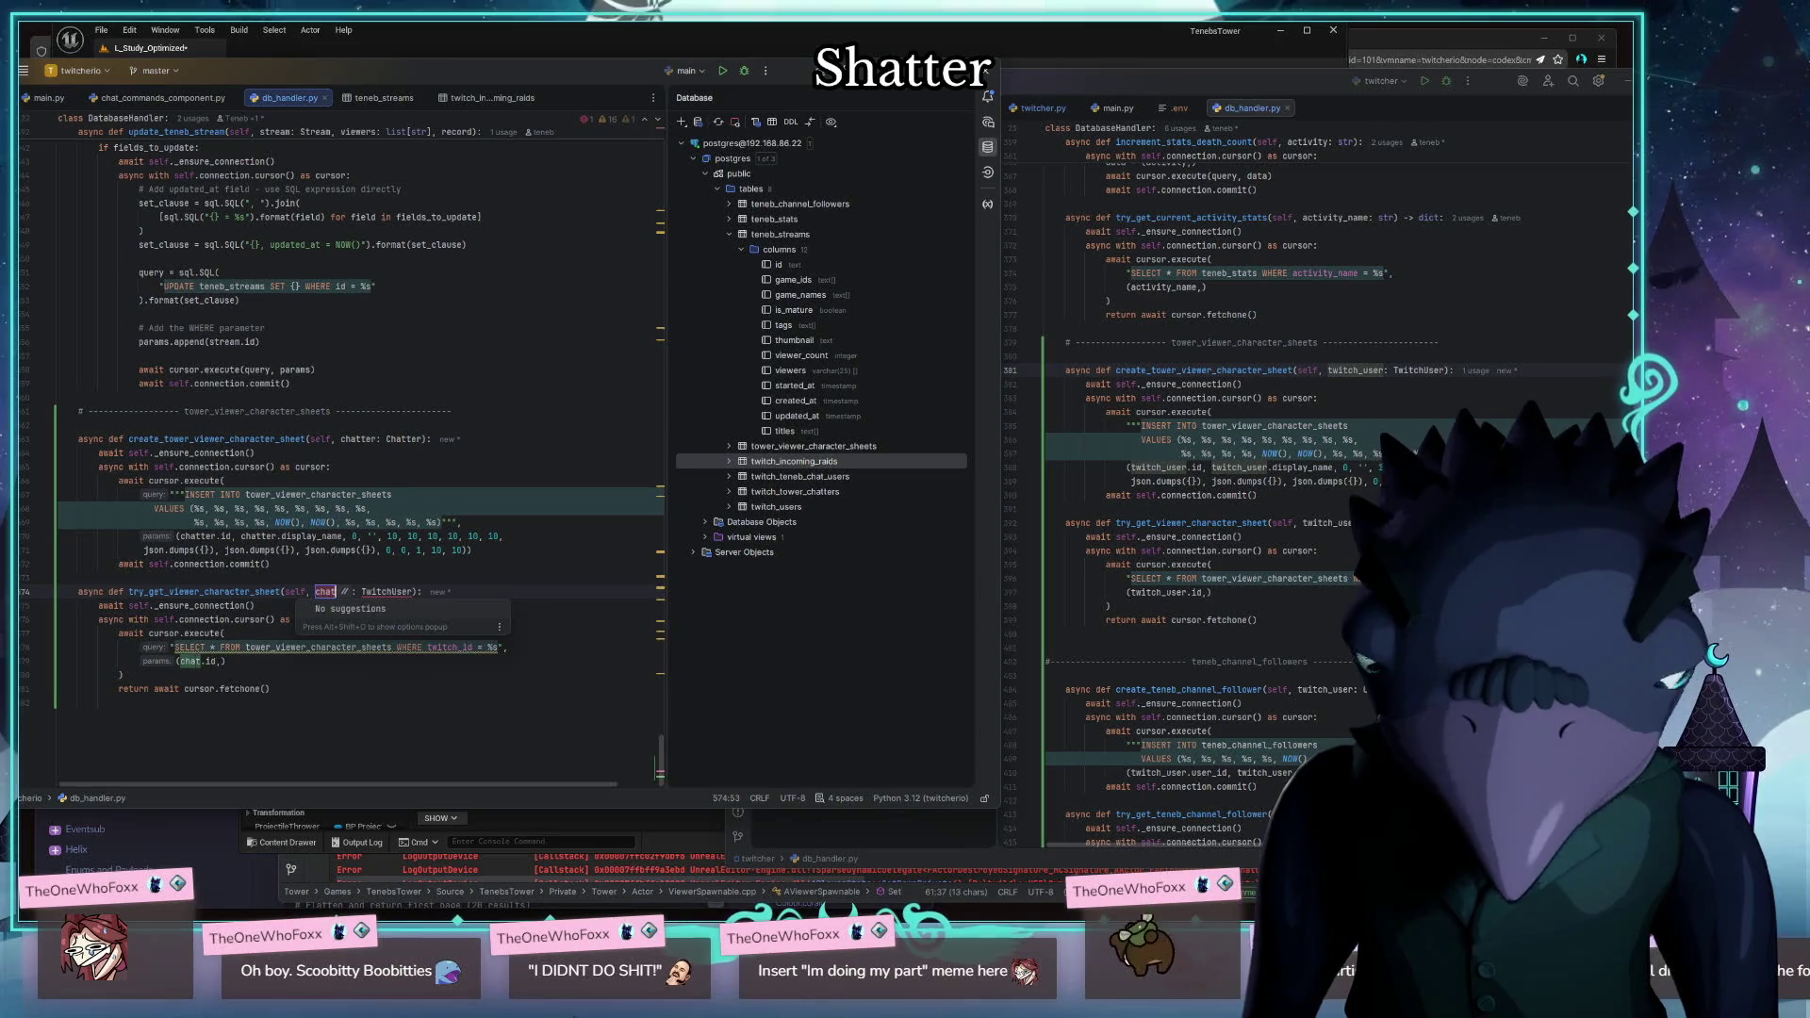
key("Return")
double_click(406, 439)
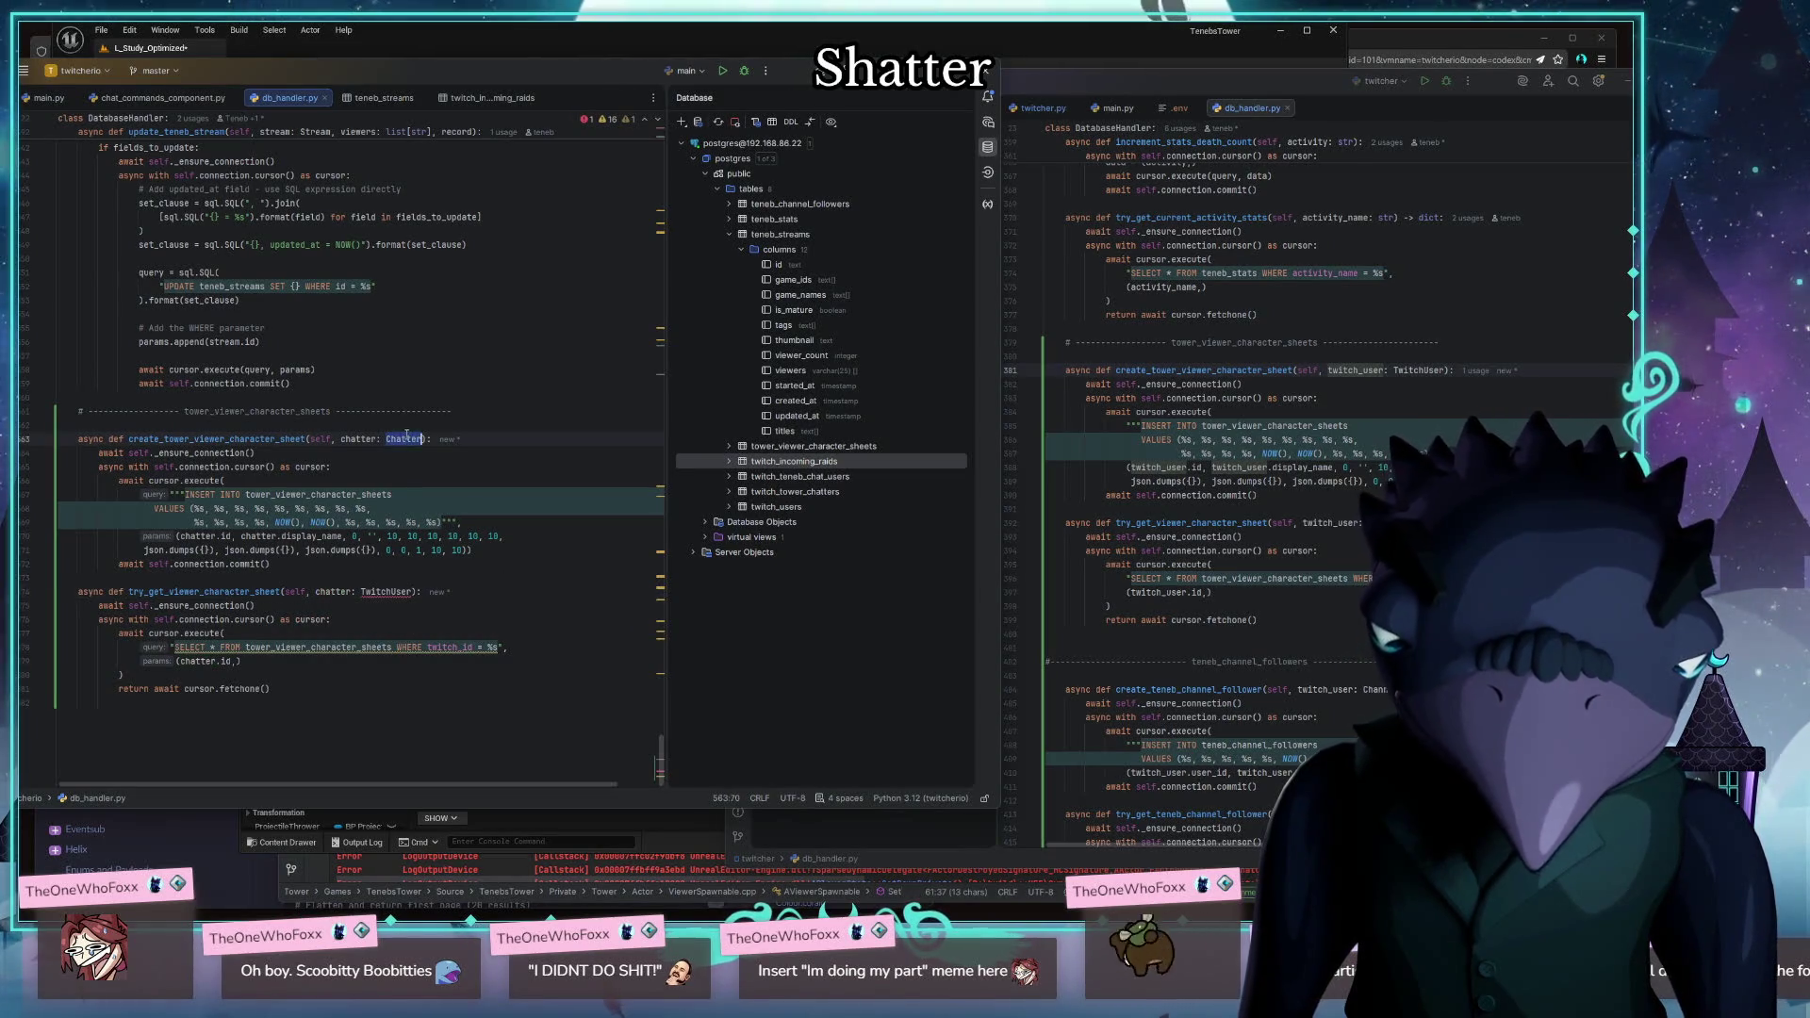
key("ctrl+c")
double_click(386, 591)
key("ctrl+v")
left_click(273, 452)
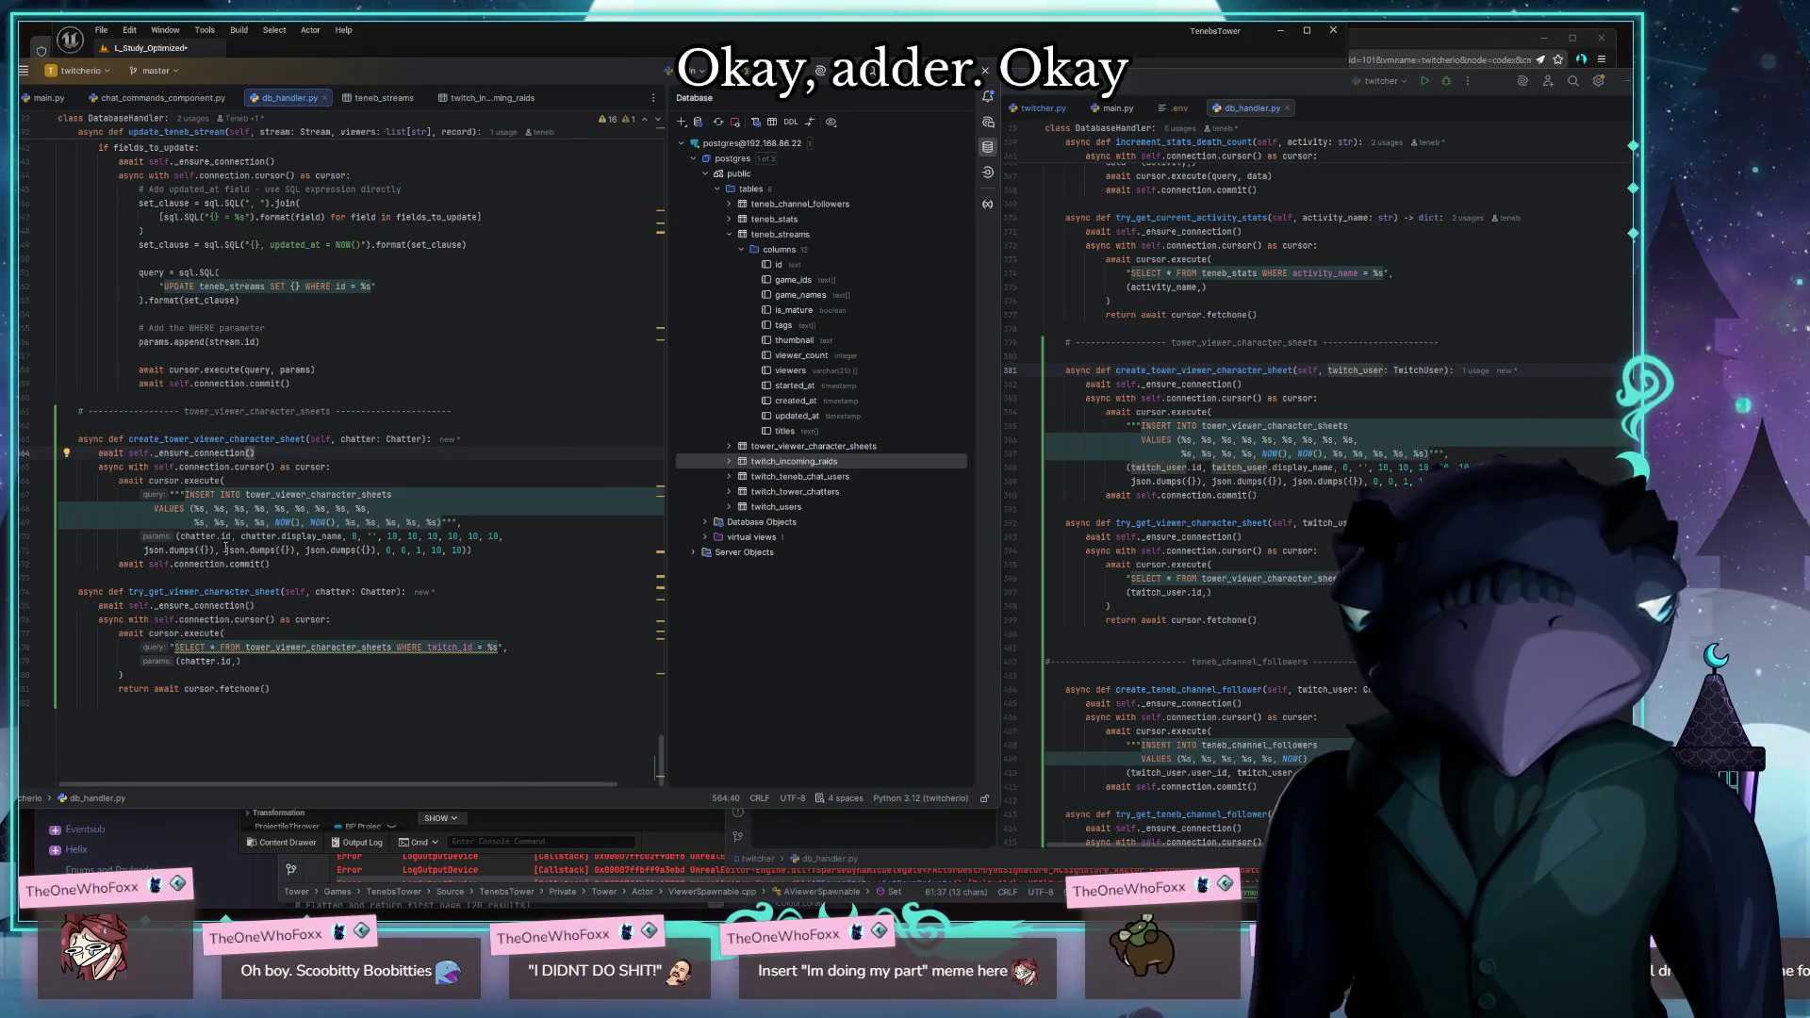
Review the chatter.display_name argument and insert query, then return to chat_commands_component.py
mouse_move(202, 538)
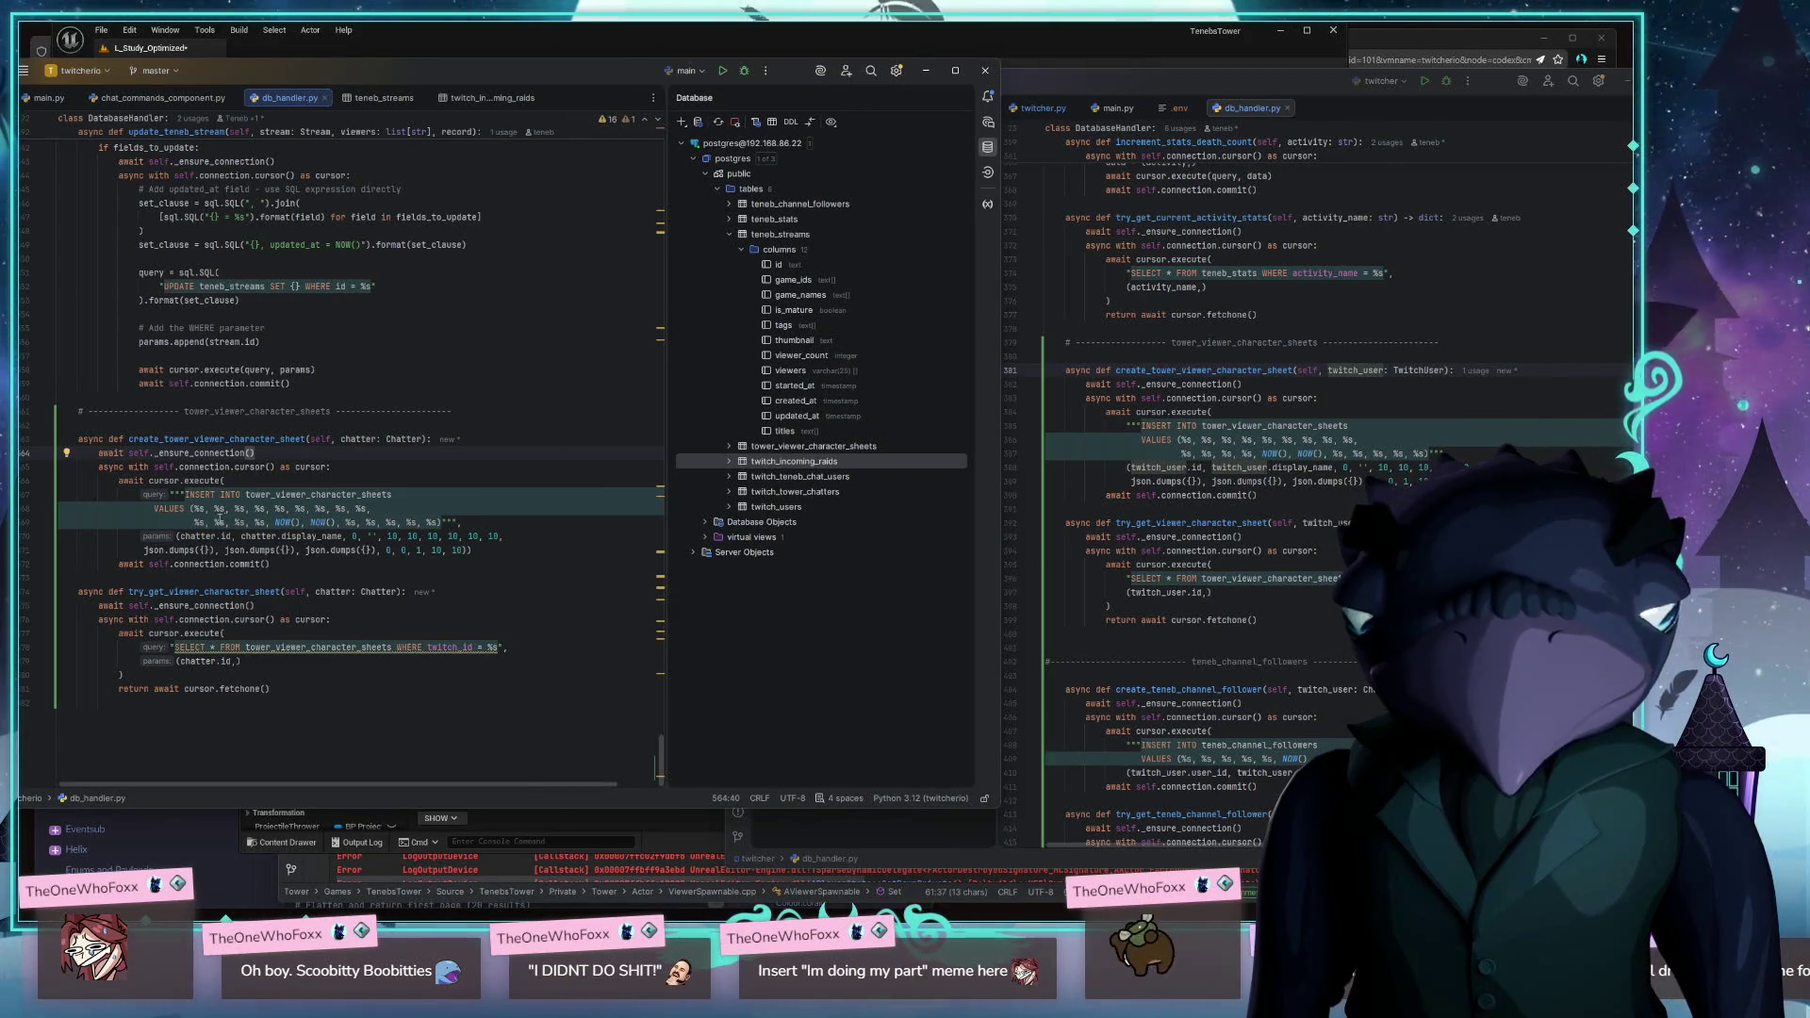
left_click(326, 537)
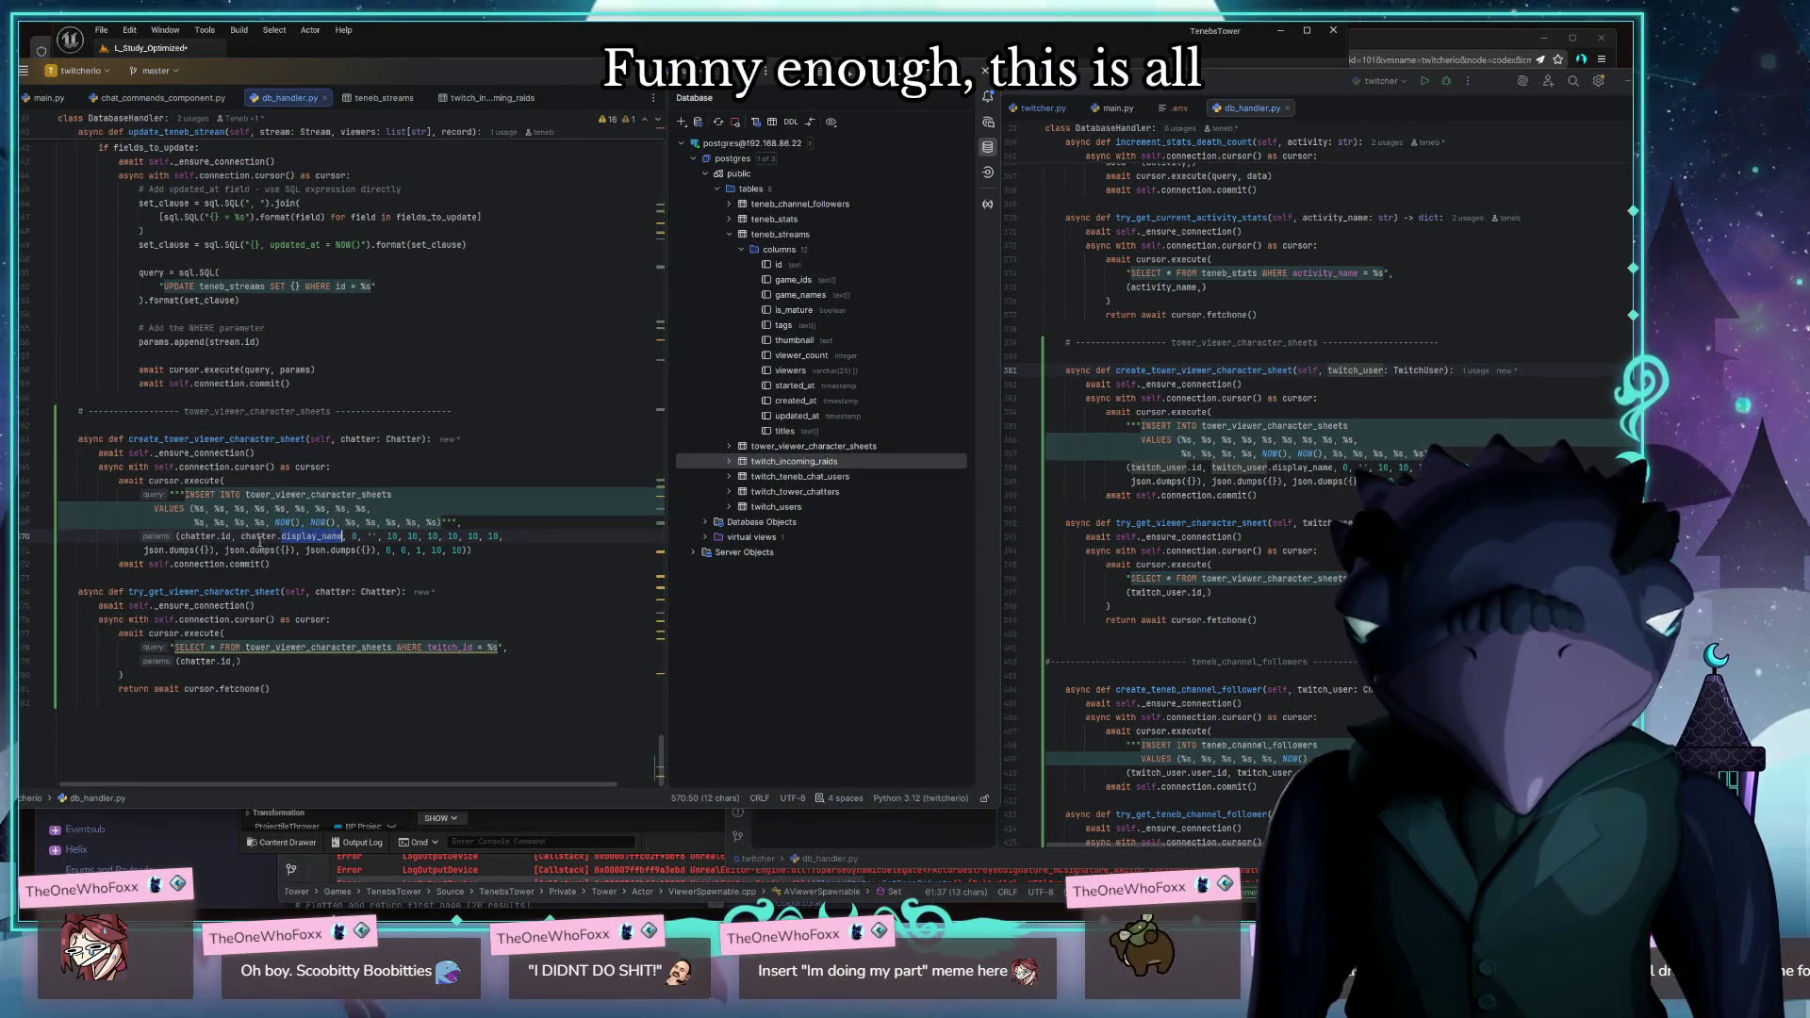
left_click(503, 475)
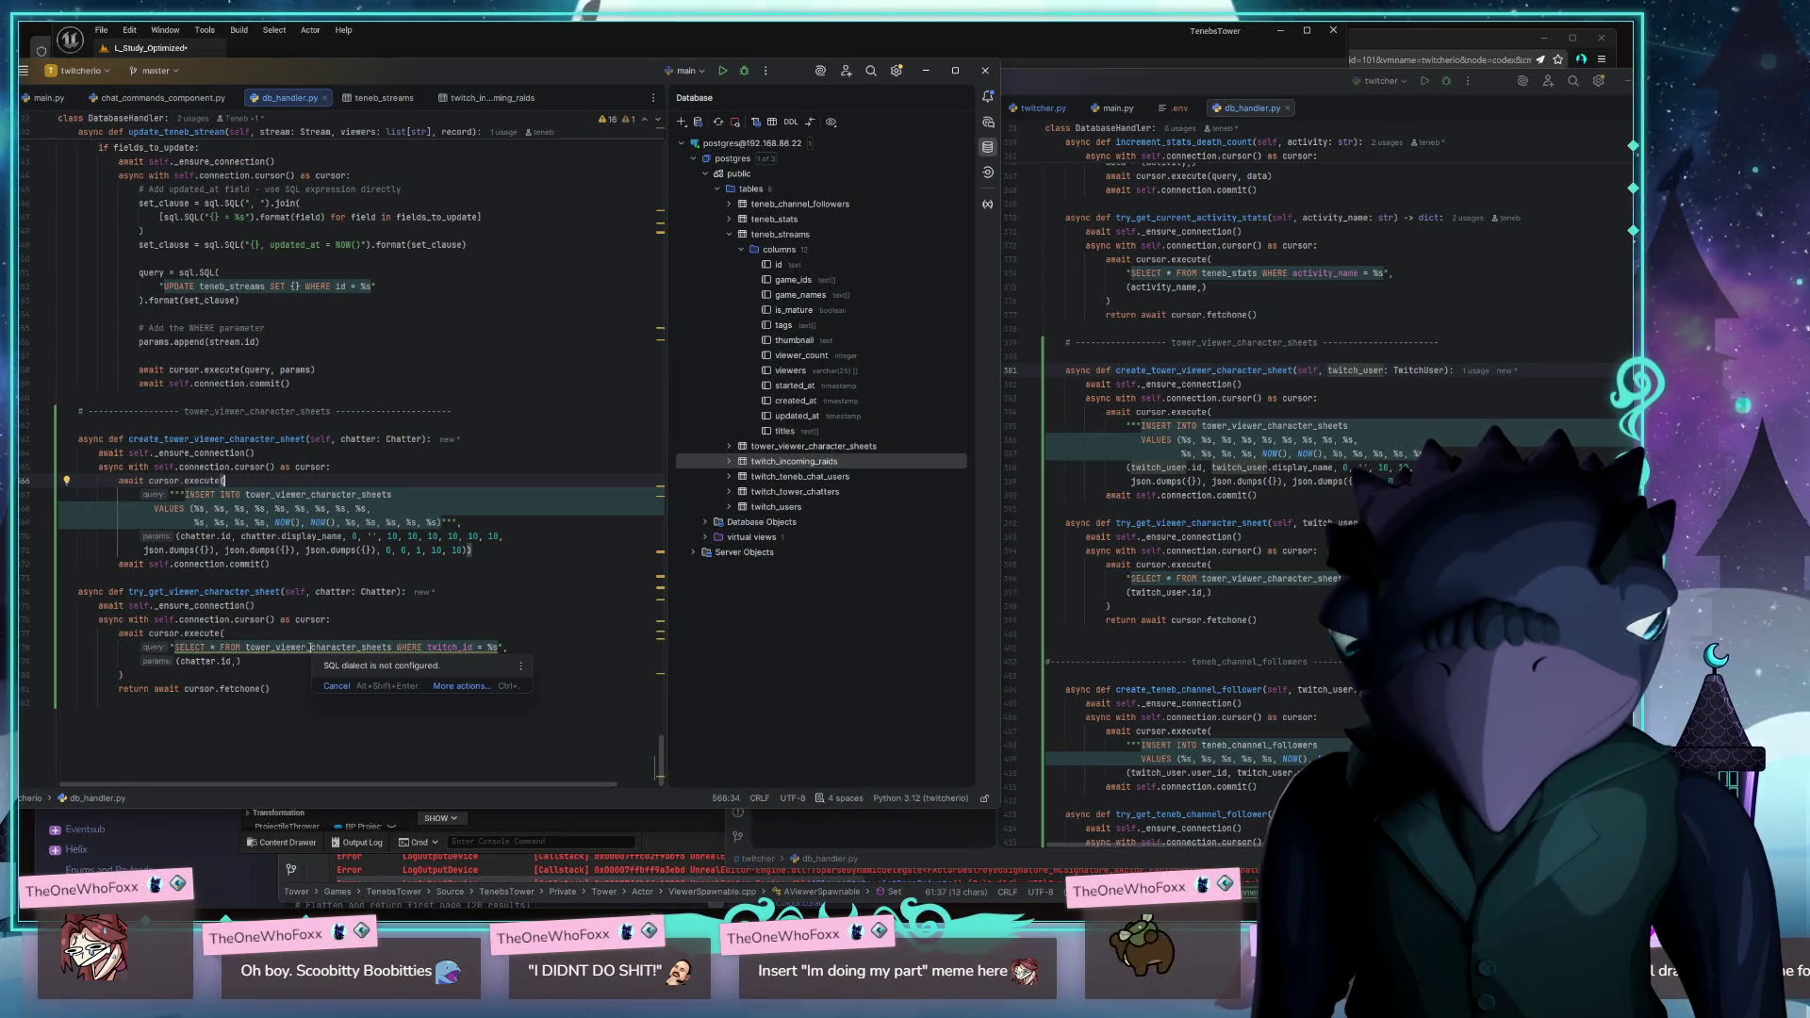
left_click(524, 592)
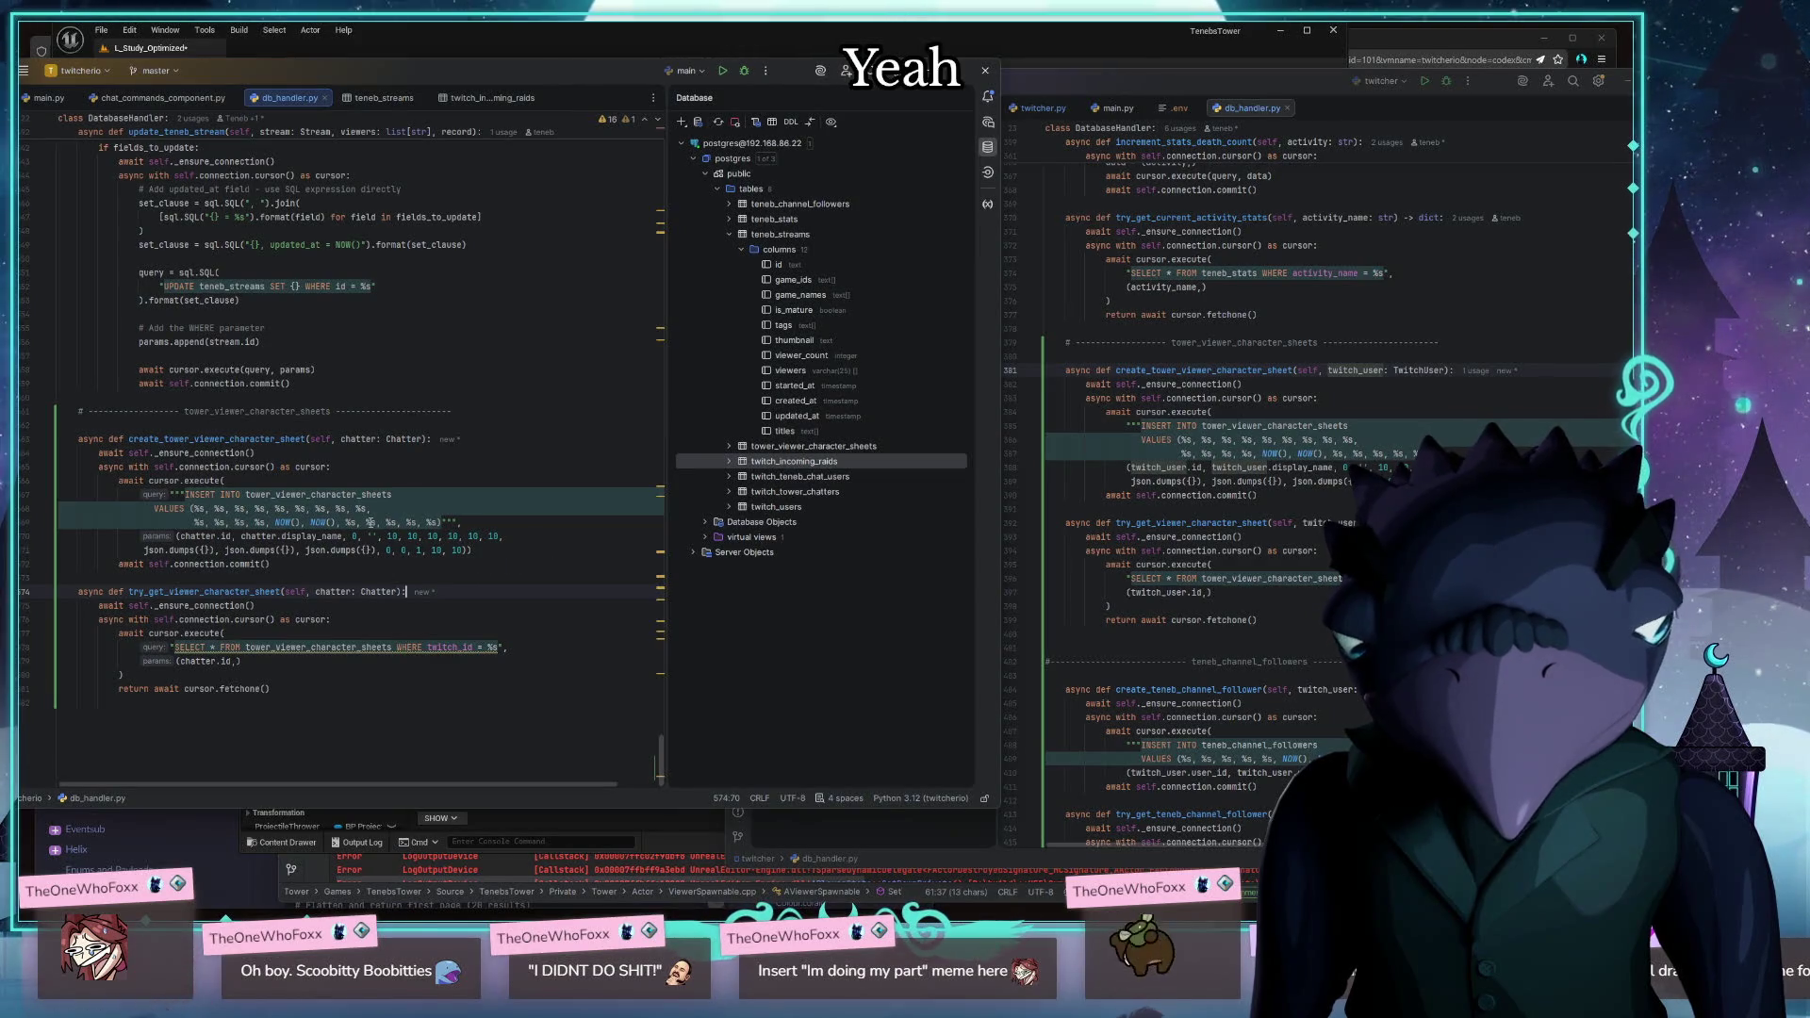
left_click(513, 464)
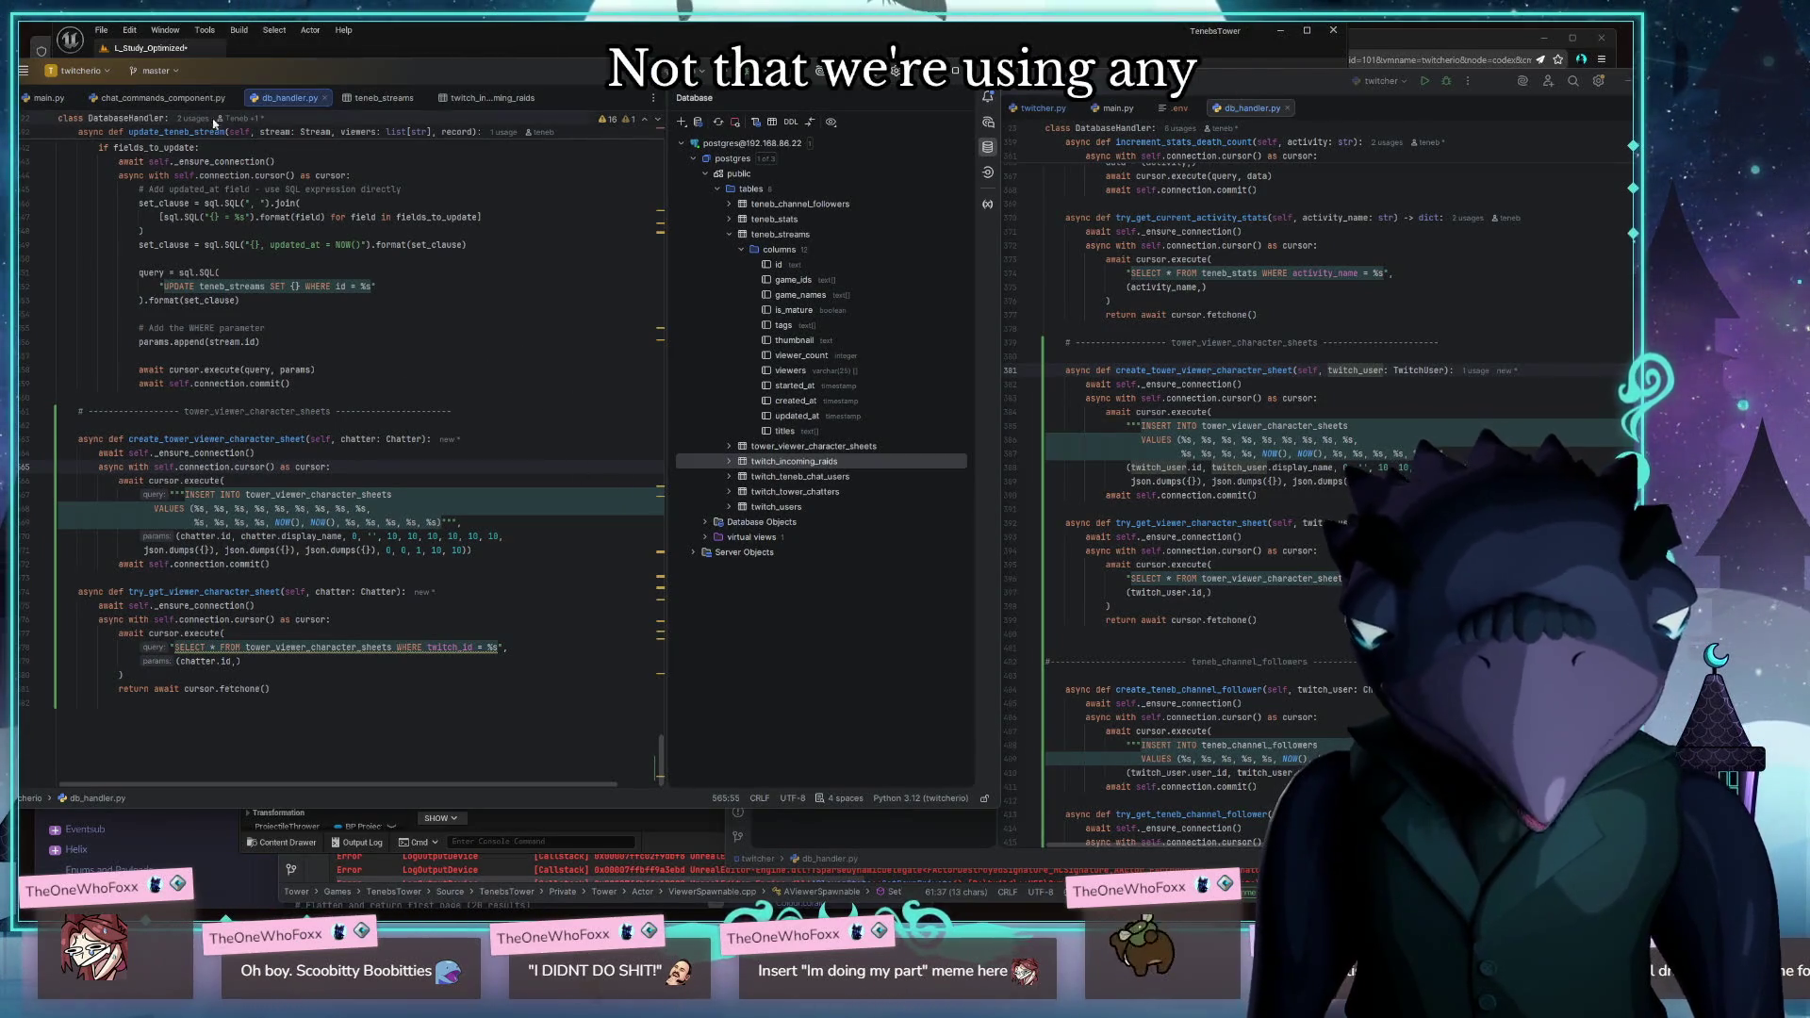
left_click(215, 98)
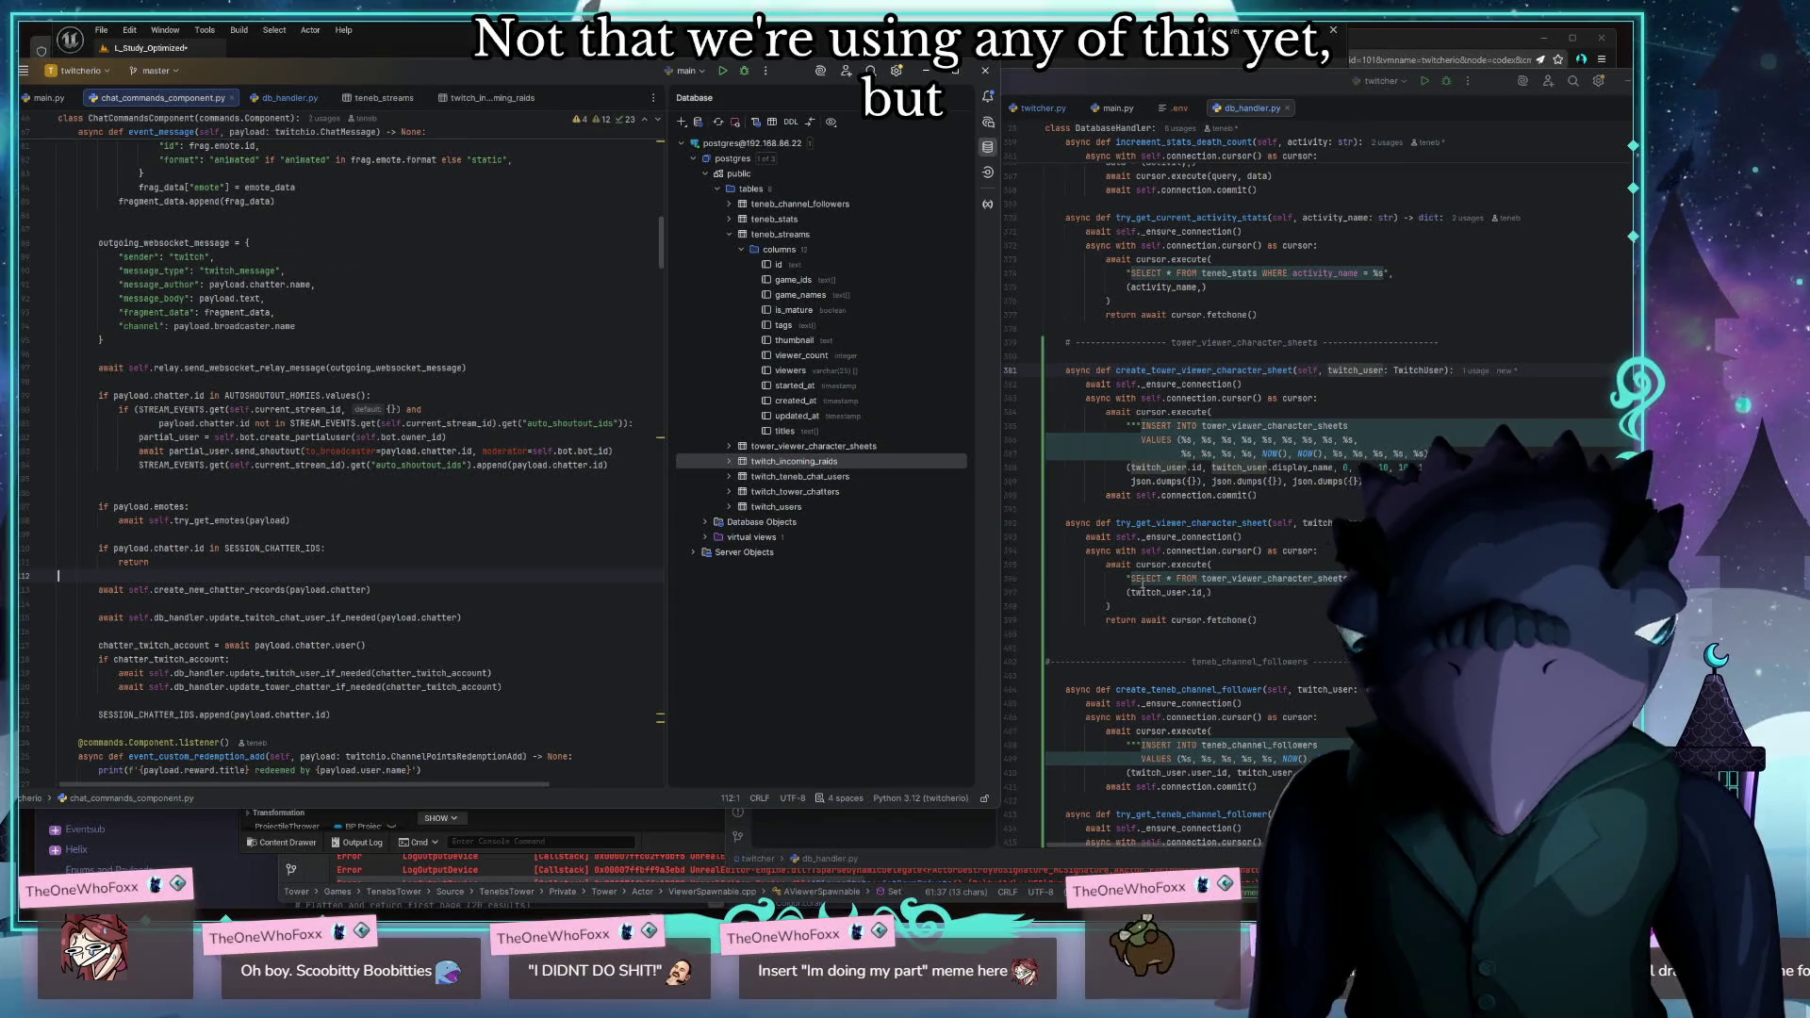
Copy the character-sheet lookup and creation lines from twitcher.py into chat_commands_component.py after line 120
left_click(1119, 107)
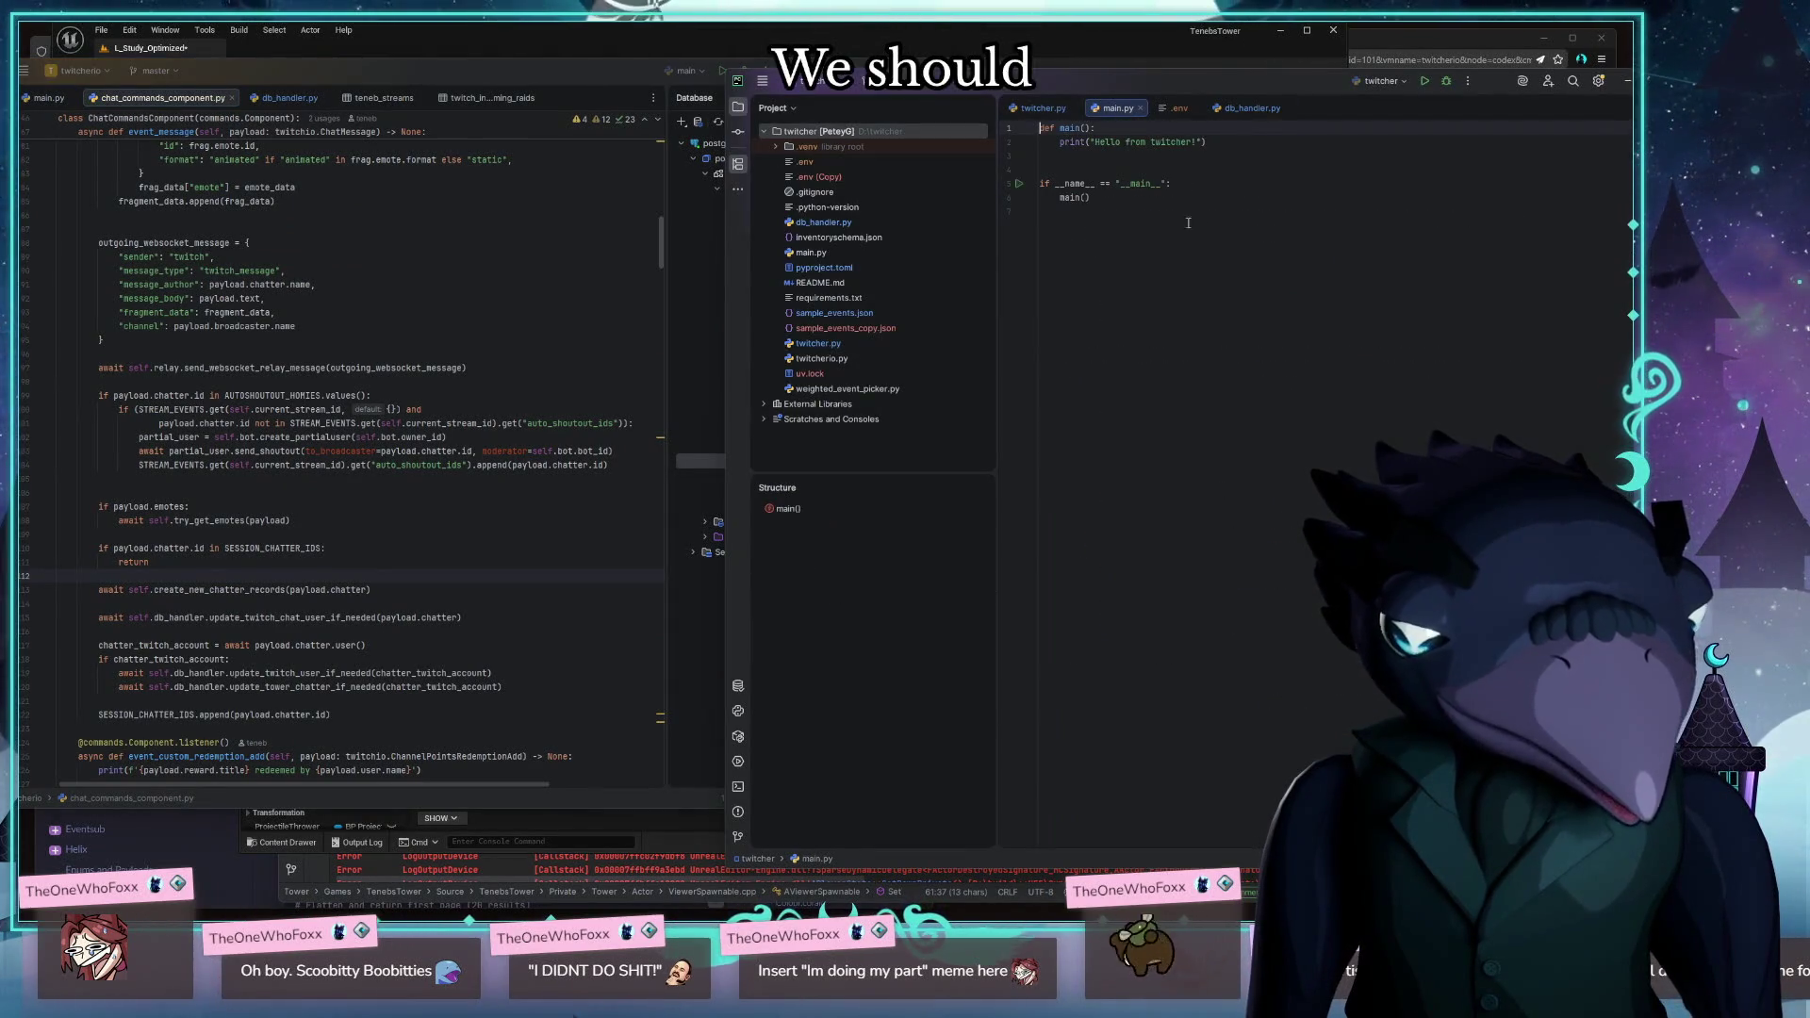
left_click(1043, 107)
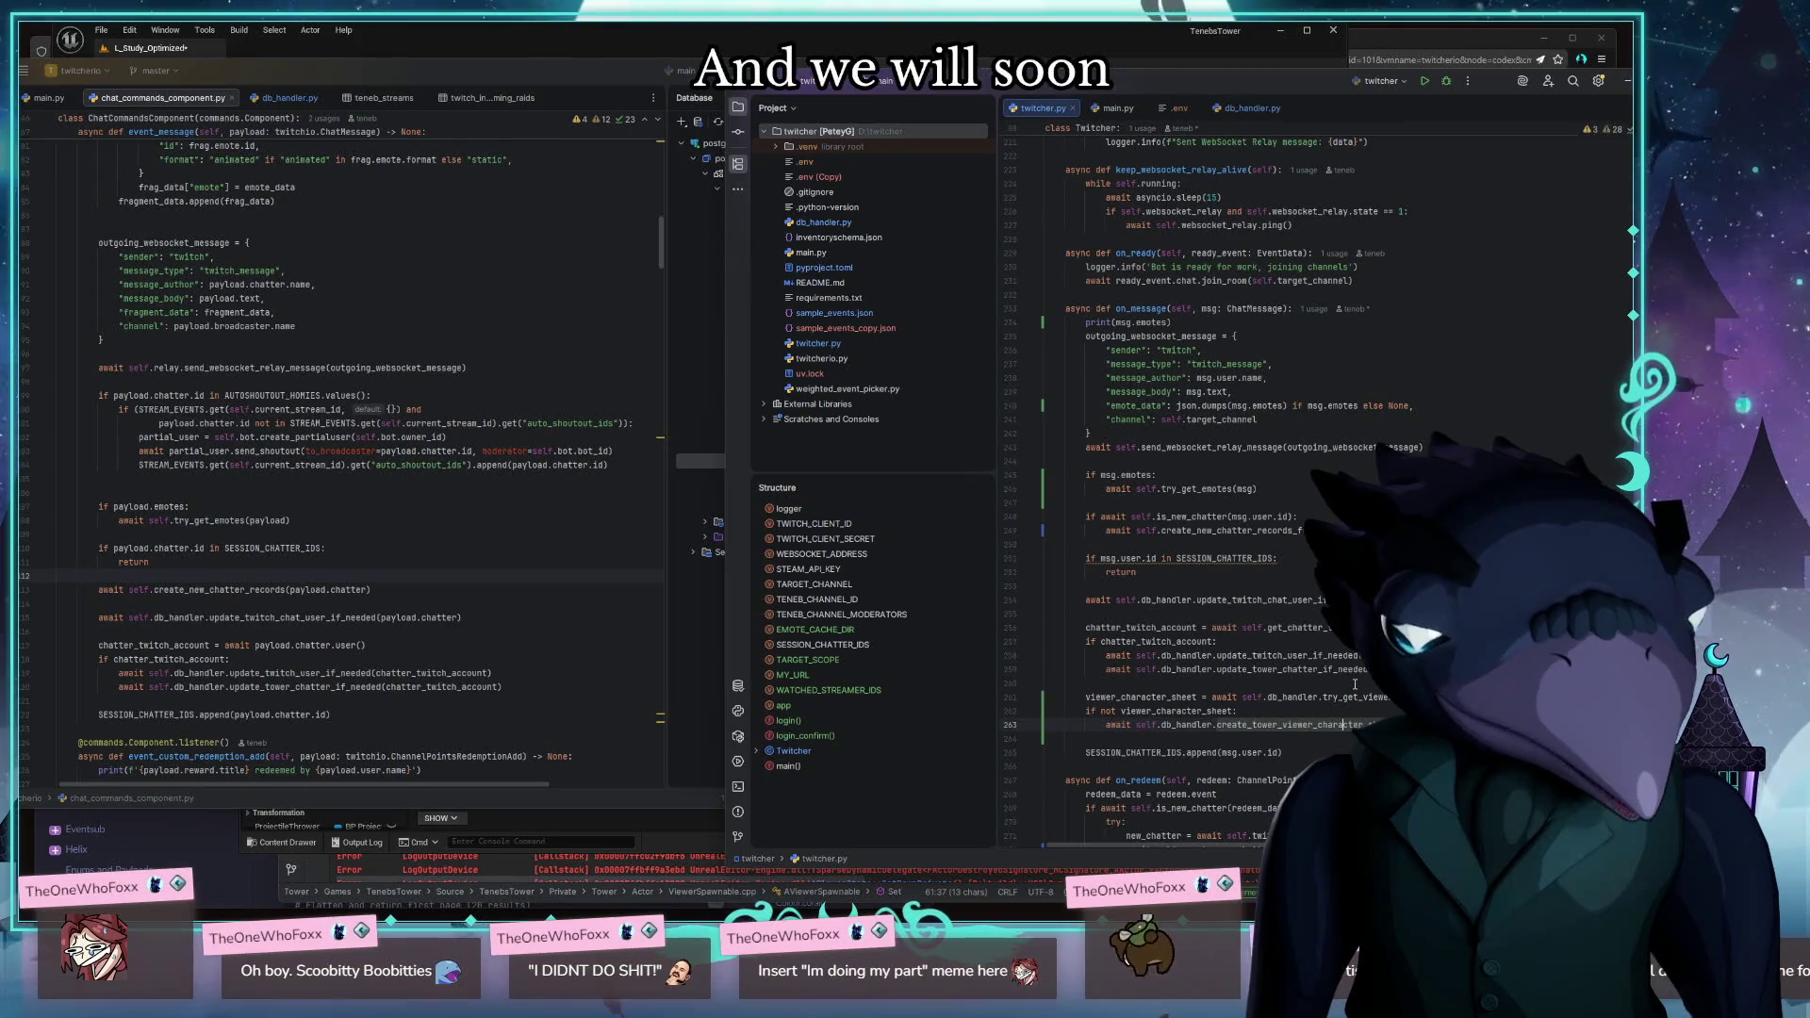
scroll(1177, 754, "down", 2)
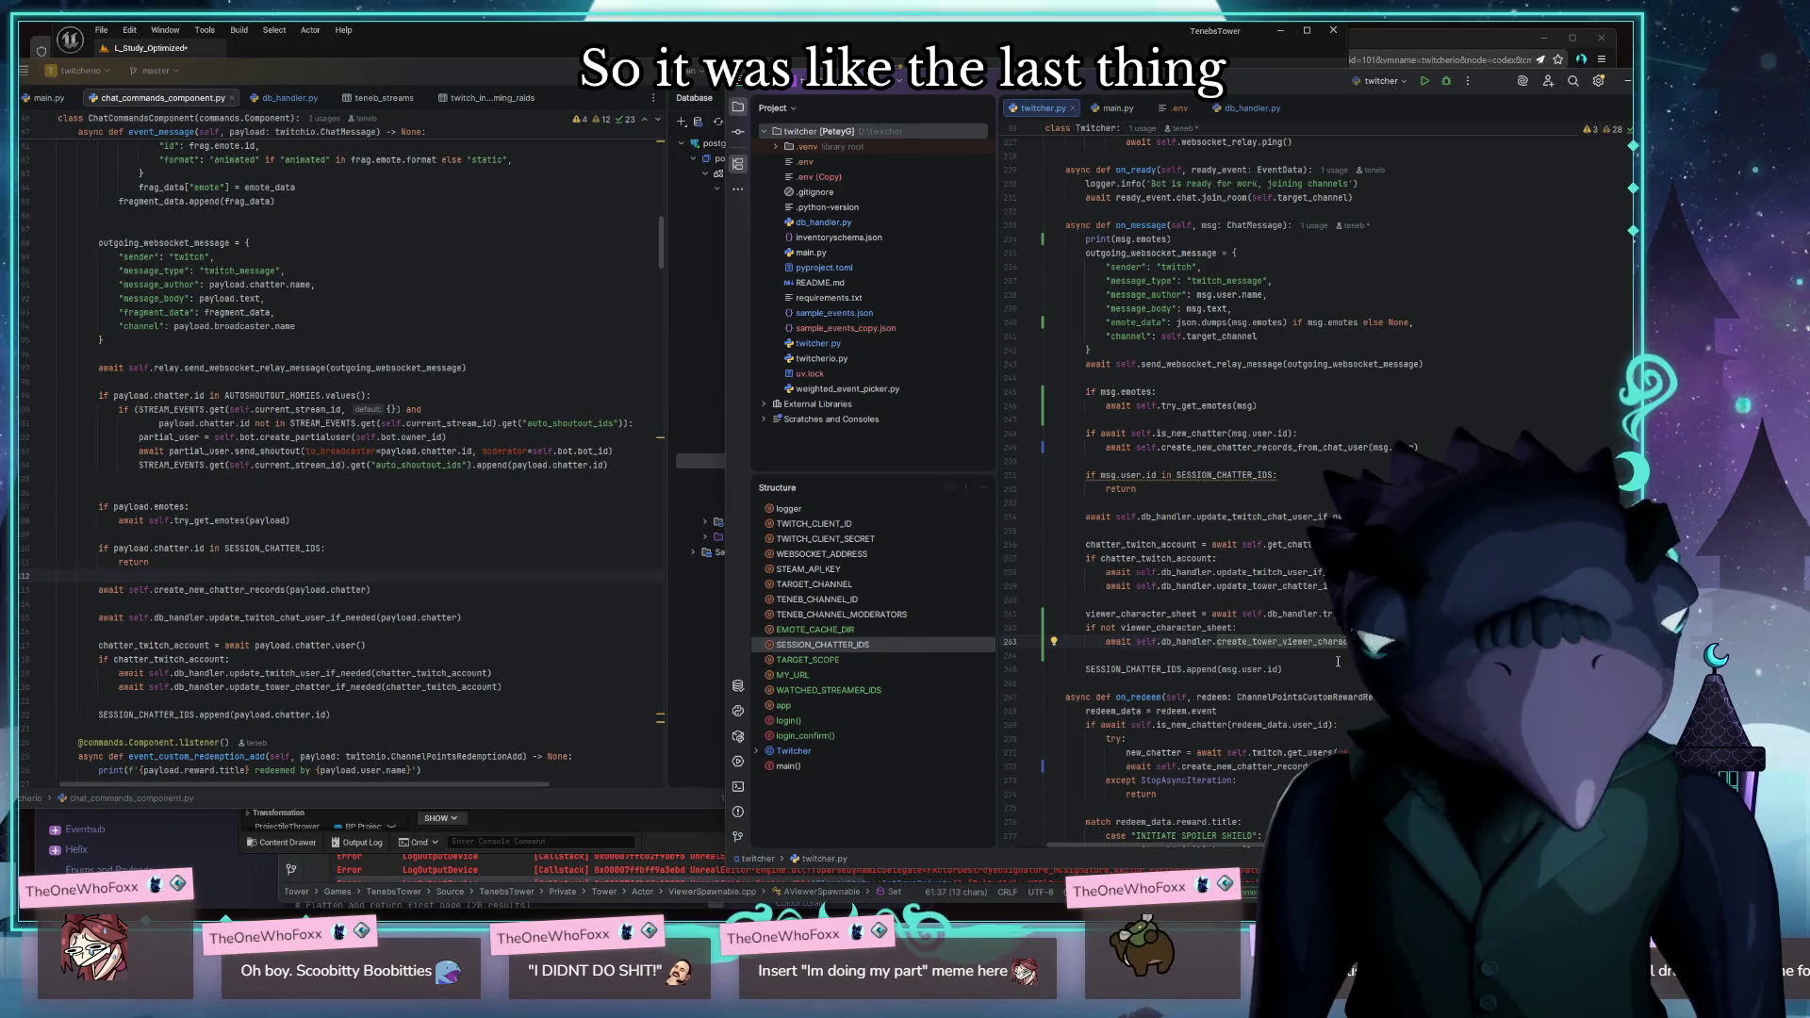
mouse_move(1350, 642)
left_mouse_down()
mouse_move(991, 633)
mouse_move(1042, 615)
left_mouse_up()
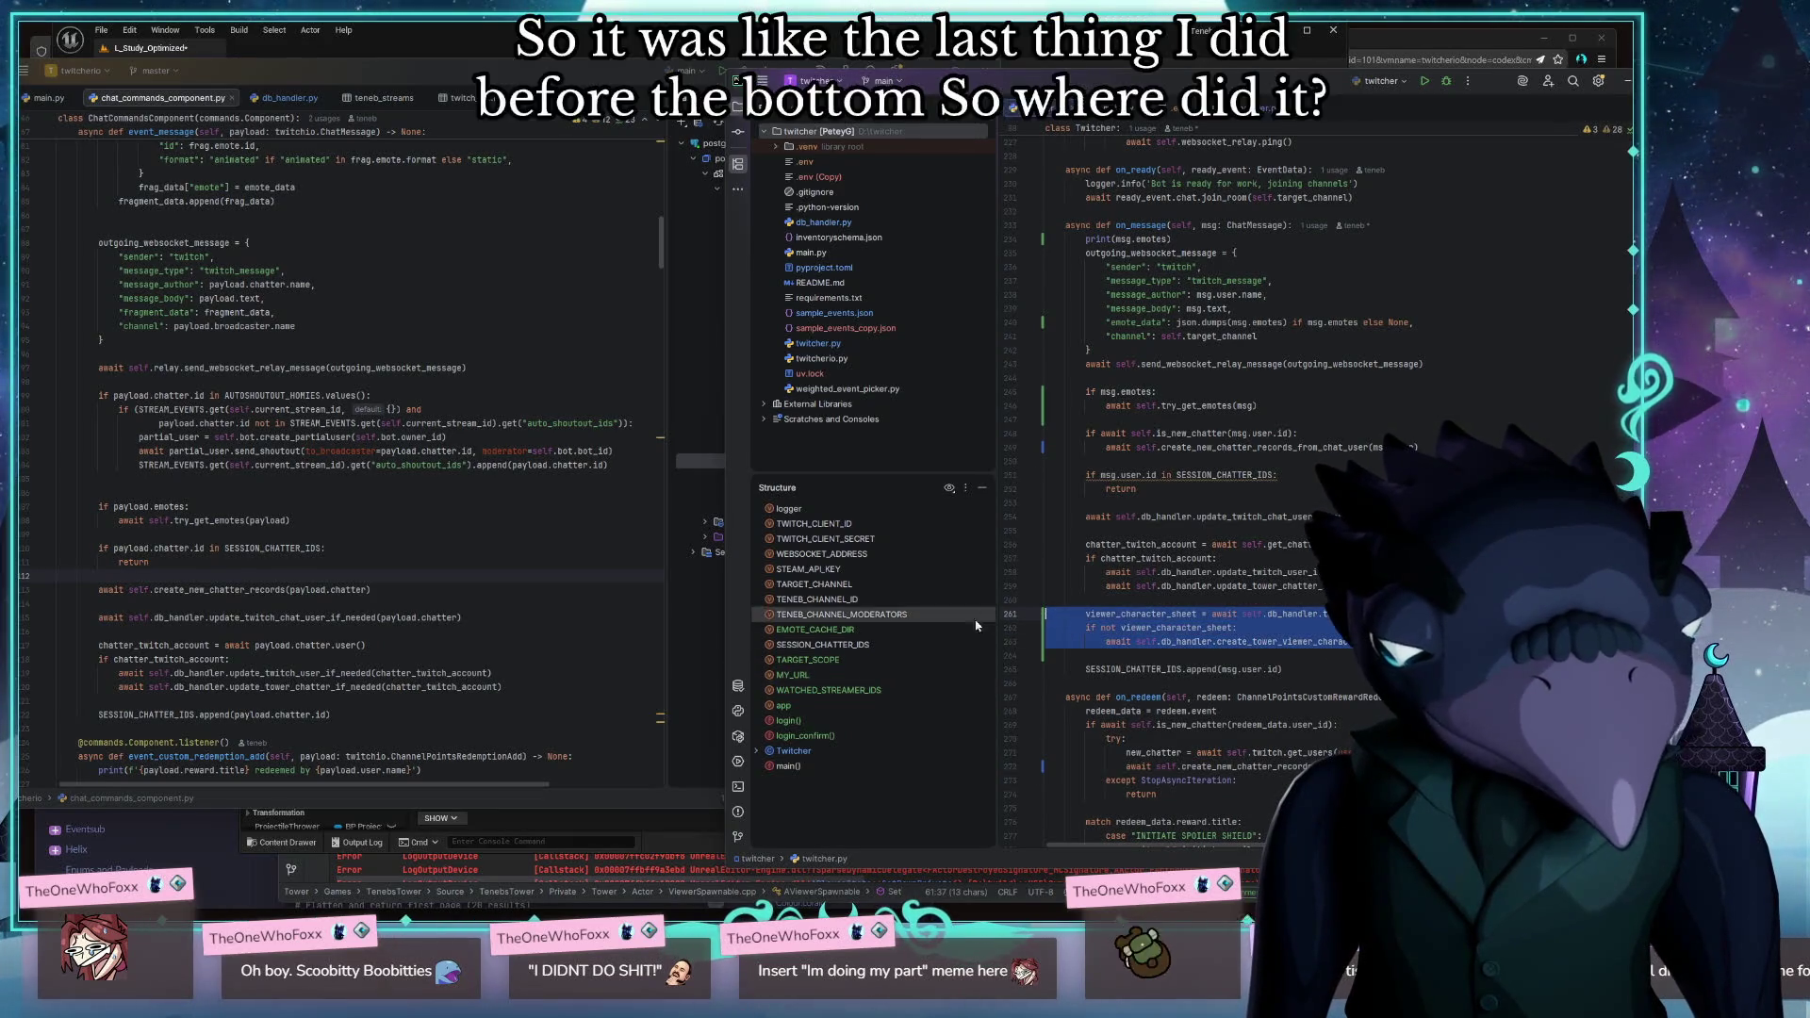
left_click(572, 684)
key("Return")
key("Return")
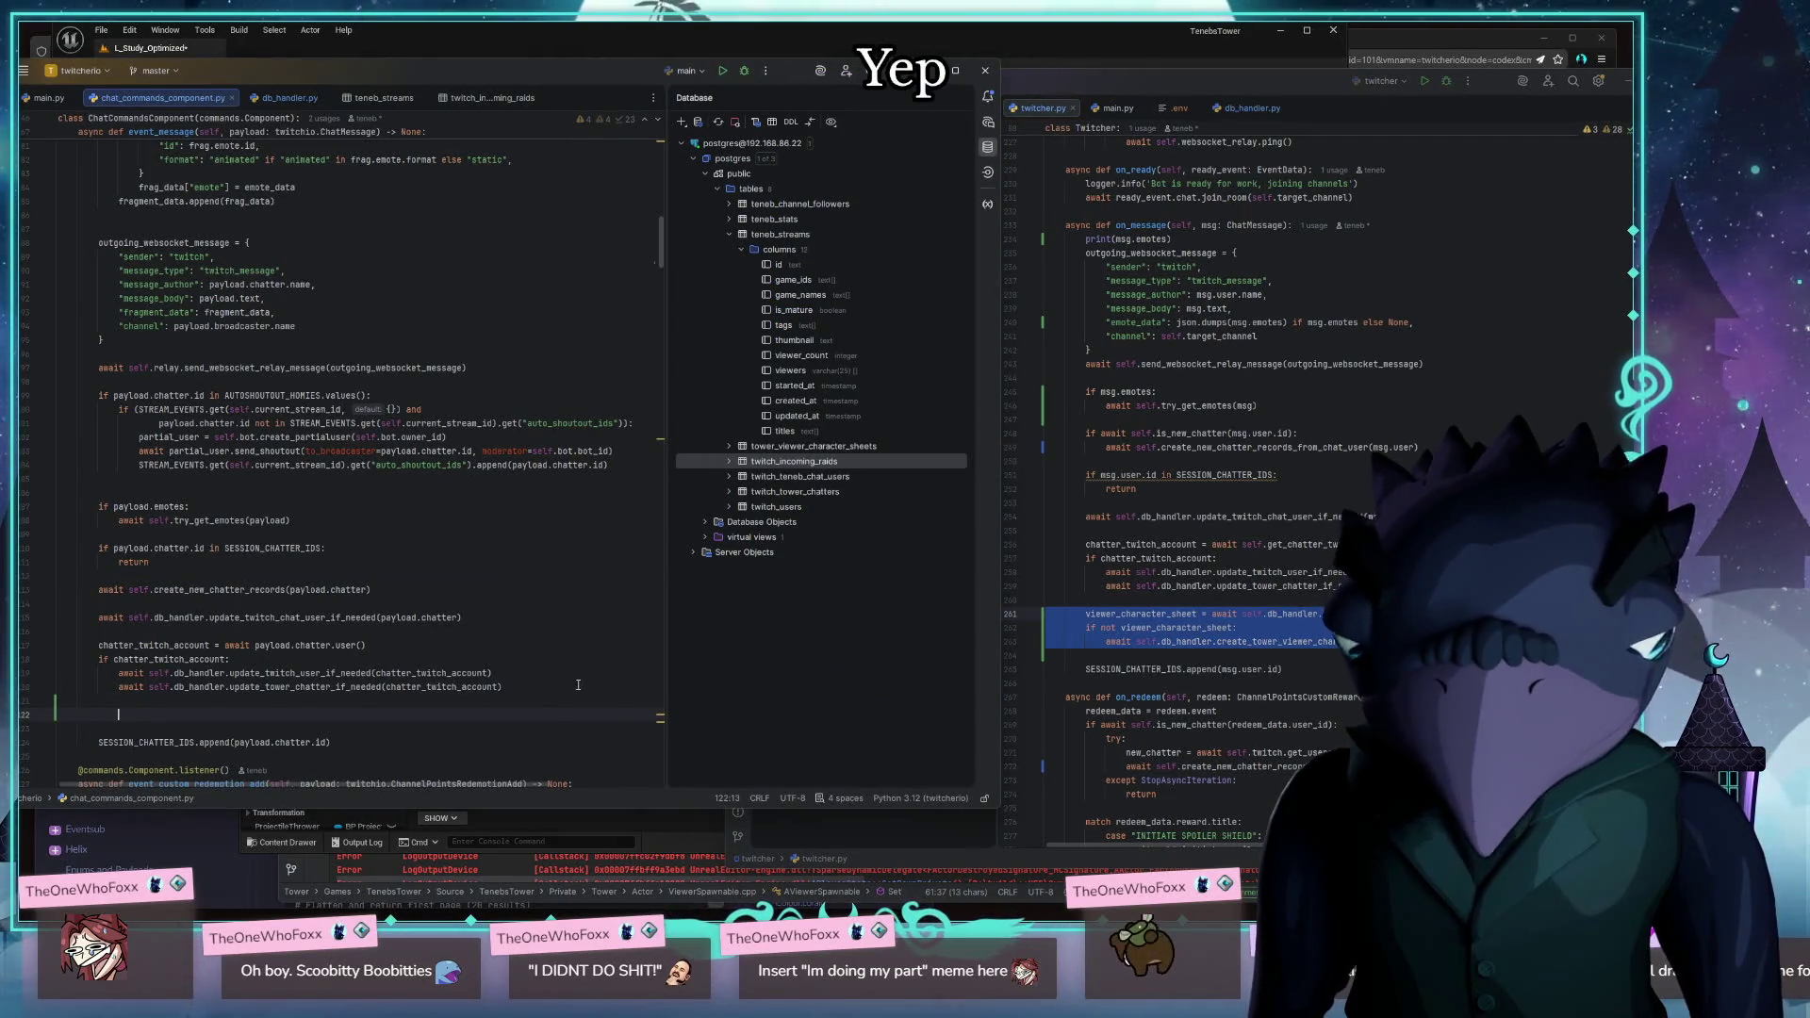
type("viewer_character_sheet = await self.db_handler.try_get_viewer_character_sheet(chatter_twitch_account)         if not viewer_character_sheet:             await self.db_handler.create_tower_viewer_character_sheet(chatter_twitch_account)")
scroll(581, 601, "down", 3)
Replace chatter_twitch_account with payload.chatter in both pasted character-sheet calls on lines 122 and 124
double_click(565, 590)
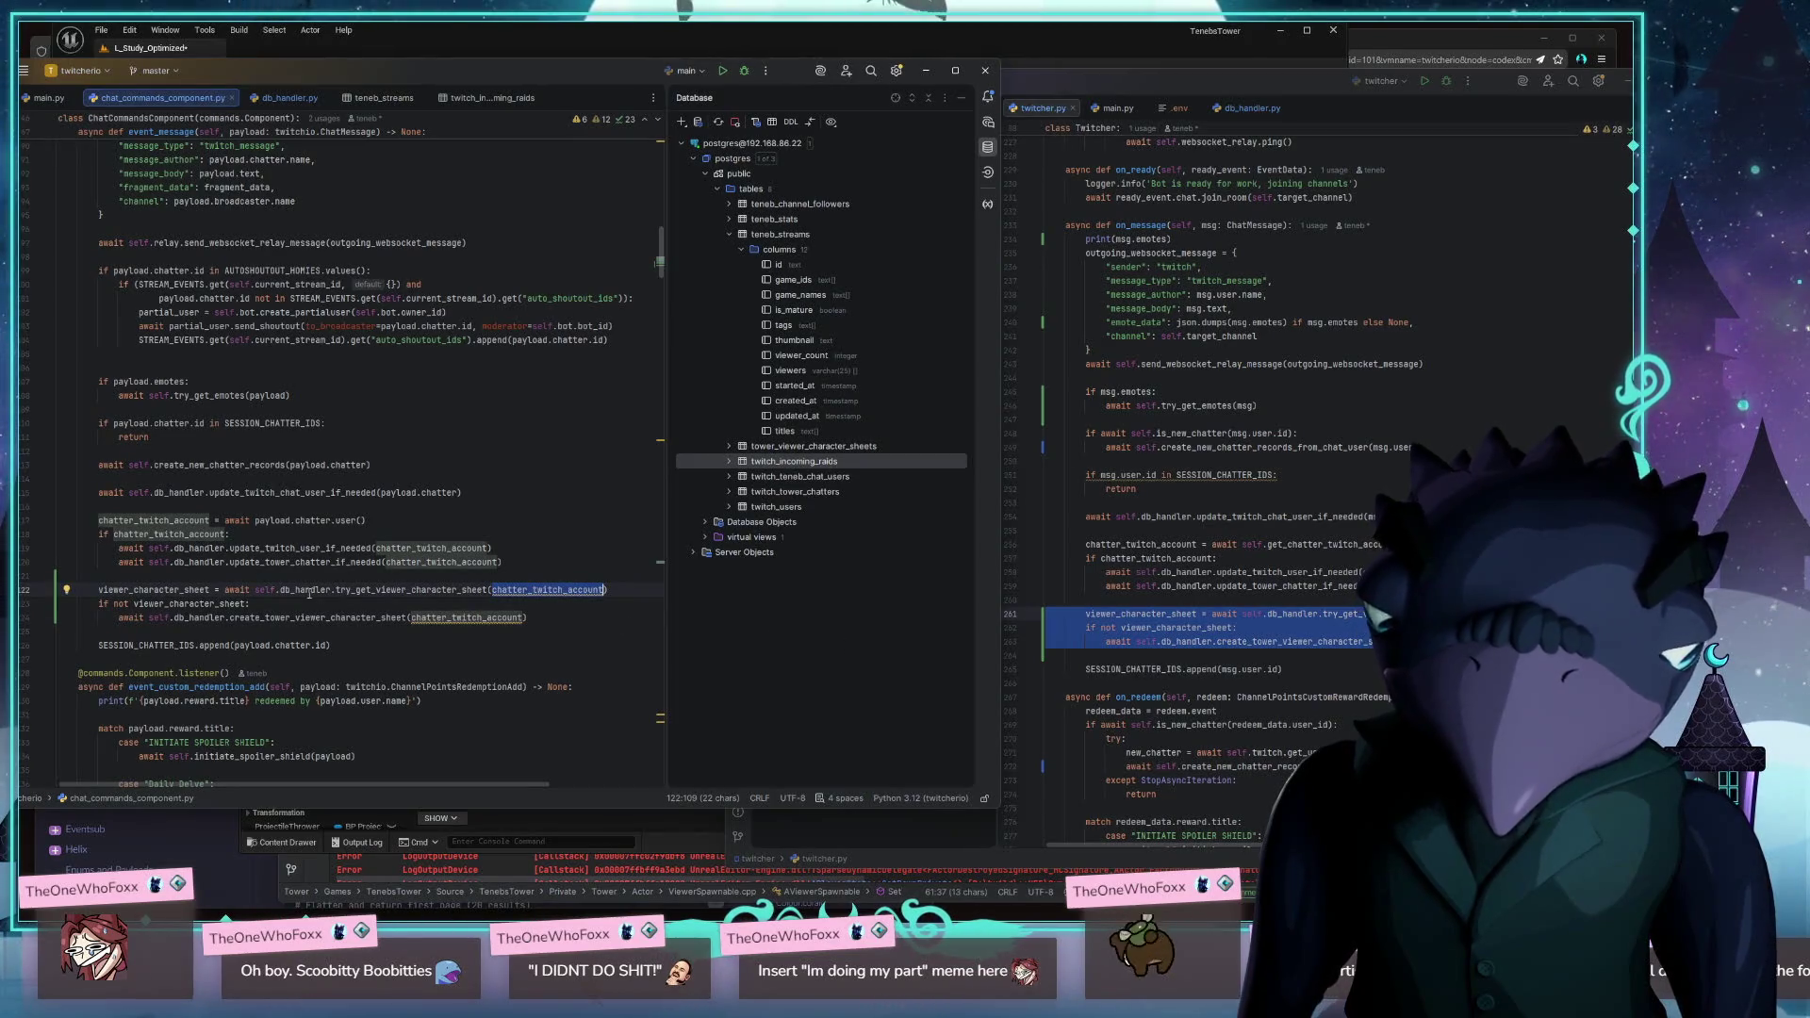
left_click(290, 465)
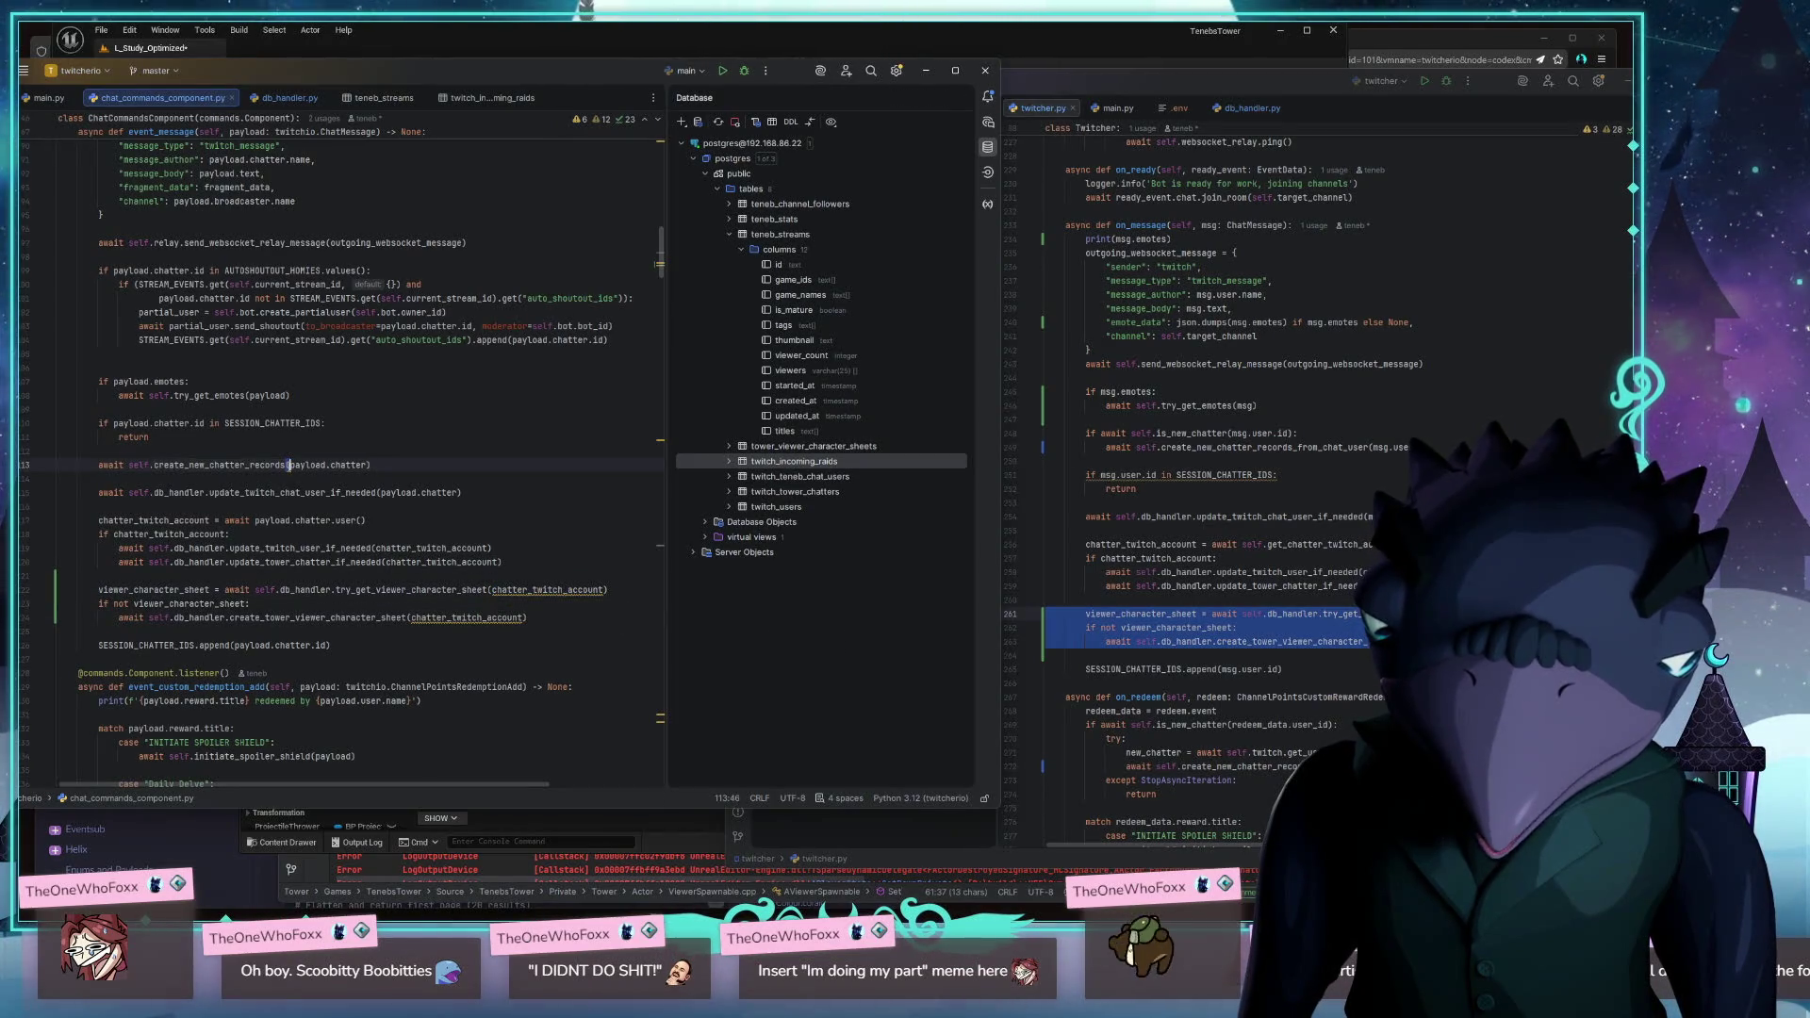
left_click(291, 465)
left_click_drag(291, 465, 370, 466)
key("ctrl+c")
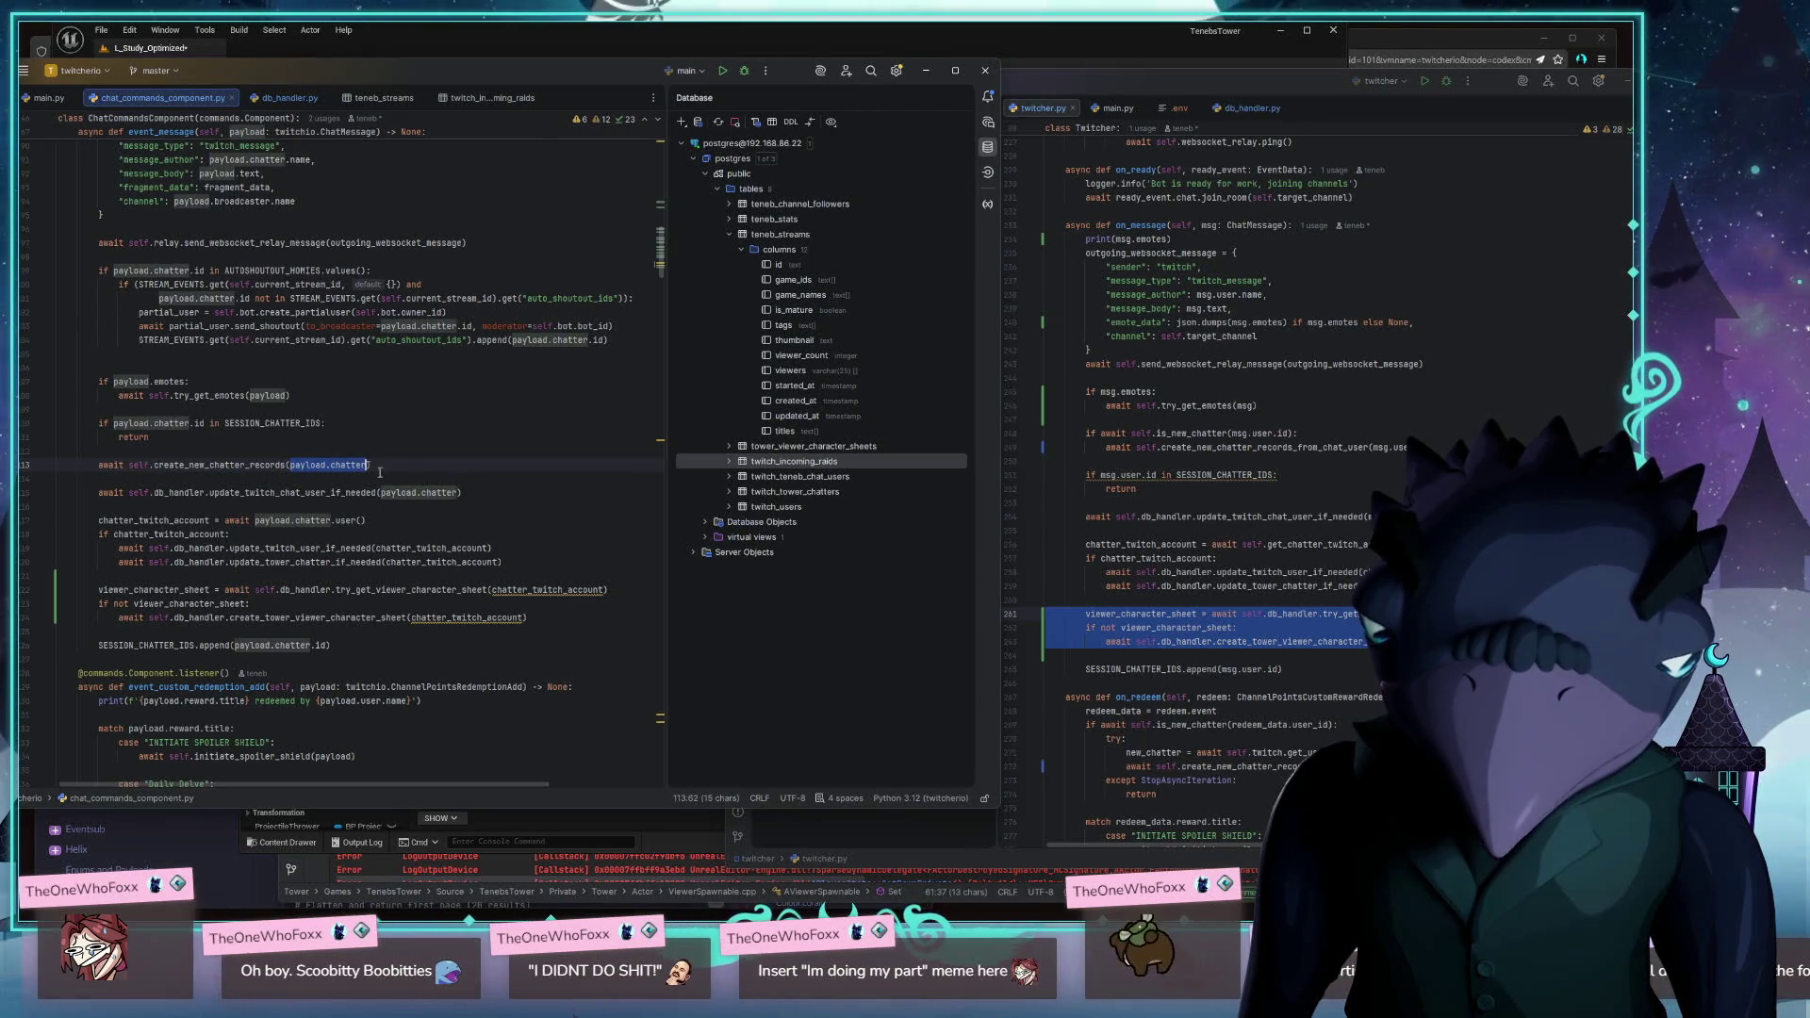
double_click(564, 589)
key("ctrl+v")
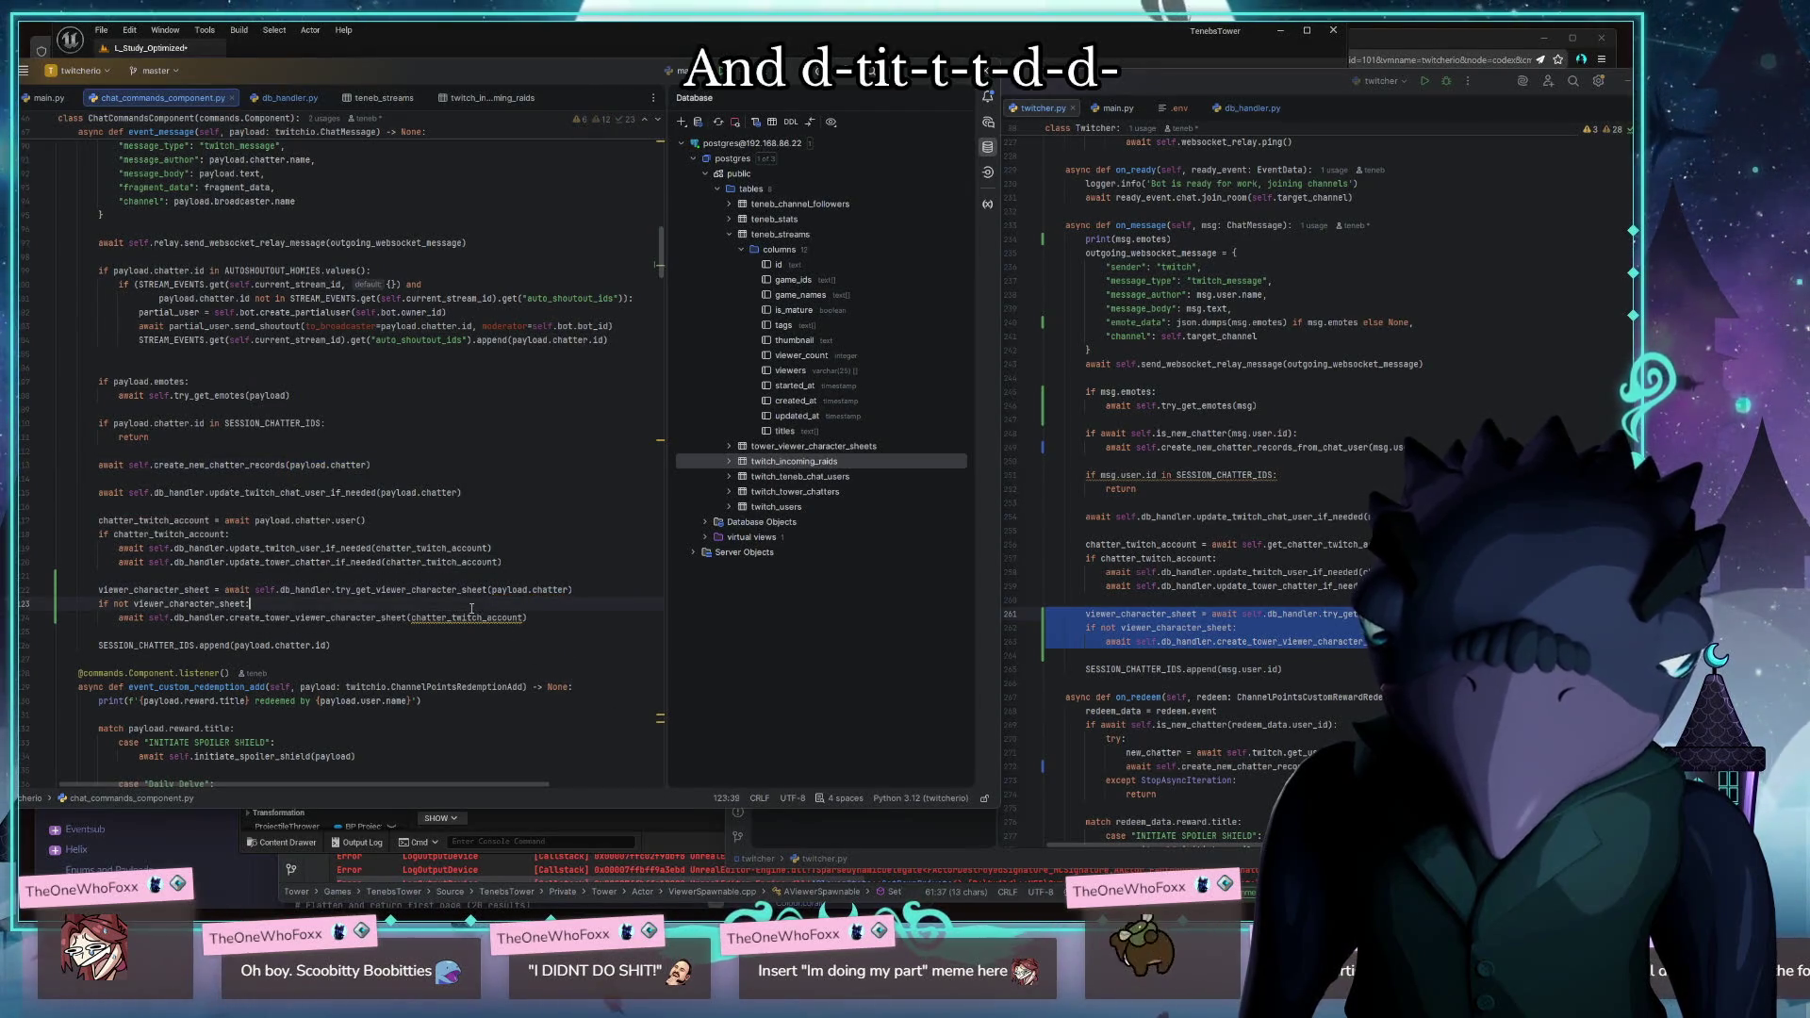
left_click(455, 618)
double_click(456, 617)
key("ctrl+v")
key("ctrl+alt+Left")
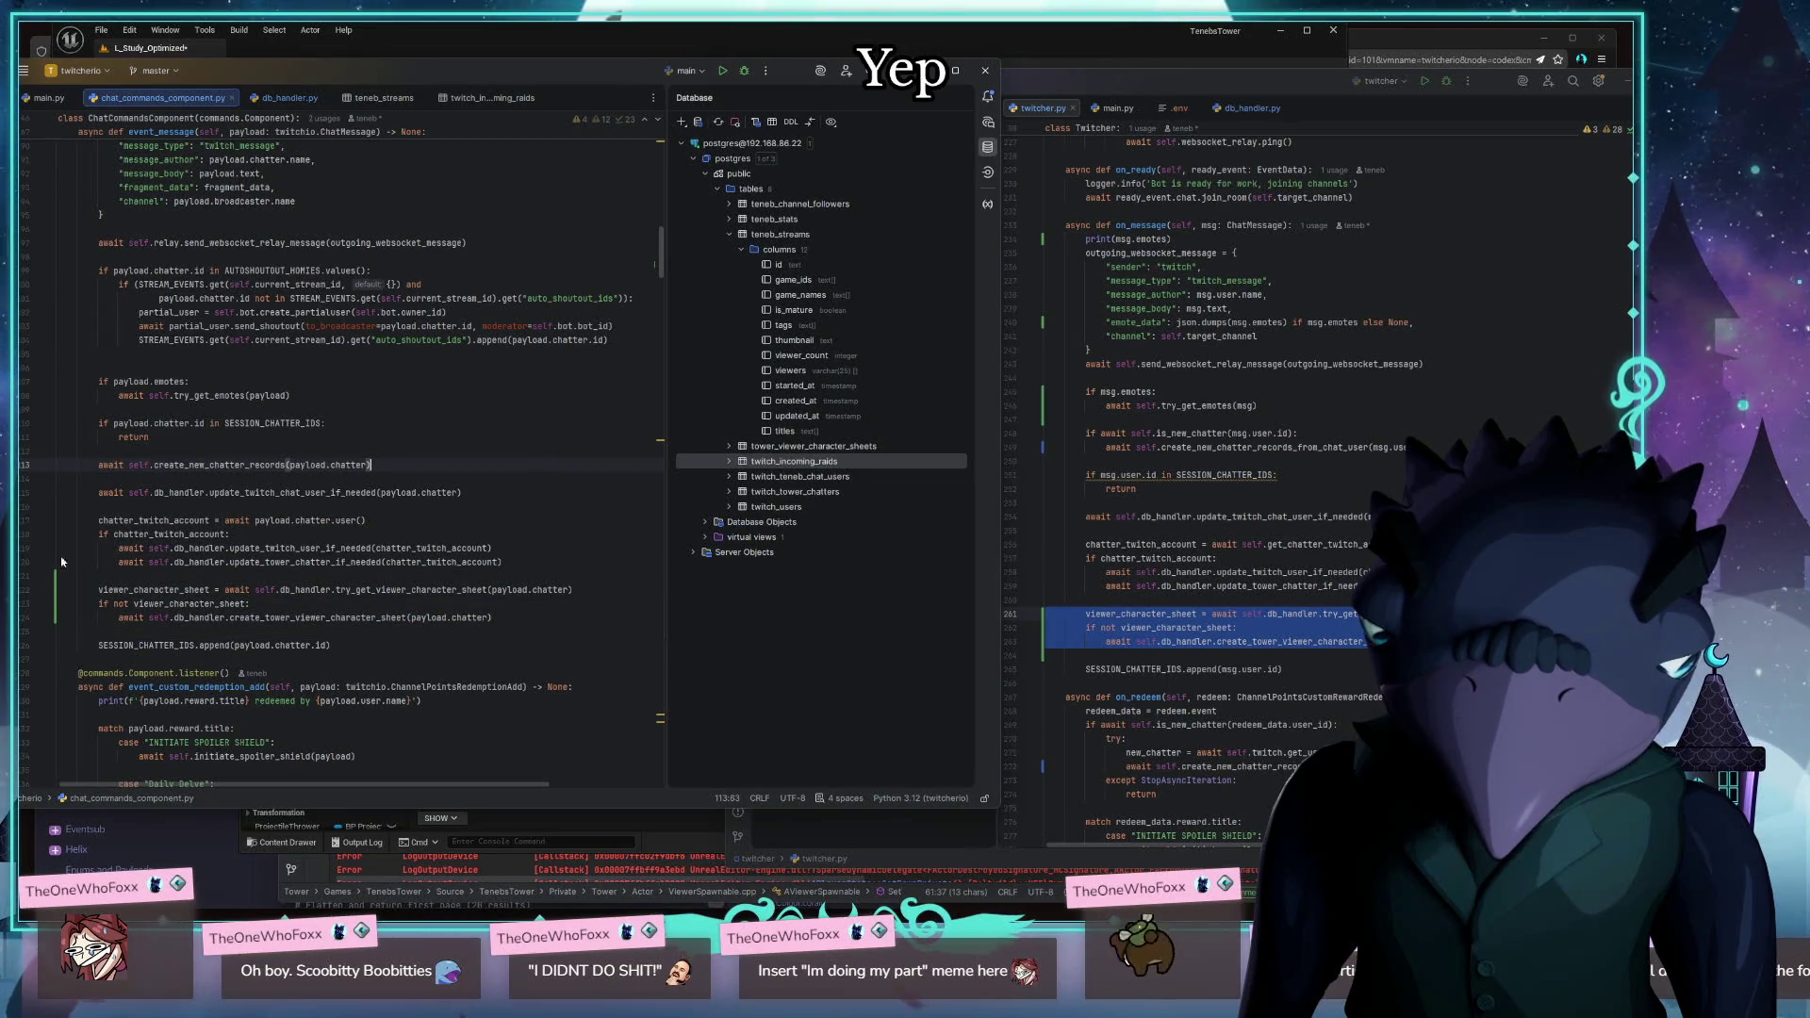
left_click(289, 97)
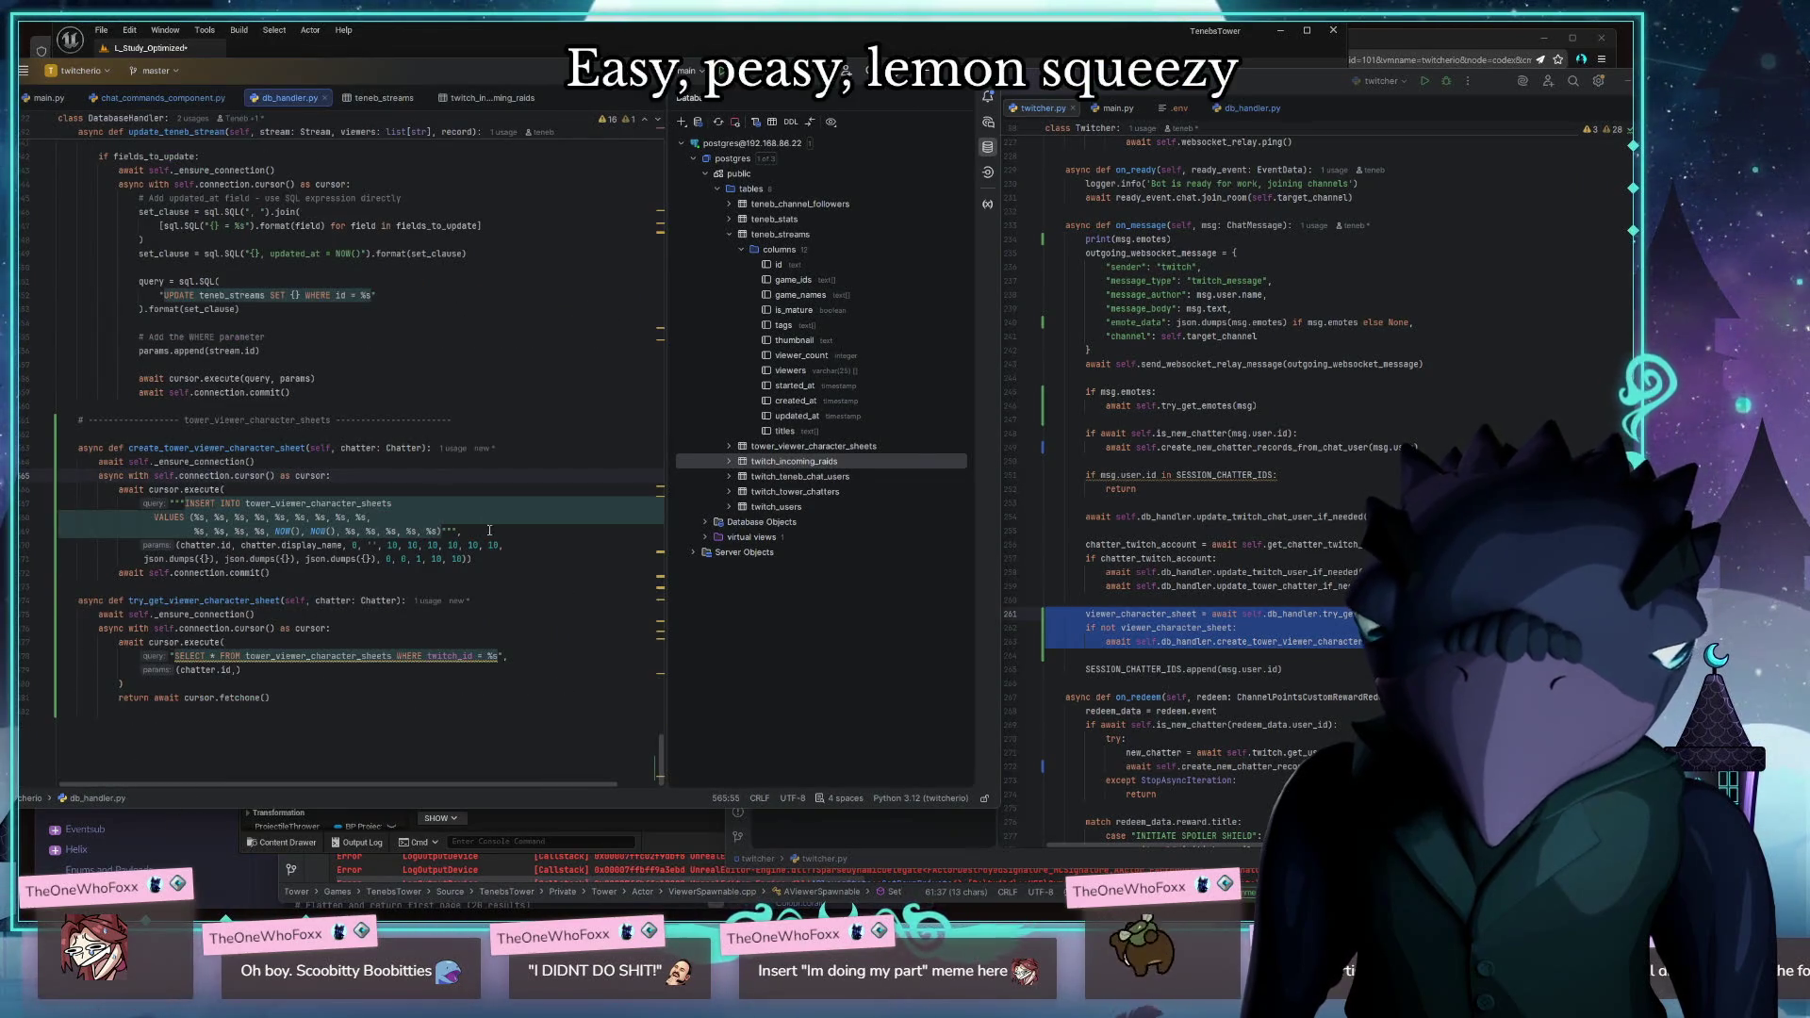
Review the character sheet lookup query, then clear the old commit message in the commit window
left_click(554, 644)
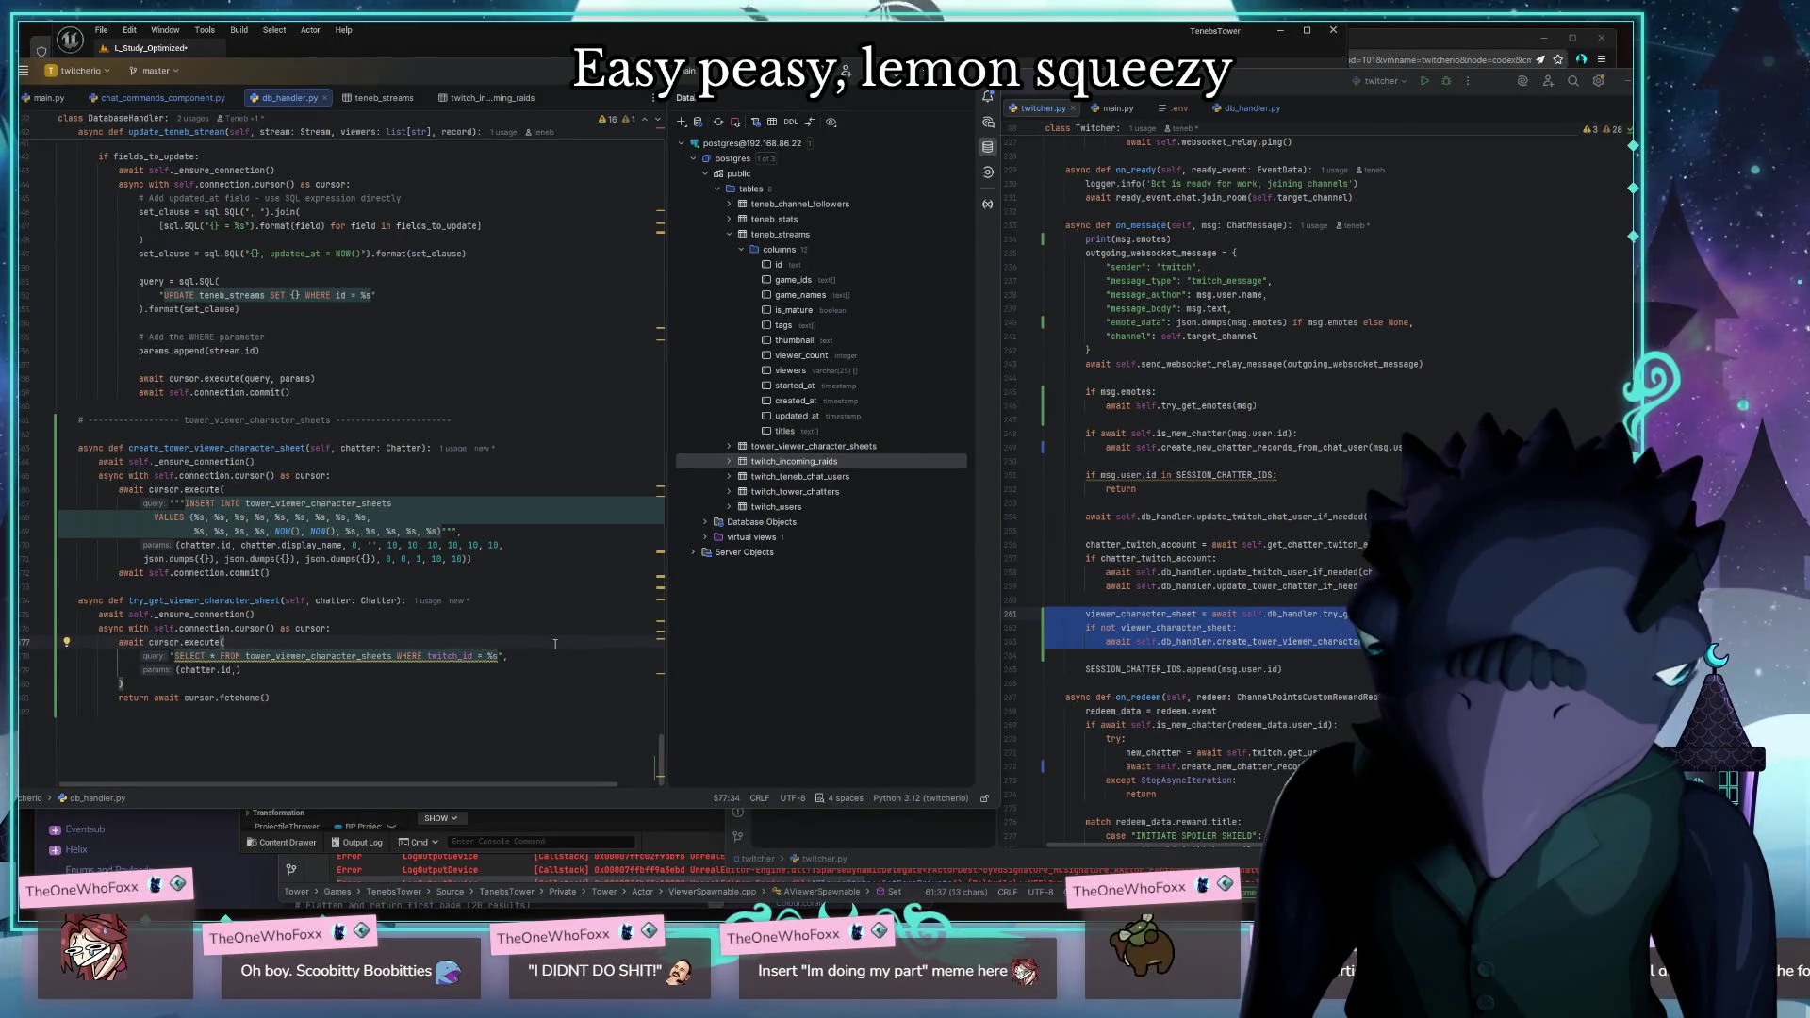
left_click(415, 308)
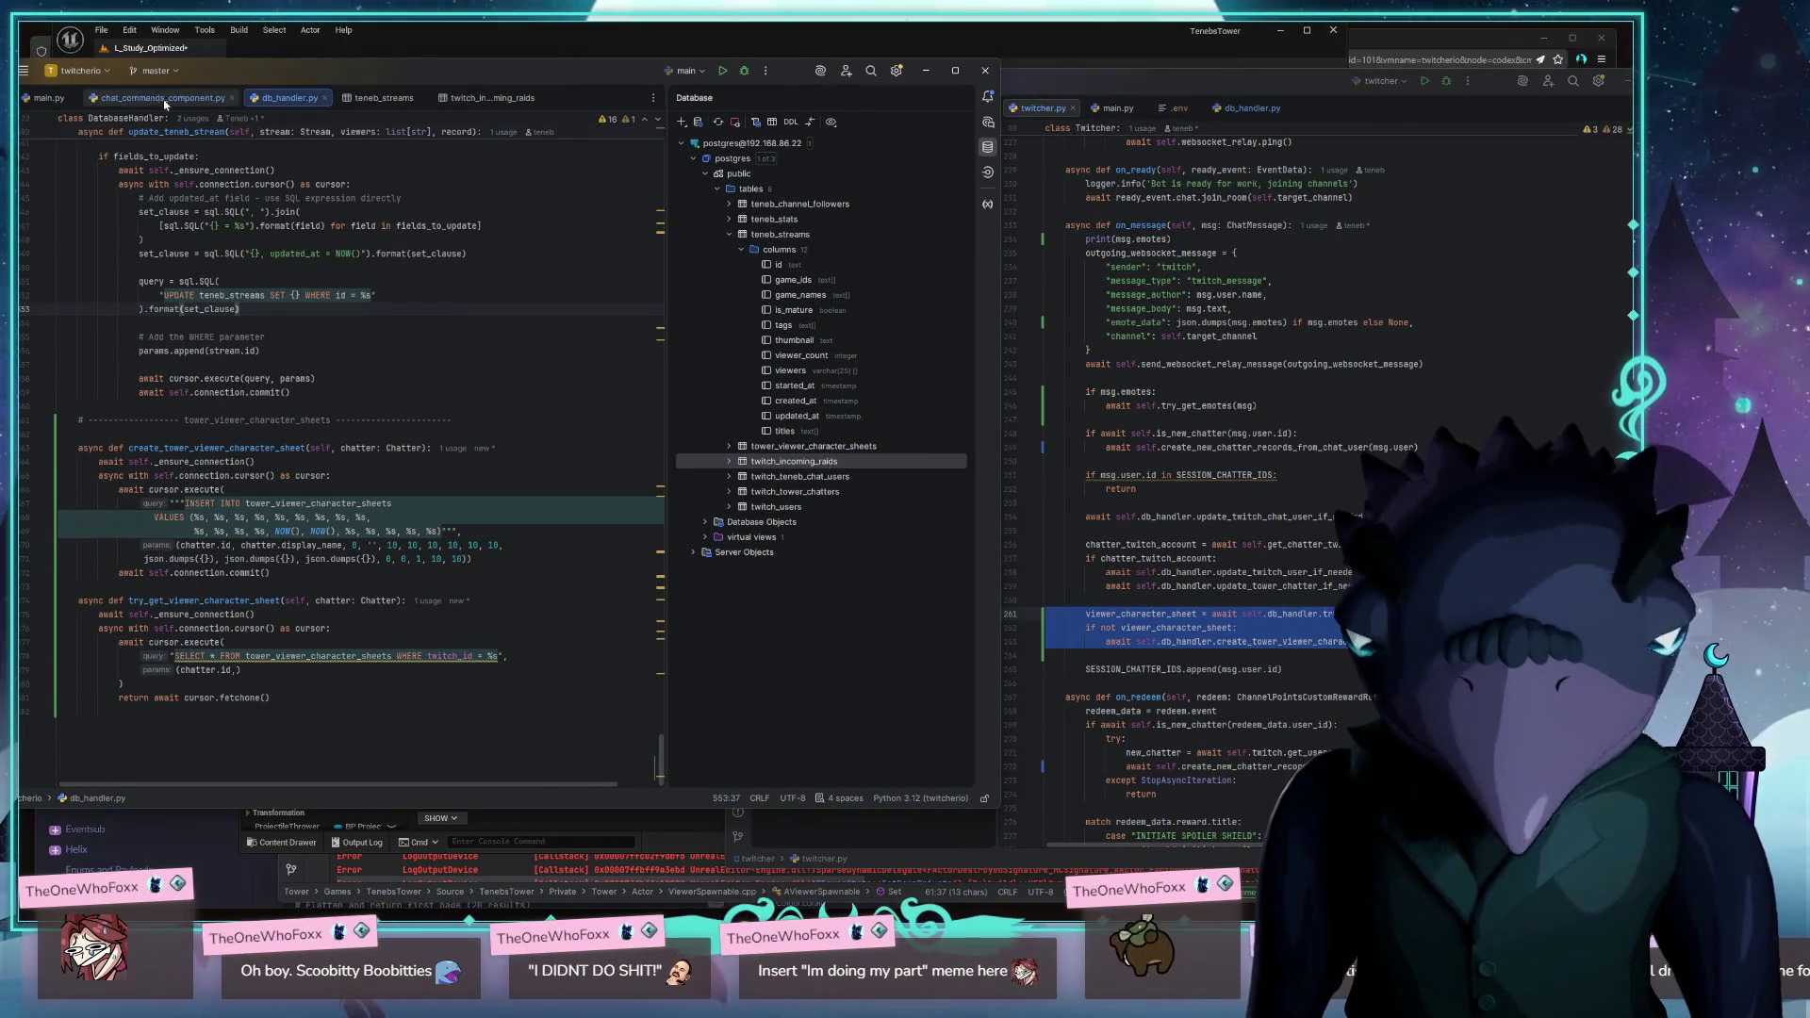
key("ctrl+k")
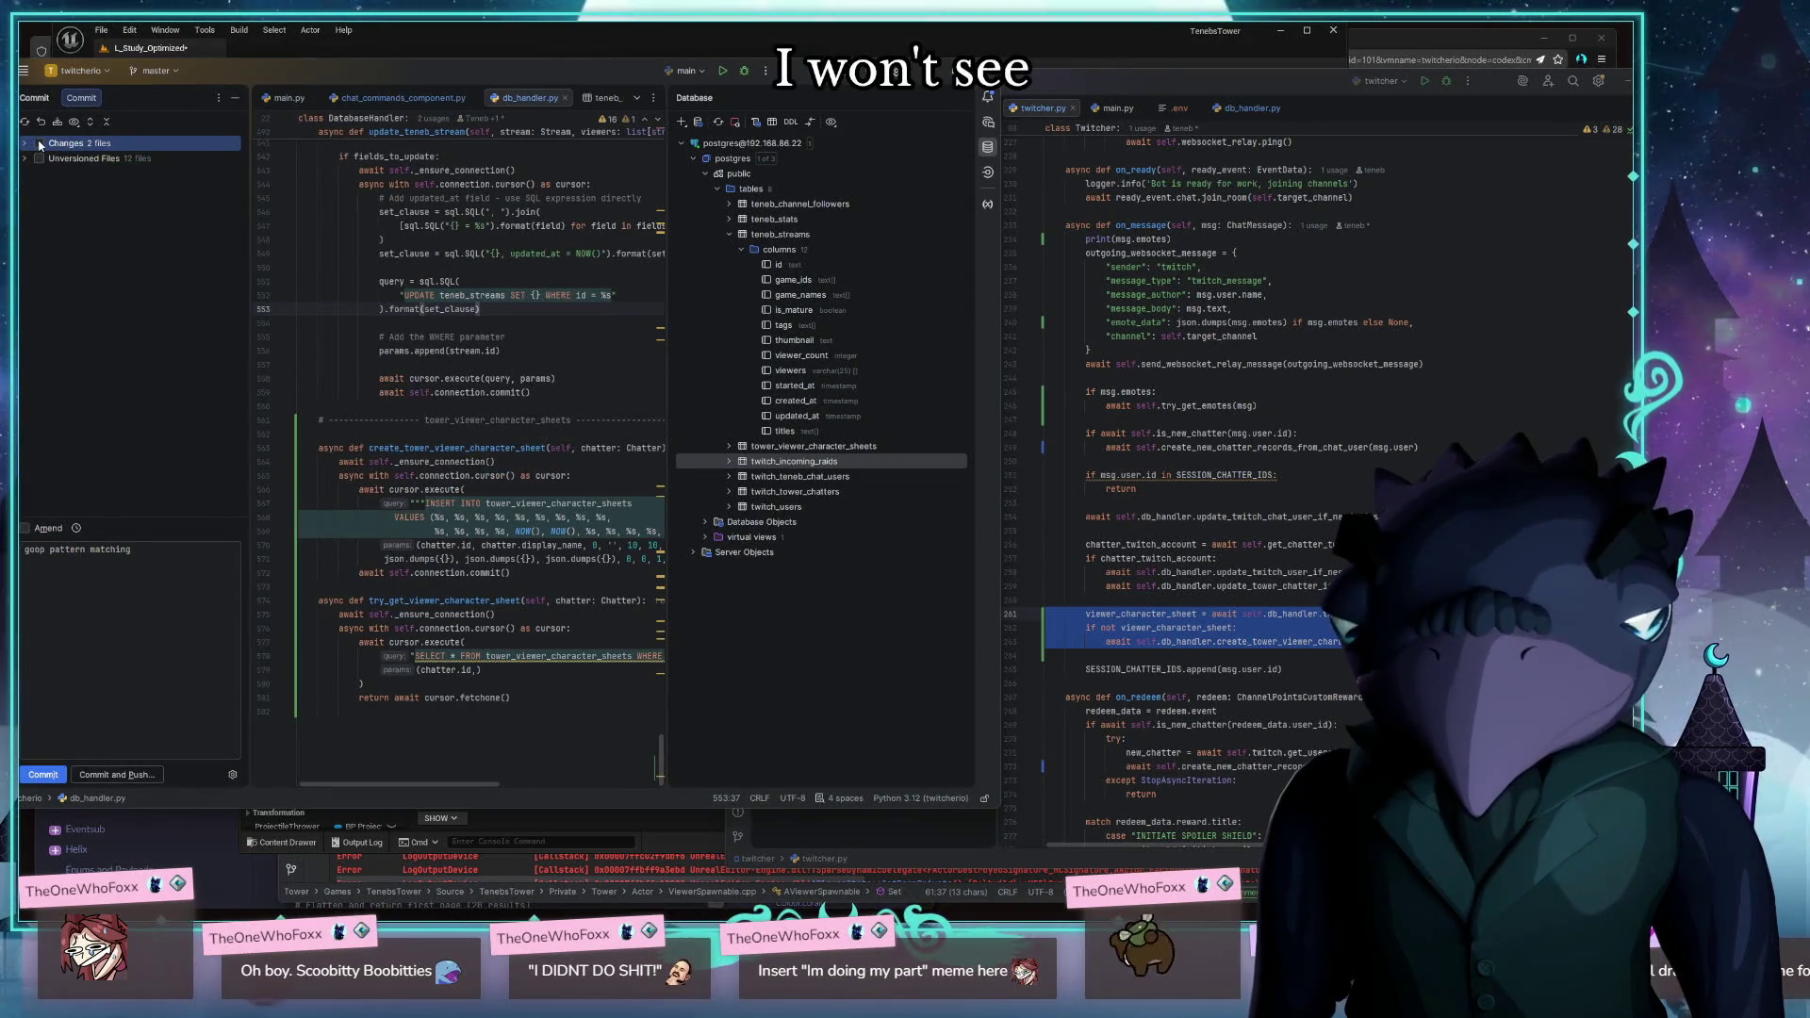
left_click(26, 550)
key("ctrl+a")
key("BackSpace")
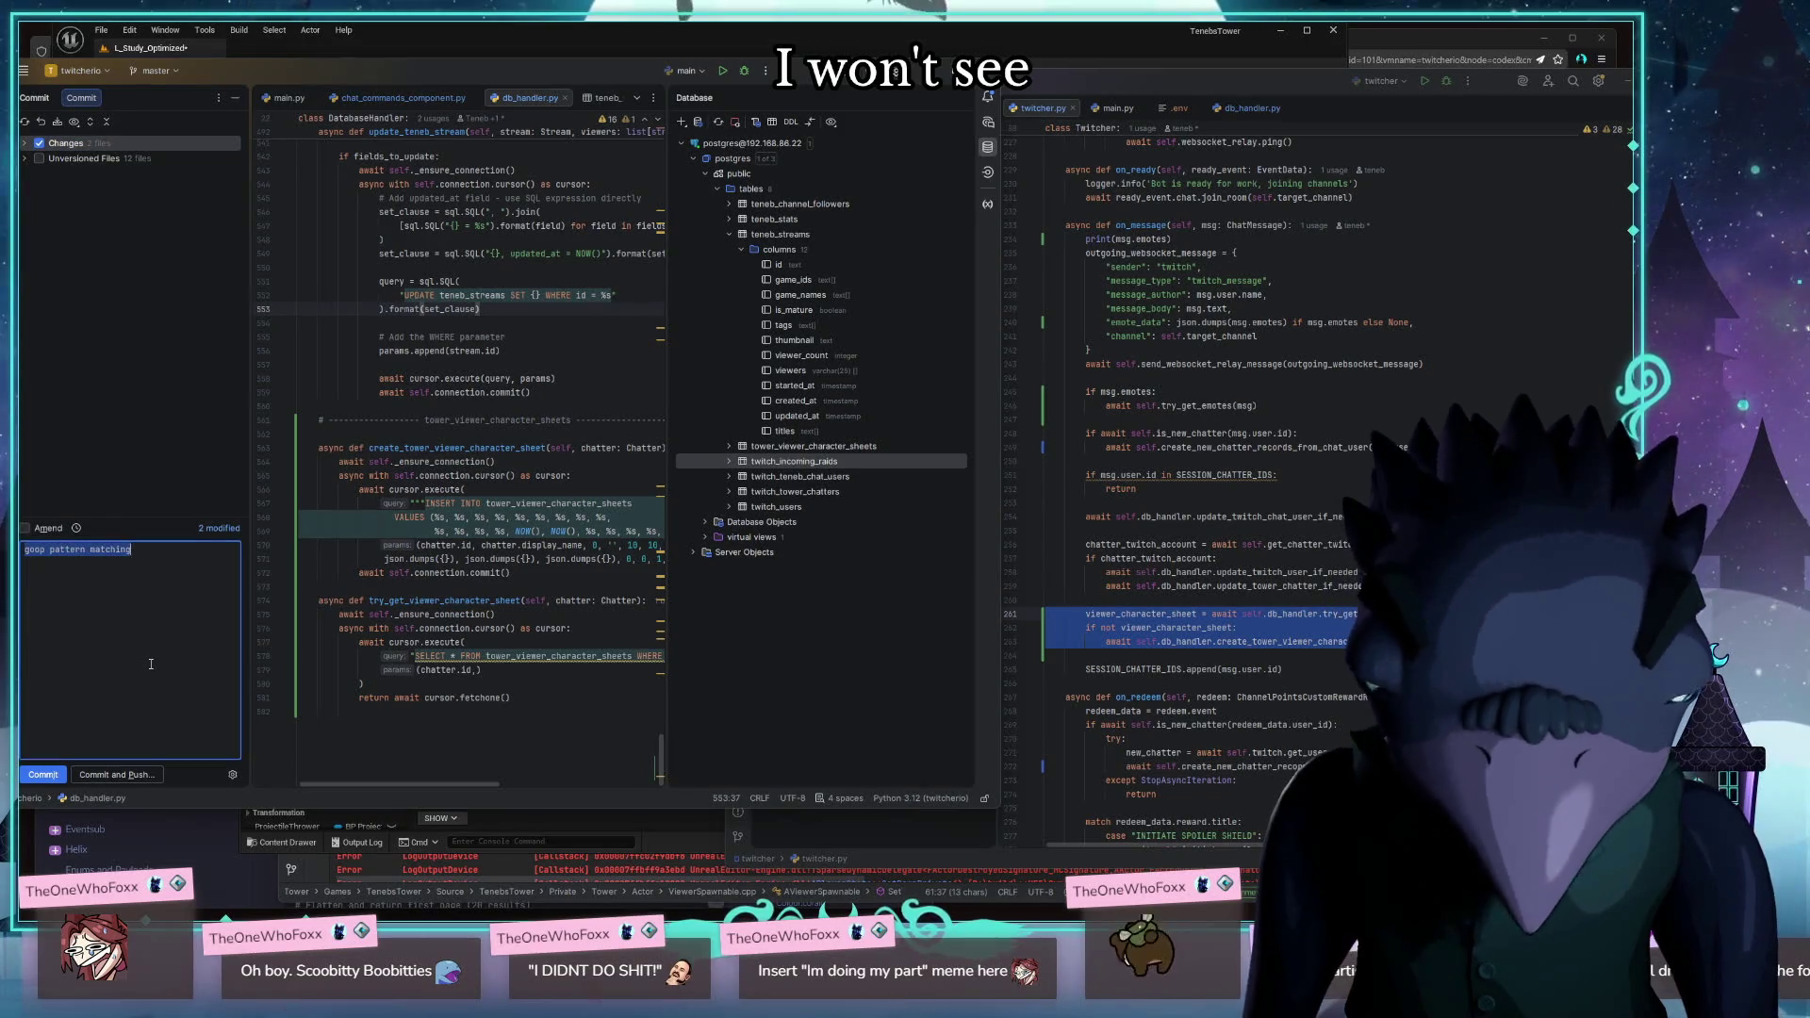
Commit with message 'migrating chatter character sheet creation code' and push it to origin/master
type("migrating ")
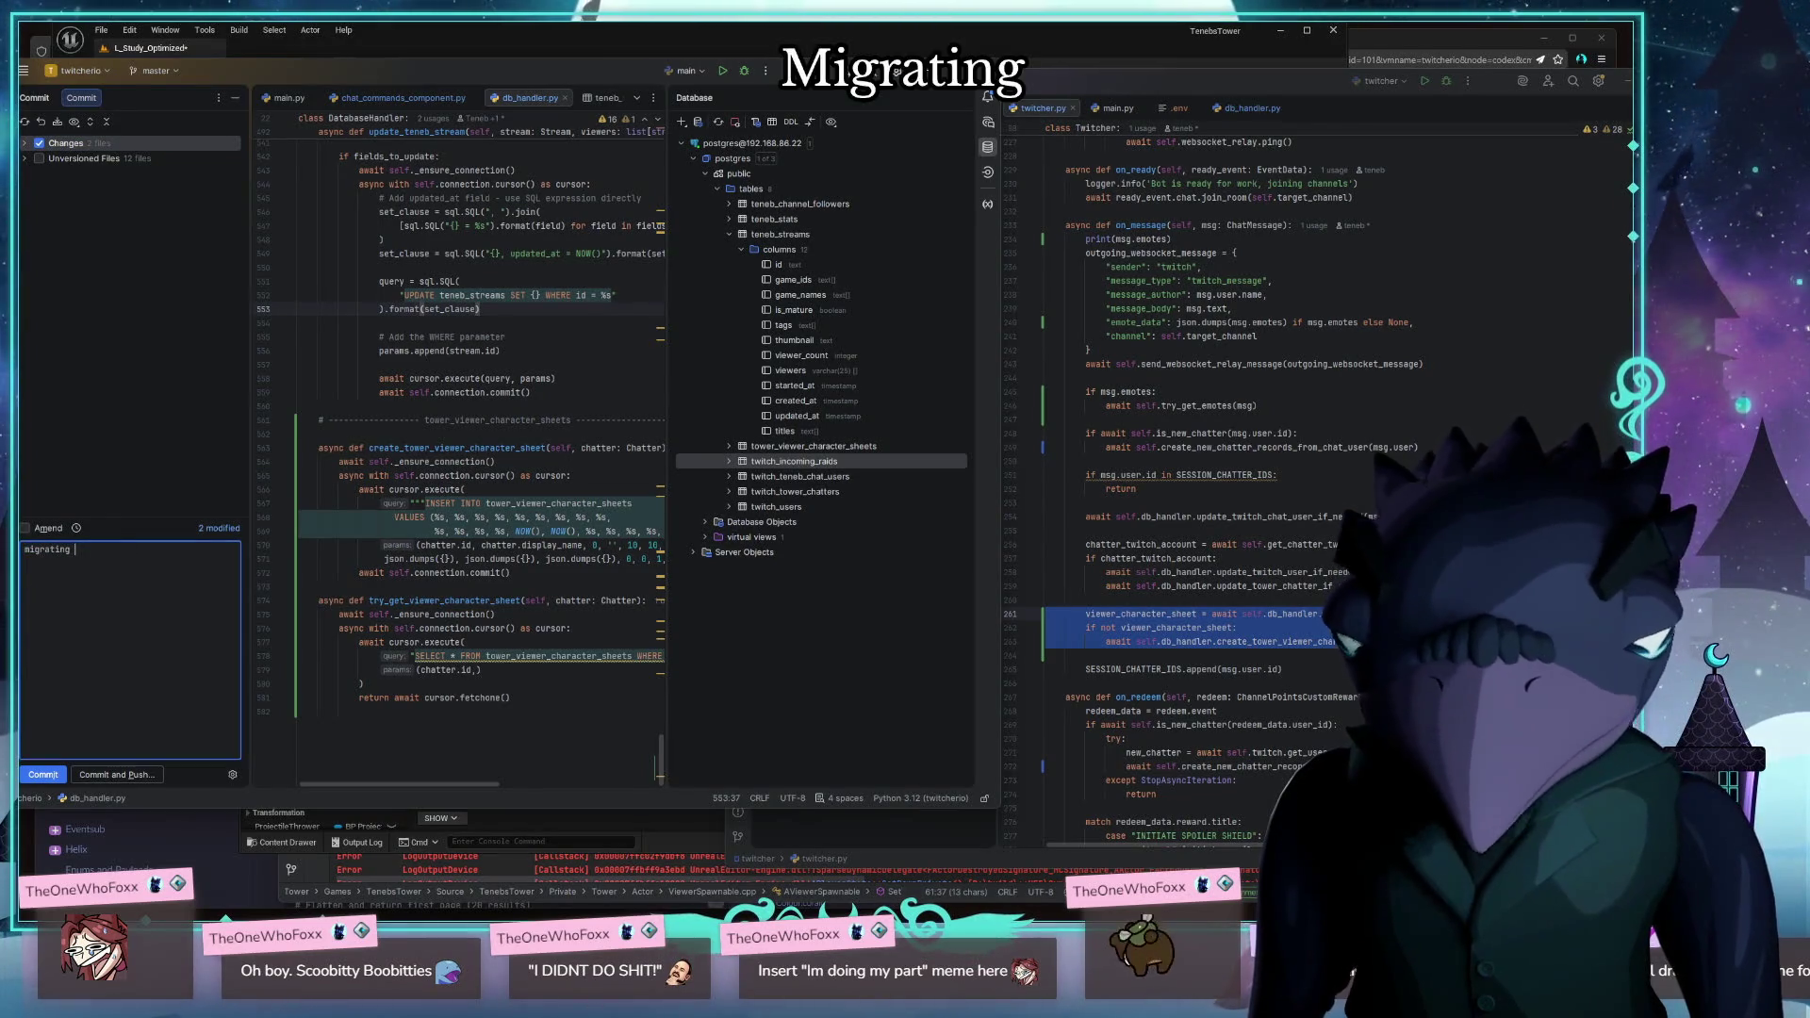
type("character shee")
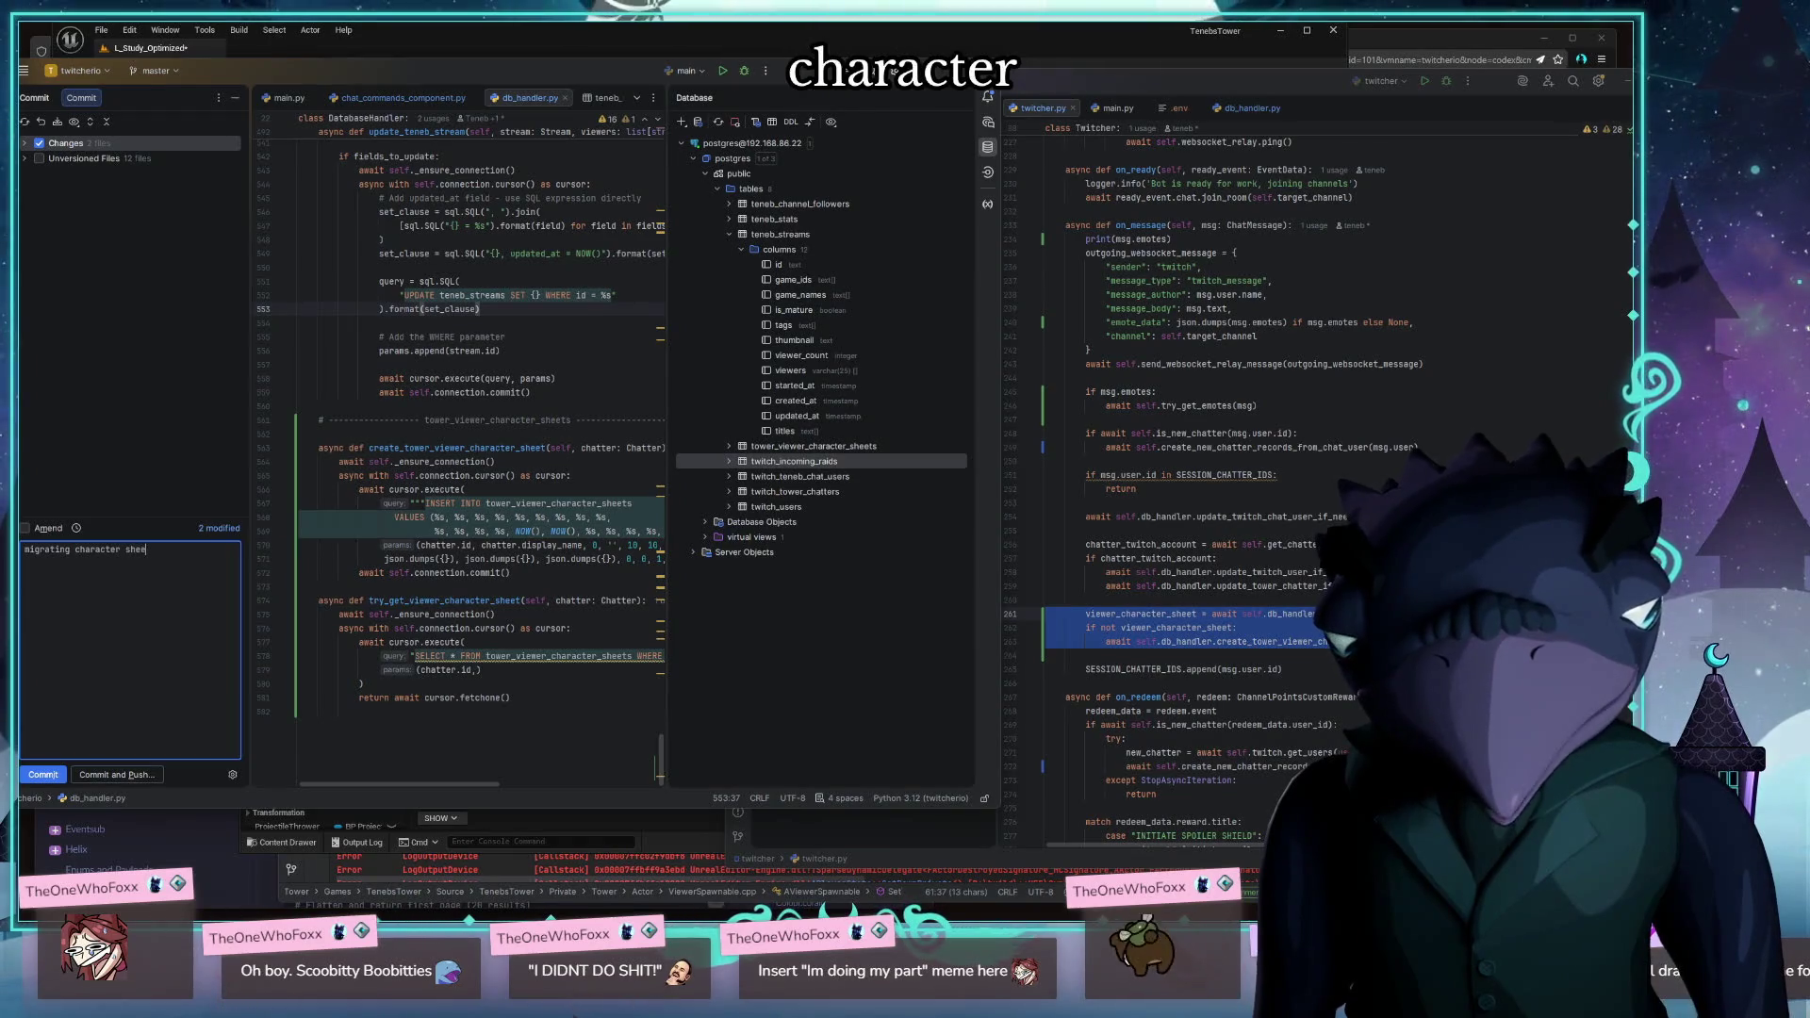
key("BackSpace")
key("BackSpace")
key("BackSpace")
type("chat")
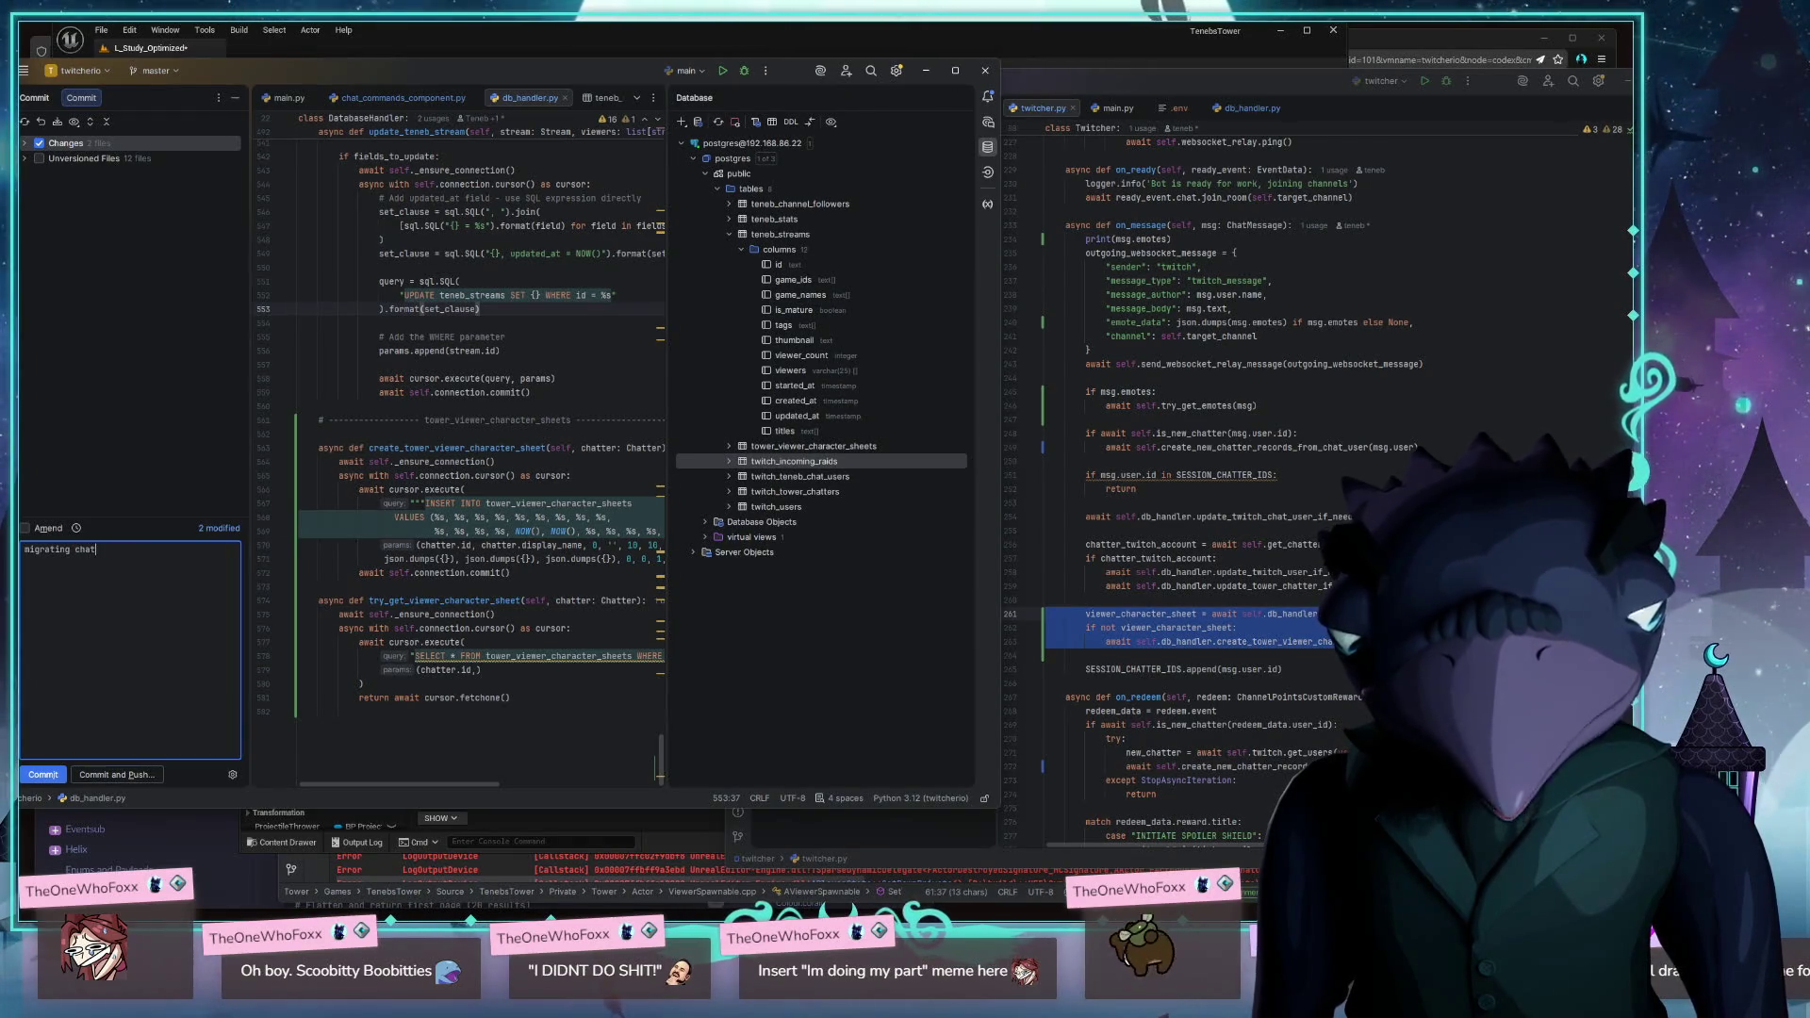
type("ter character she")
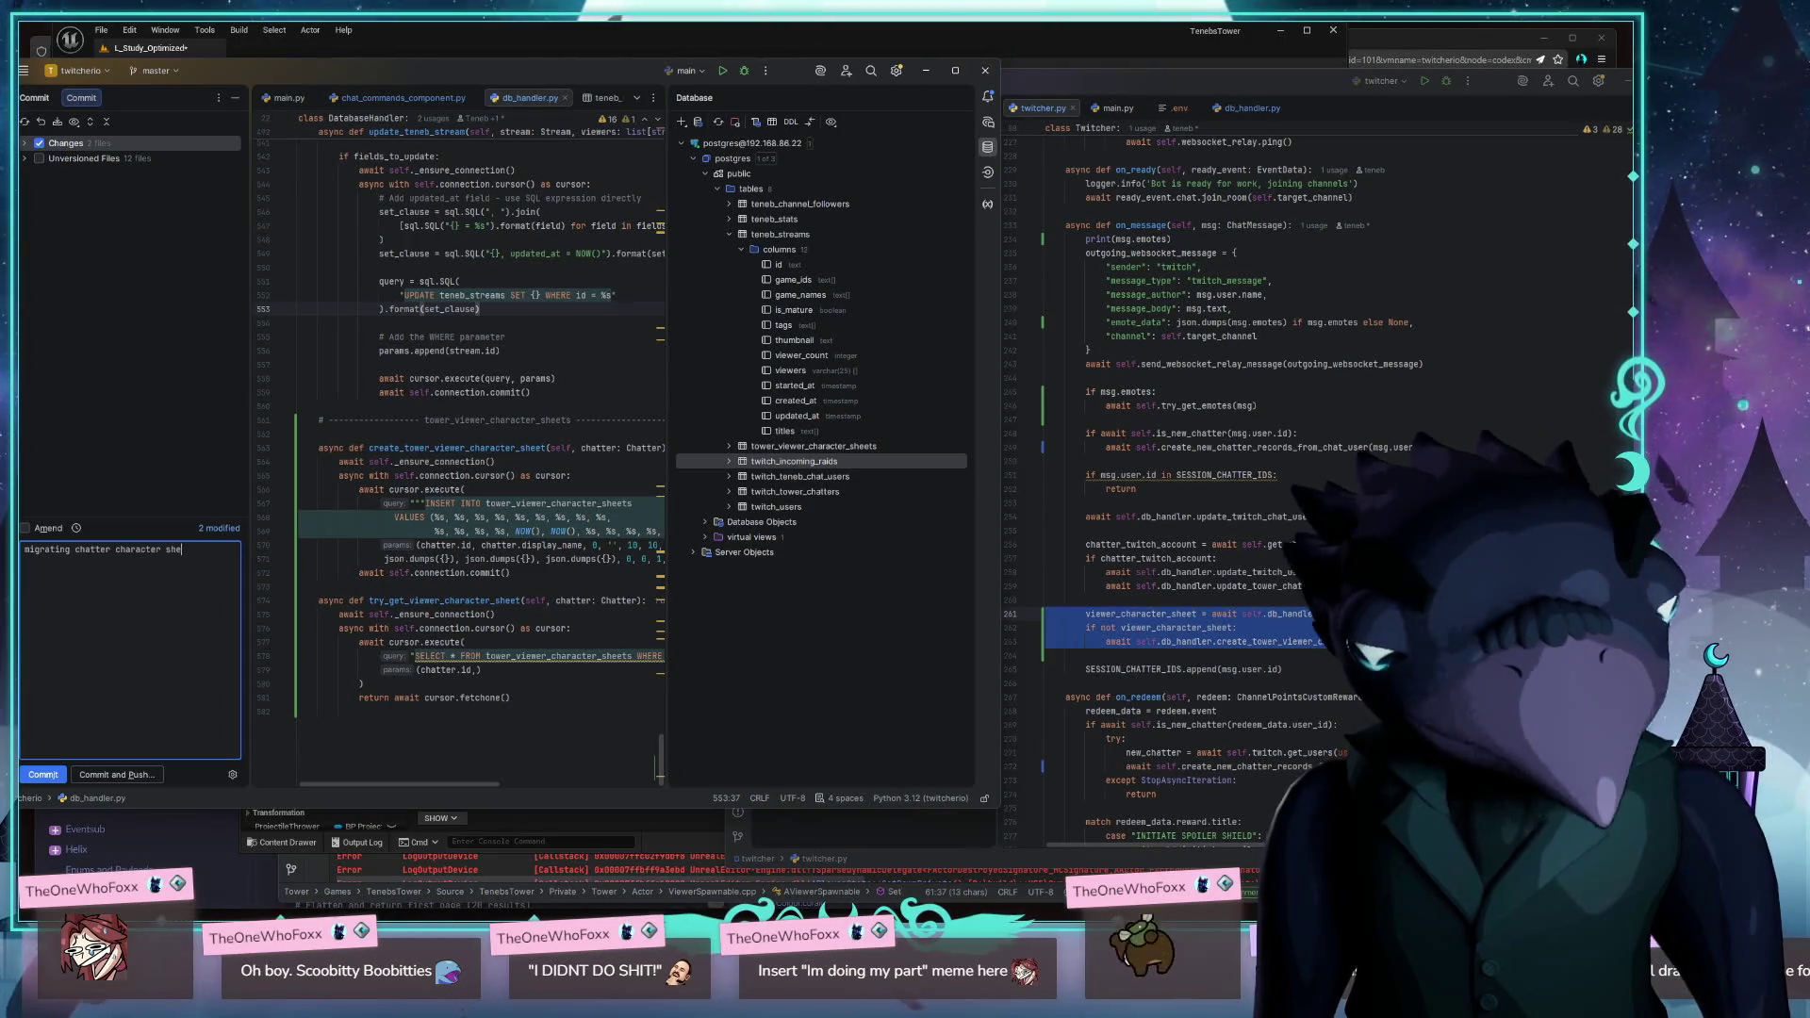
type("et creation ")
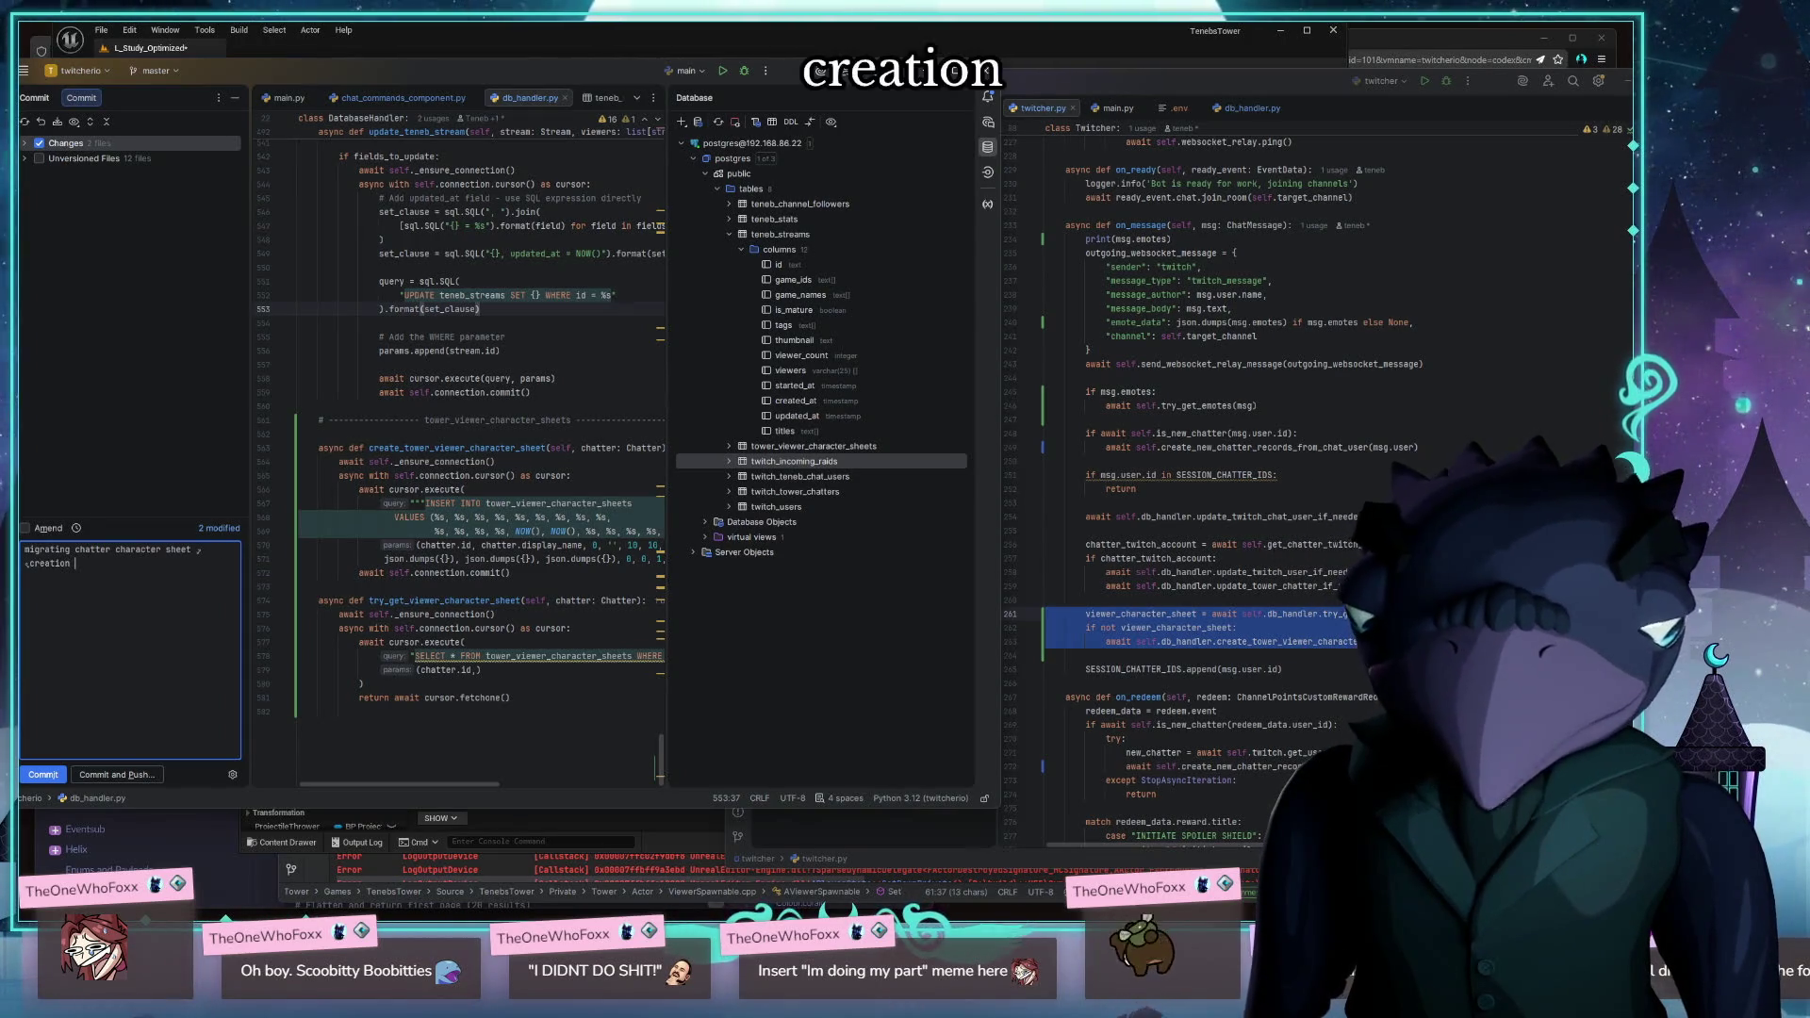
type("code")
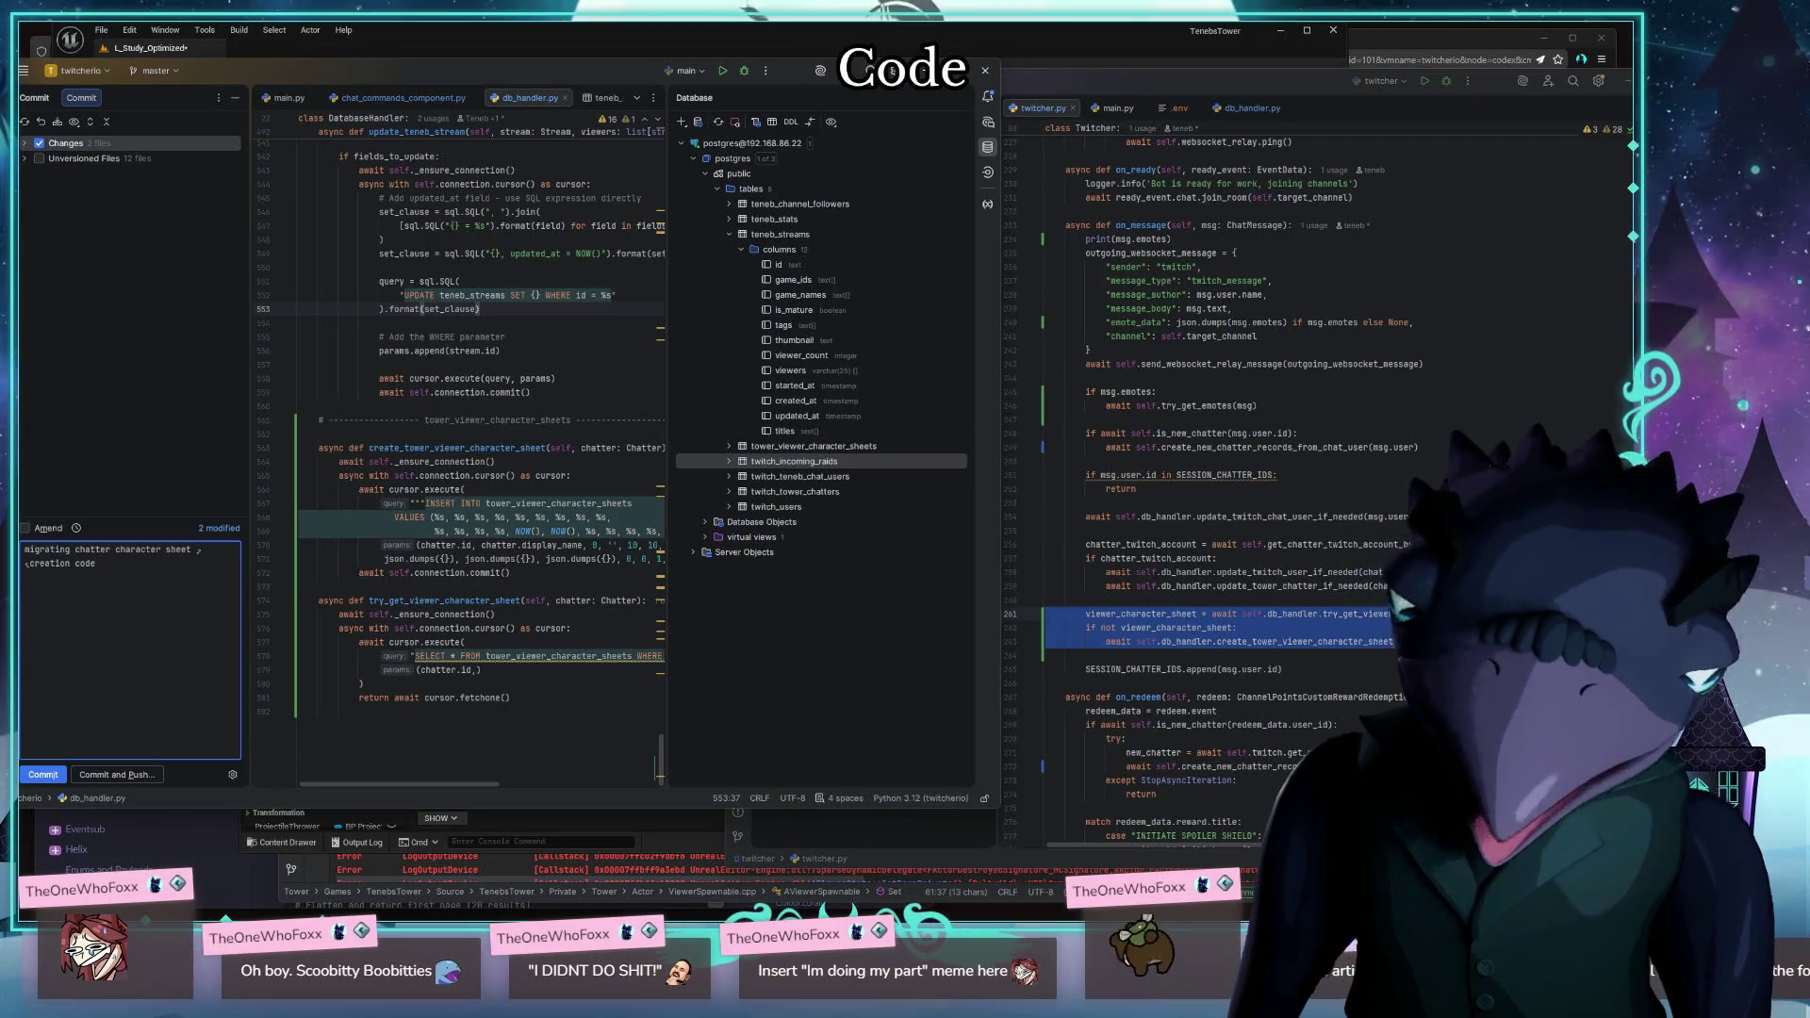
left_click(117, 774)
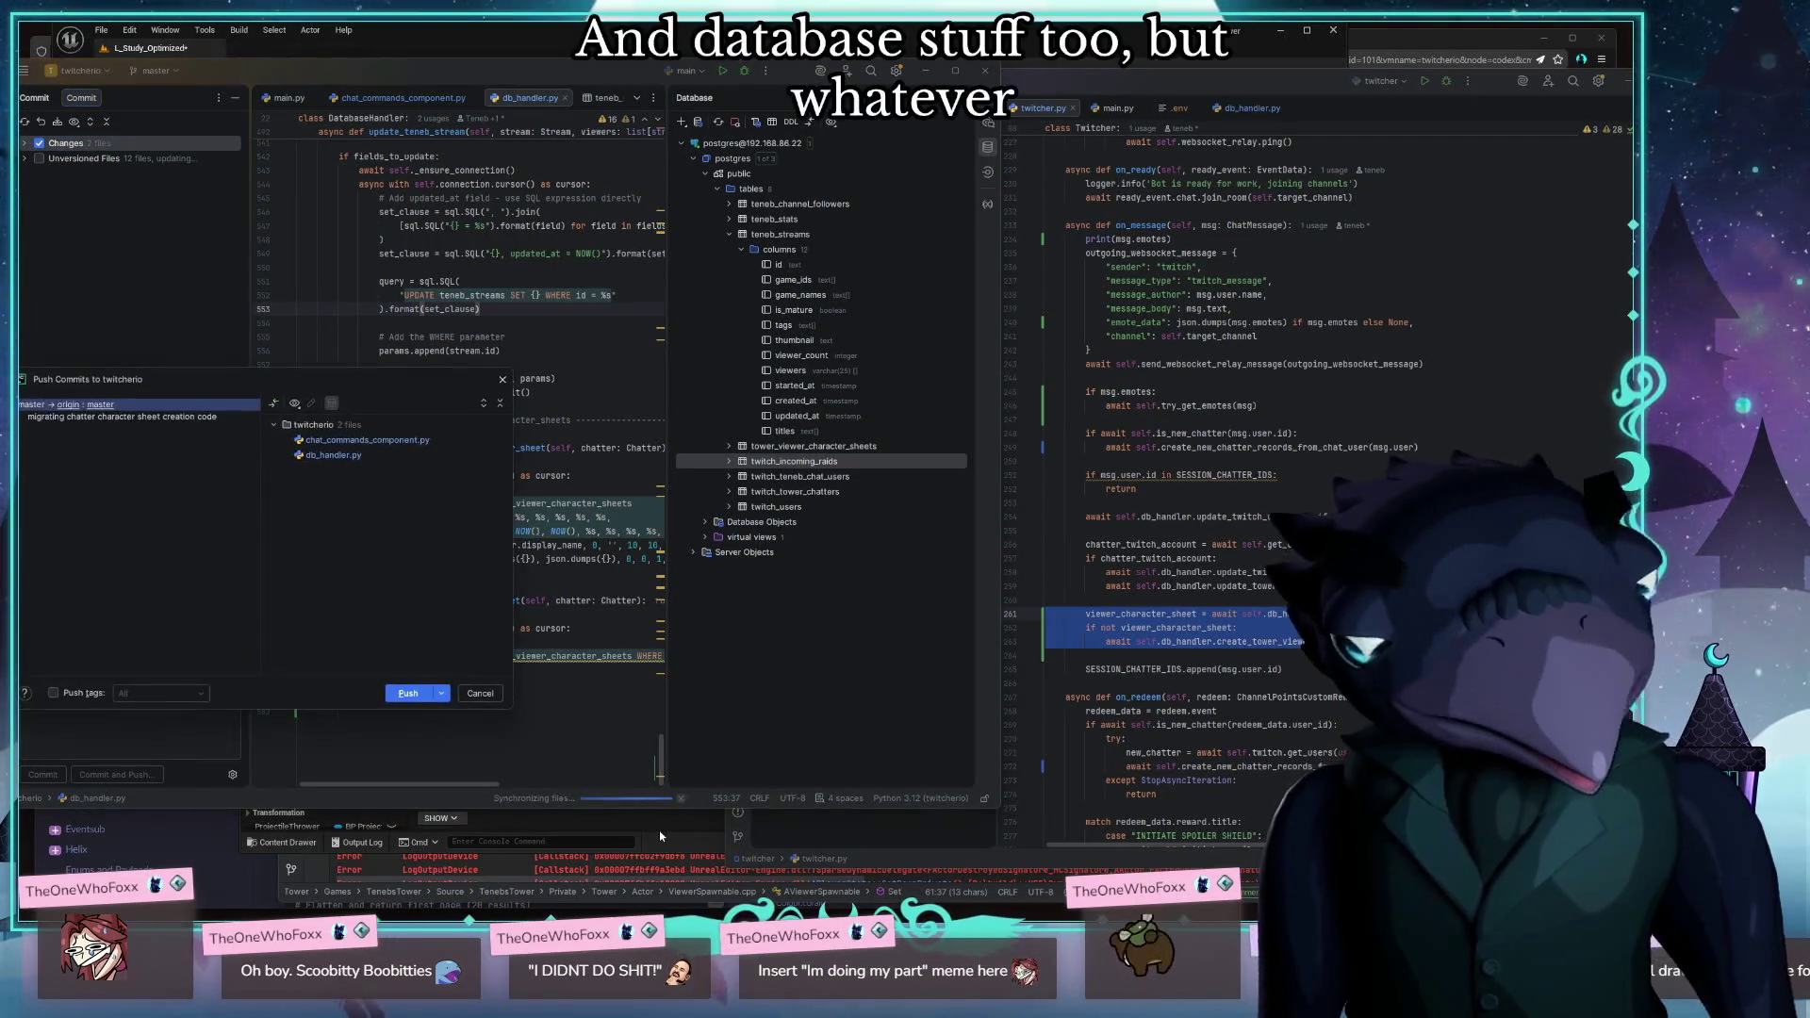
left_click(423, 694)
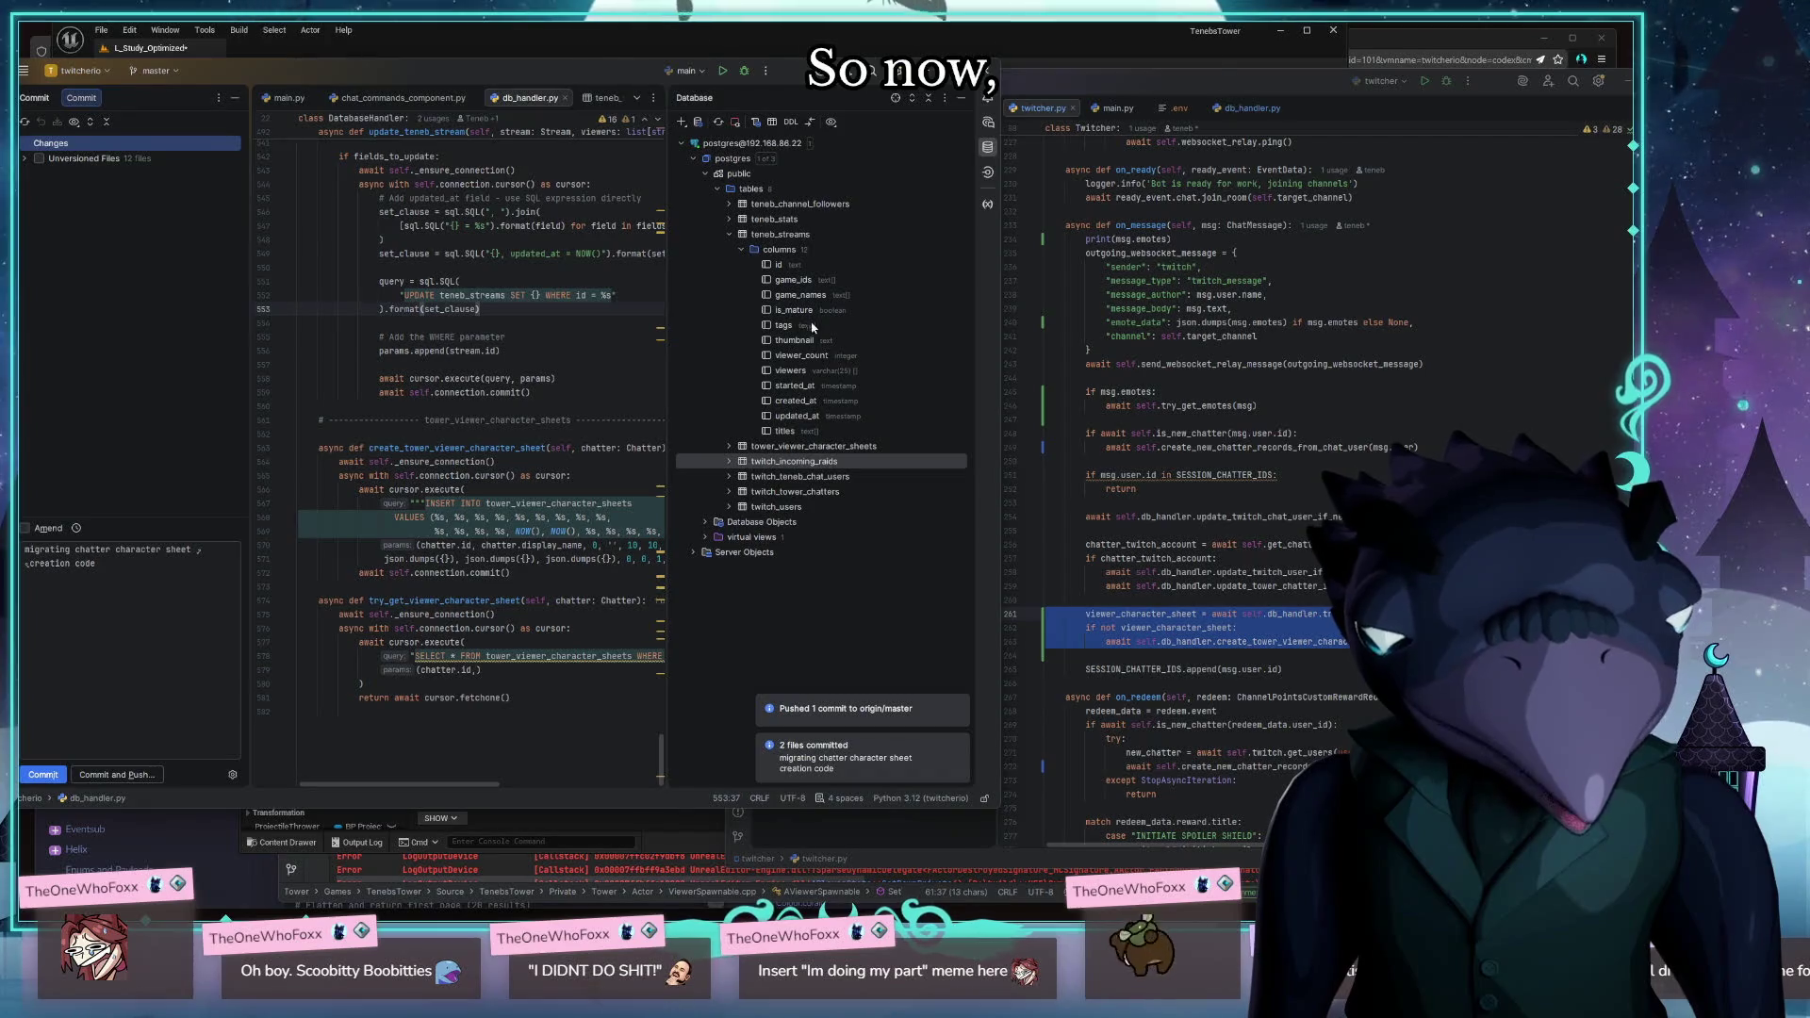
Delete the third row from the tower_viewer_character_sheets table, leaving 15 rows
left_click(728, 234)
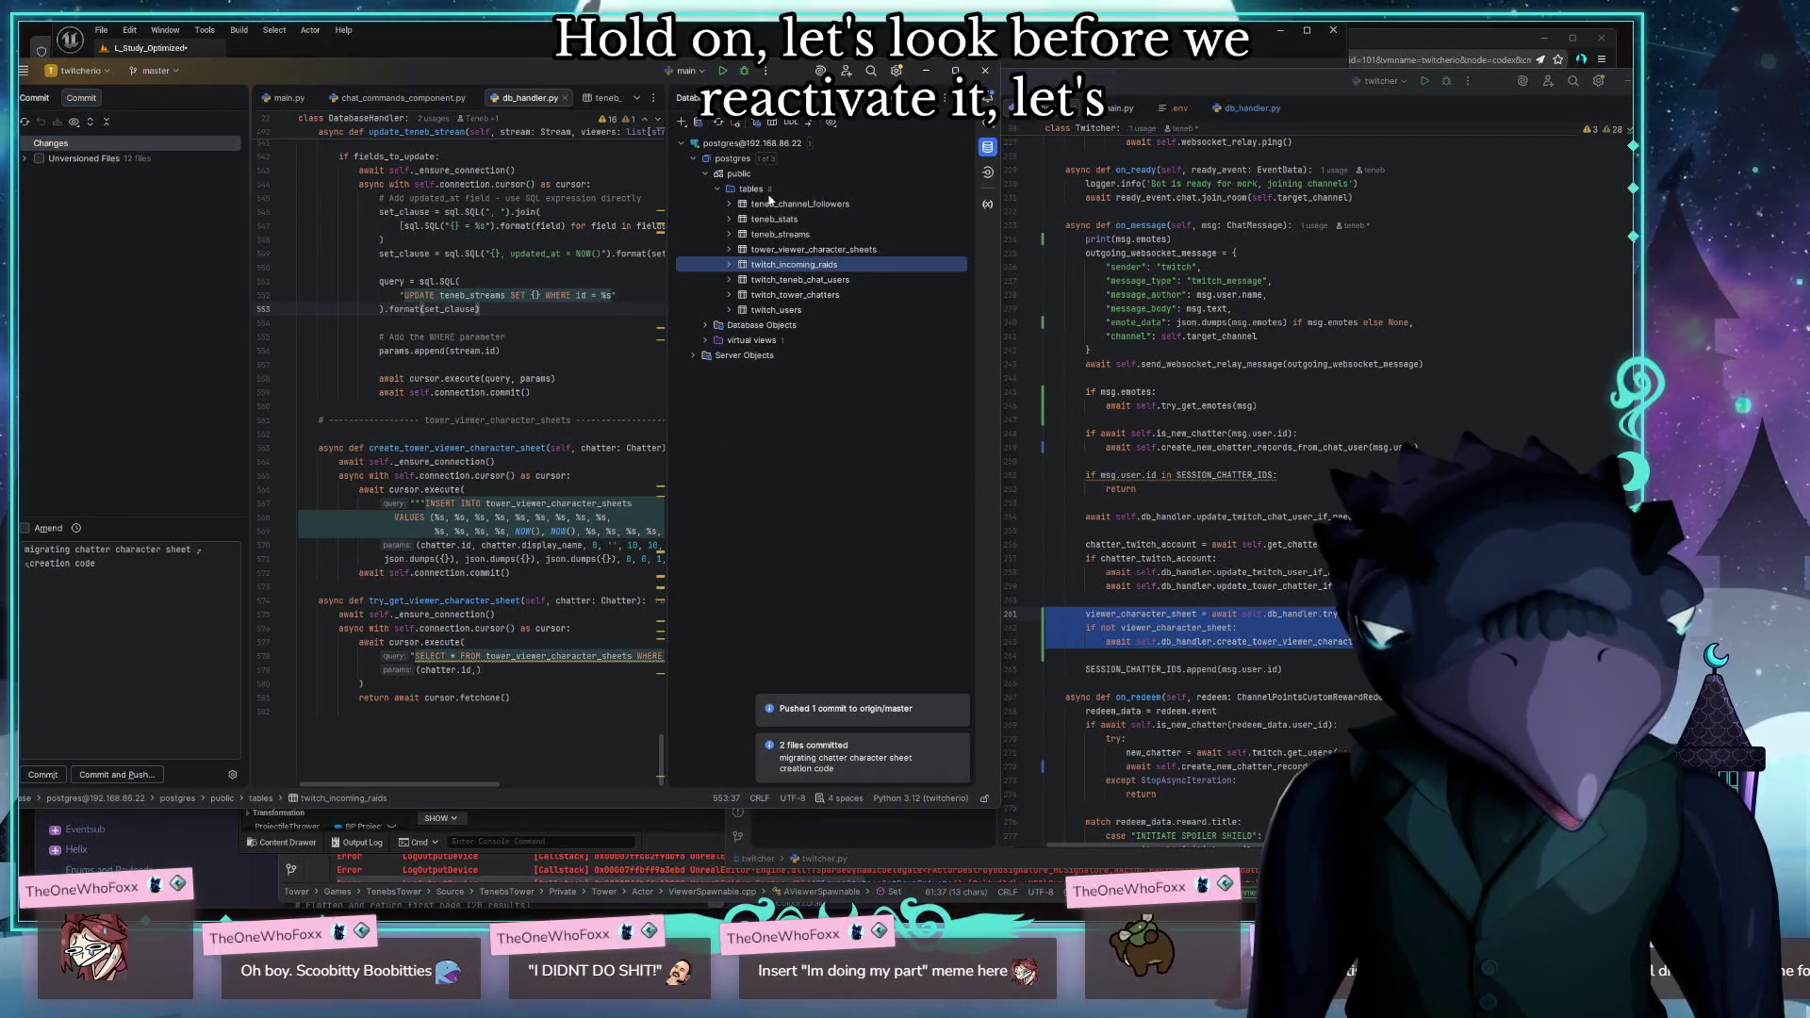
double_click(820, 250)
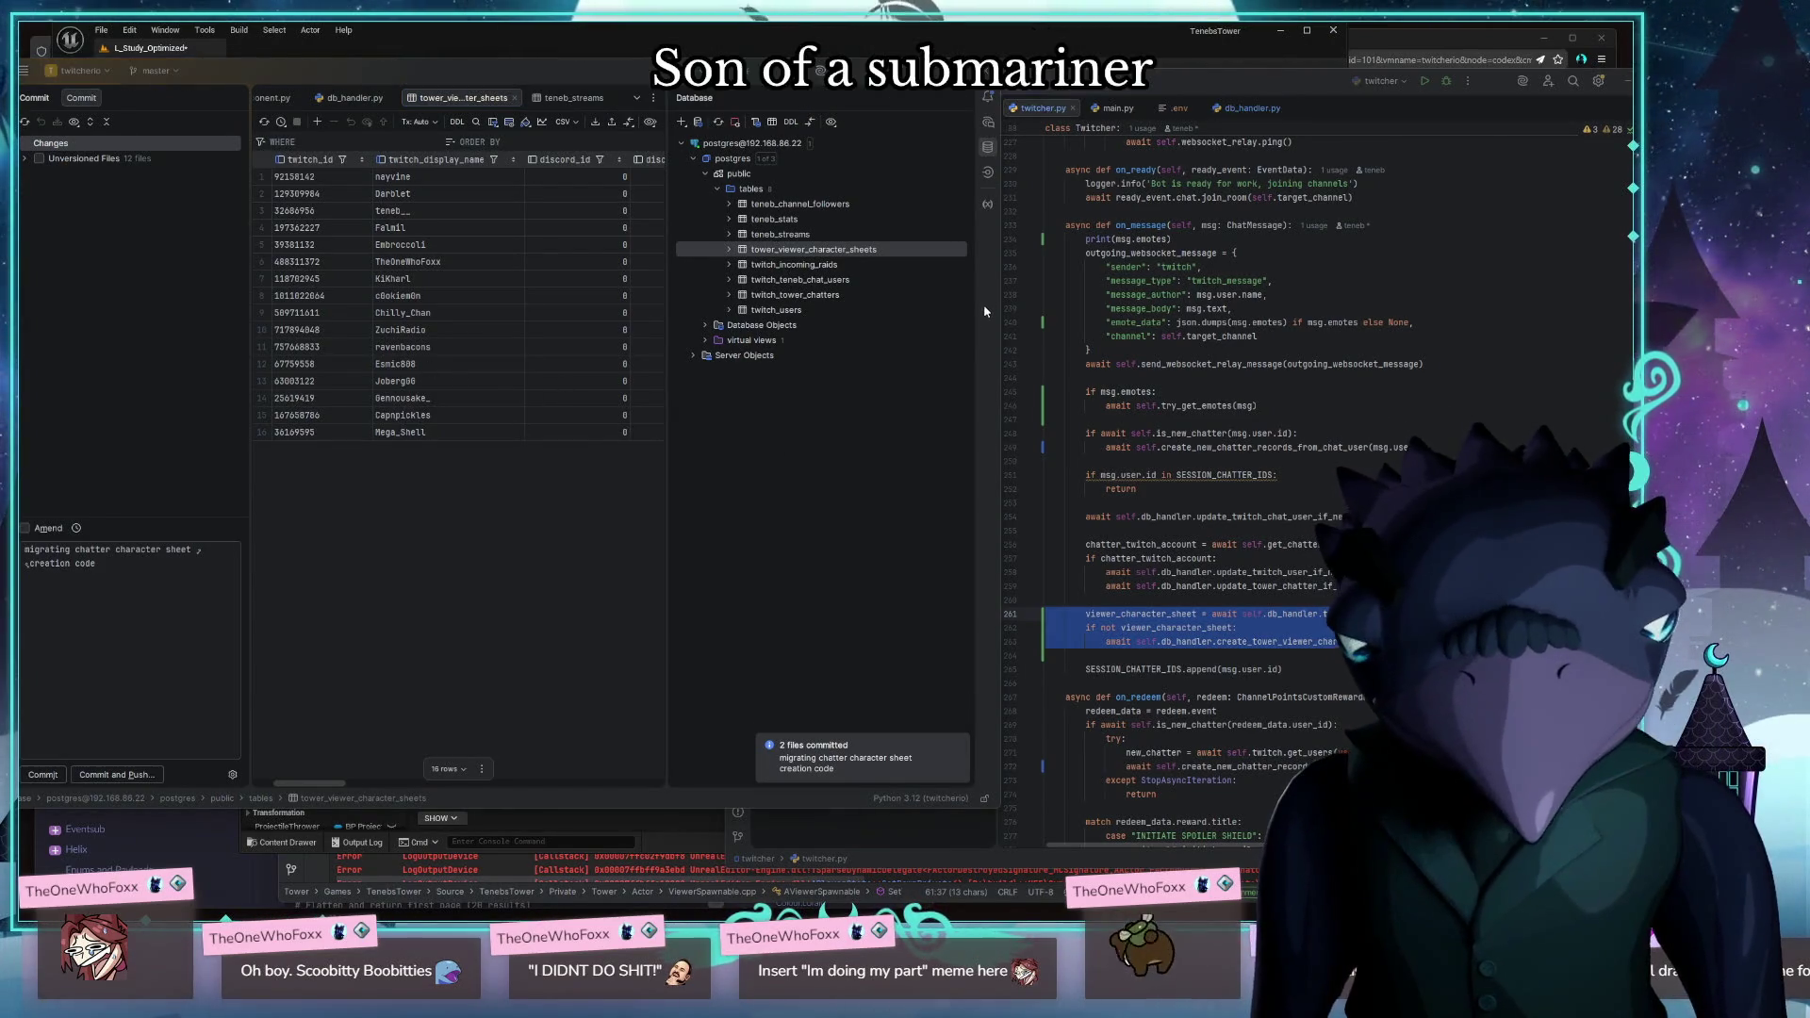
left_click_drag(1002, 295, 1330, 295)
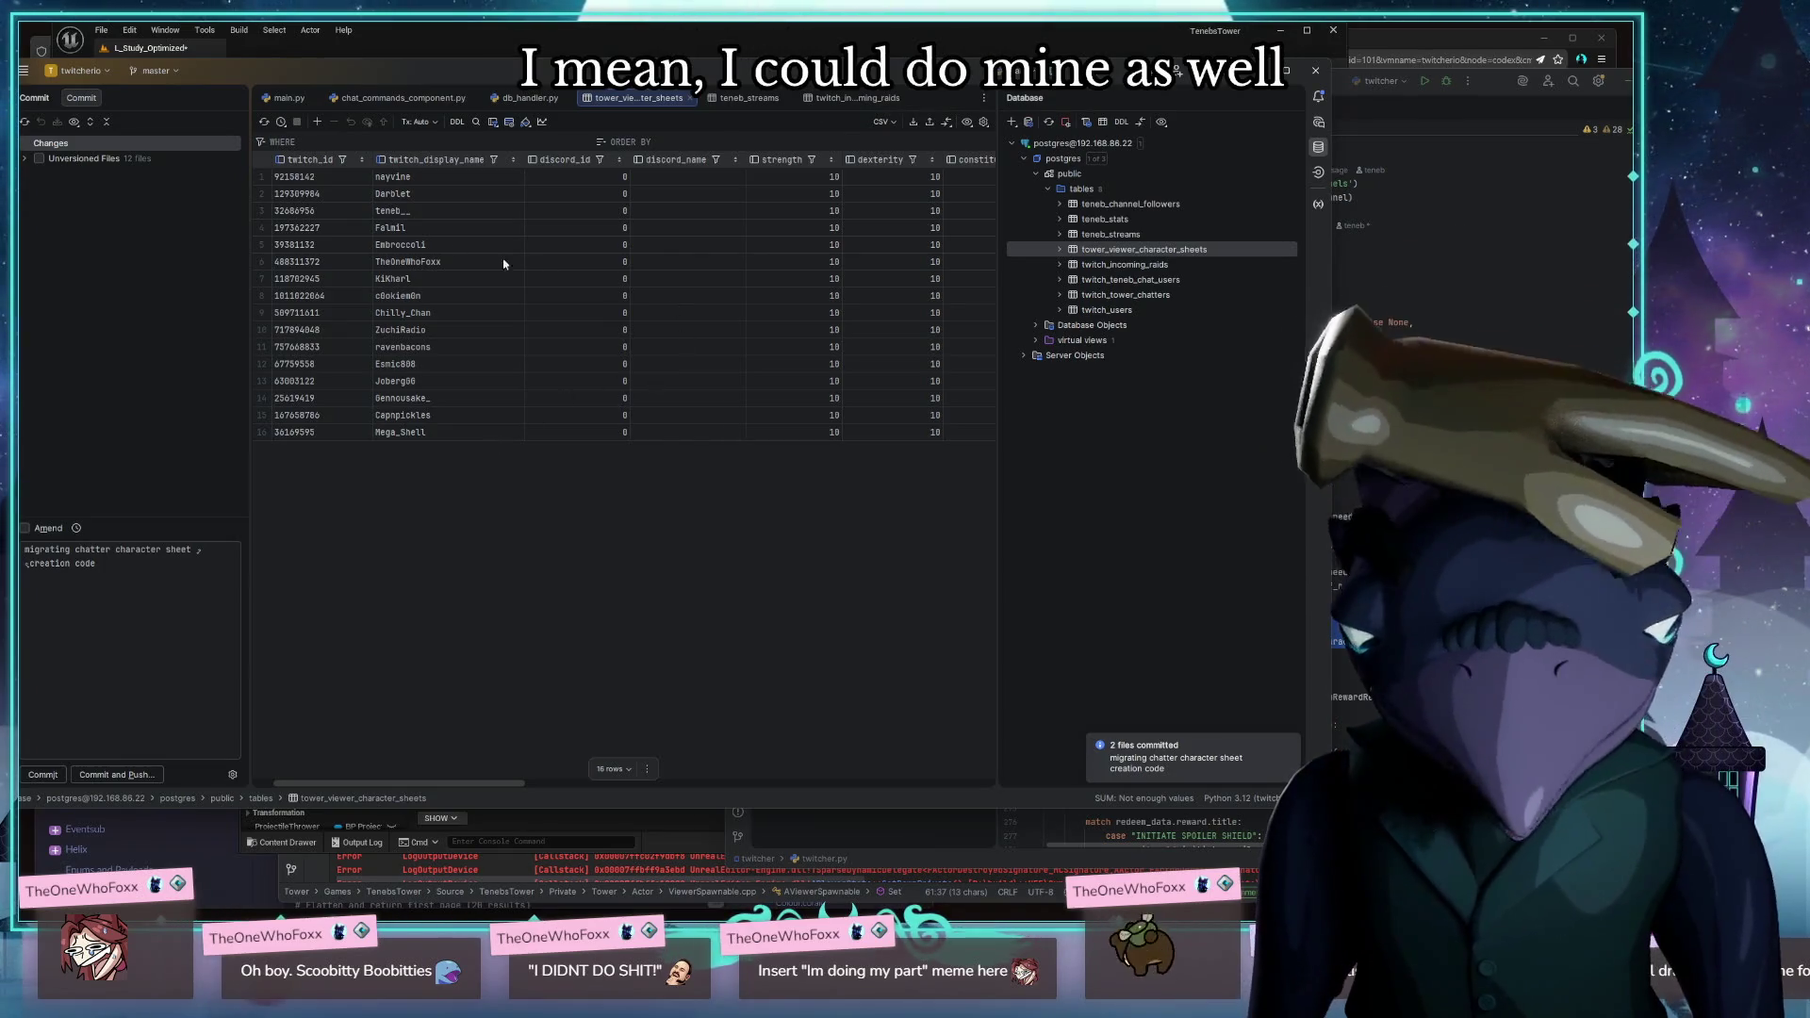
left_click(267, 217)
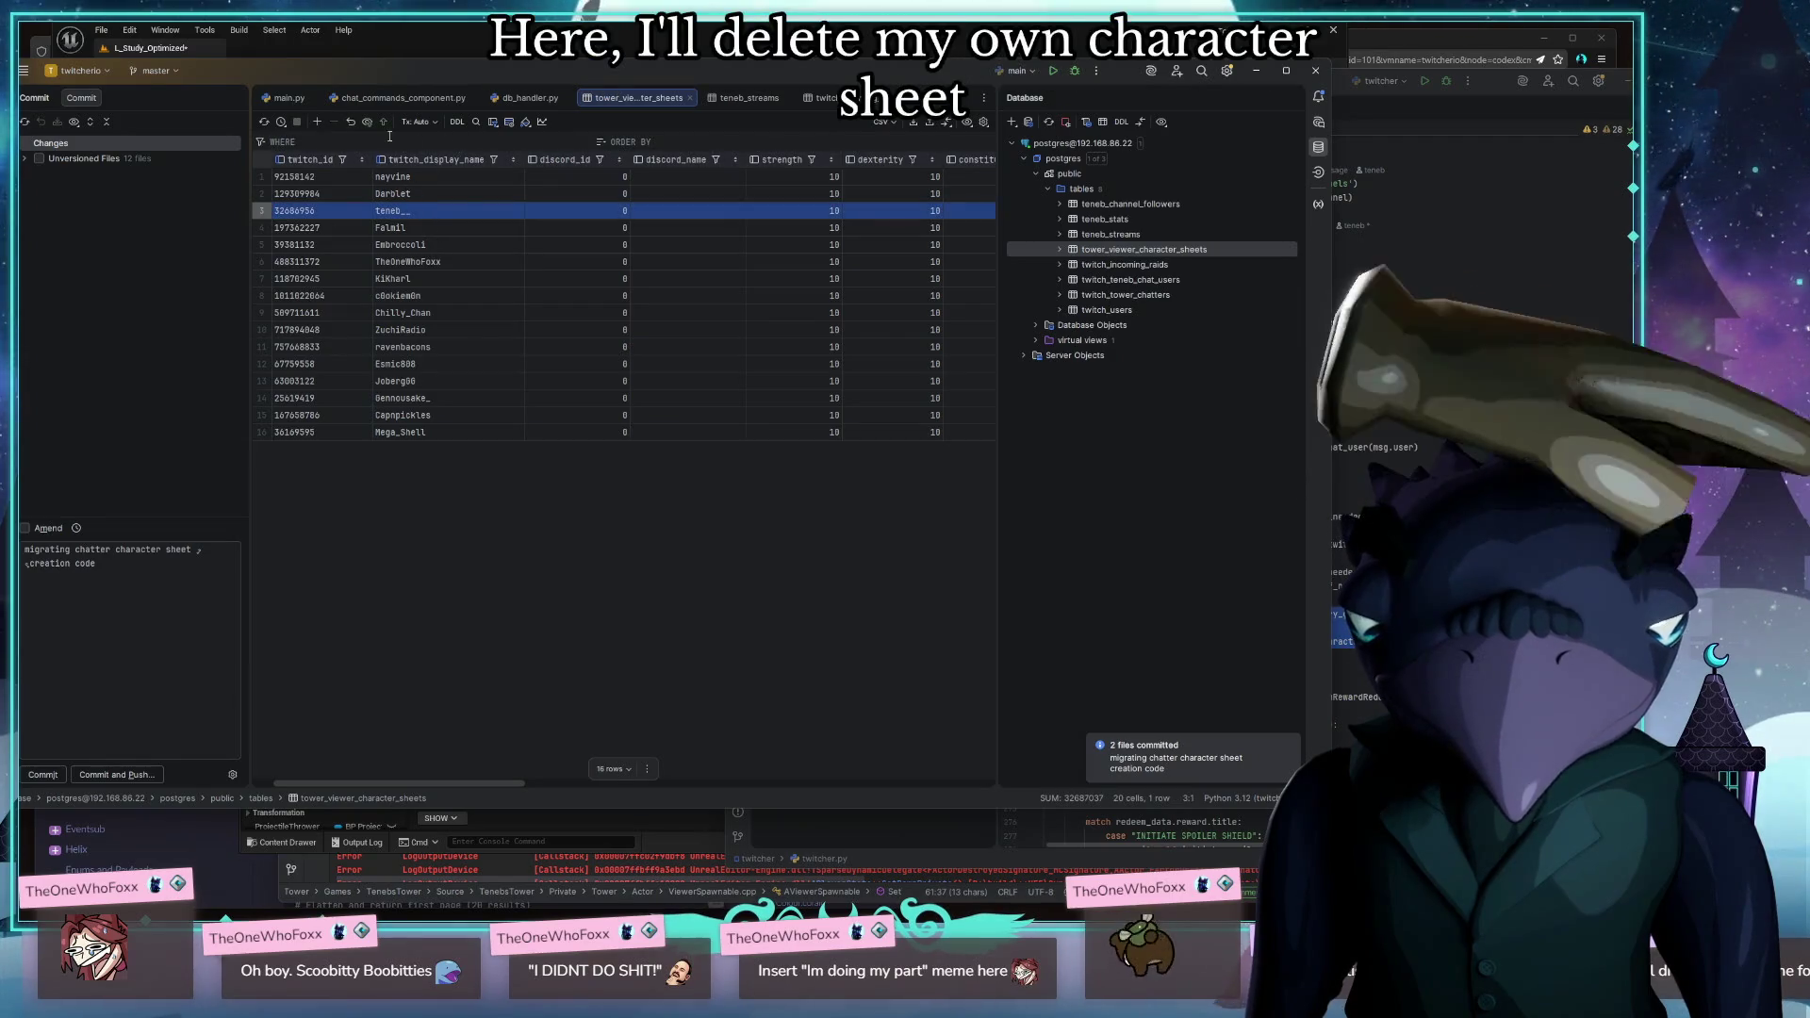
left_click(383, 122)
scroll(539, 514, "right", 5)
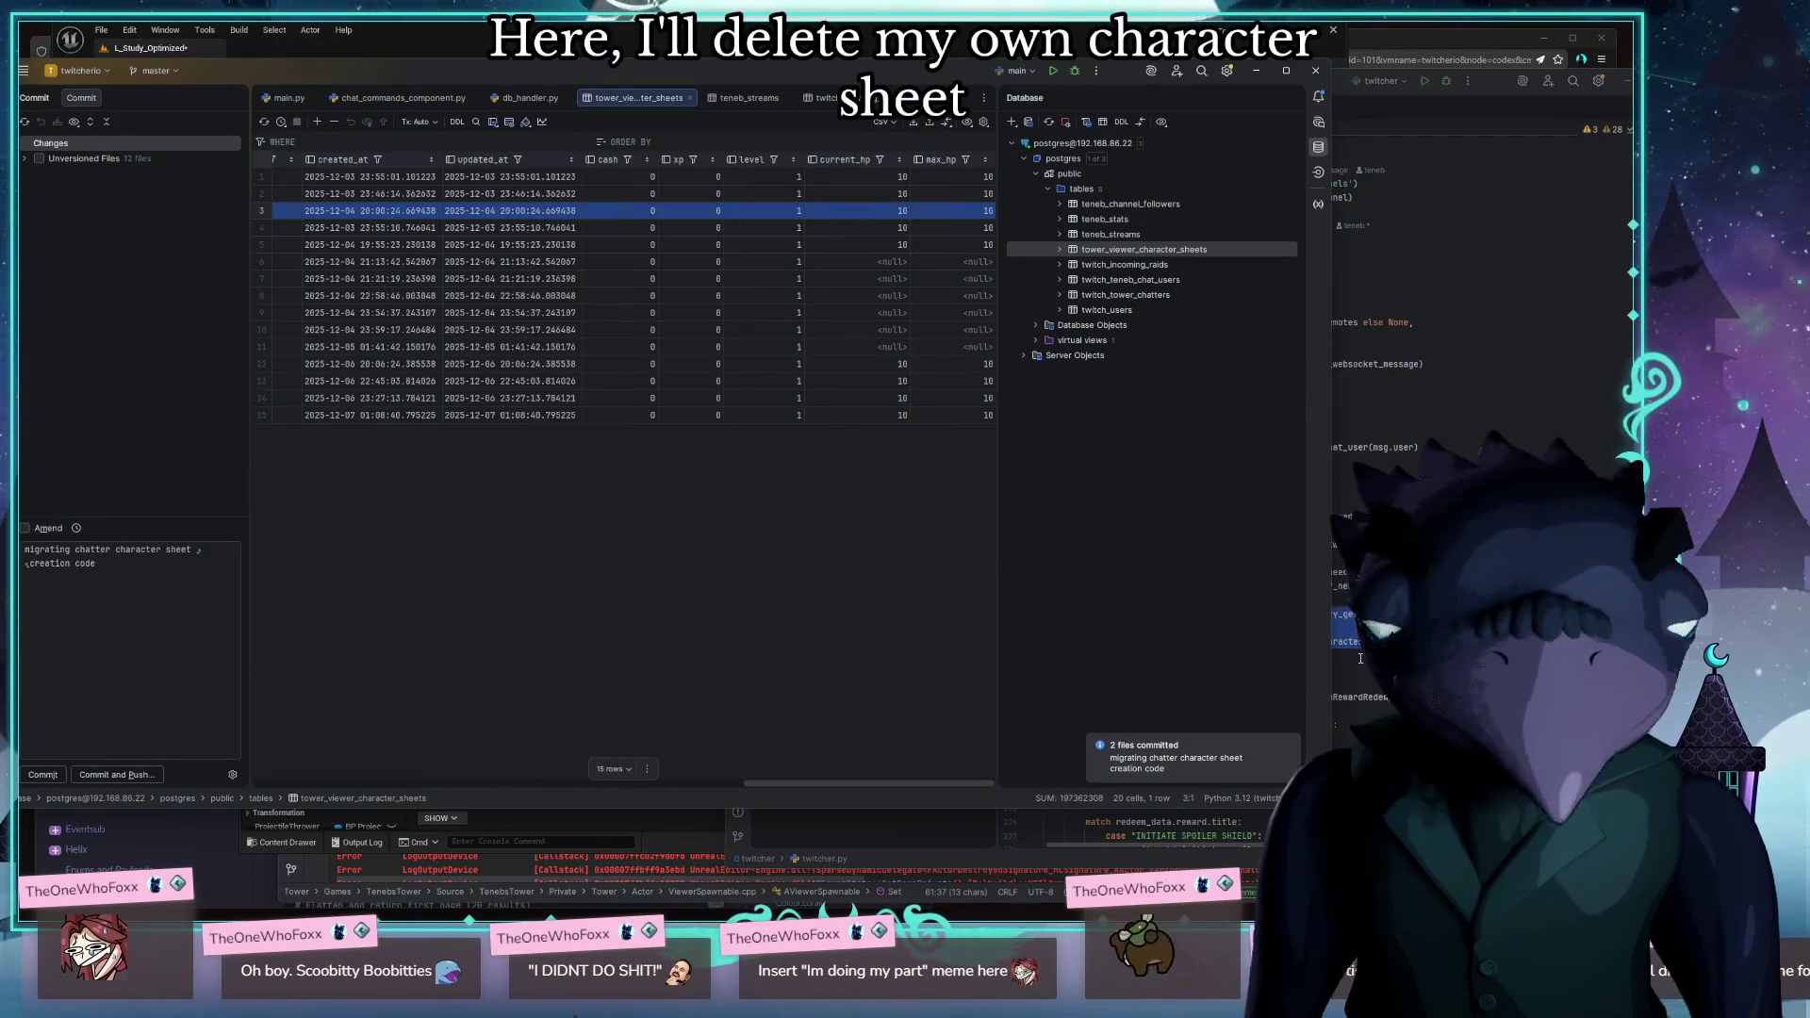
Stop the running bot in the server console and start it again with the previous command
left_click(1473, 42)
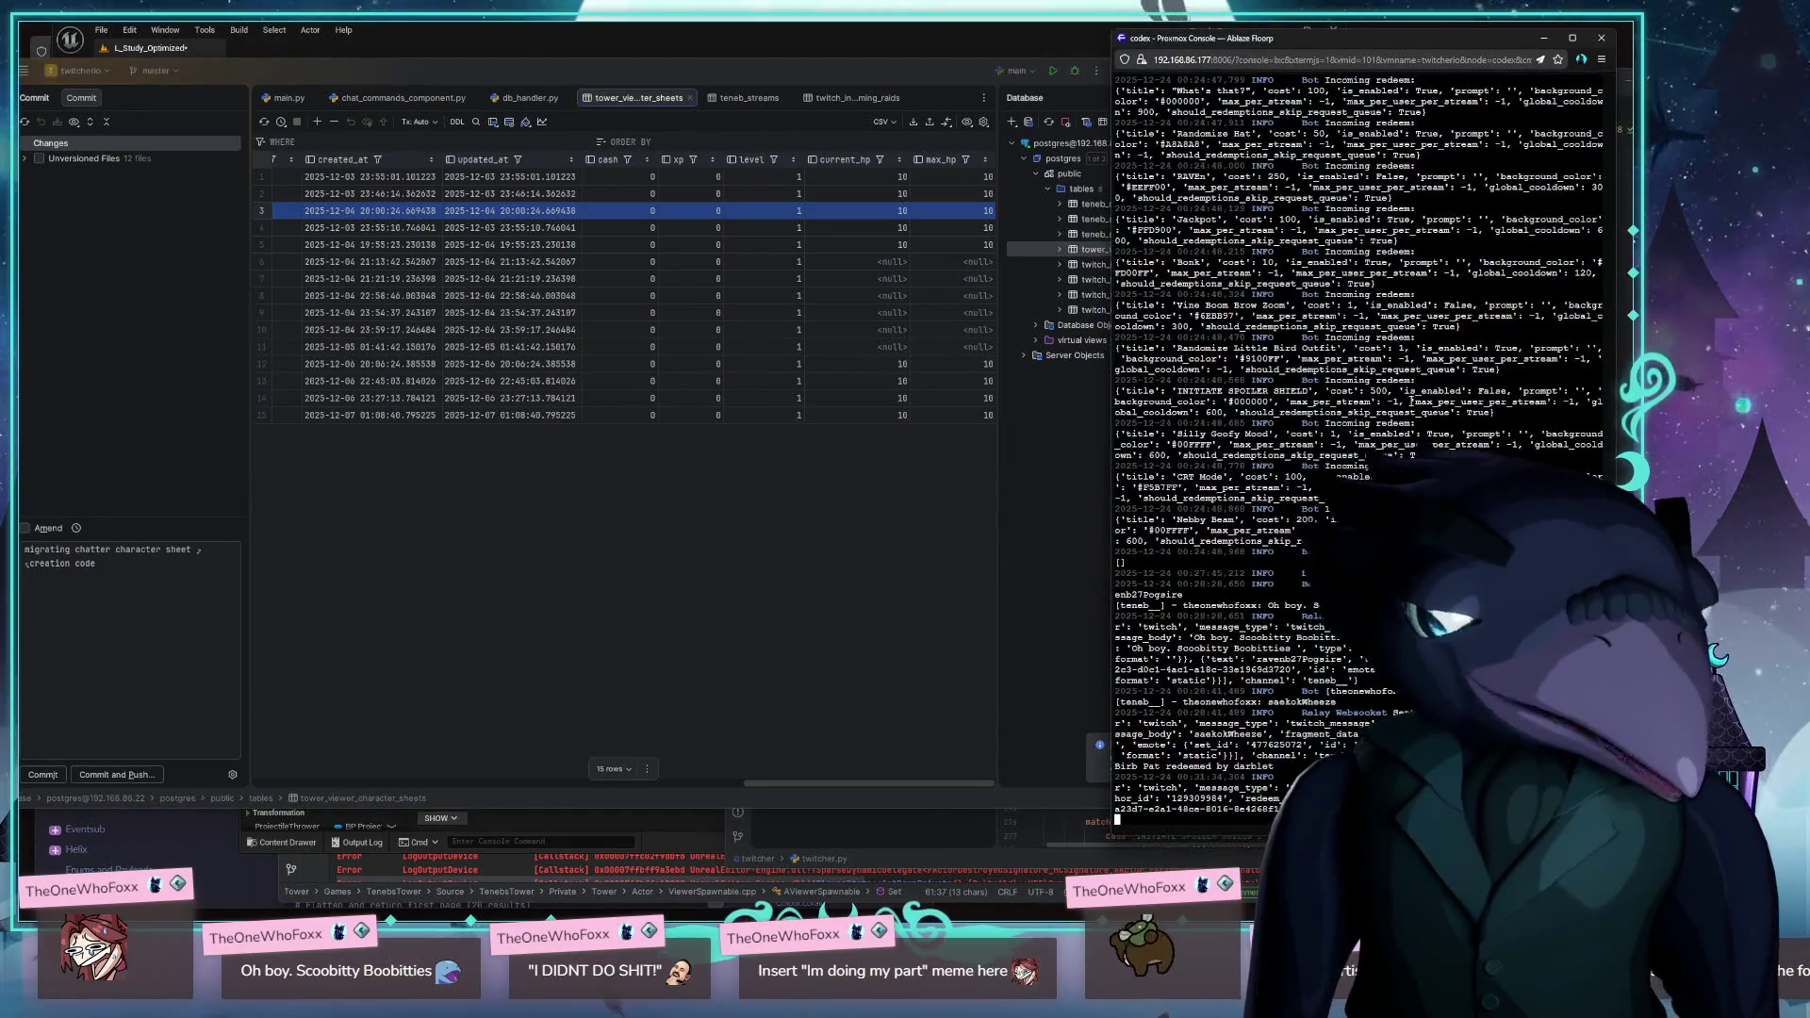
key("ctrl+c")
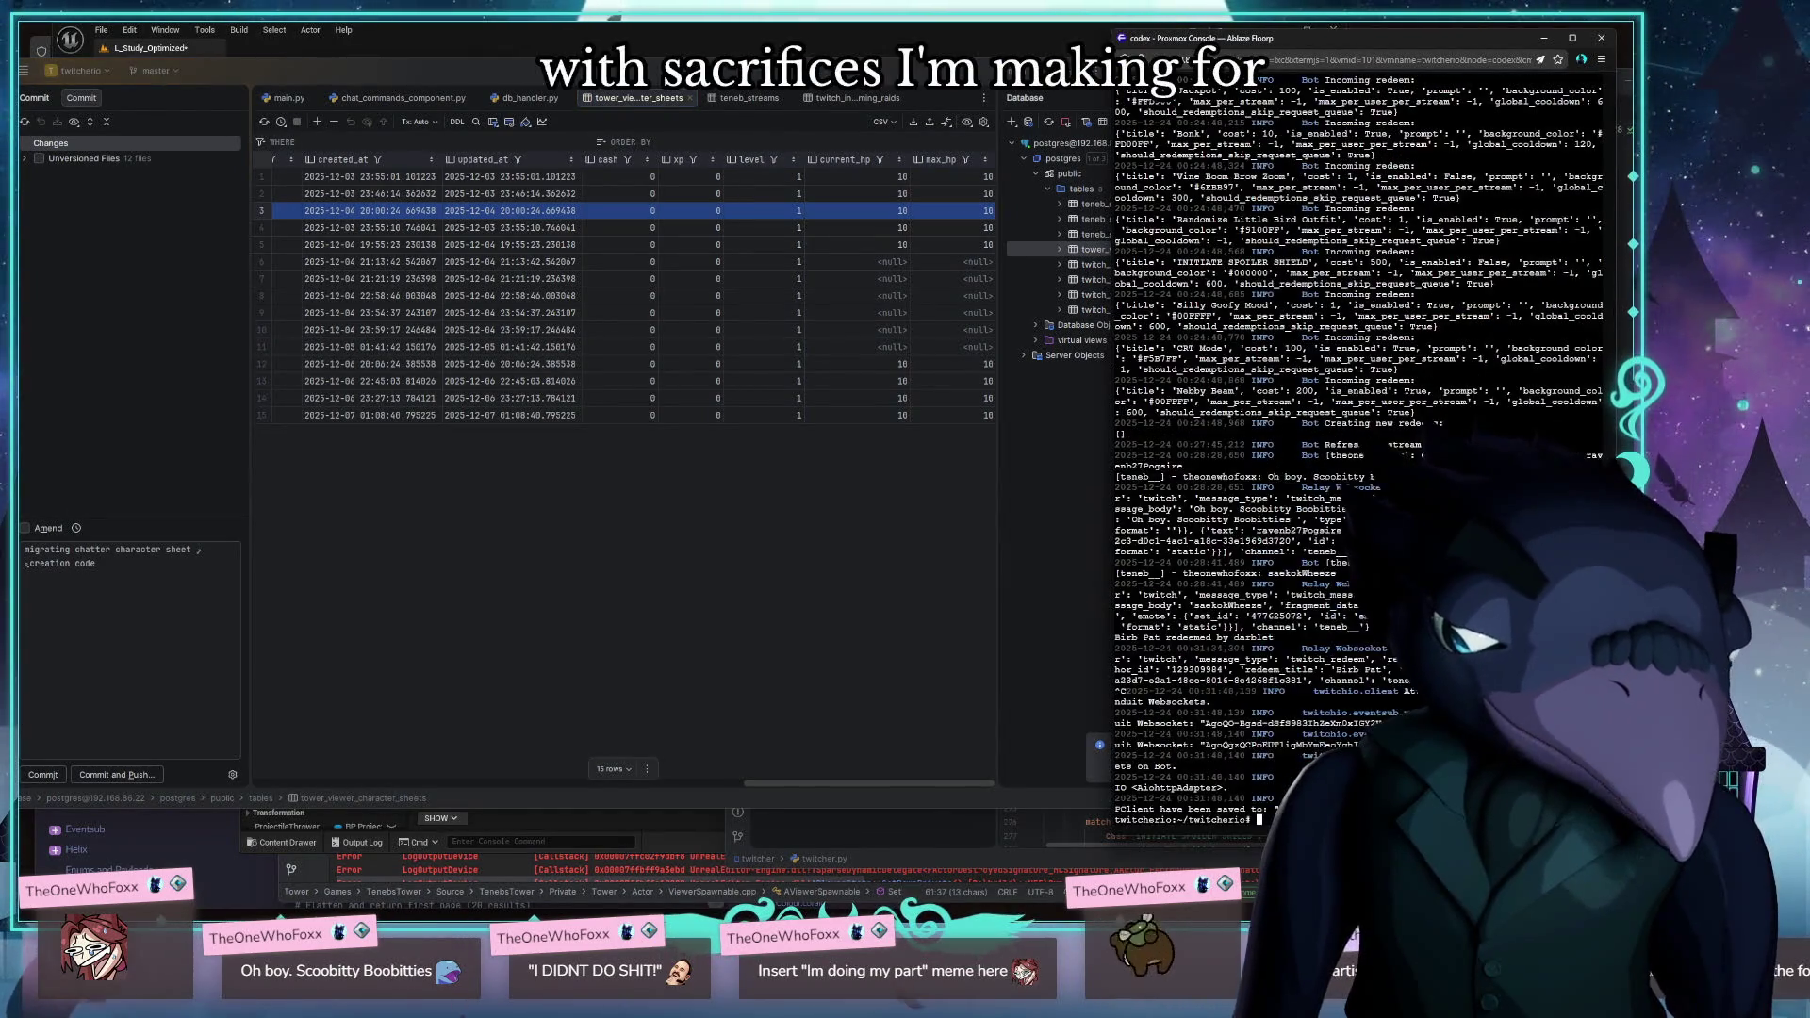
key("Up")
key("Return")
key("alt+Tab")
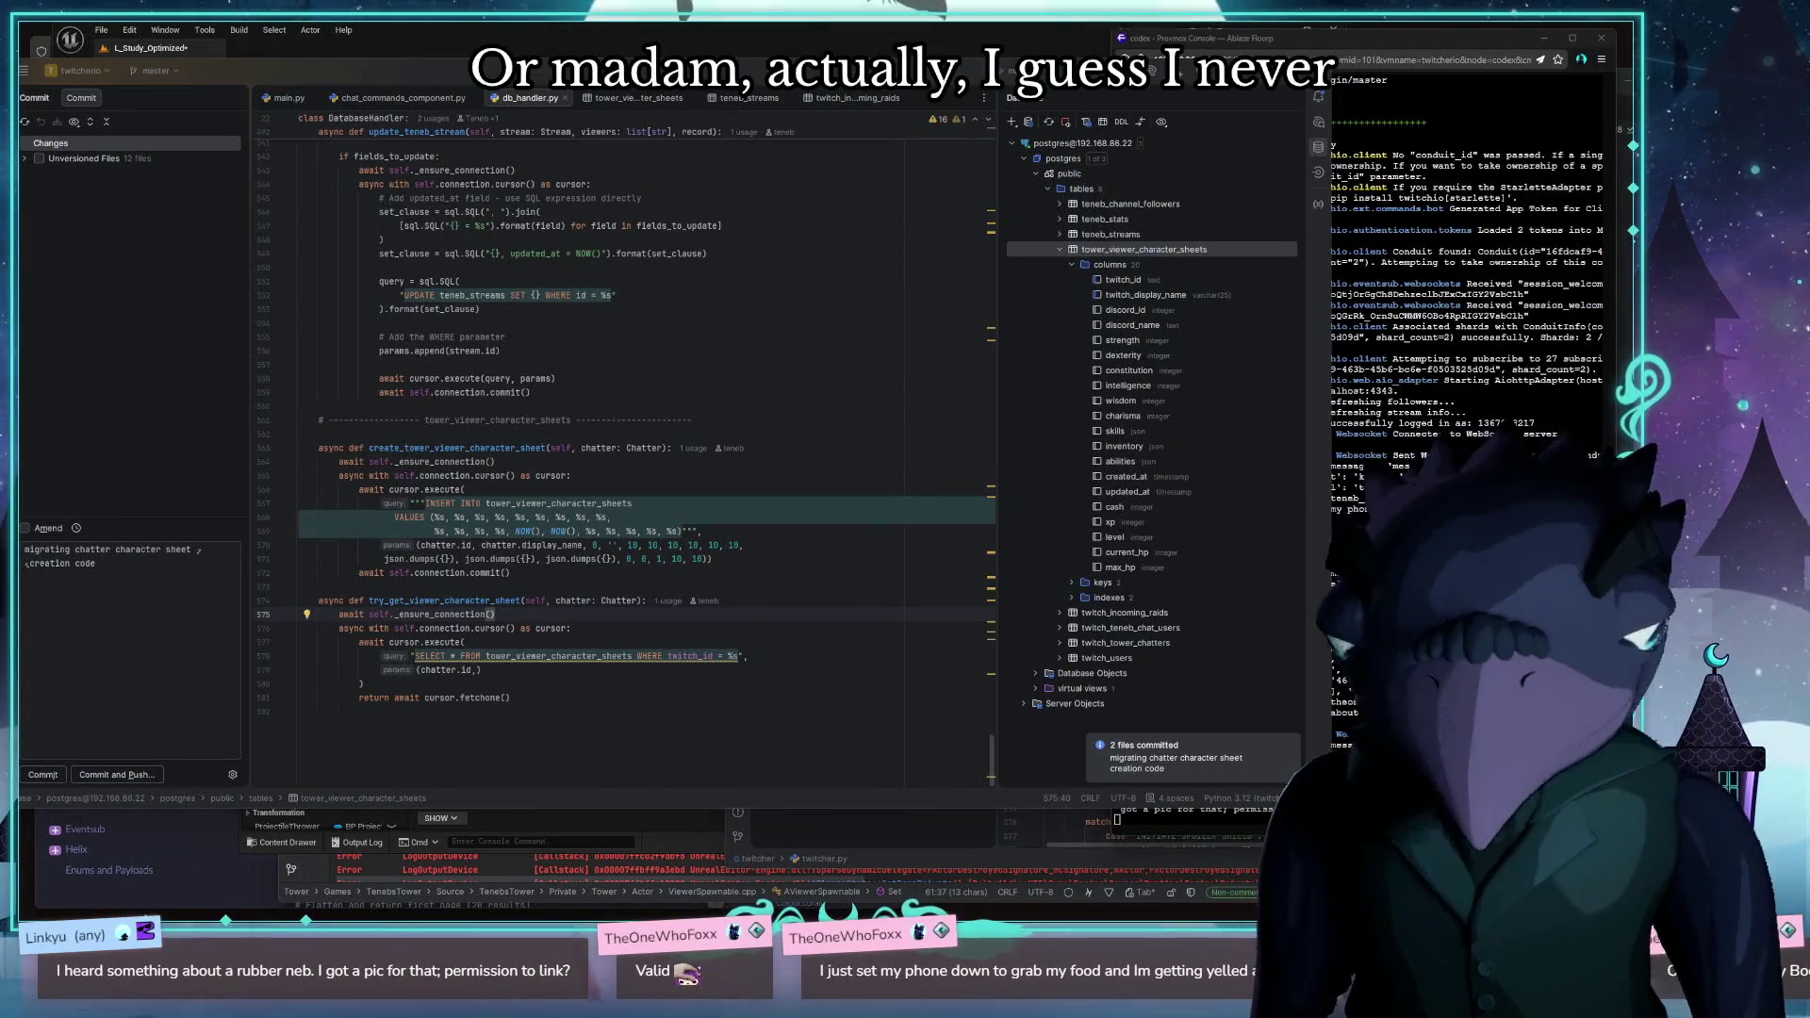
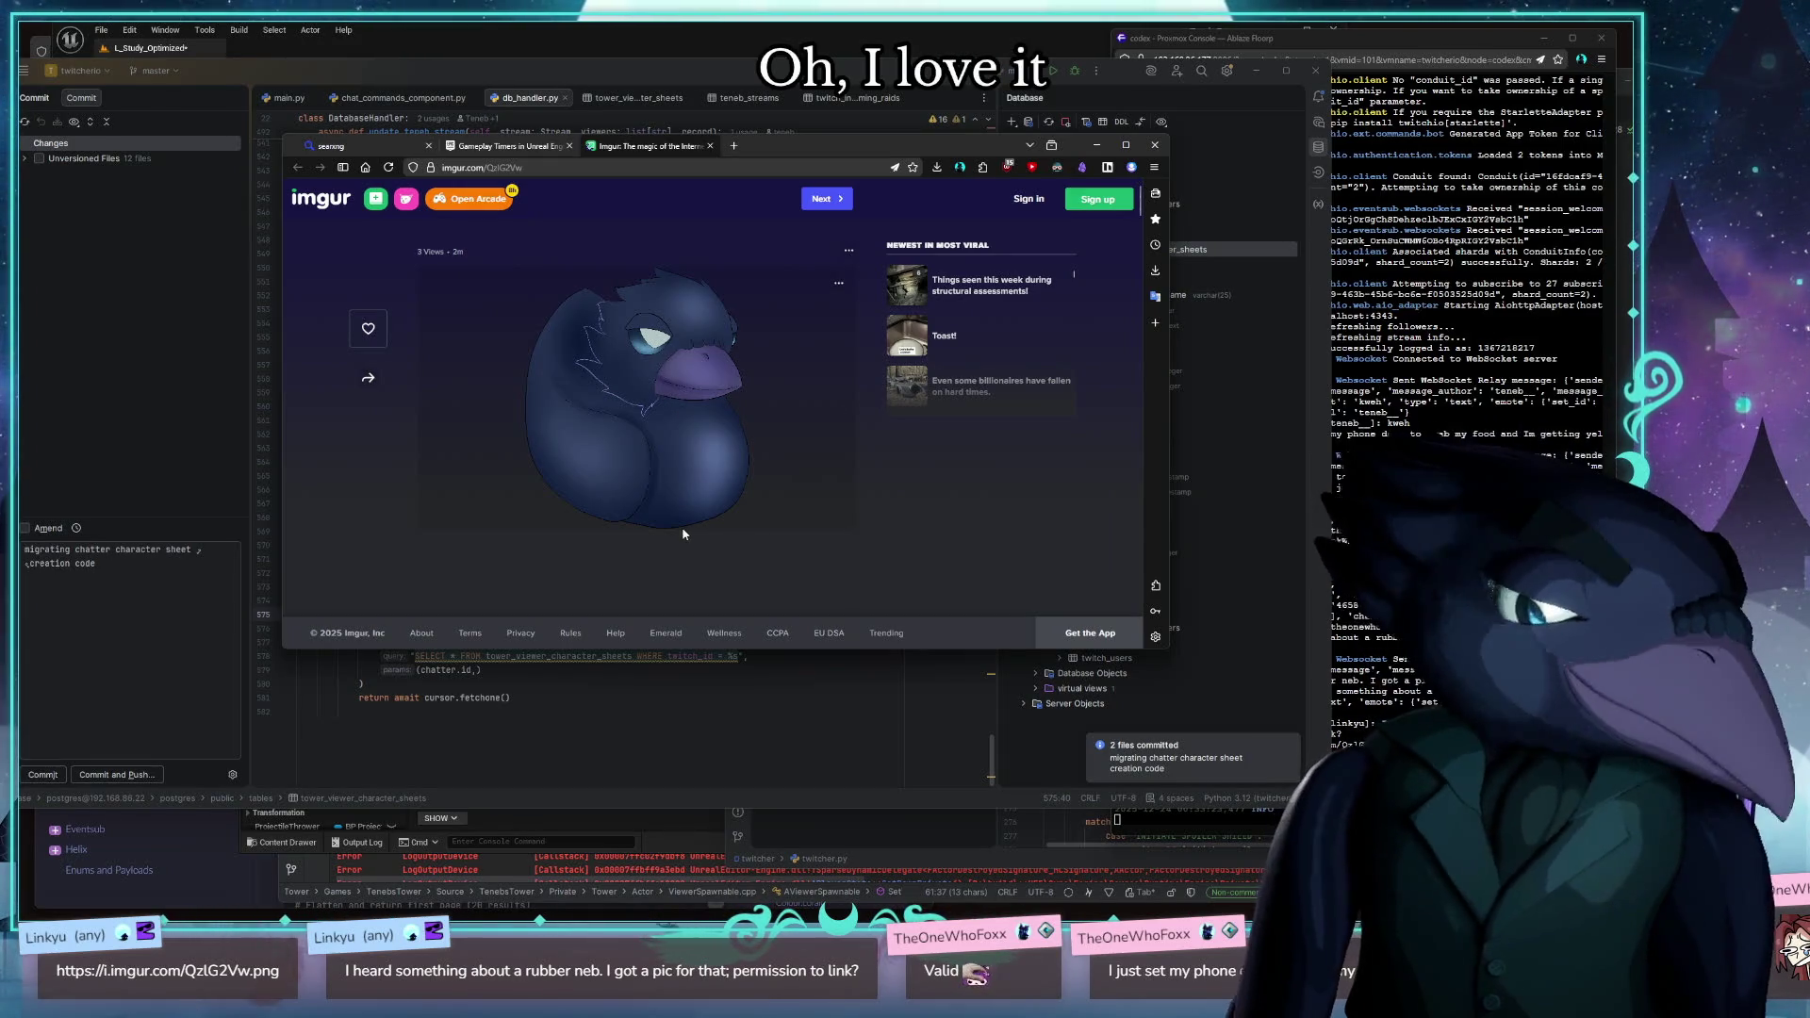
Save the rubber-duck bird picture from the Imgur post to the computer
right_click(682, 353)
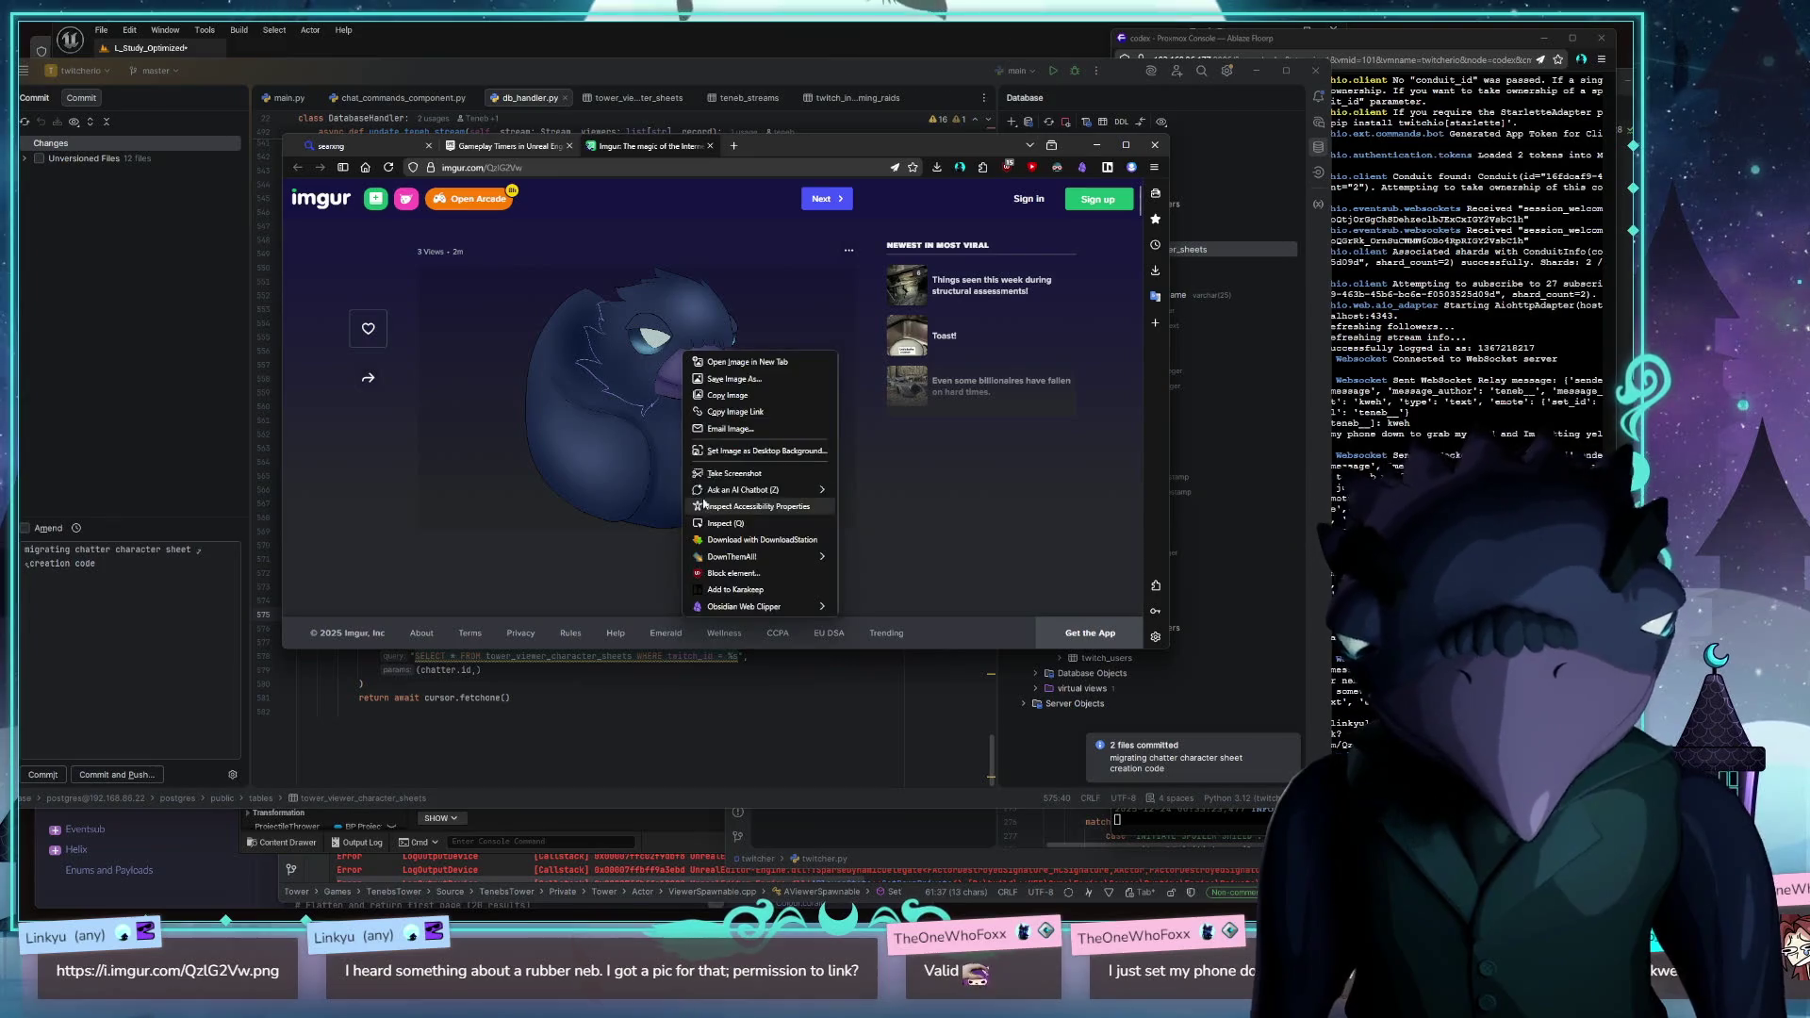
left_click(806, 379)
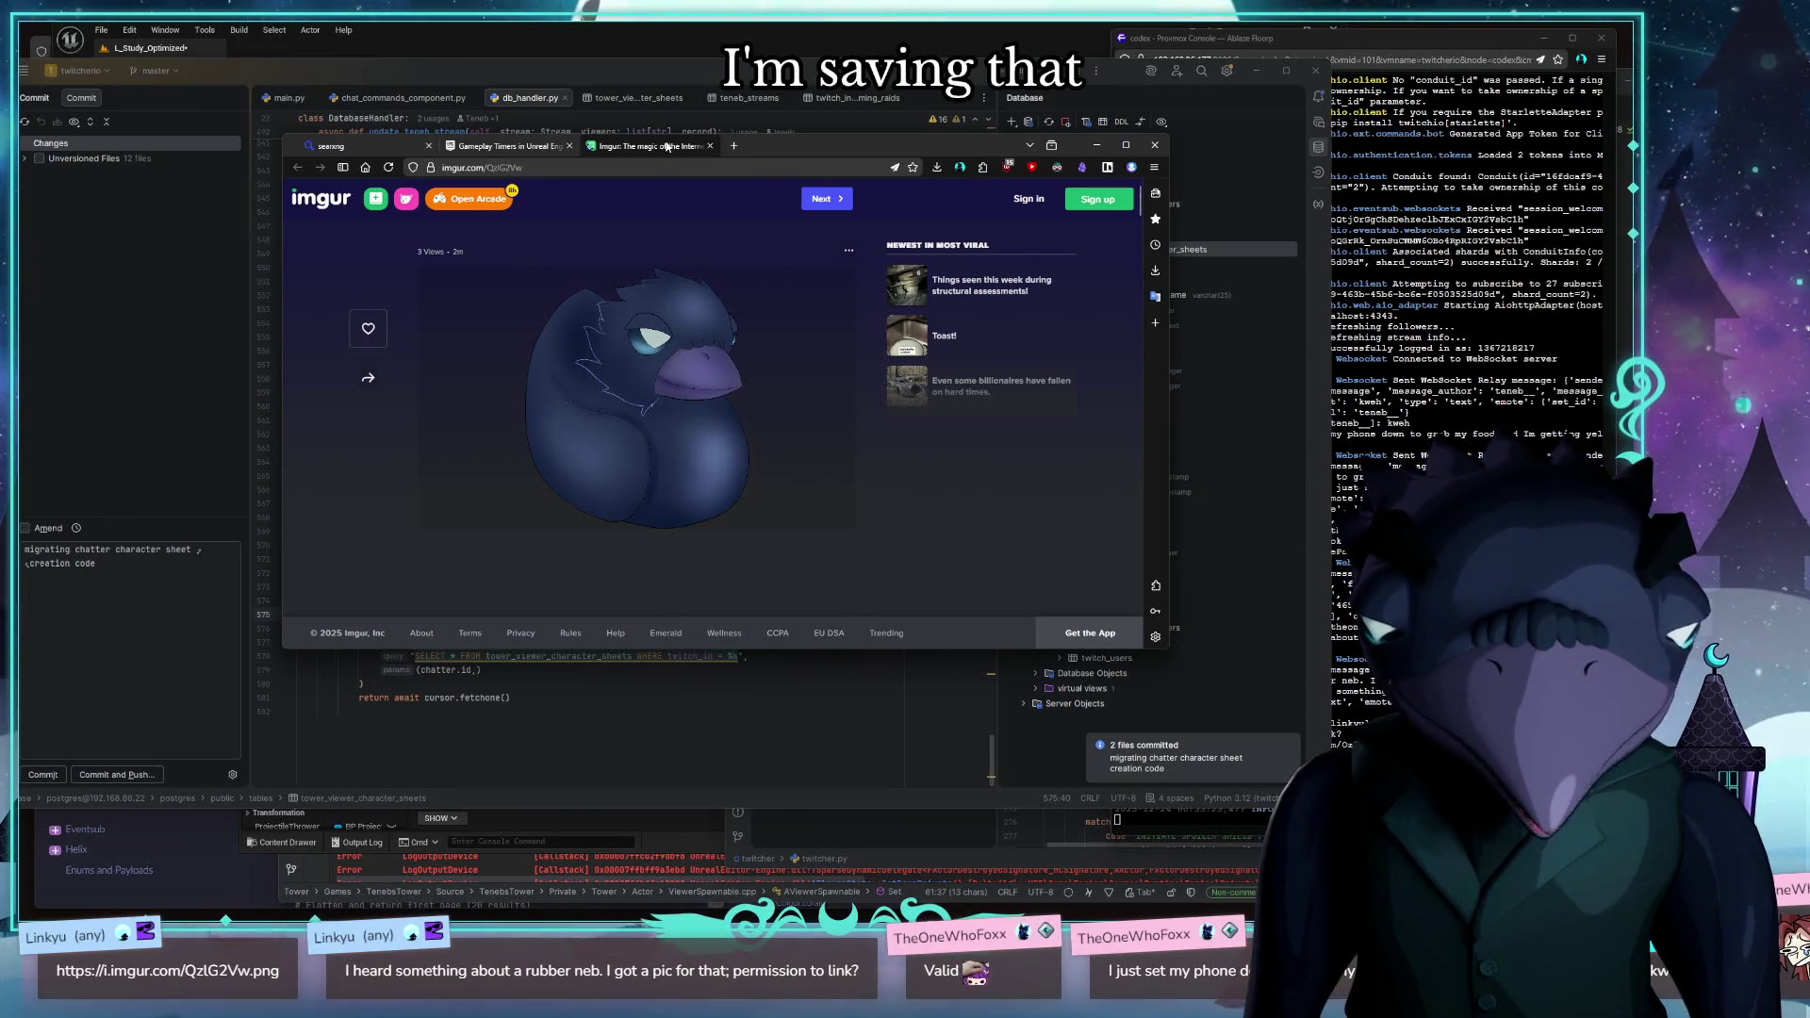
left_click_drag(873, 177, 224, 248)
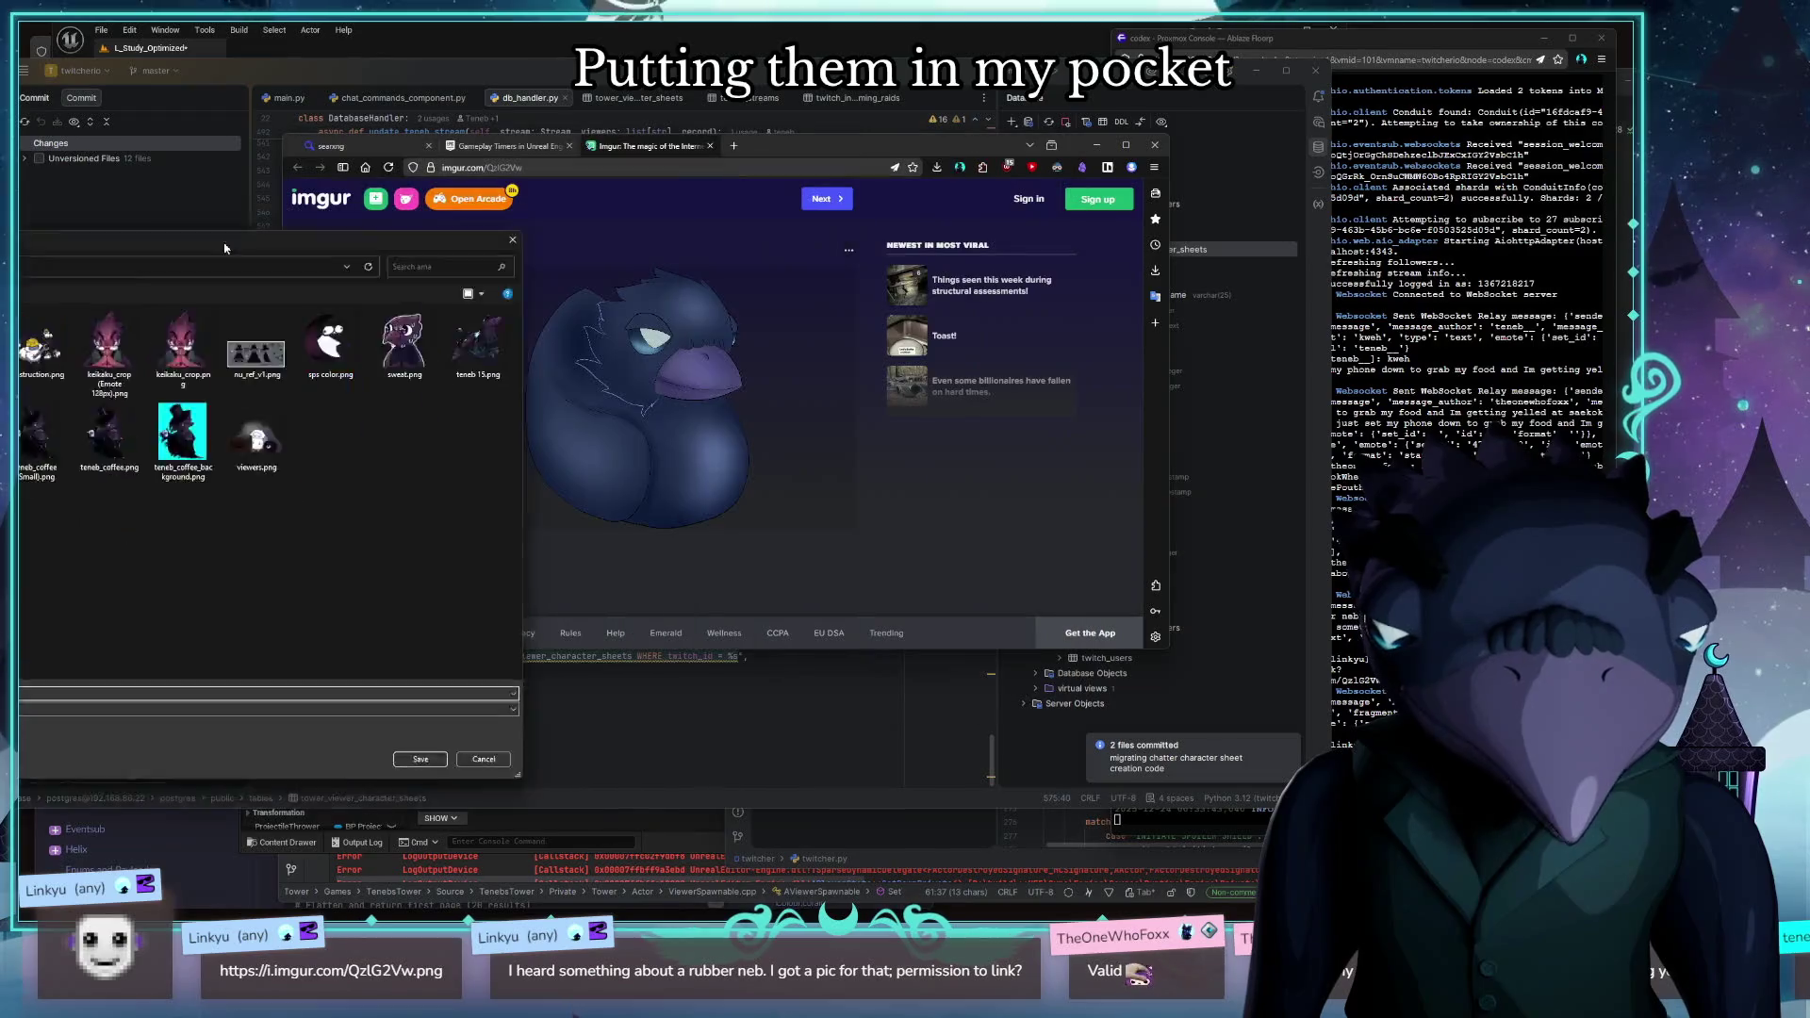
key("Return")
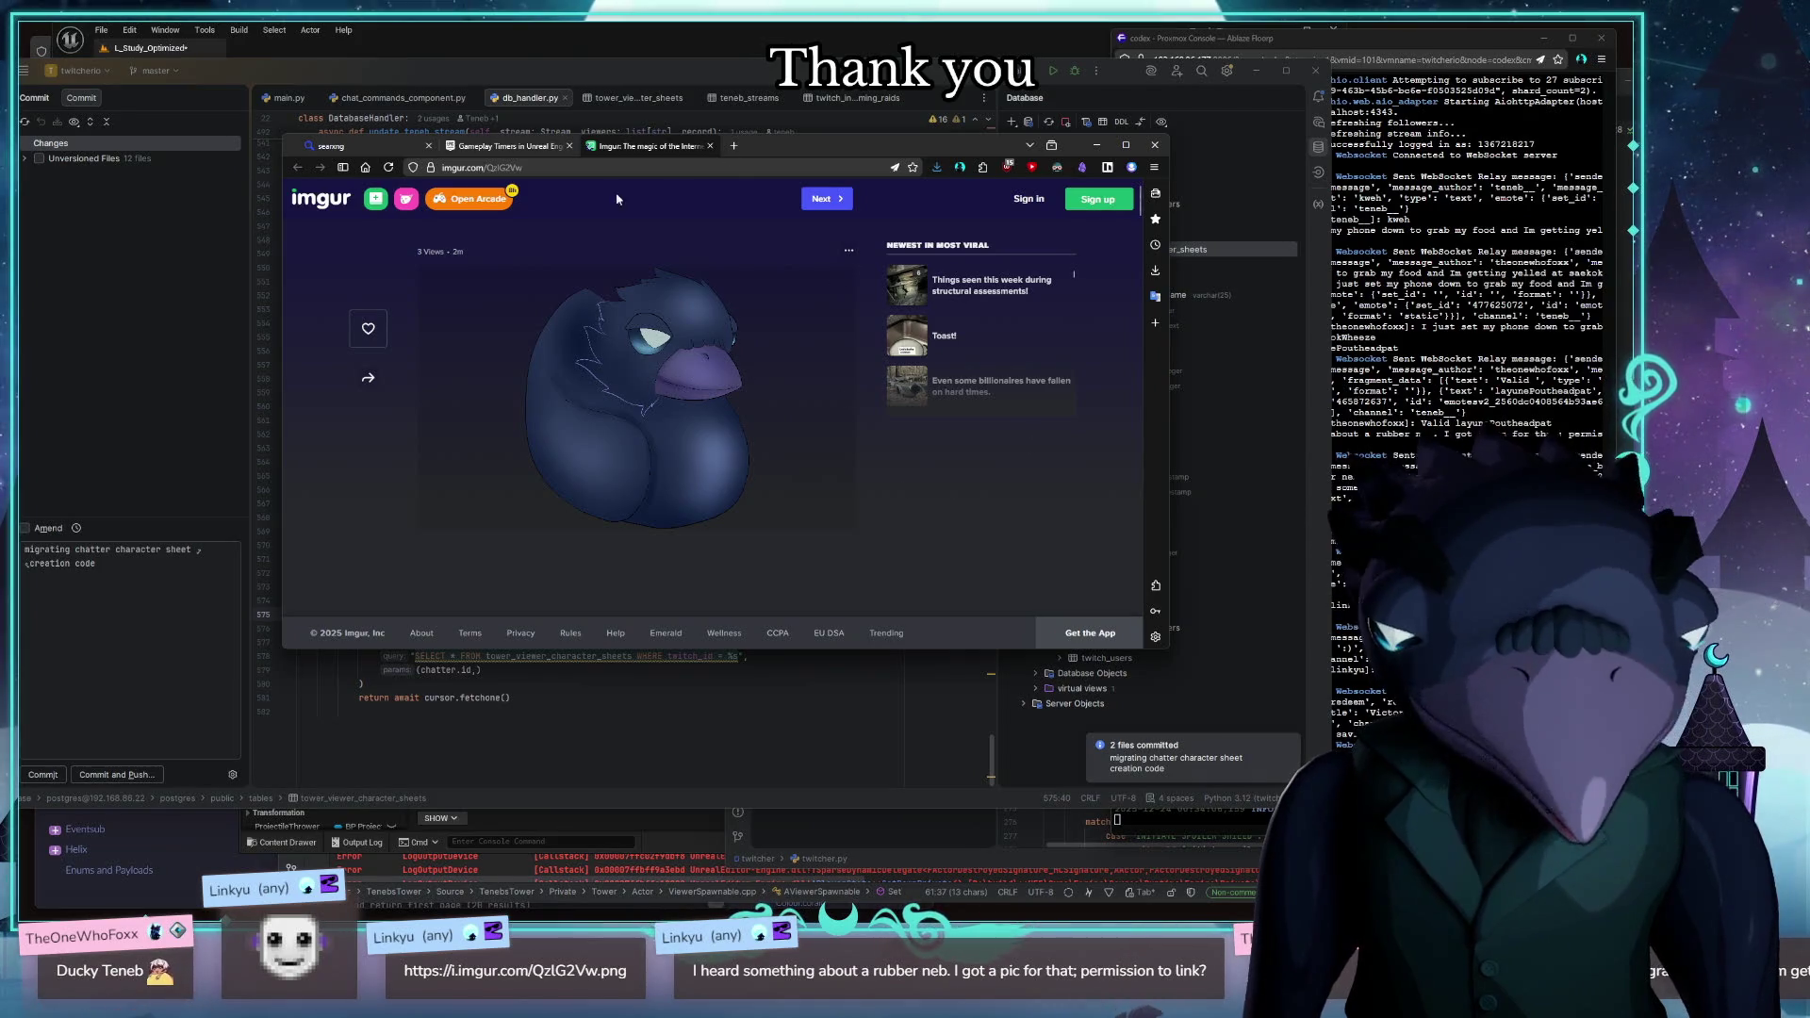
left_click_drag(844, 138, 870, 71)
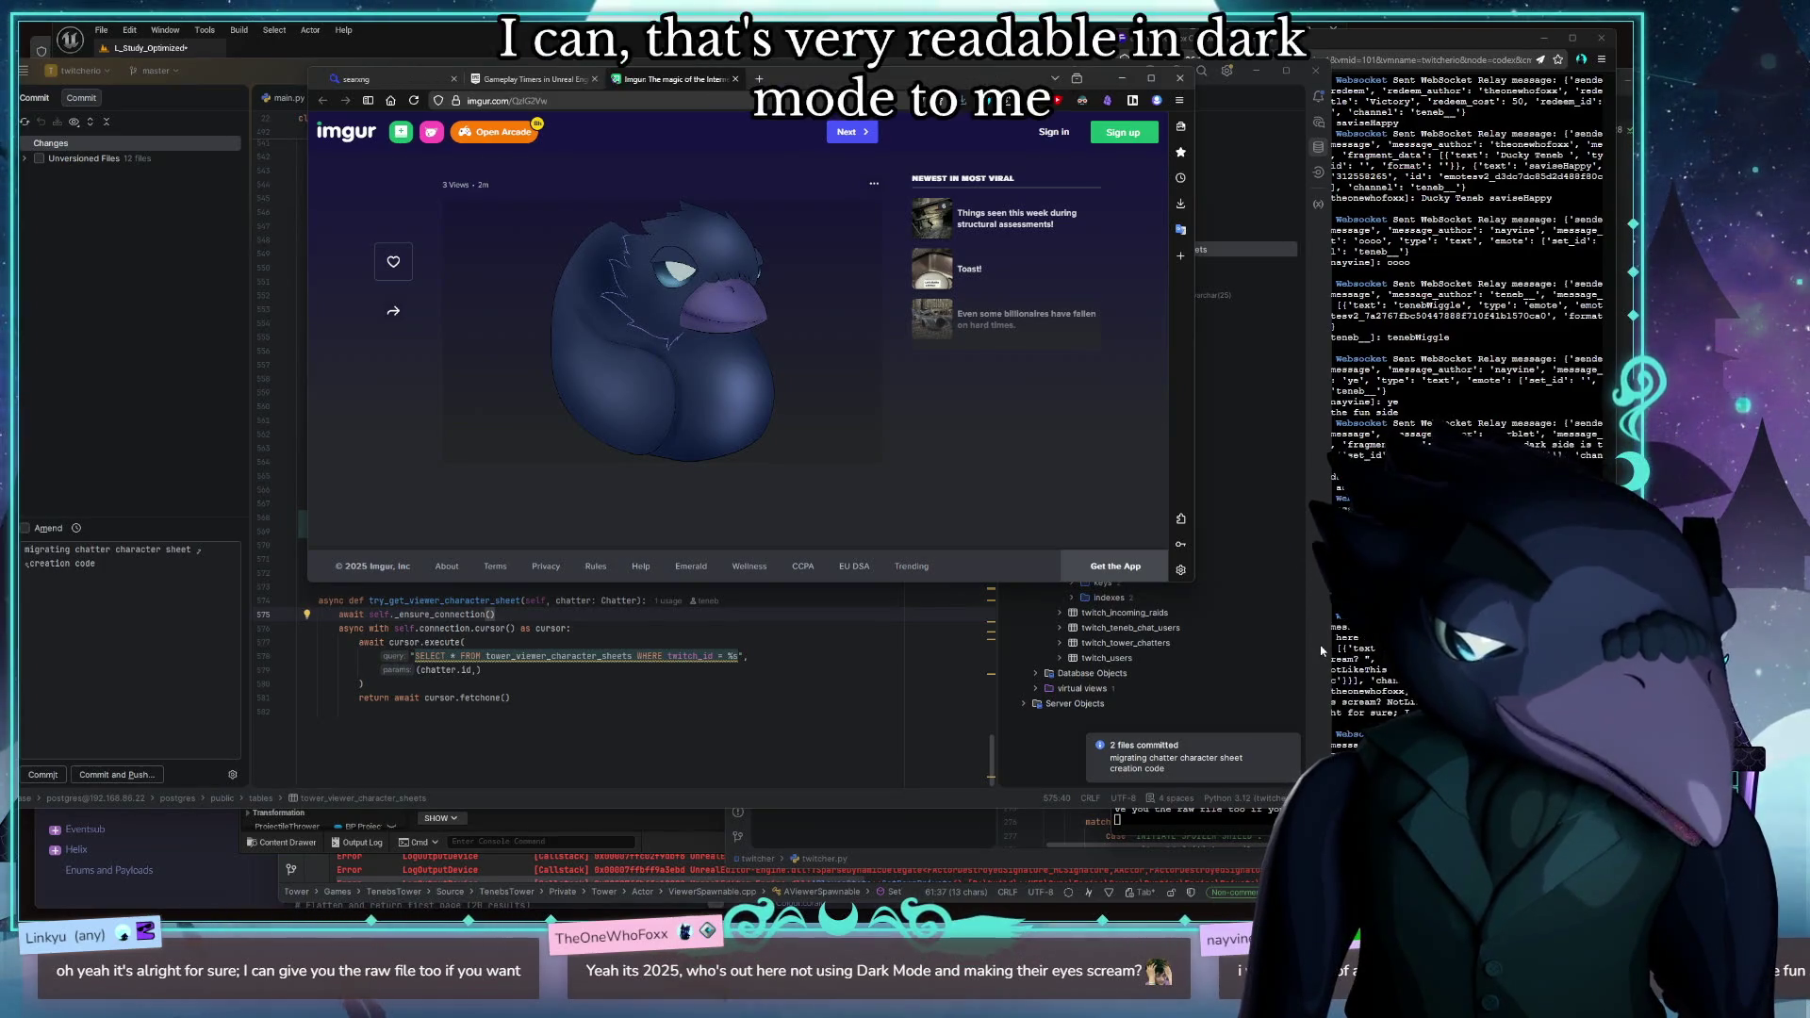
Show the tower_viewer_character_sheets table rows and scroll across their columns
left_click(578, 742)
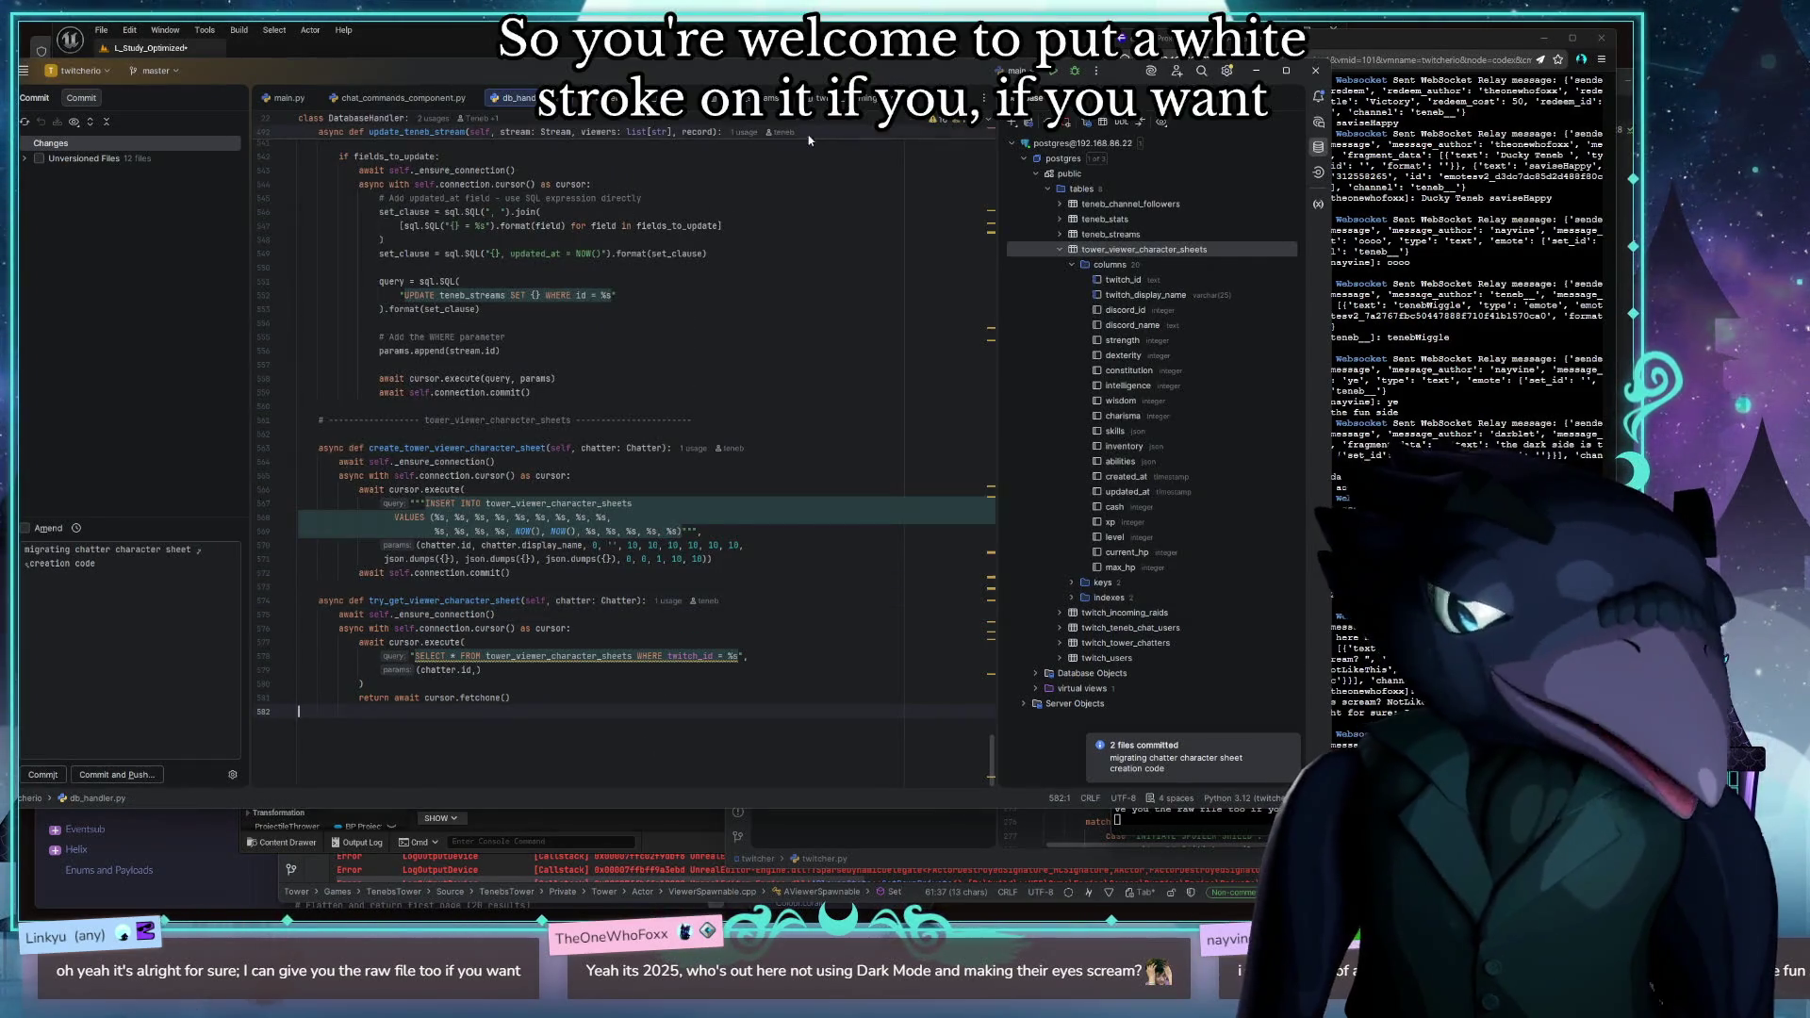
left_click(836, 101)
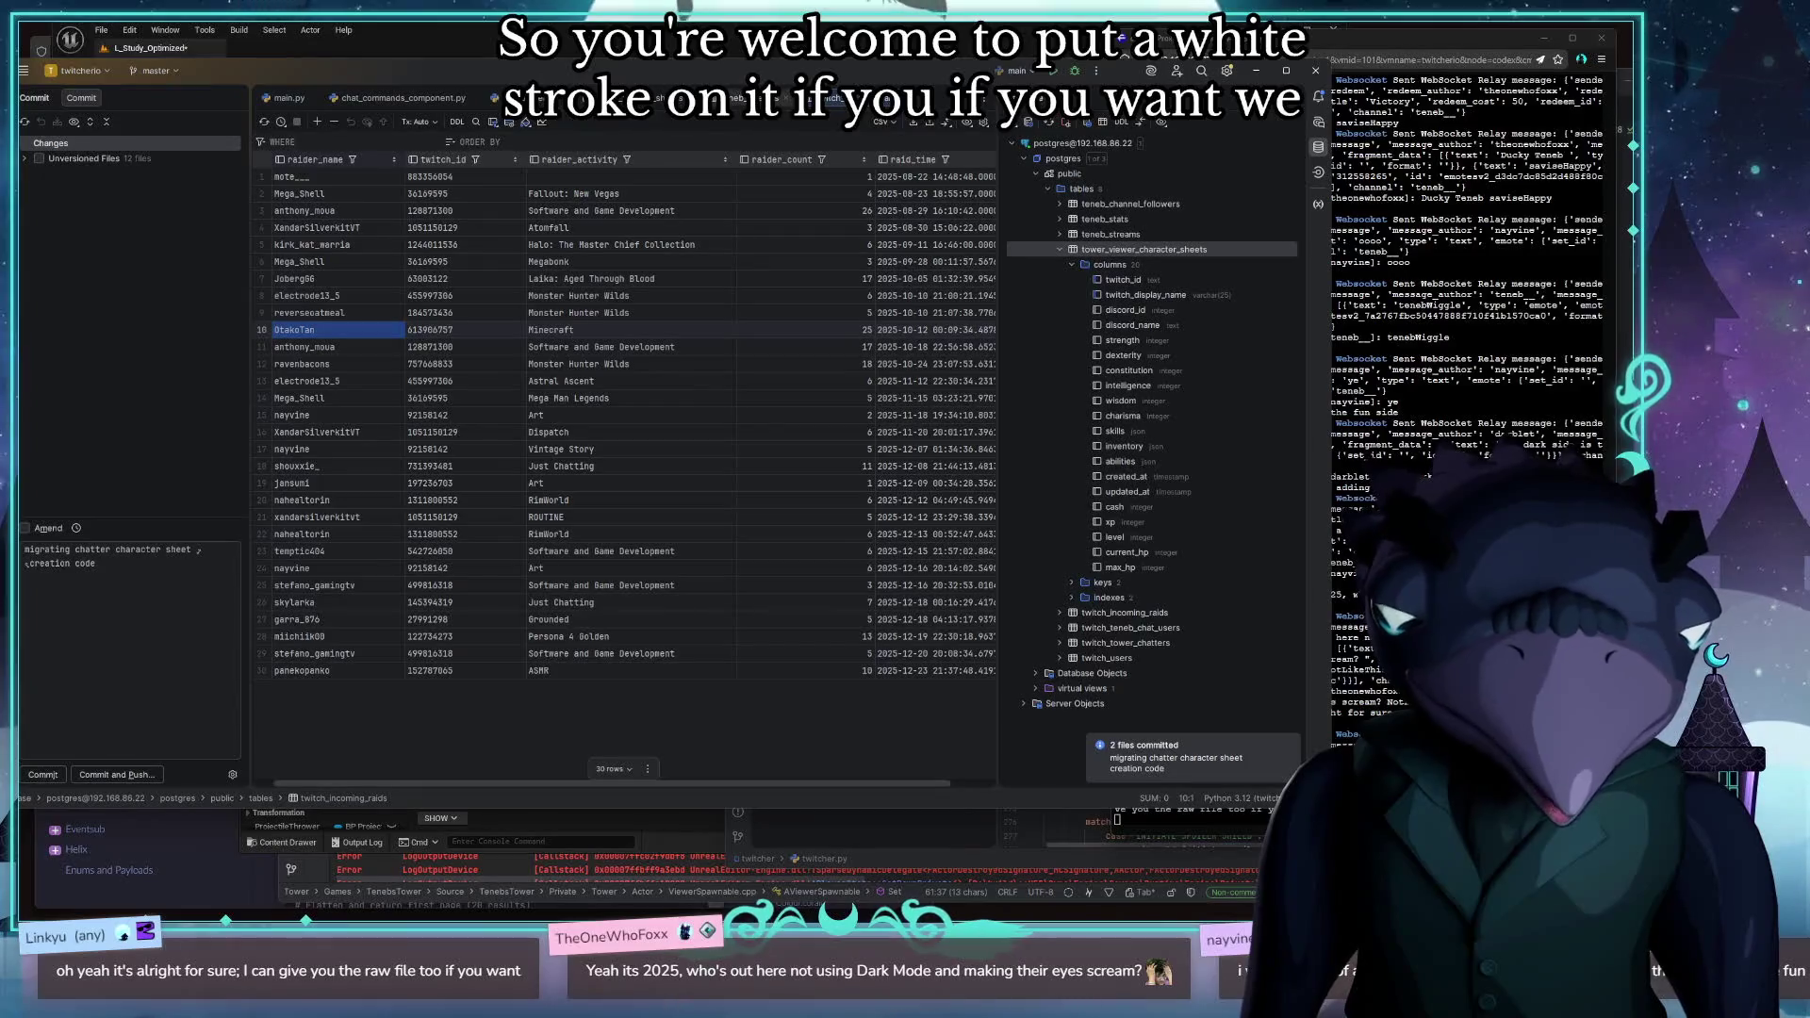
left_click(750, 98)
left_click(623, 101)
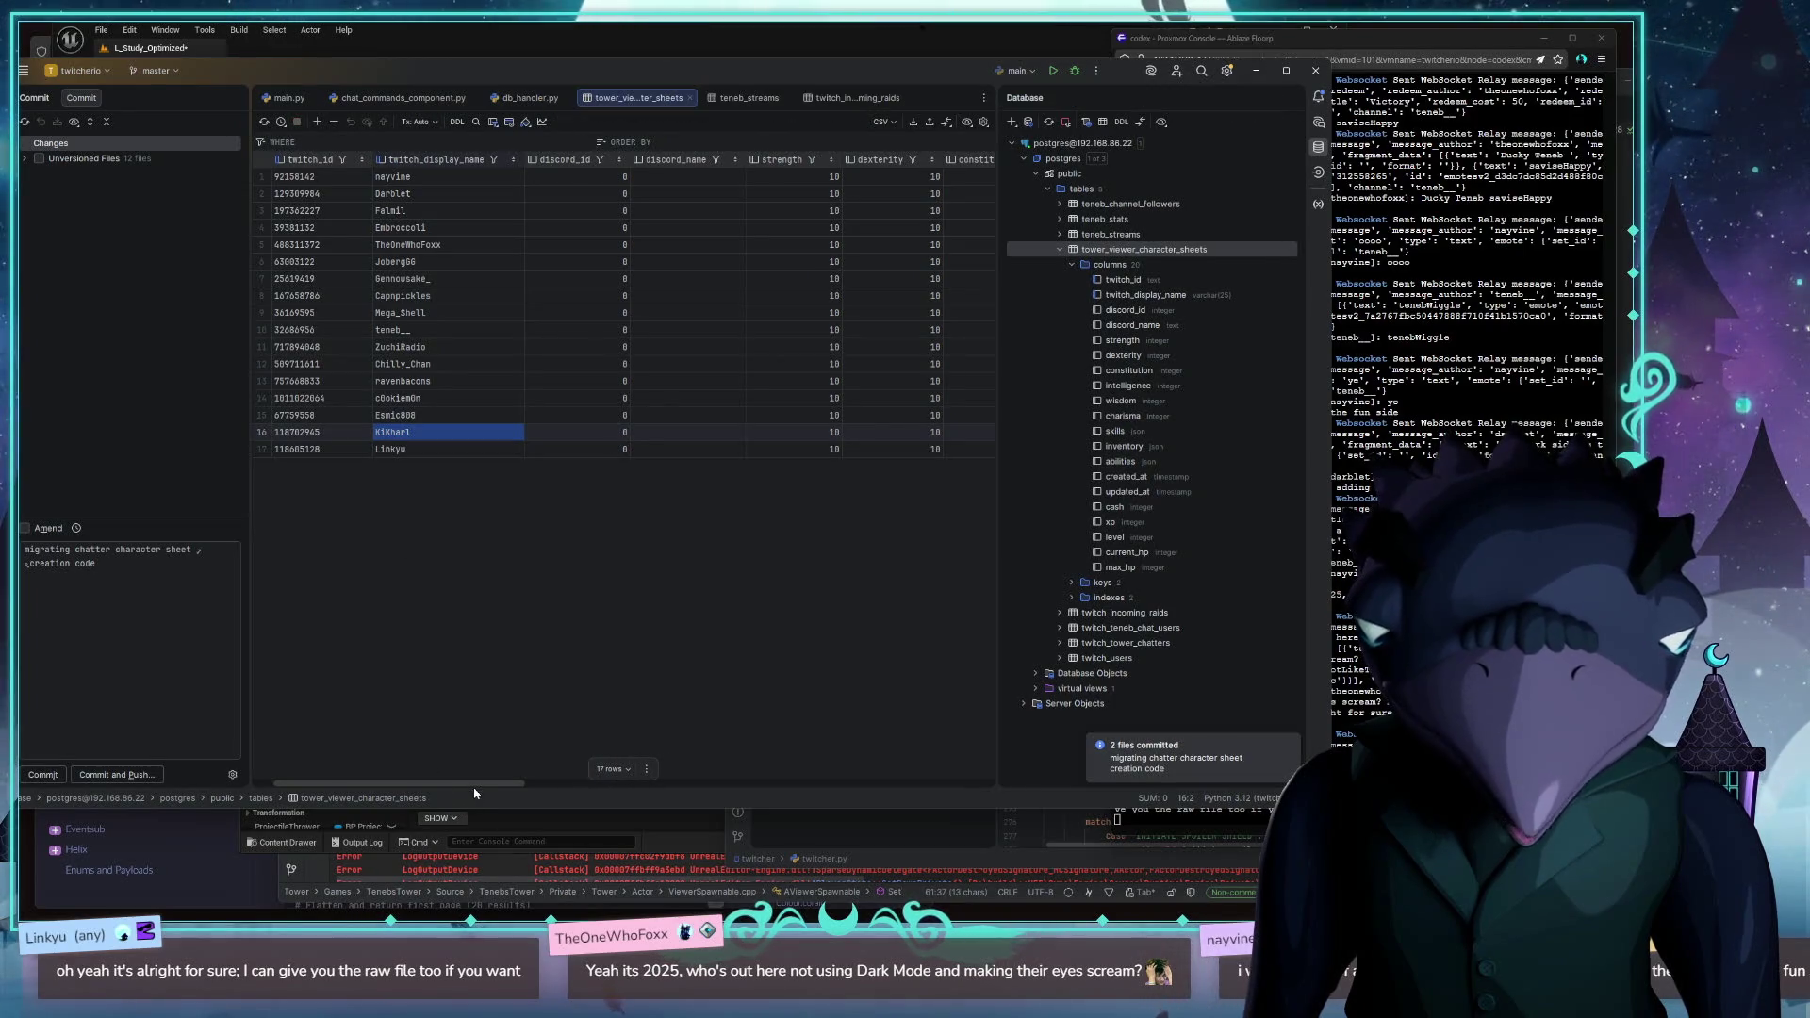
left_click_drag(476, 784, 1048, 800)
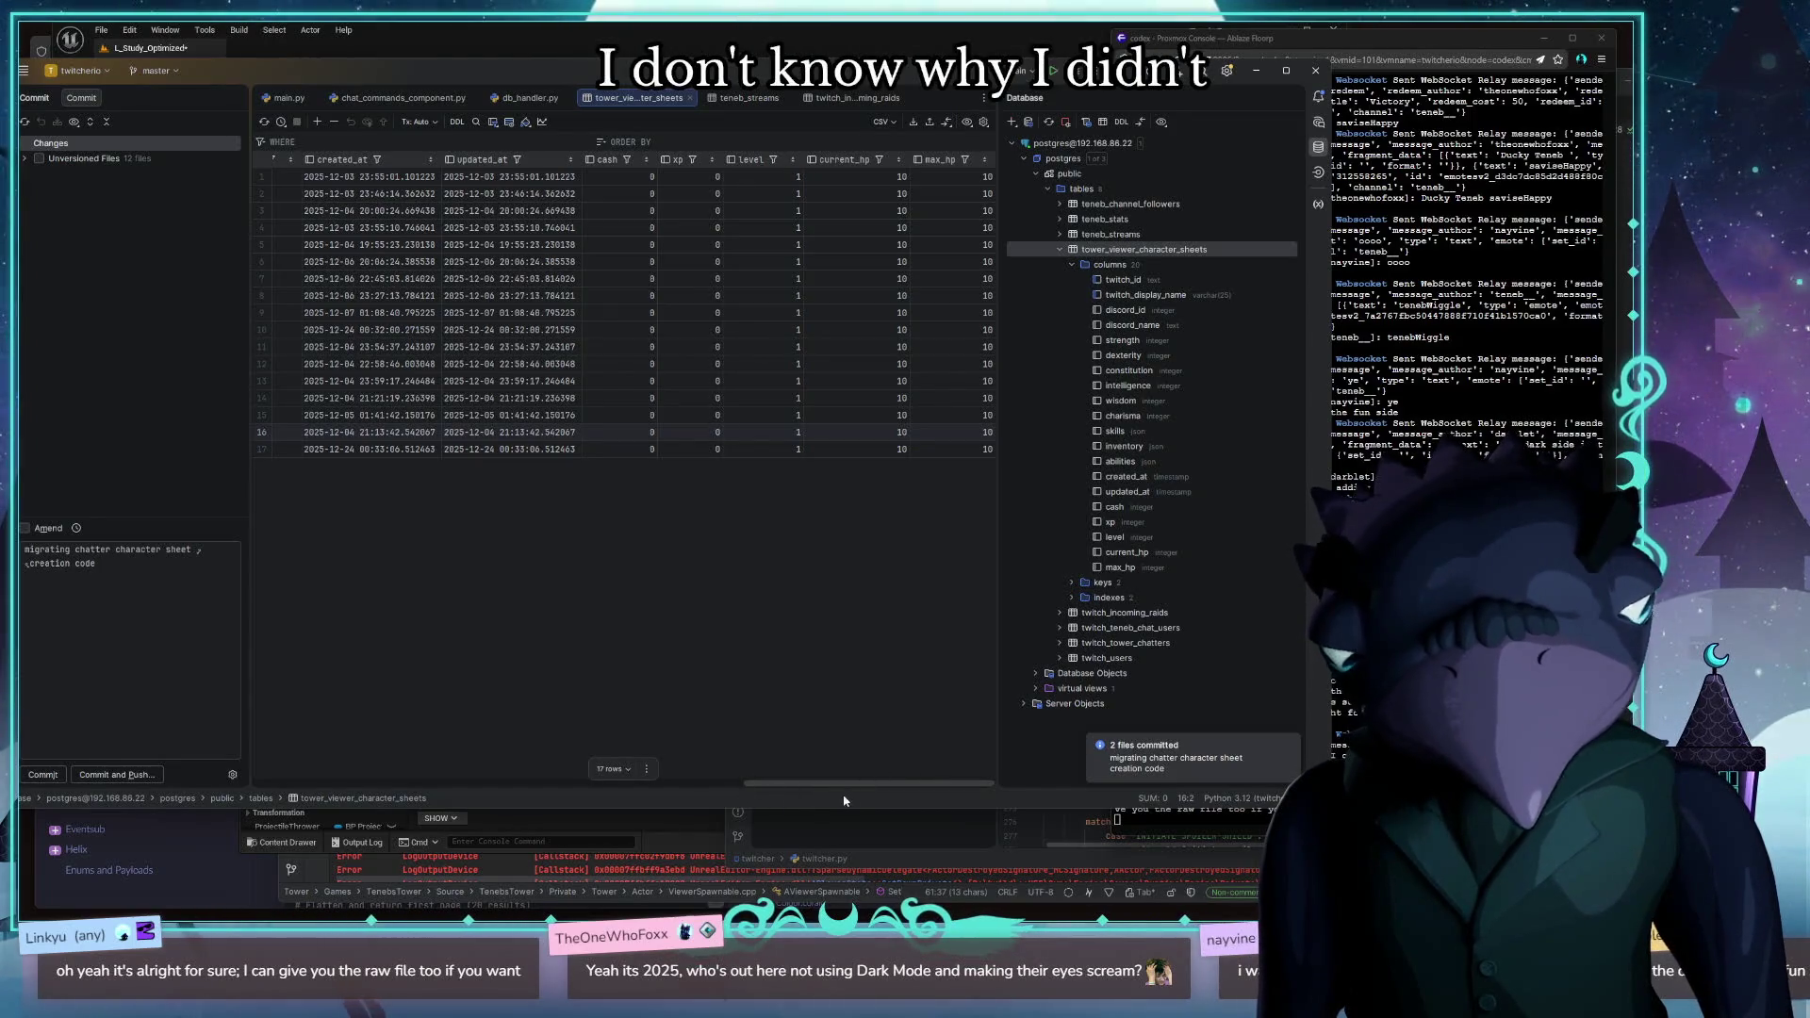
mouse_move(770, 789)
left_mouse_down()
mouse_move(422, 787)
mouse_move(321, 756)
left_mouse_up()
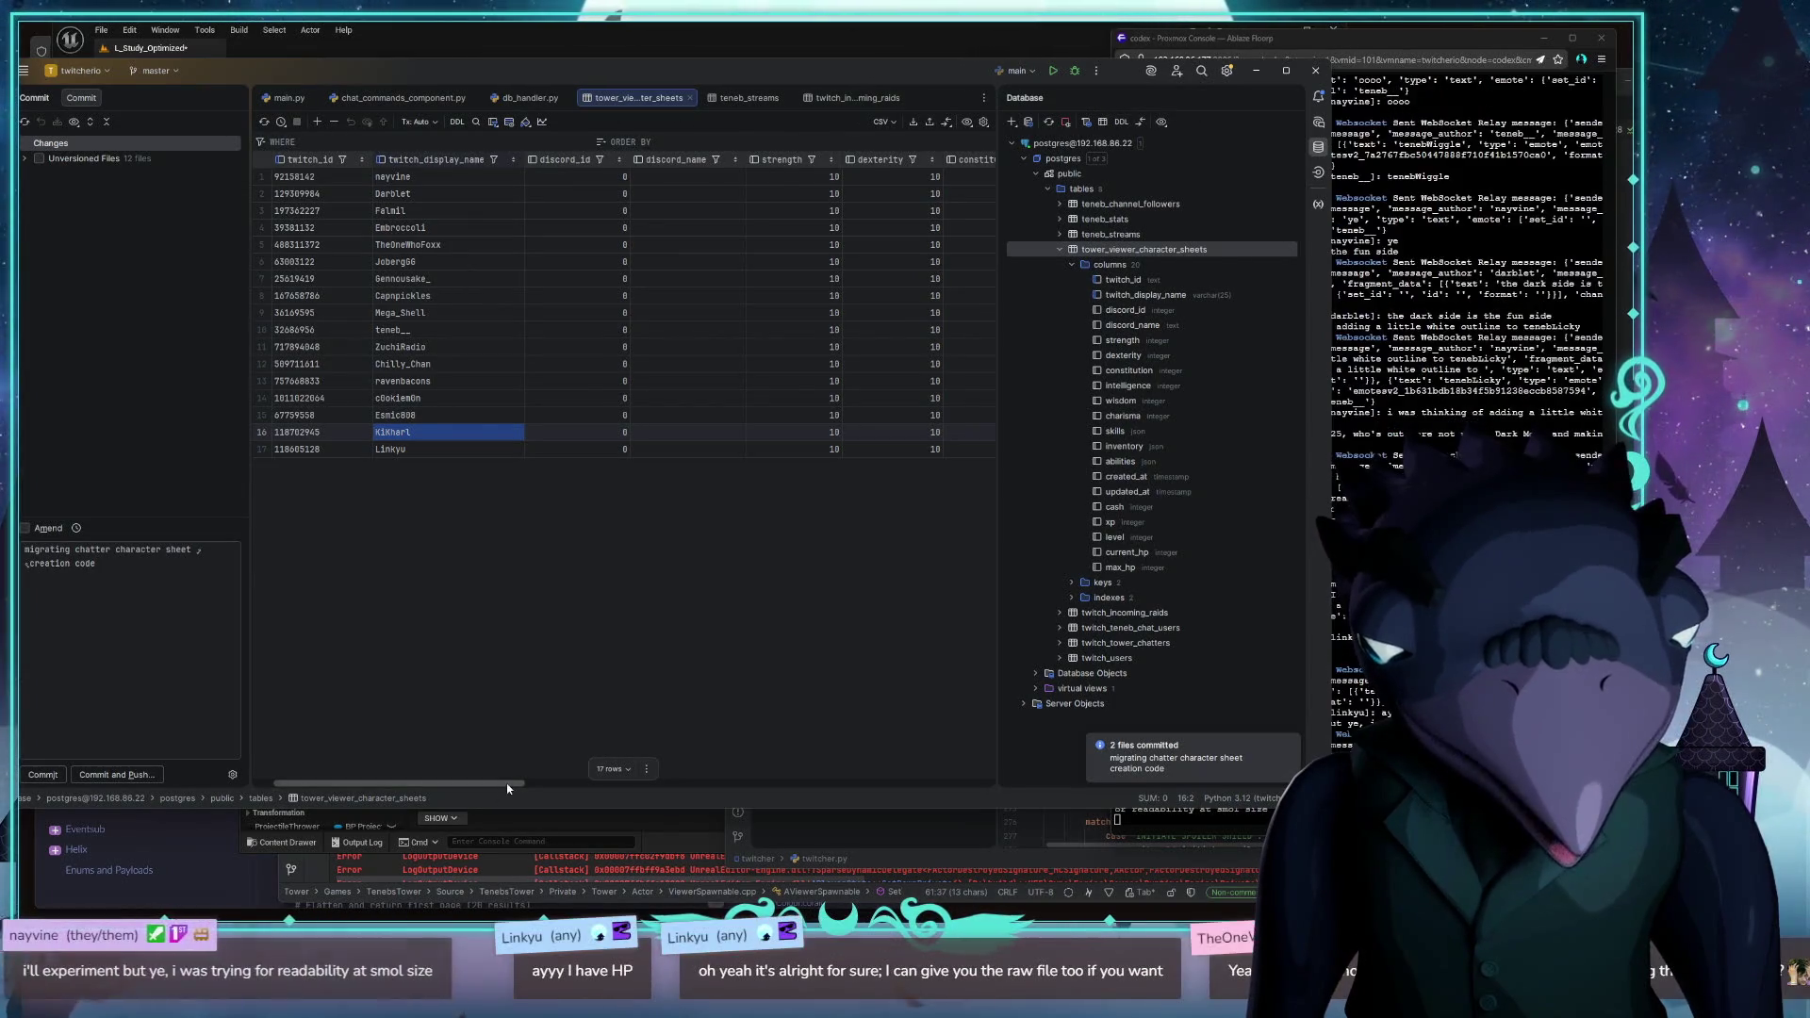
left_click_drag(496, 783, 1022, 743)
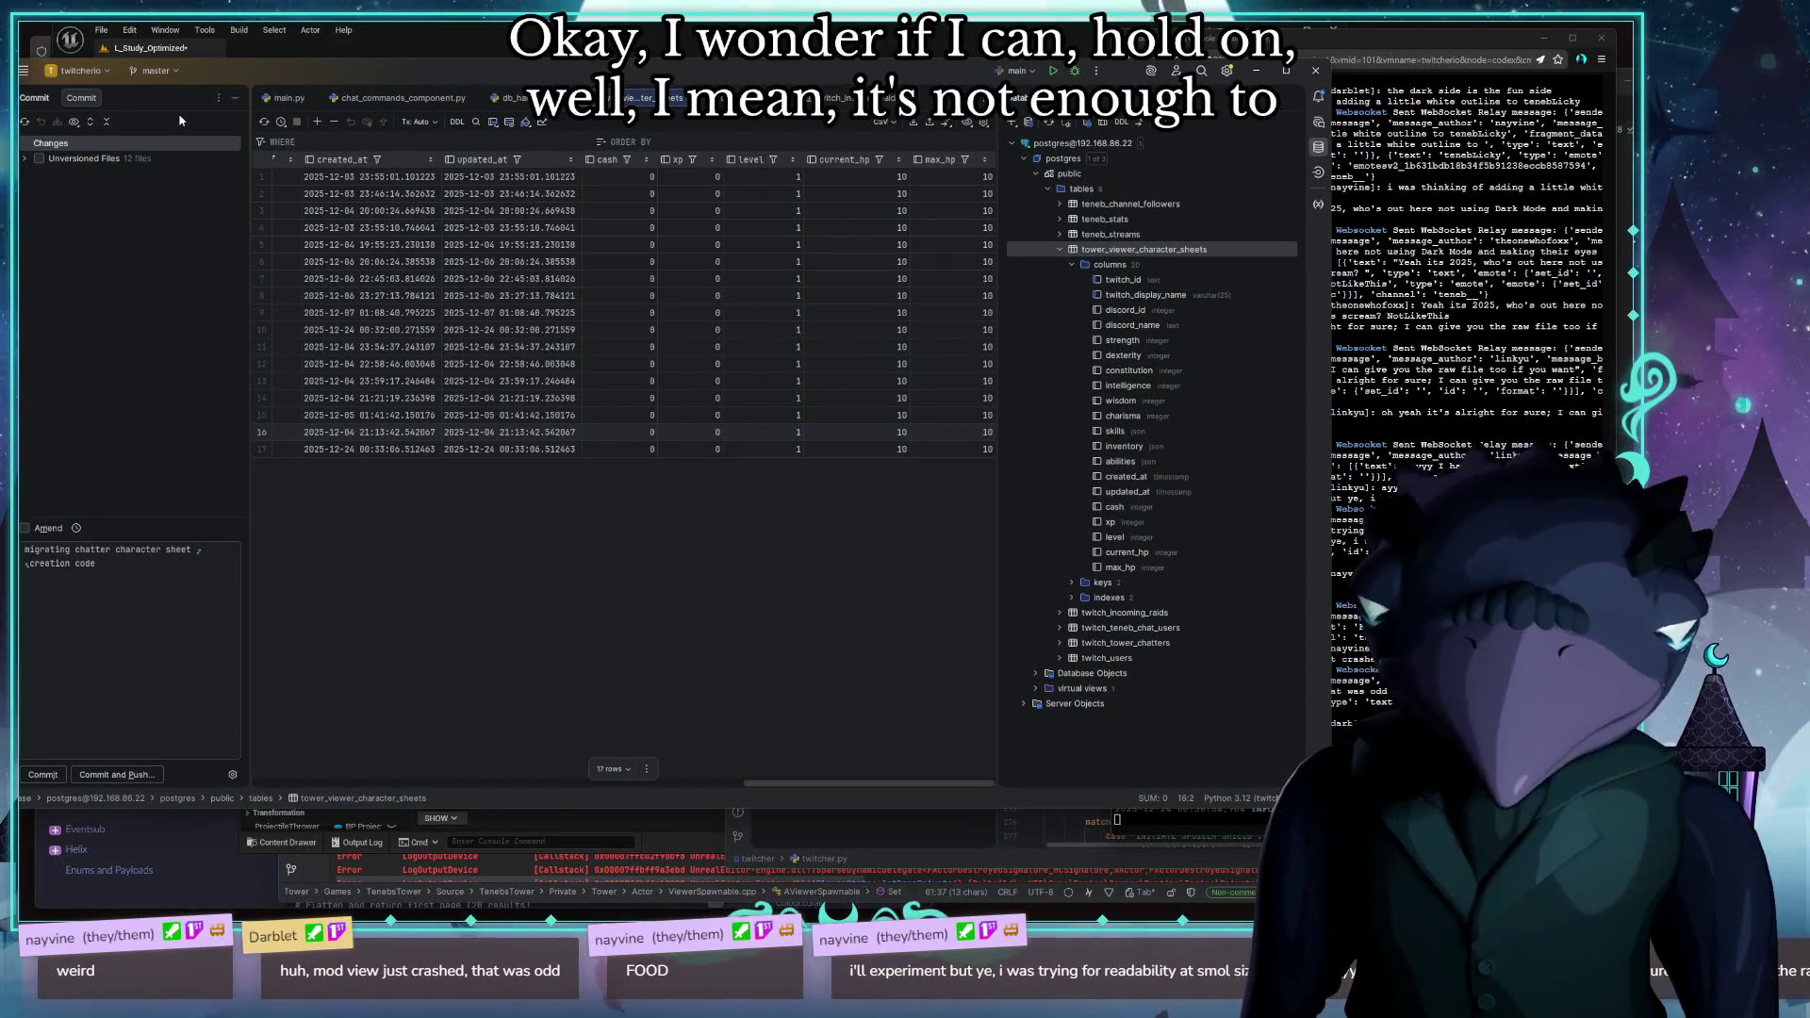
left_click(479, 51)
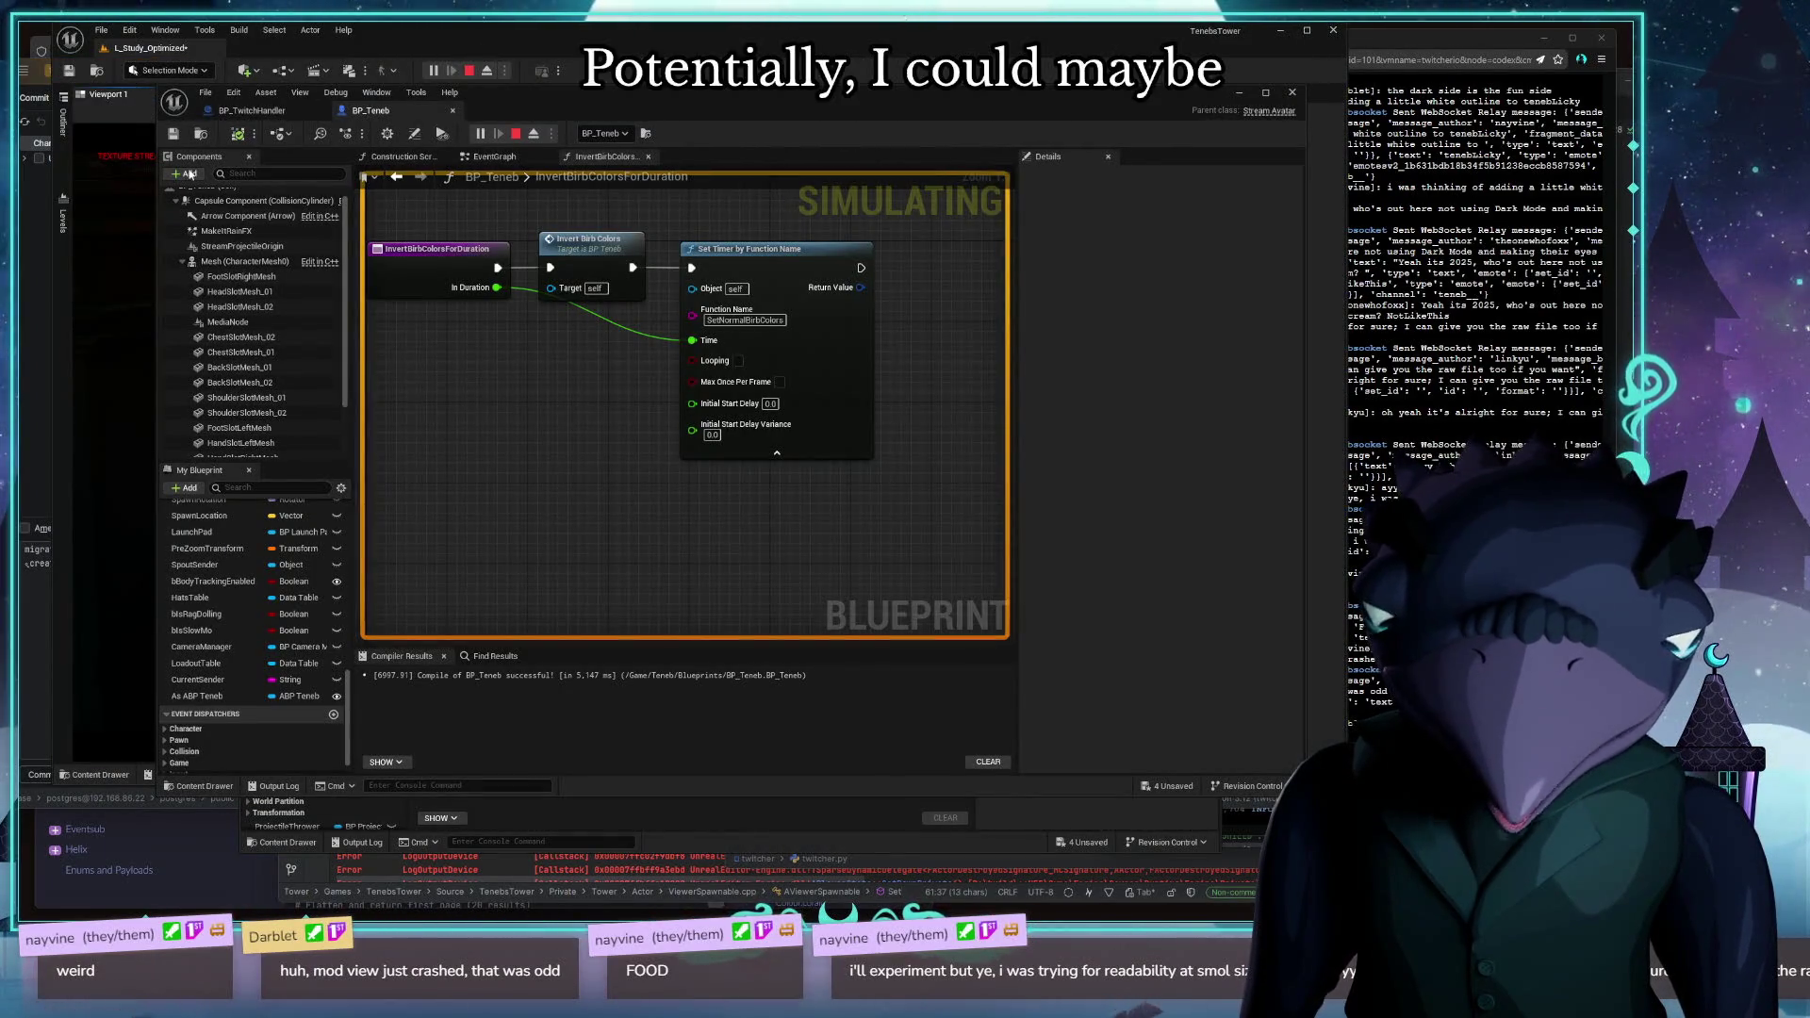
Move the BP_Teneb and BP_RedeemManager windows aside and eject with F8 to fly the camera to the duck
left_click_drag(584, 107, 1347, 273)
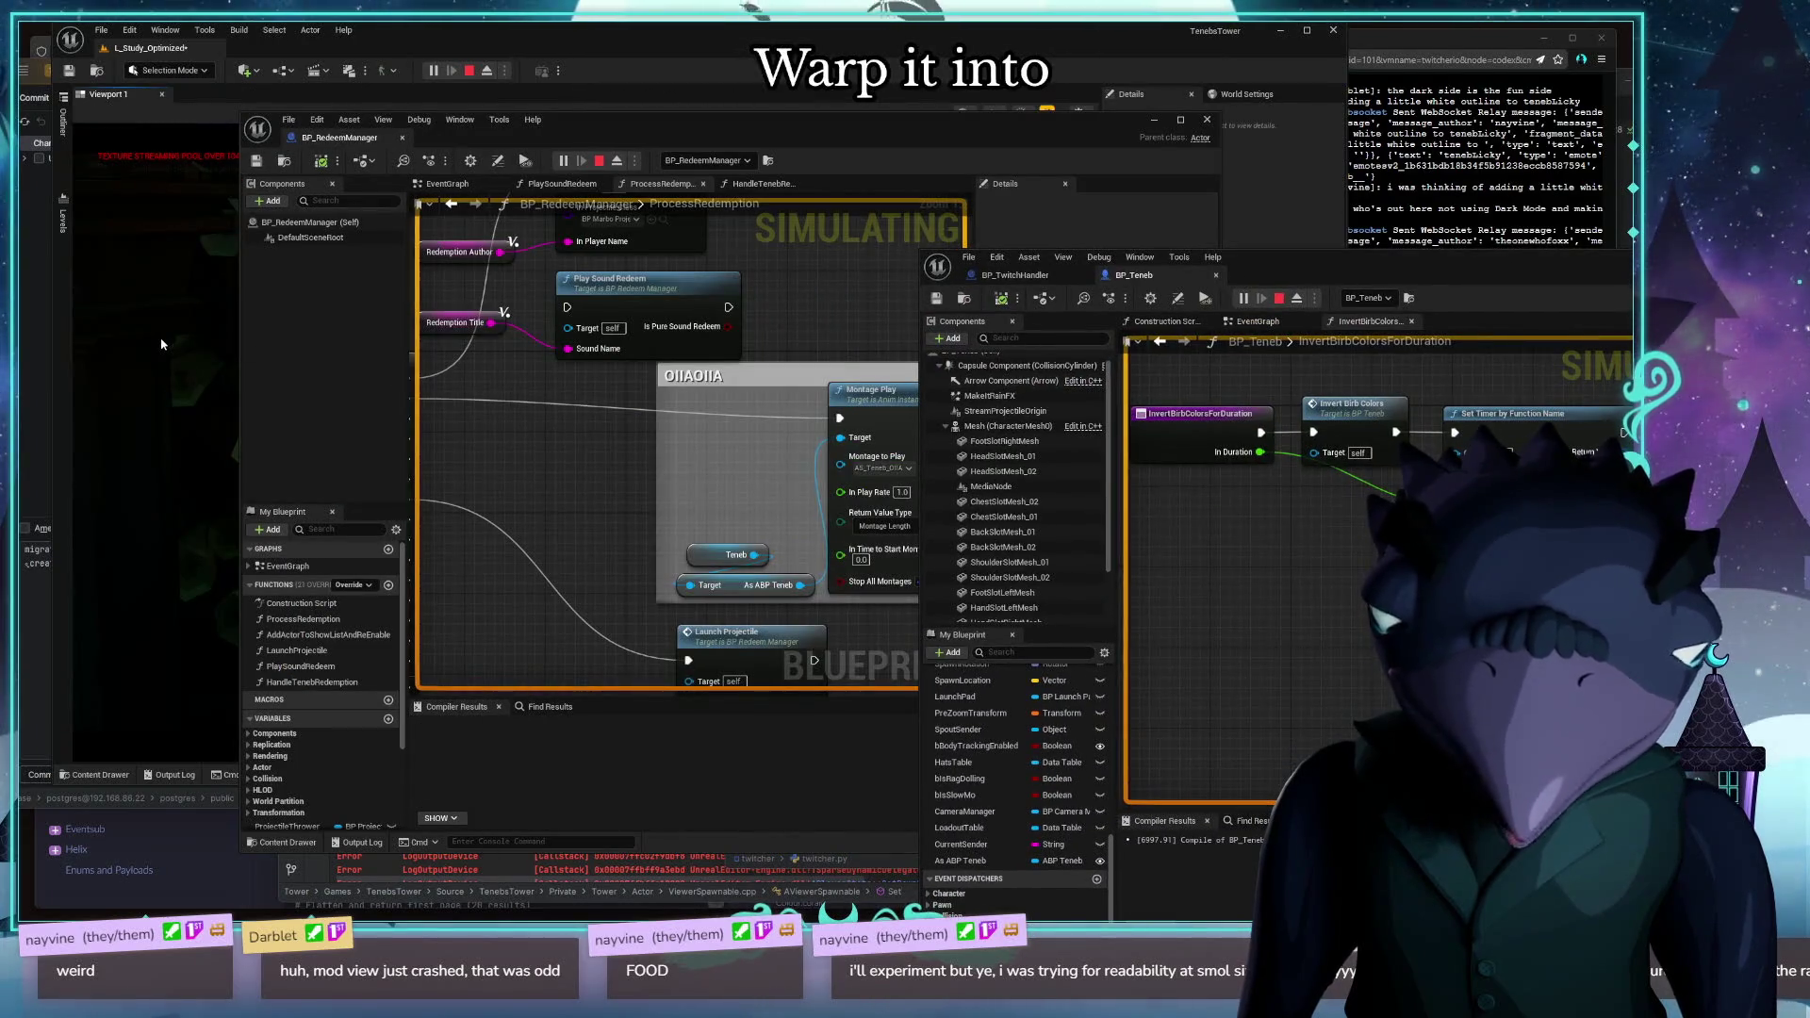
left_click_drag(450, 111, 1300, 199)
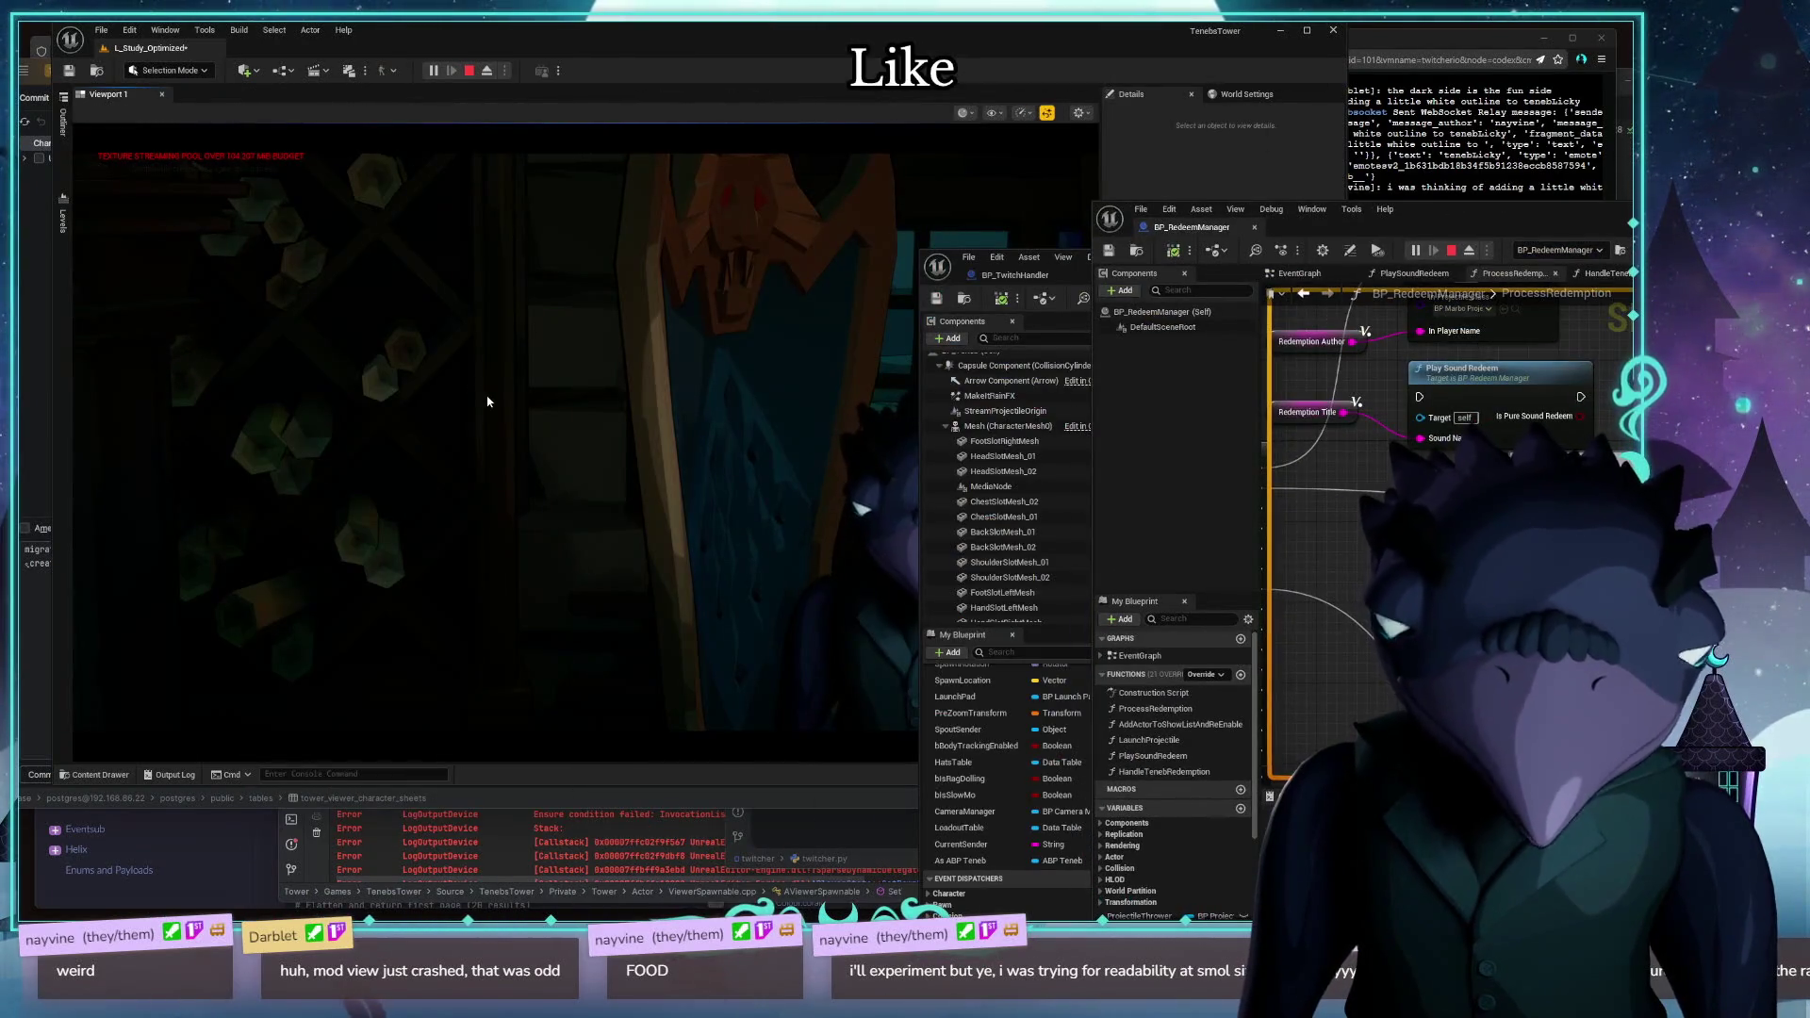
key("F8")
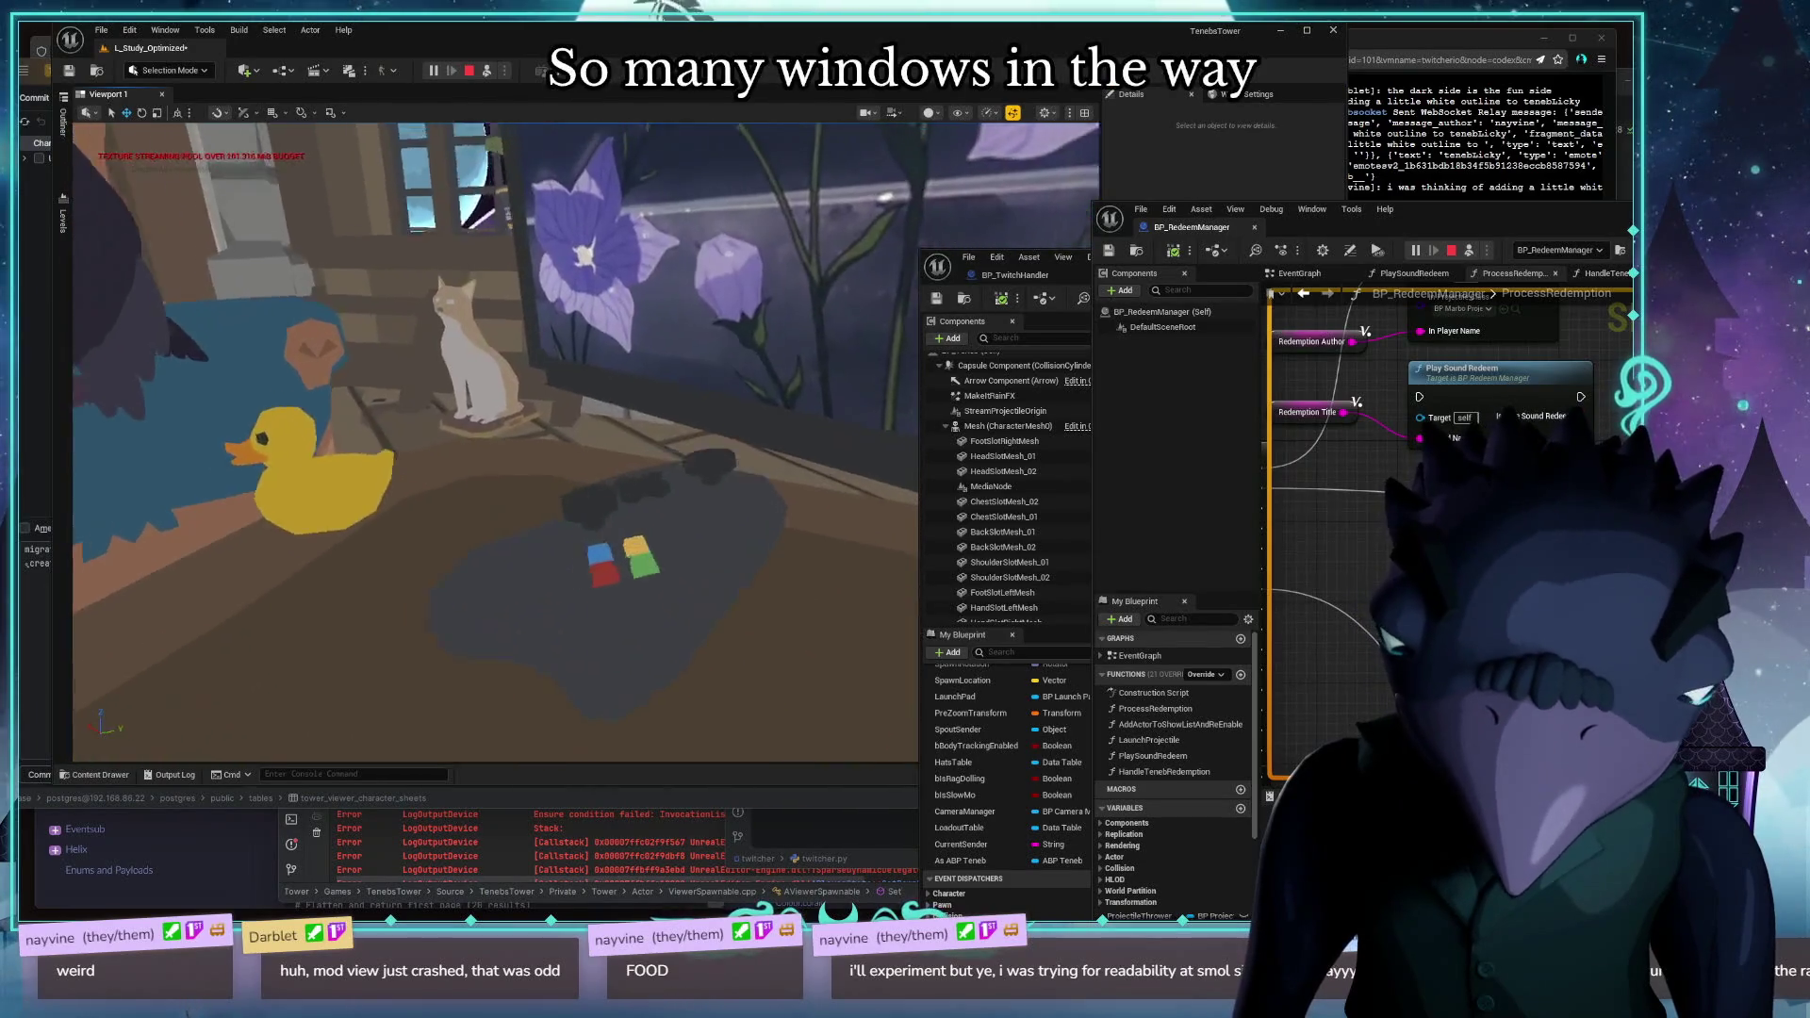
left_click_drag(507, 476, 507, 476)
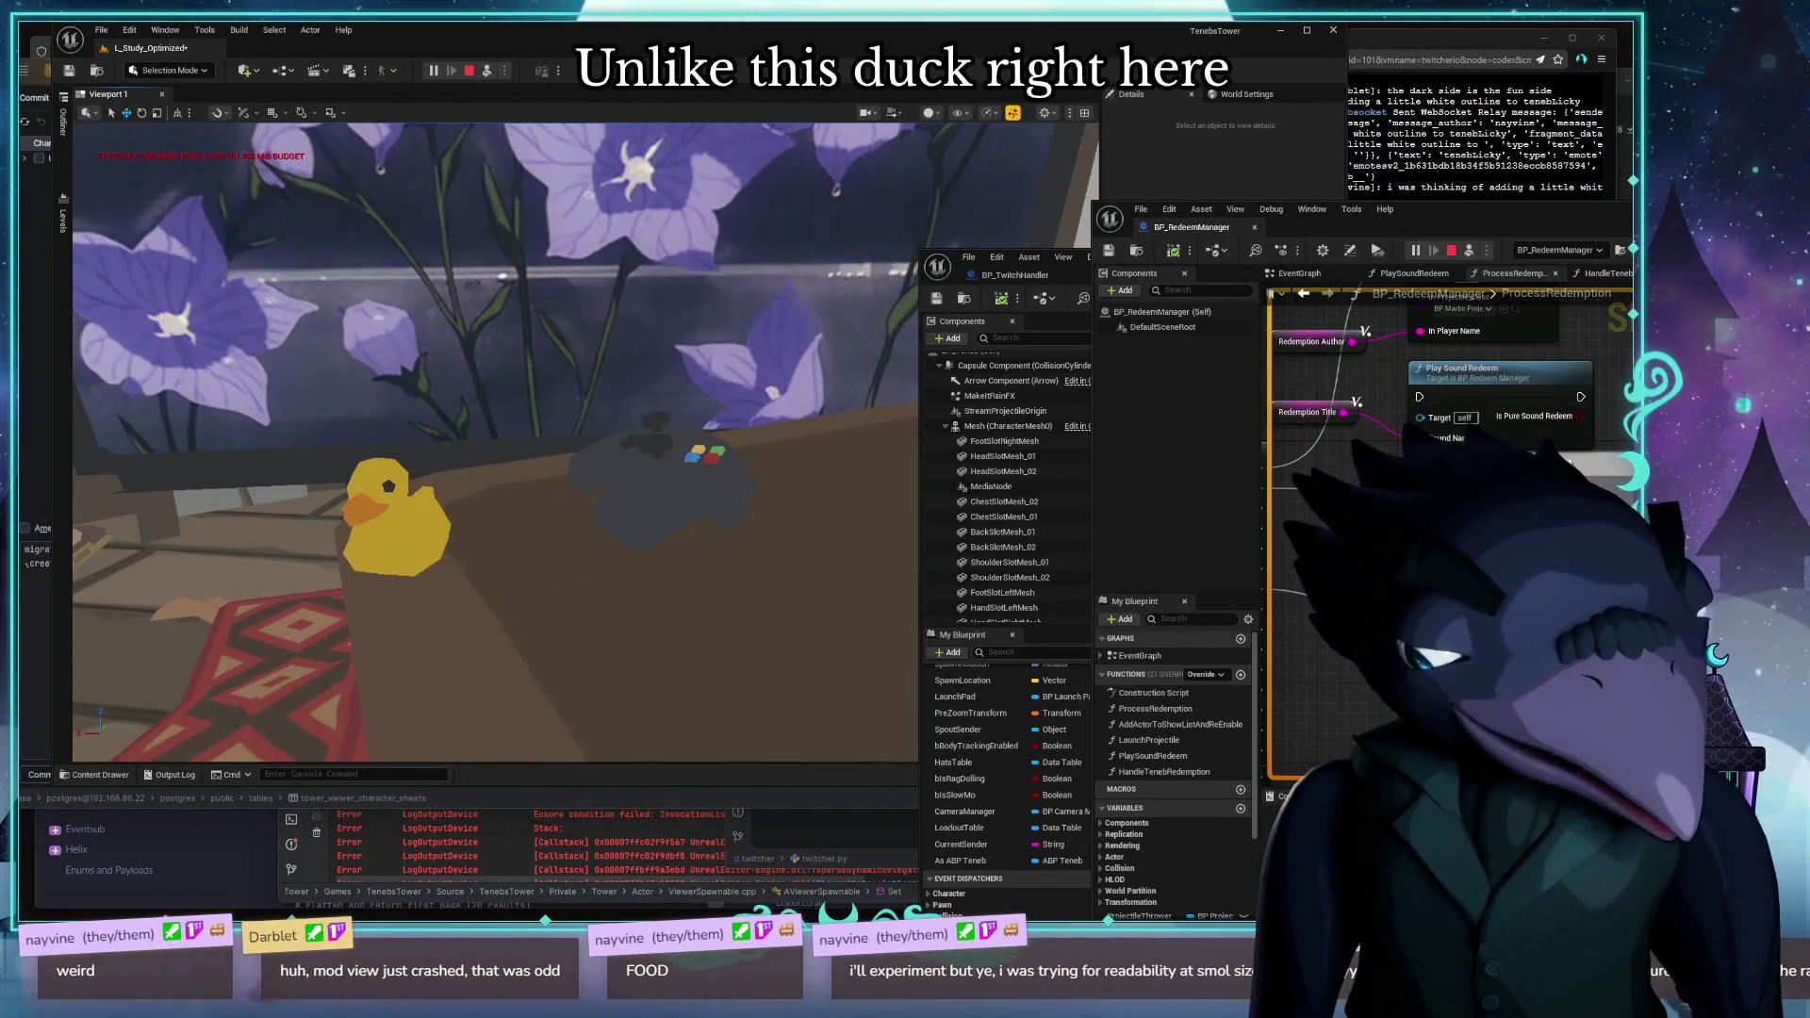
mouse_move(1094, 200)
left_mouse_down()
mouse_move(382, 89)
mouse_move(658, 112)
left_mouse_up()
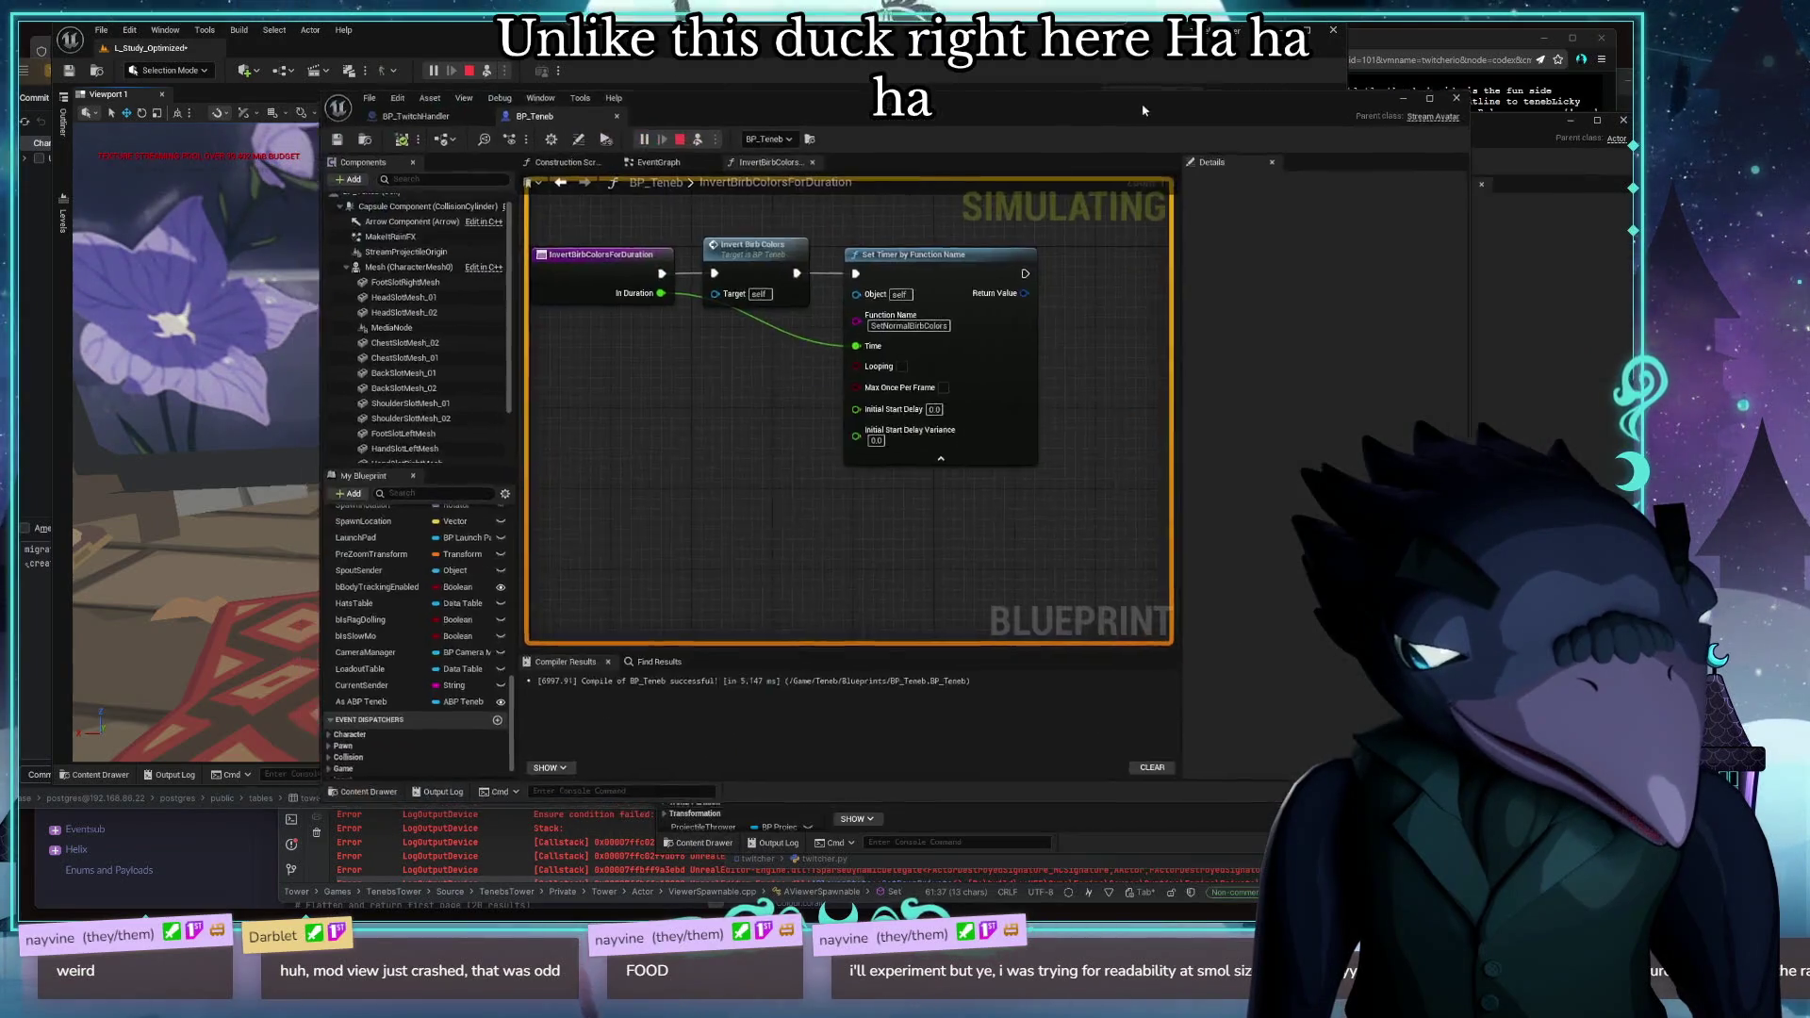
mouse_move(1141, 112)
left_mouse_down()
mouse_move(1274, 232)
mouse_move(1343, 252)
mouse_move(1346, 203)
left_mouse_up()
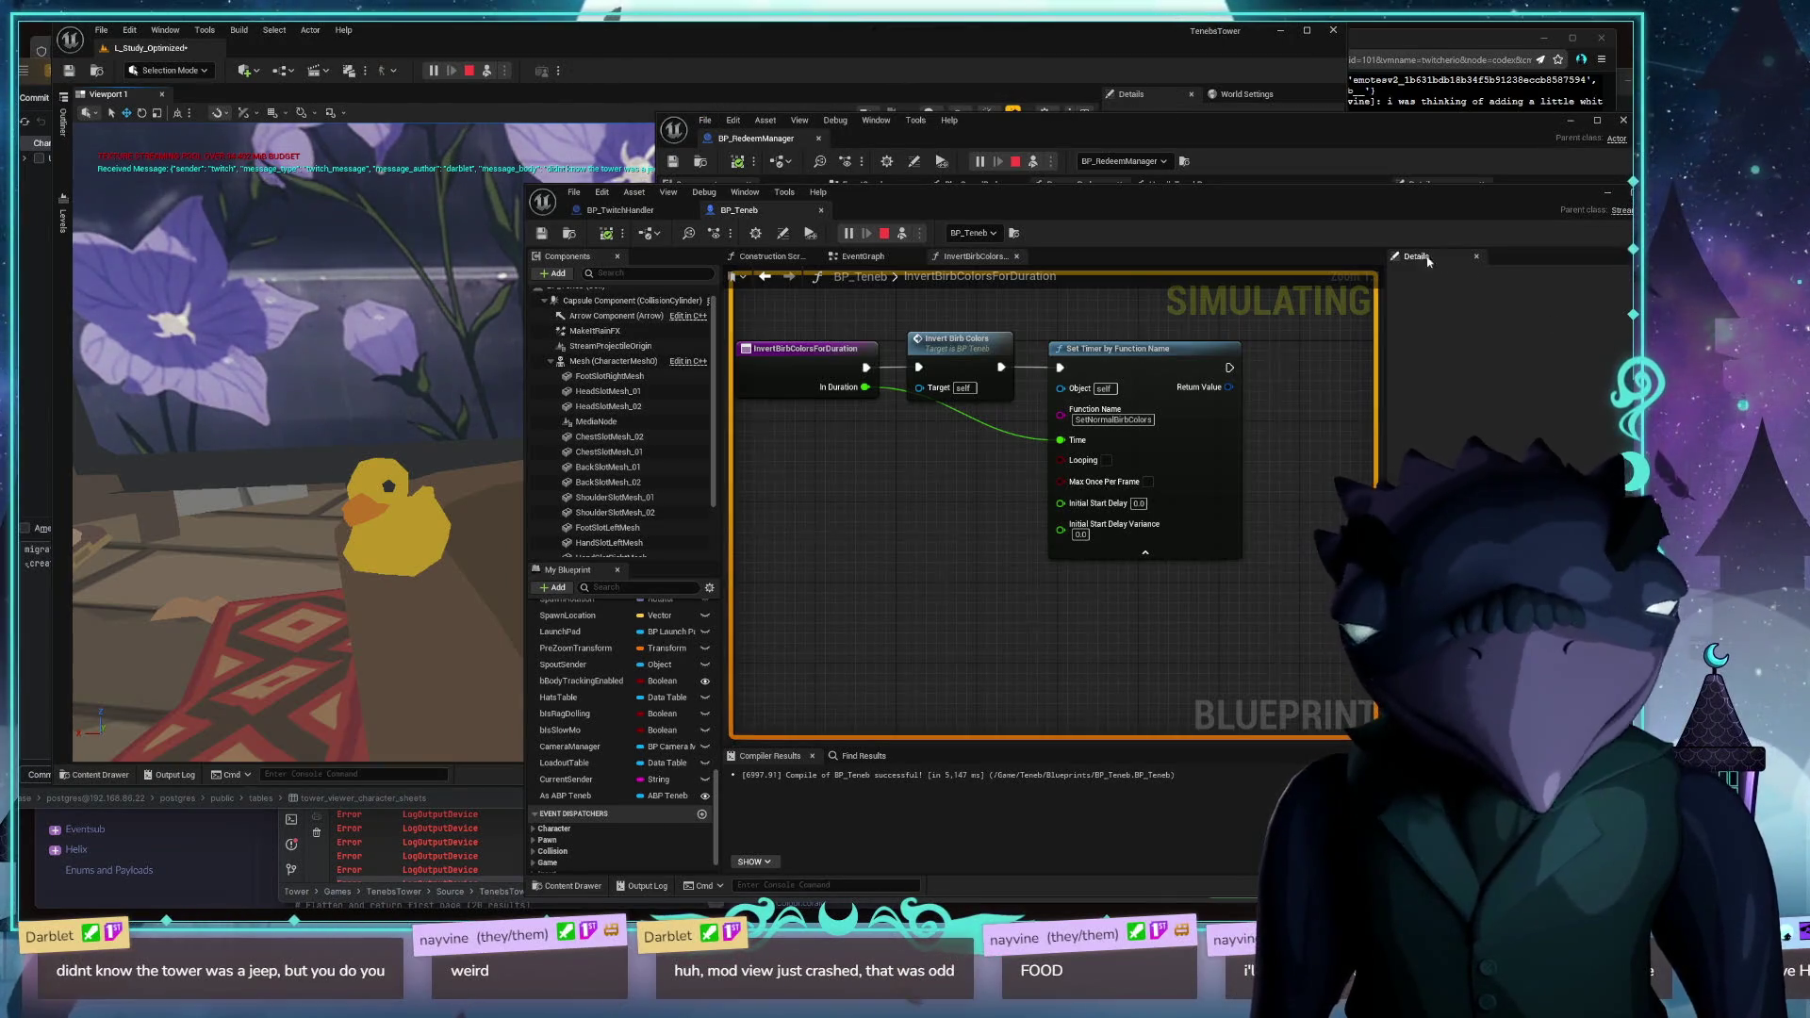
left_click_drag(1241, 208, 1065, 819)
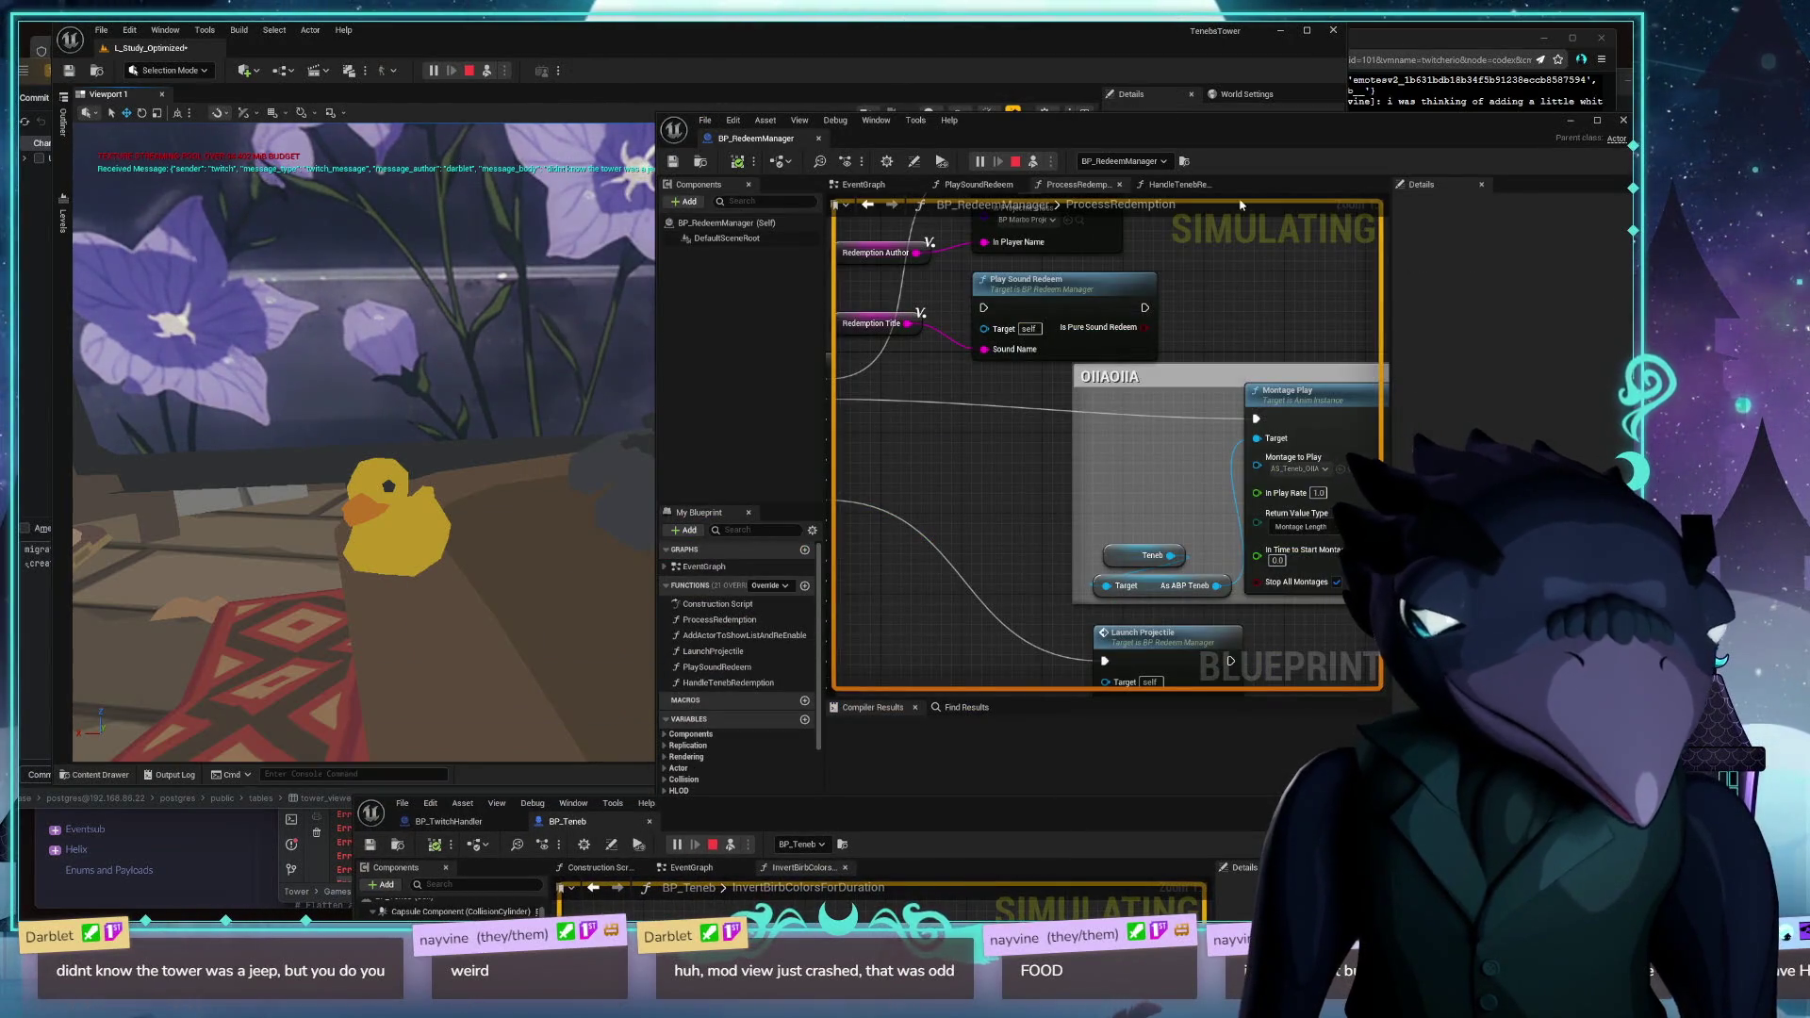
Move the BP_RedeemManager window down, then resize it larger up-left
mouse_move(1207, 129)
left_mouse_down()
mouse_move(1296, 650)
mouse_move(1207, 681)
left_mouse_up()
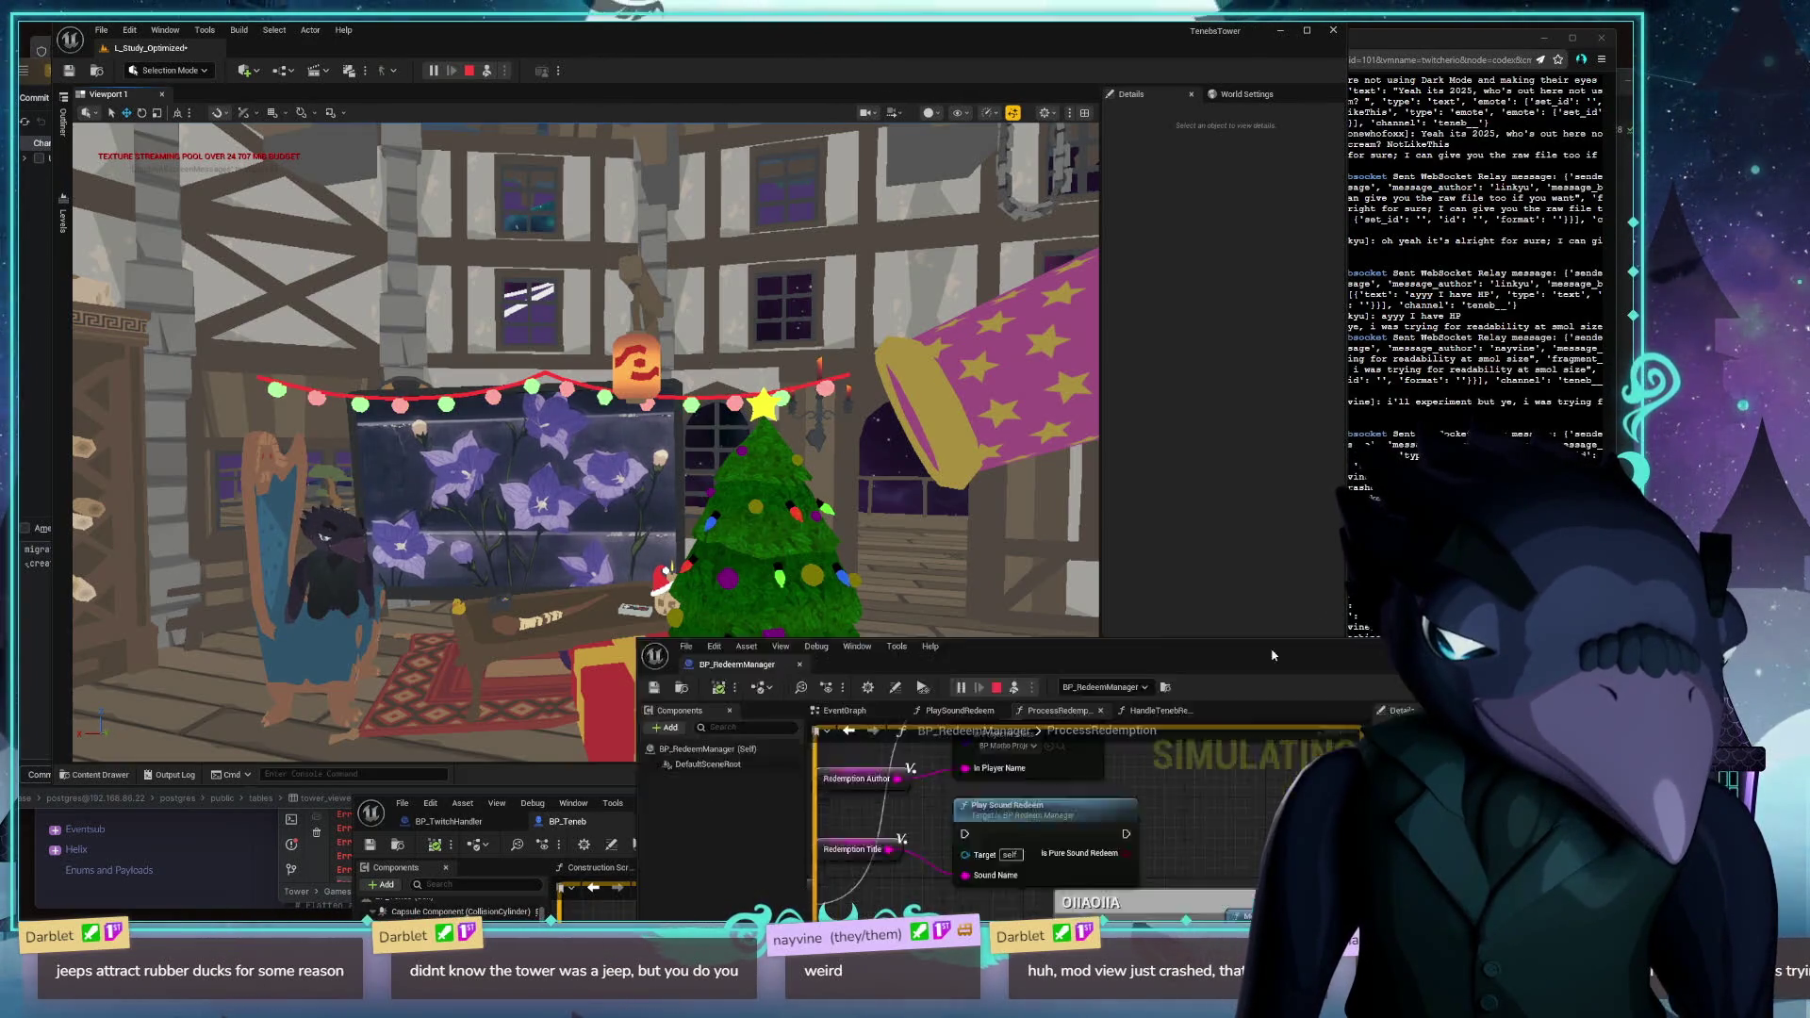
left_click_drag(1293, 664, 896, 515)
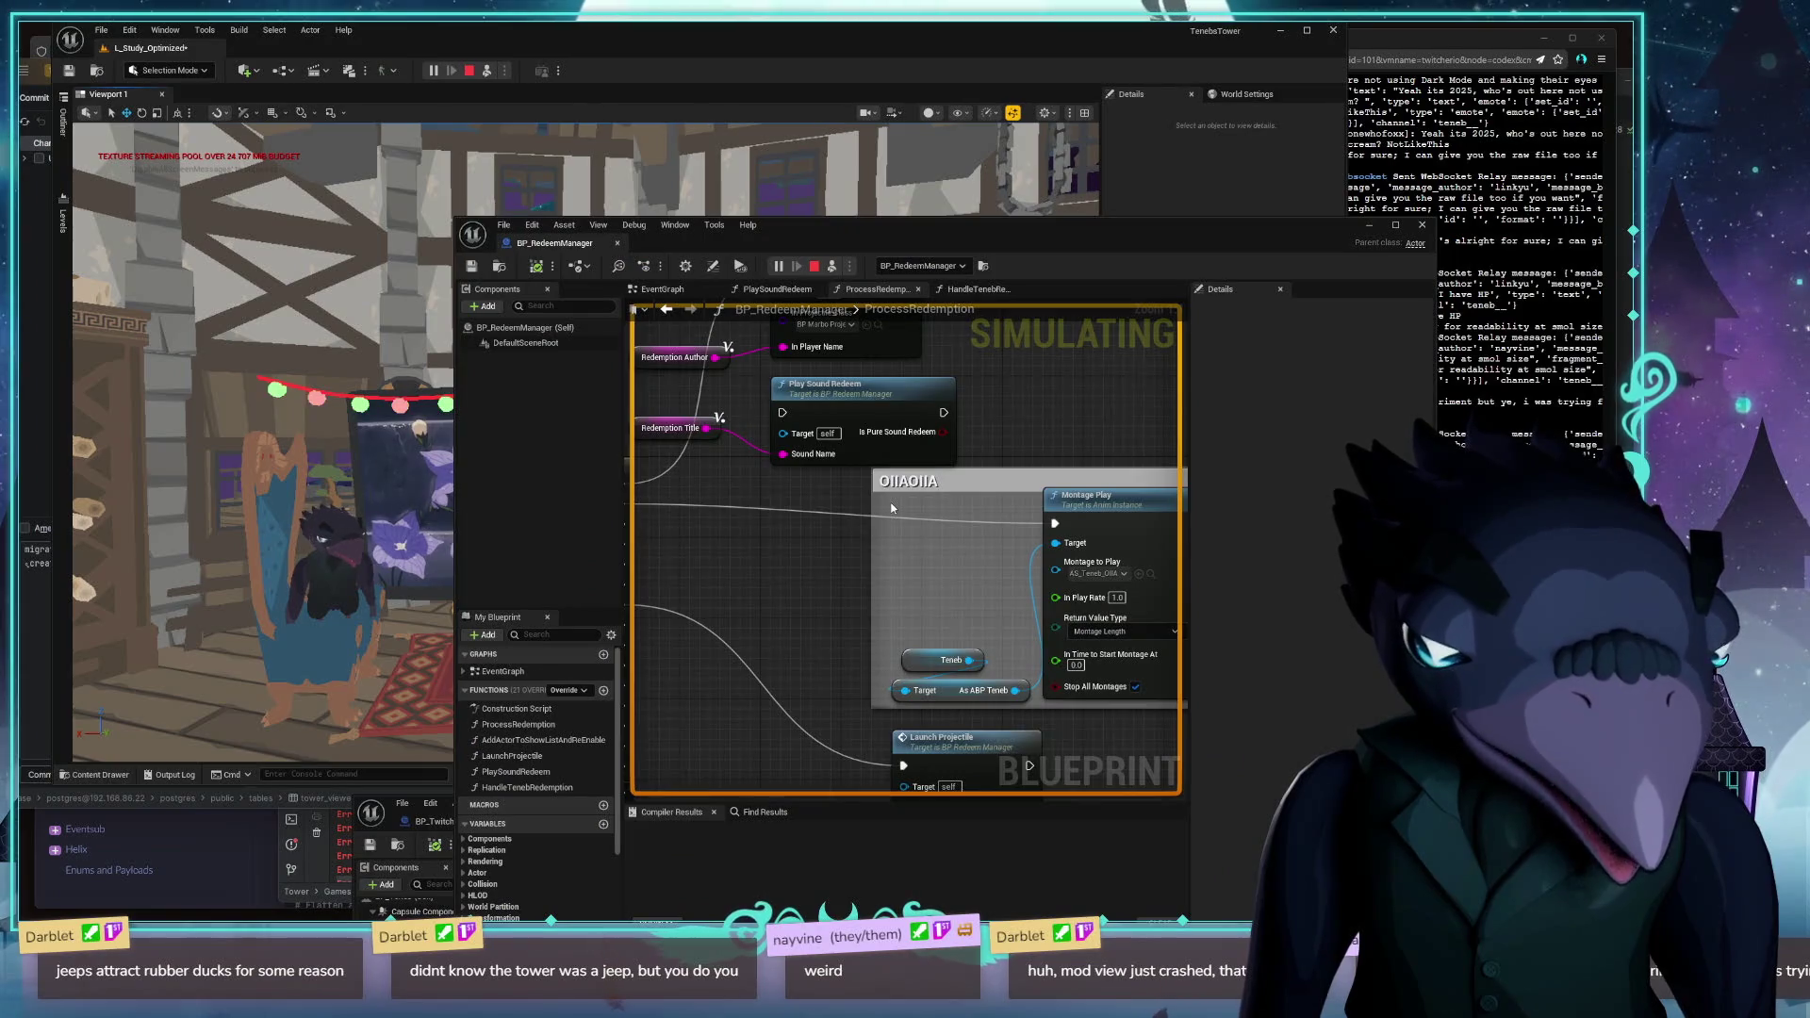
Delete the Play Sound Redeem node and its Redemption Title getter from ProcessRedemption
scroll(806, 565, "down", 1)
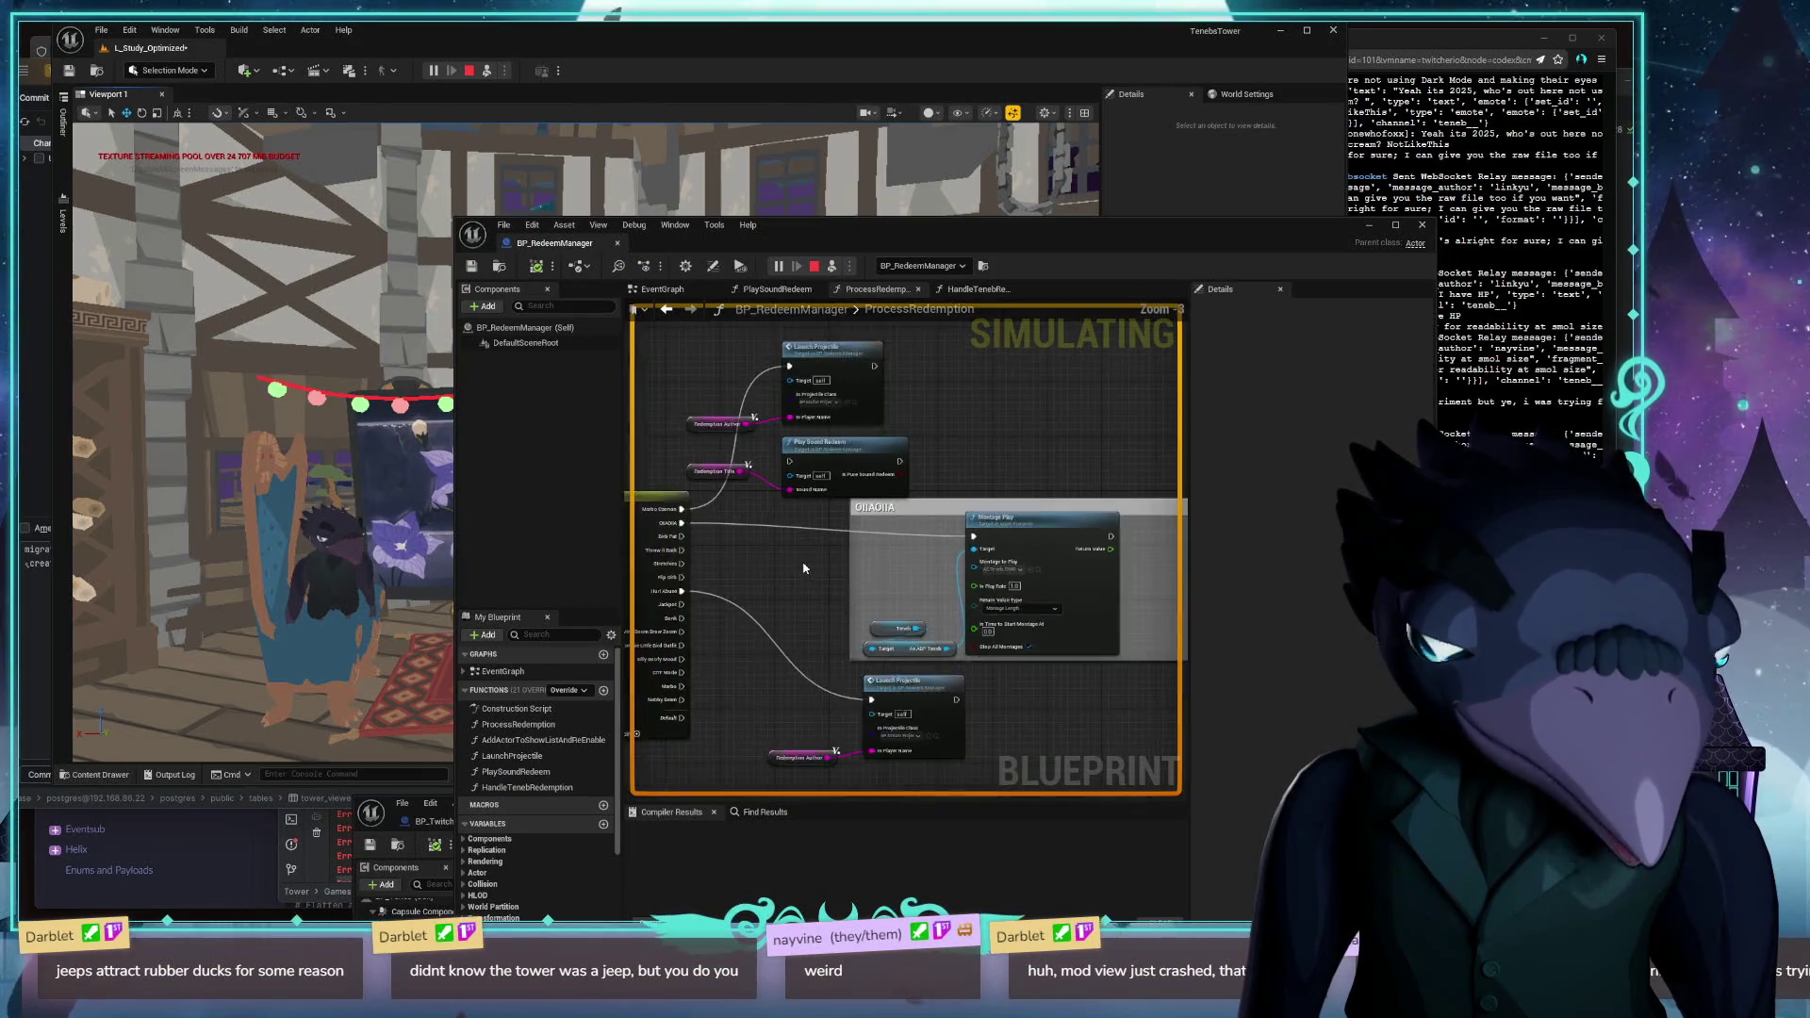
scroll(805, 567, "down", 1)
scroll(804, 568, "up", 1)
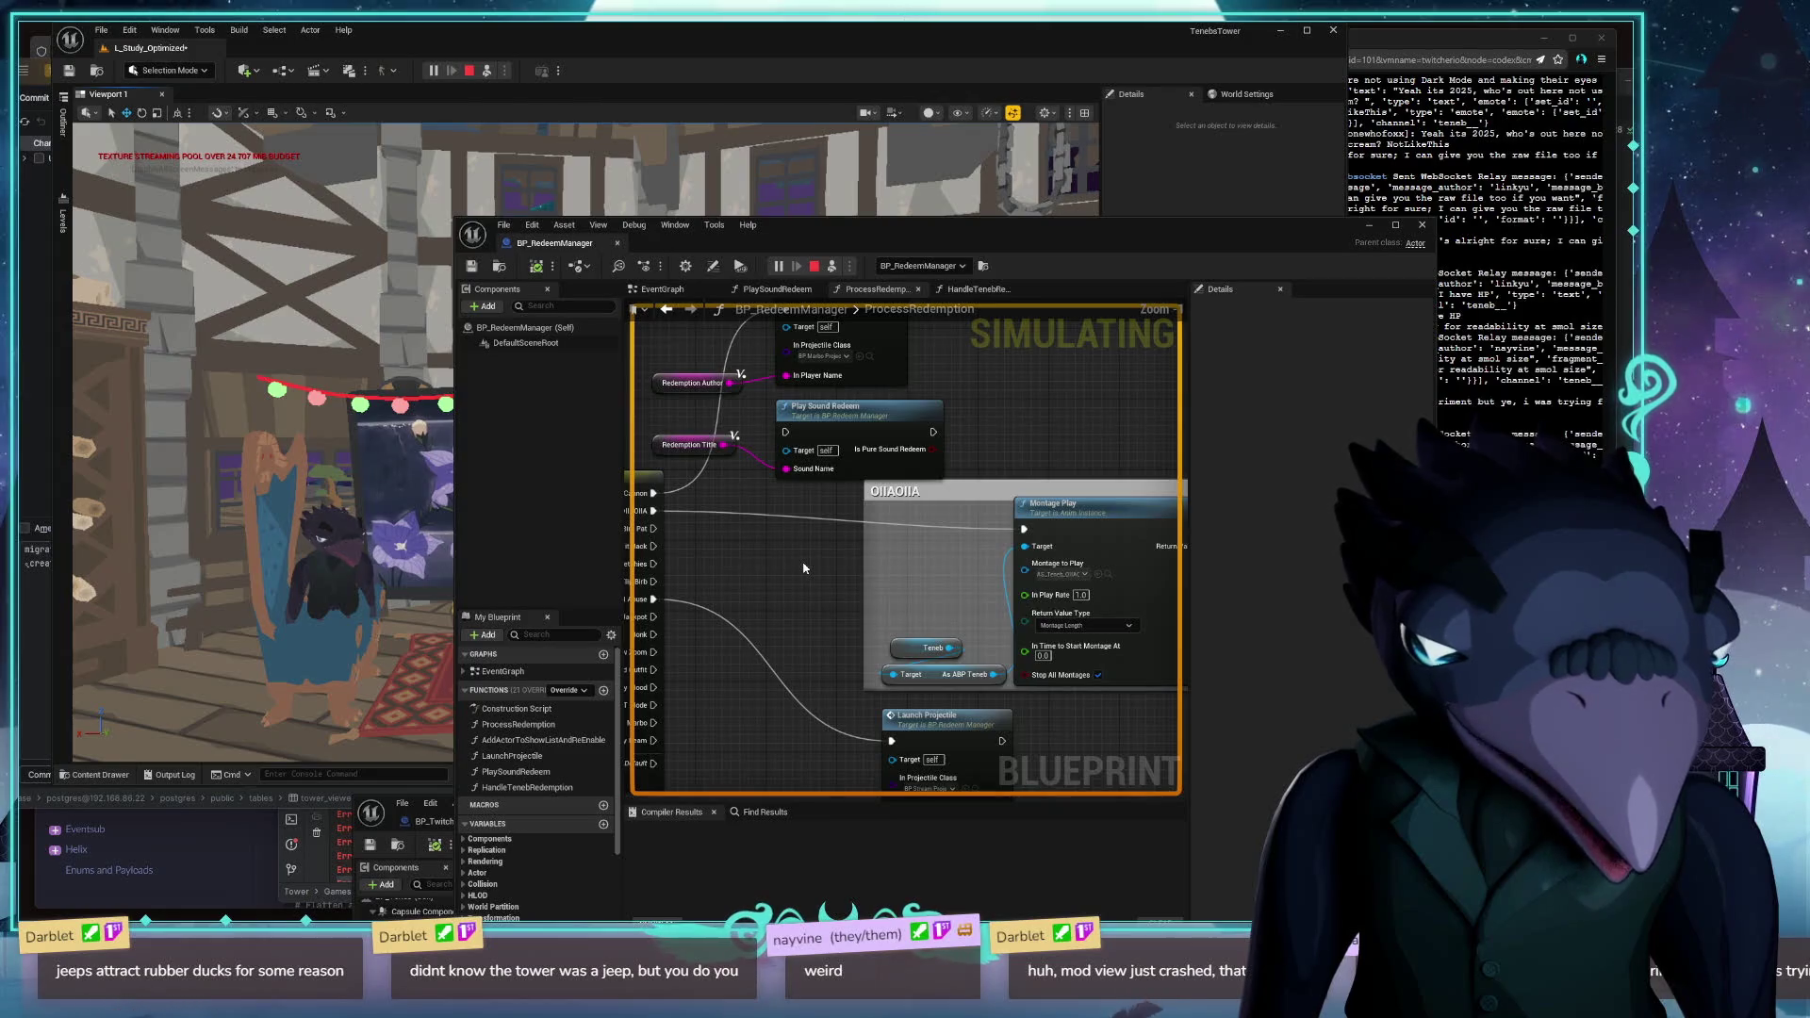
mouse_move(845, 566)
left_mouse_down()
mouse_move(1062, 529)
mouse_move(1146, 586)
mouse_move(953, 537)
mouse_move(865, 629)
mouse_move(1261, 529)
left_mouse_up()
mouse_move(701, 594)
left_mouse_down()
mouse_move(849, 566)
mouse_move(752, 691)
mouse_move(1014, 646)
mouse_move(796, 594)
mouse_move(869, 591)
mouse_move(873, 566)
mouse_move(989, 588)
mouse_move(848, 501)
left_mouse_up()
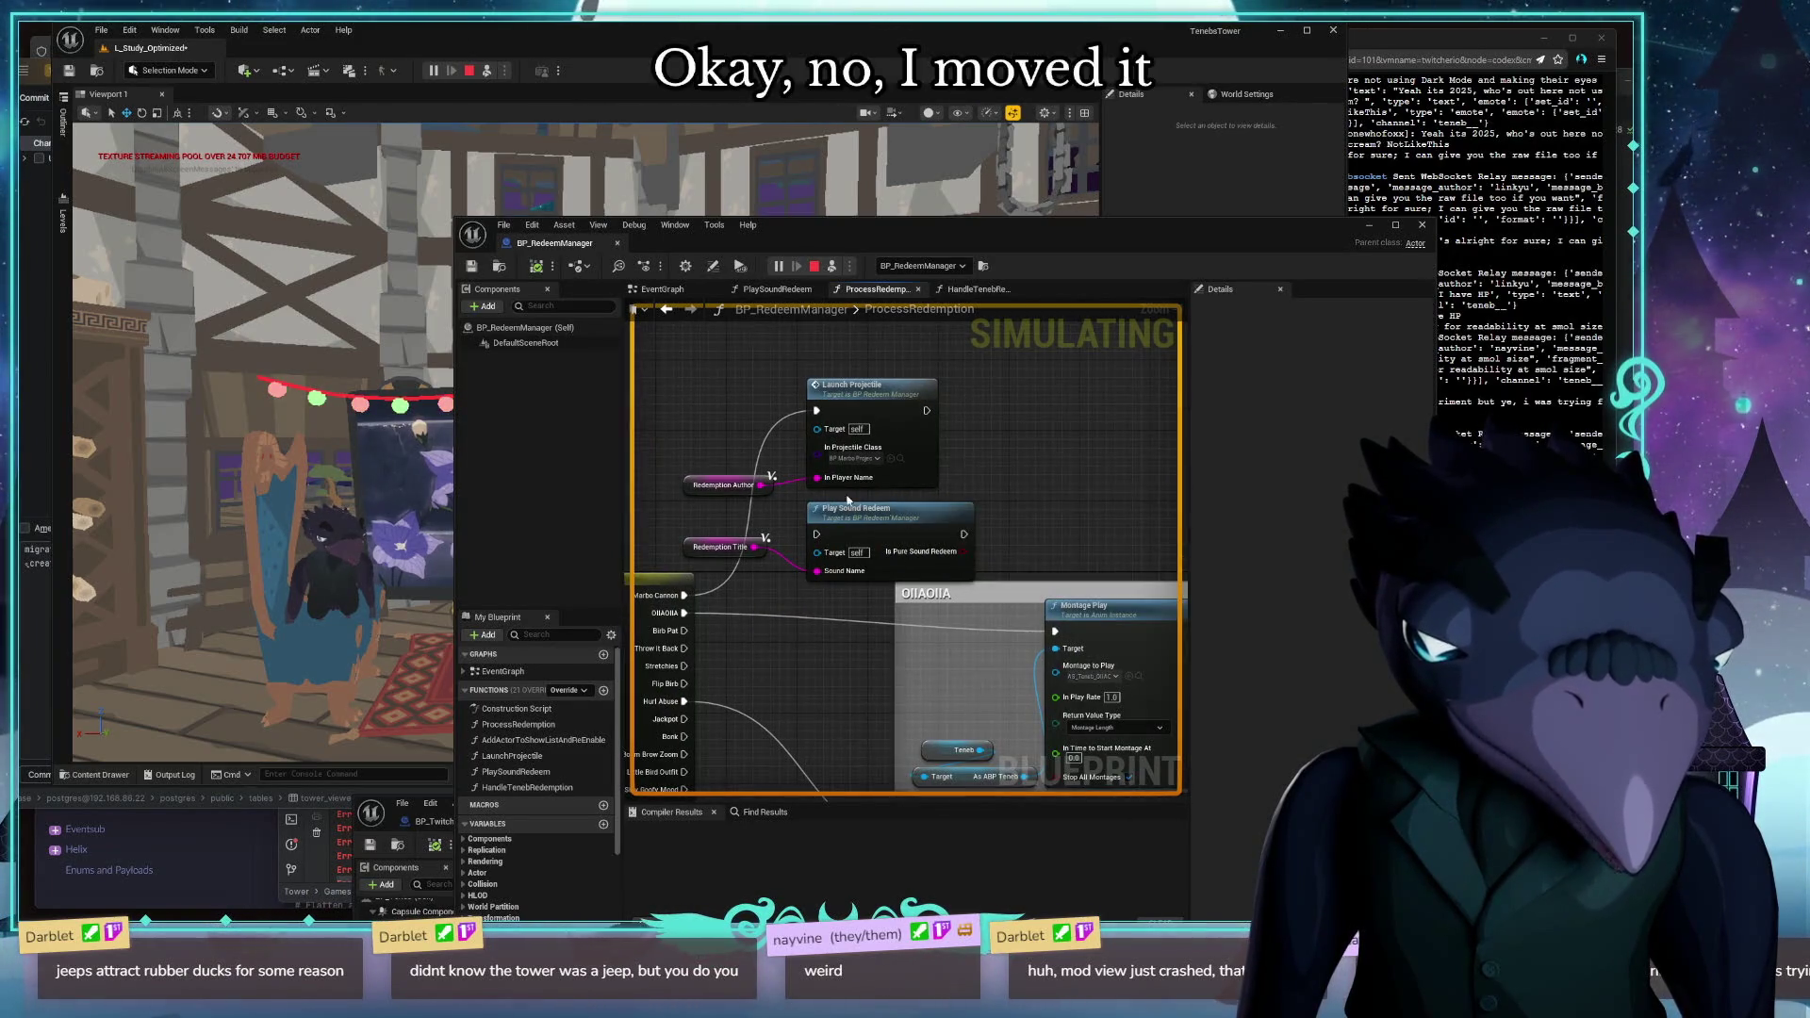
left_click(940, 534)
key("Delete")
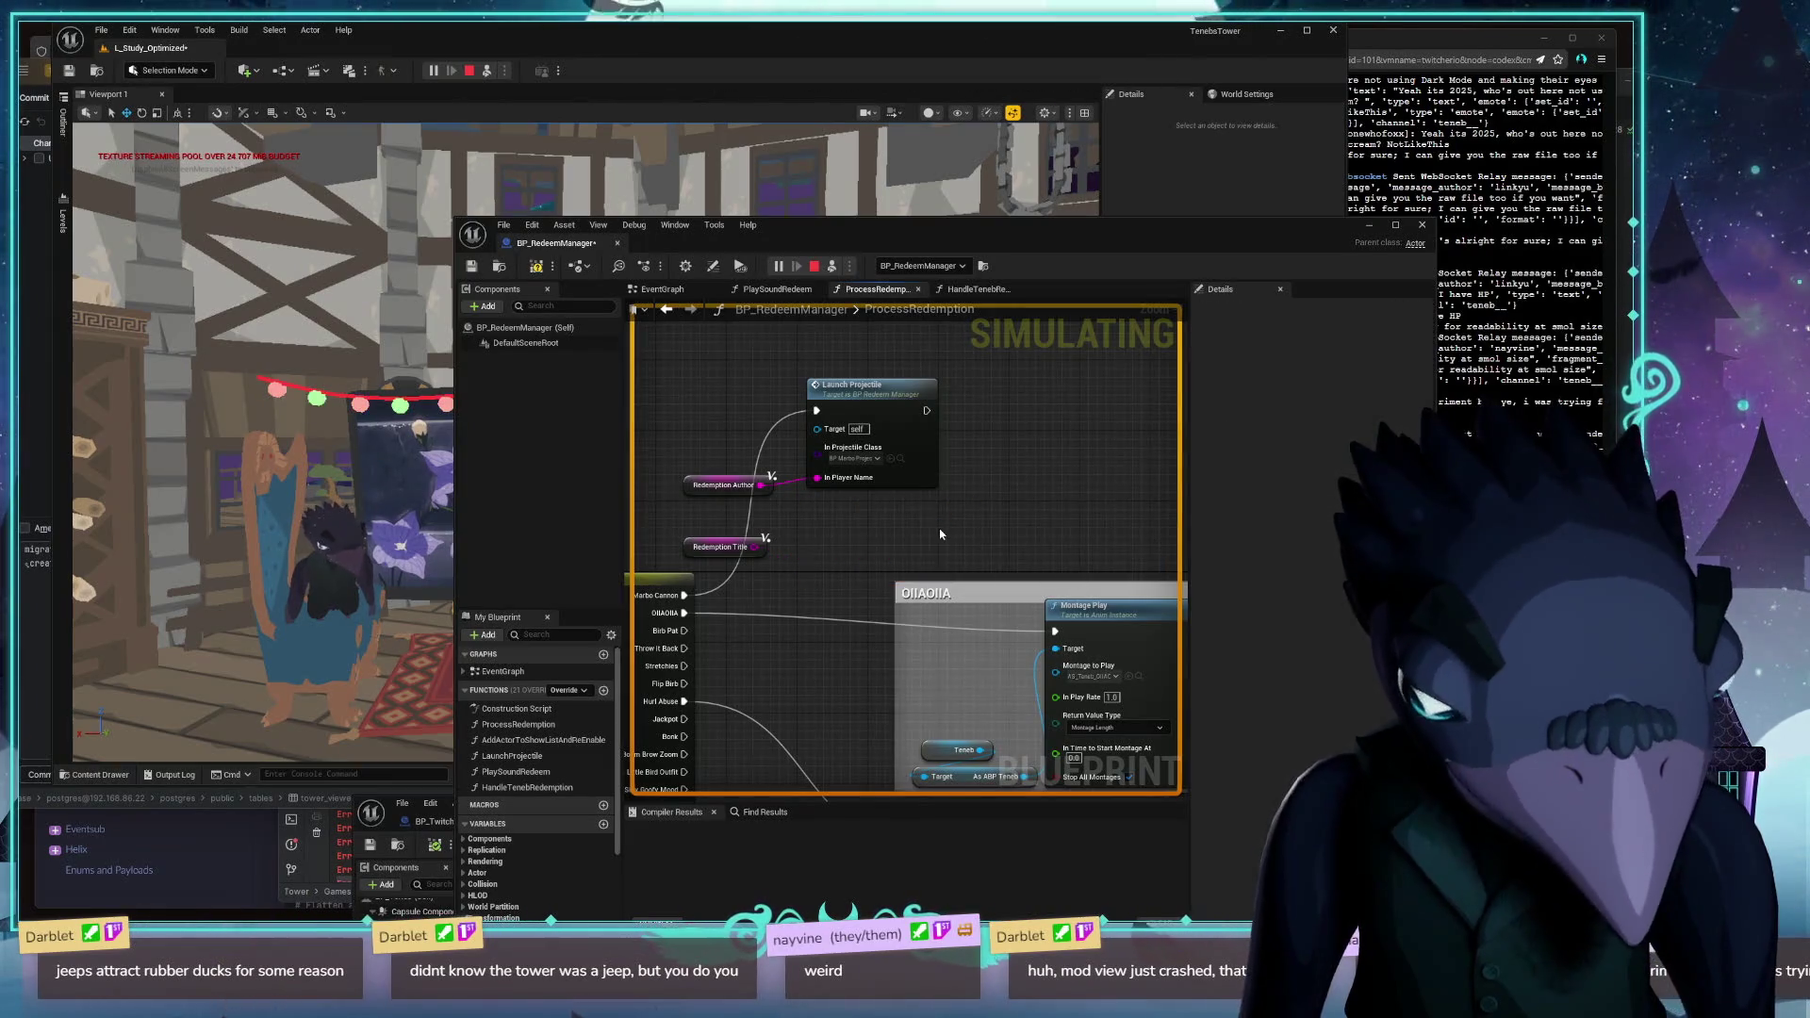
left_click(716, 550)
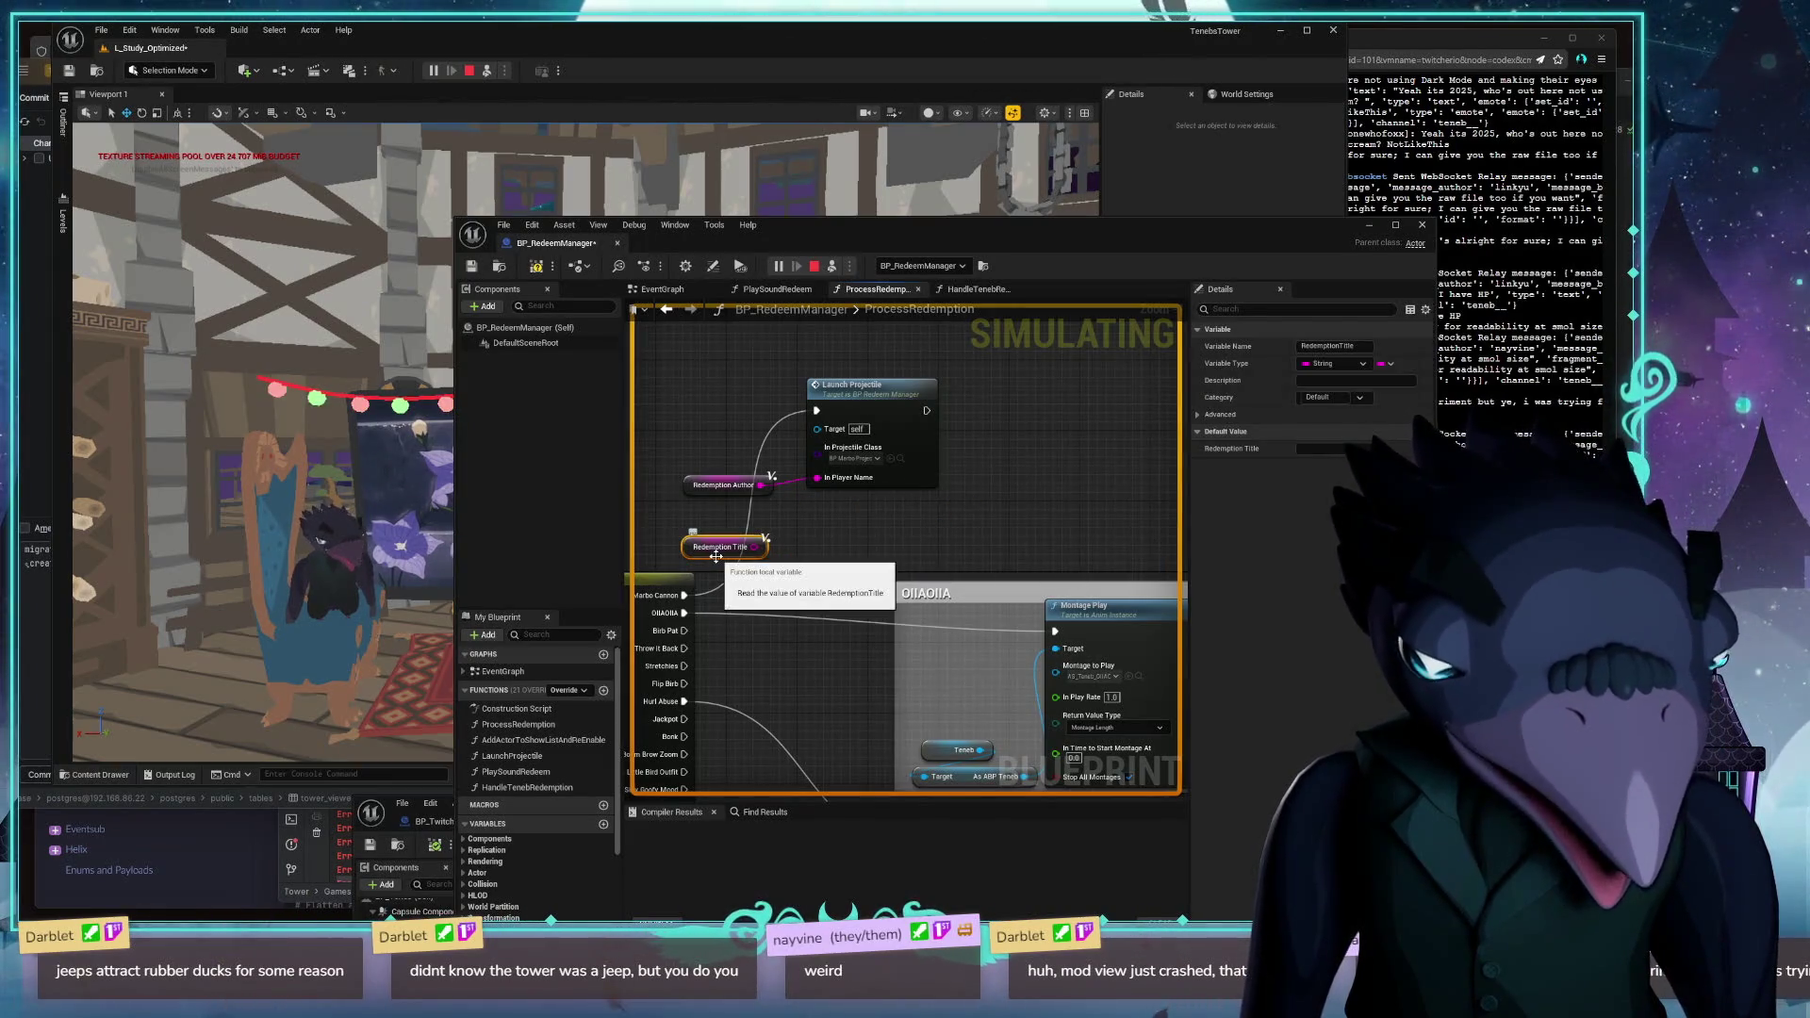
key("Delete")
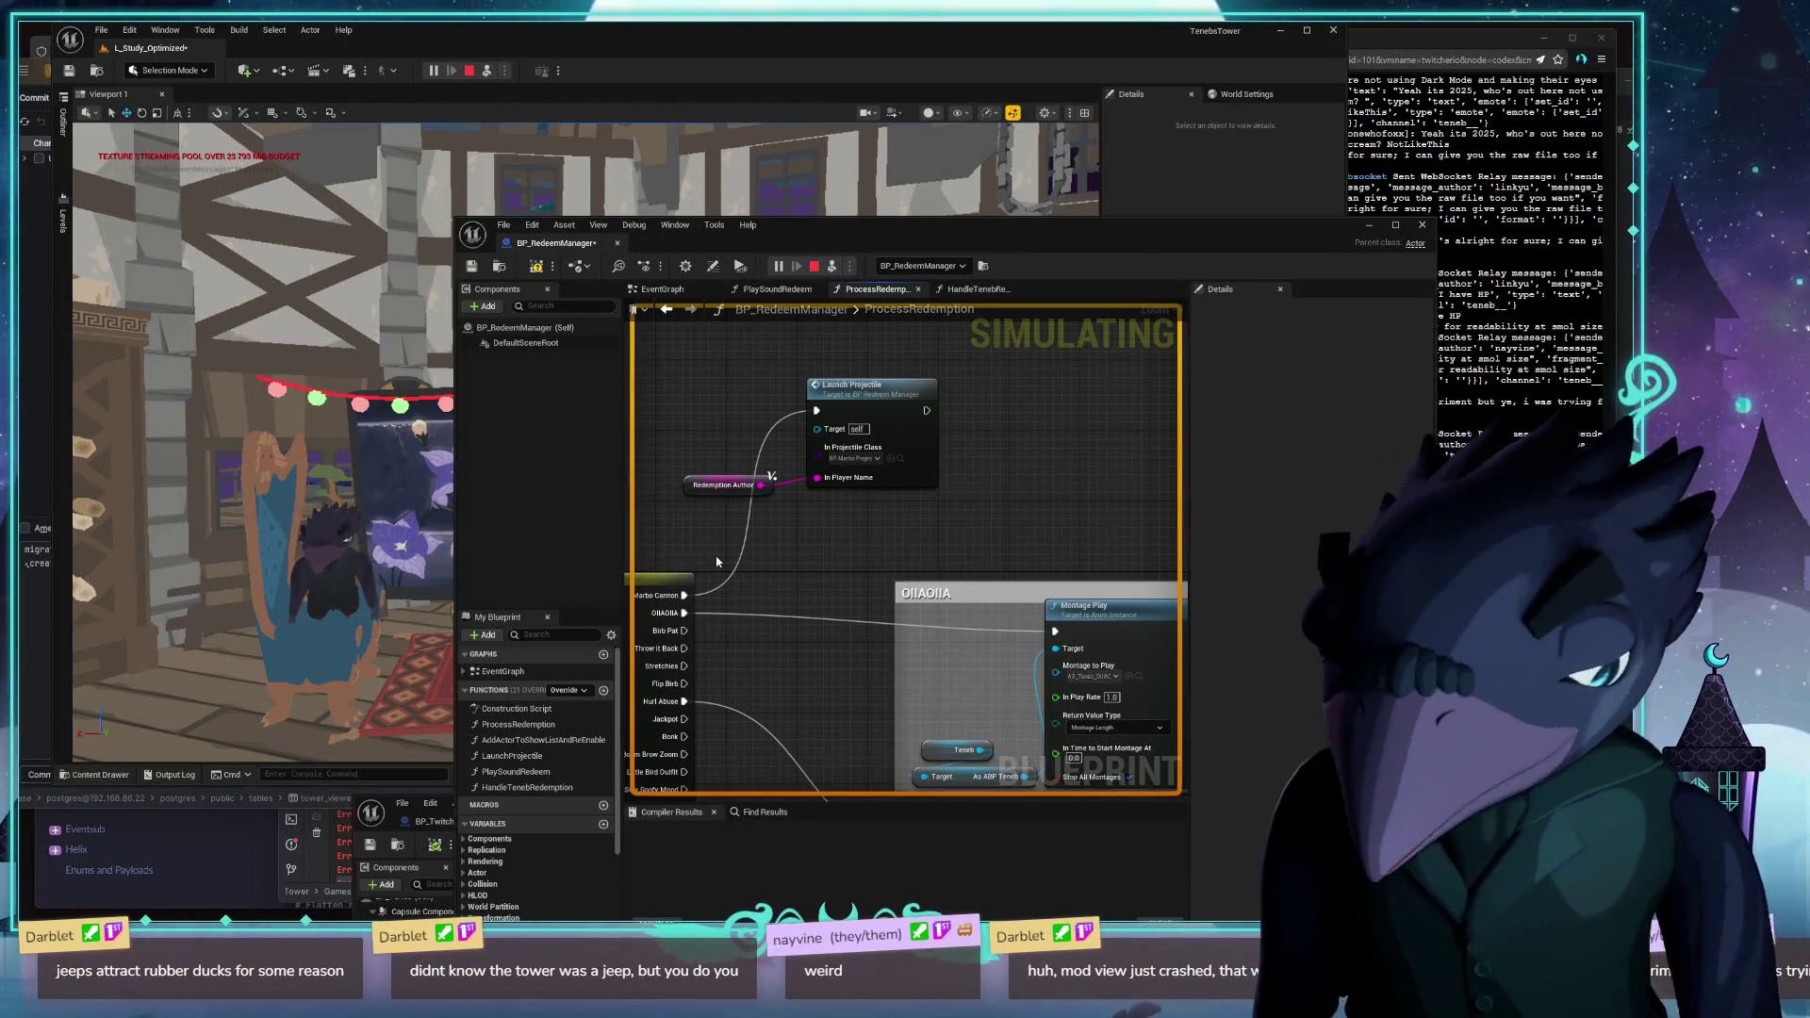
scroll(971, 503, "down", 5)
scroll(971, 502, "up", 3)
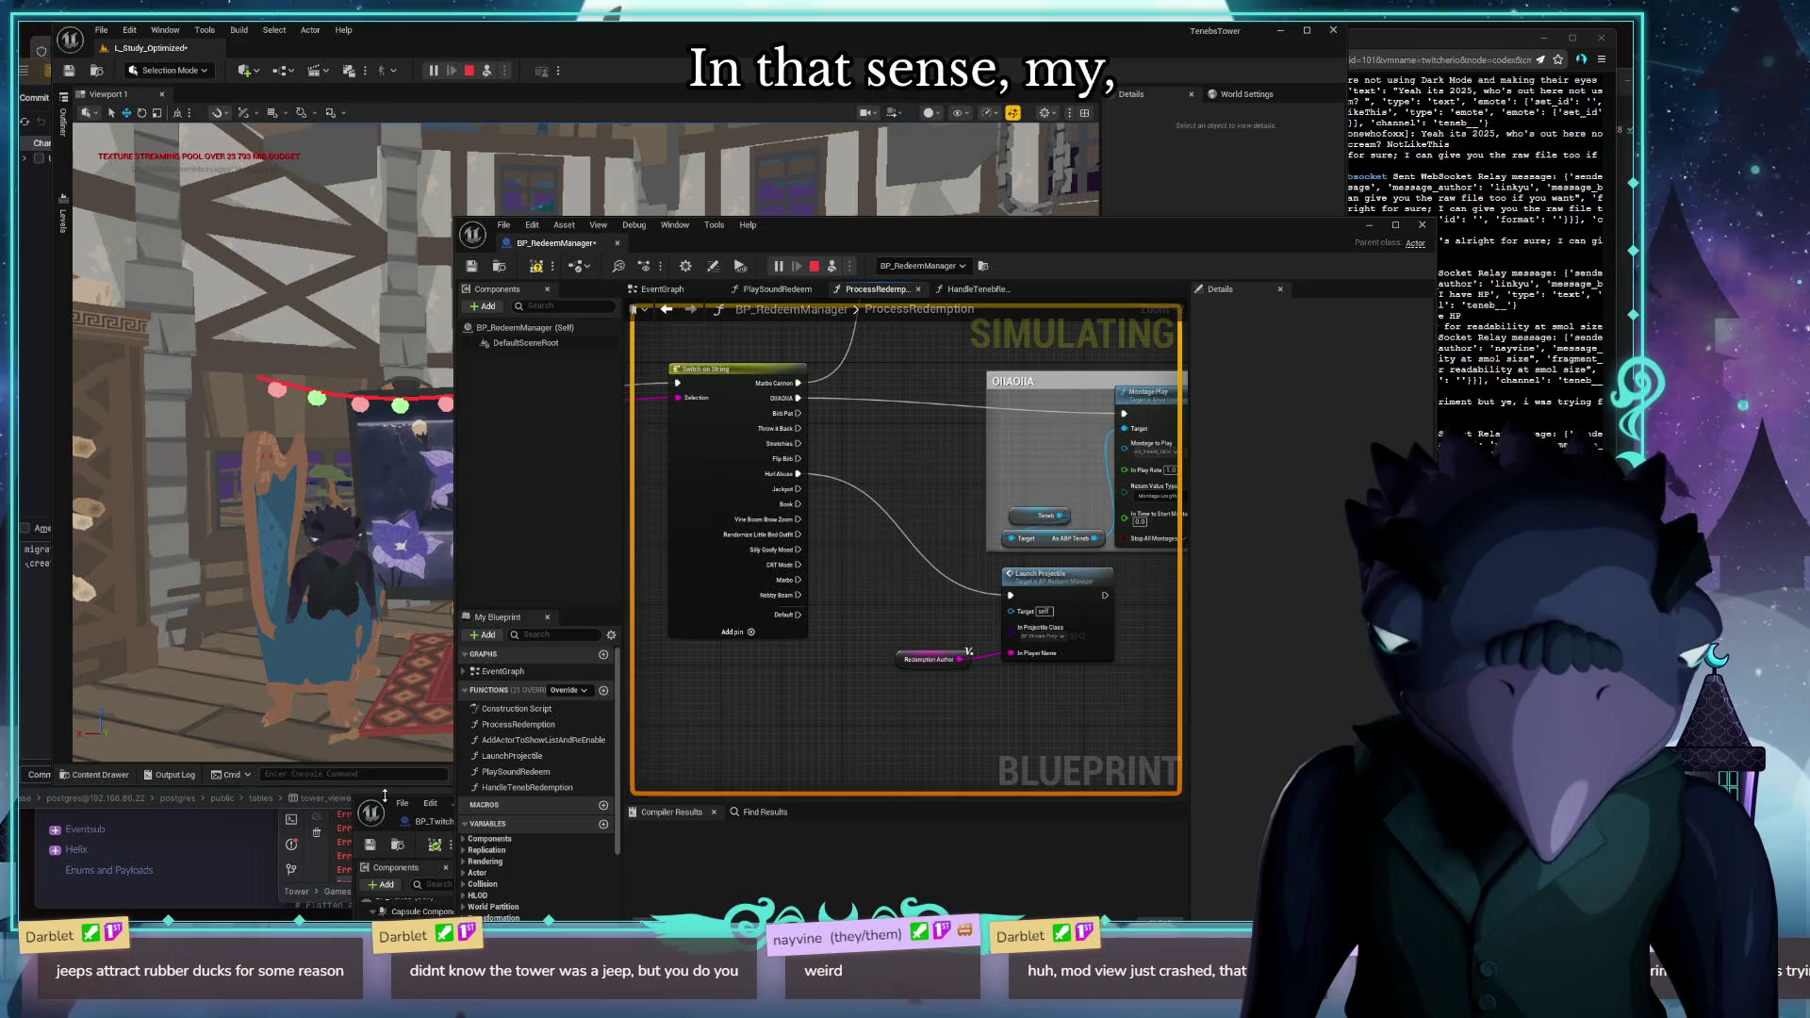
Enlarge the second blueprint window and show the BP_TwitchHandler EventGraph
mouse_move(385, 797)
left_mouse_down()
mouse_move(495, 43)
mouse_move(509, 85)
mouse_move(634, 139)
left_mouse_up()
scroll(626, 455, "down", 8)
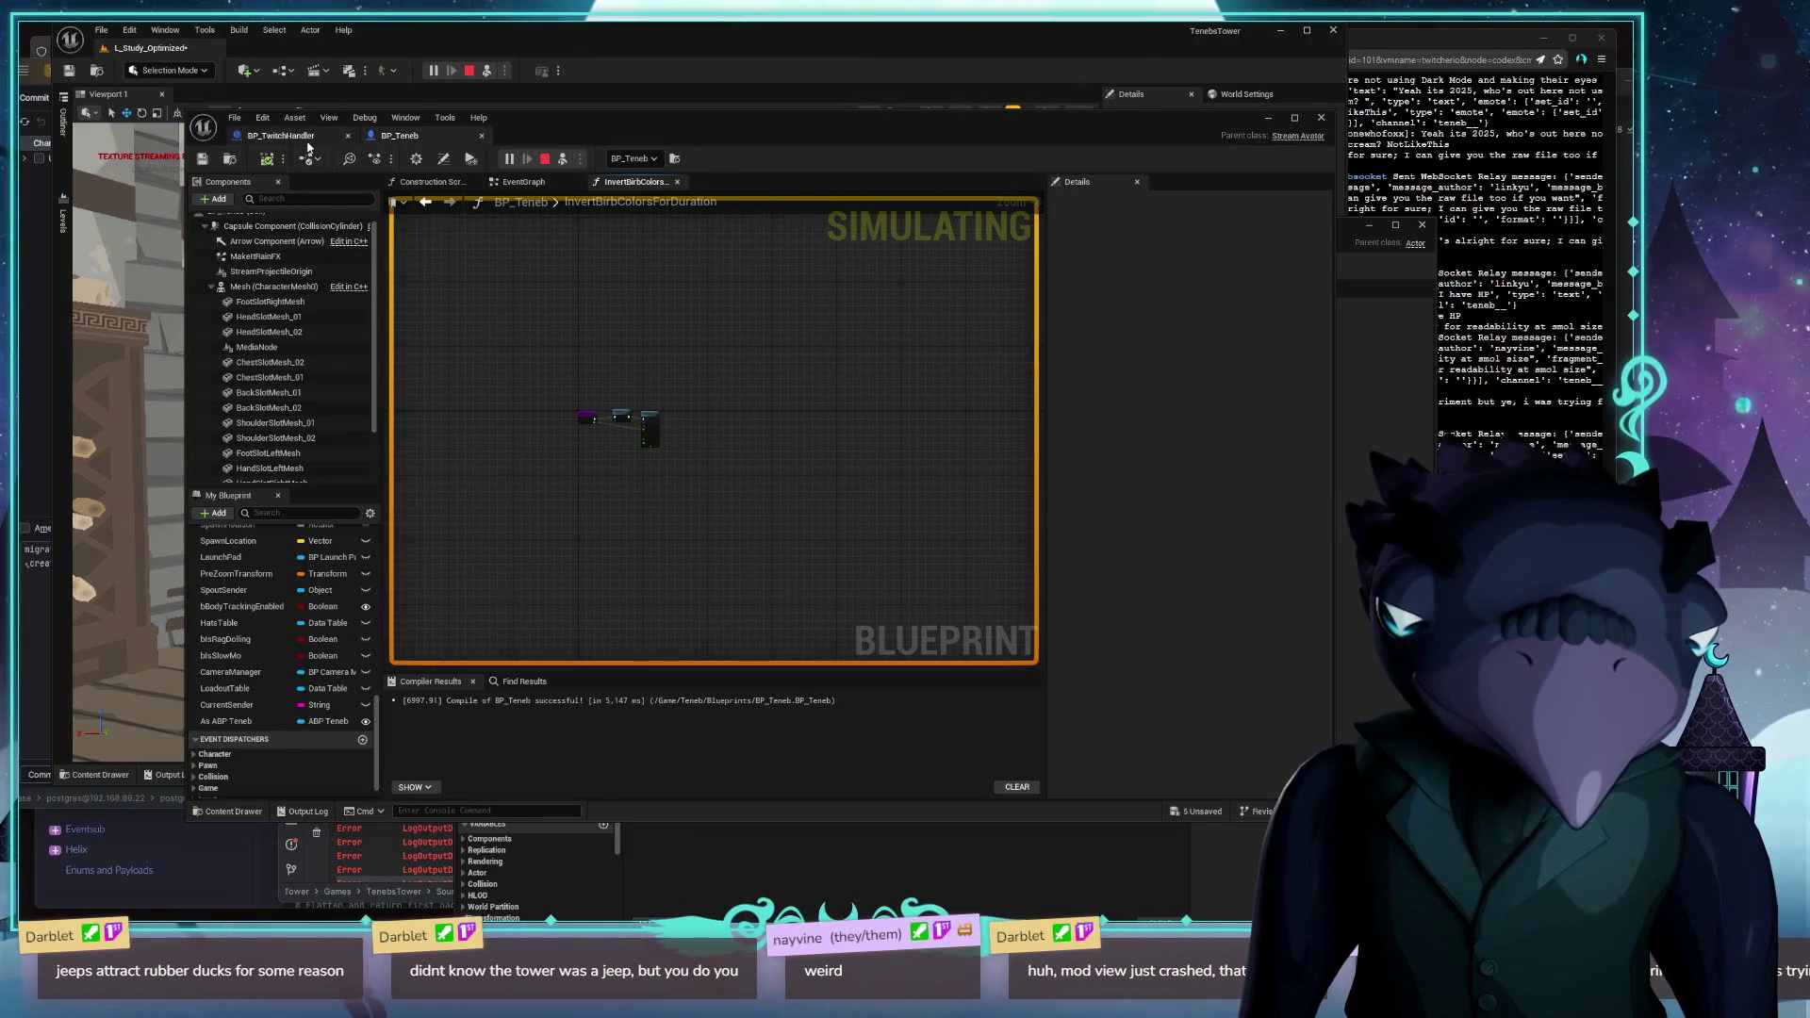
left_click(280, 135)
scroll(1021, 446, "down", 3)
mouse_move(1020, 445)
left_mouse_down()
mouse_move(659, 484)
mouse_move(638, 343)
mouse_move(598, 464)
mouse_move(840, 498)
left_mouse_up()
scroll(840, 499, "up", 2)
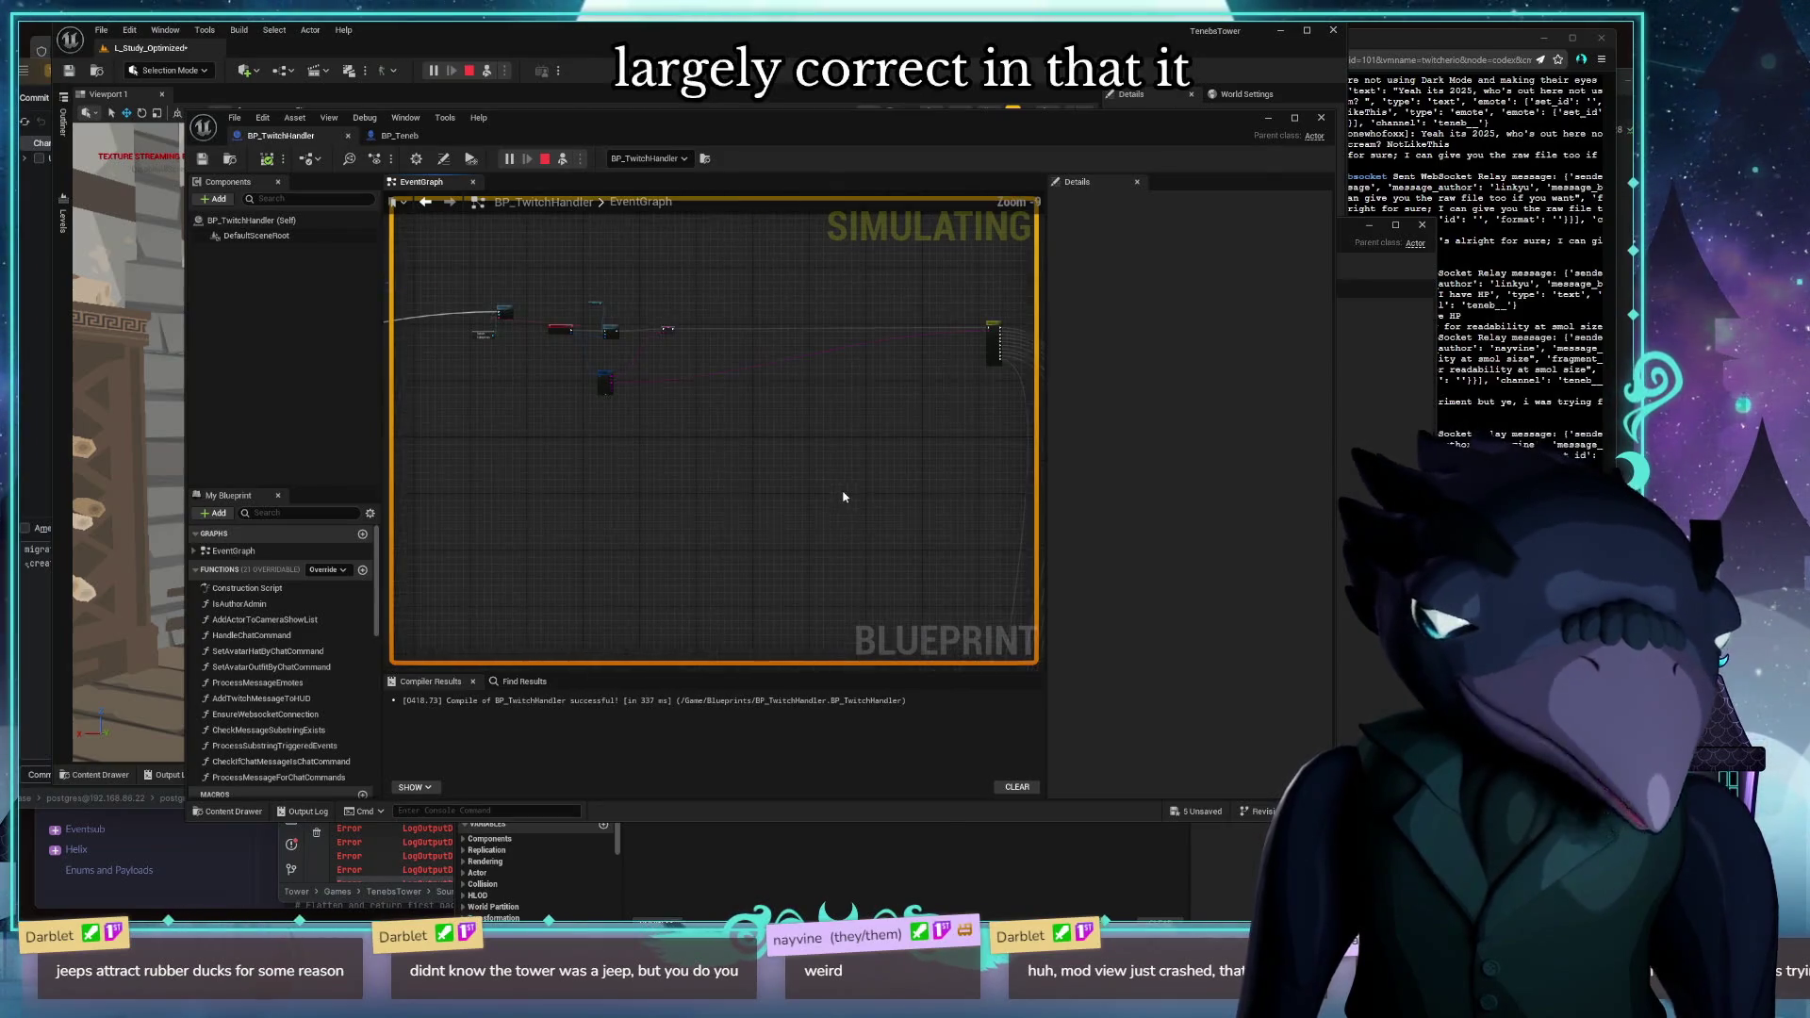
scroll(534, 577, "up", 4)
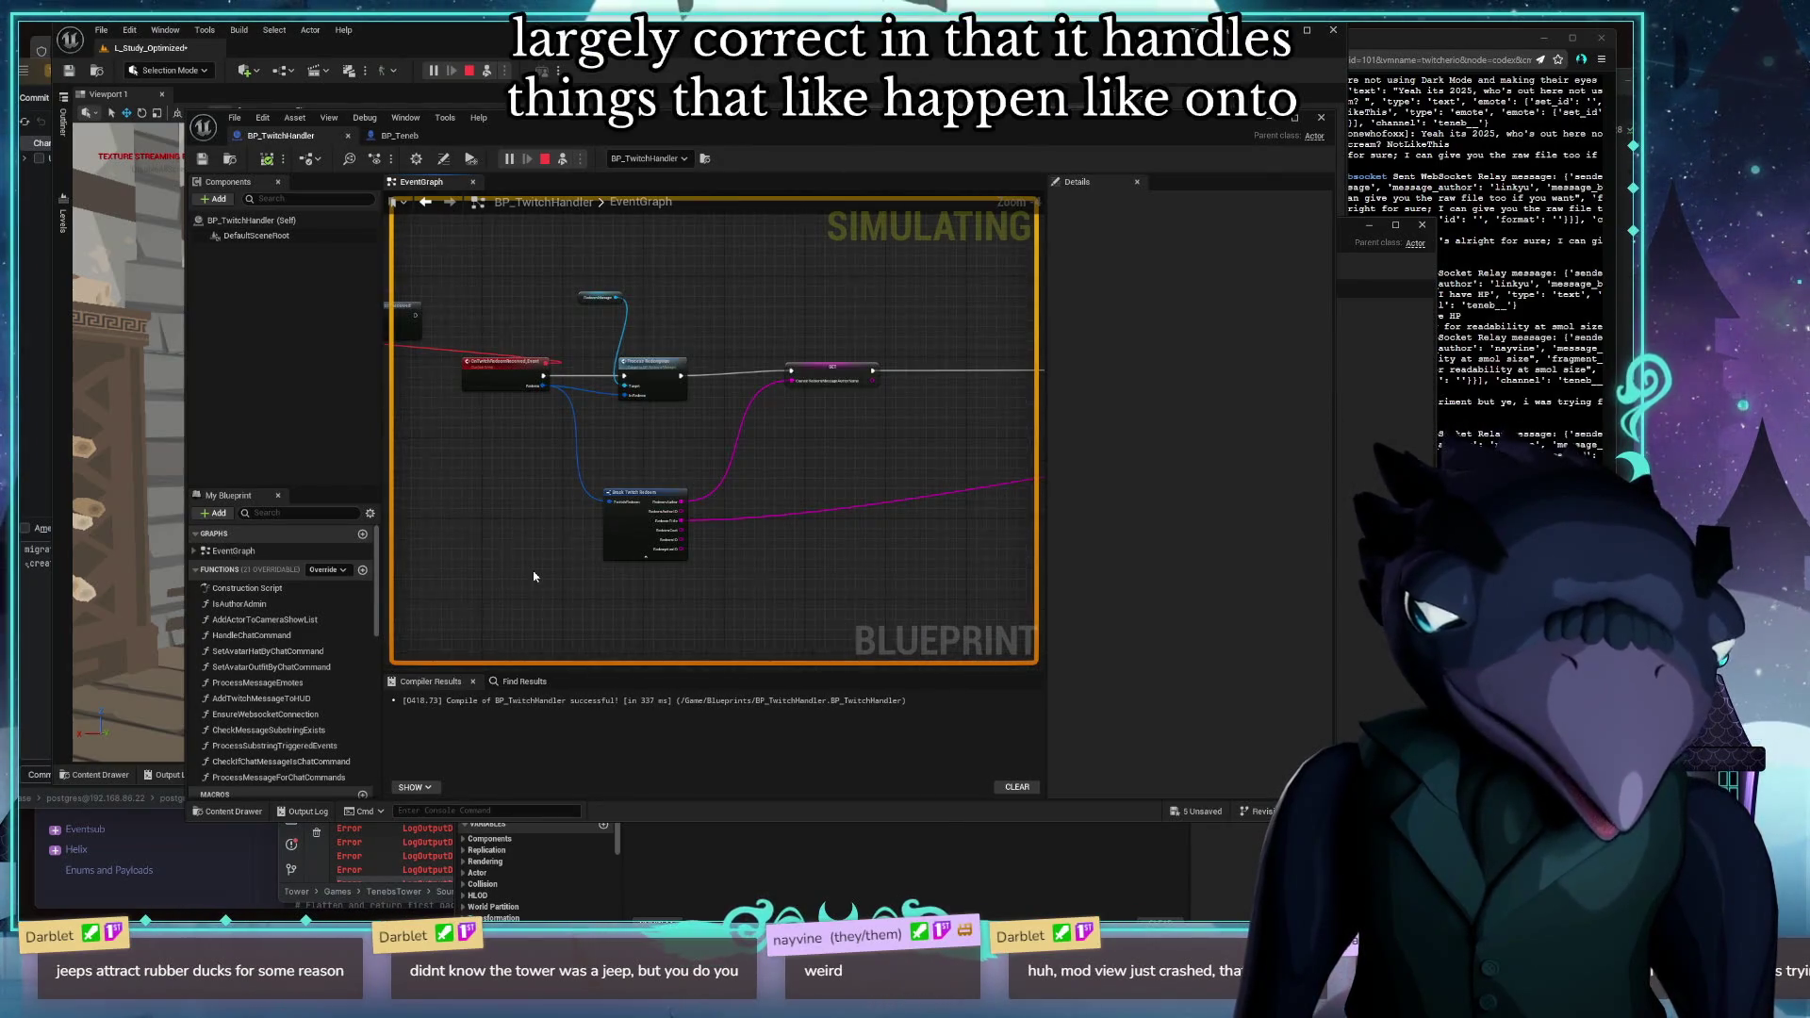
scroll(534, 577, "down", 2)
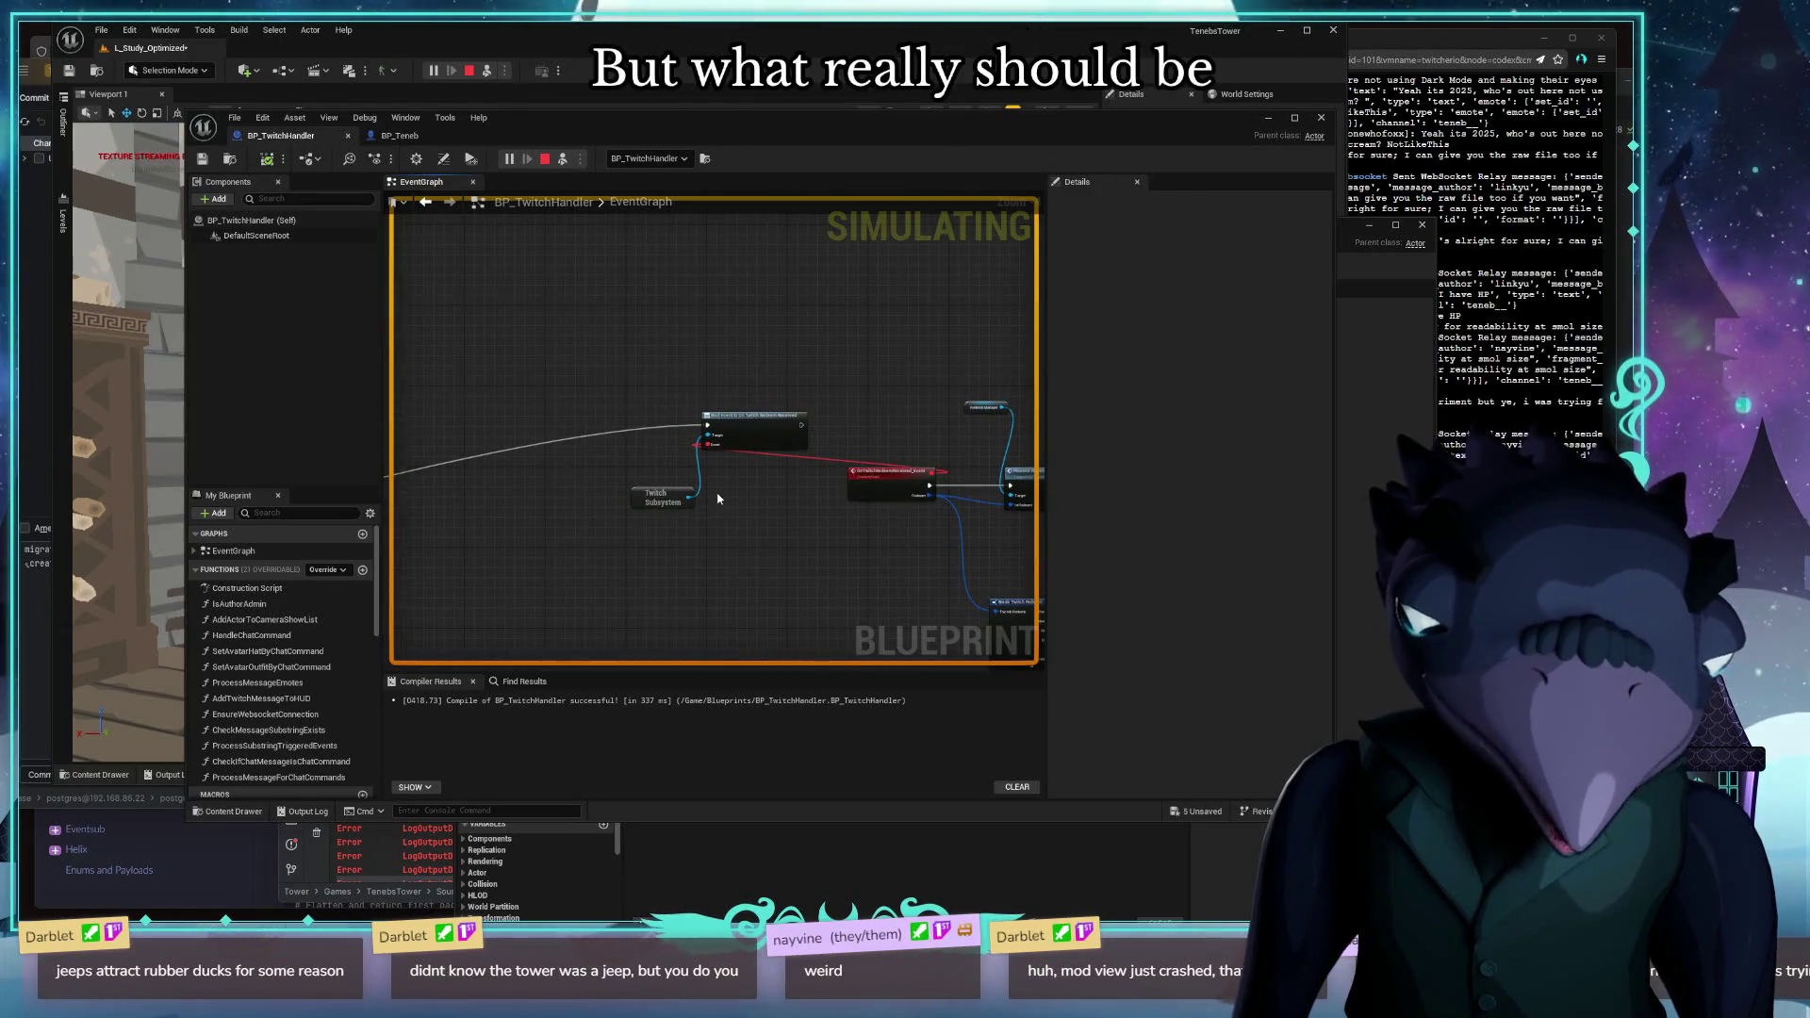
left_click_drag(631, 457, 540, 502)
scroll(566, 443, "down", 2)
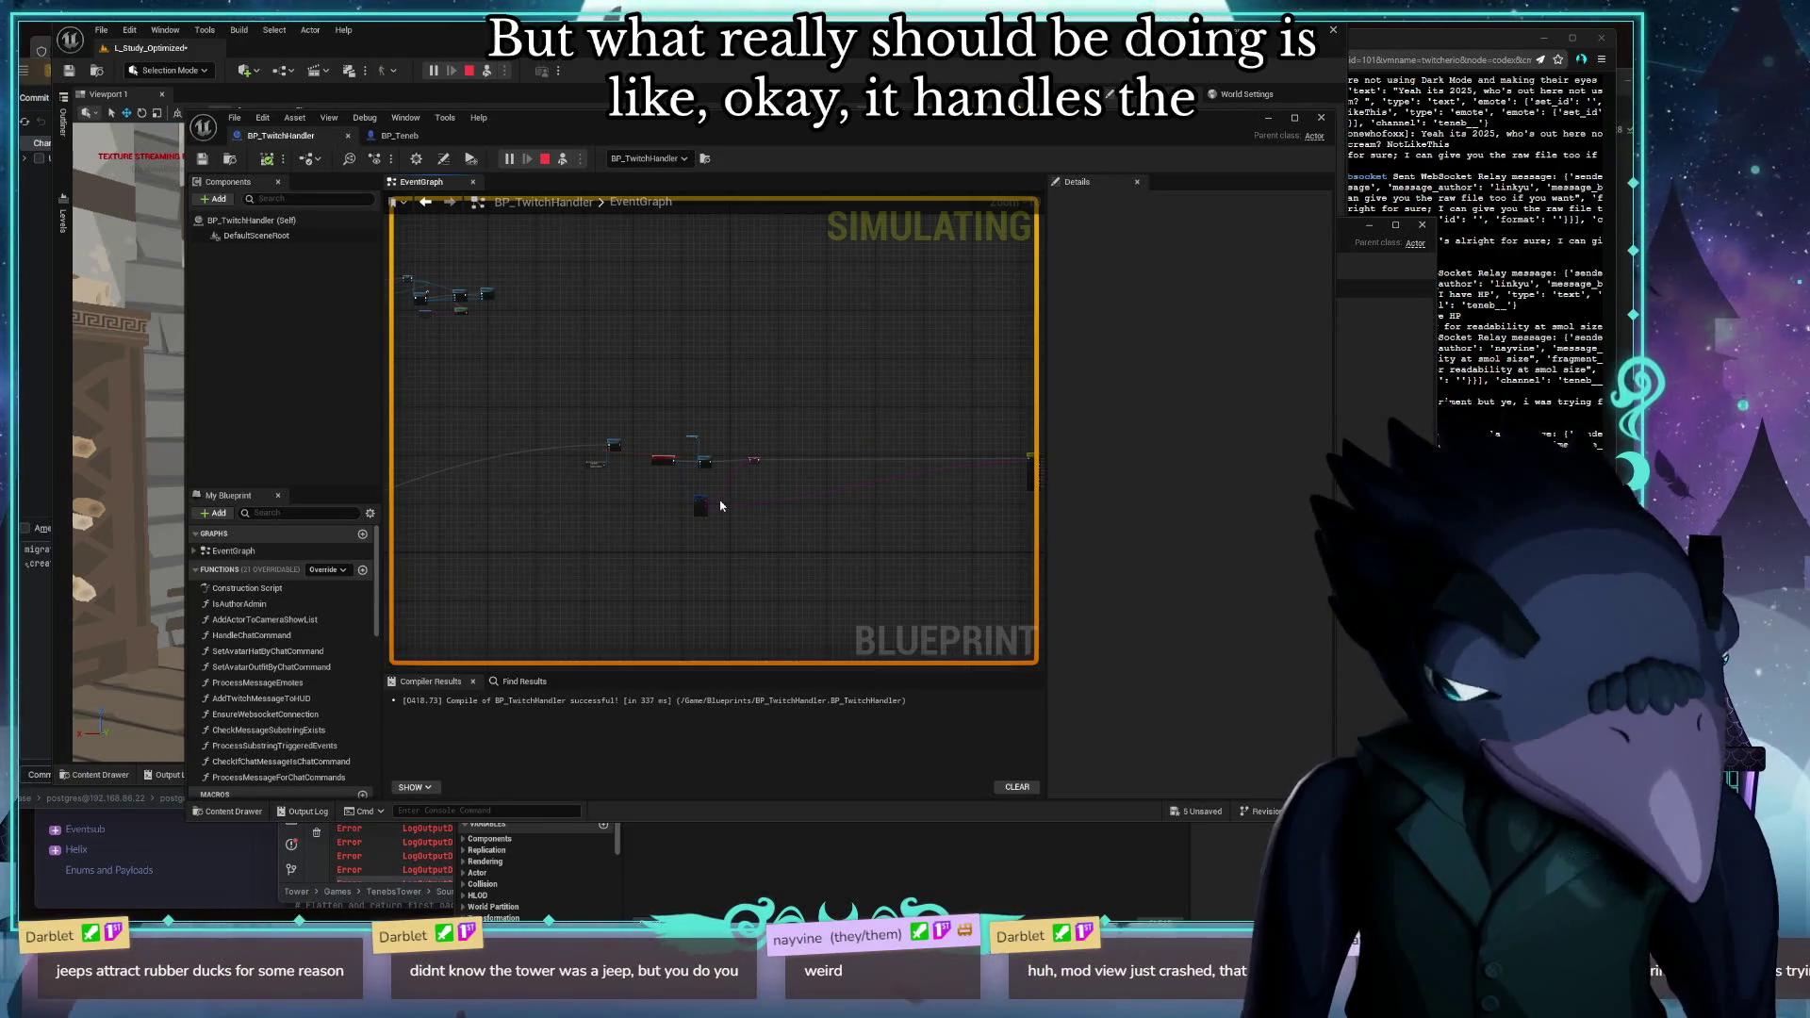
scroll(727, 469, "down", 2)
scroll(566, 506, "up", 2)
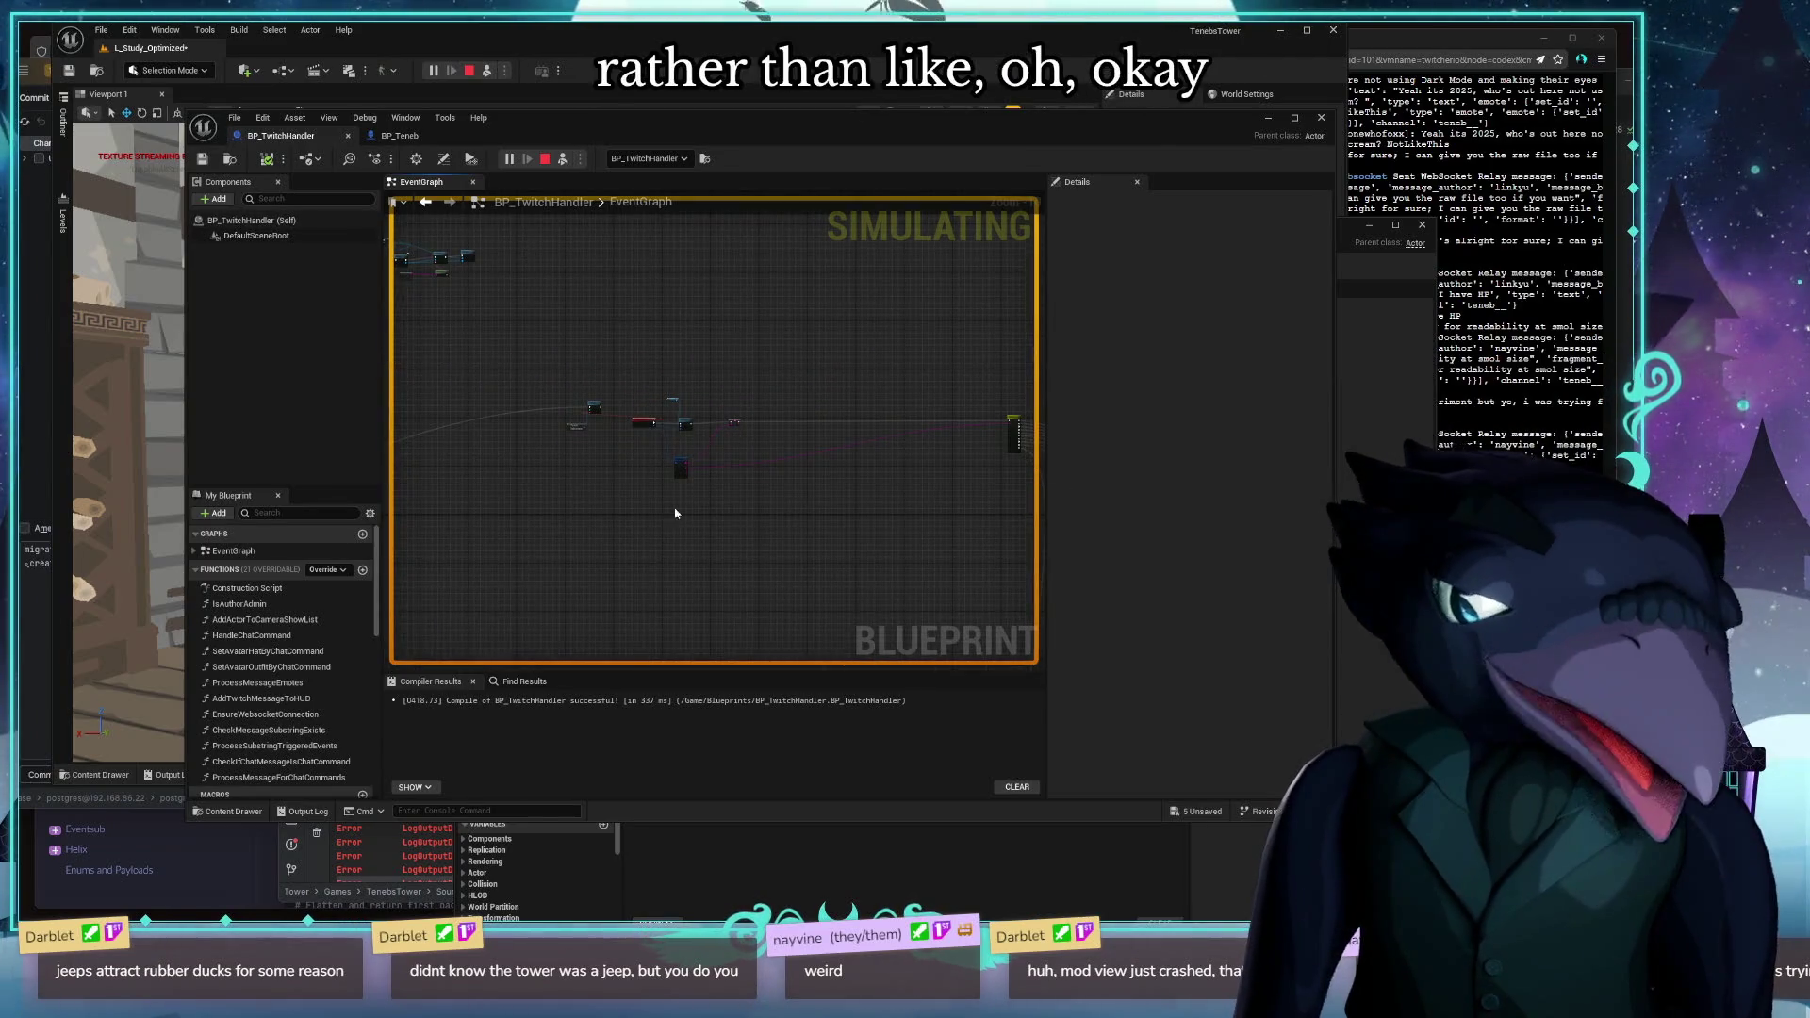
scroll(653, 440, "up", 5)
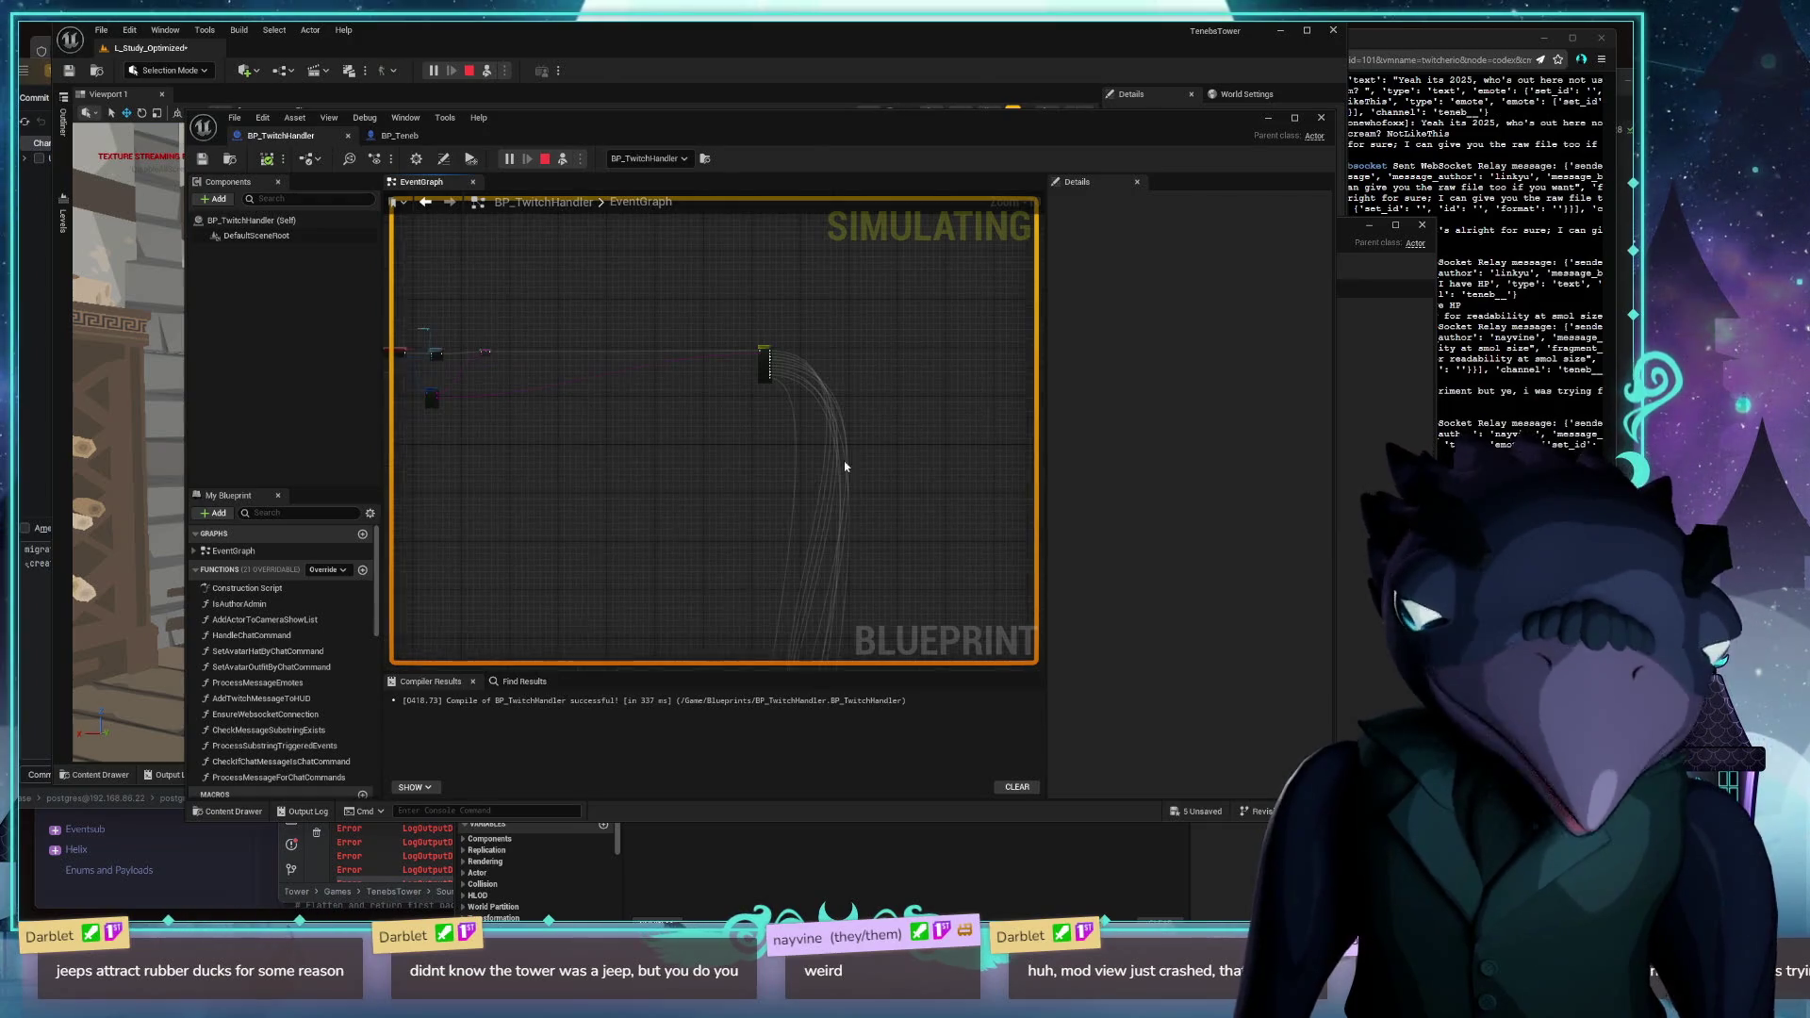
scroll(766, 436, "down", 5)
scroll(766, 435, "up", 5)
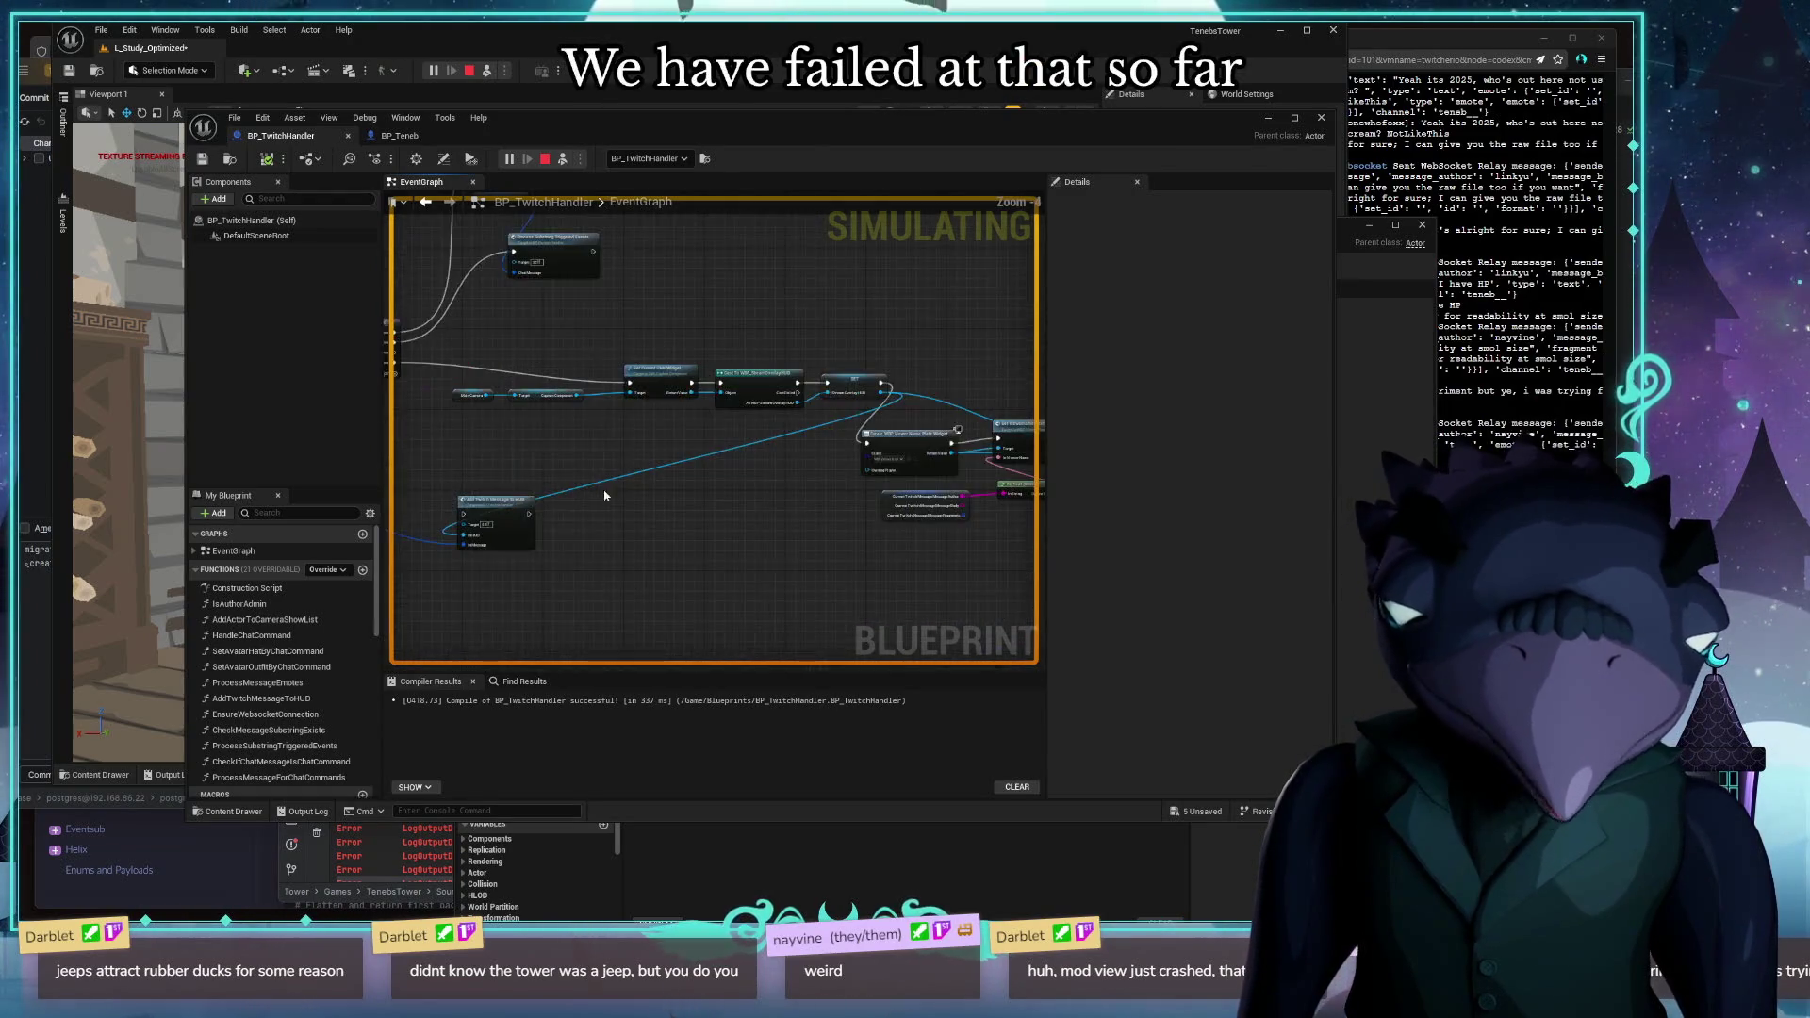
scroll(804, 577, "up", 2)
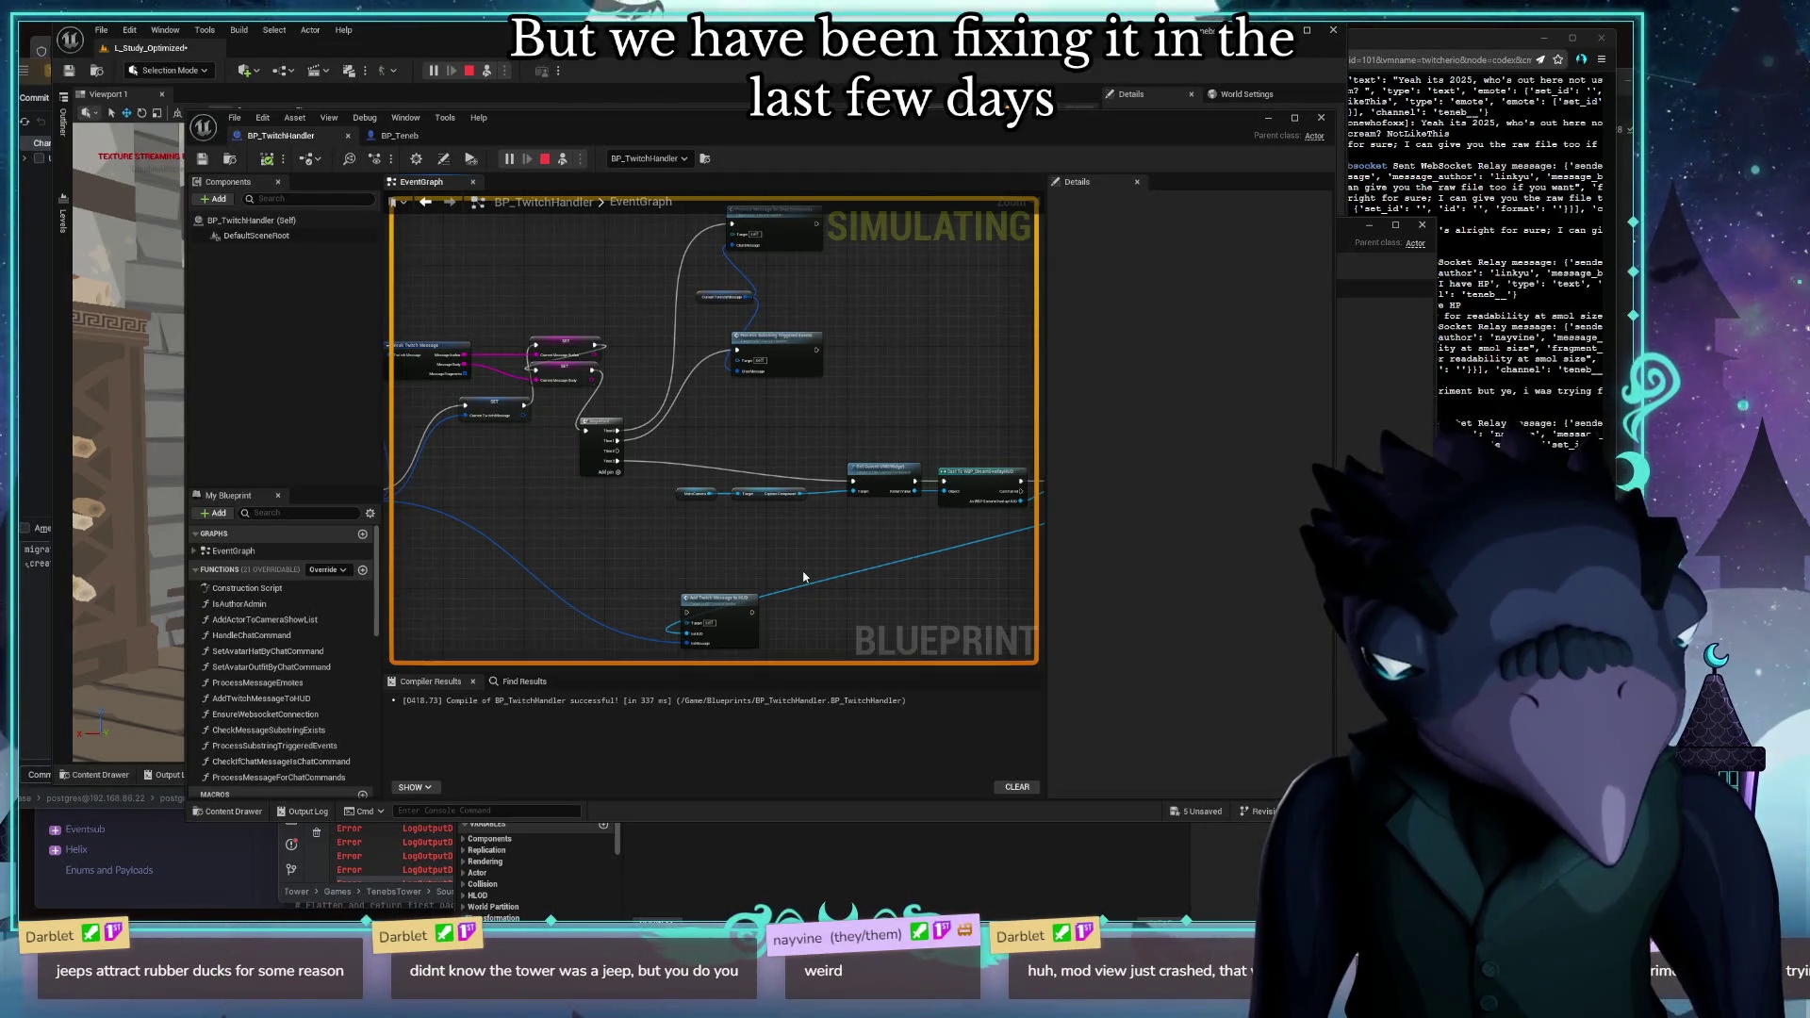
left_click_drag(804, 577, 487, 618)
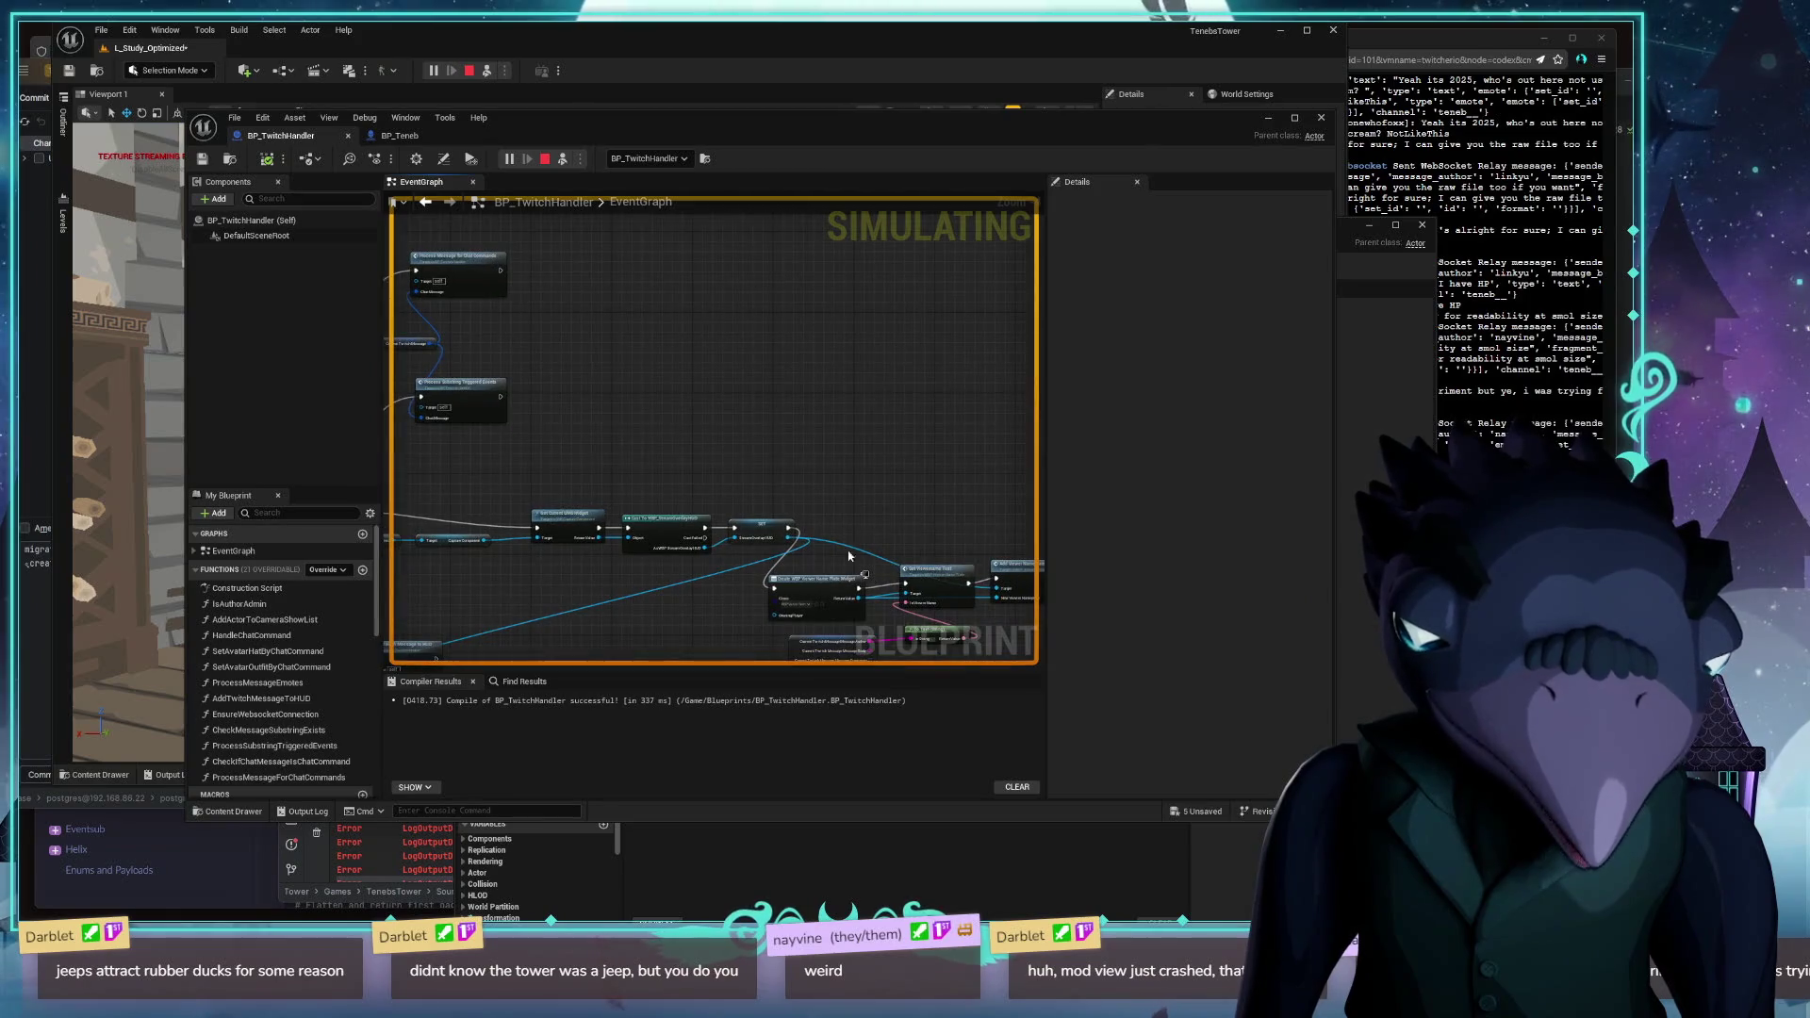
scroll(849, 556, "up", 5)
left_click_drag(771, 279, 781, 457)
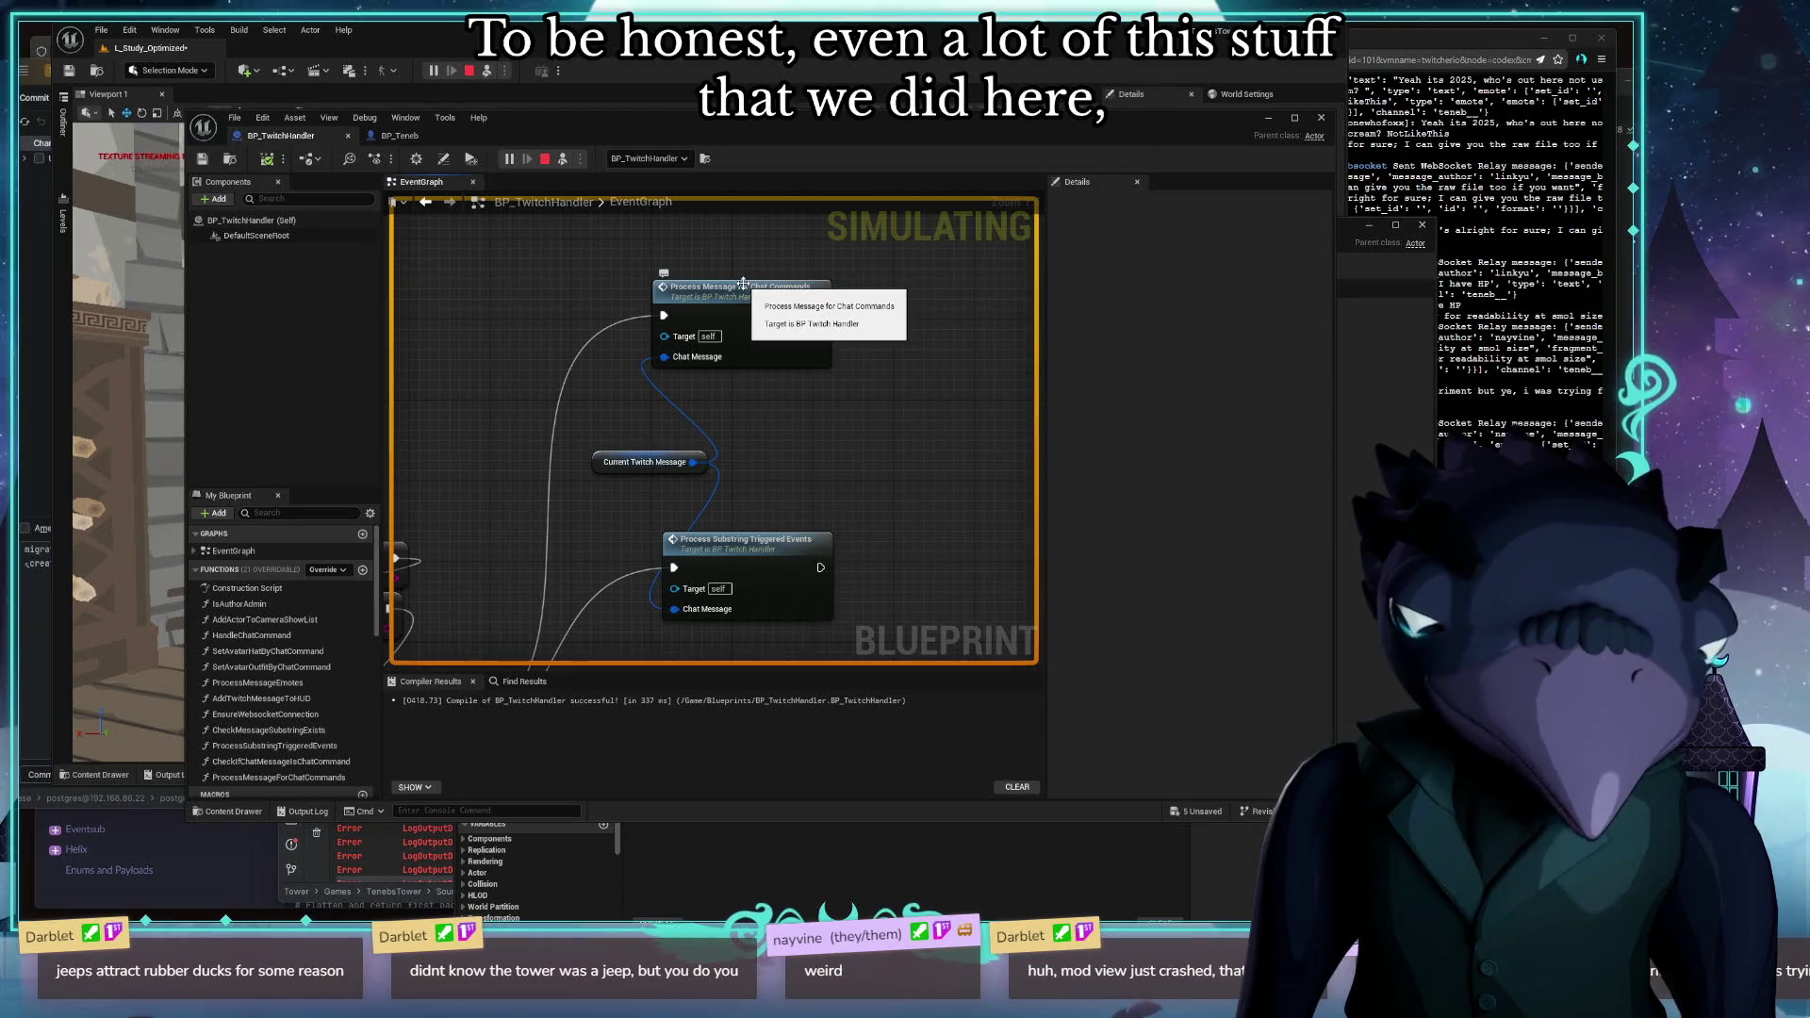
mouse_move(500, 428)
left_mouse_down()
mouse_move(506, 404)
mouse_move(706, 375)
left_mouse_up()
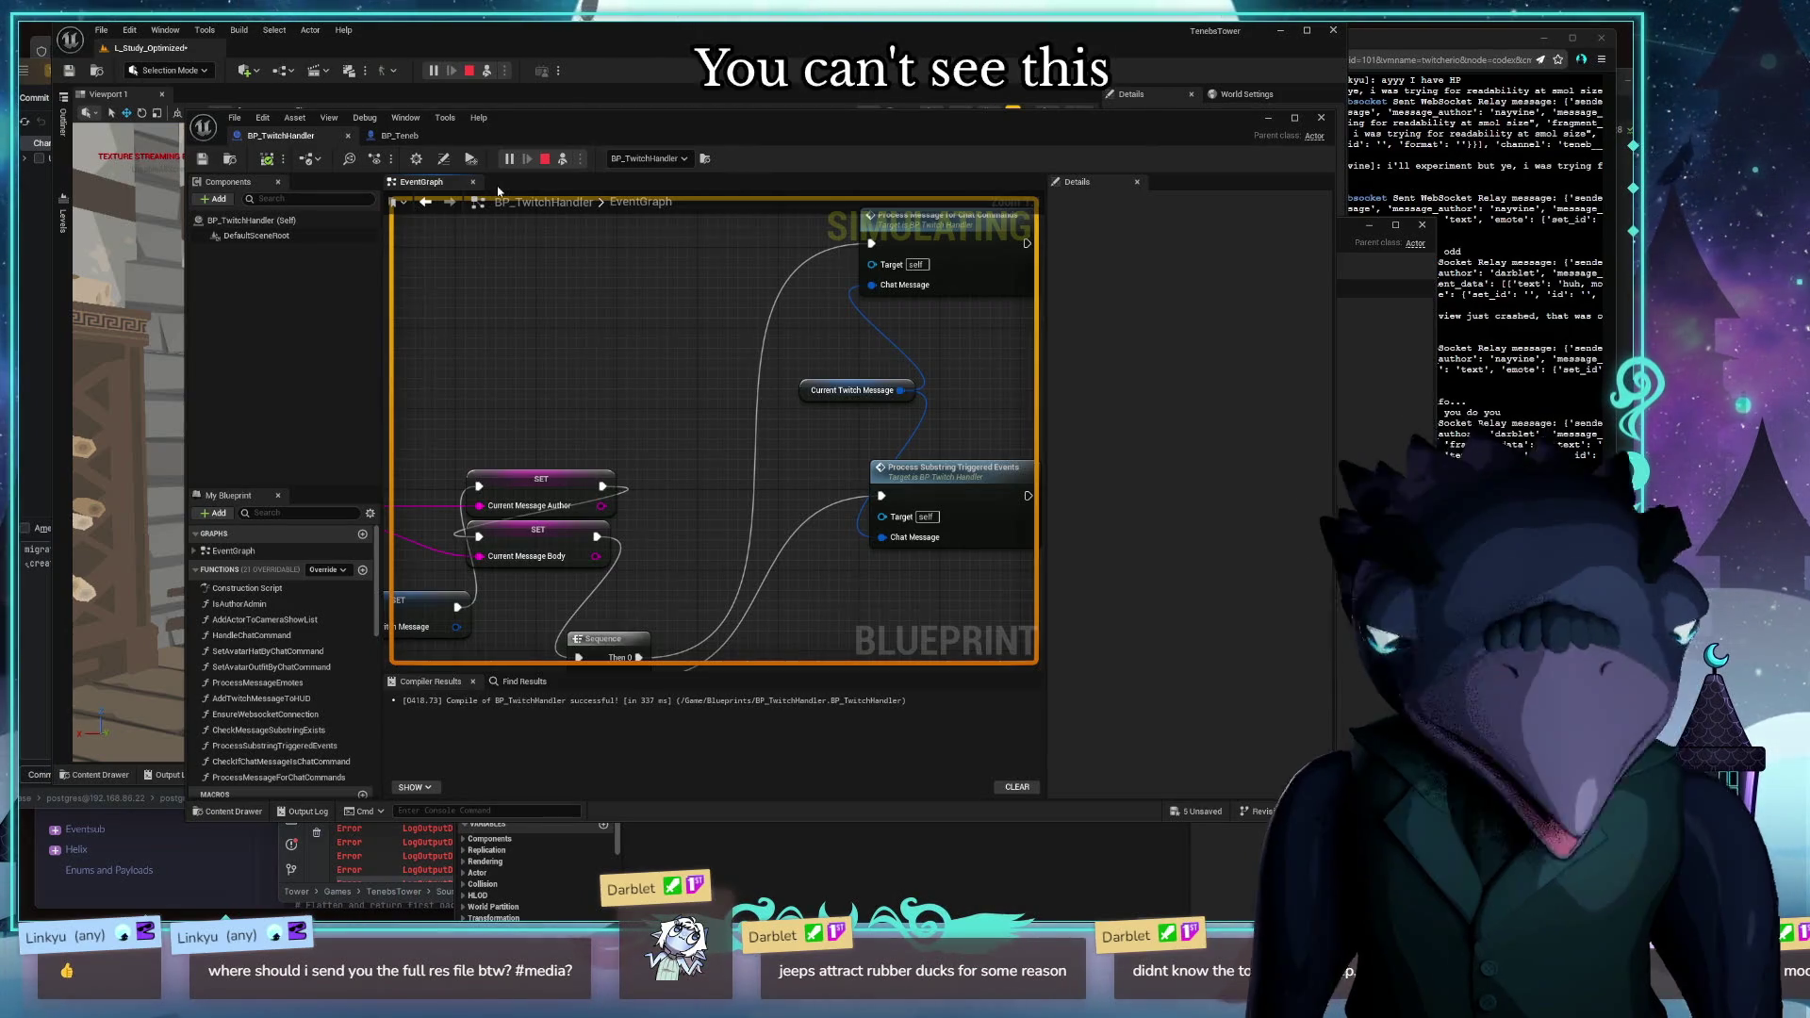
key("alt+Tab")
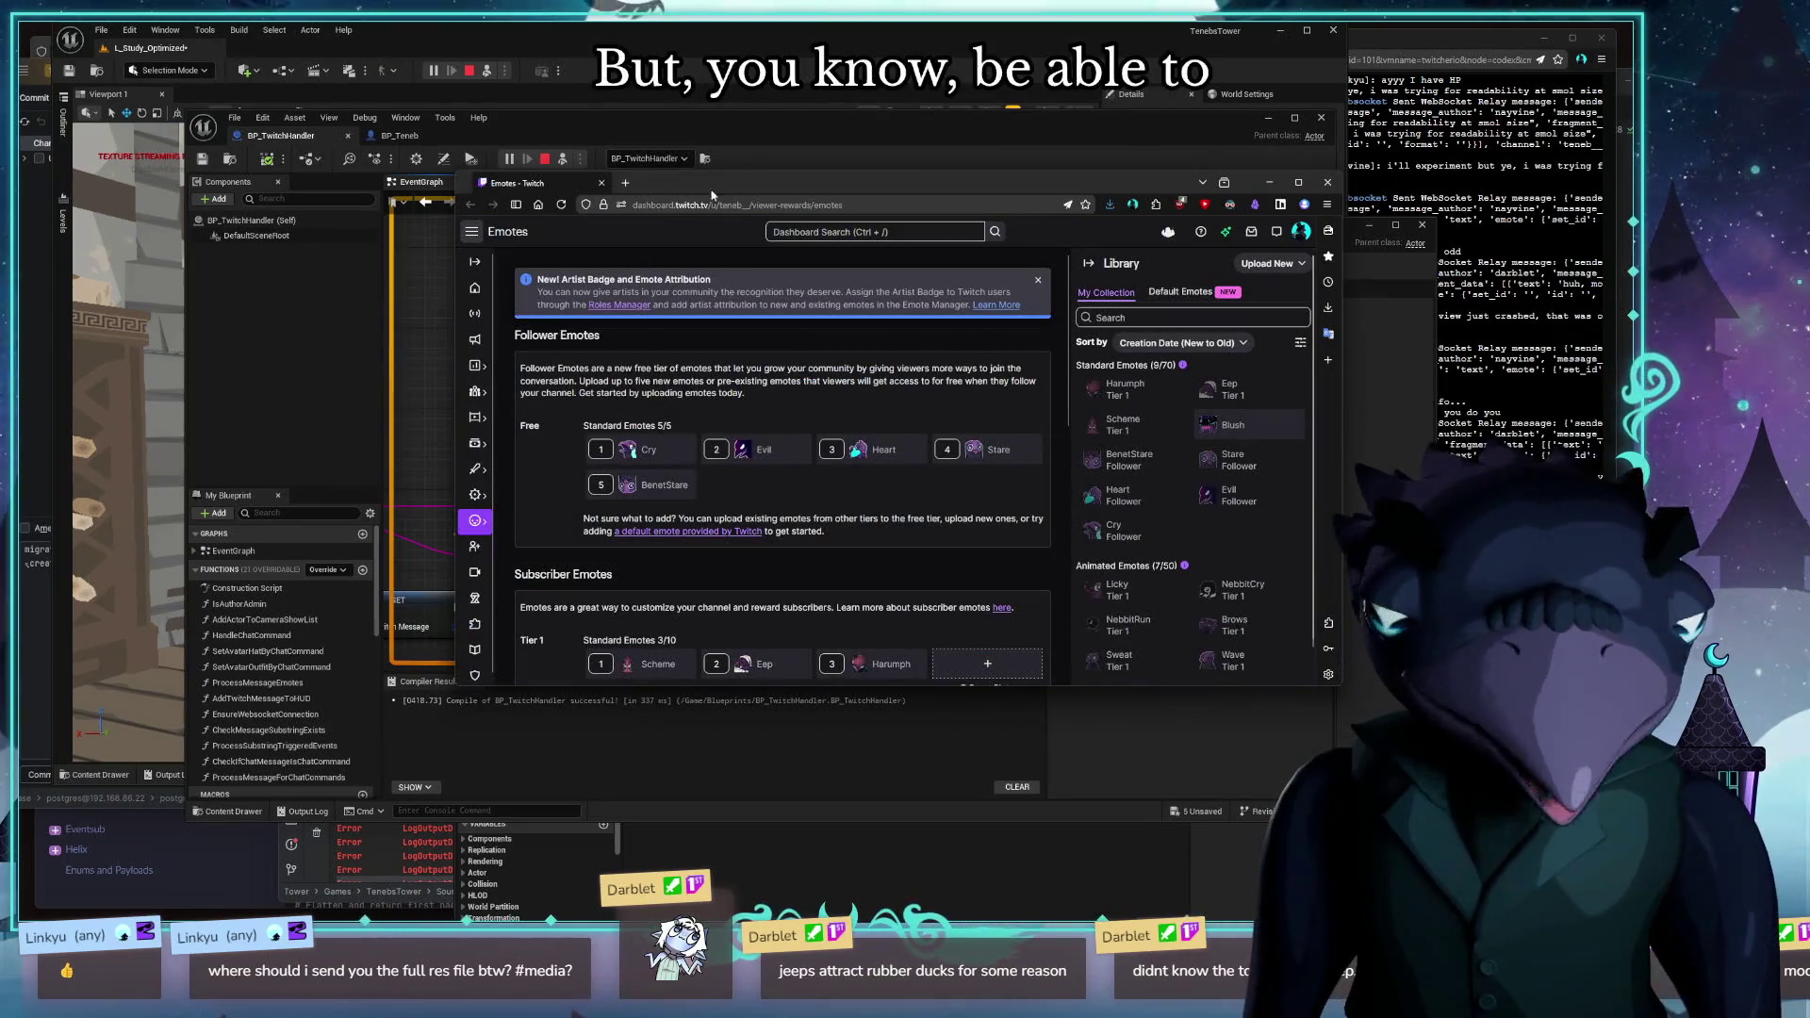
Begin adding a new Tier 1 standard emote and choose to upload an image
scroll(904, 521, "down", 2)
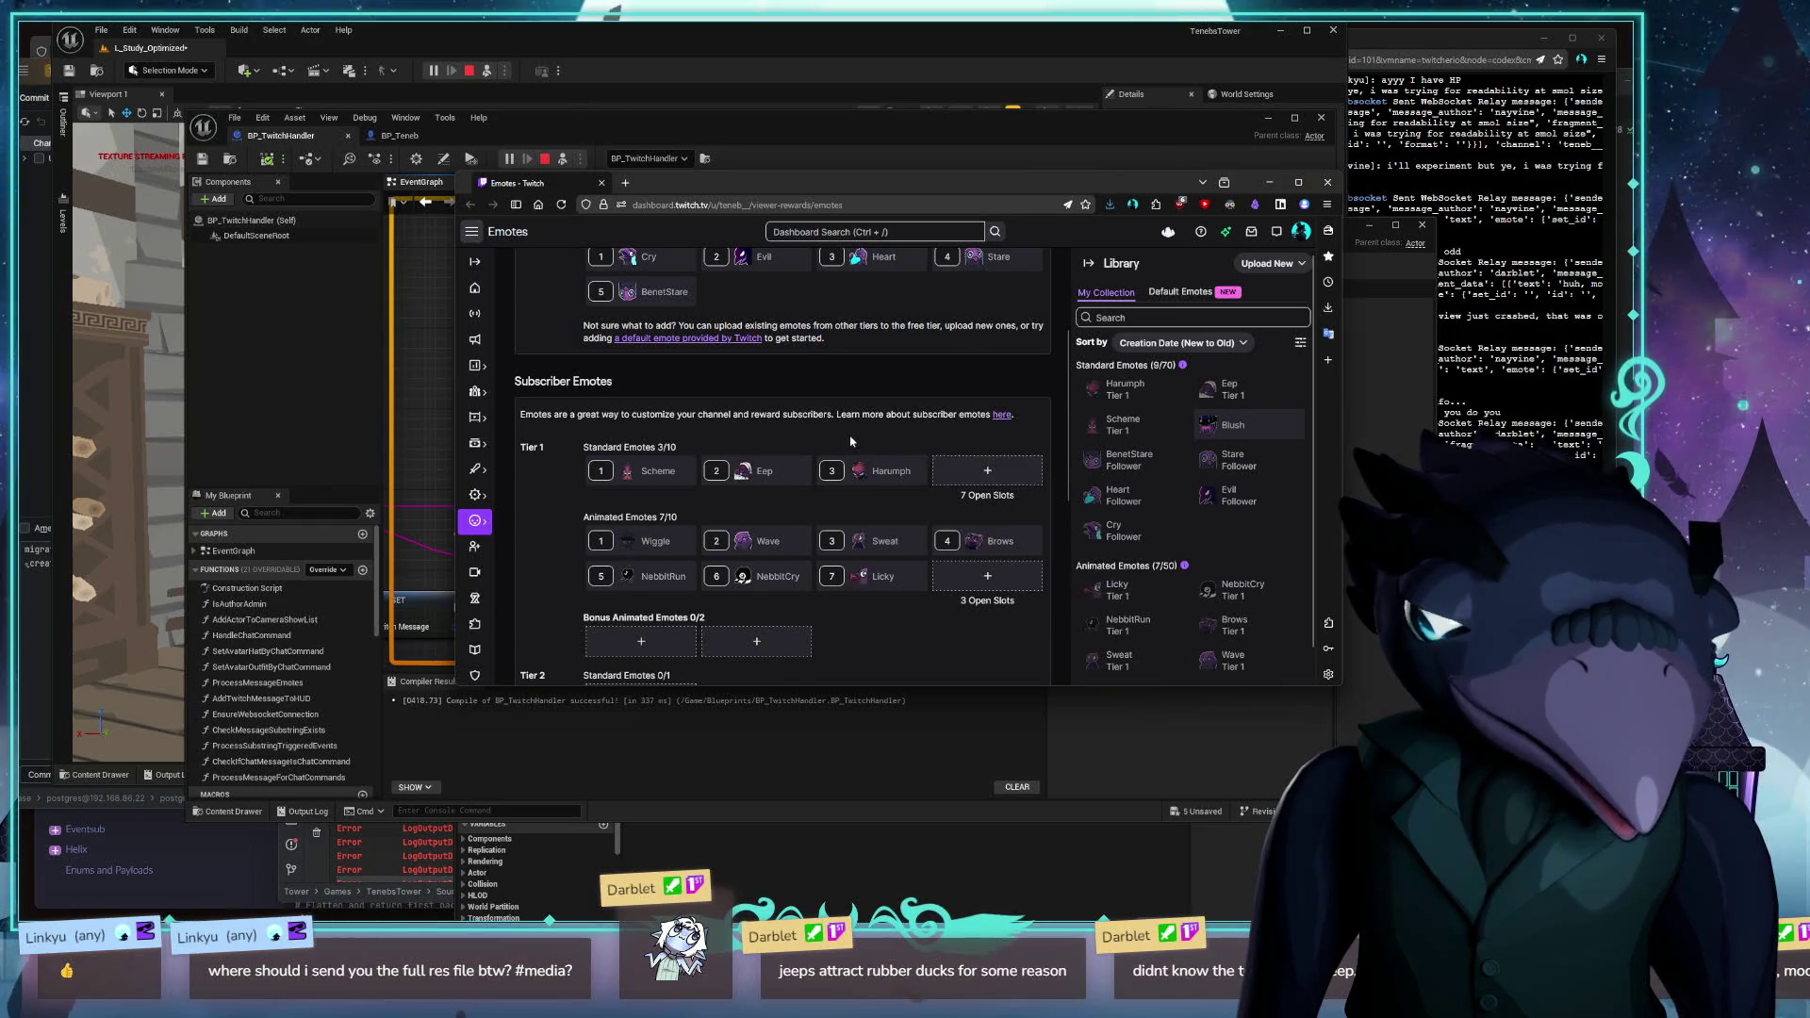
scroll(846, 430, "up", 1)
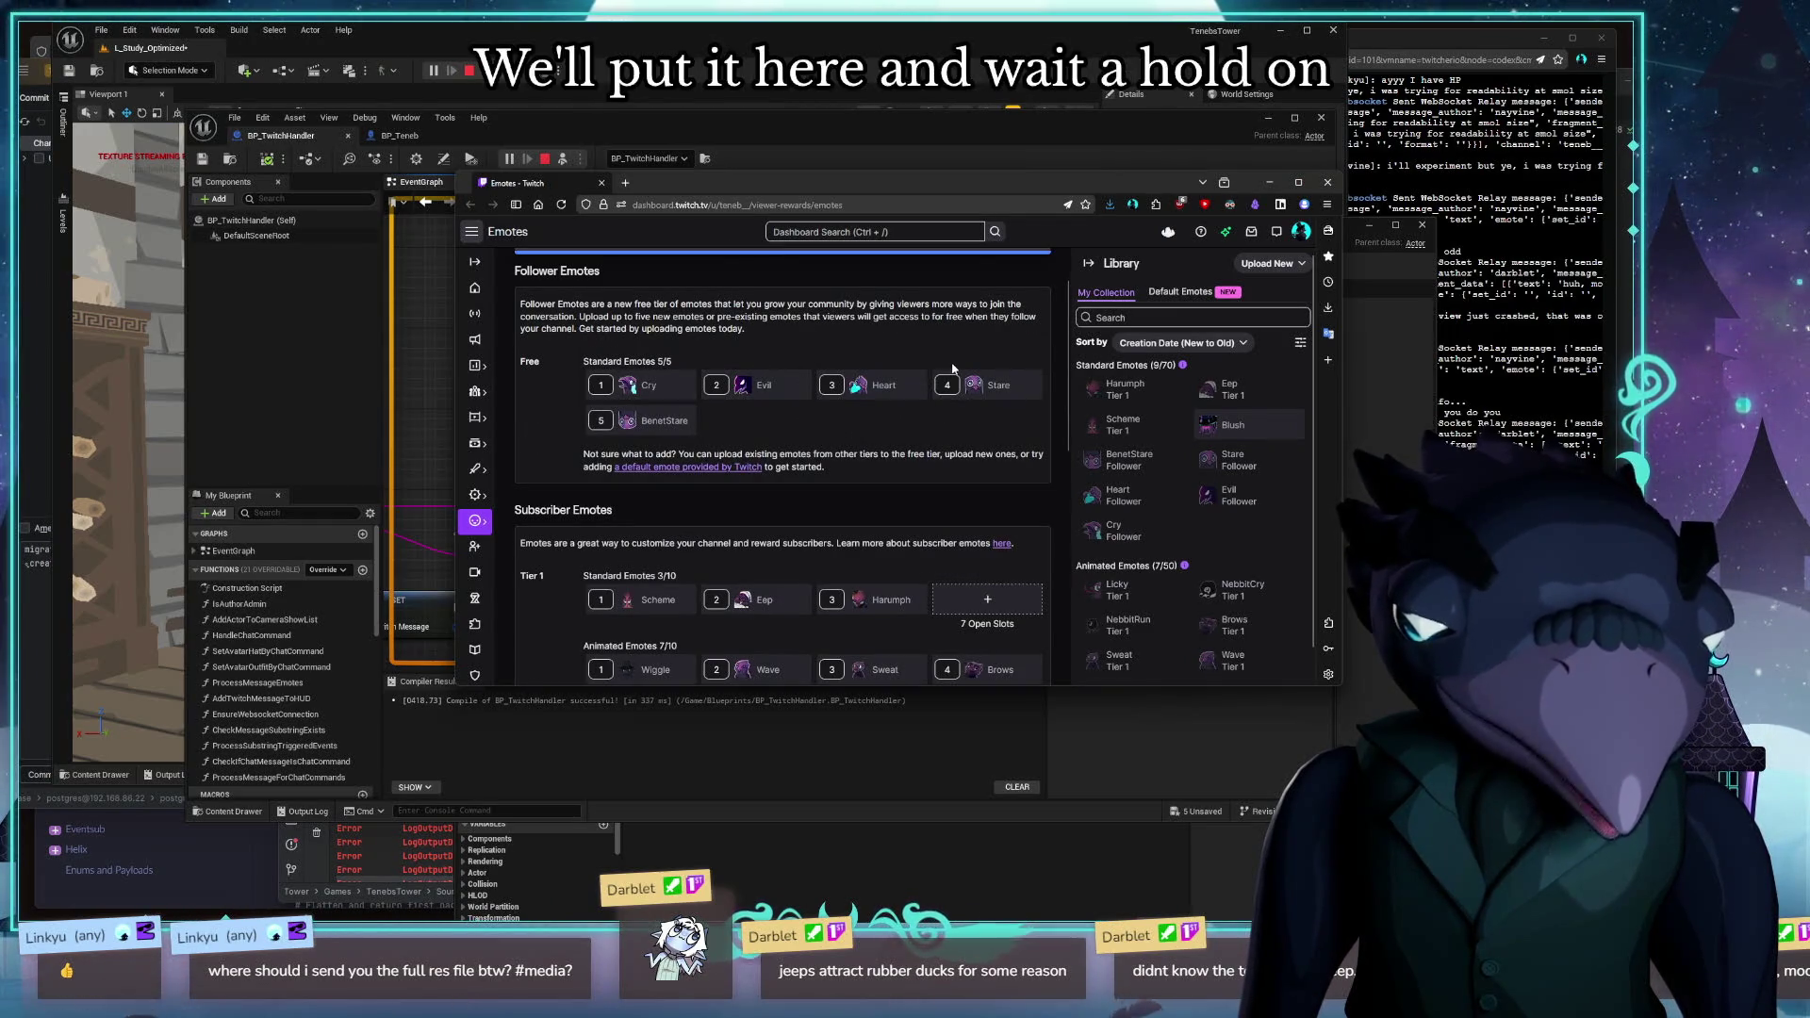
scroll(825, 374, "down", 1)
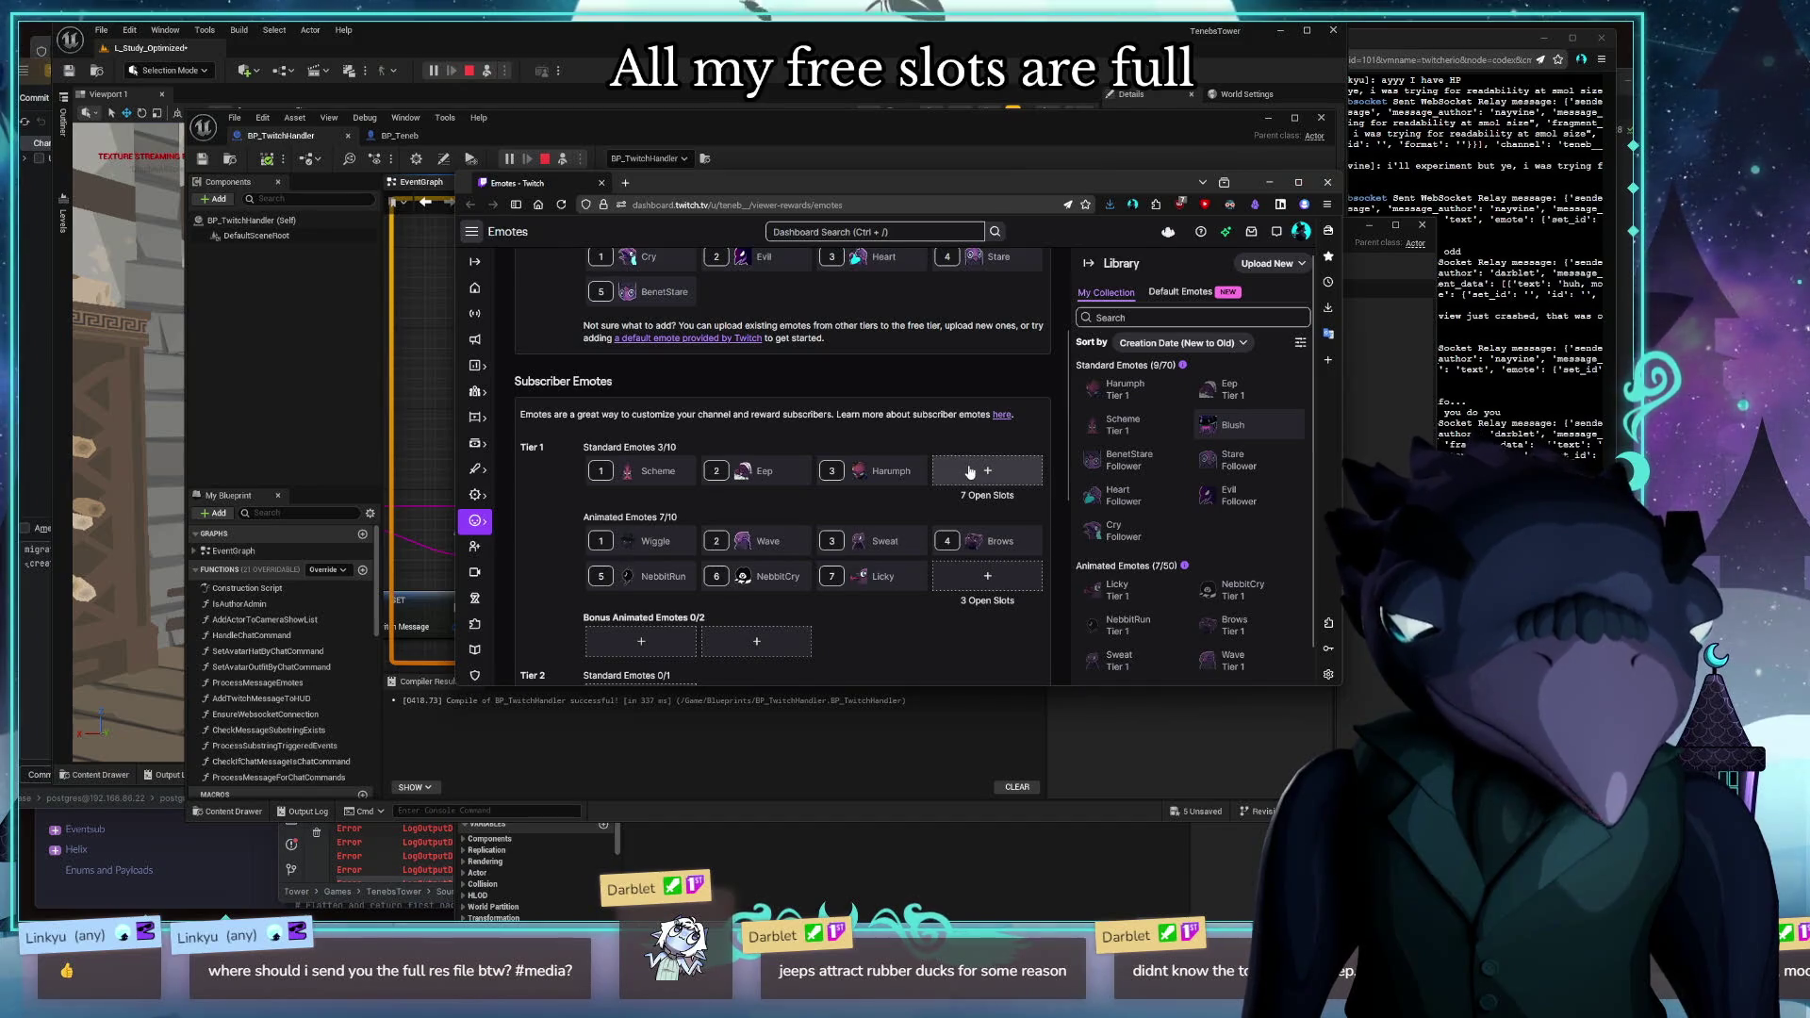
left_click(969, 471)
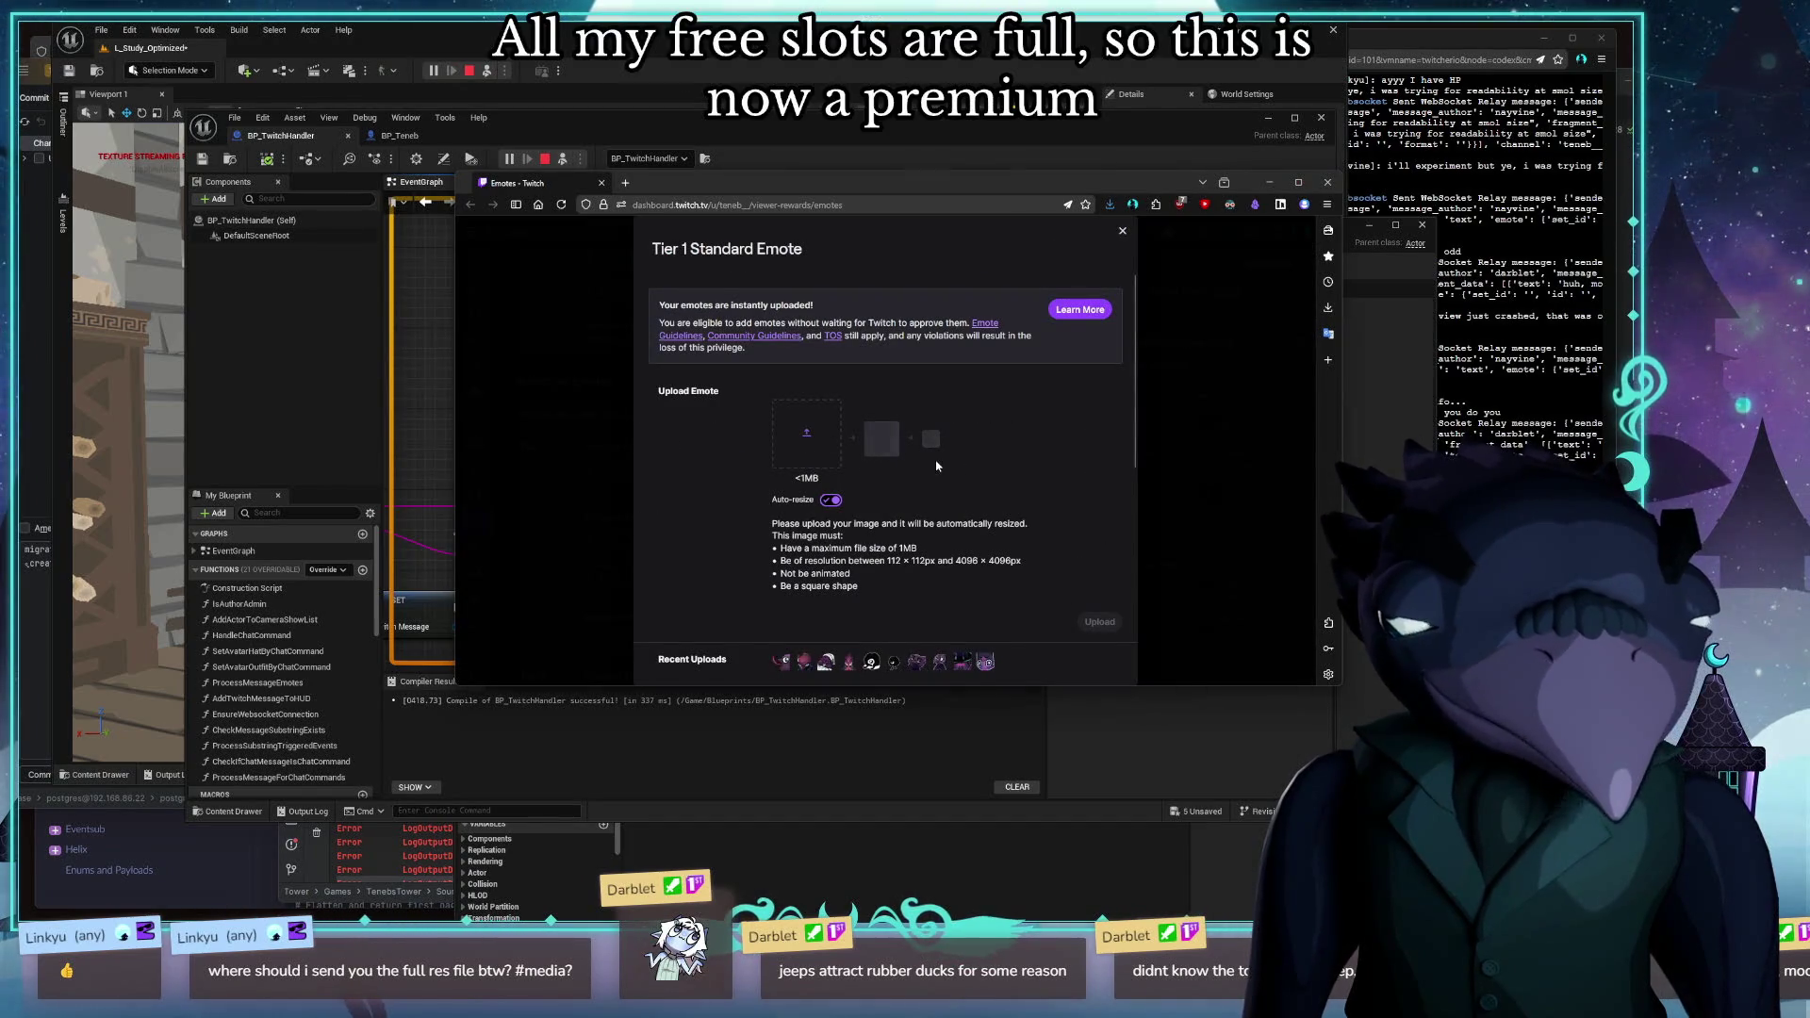
left_click(937, 464)
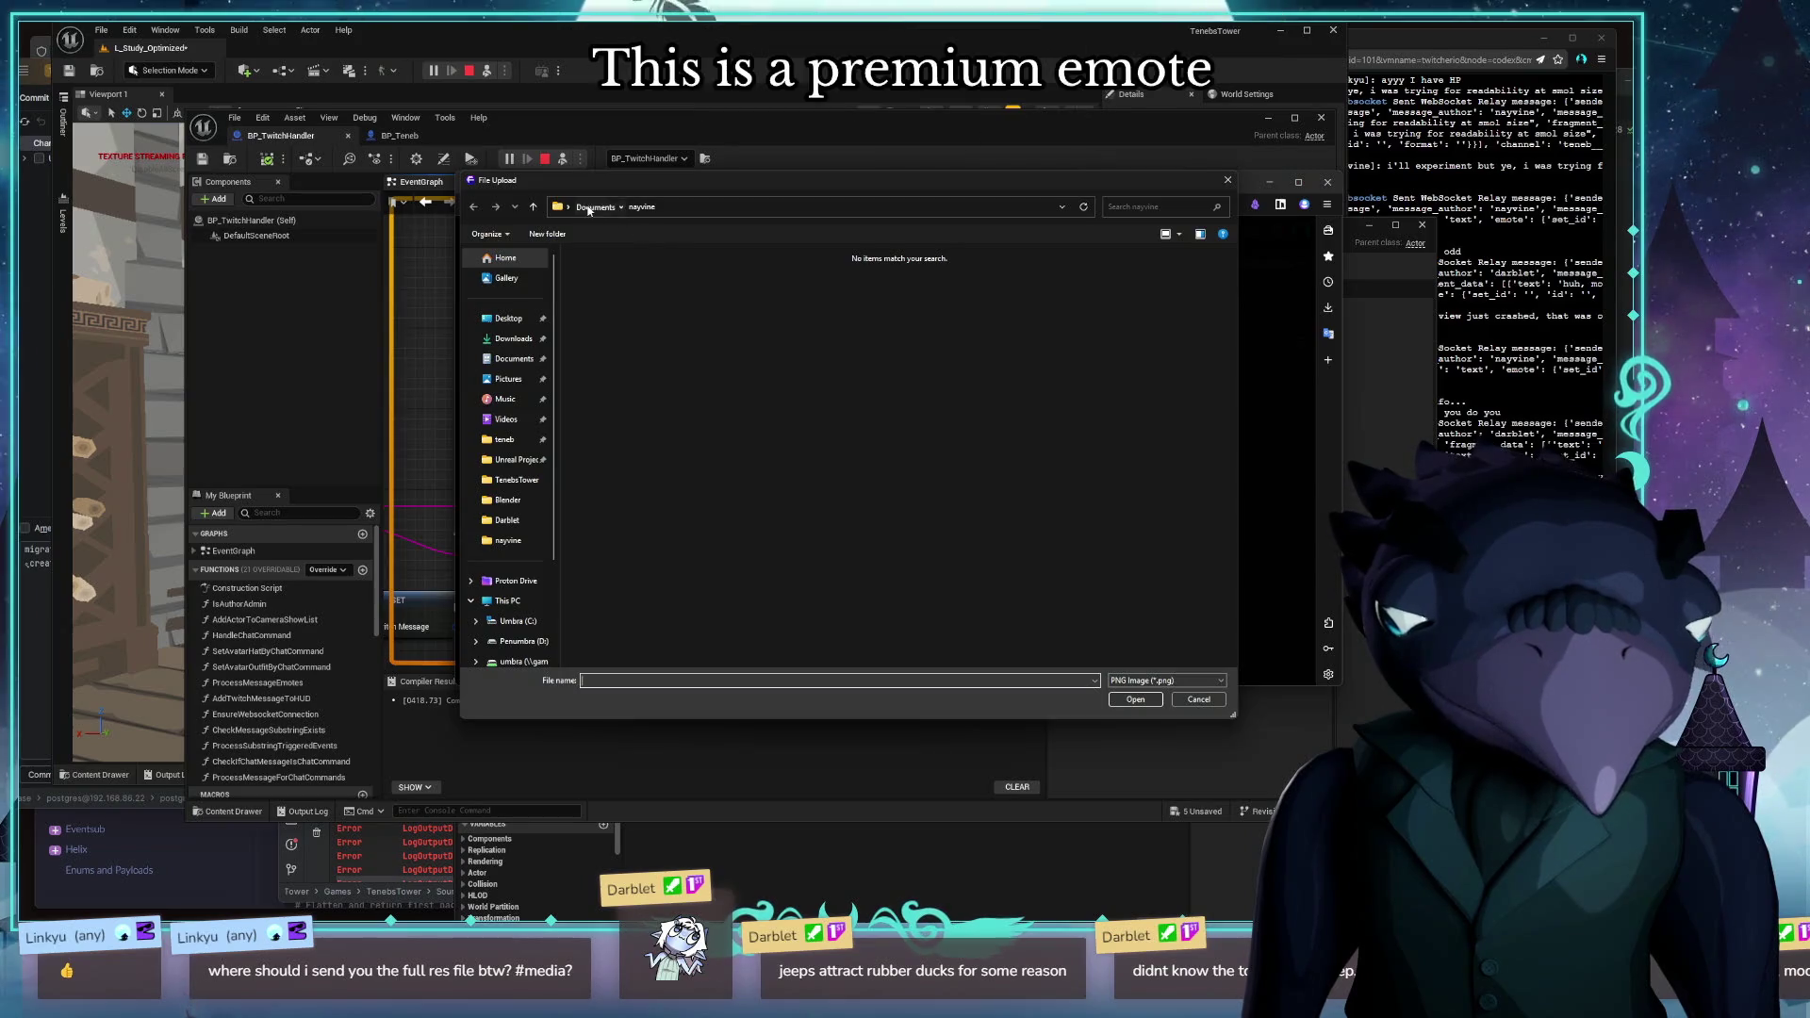
Pick rubber_neb.png from Documents > Teneb > linkyu as the emote image
left_click(589, 208)
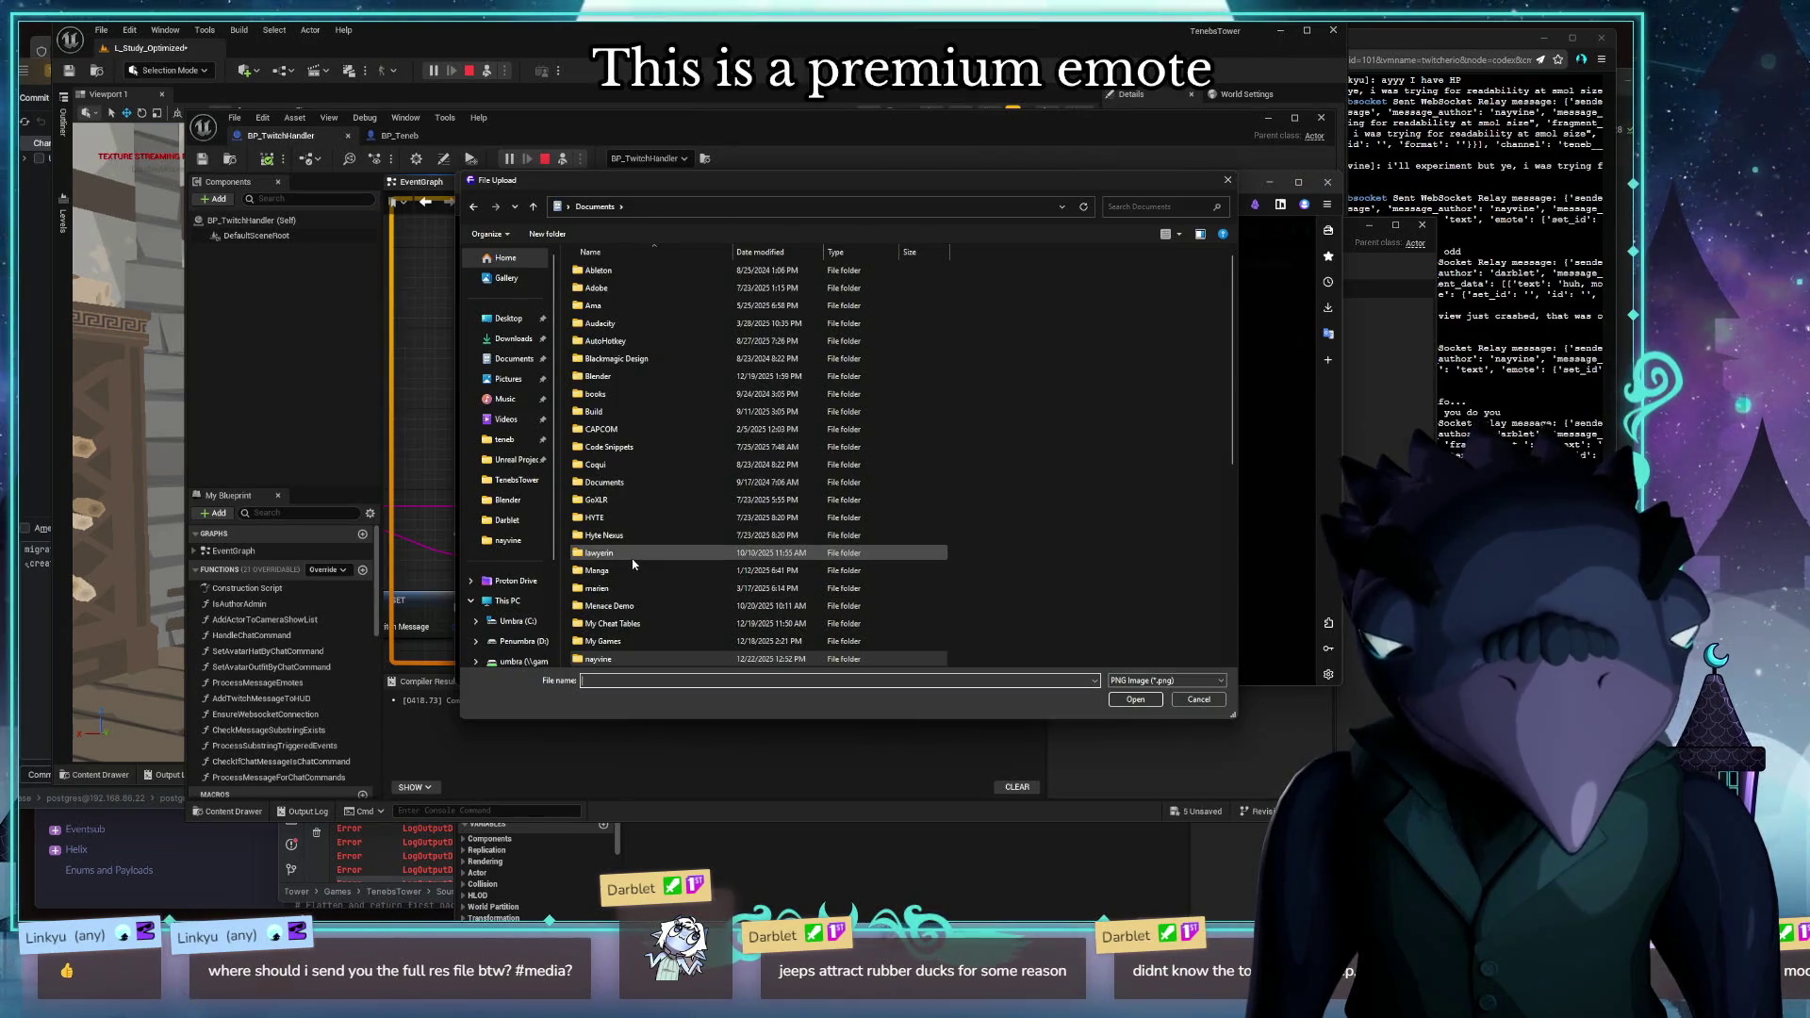
scroll(627, 547, "down", 7)
type("t")
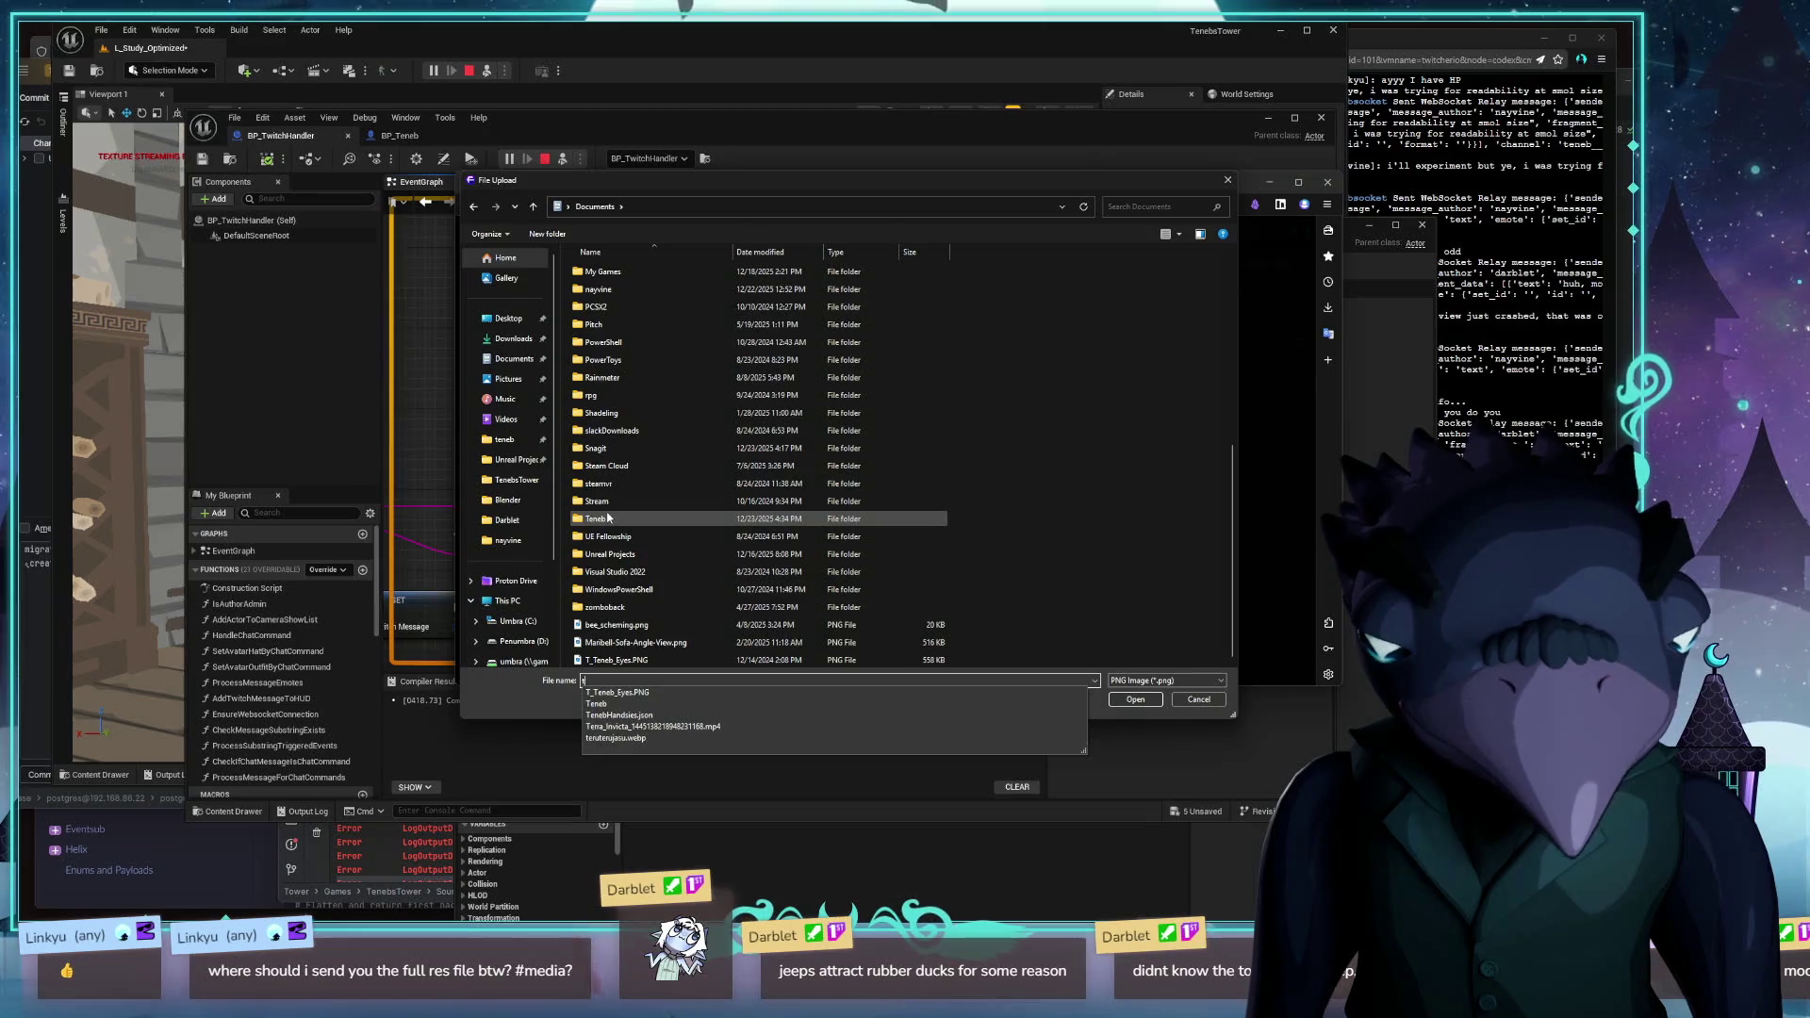
double_click(608, 518)
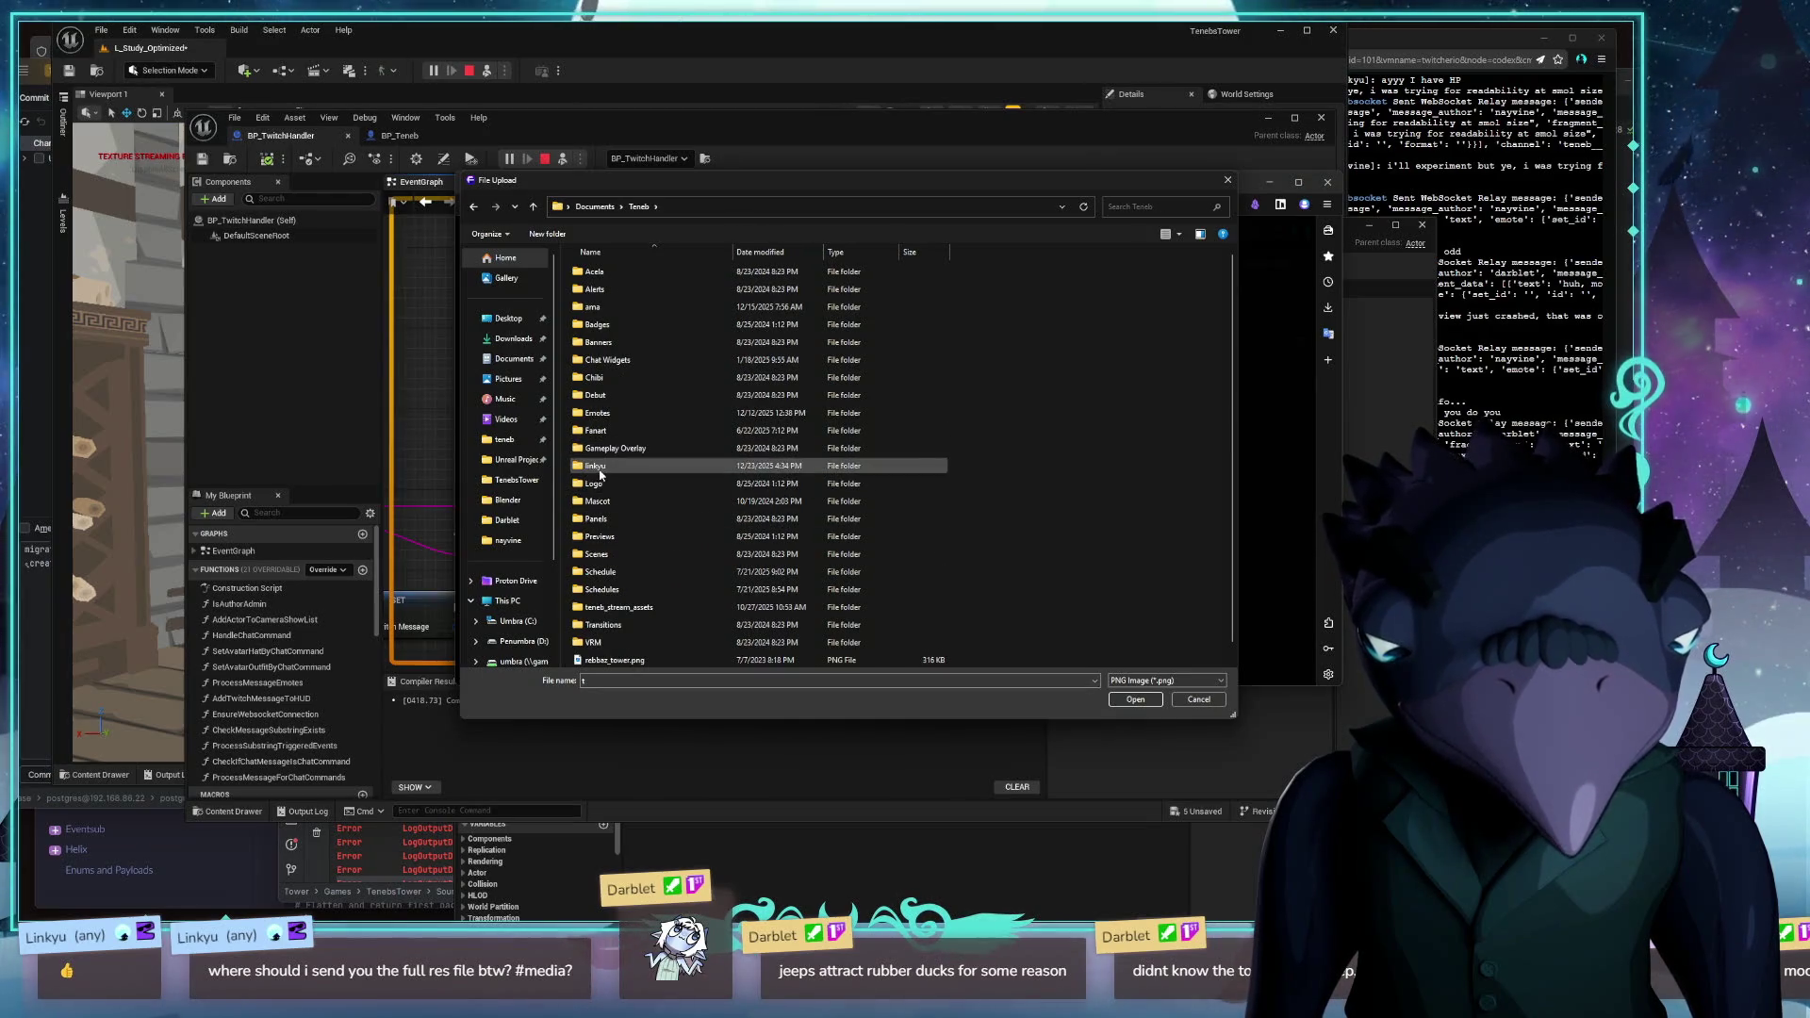
double_click(600, 468)
left_click(603, 281)
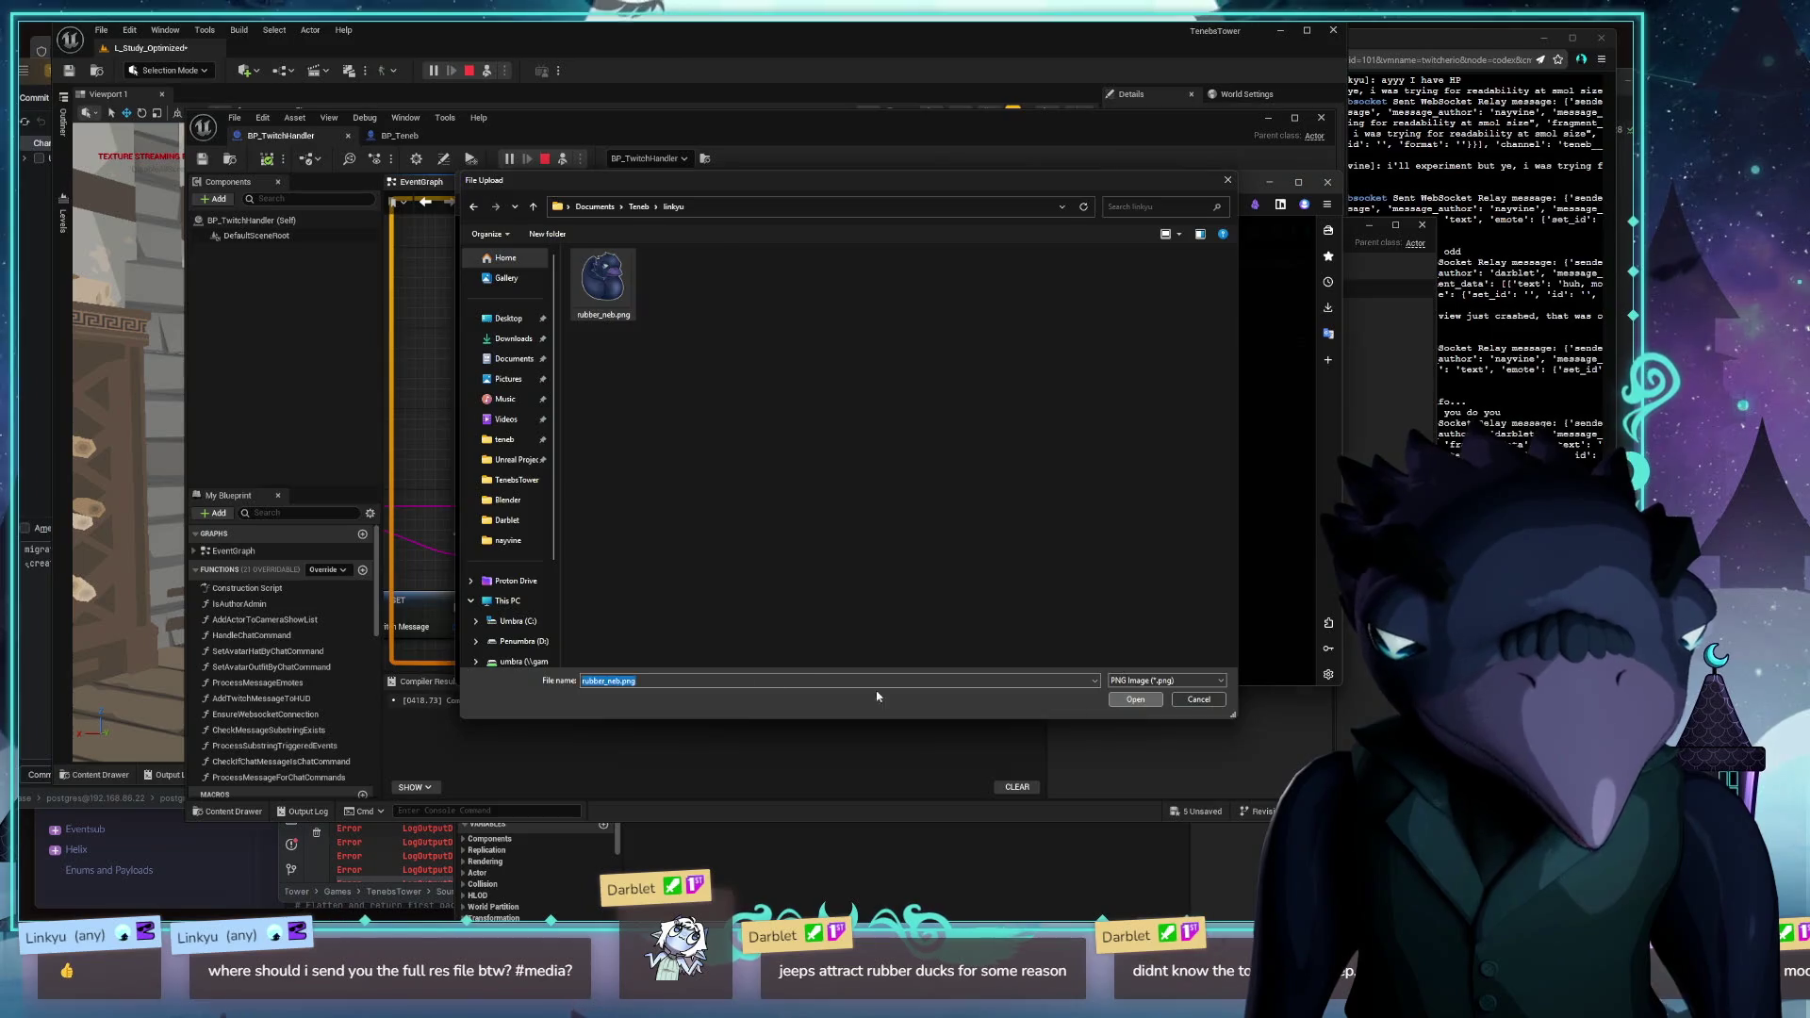
key("Return")
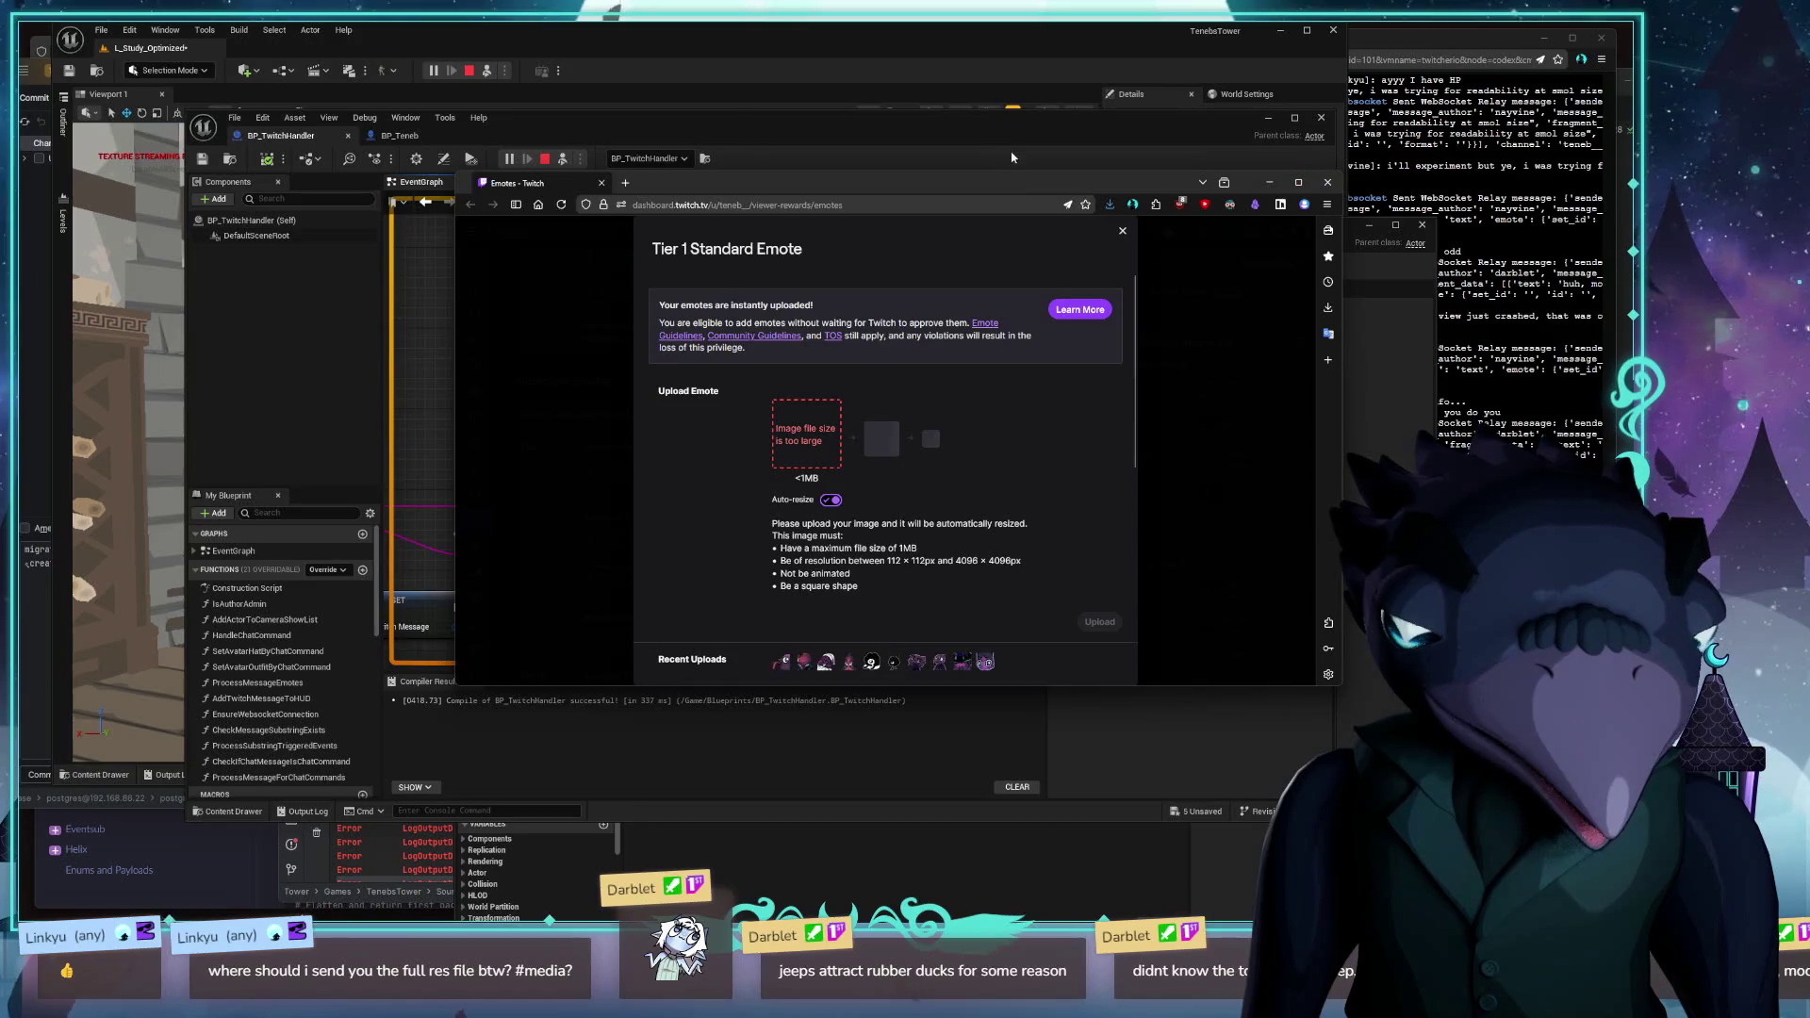
Move the Twitch window left and launch File Explorer to make a smaller duck image
mouse_move(1017, 189)
left_mouse_down()
mouse_move(582, 86)
mouse_move(18, 255)
mouse_move(766, 227)
mouse_move(660, 264)
left_mouse_up()
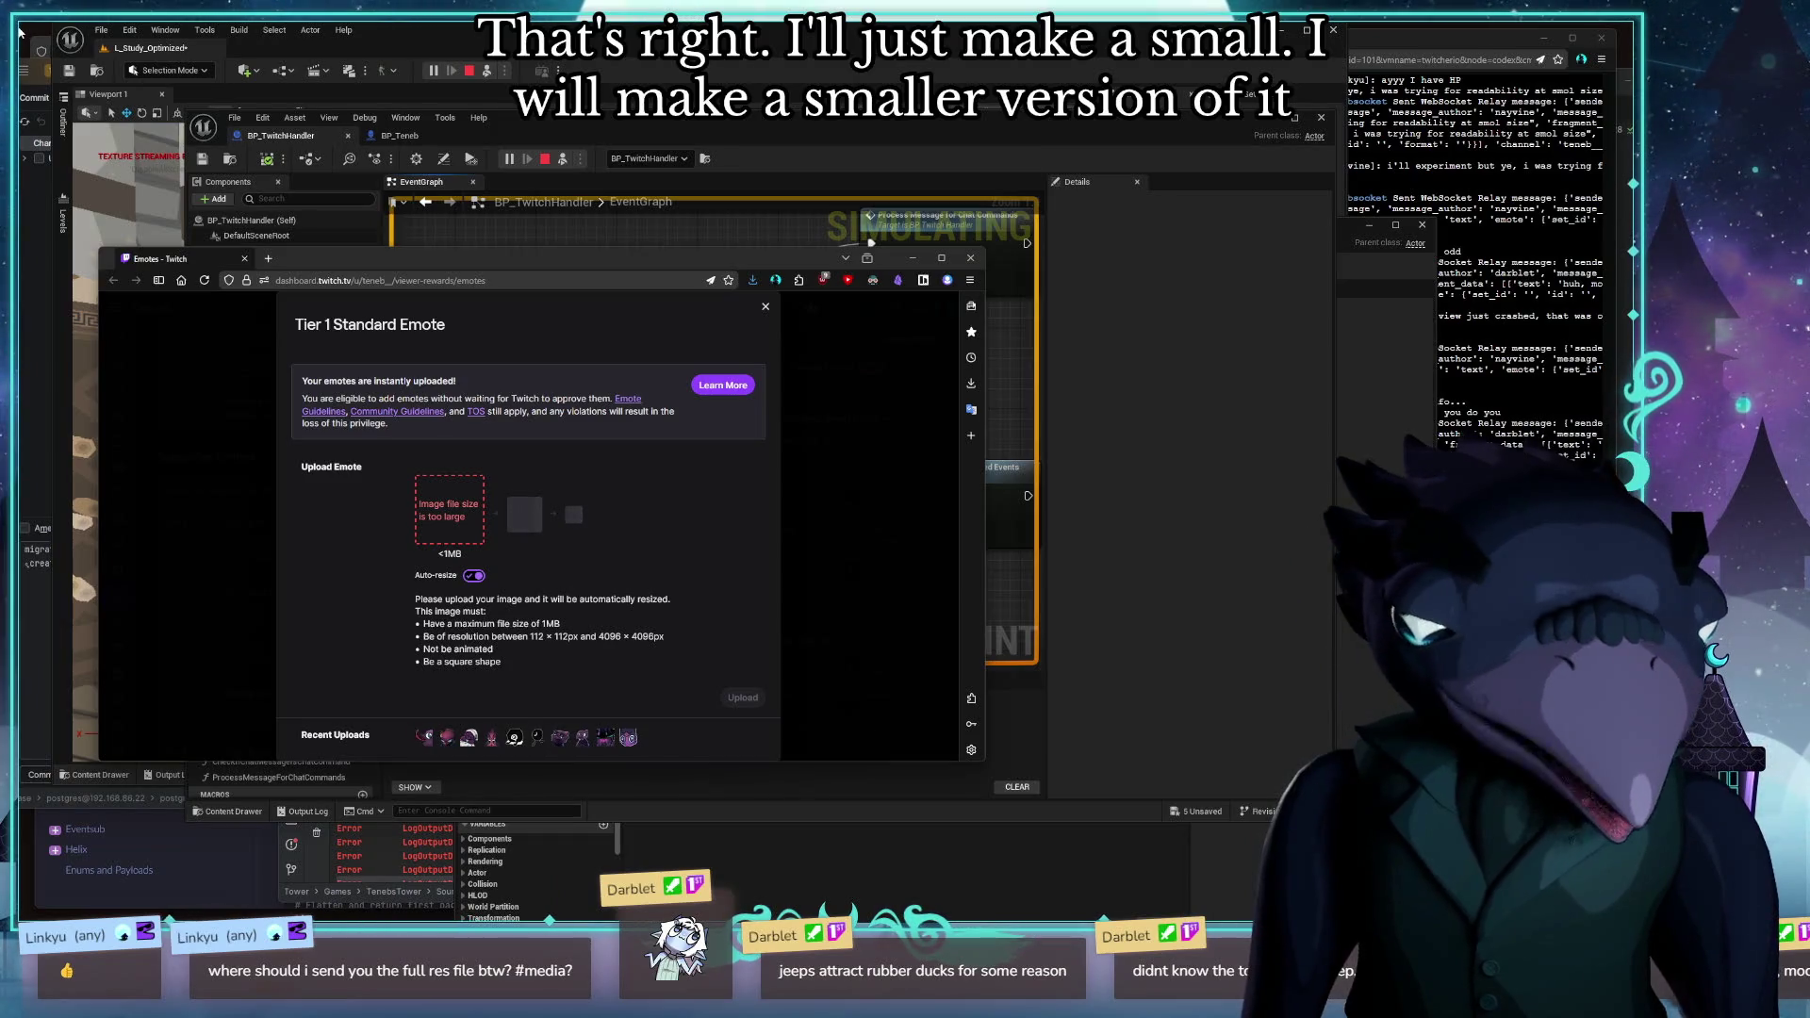
key("super+e")
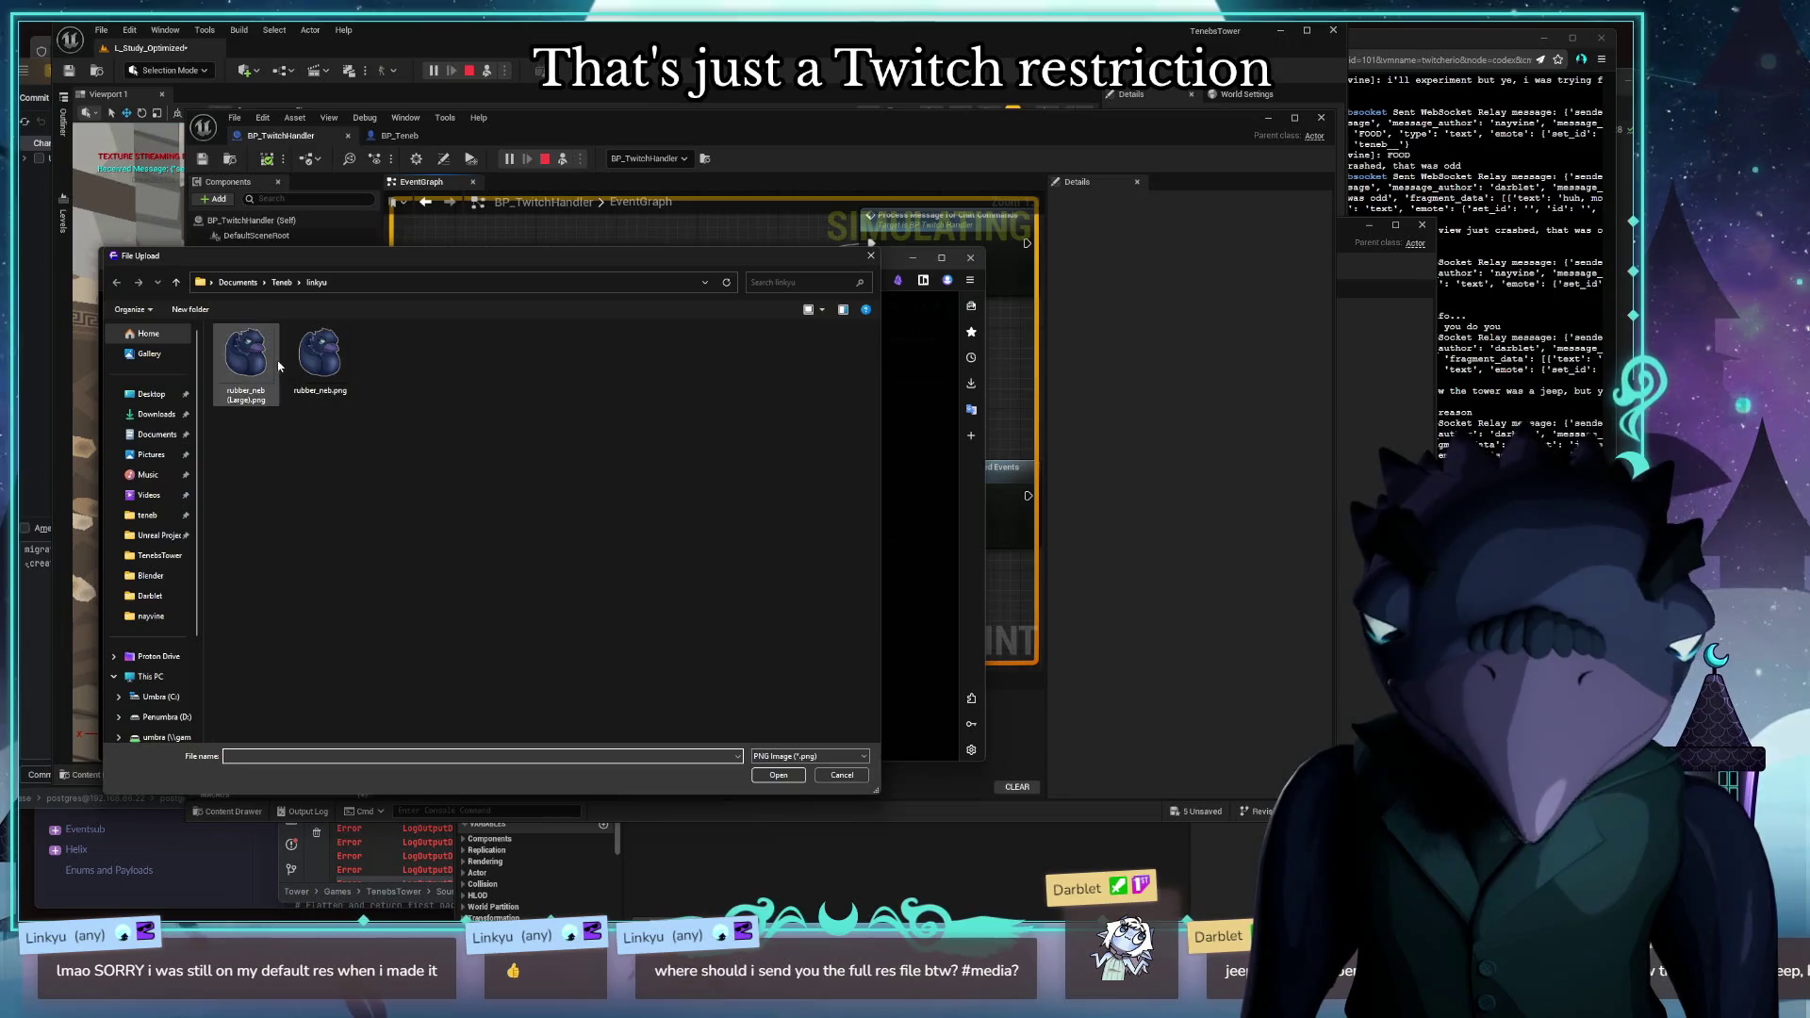
Load the resized rubber_neb.png and name the emote 'Ducky'
left_click(272, 359)
double_click(271, 358)
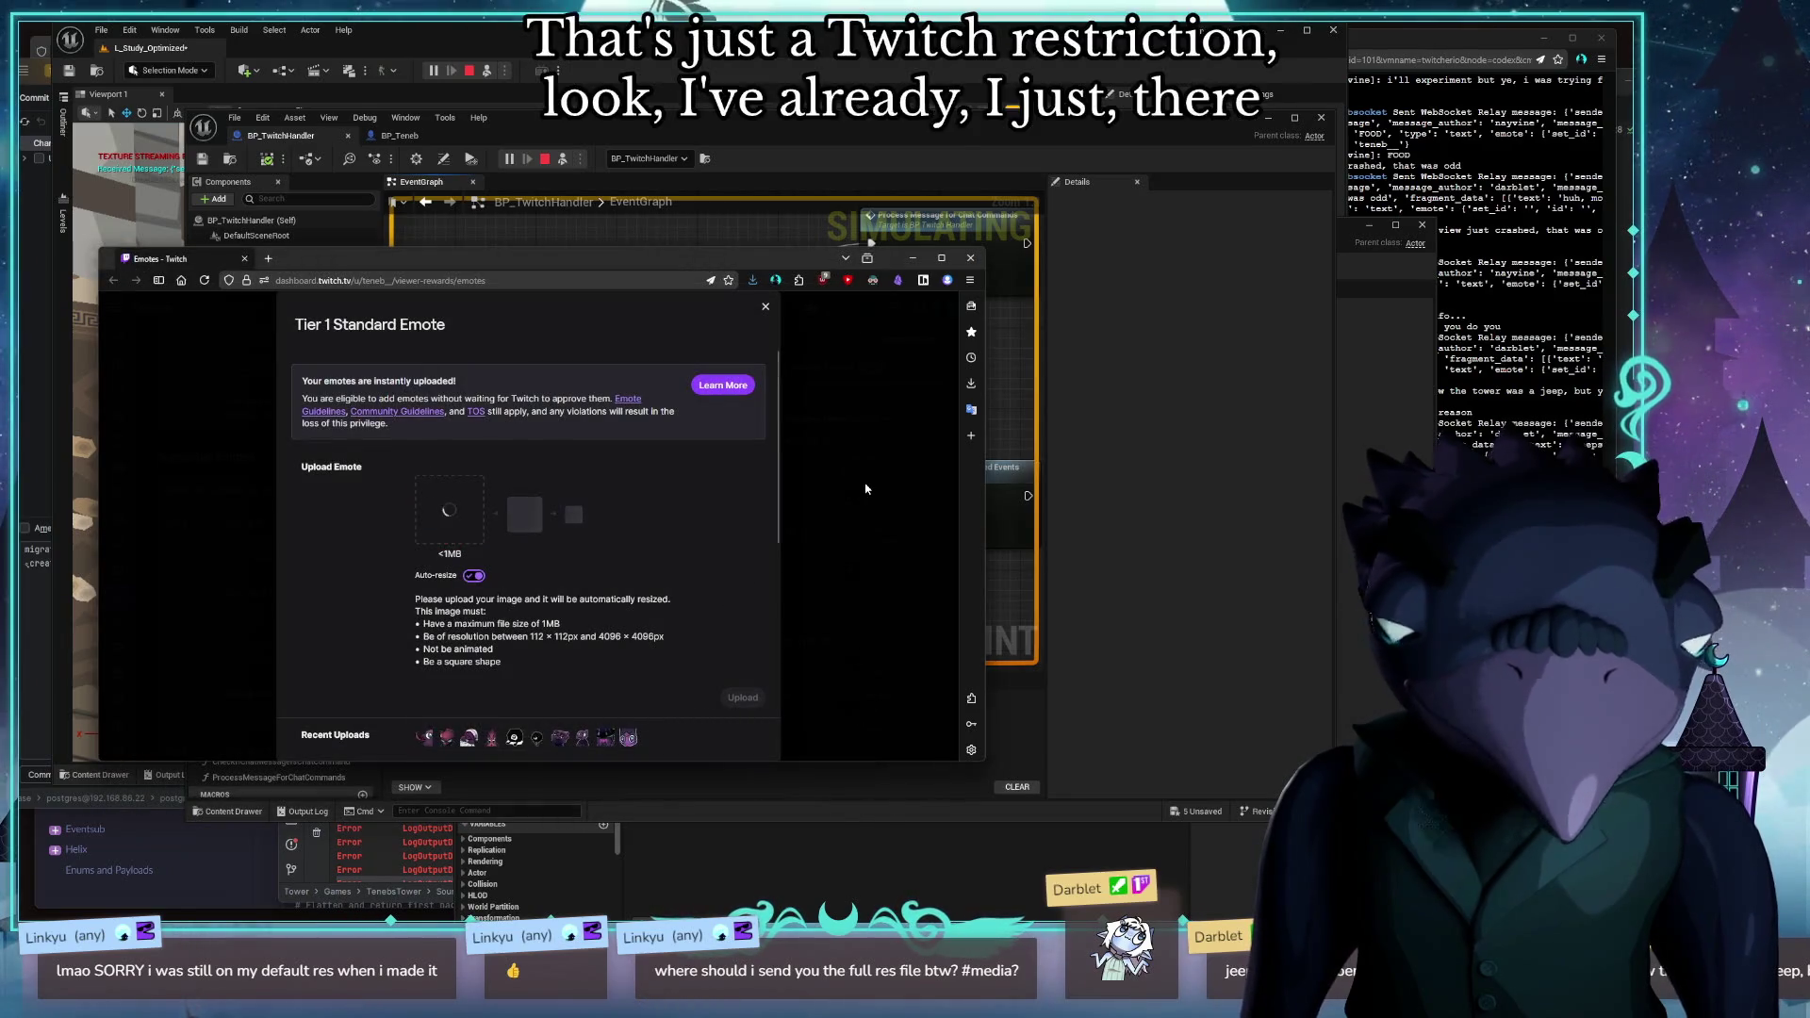
scroll(751, 493, "down", 3)
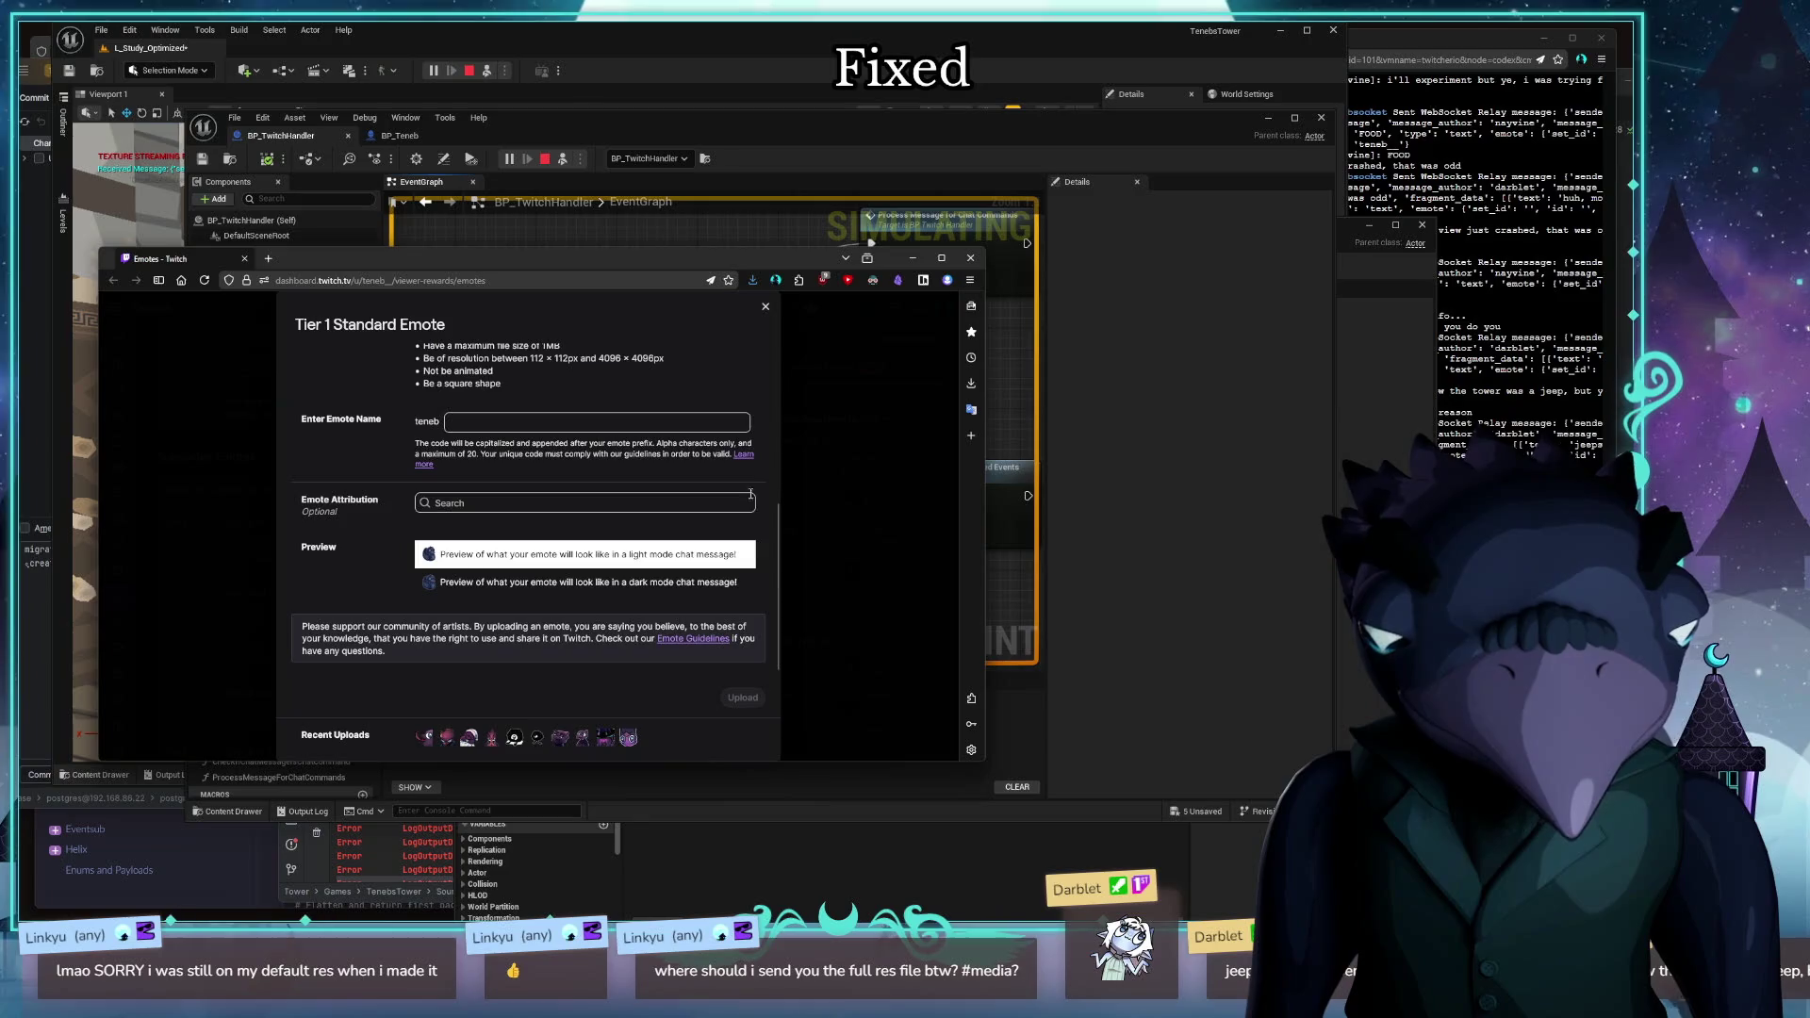
left_click(500, 424)
type("Duck")
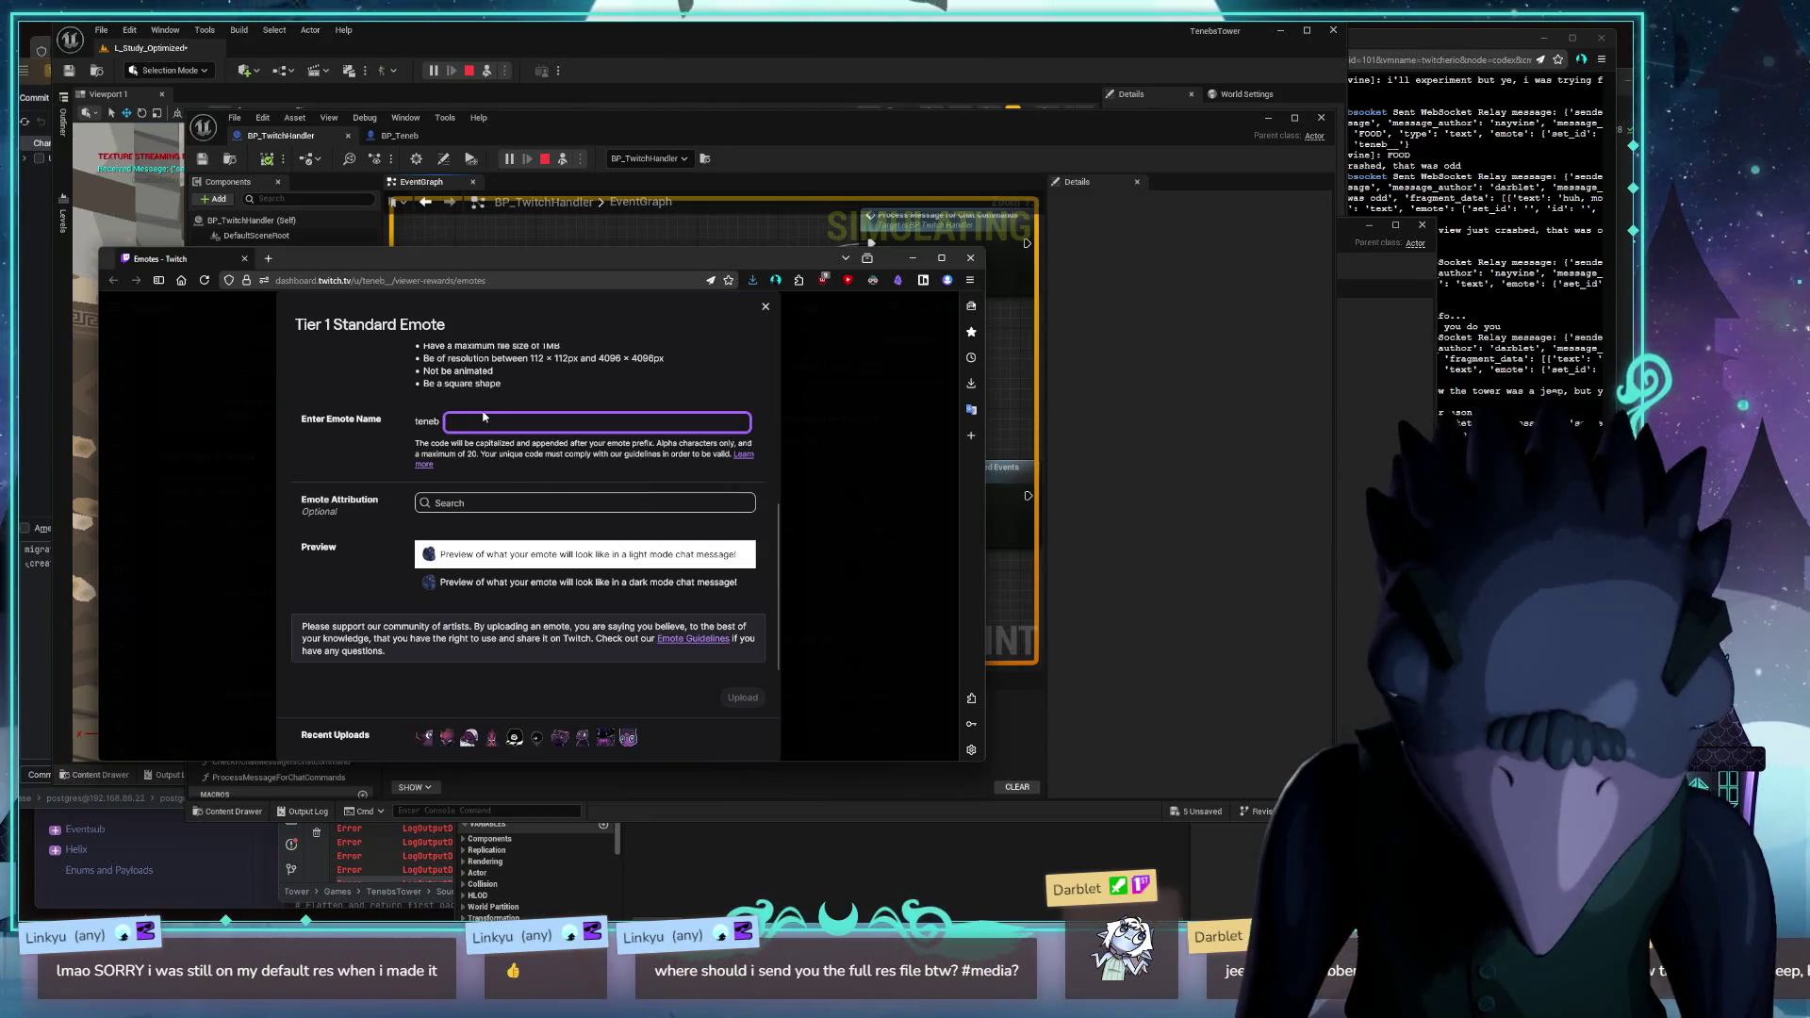
type("y")
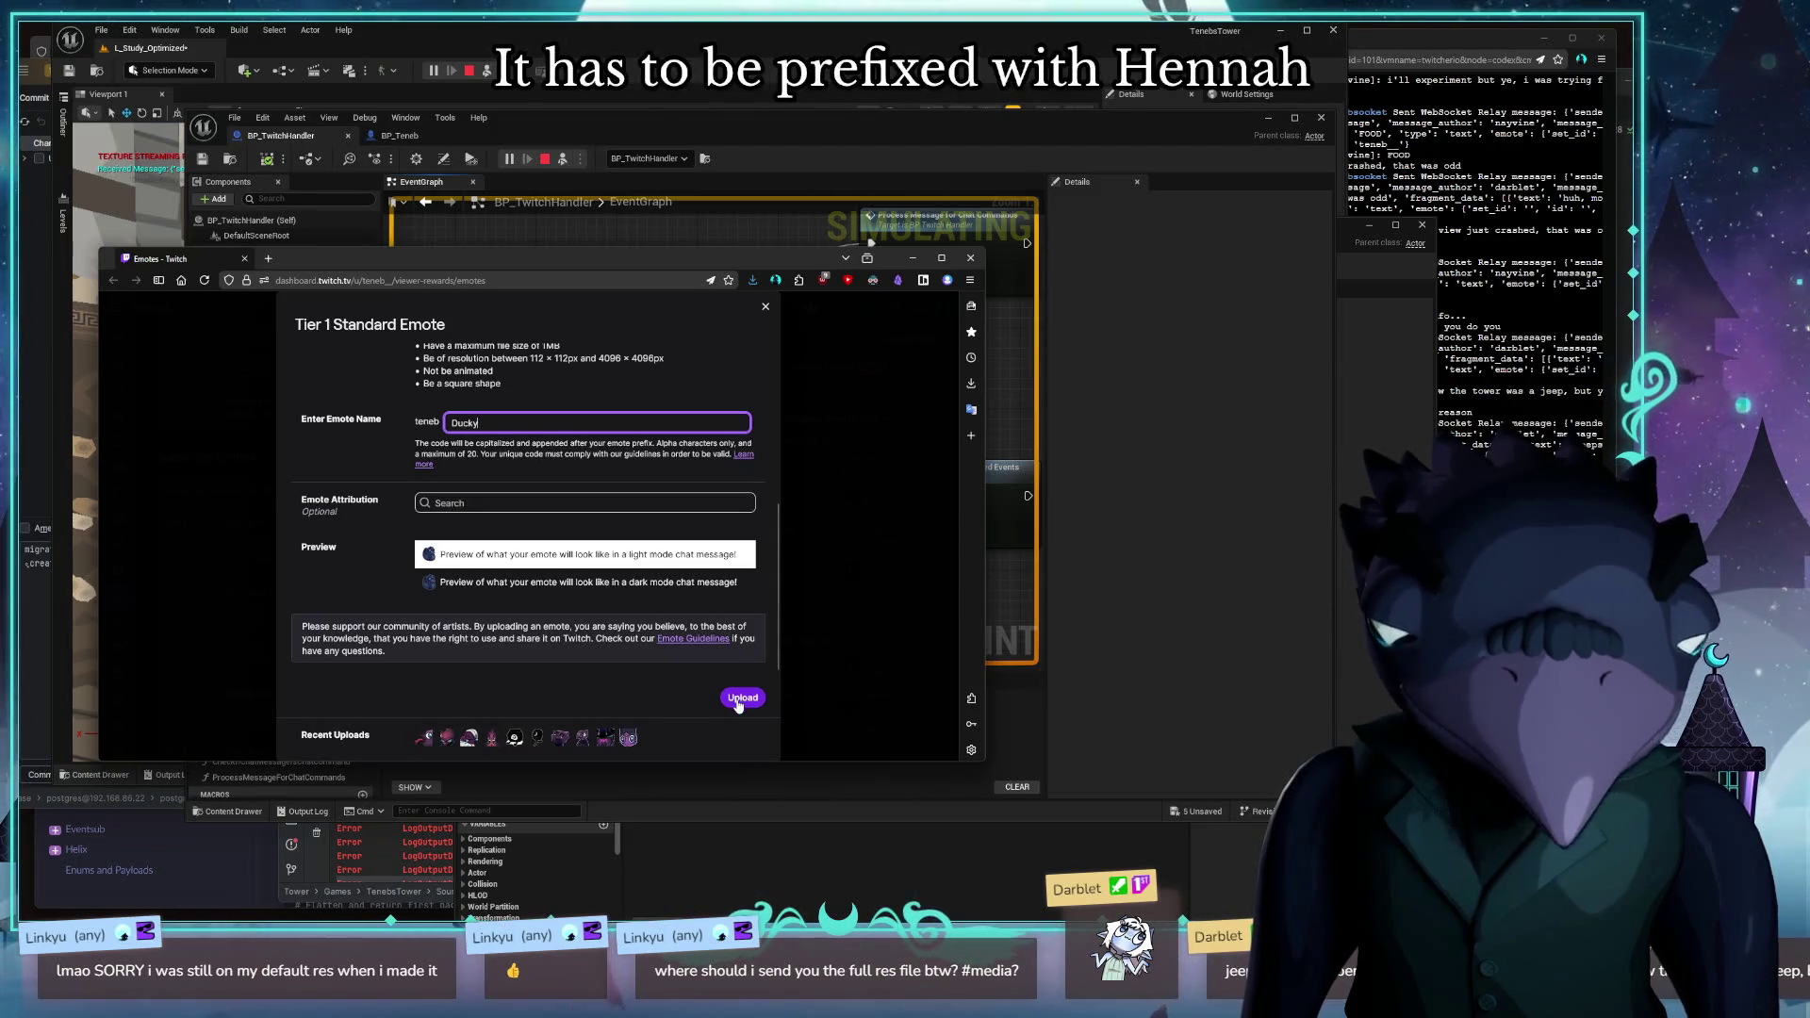
Submit the Ducky emote to the Tier 1 standard emote slots
left_click(740, 697)
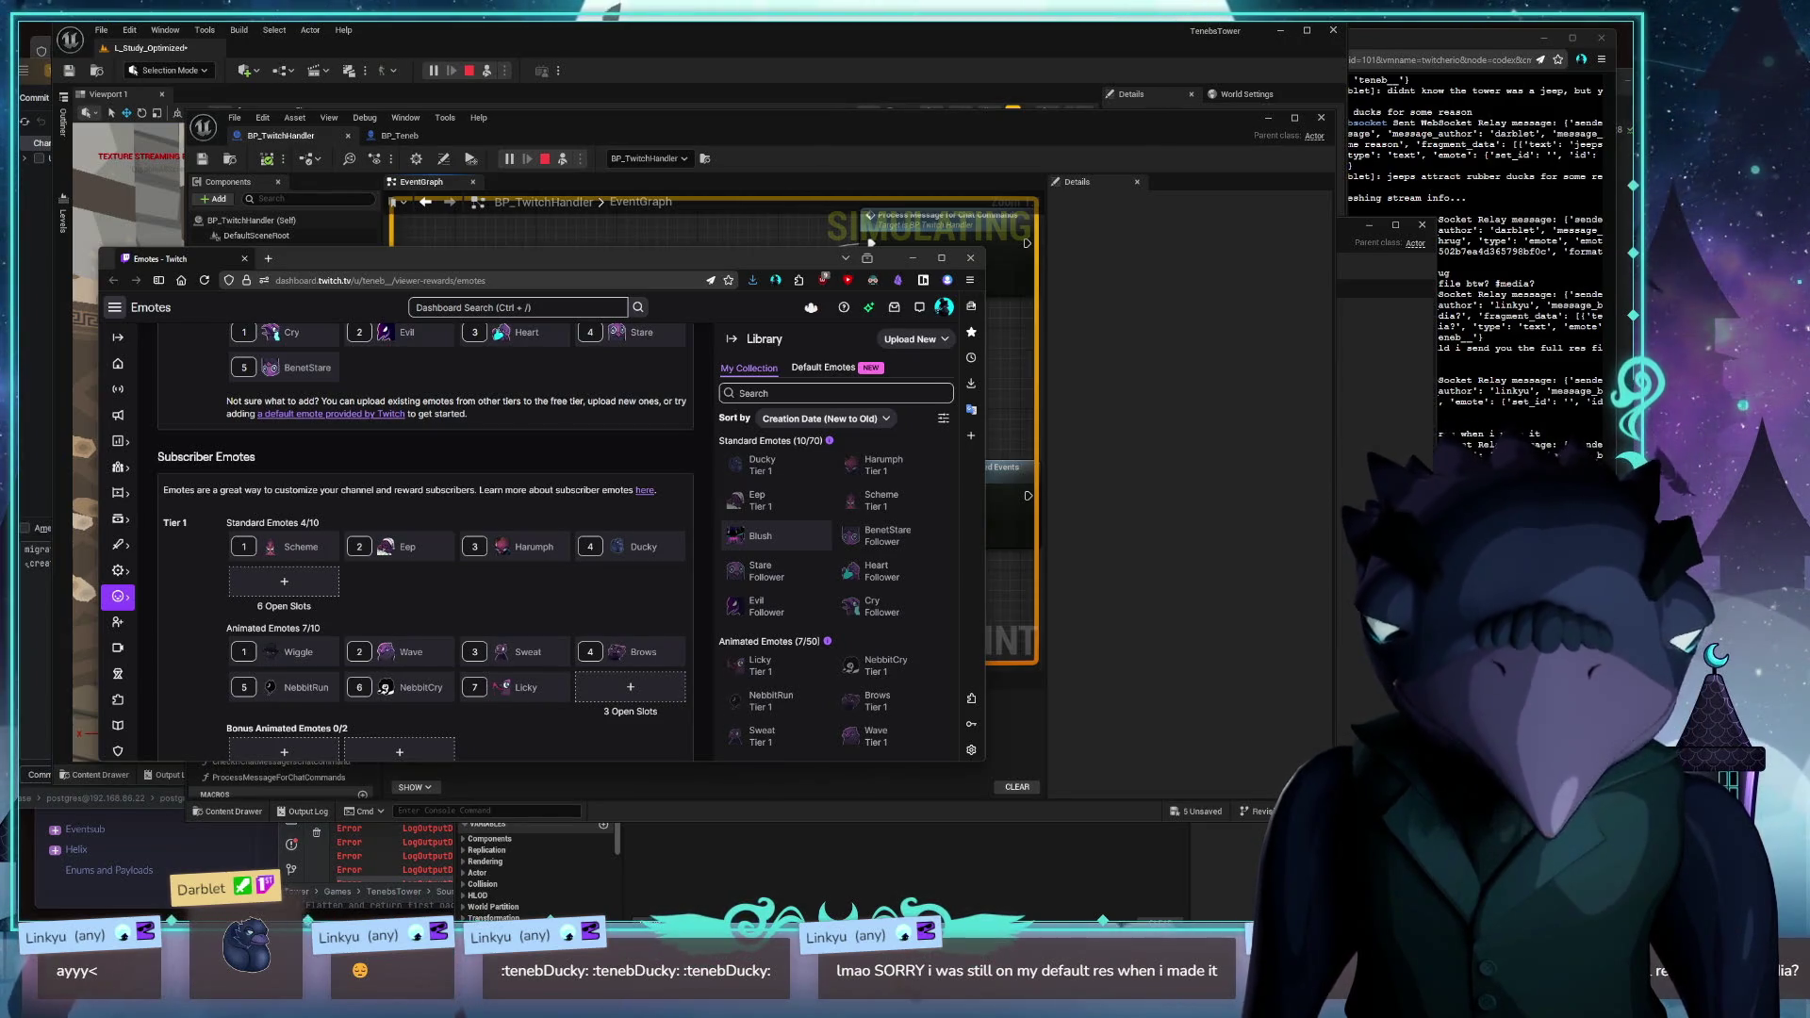
Credit the artist on the Ducky emote by searching their name in Emote Attribution
left_click(775, 465)
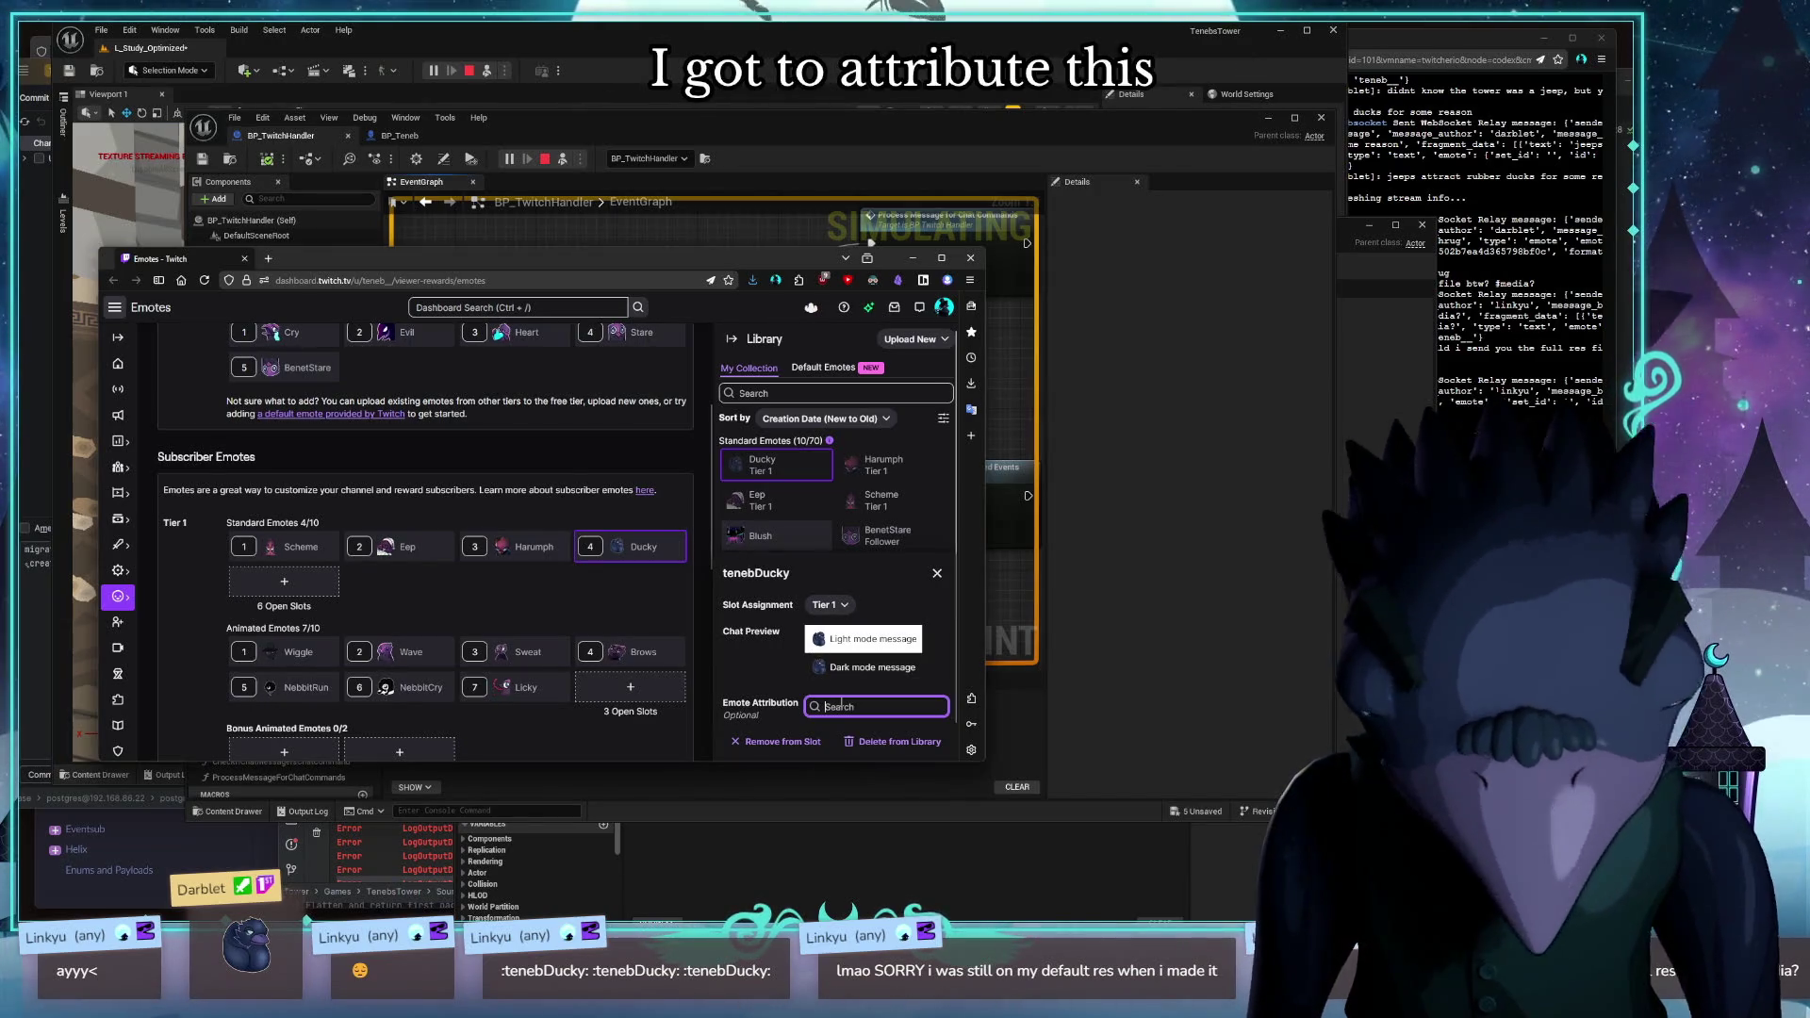
type("linkyu")
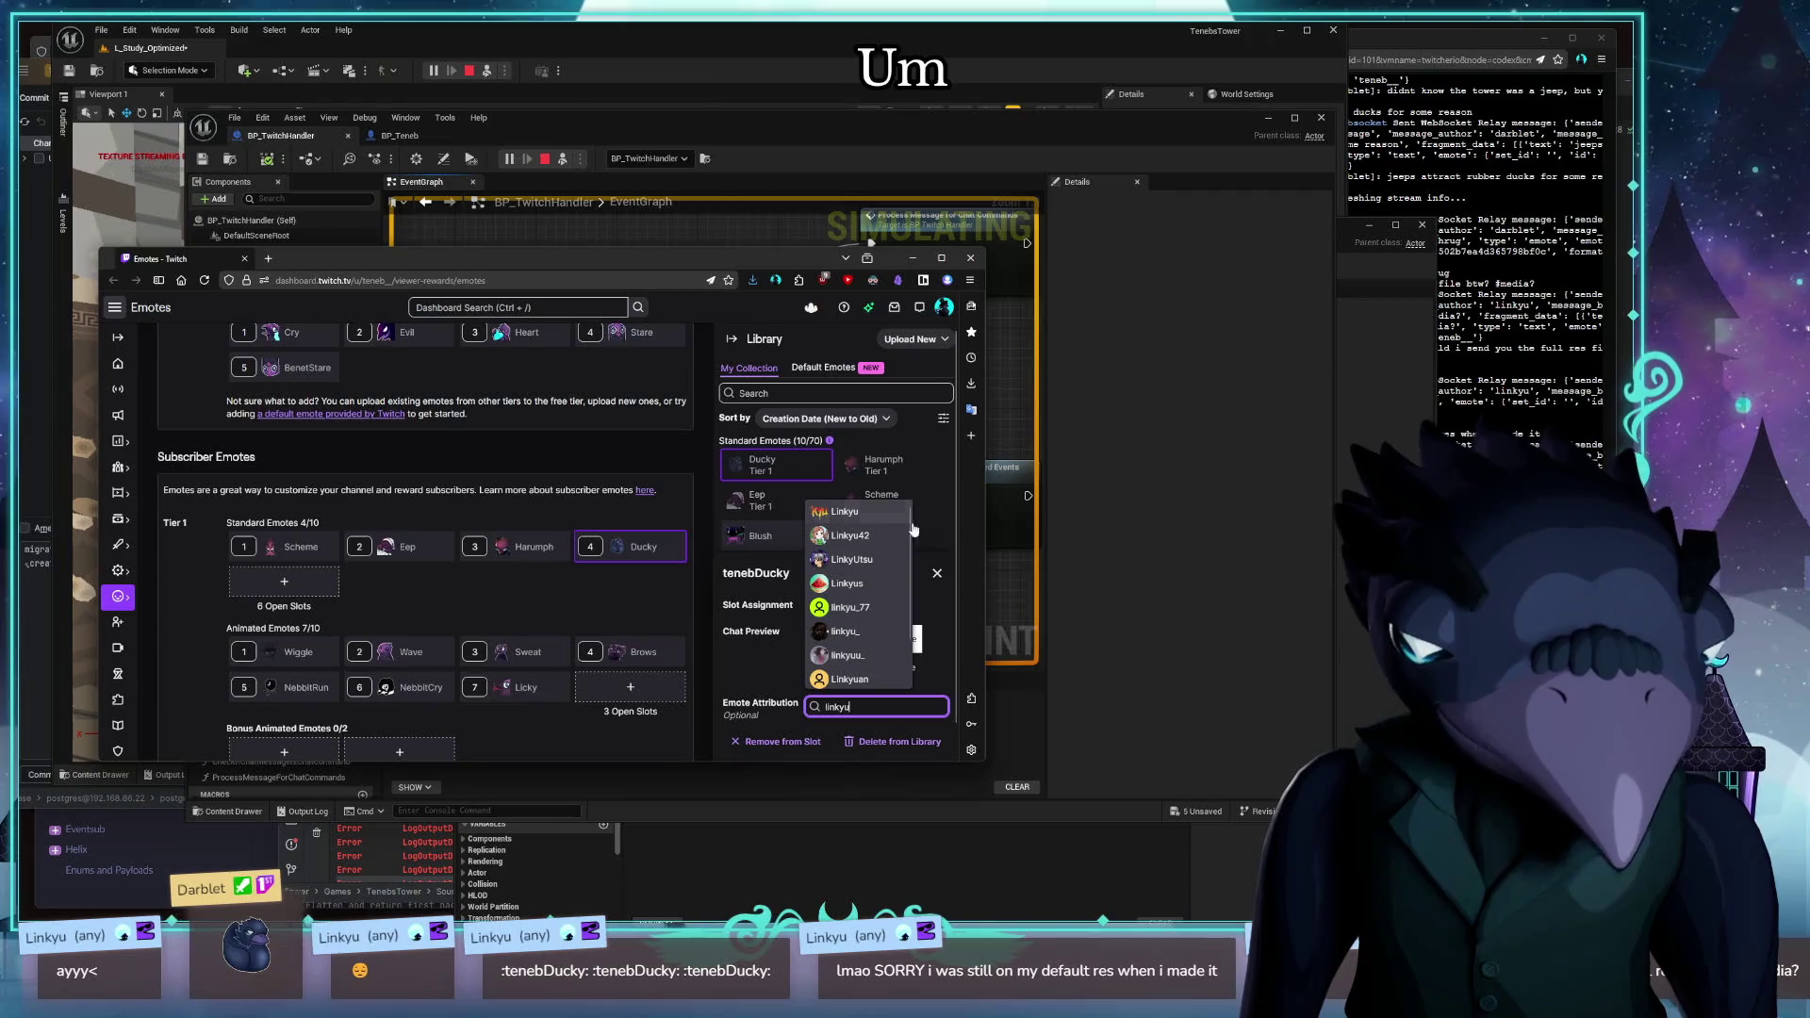
left_click(839, 512)
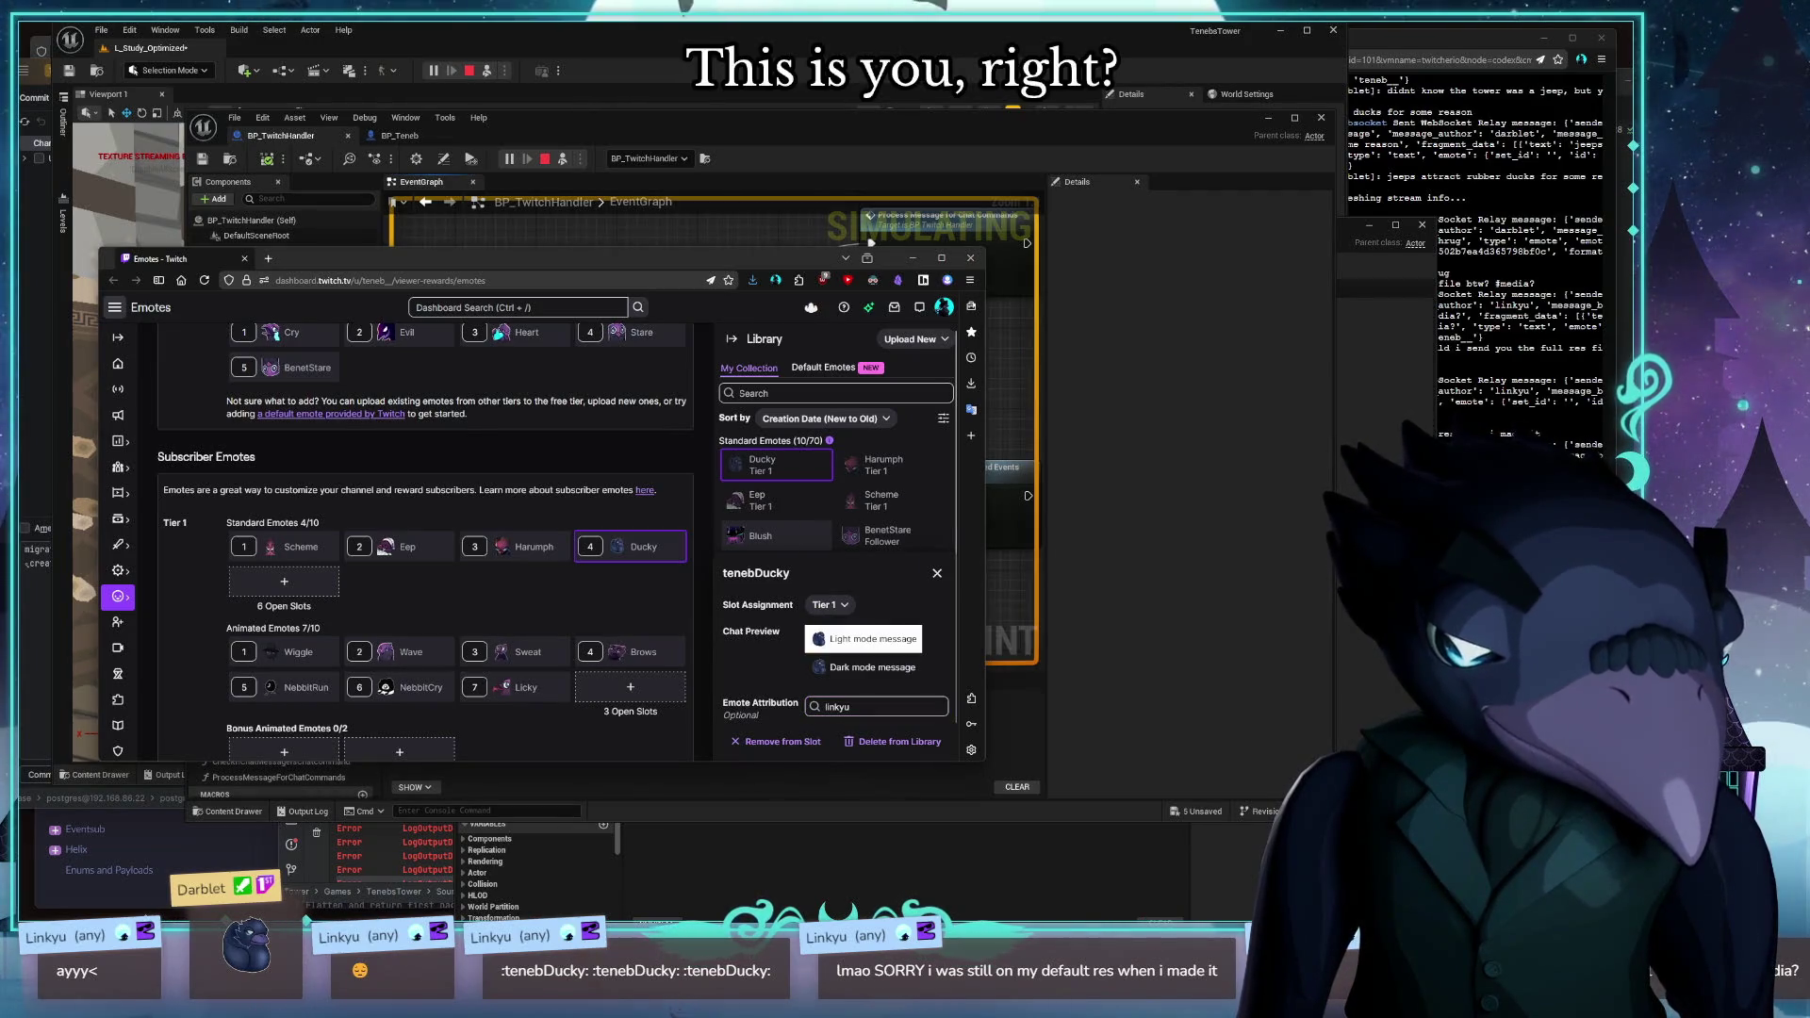
left_click(877, 708)
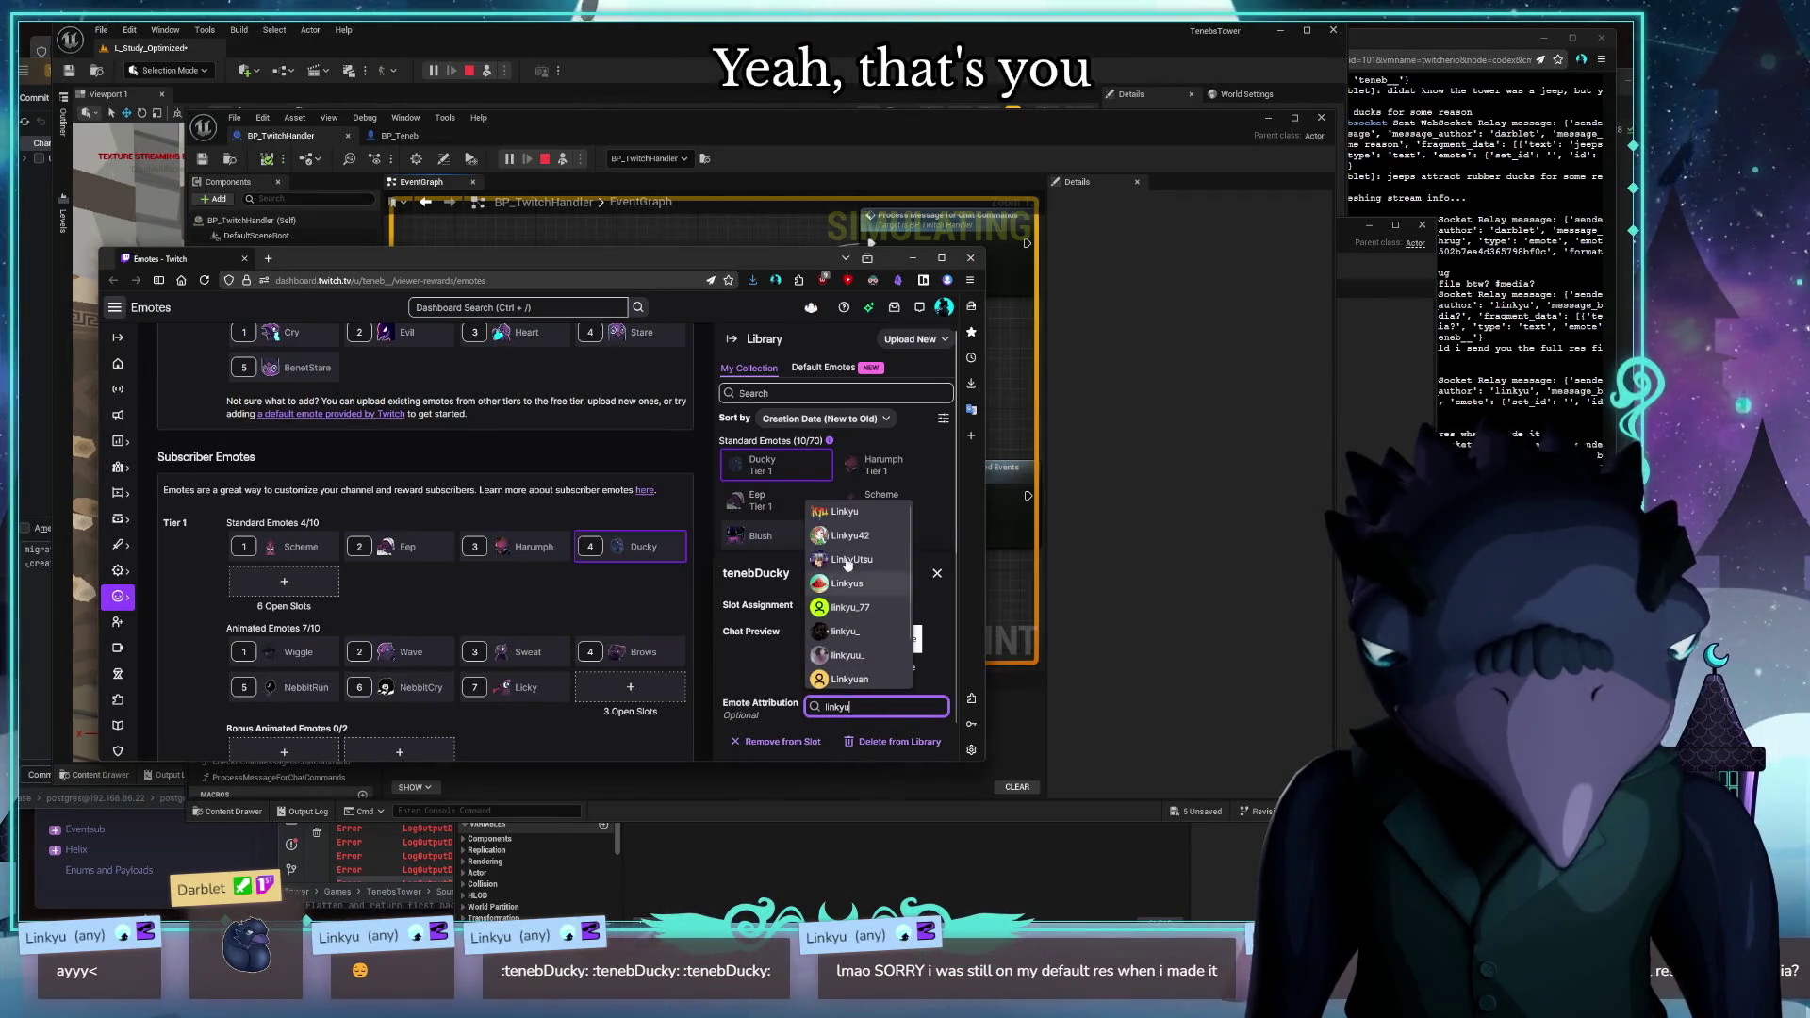
left_click(850, 519)
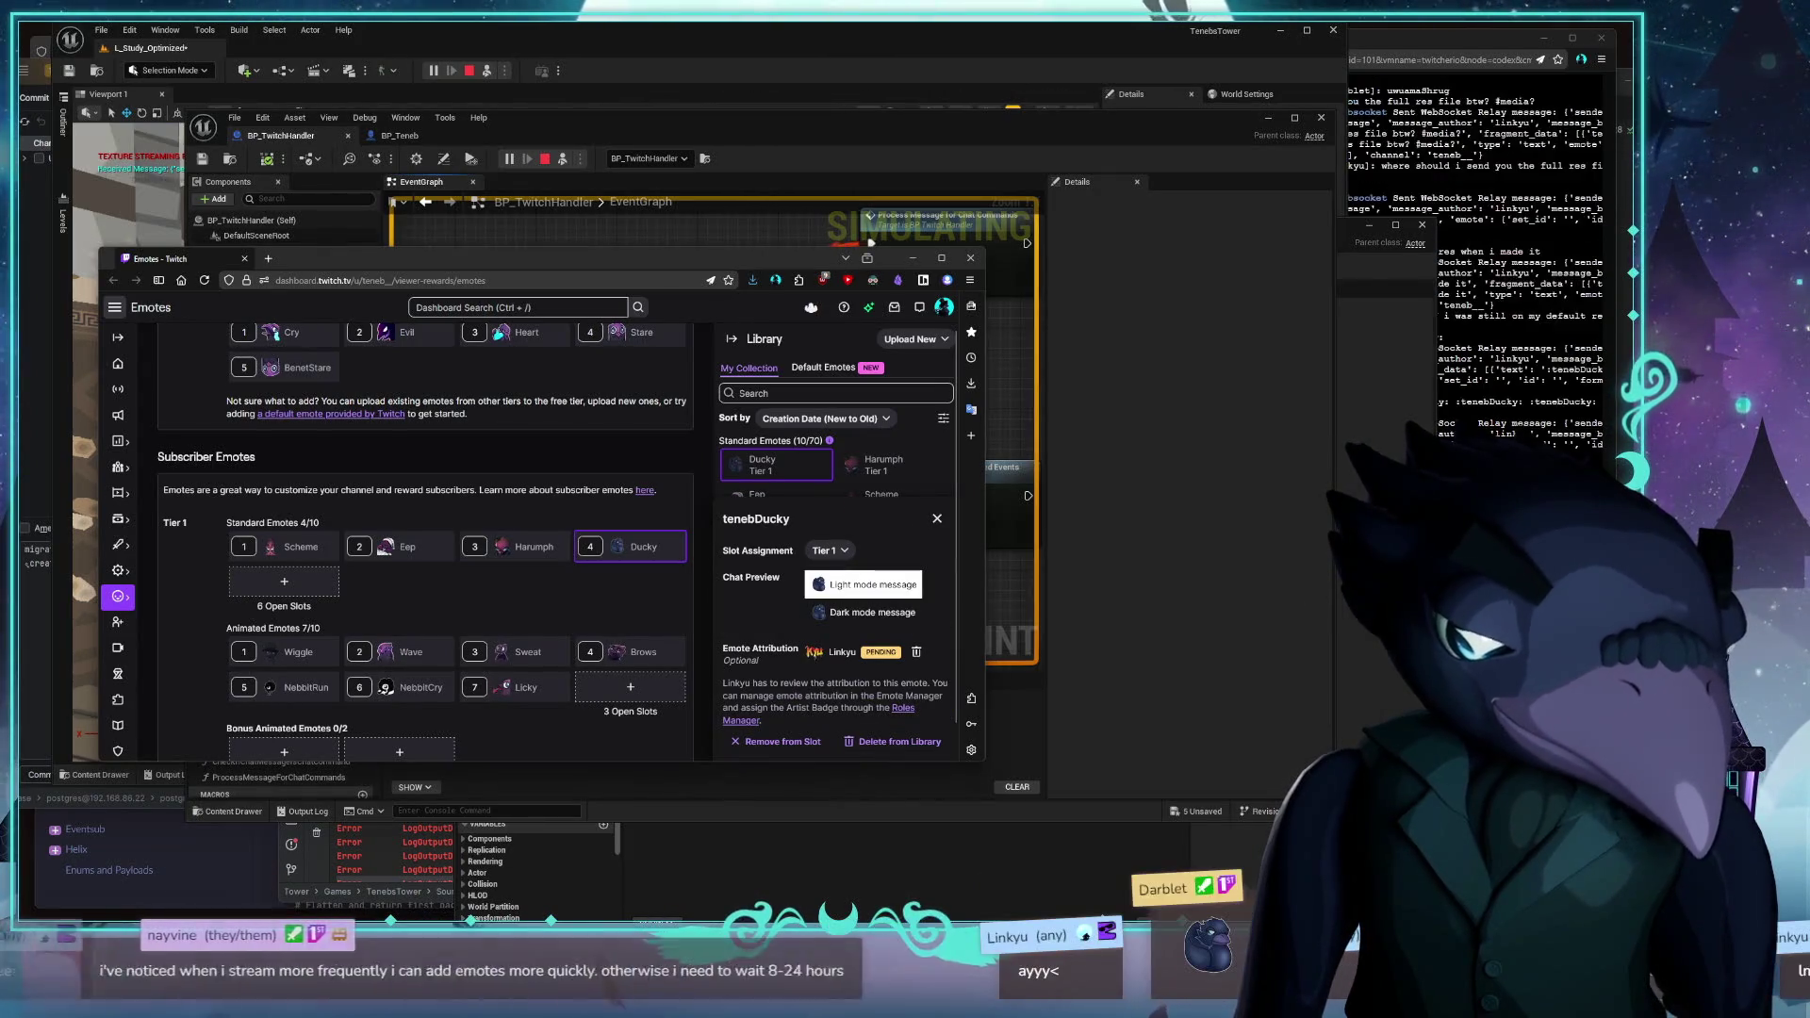
Credit the Licky emote's artist through the Emote Attribution search
left_click(518, 688)
left_click(863, 705)
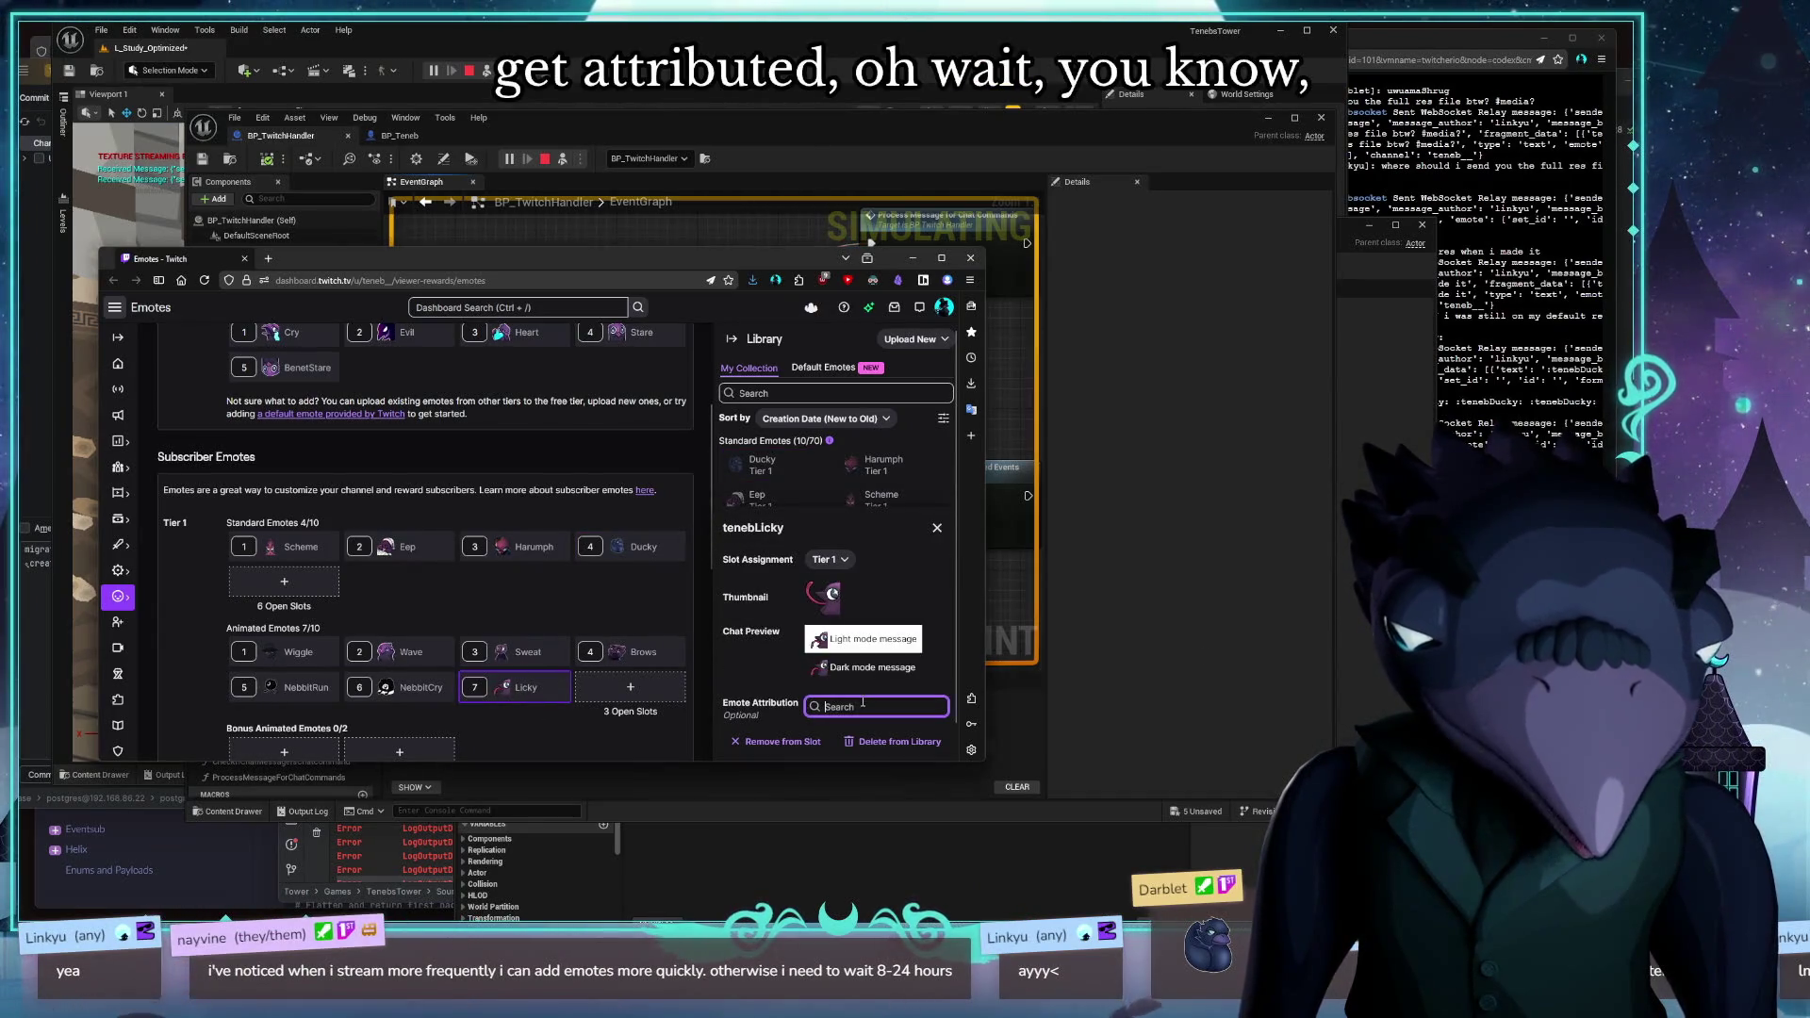
type("nayvi")
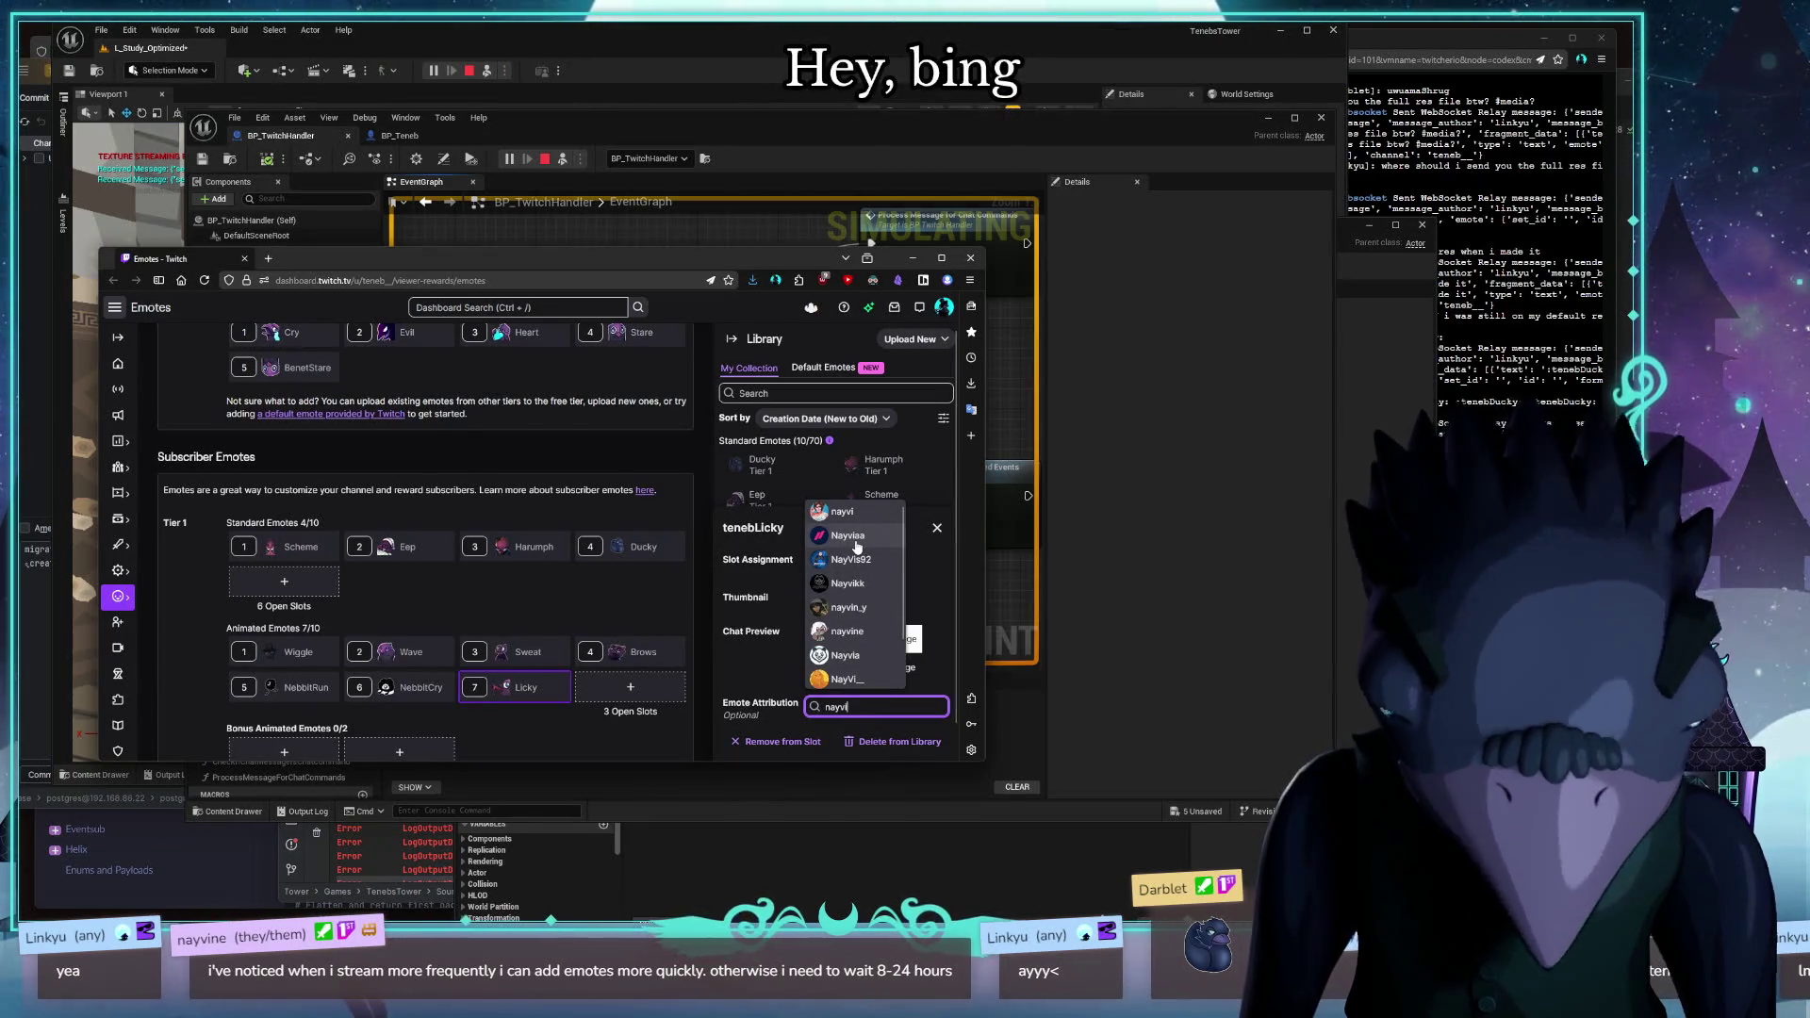
type("ne")
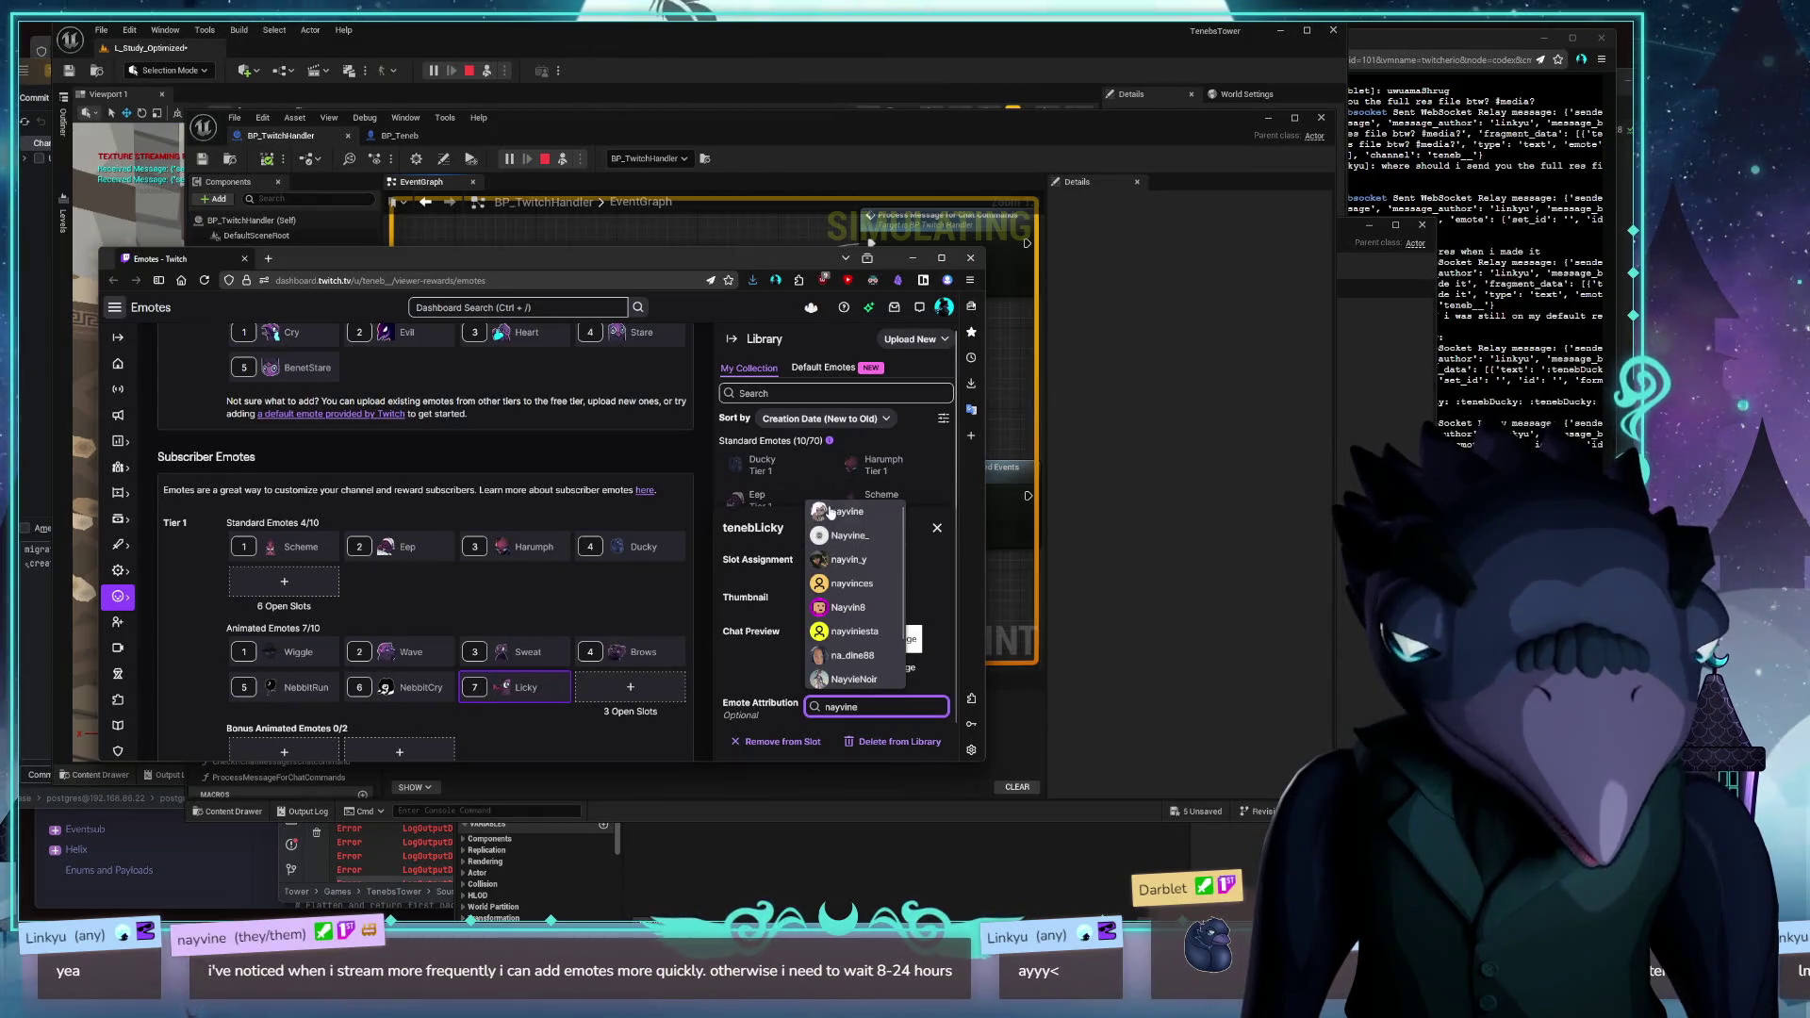
left_click(829, 512)
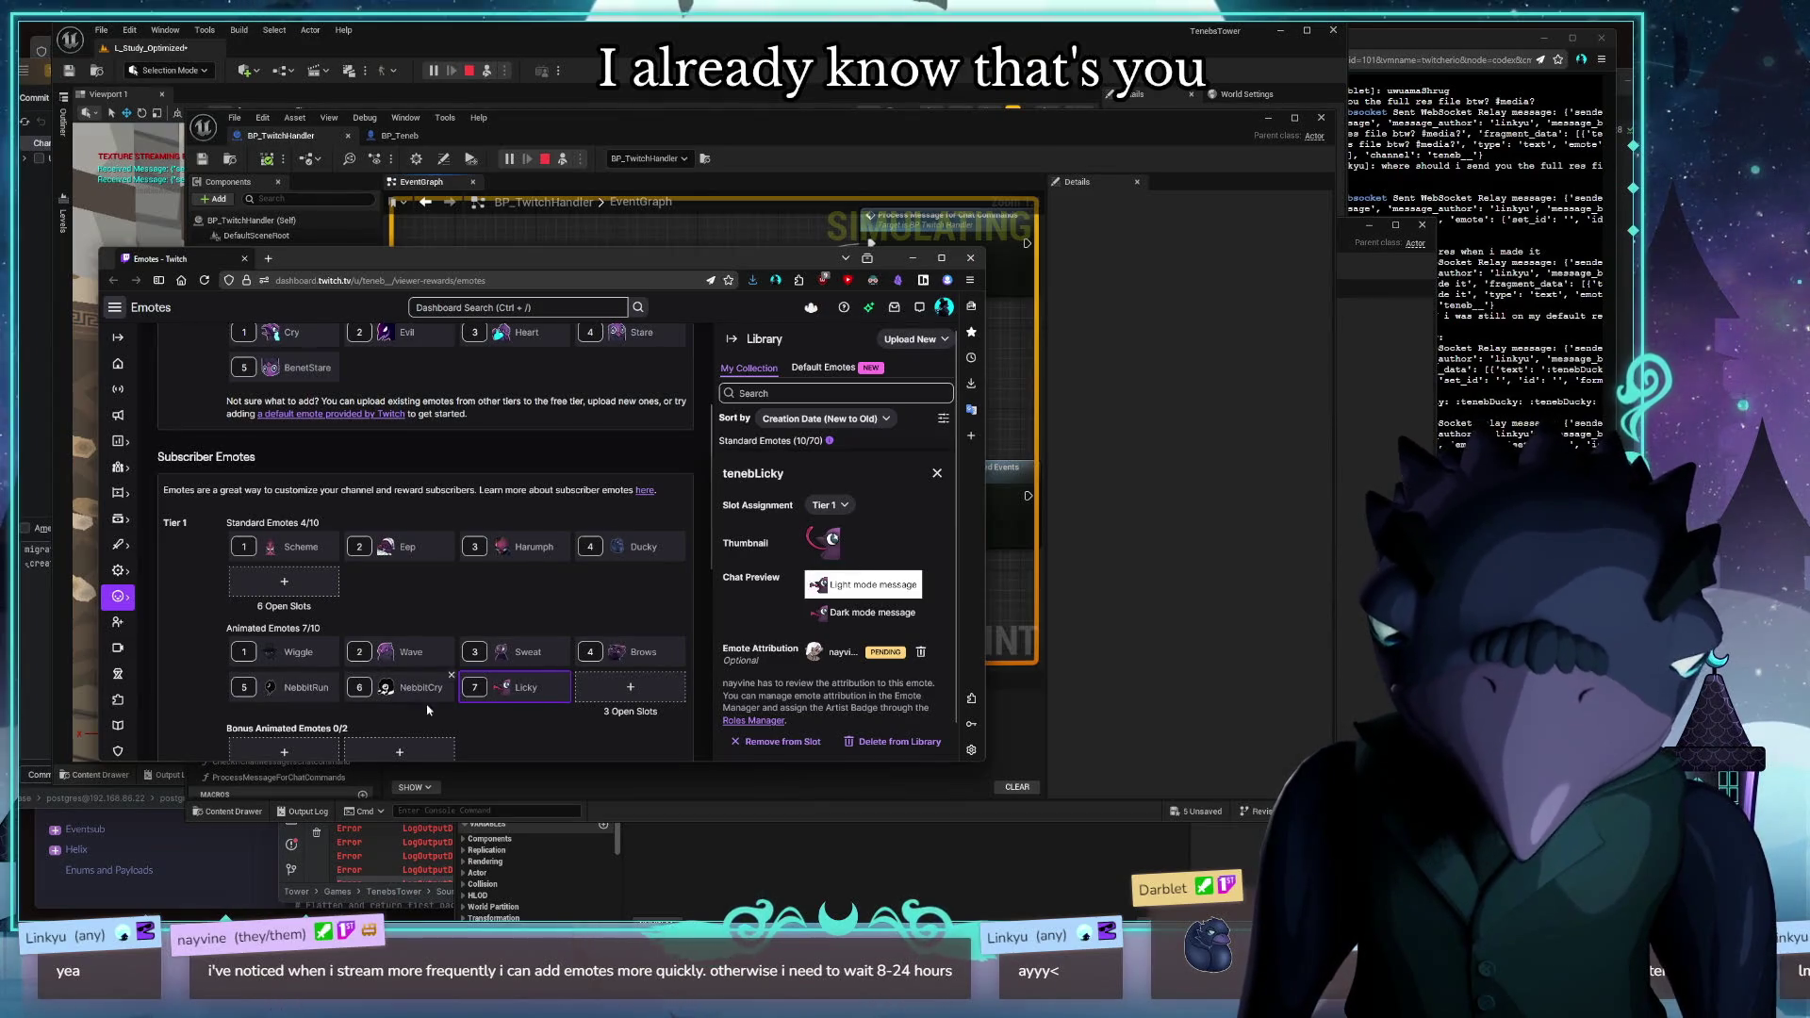
Check the attributions on the animated, Sweat, Brows and Ducky emotes
left_click(314, 687)
left_click(415, 654)
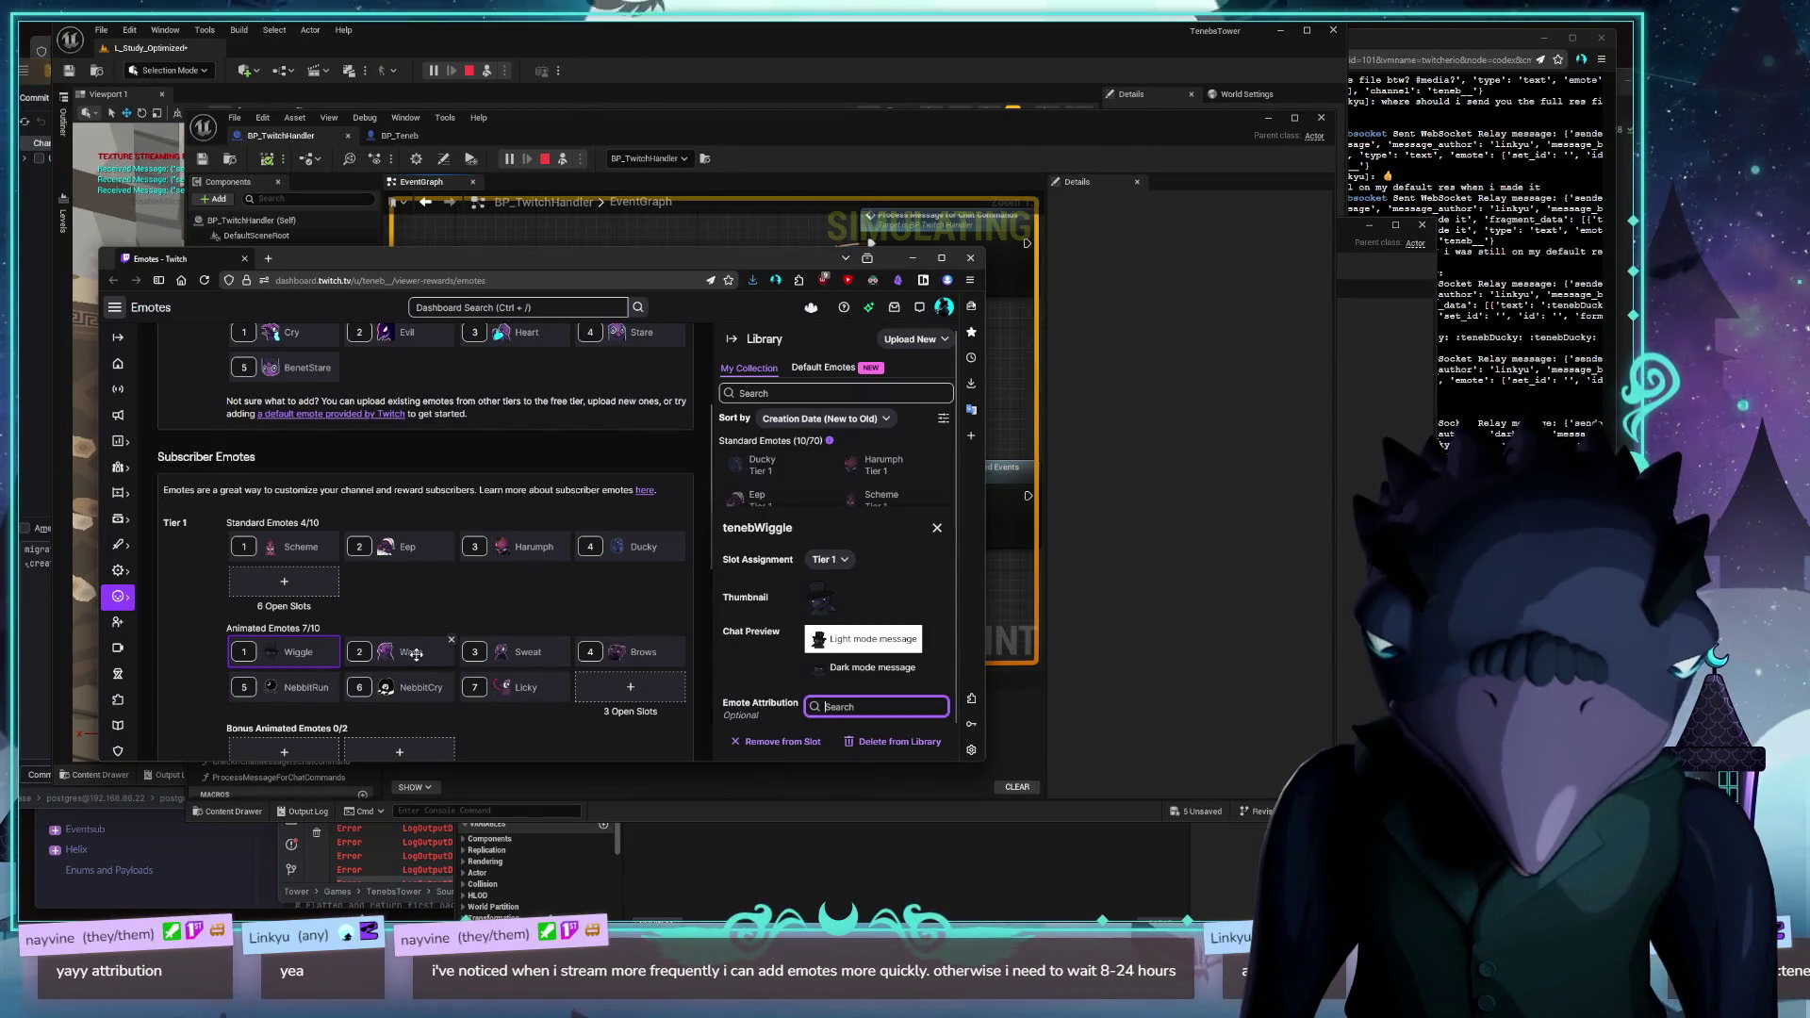
left_click(518, 653)
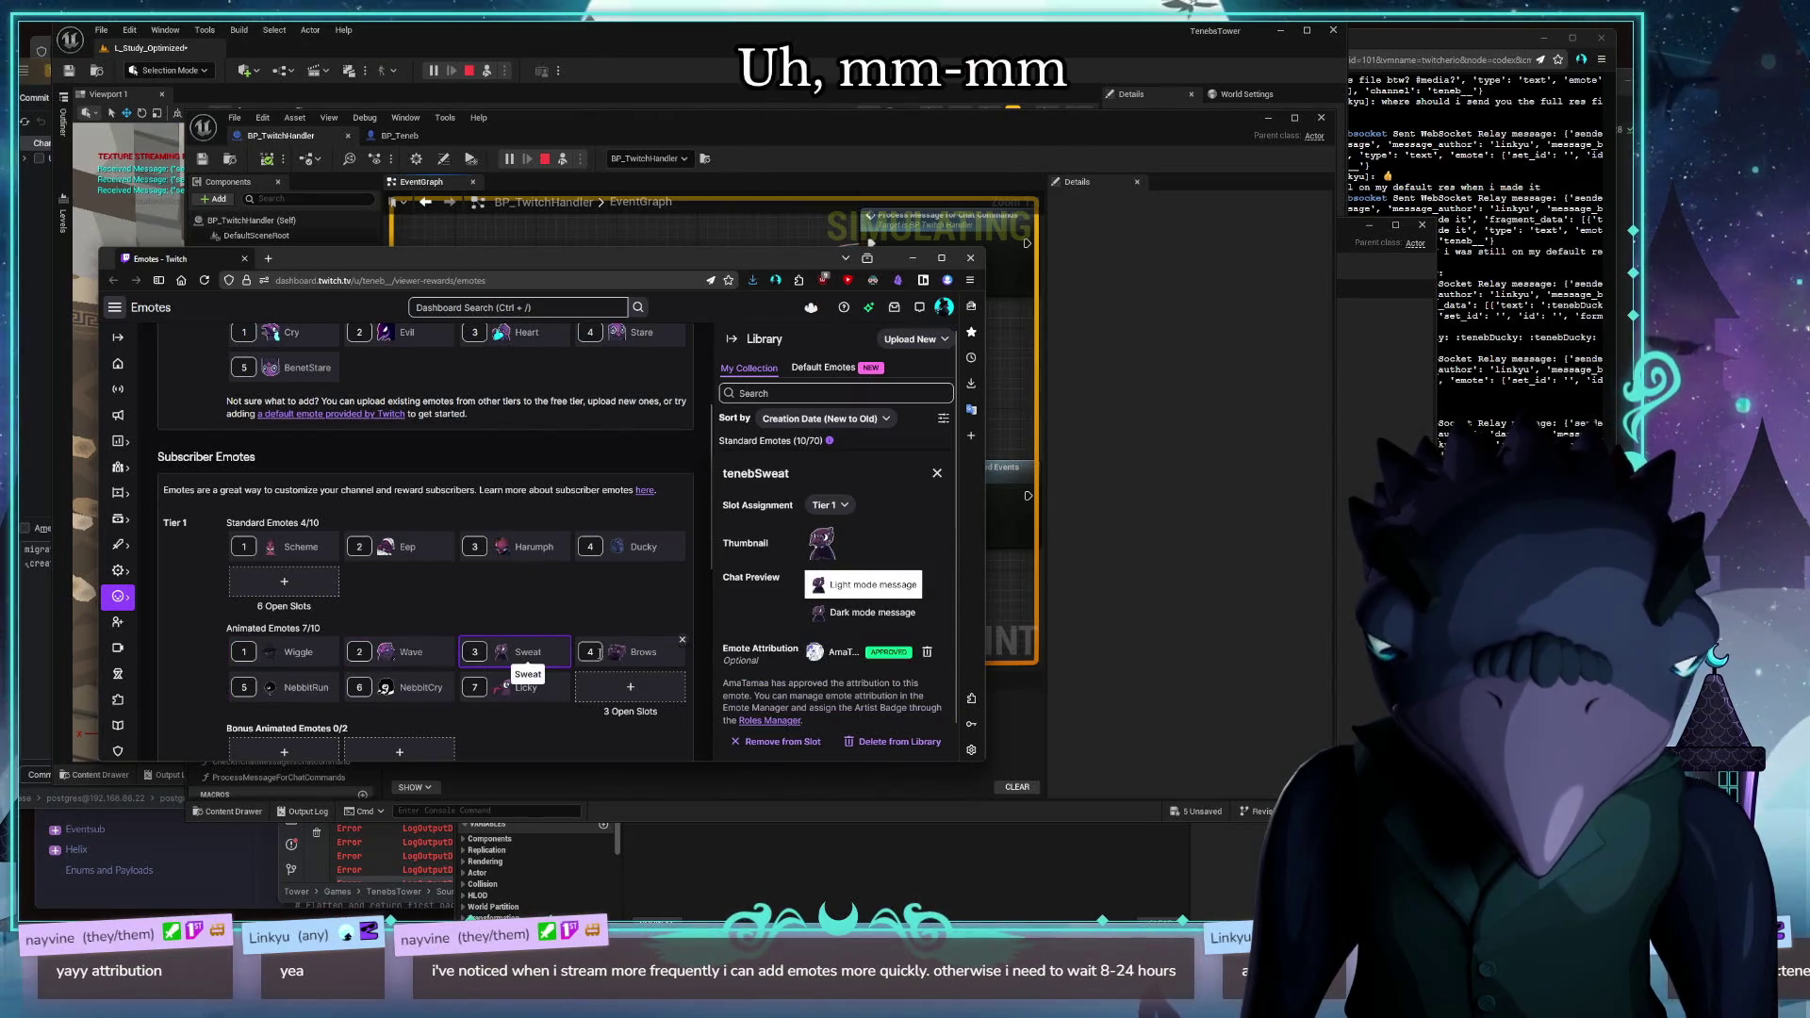
left_click(627, 653)
left_click(630, 547)
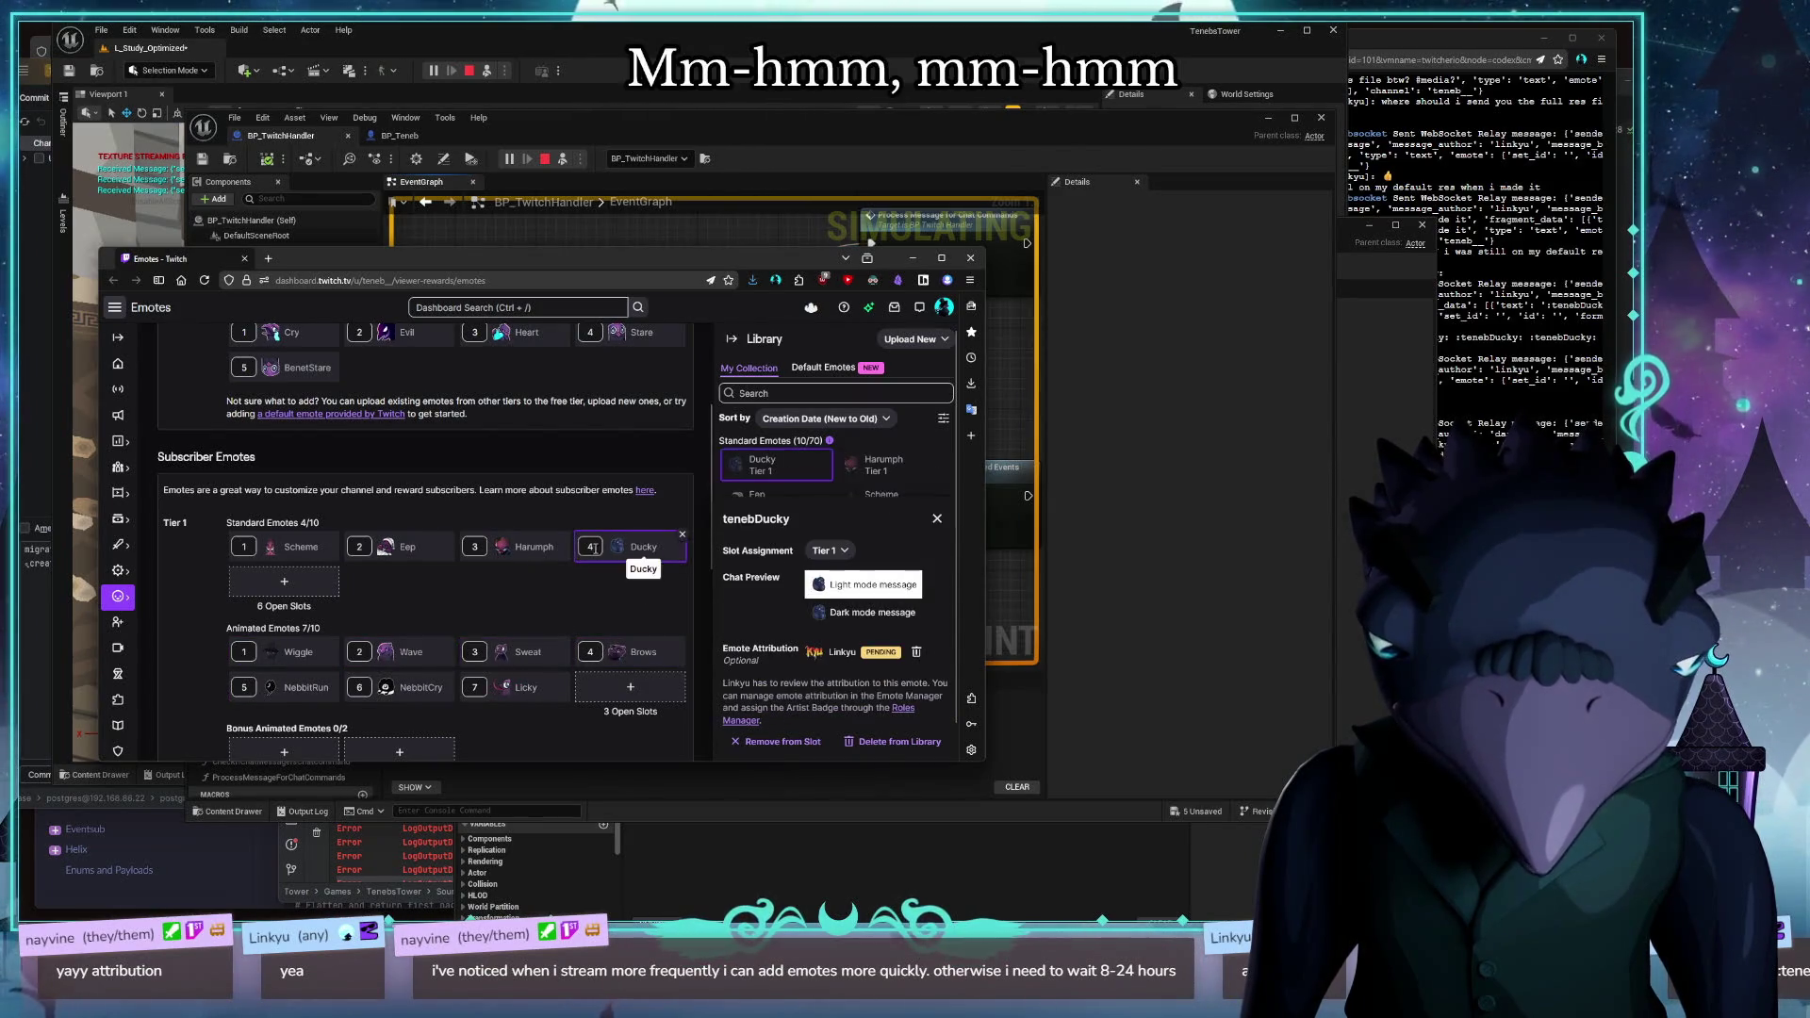
Attribute the Harumph emote to its artist via the attribution search
left_click(517, 551)
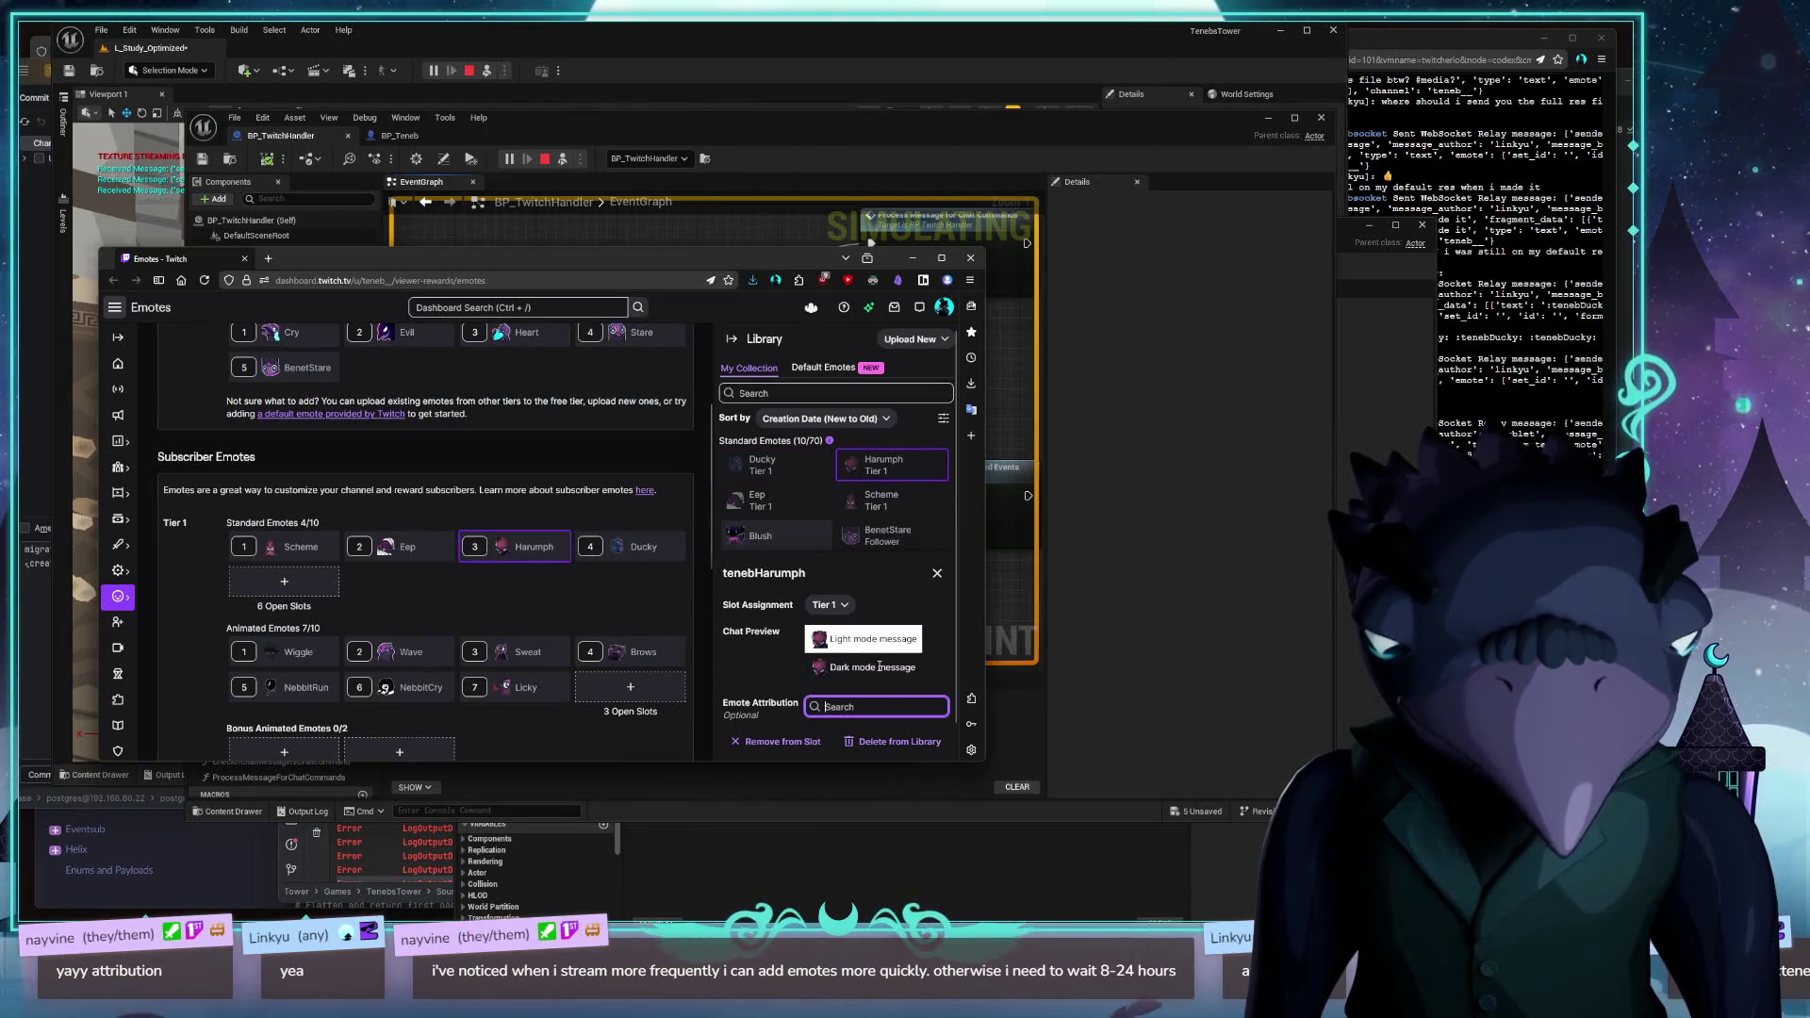
type("amatam")
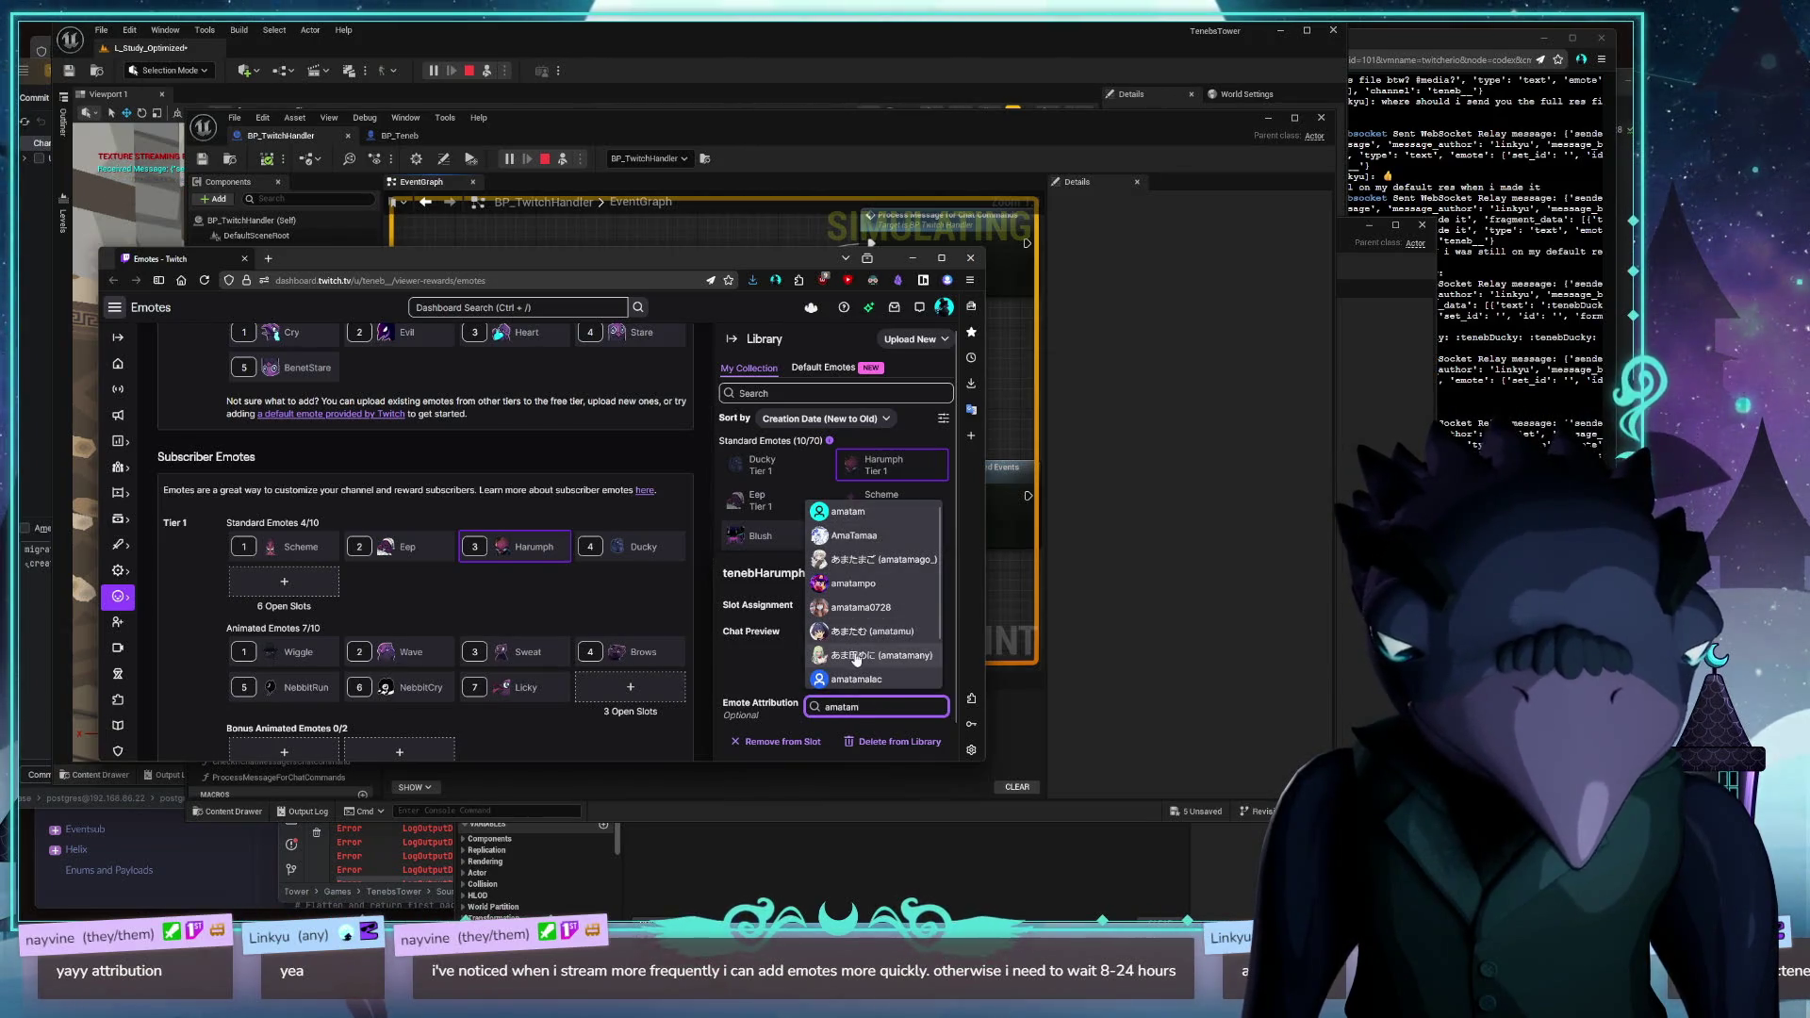
left_click(854, 536)
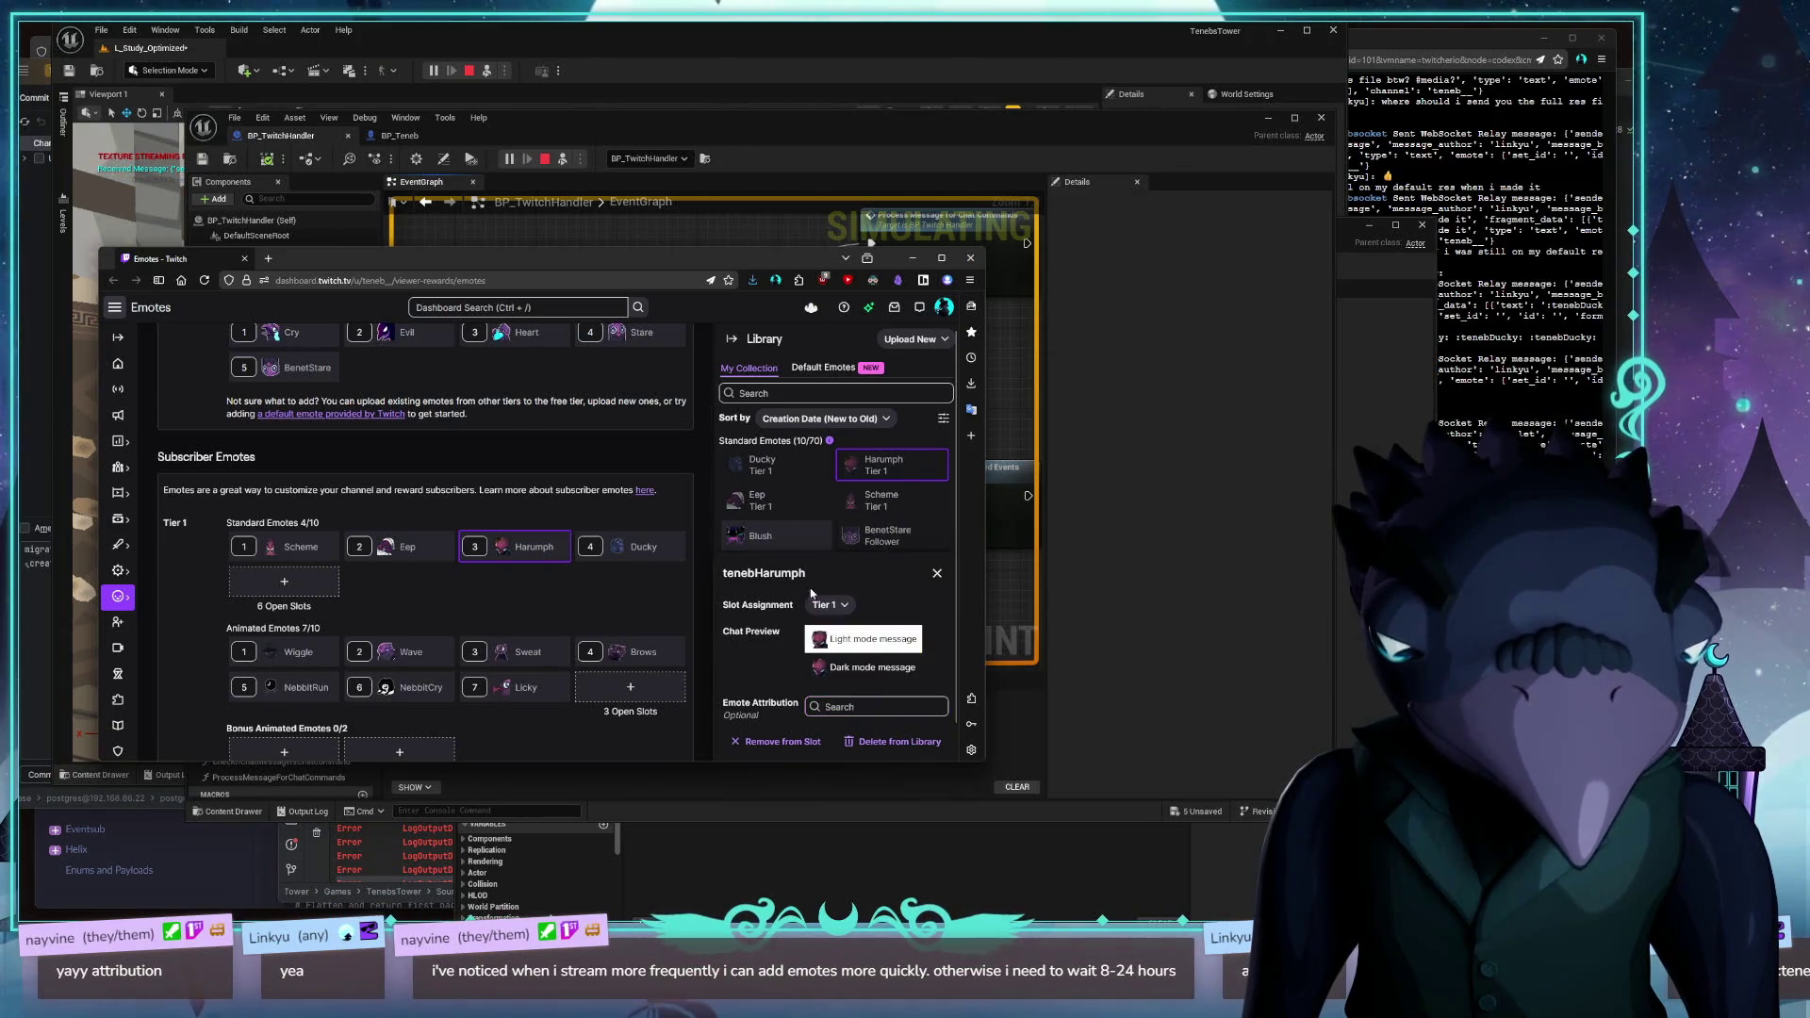
Verify Eep, Scheme, BenetStare, Cry, Evil, Heart and Stare attributions, then close the emotes window
left_click(421, 551)
left_click(278, 547)
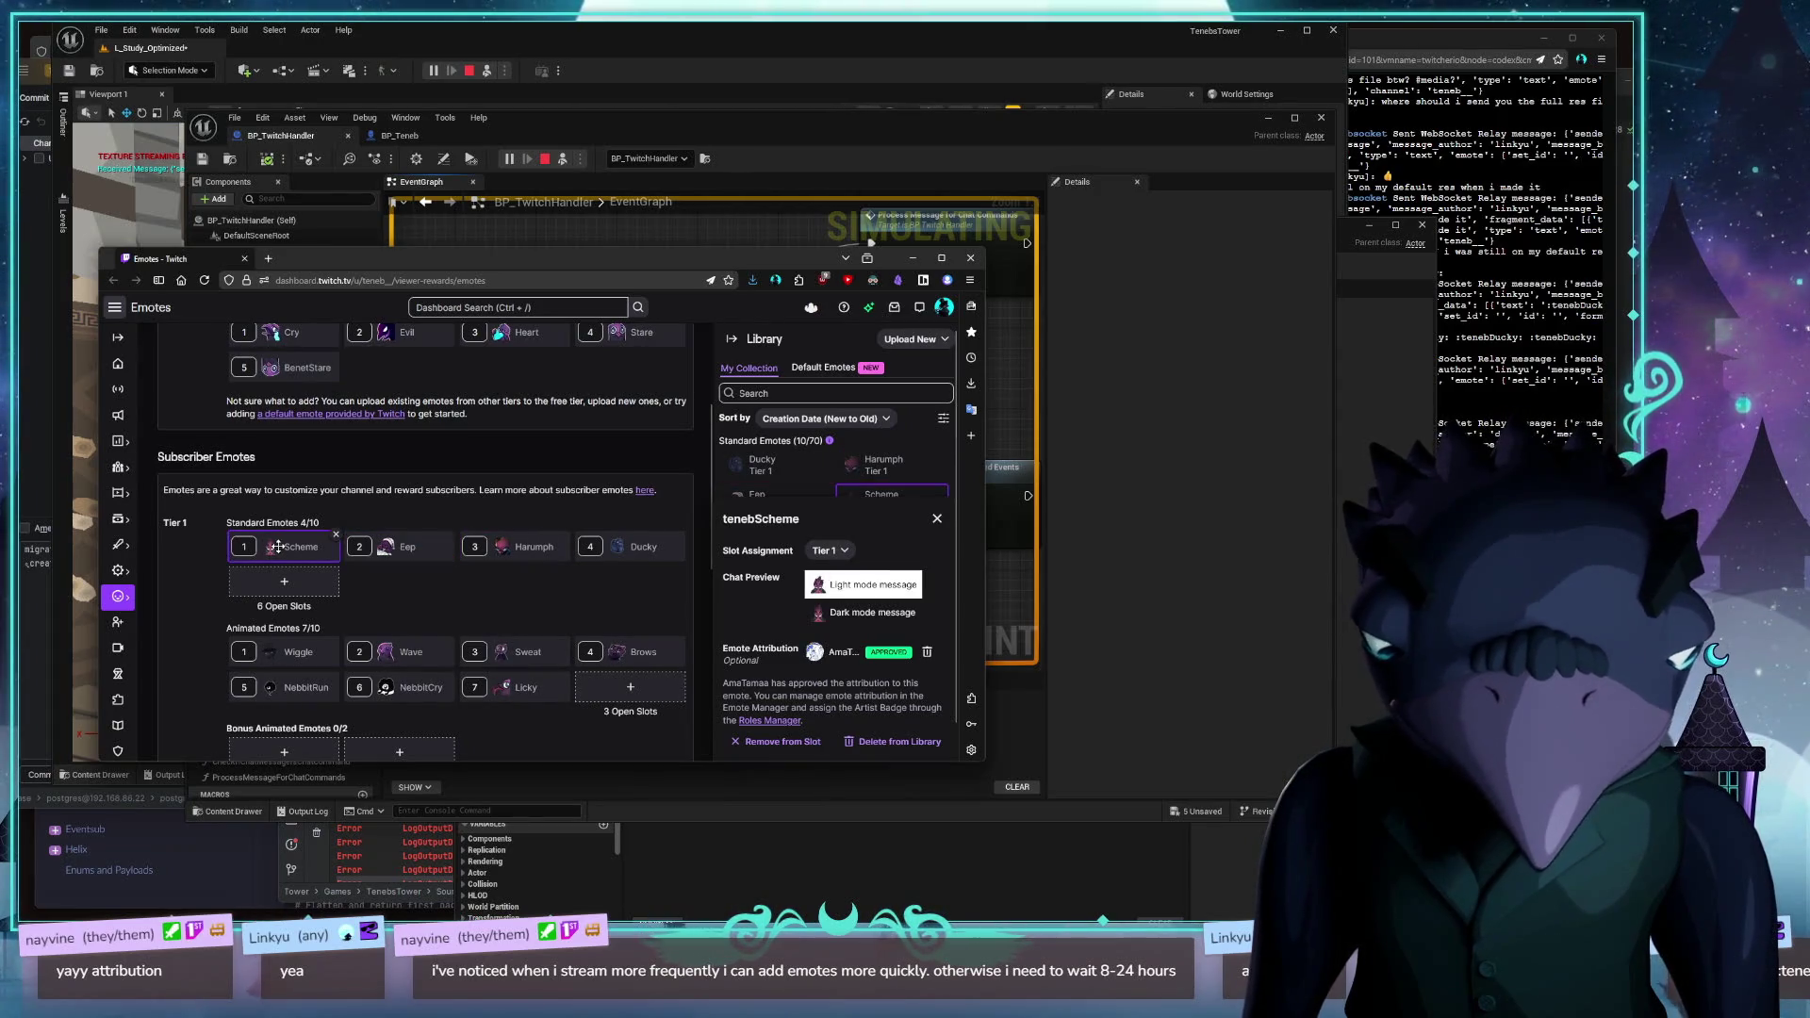
scroll(394, 577, "up", 3)
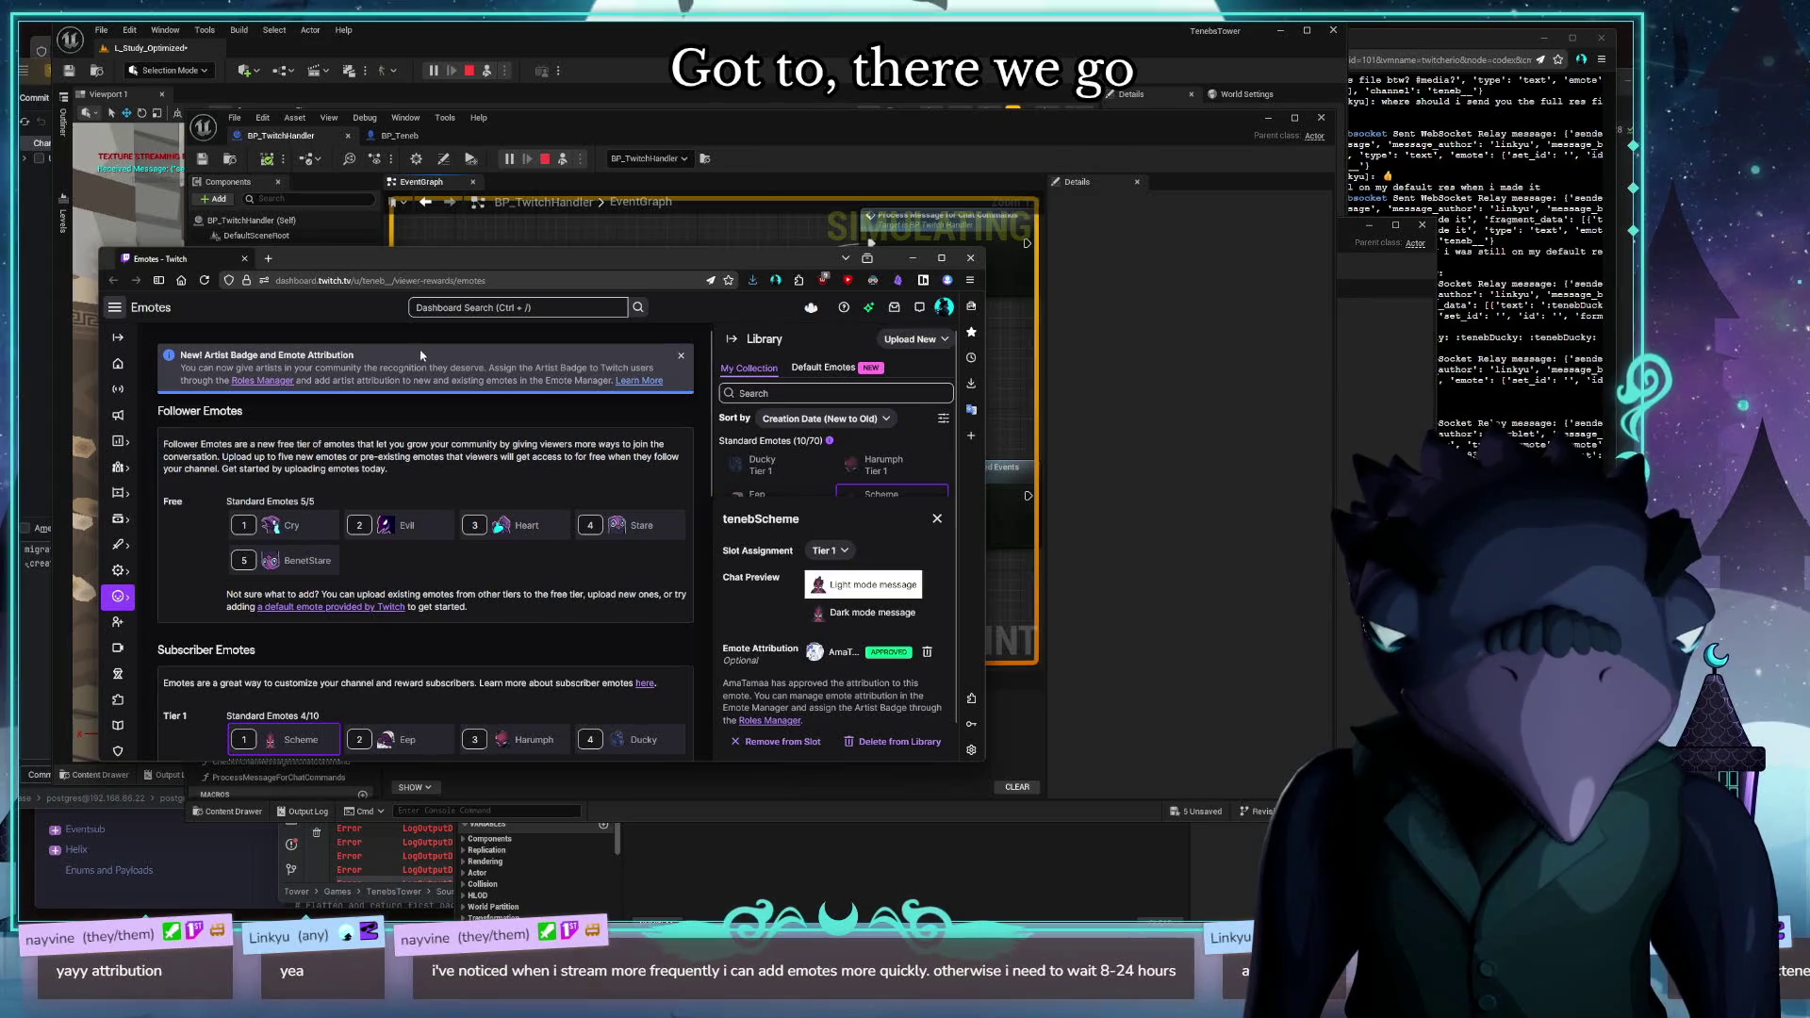
left_click(290, 563)
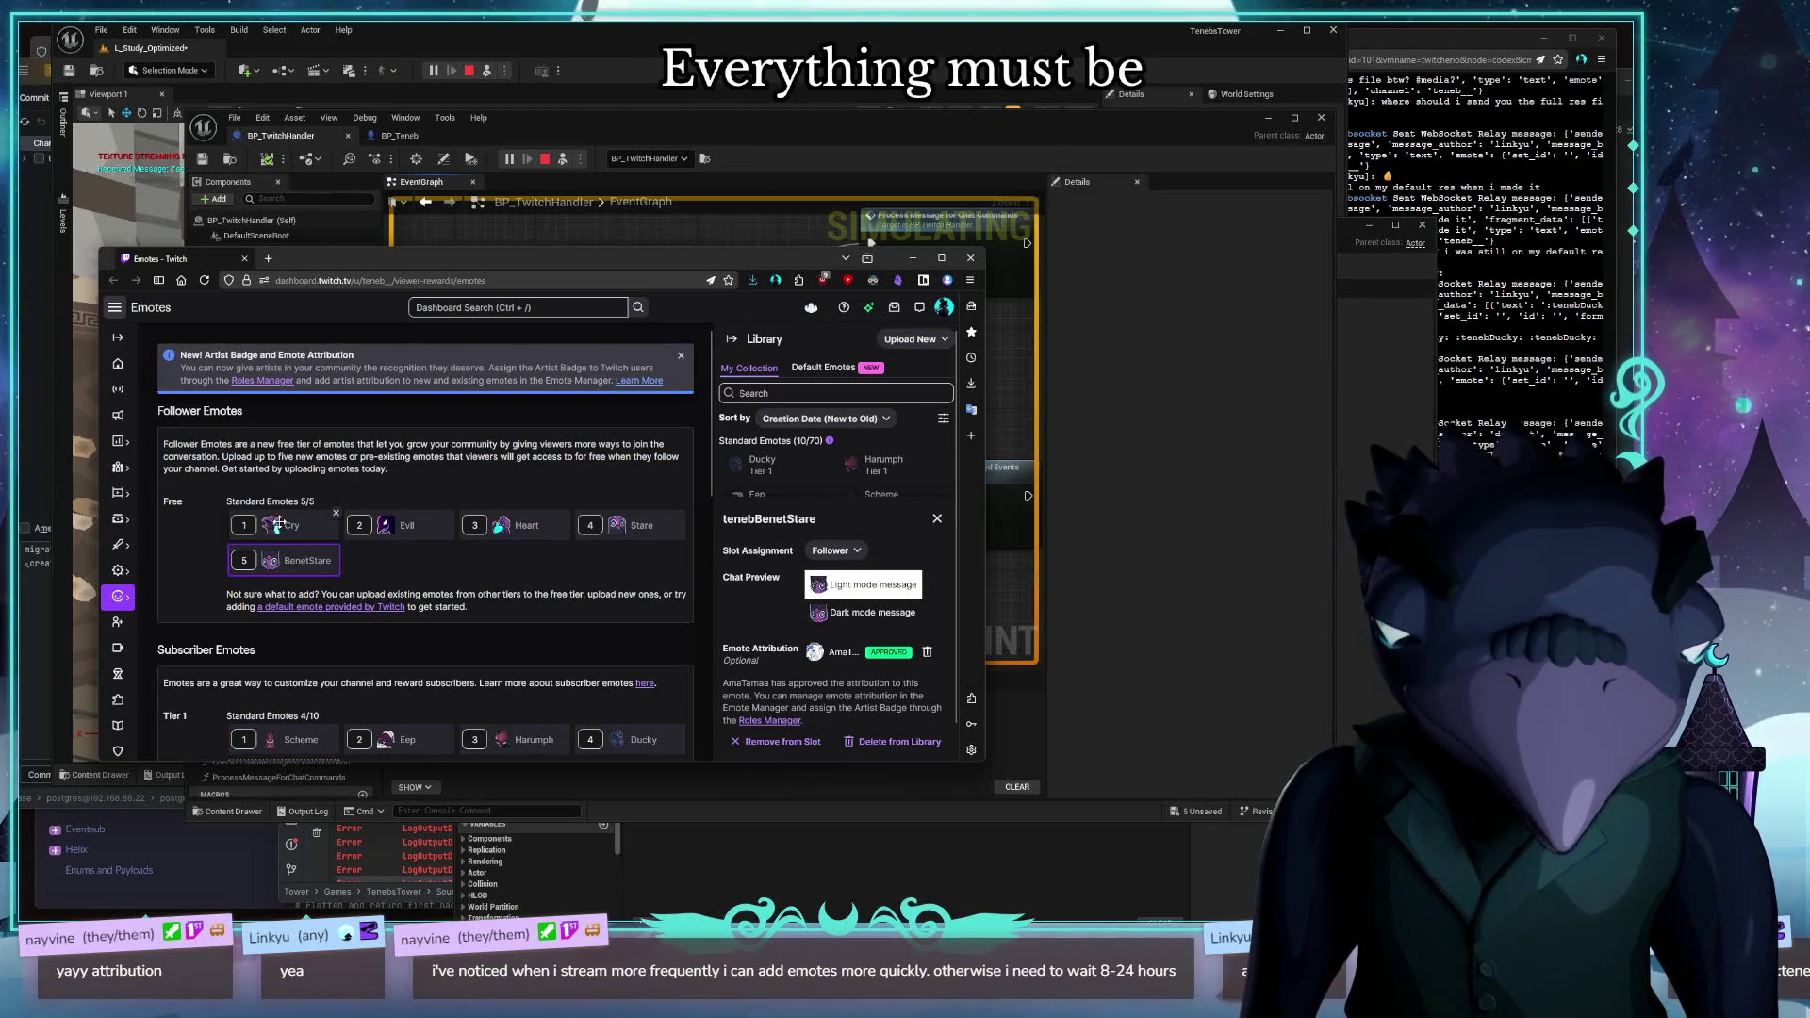
left_click(279, 525)
left_click(400, 525)
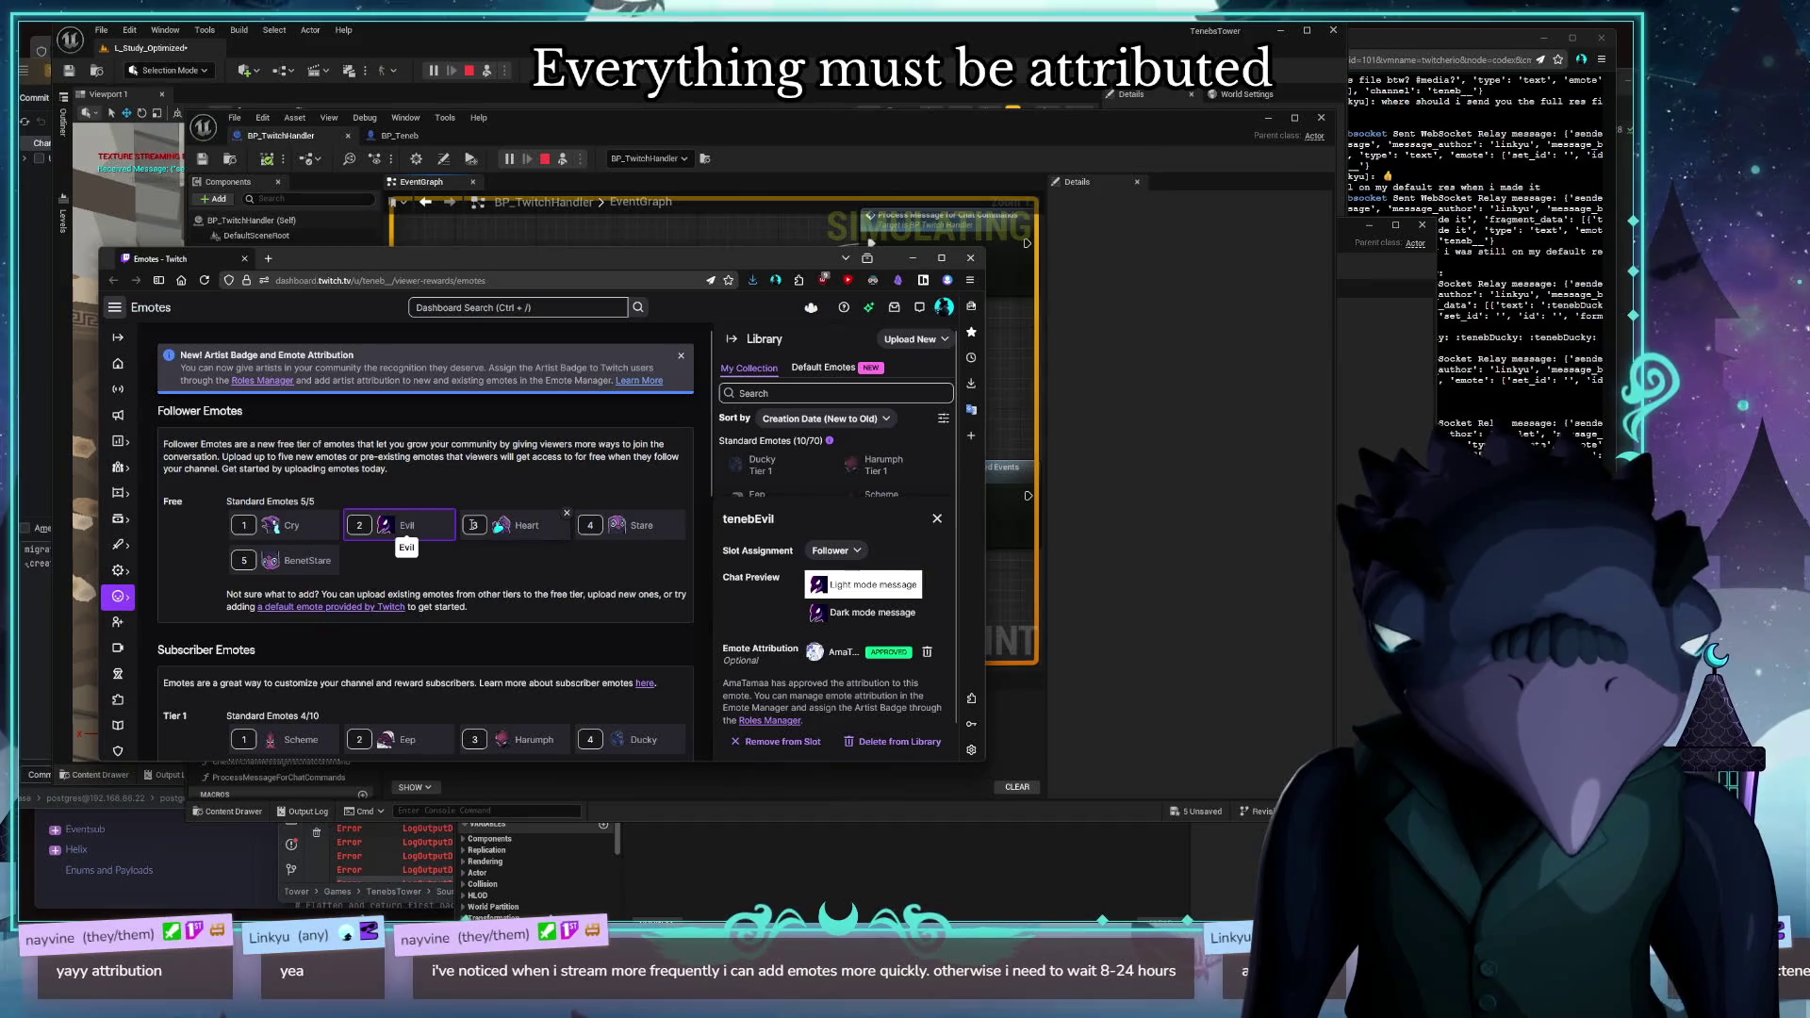
left_click(520, 525)
left_click(647, 523)
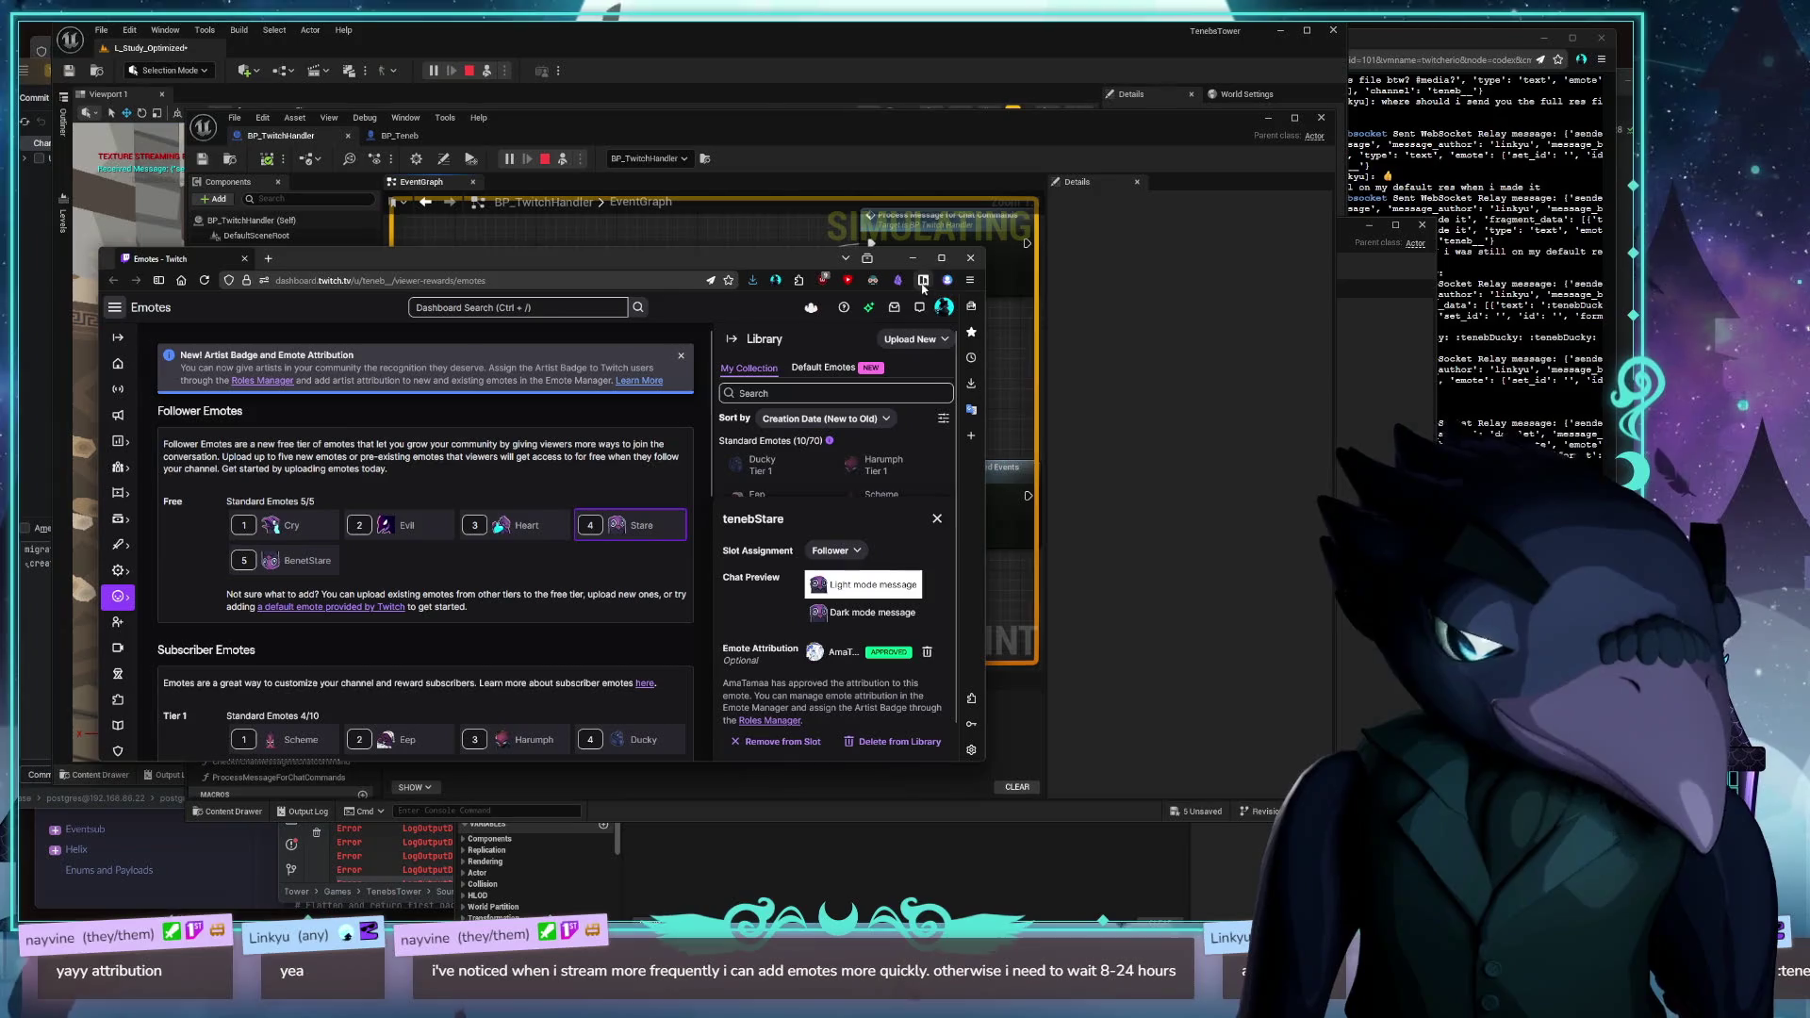
left_click(969, 258)
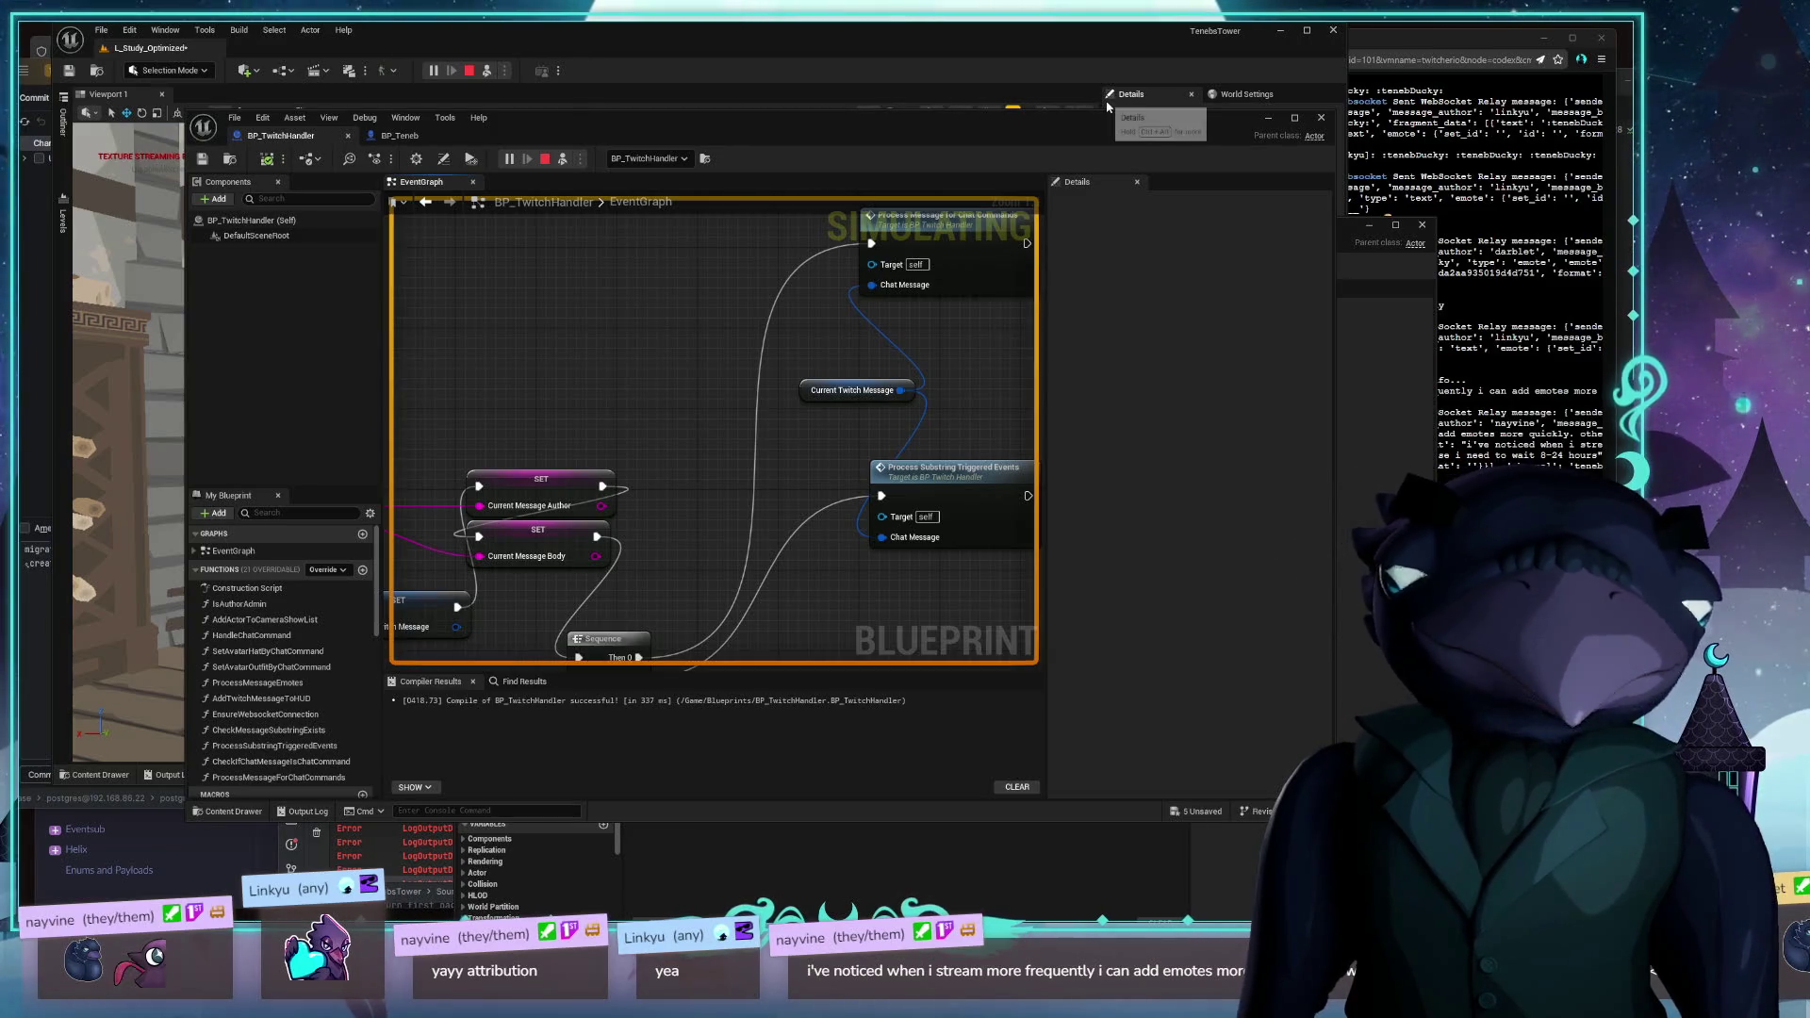
Compile BP_RedeemManager, close both blueprint editors, and stop the play session
left_click(1321, 117)
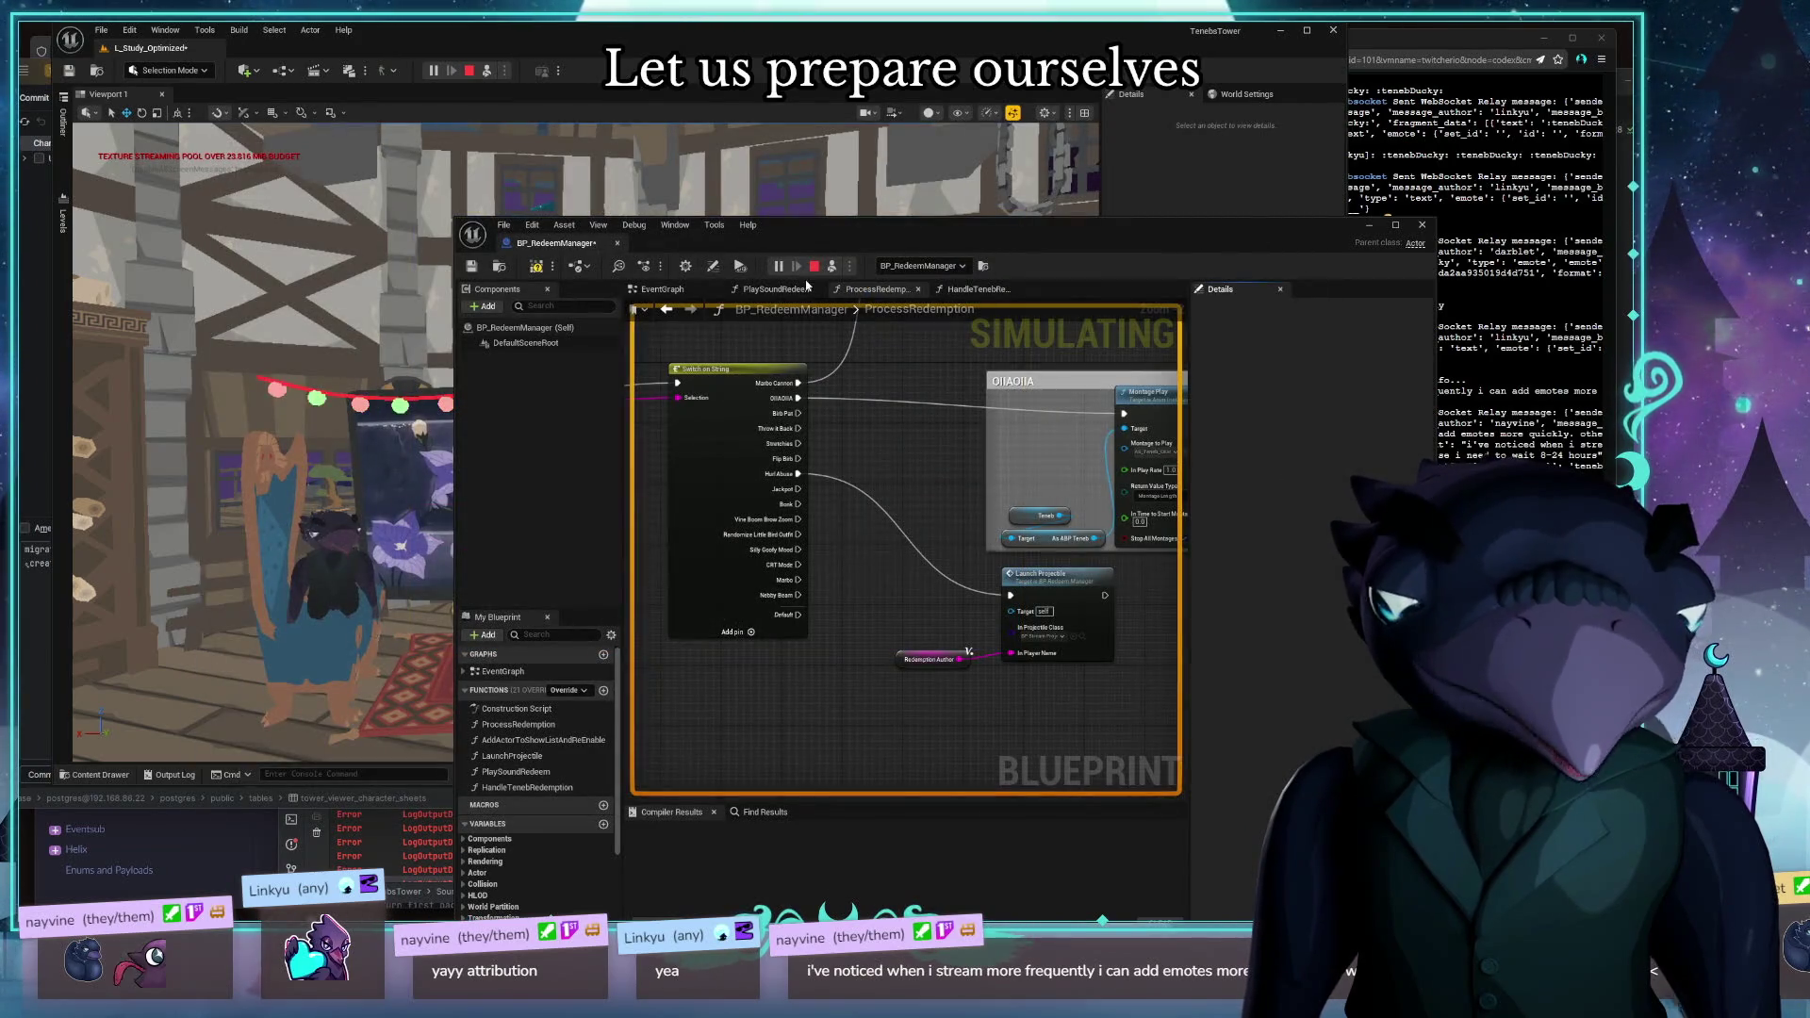
left_click(536, 267)
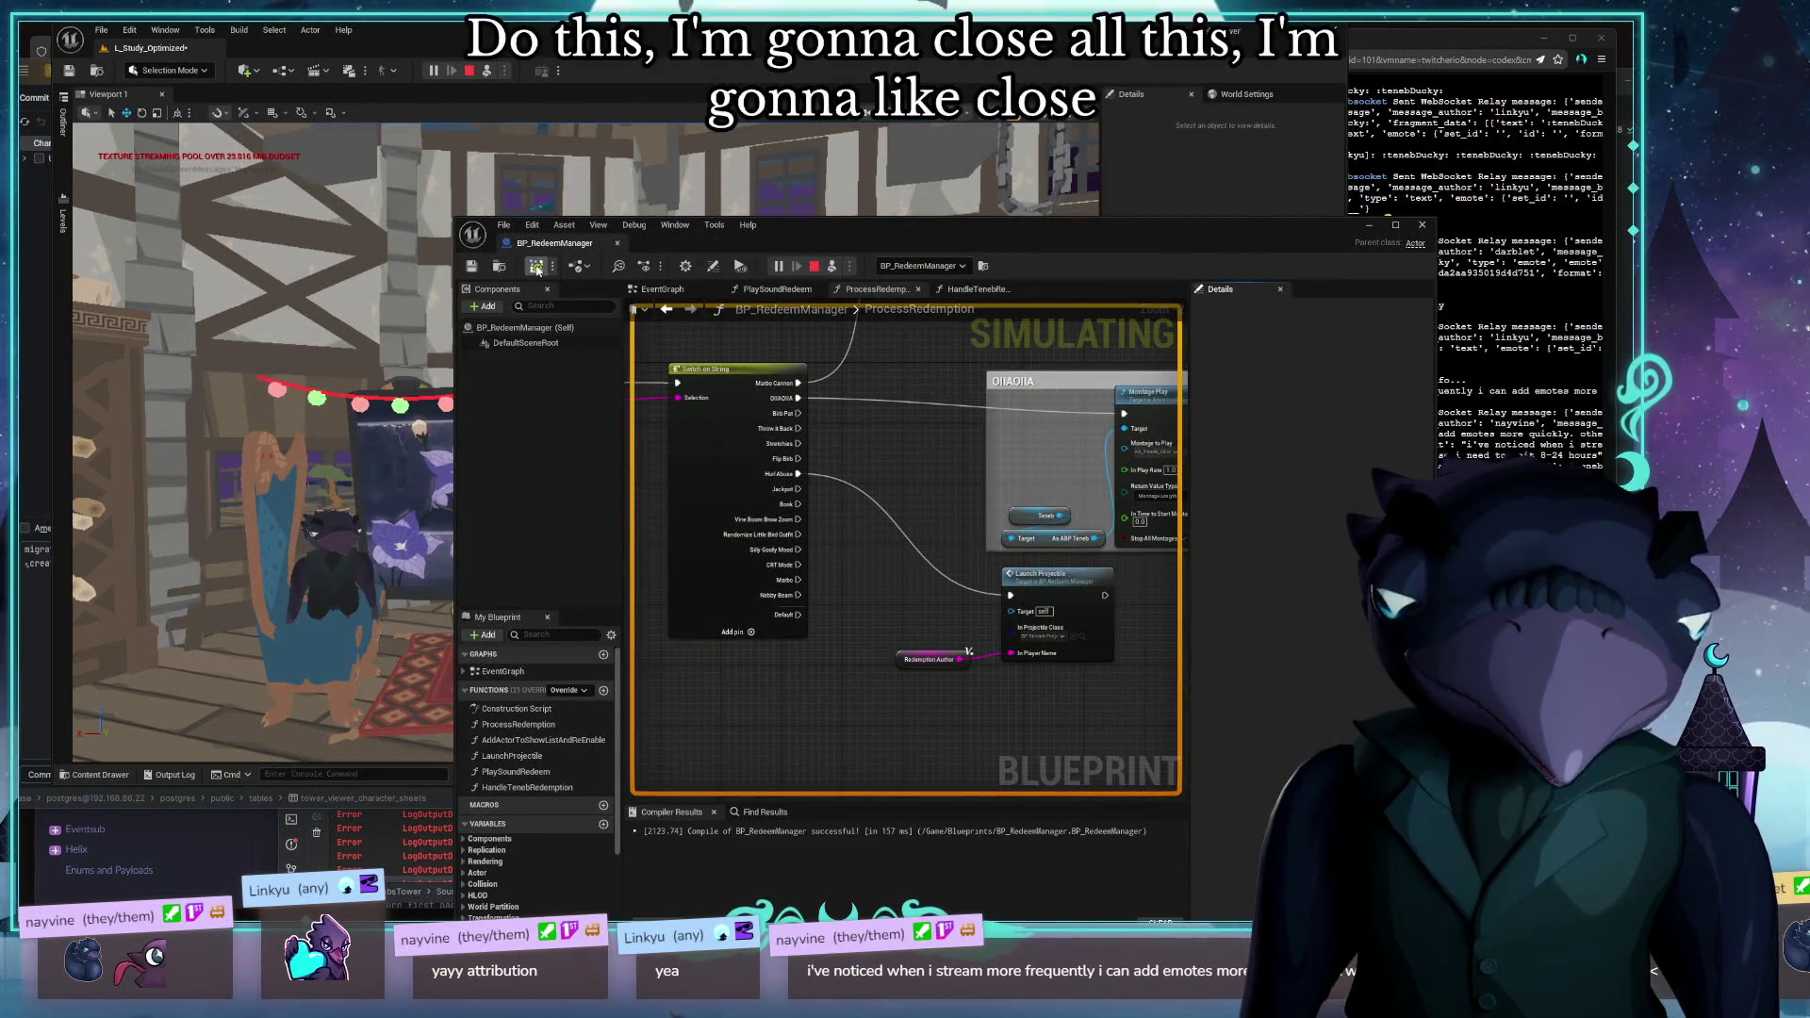
left_click(1422, 225)
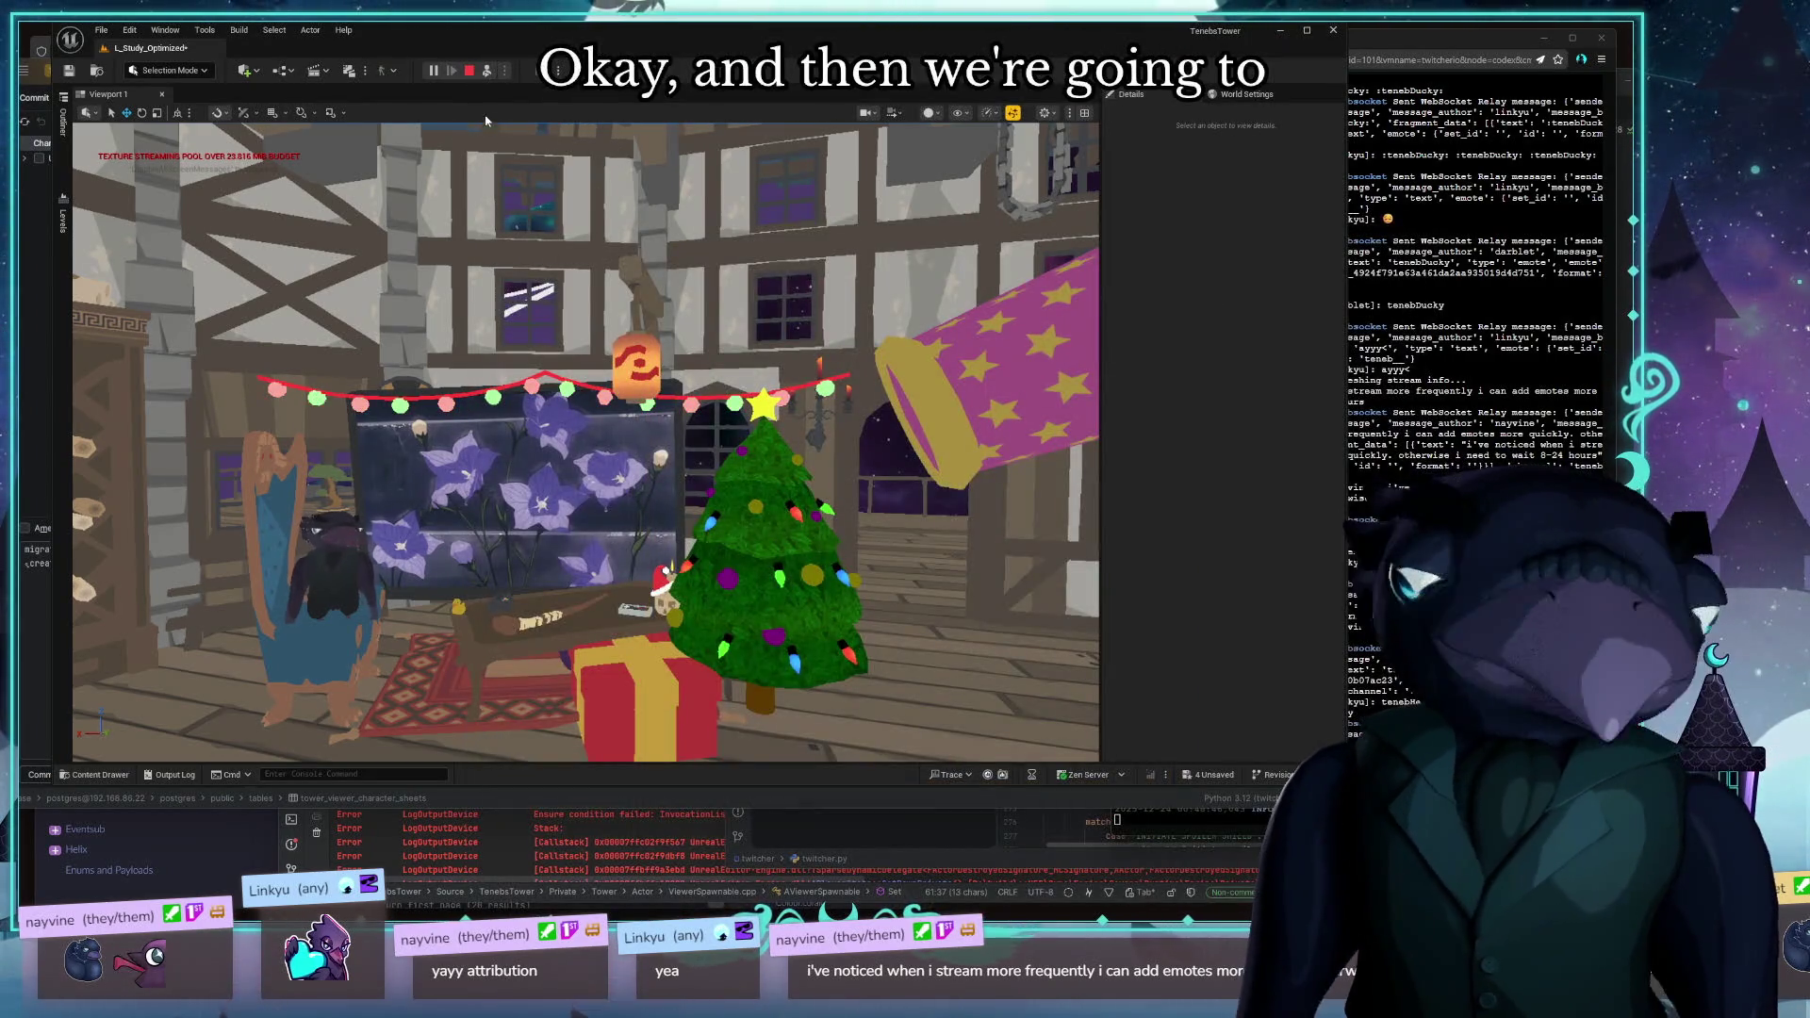
left_click(469, 71)
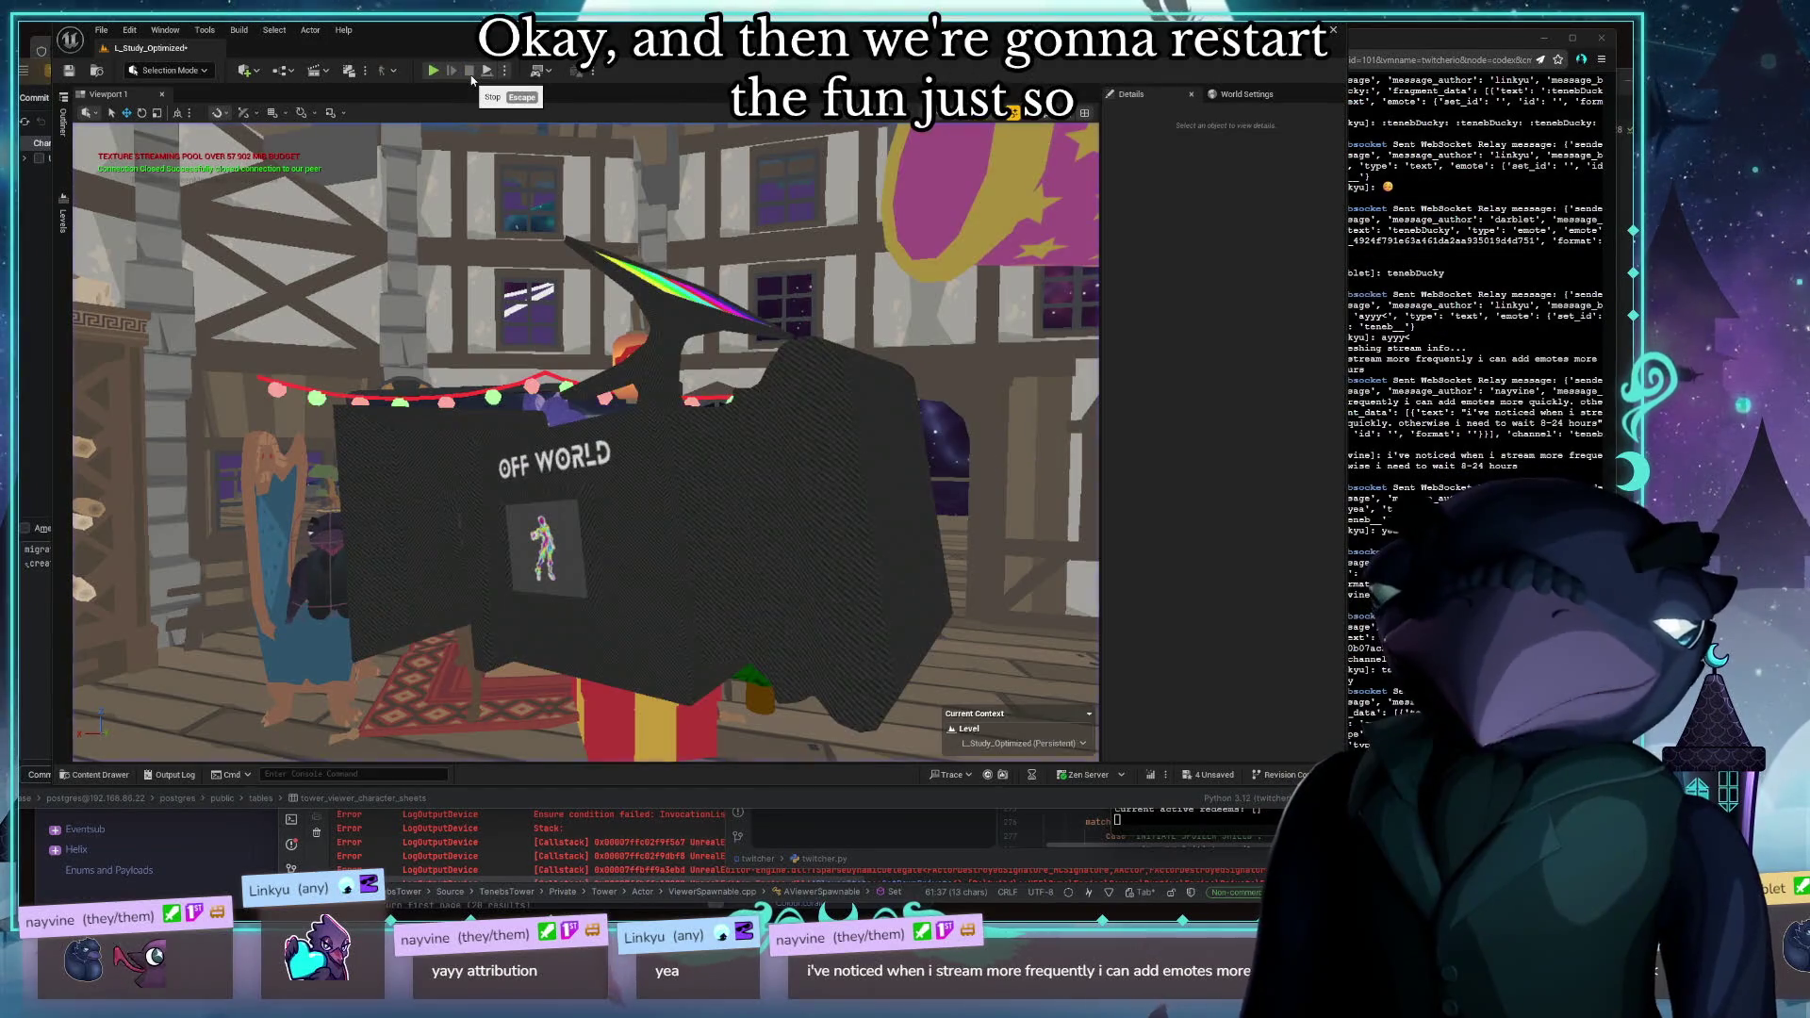
Switch to Rider showing ViewerSpawnable.cpp over Unreal Engine
key("alt+Tab")
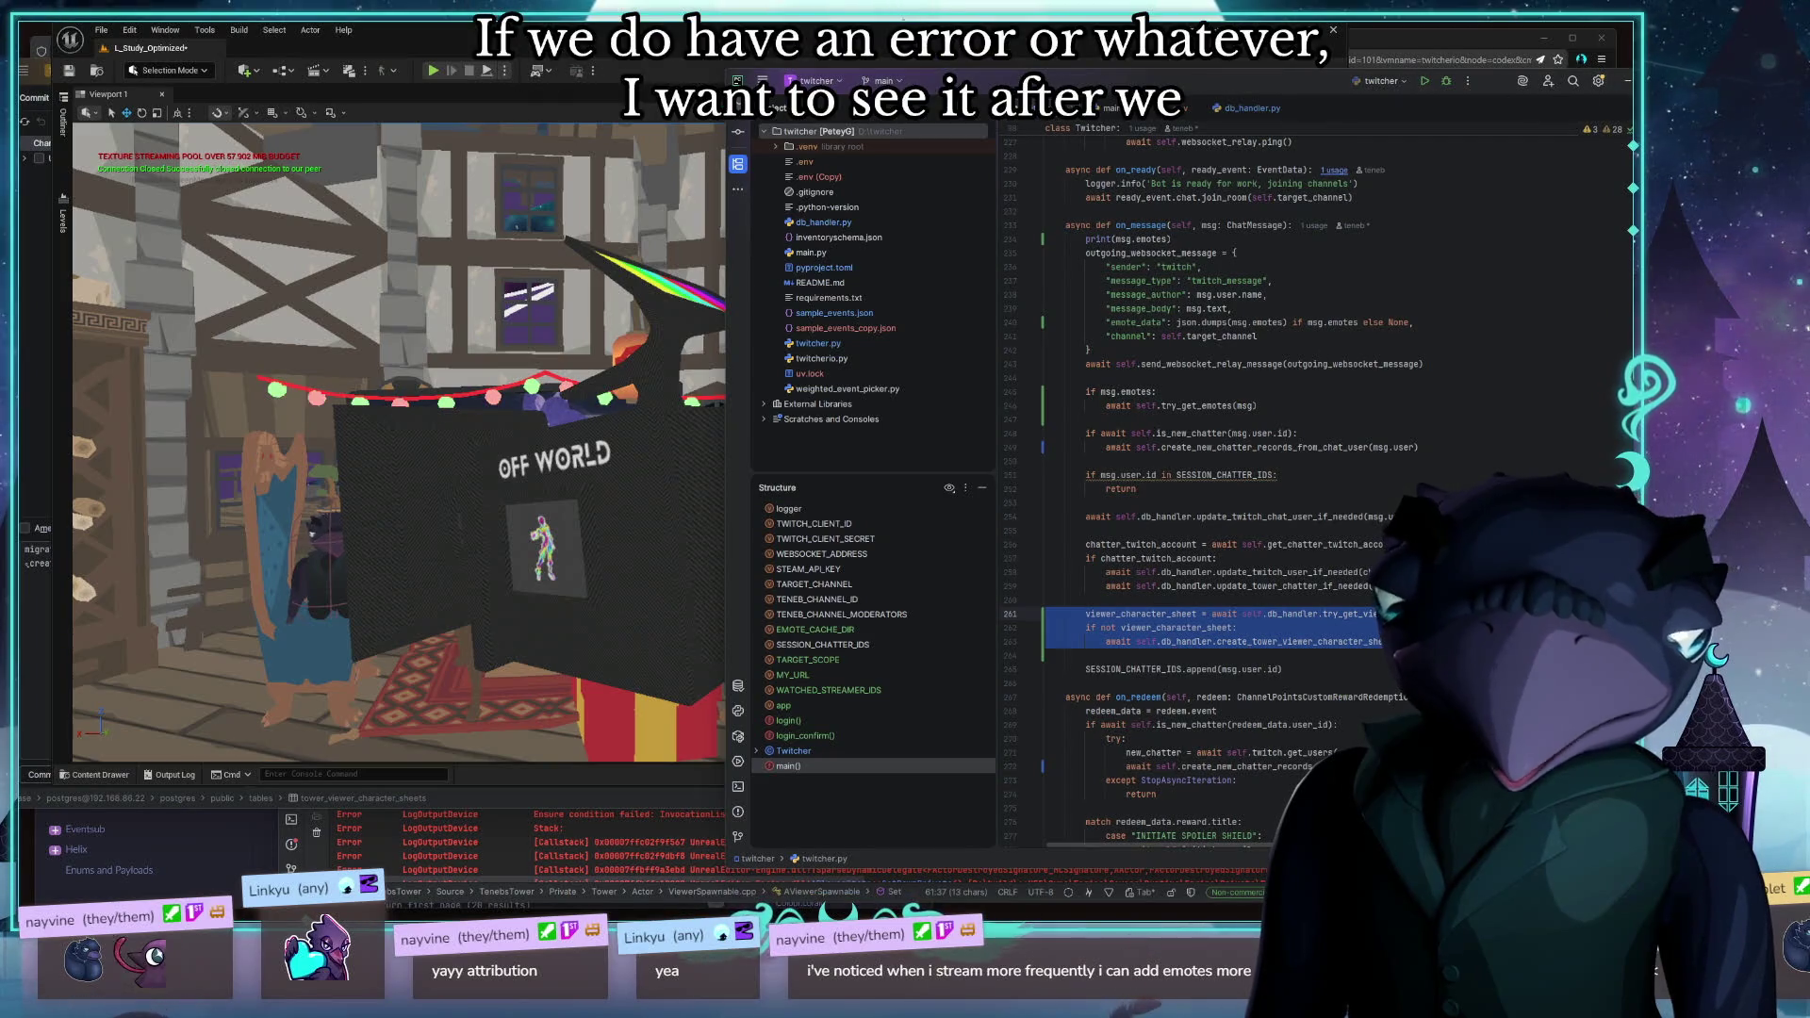
key("alt+Tab")
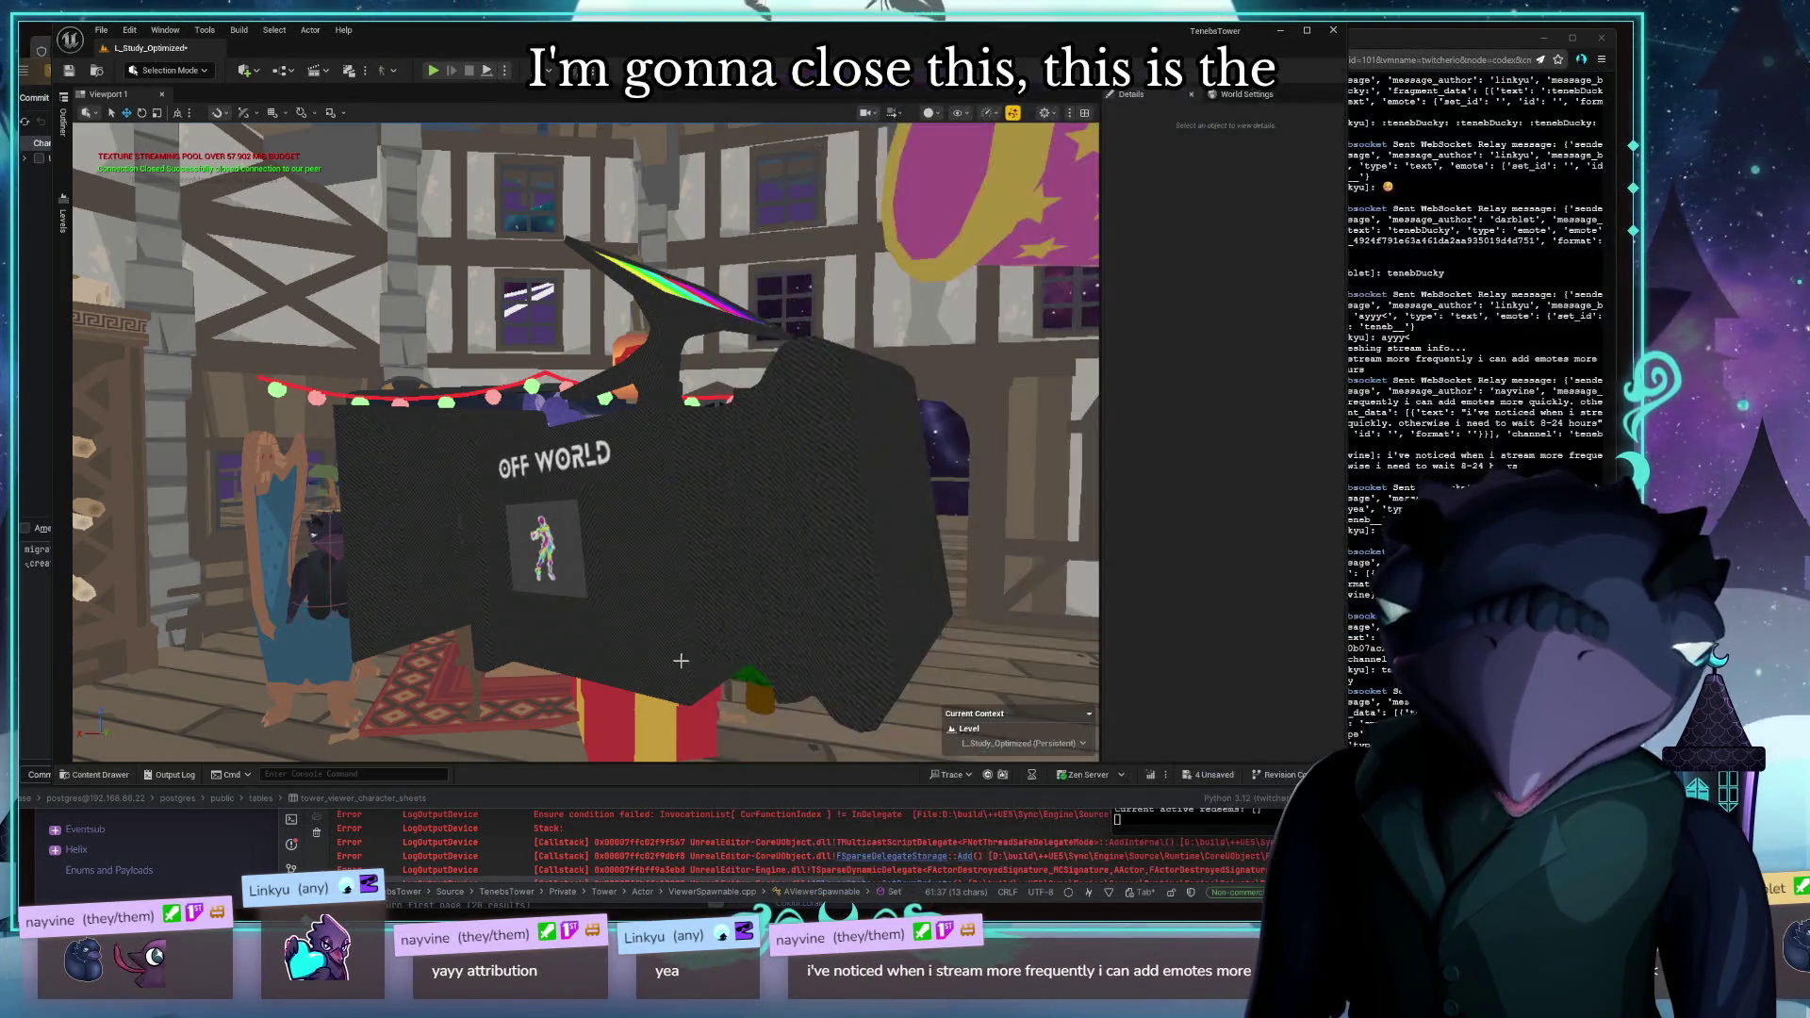
key("alt+Tab")
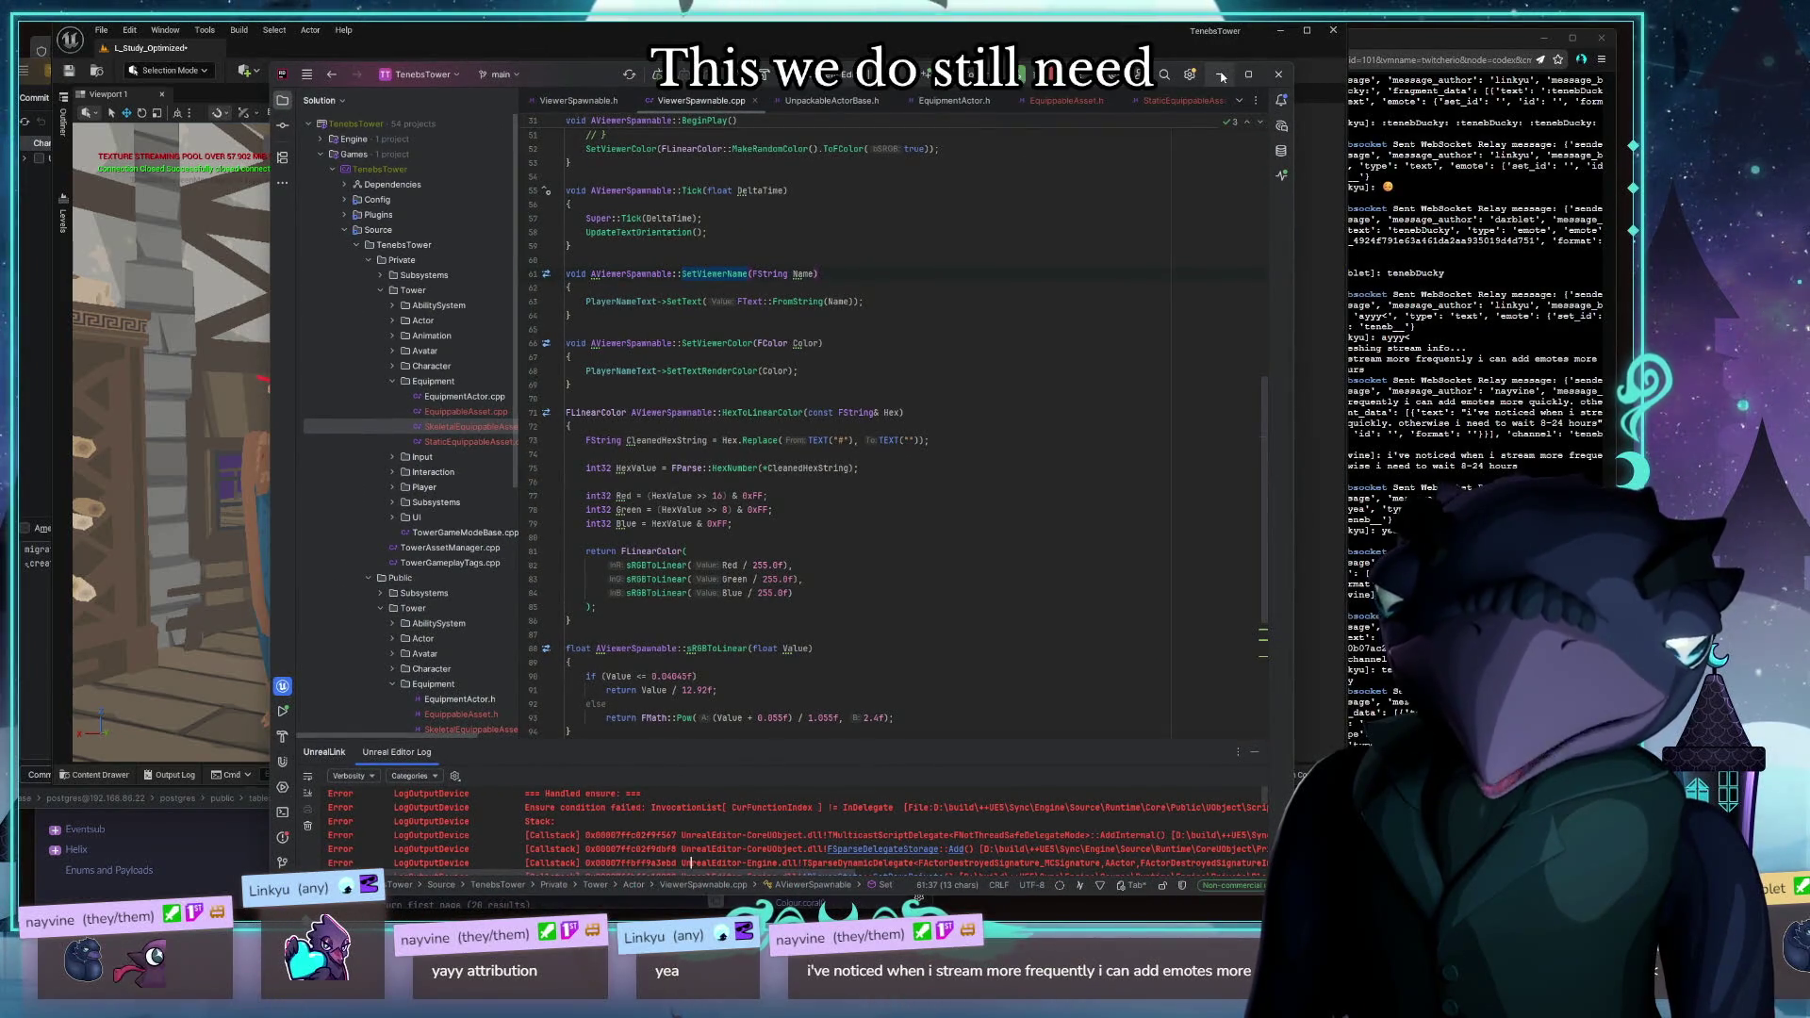
Move Rider right, clear the Unreal Editor Log errors, and return to the Unreal viewport
left_click_drag(912, 85, 1263, 115)
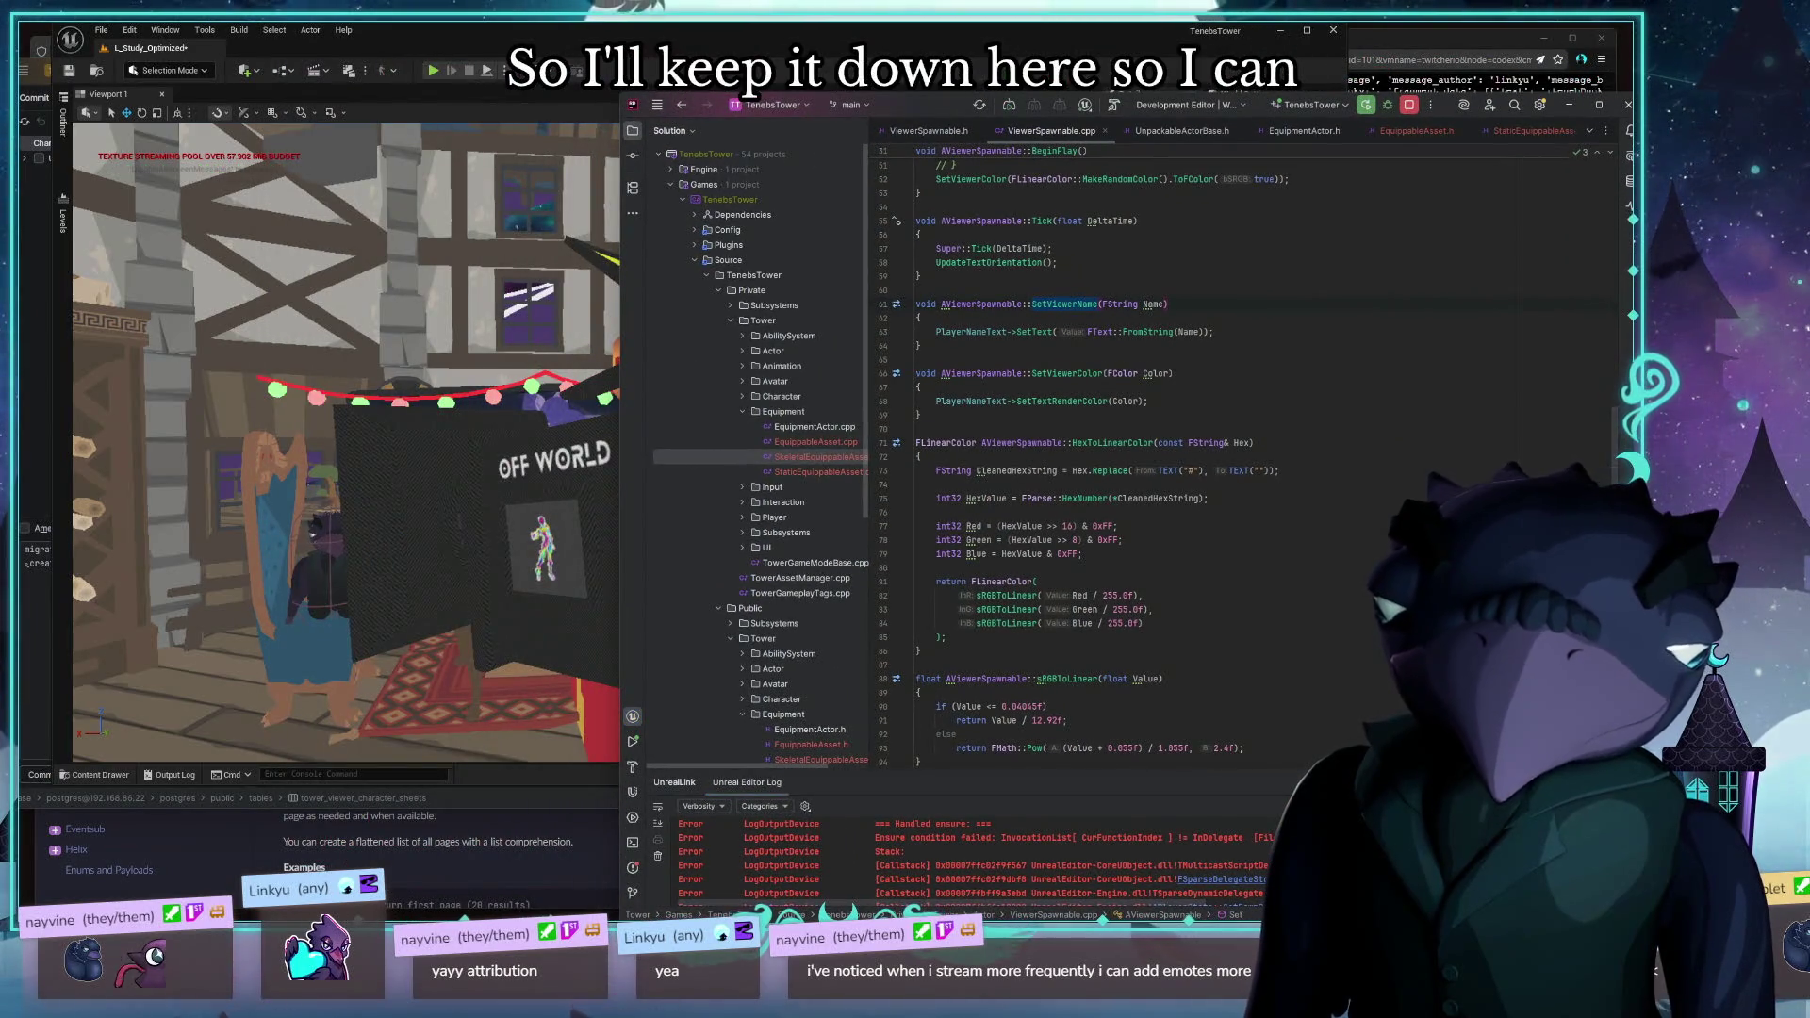
left_click(658, 856)
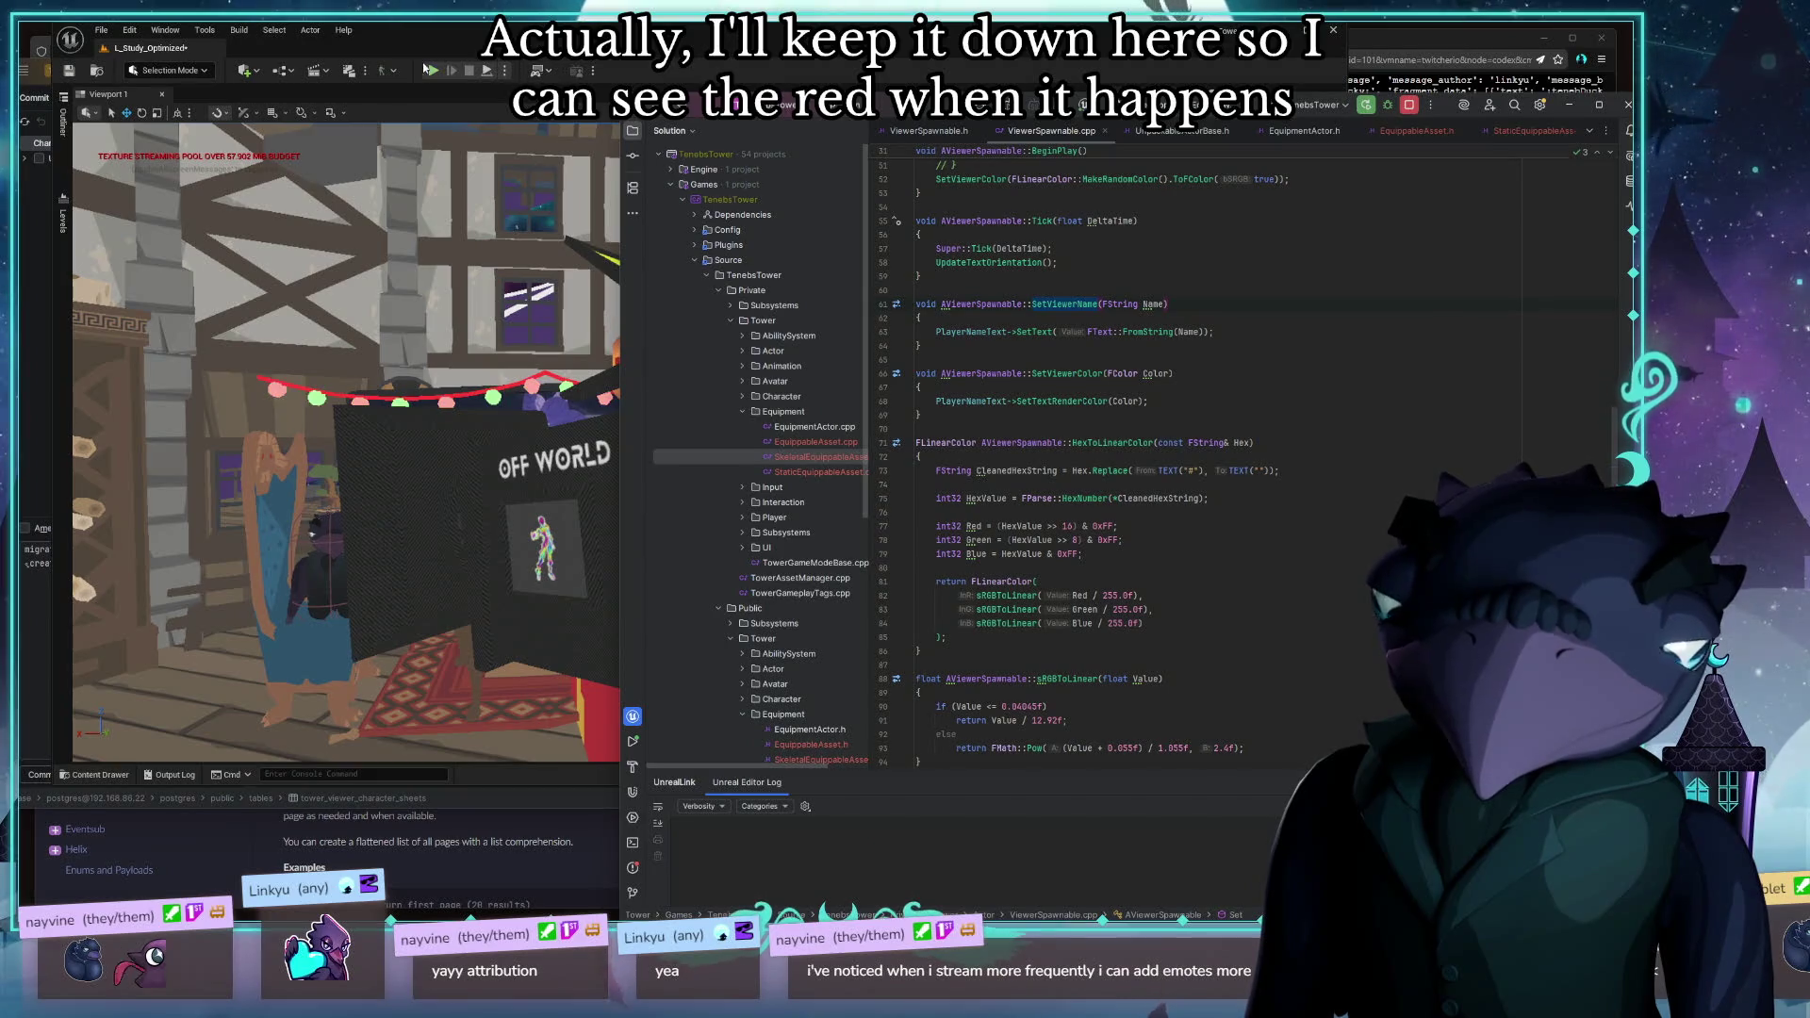
key("alt+Tab")
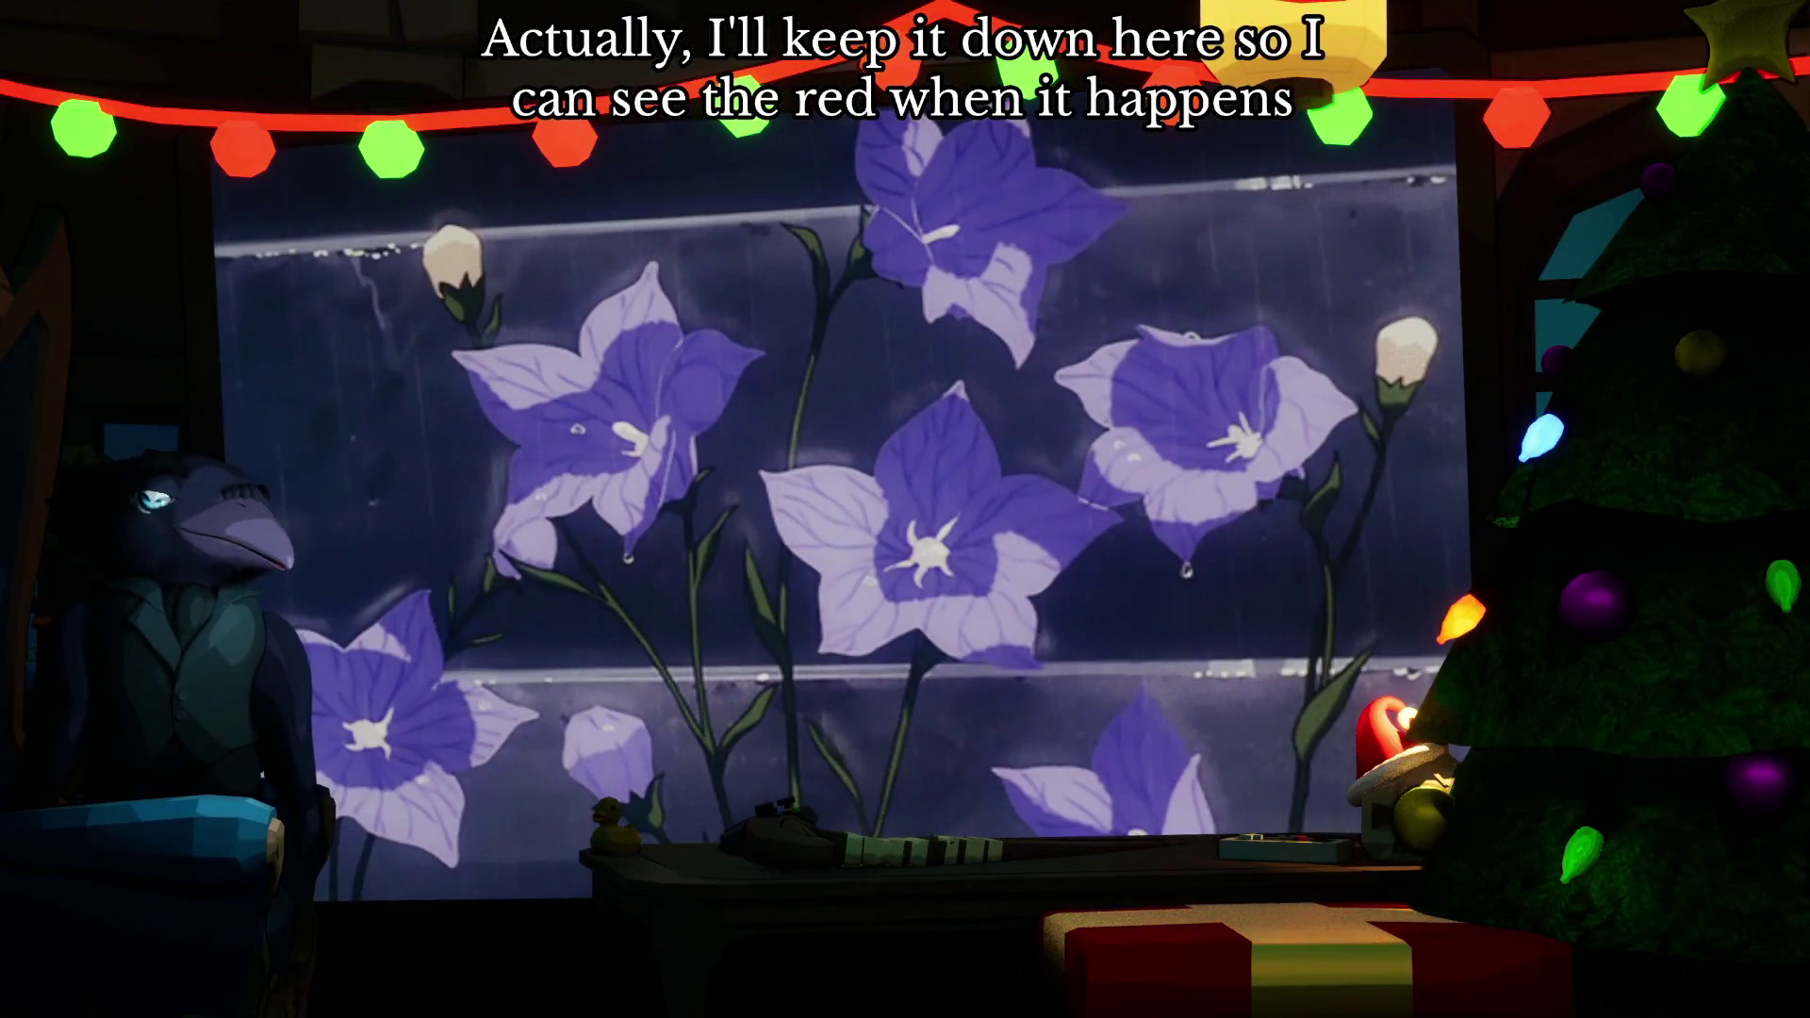
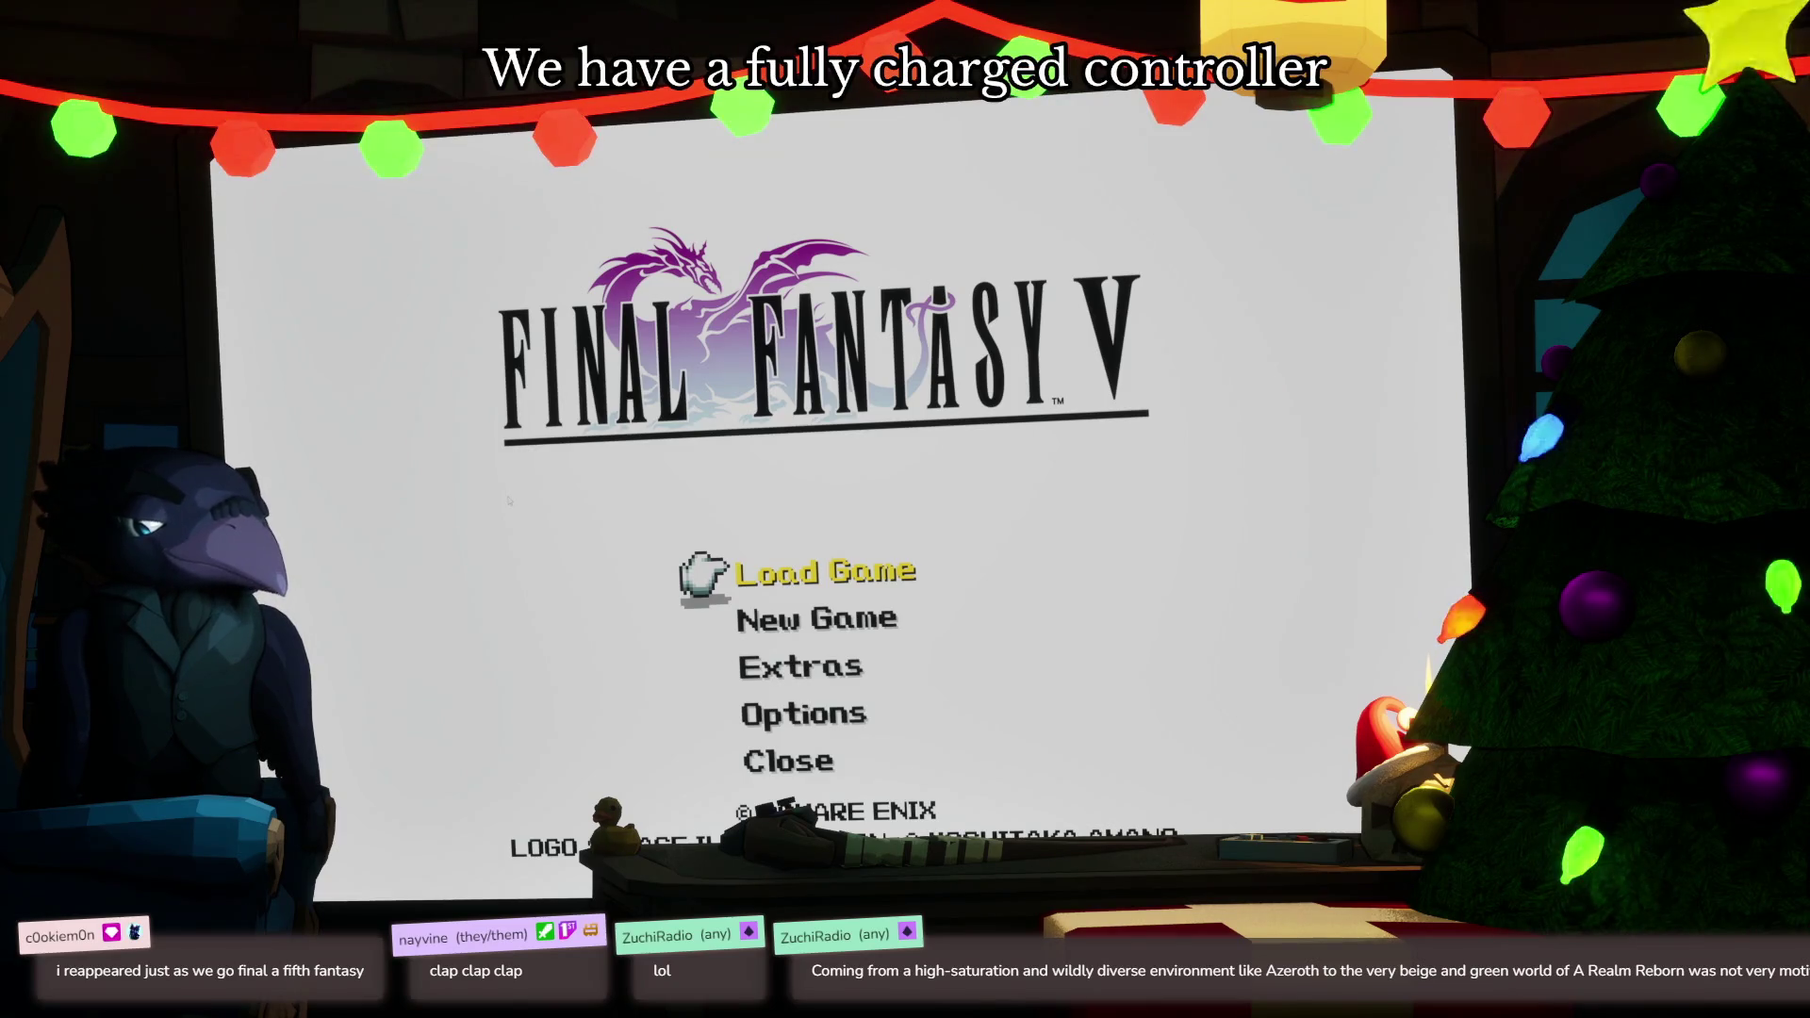
Choose Load Game, select the File 1 save, and confirm Yes to resume play
key("Return")
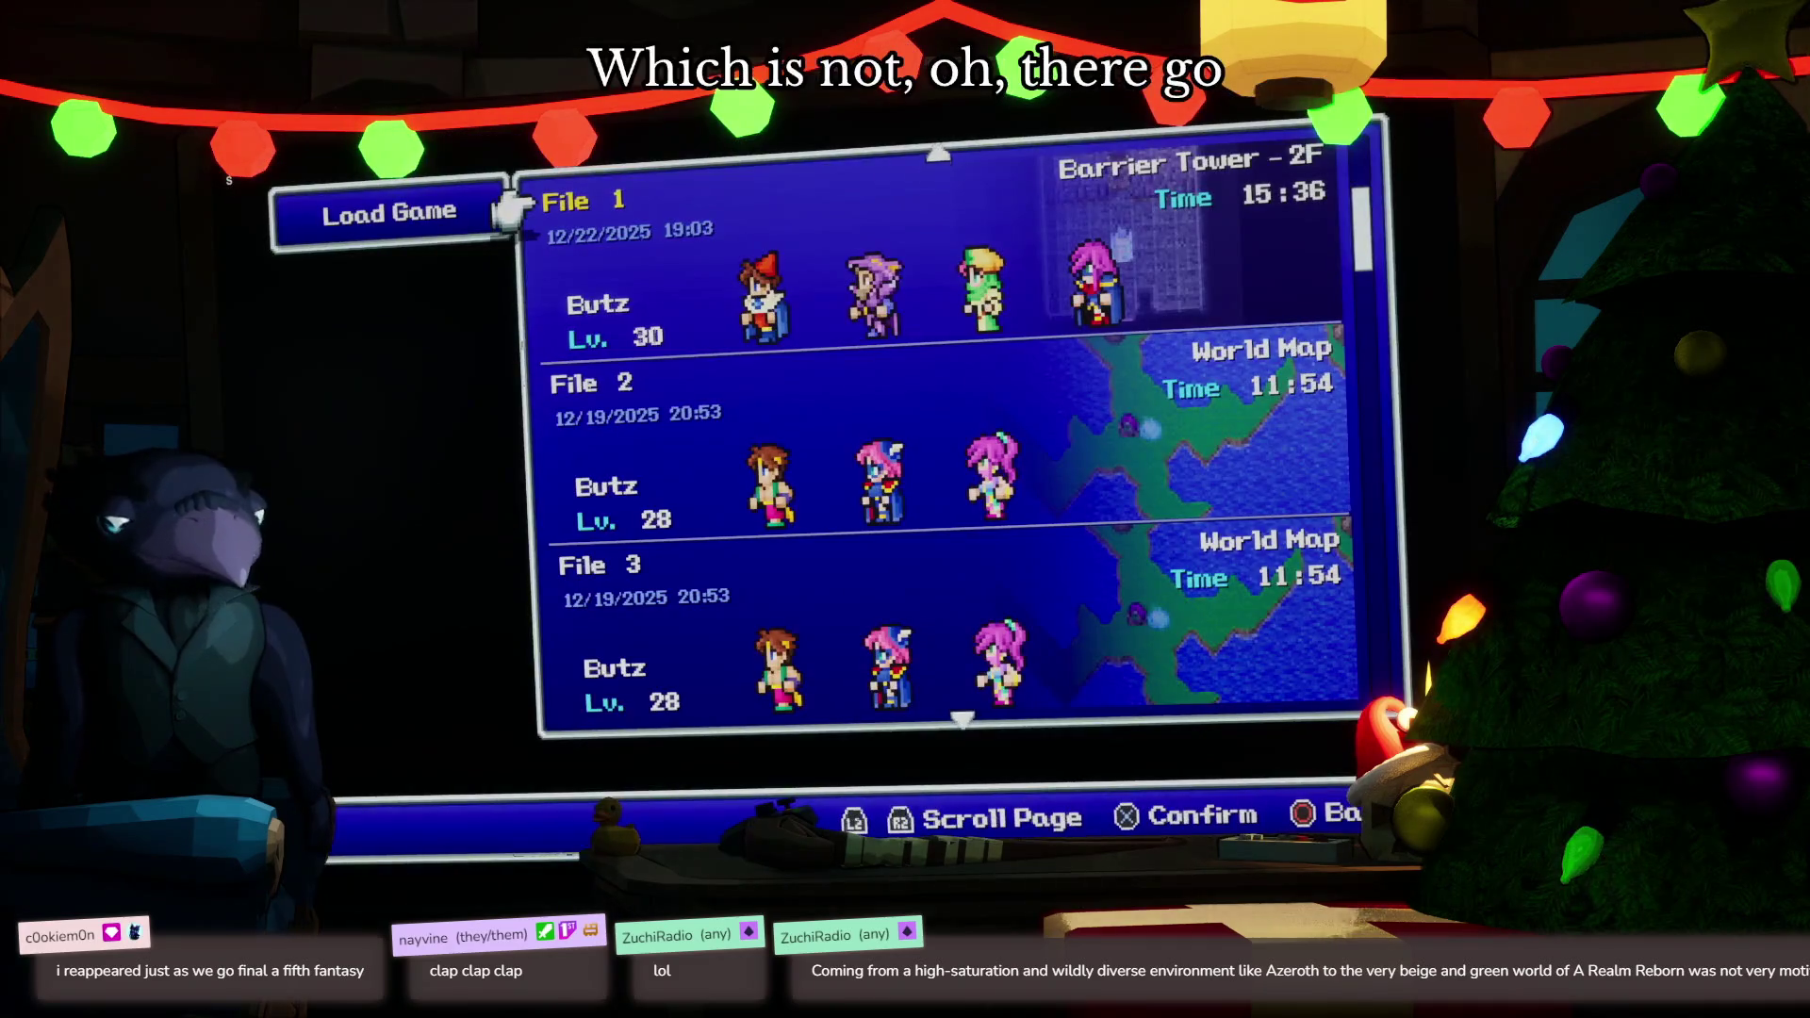
key("Return")
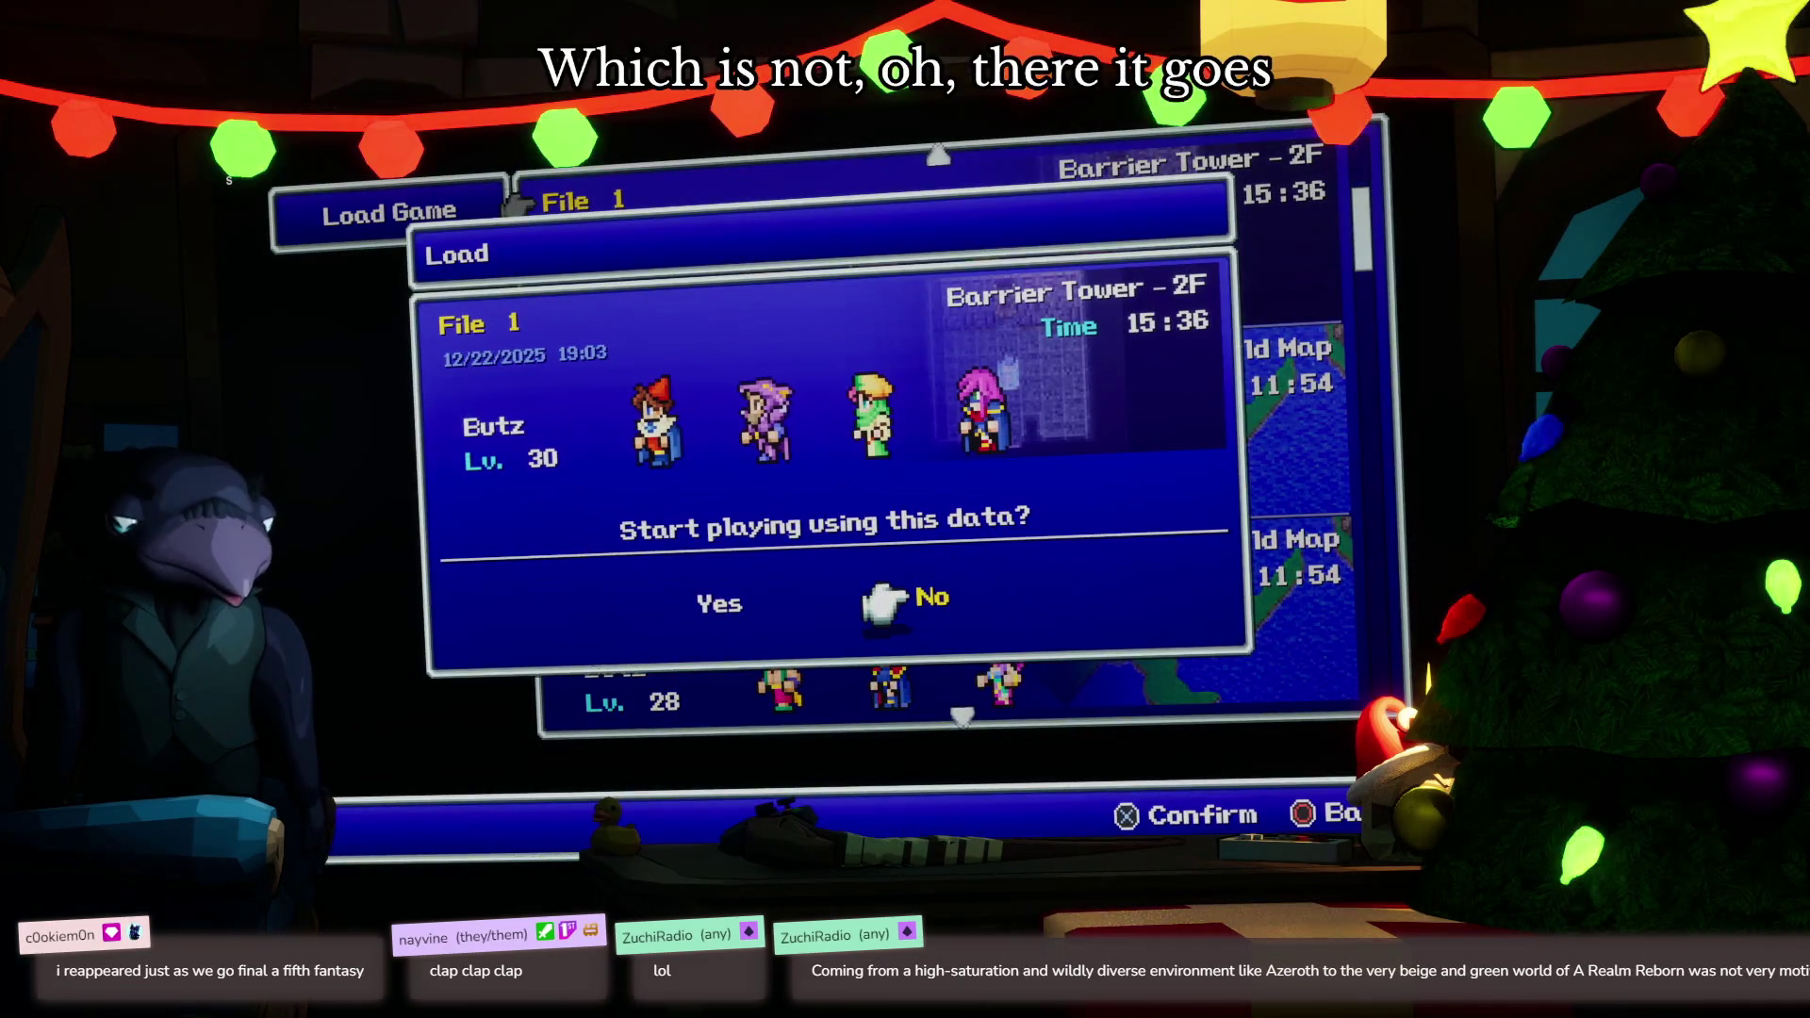
key("Return")
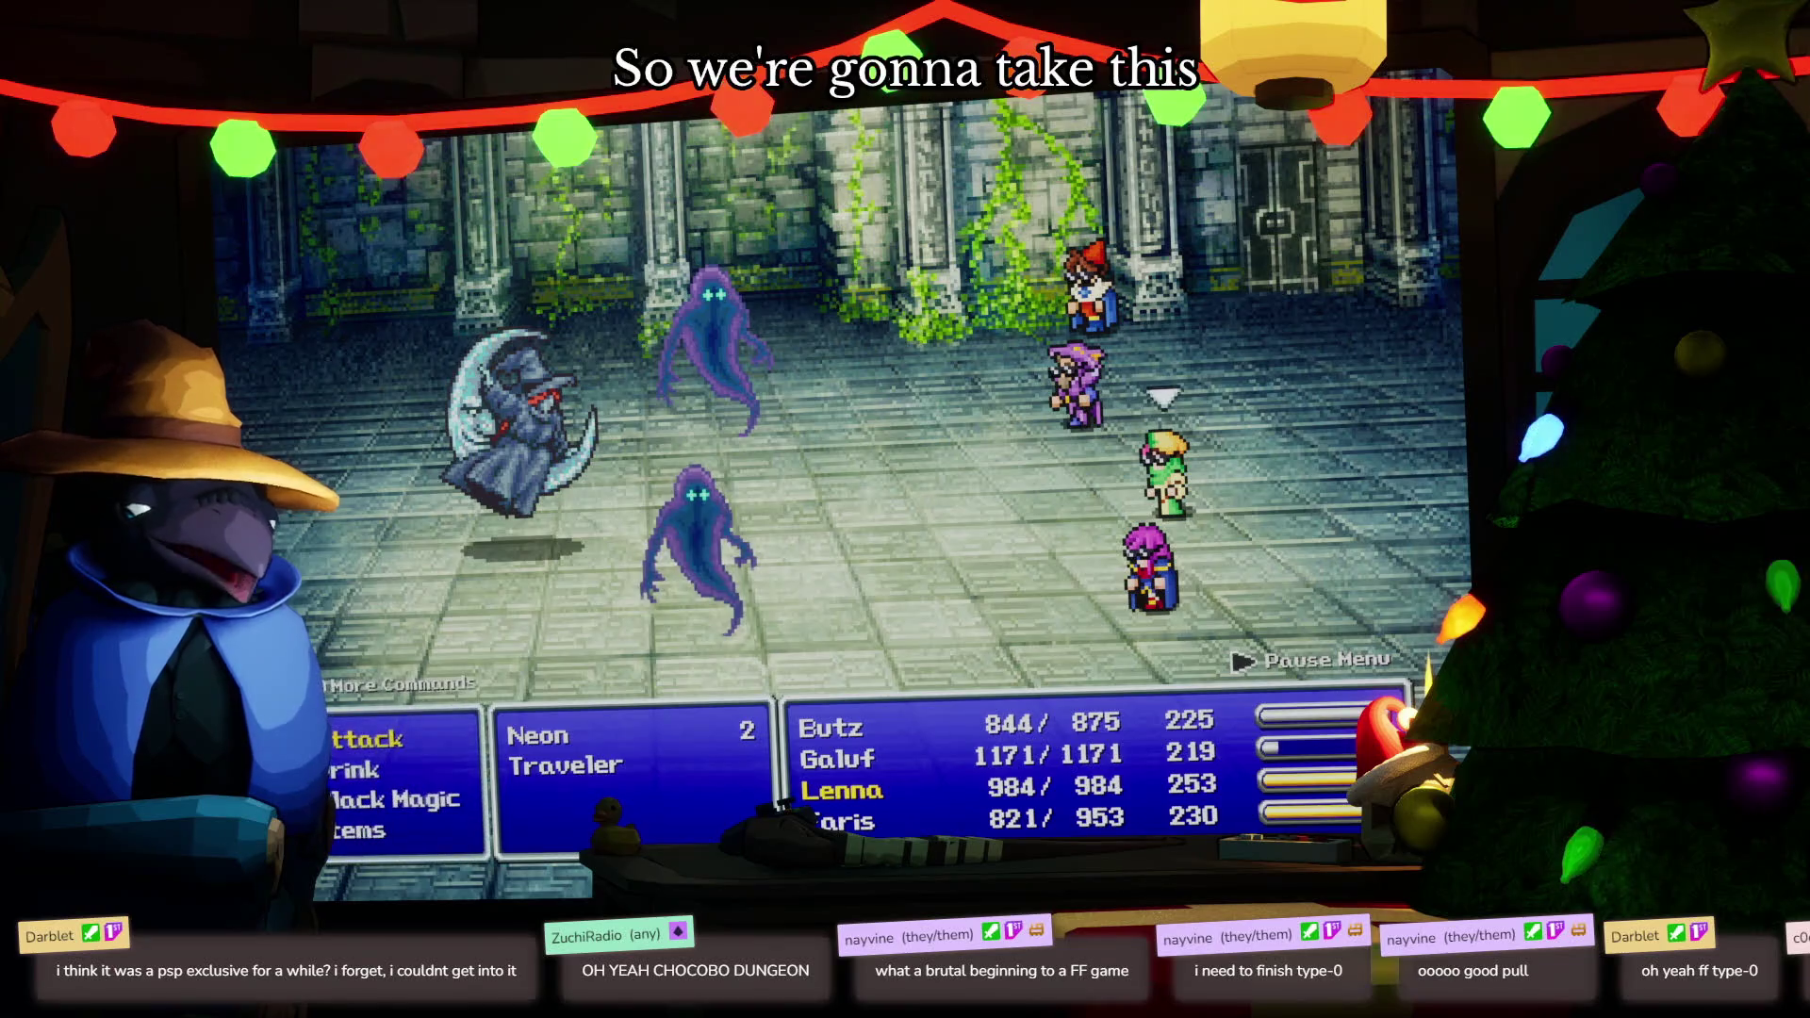
Have Lenna cast Fira twice while Faris and Butz attack the Neon ghosts
key("Return")
key("Down")
key("Return")
key("Return")
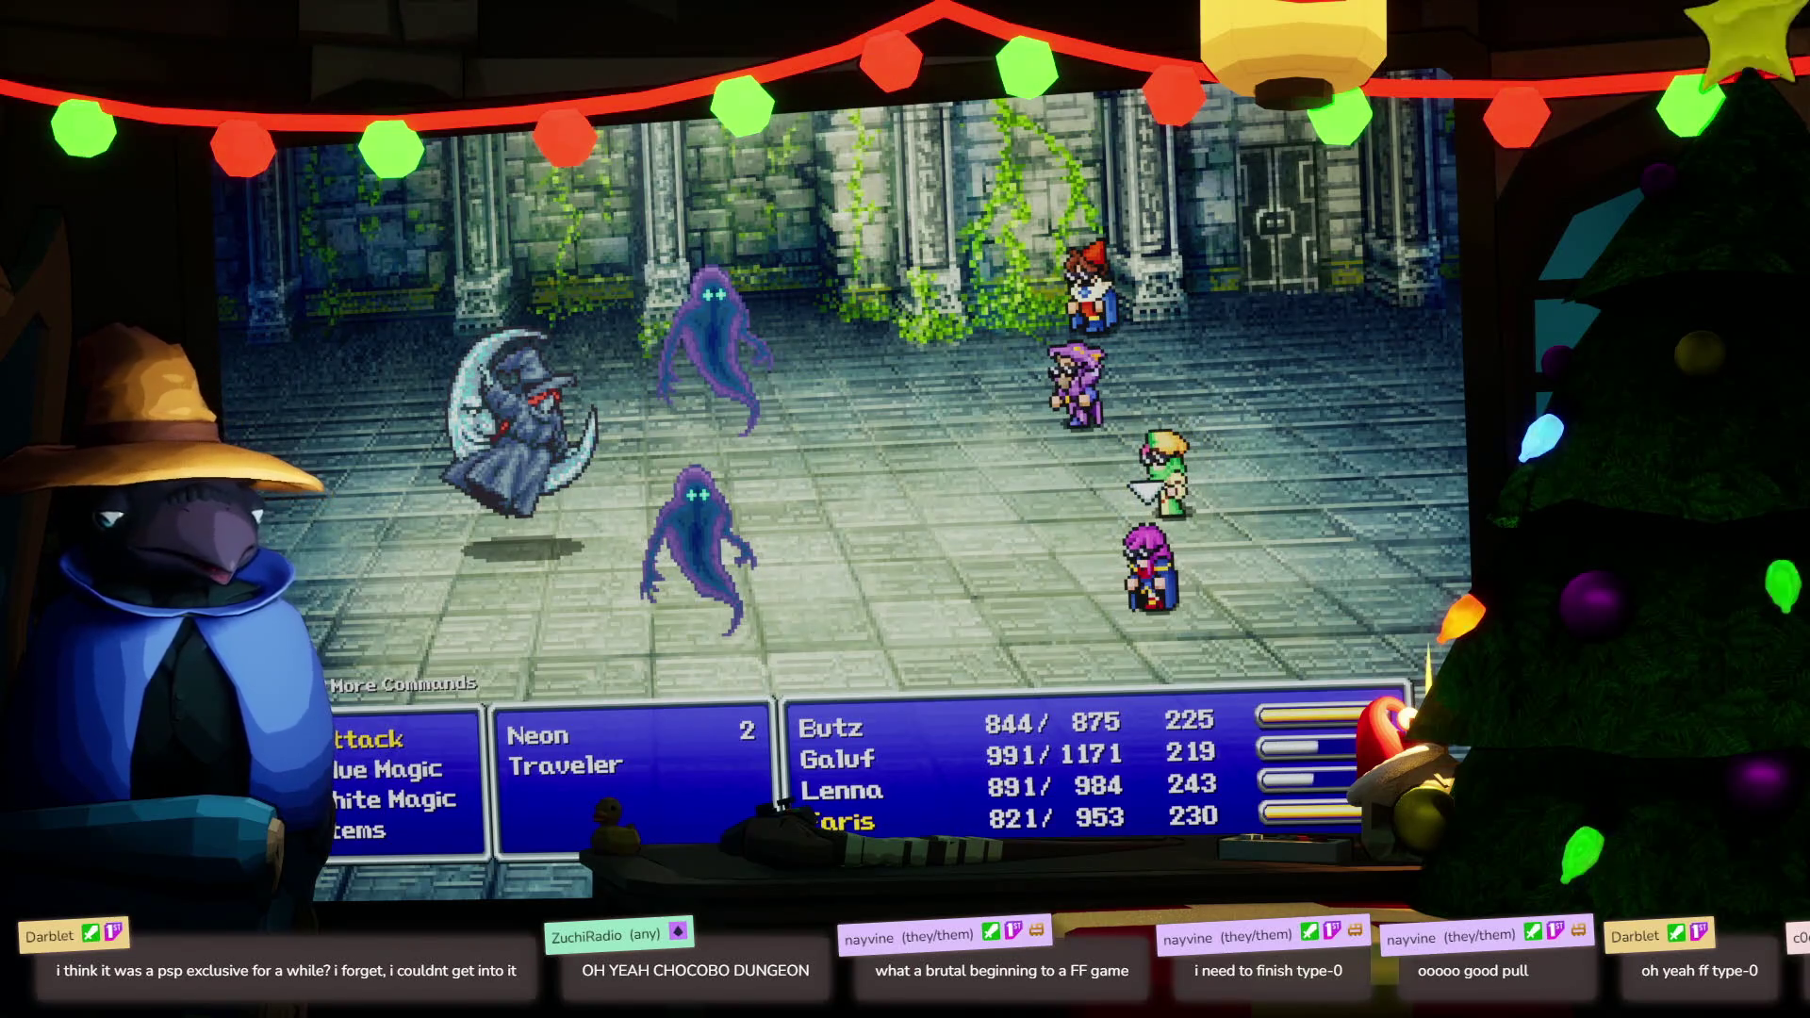
key("Return")
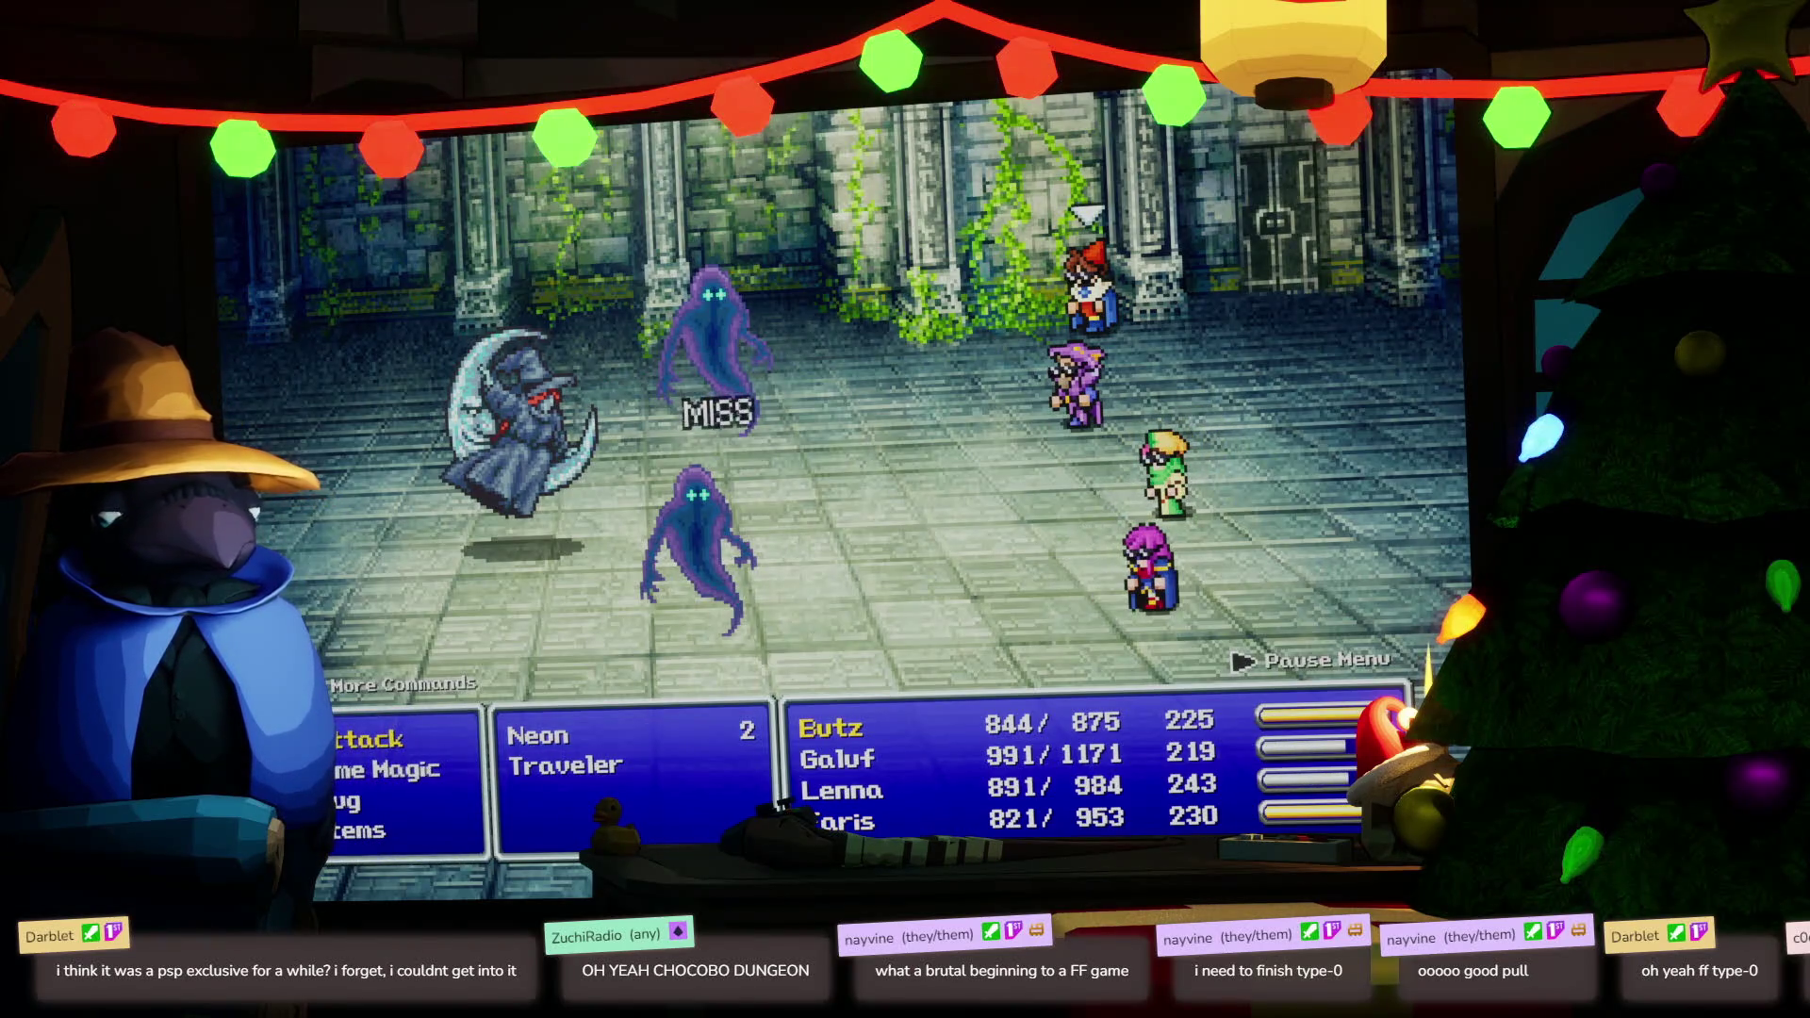
key("Return")
key("Return")
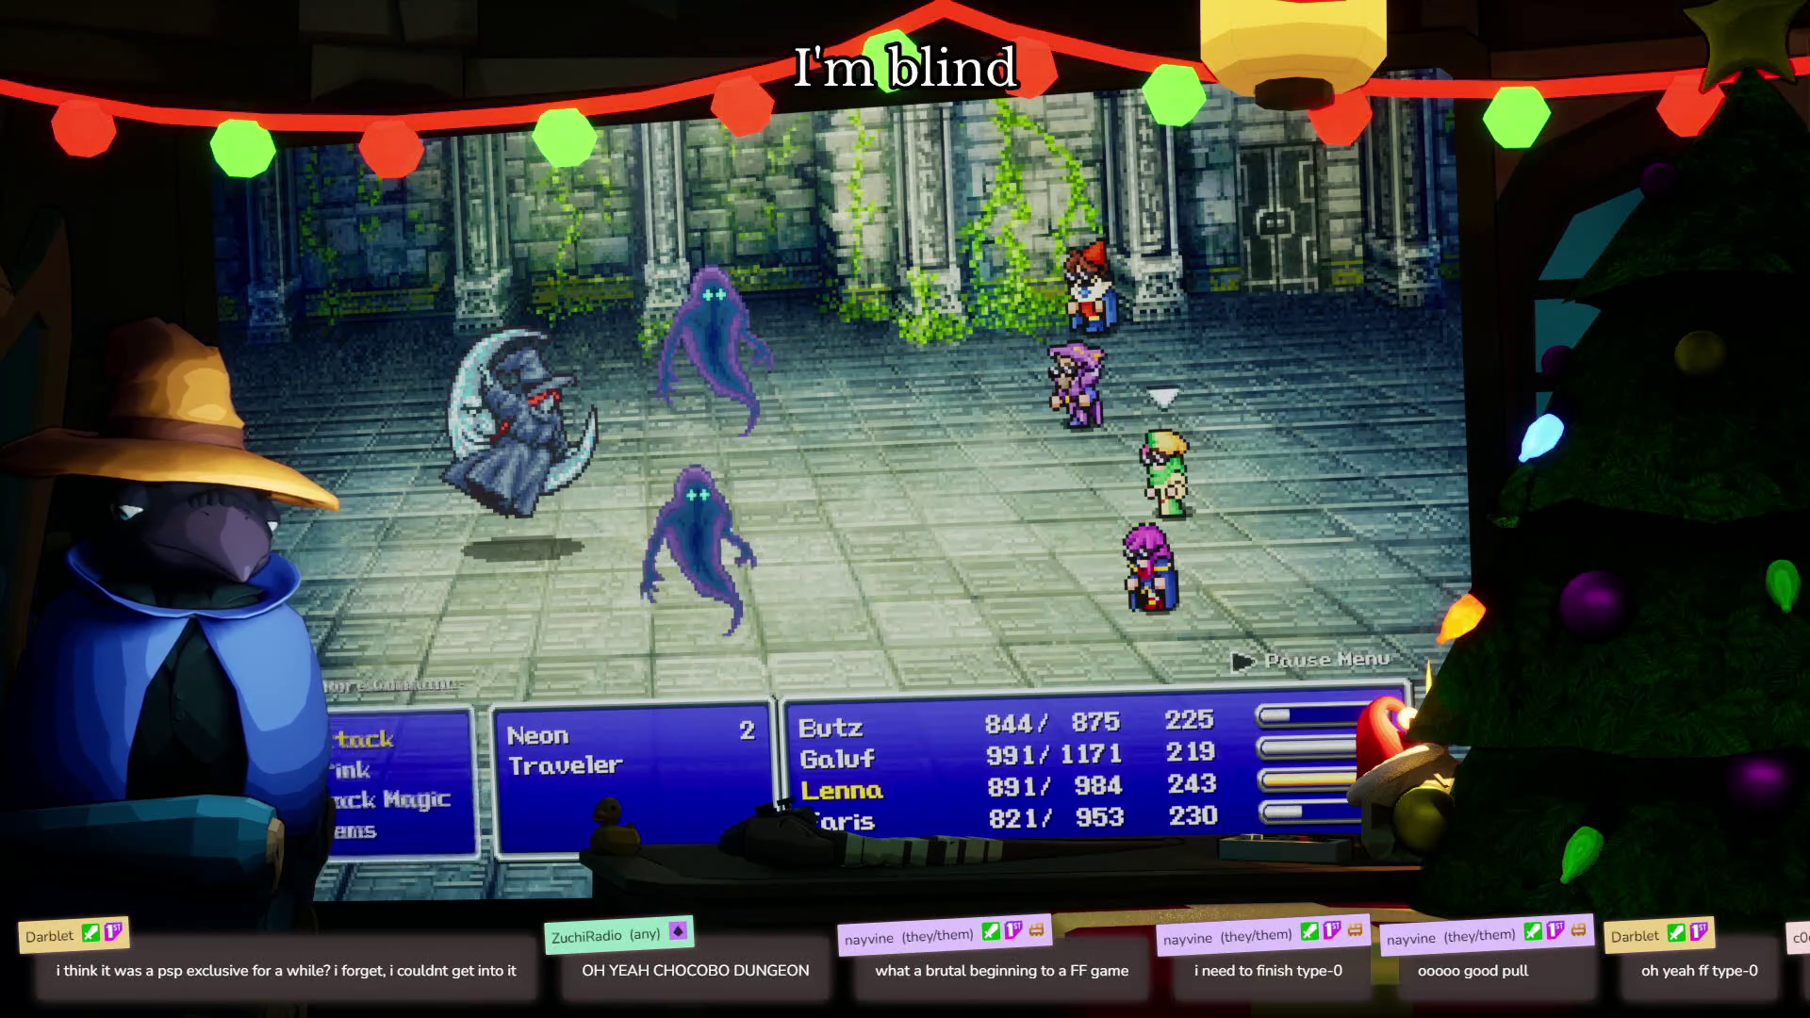
key("Return")
key("Return")
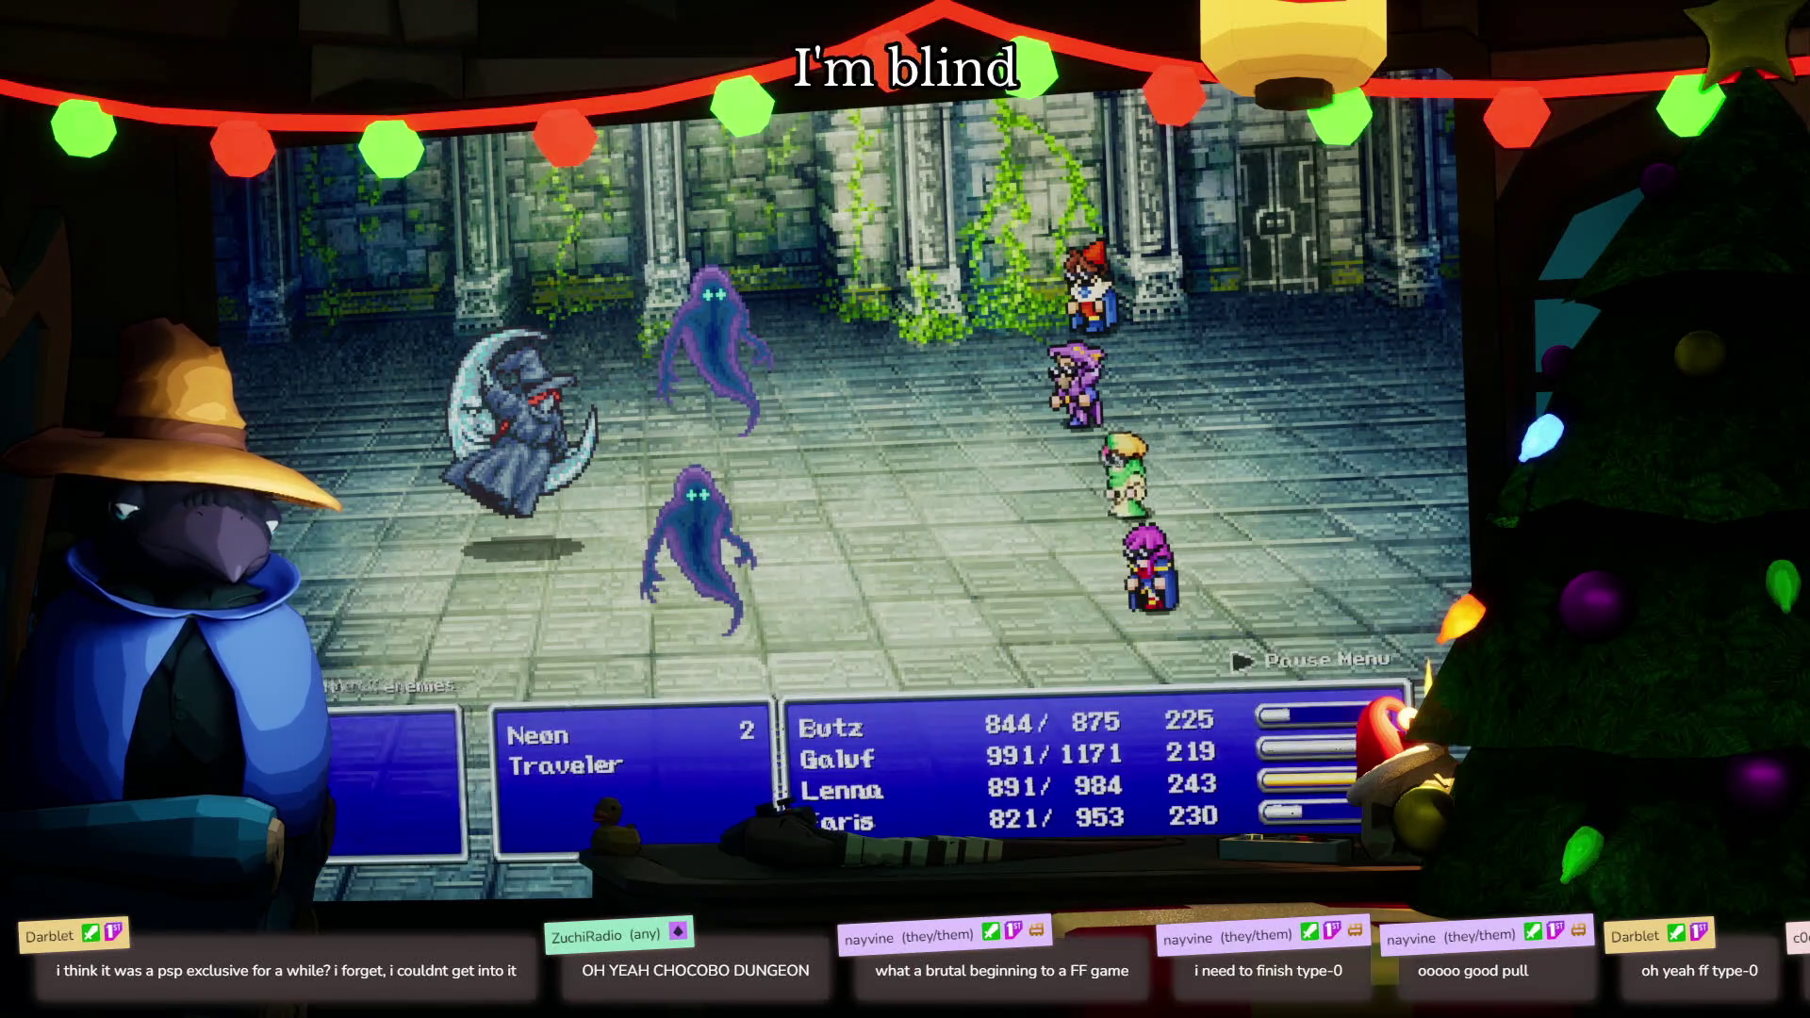
key("Return")
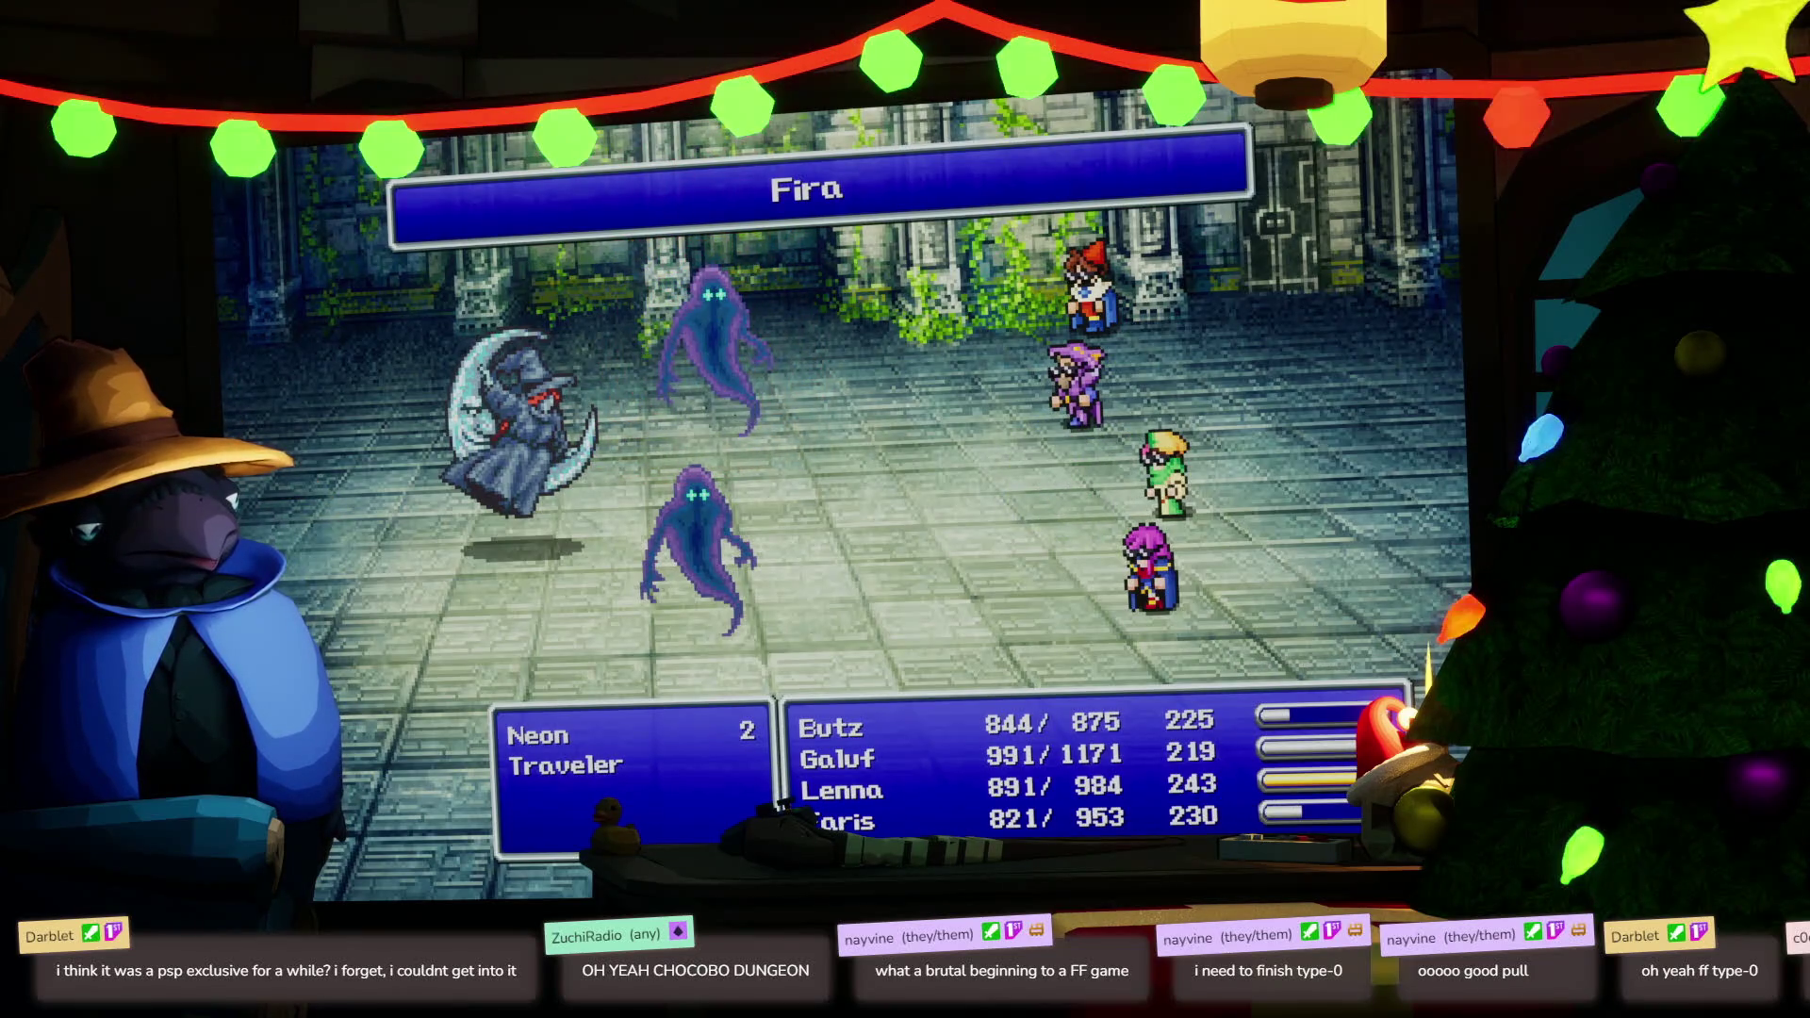
Have Galuf and Faris cast Flame Thrower on the remaining Neon ghosts
key("Return")
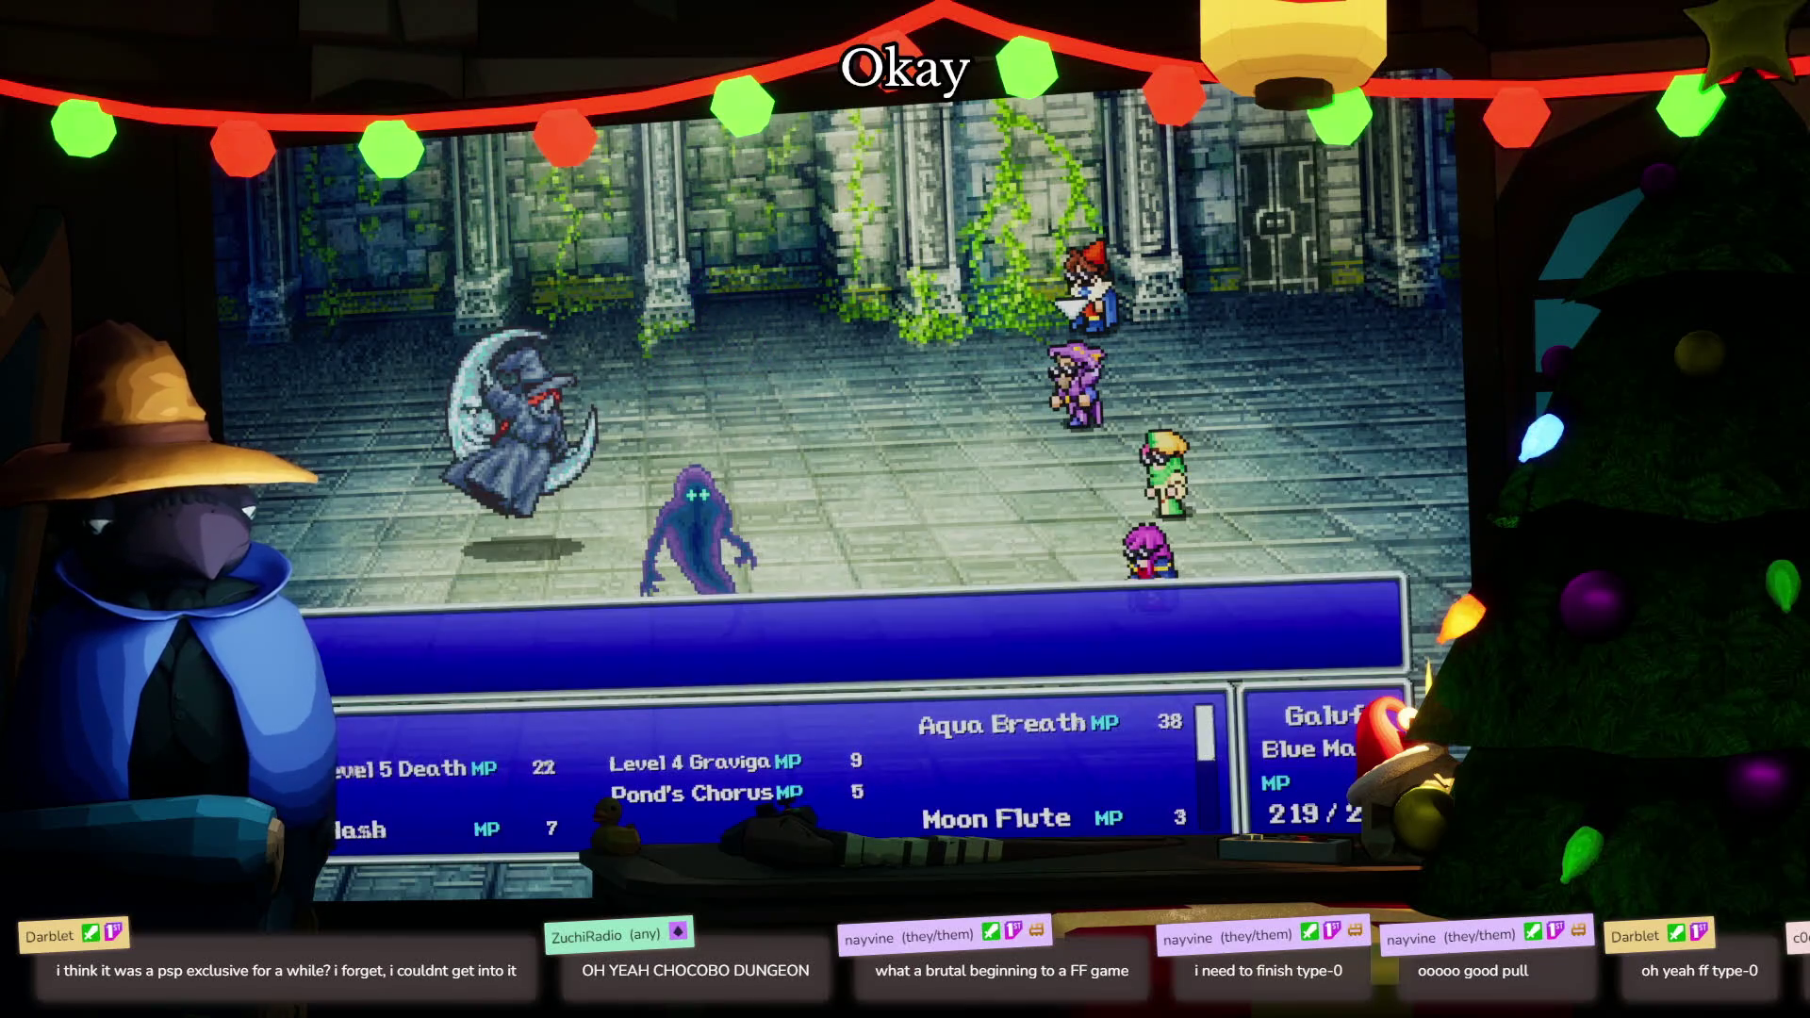
key("Down")
key("Down")
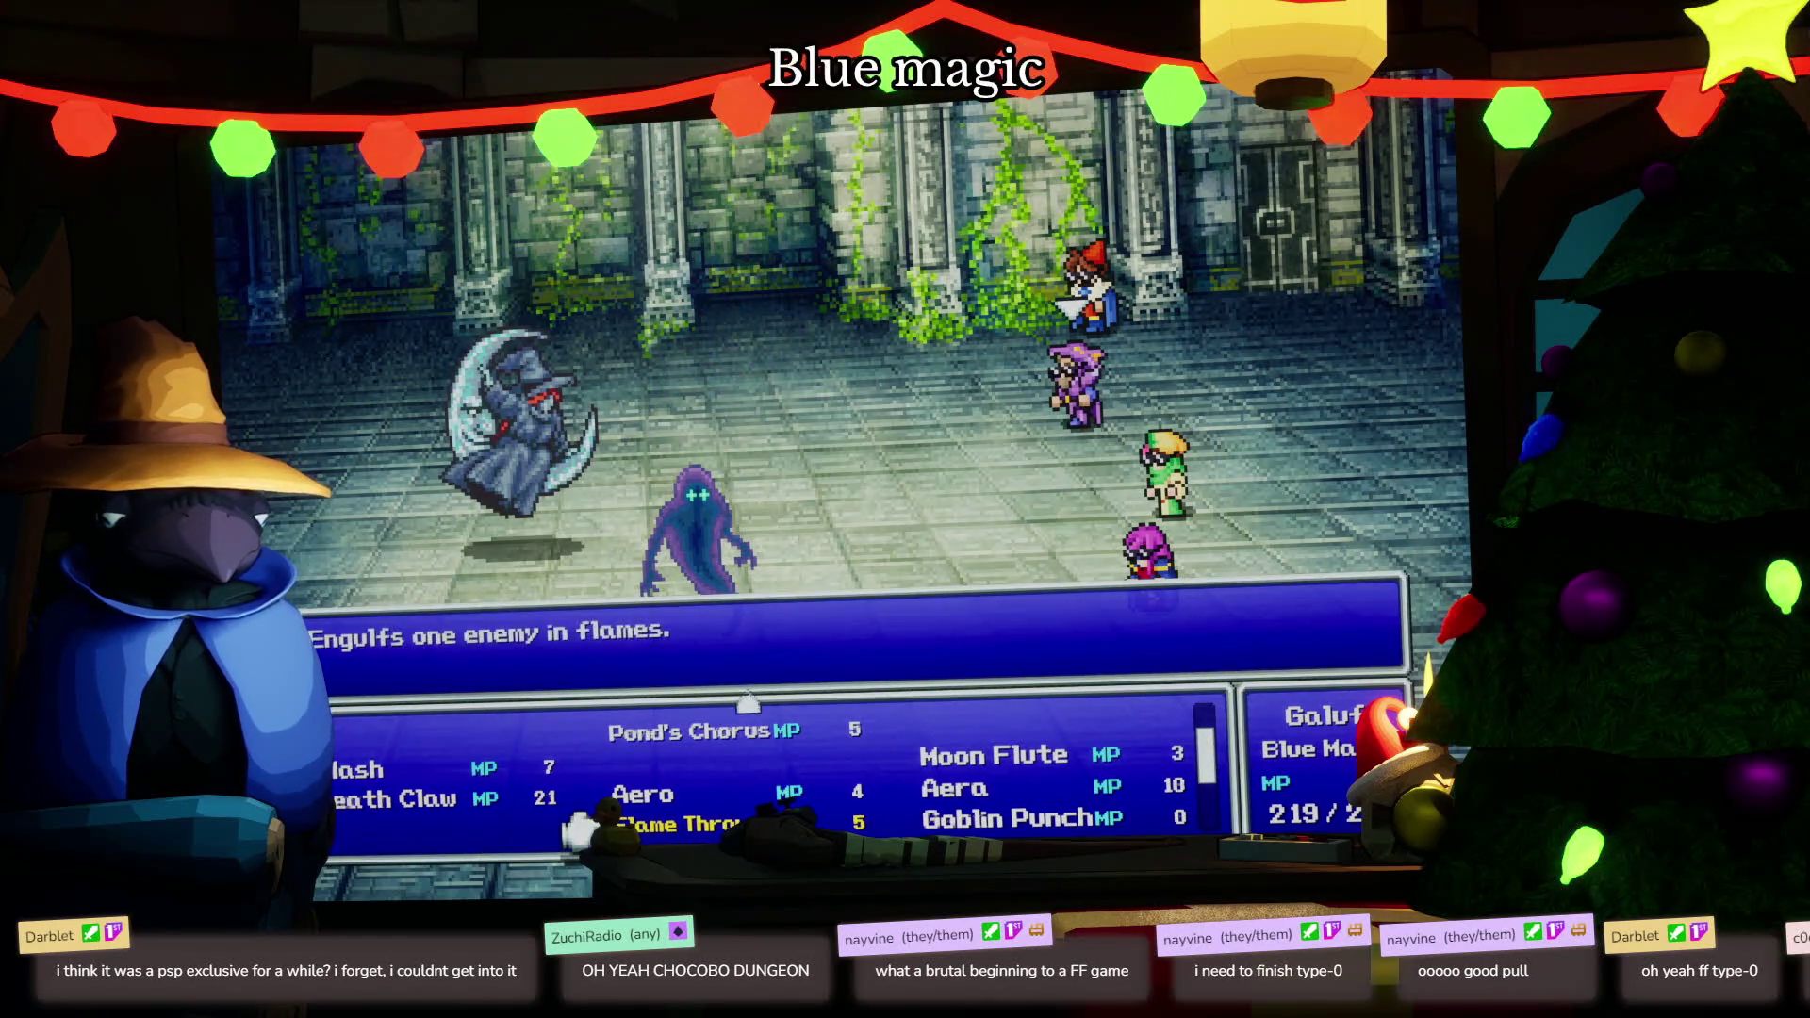
key("Down")
key("Down")
key("Left")
key("Return")
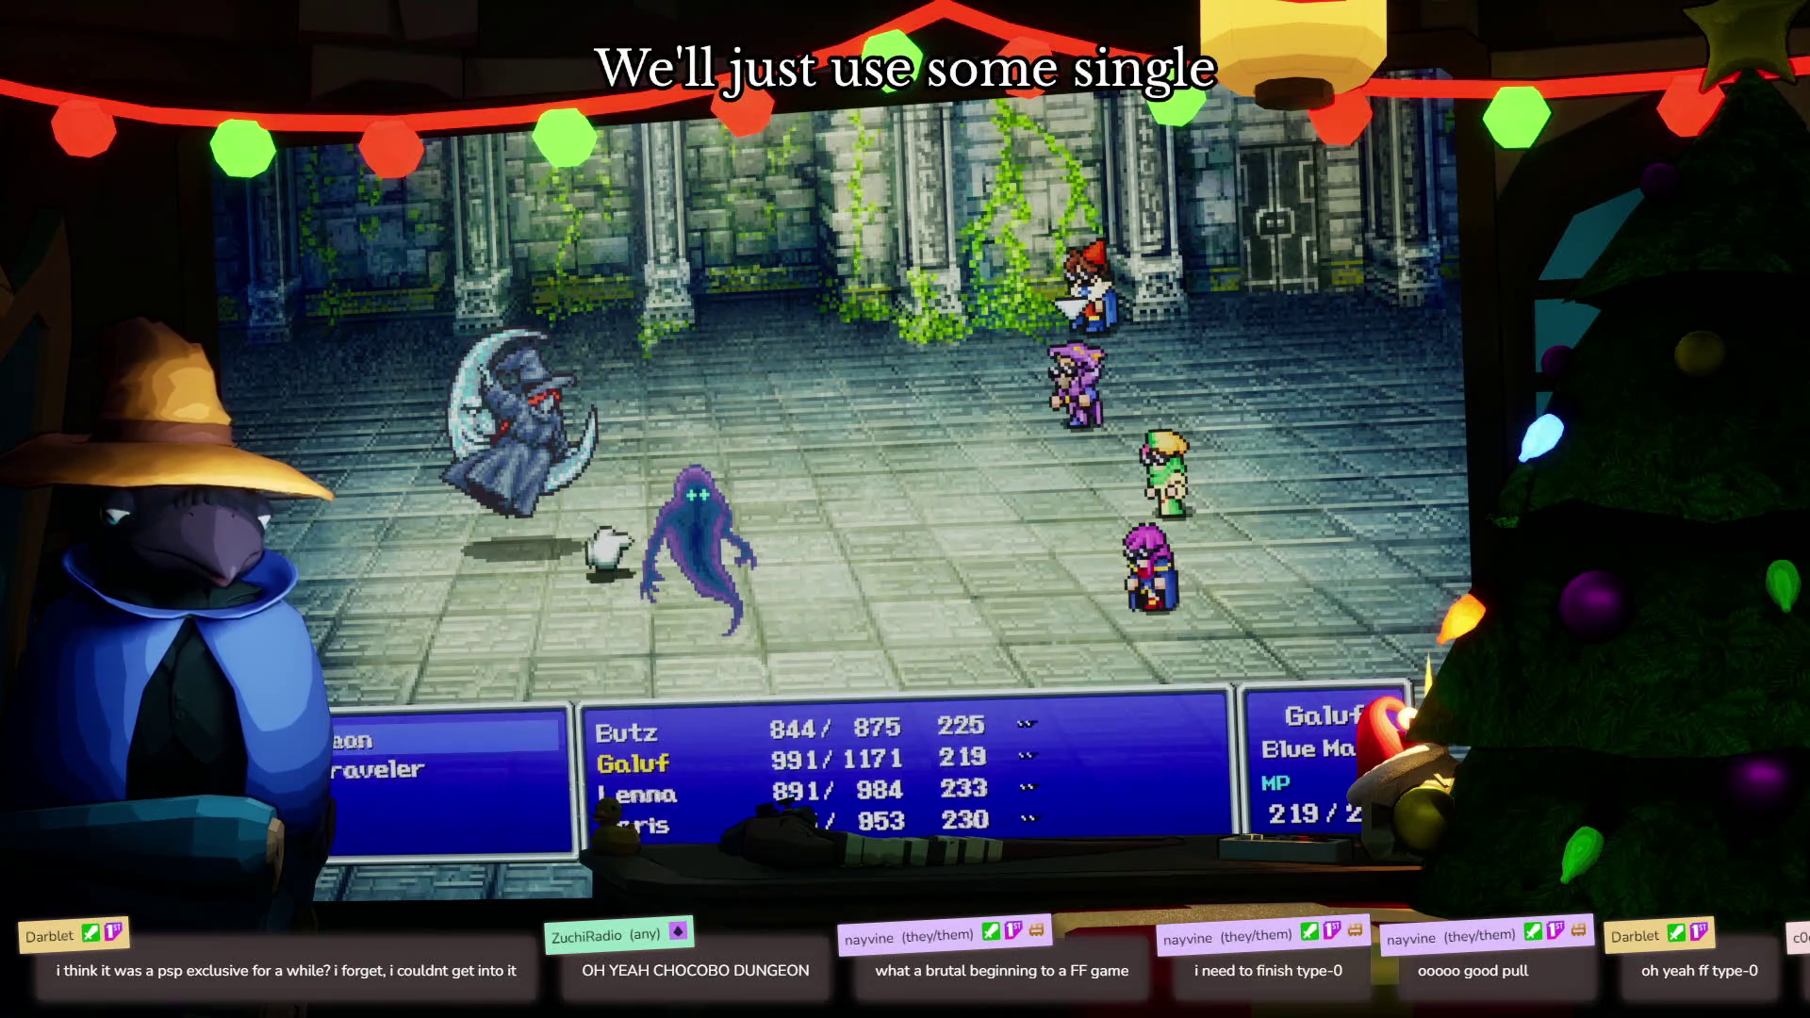
key("Return")
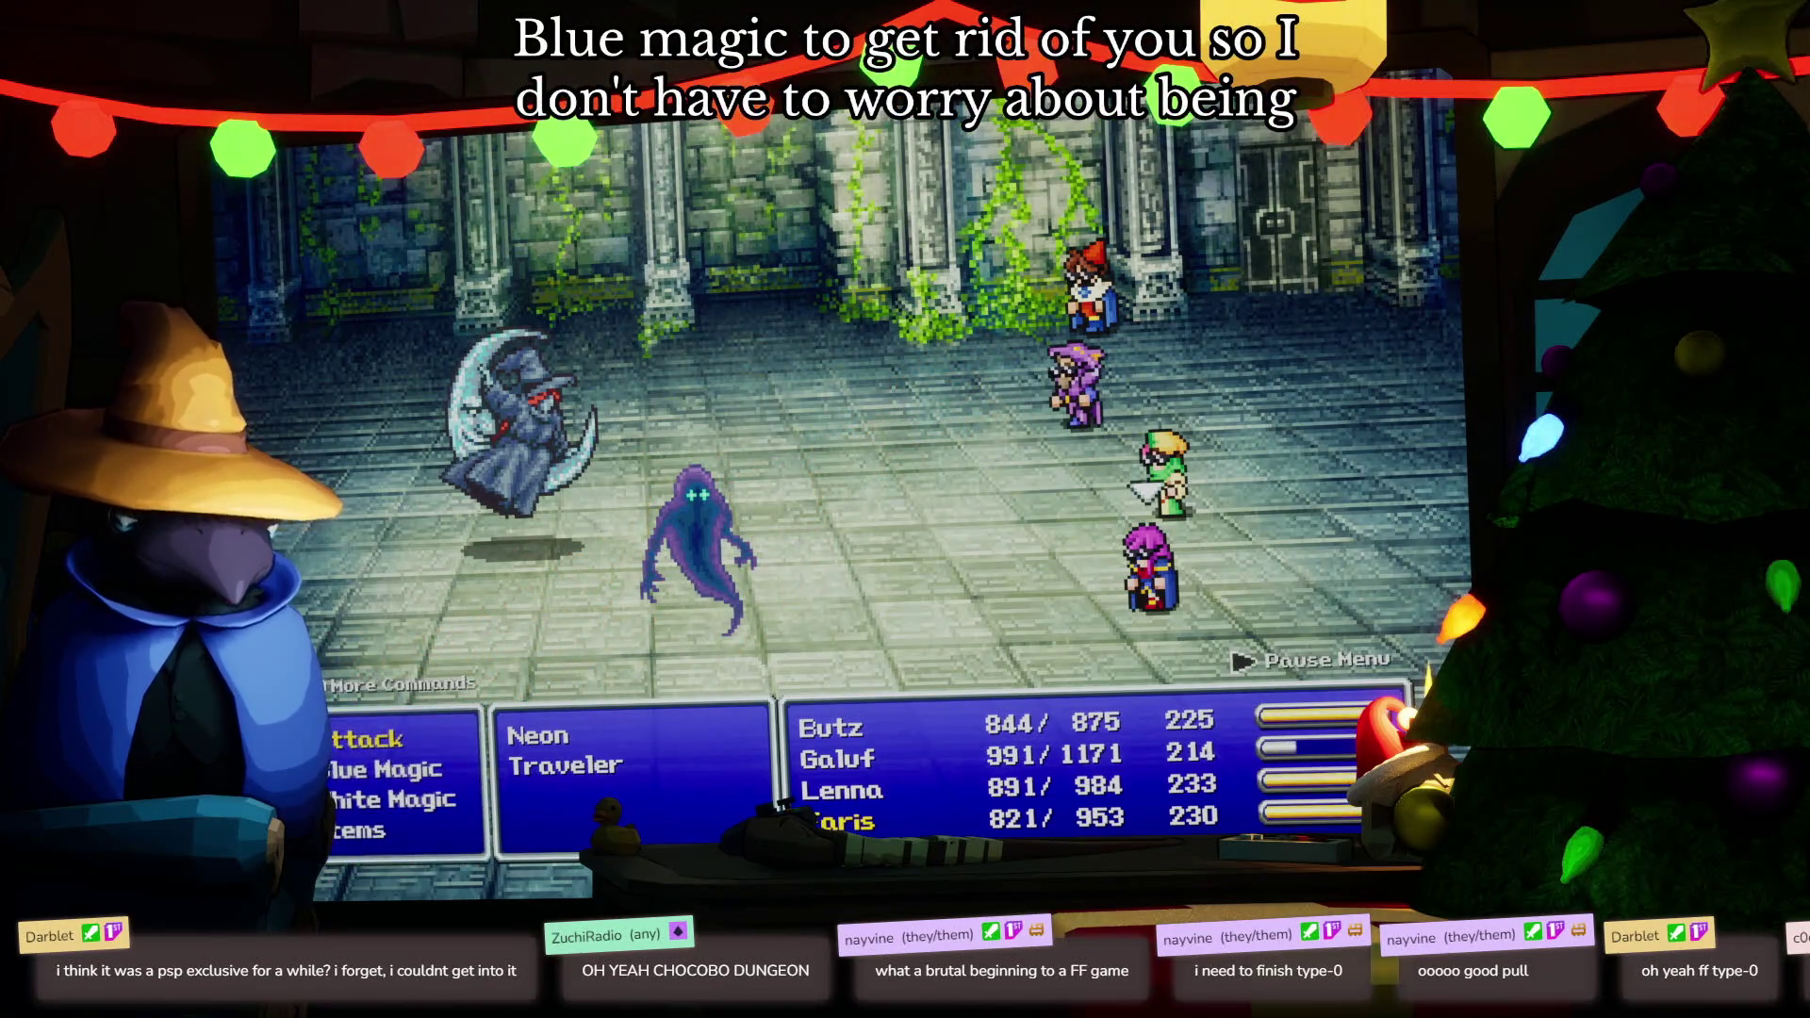
key("Return")
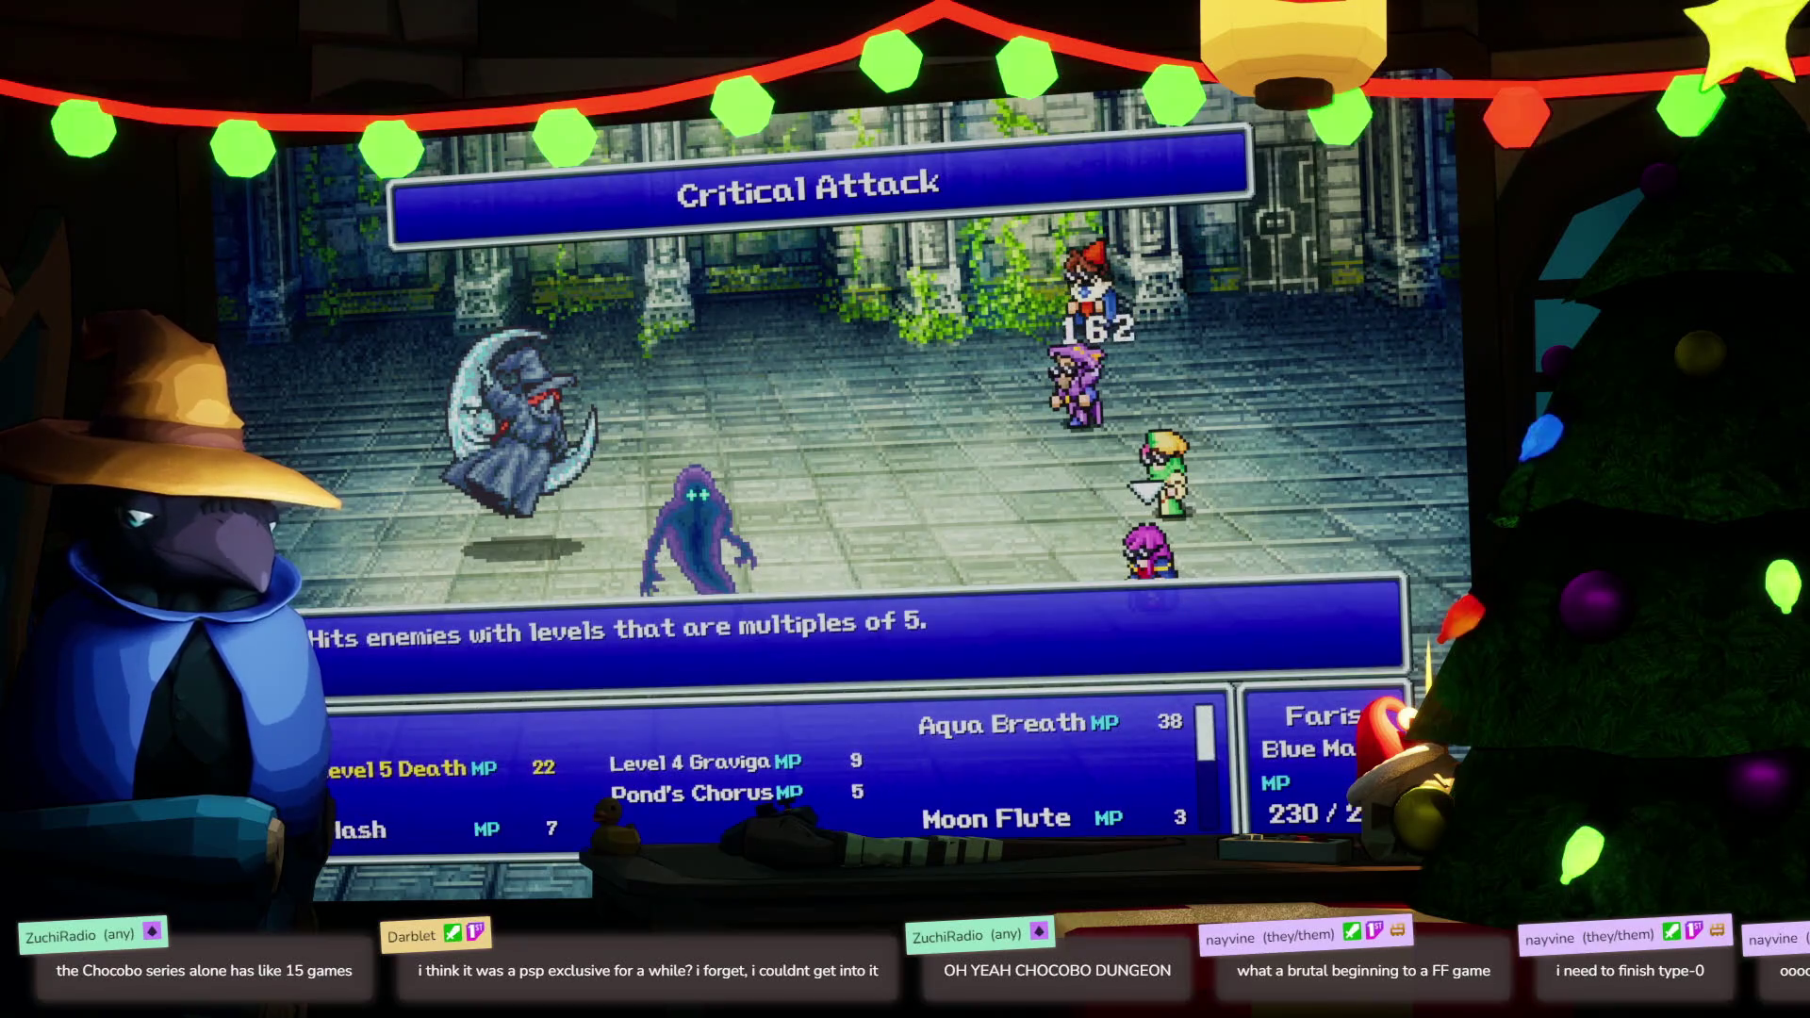
key("Right")
key("Down")
key("Down")
key("Down")
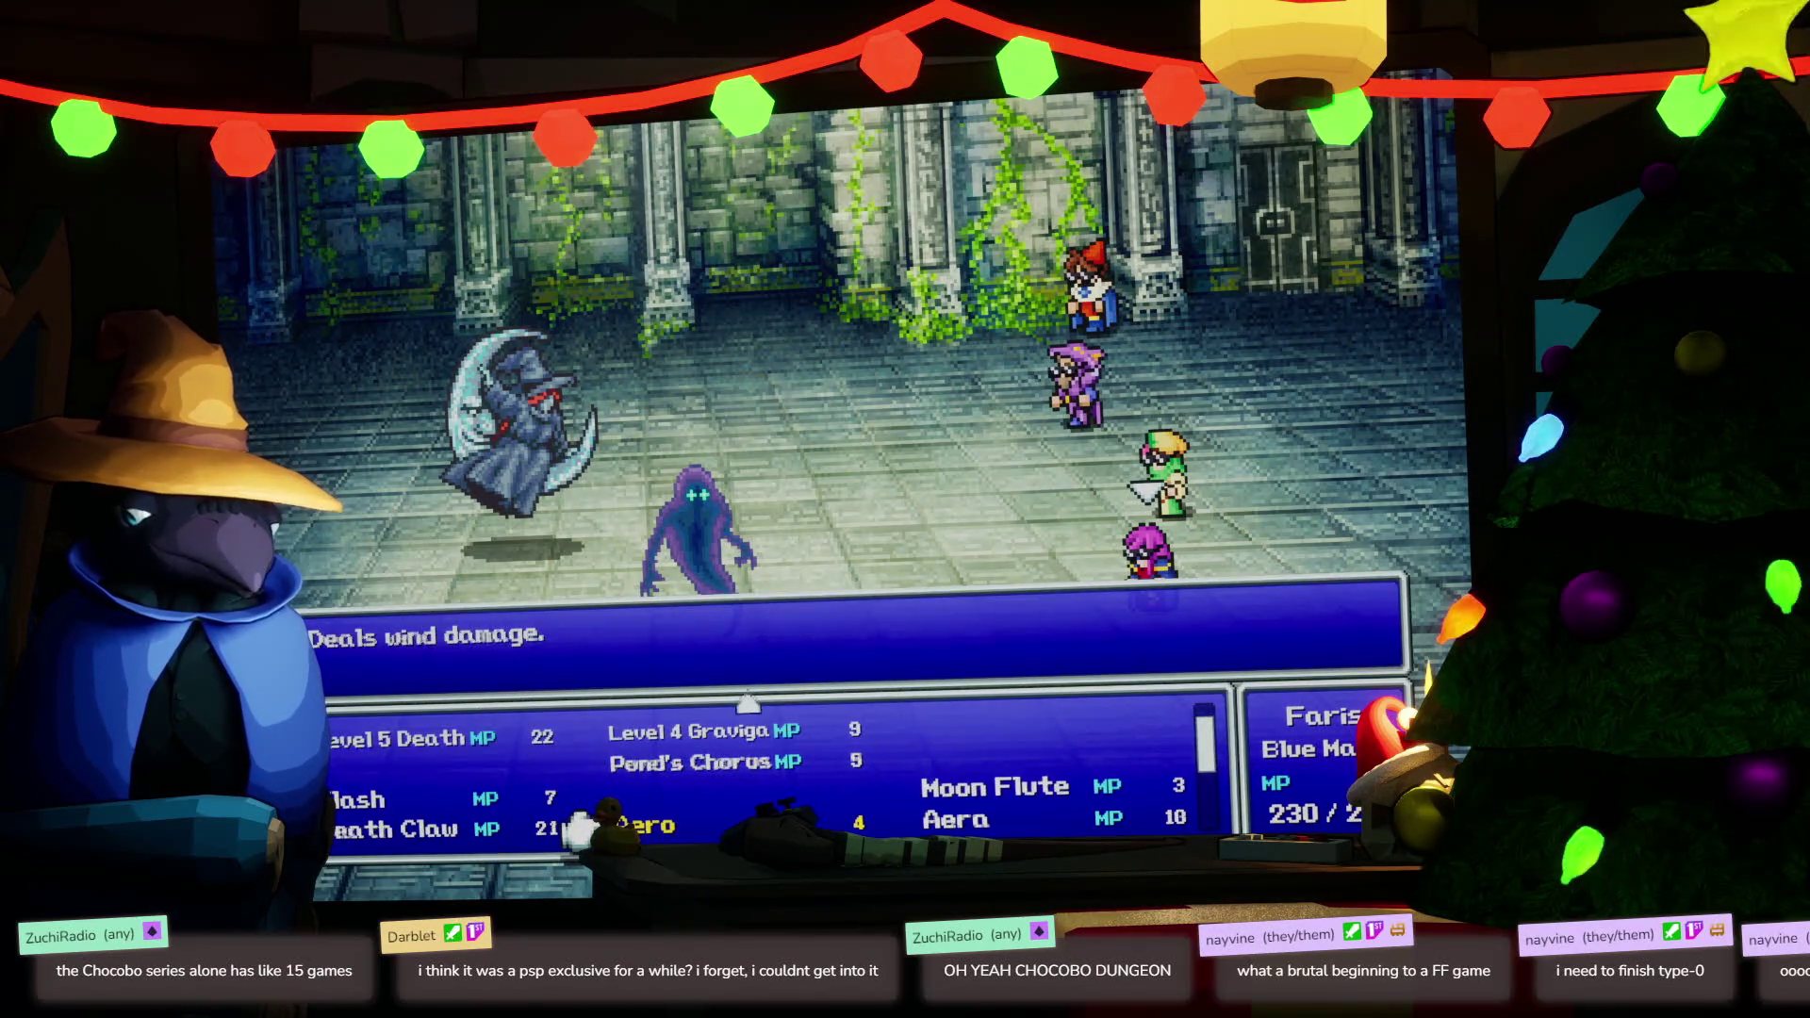
key("Return")
key("Return")
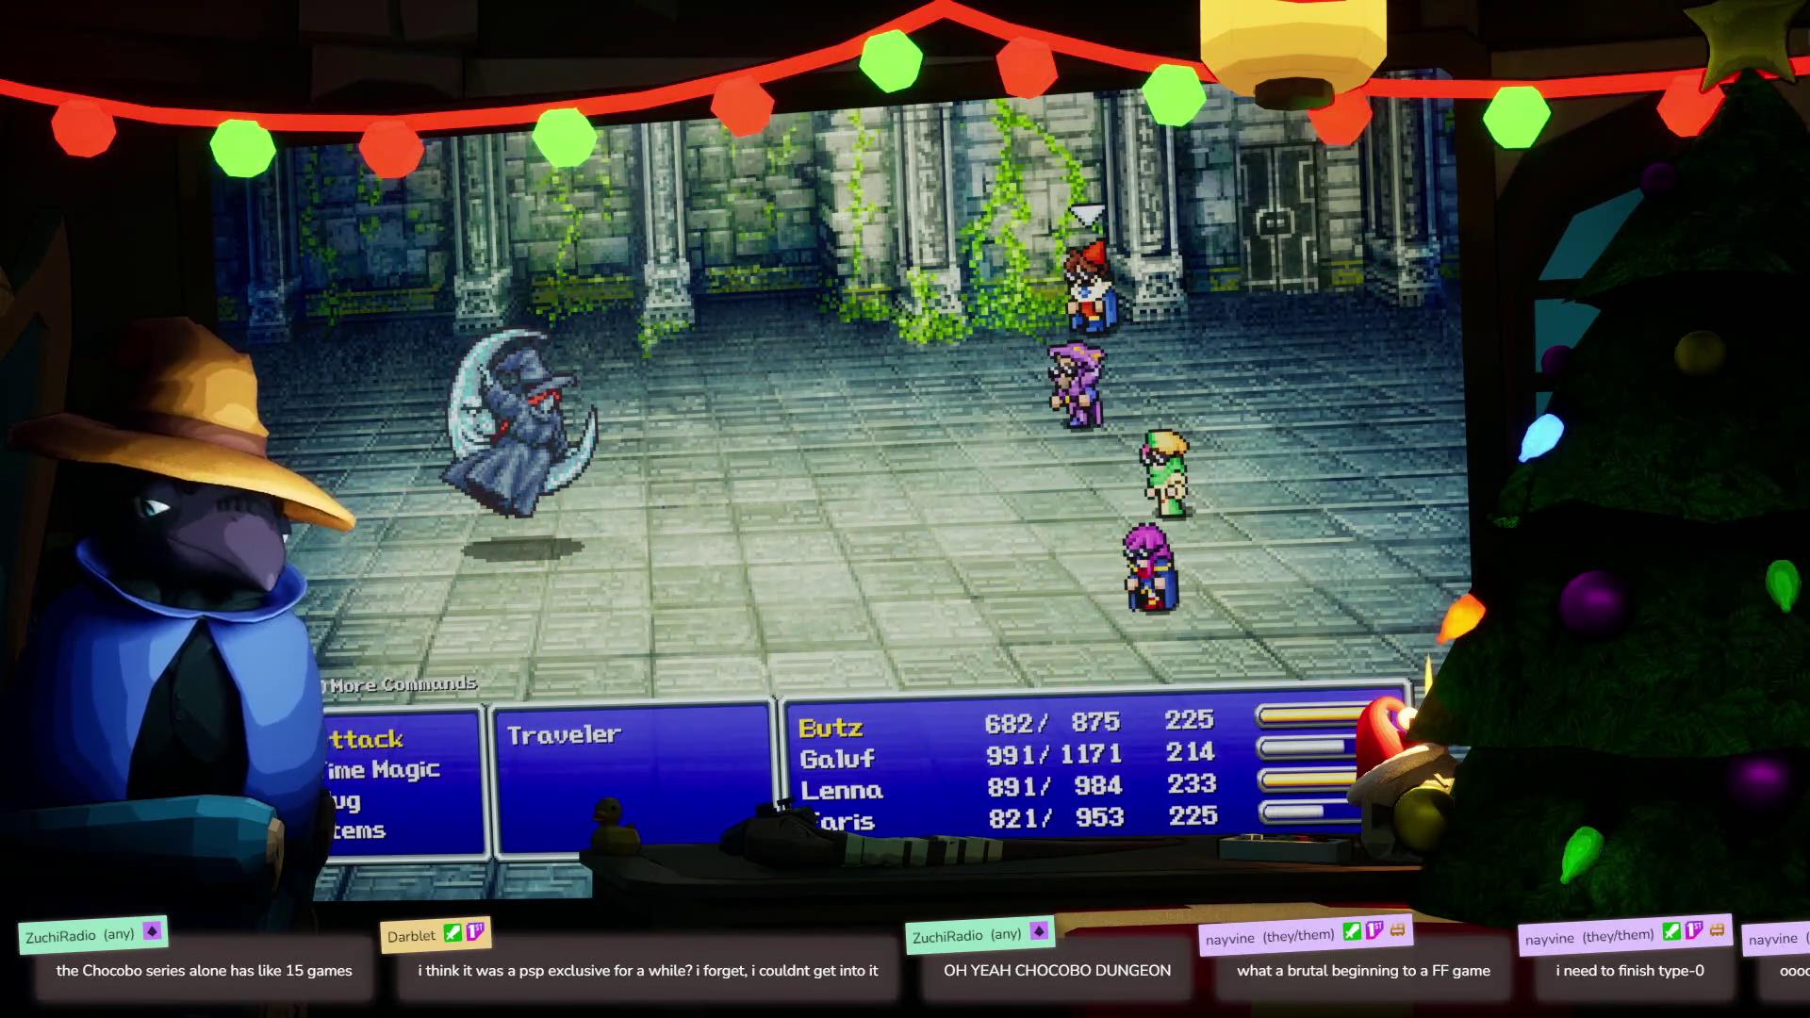
Pause and resume the battle, then have Galuf cast White Wind to heal the party
key("Escape")
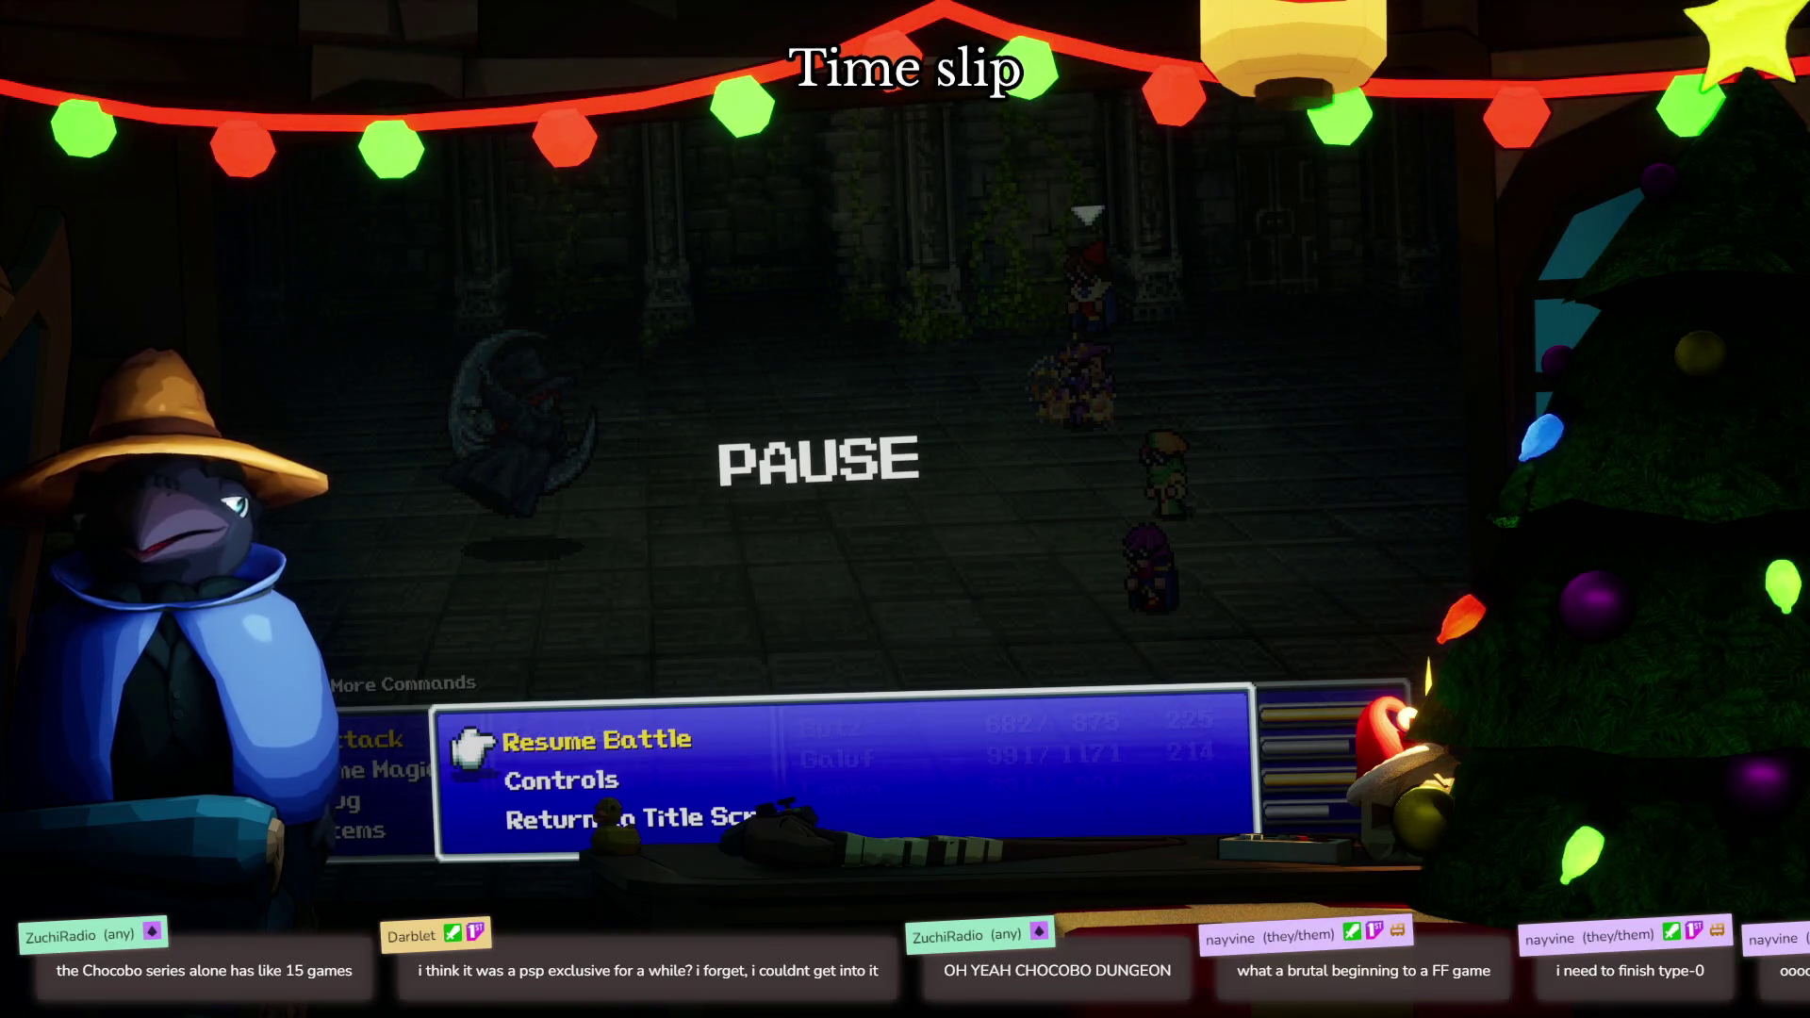
key("Return")
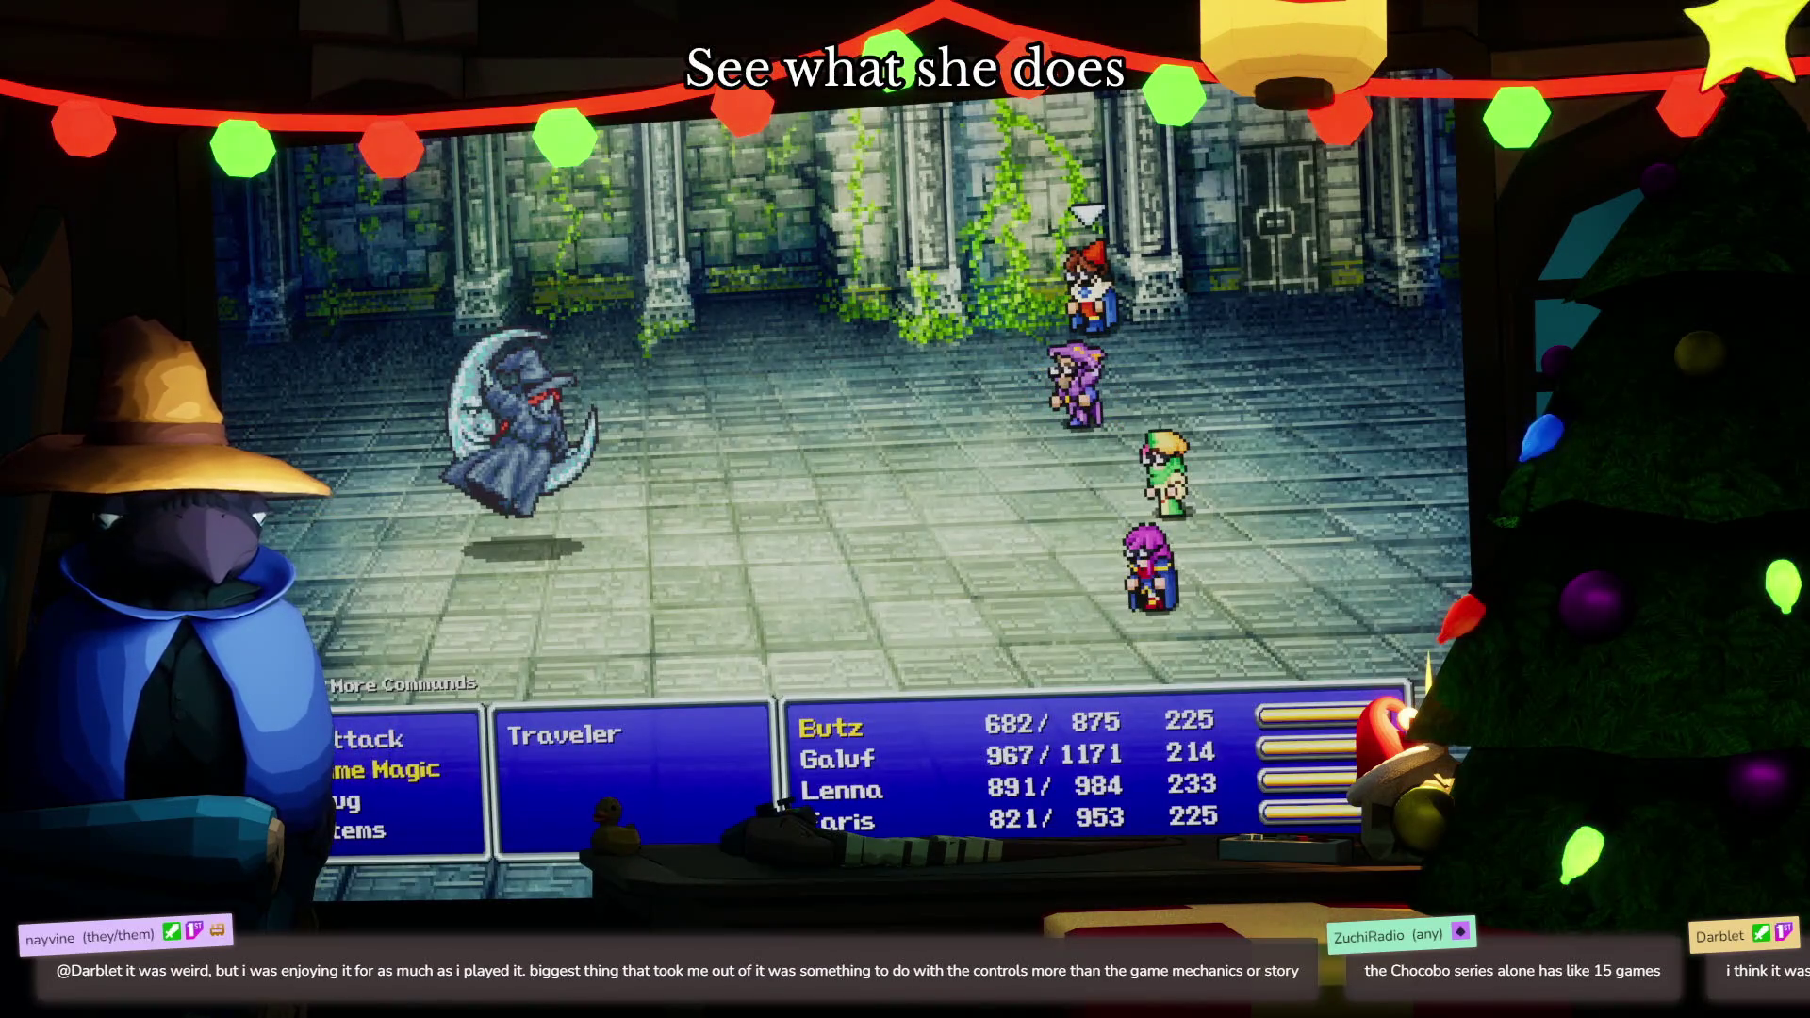
key("Tab")
key("Down")
key("Down")
key("Return")
key("Escape")
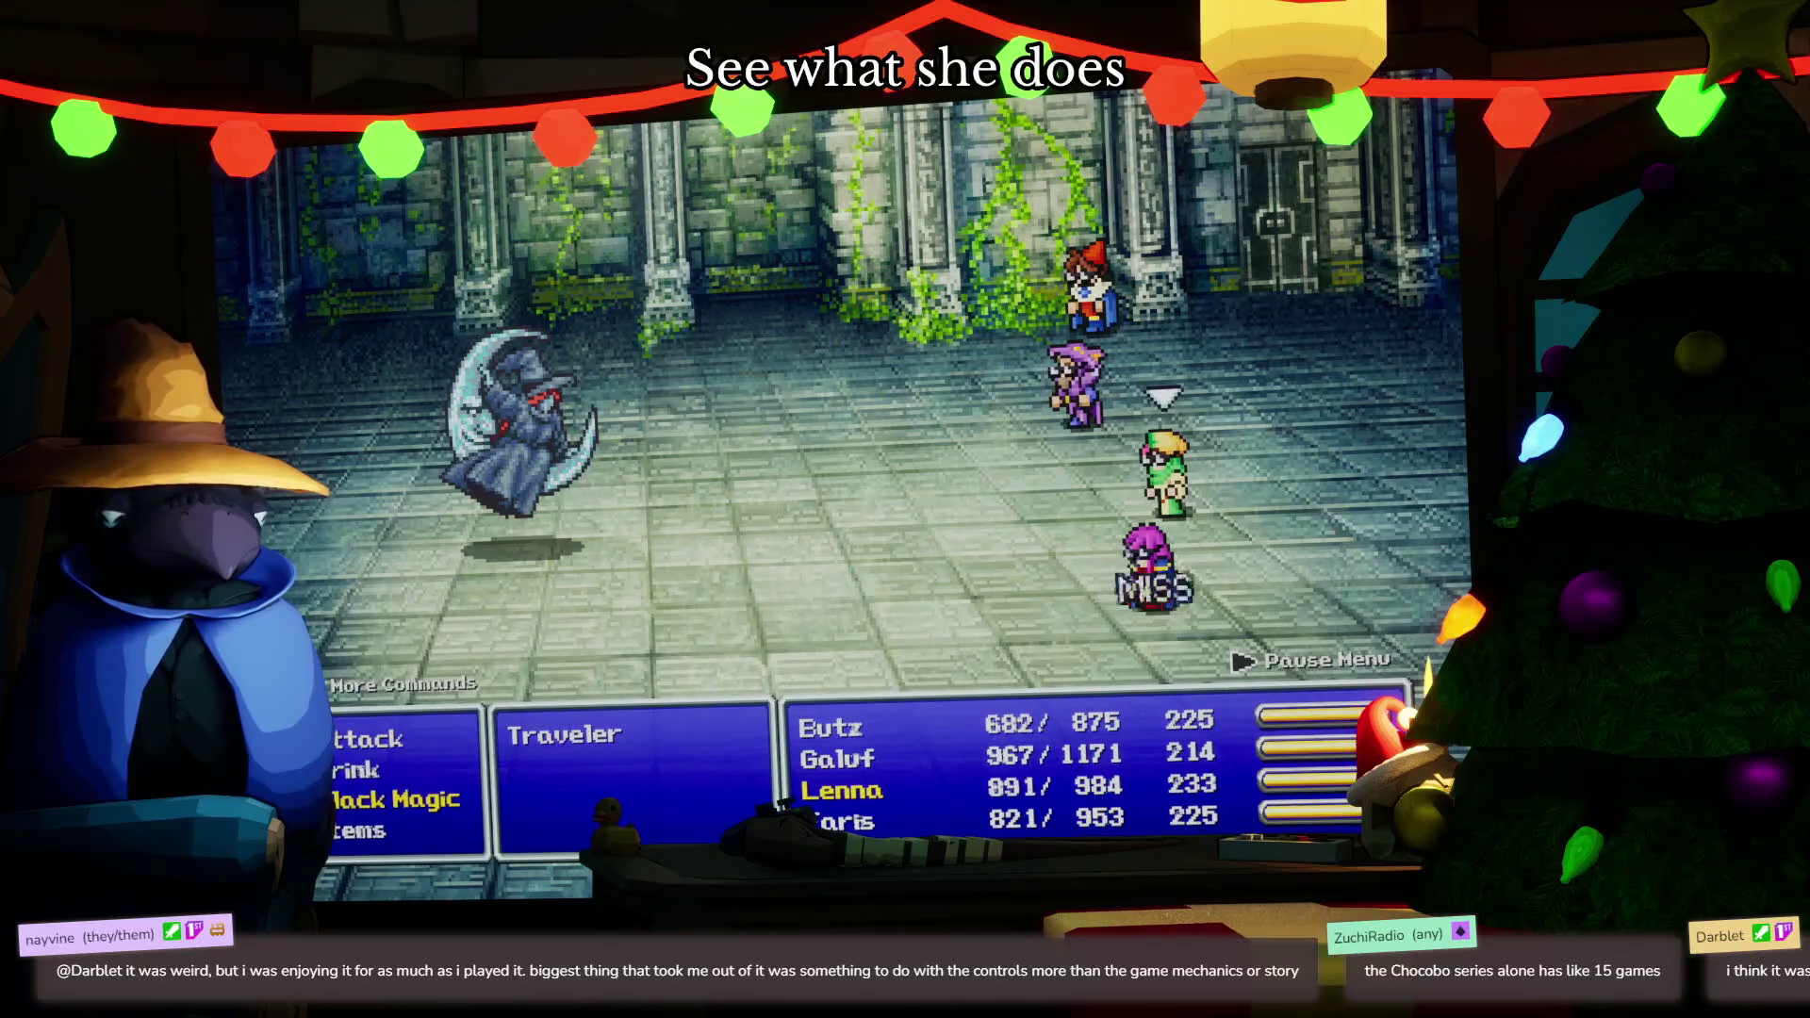
key("Tab")
key("Return")
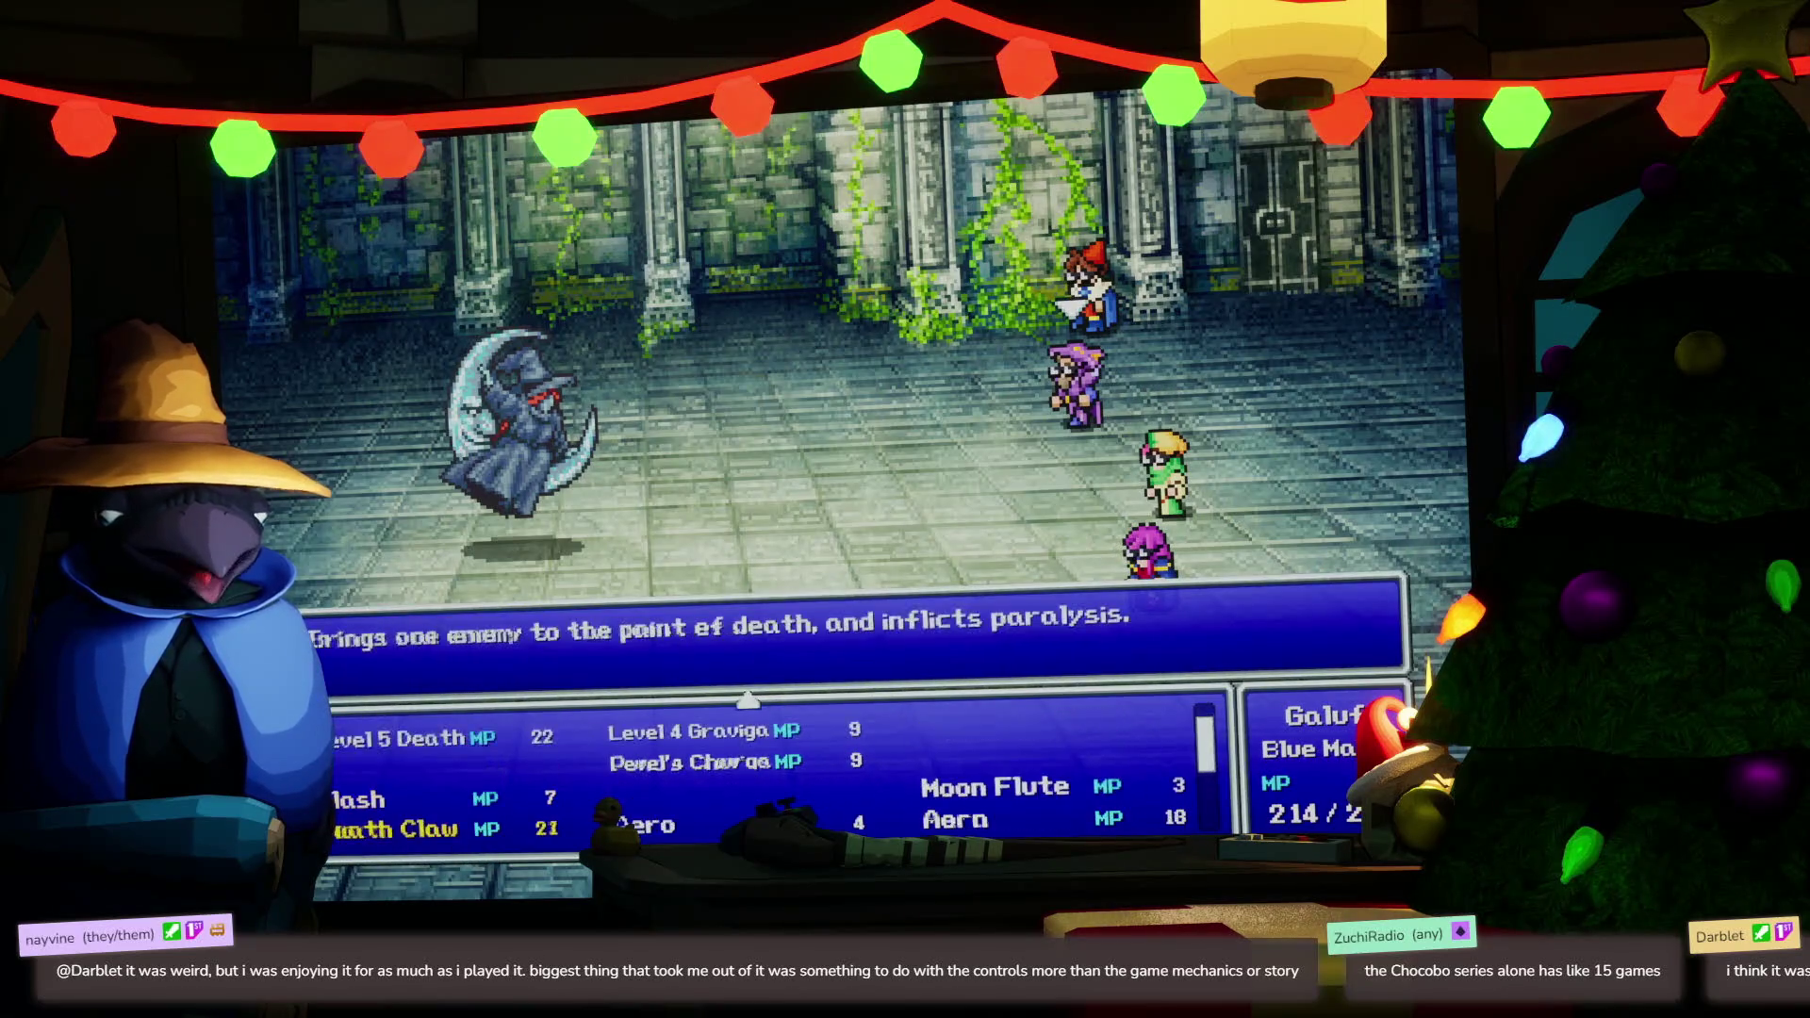
key("Down")
key("Down")
key("Down")
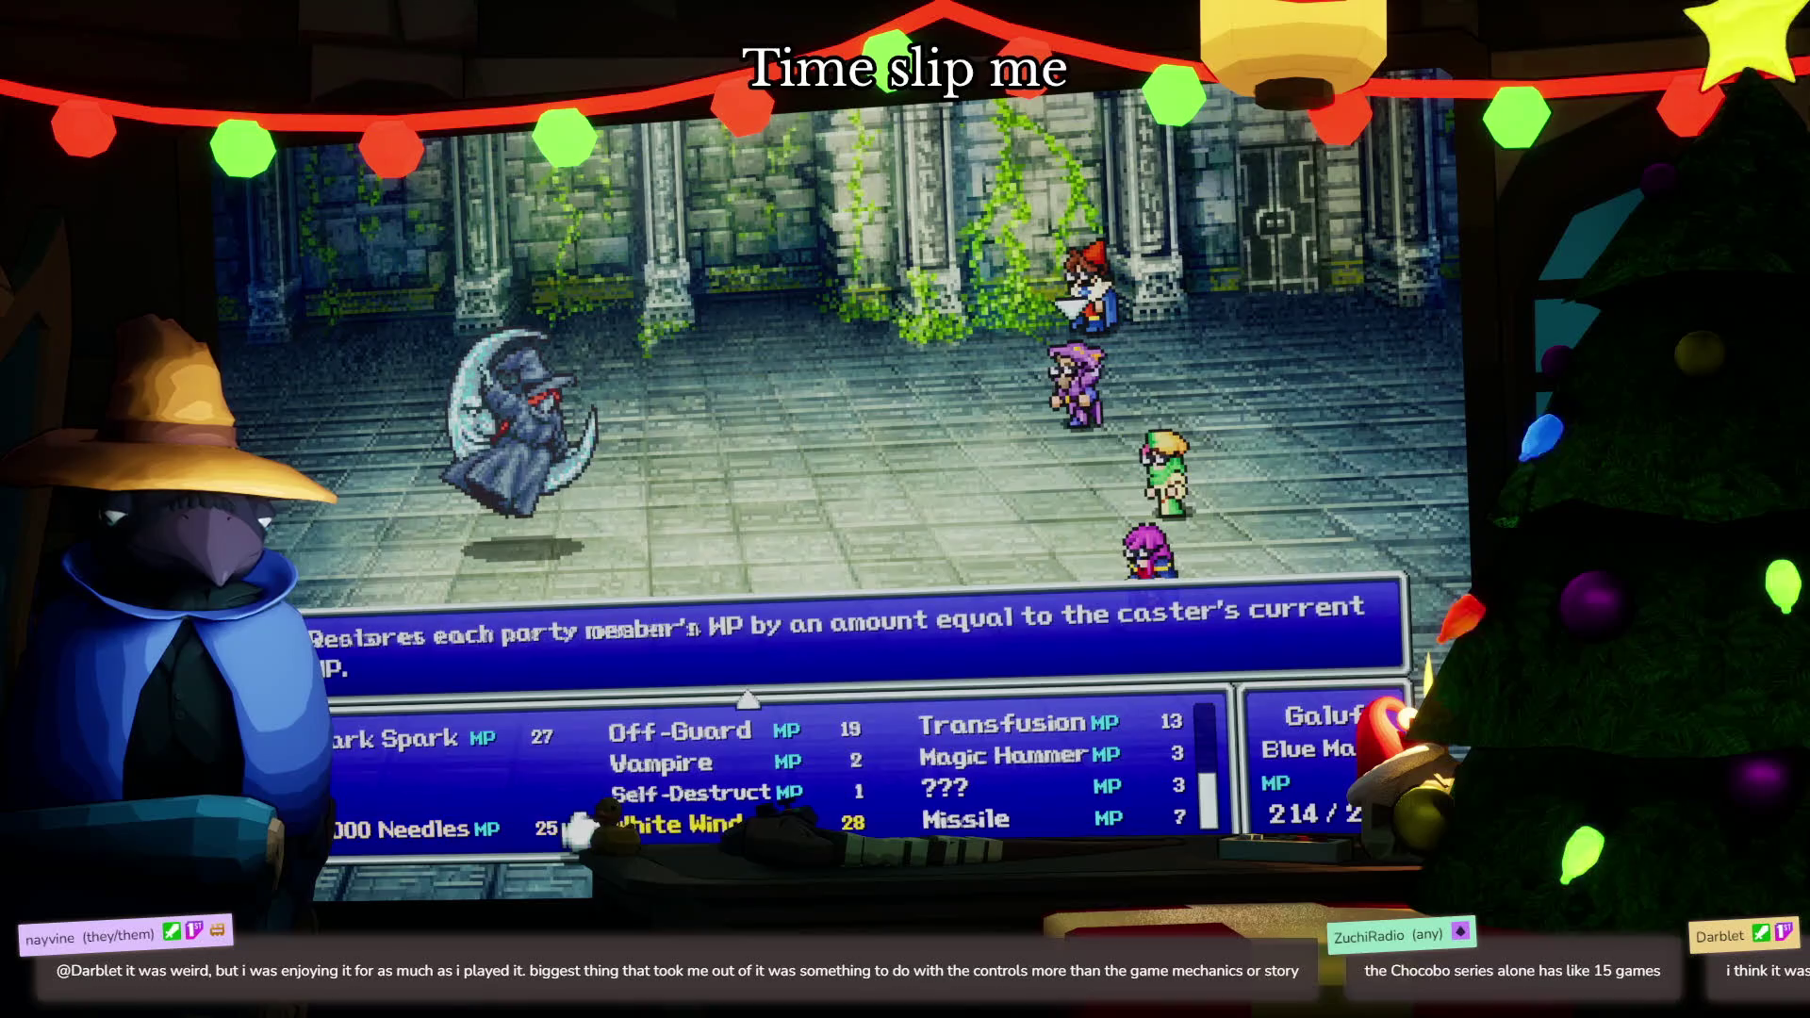
key("Return")
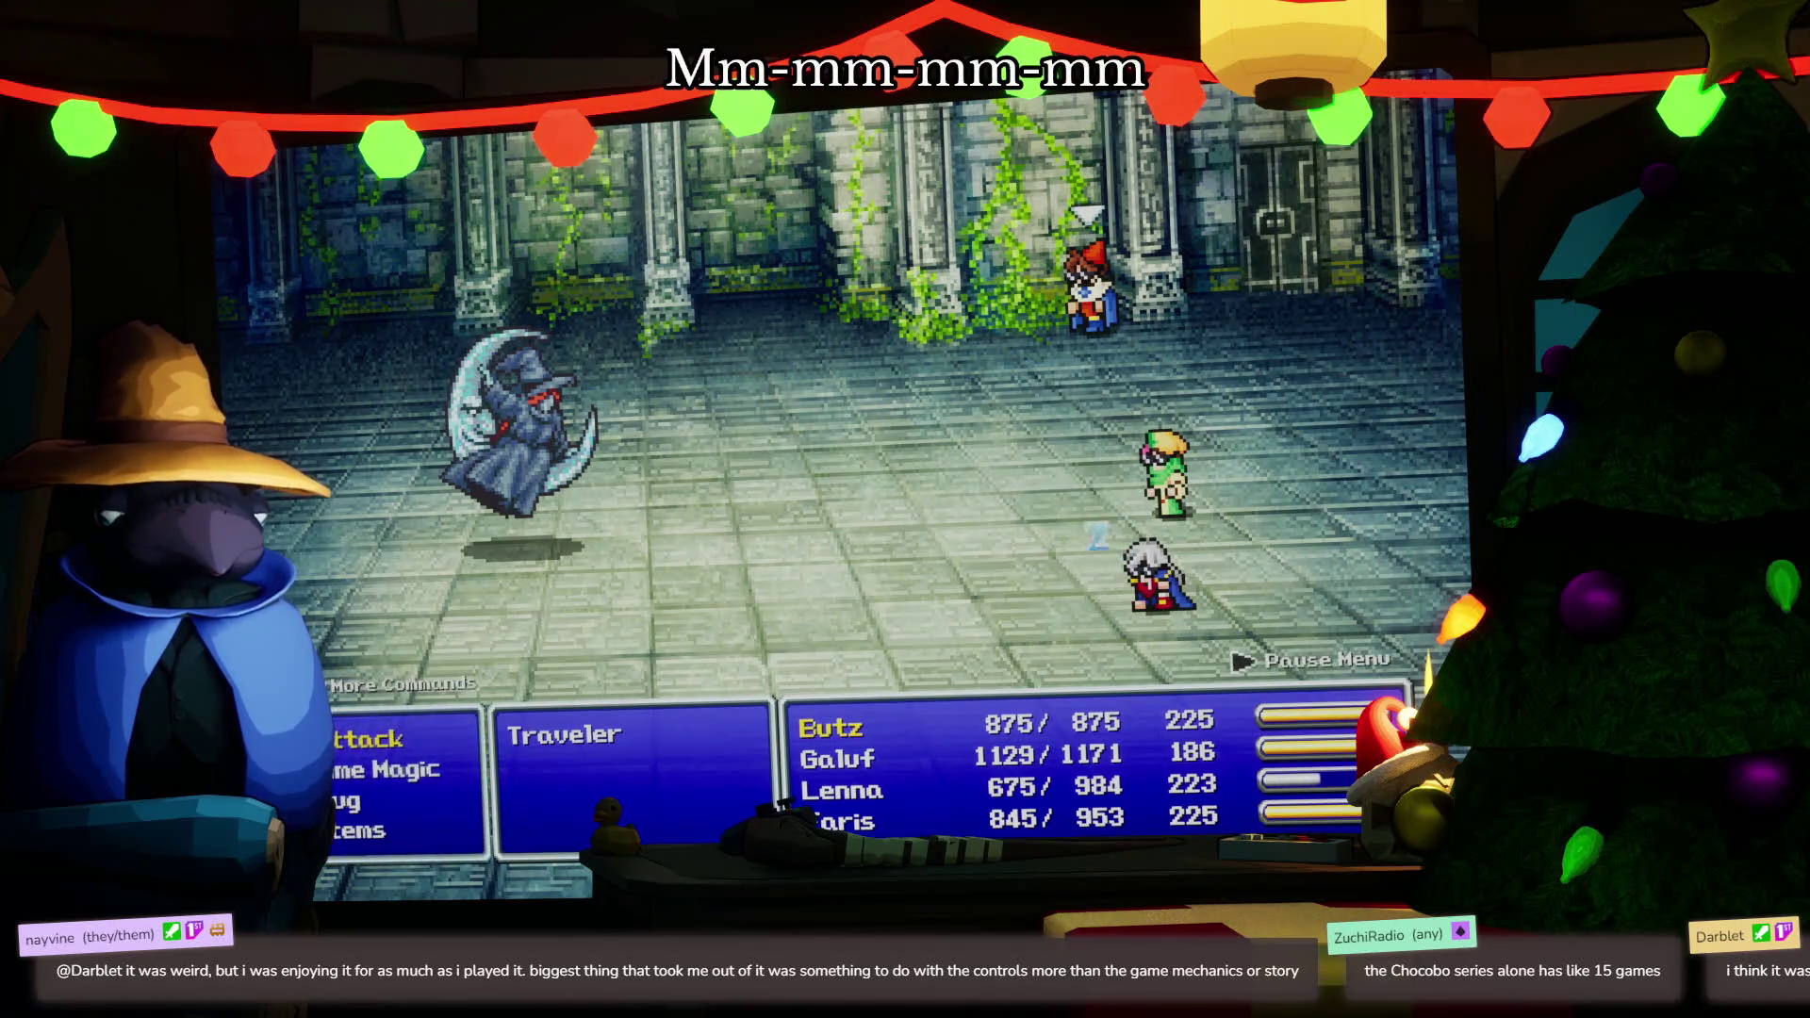
Have Butz cast Comet at the caped enemy, then bring up Lenna's Black Magic
key("Down")
key("Return")
key("Down")
key("Down")
key("Down")
key("Return")
key("Return")
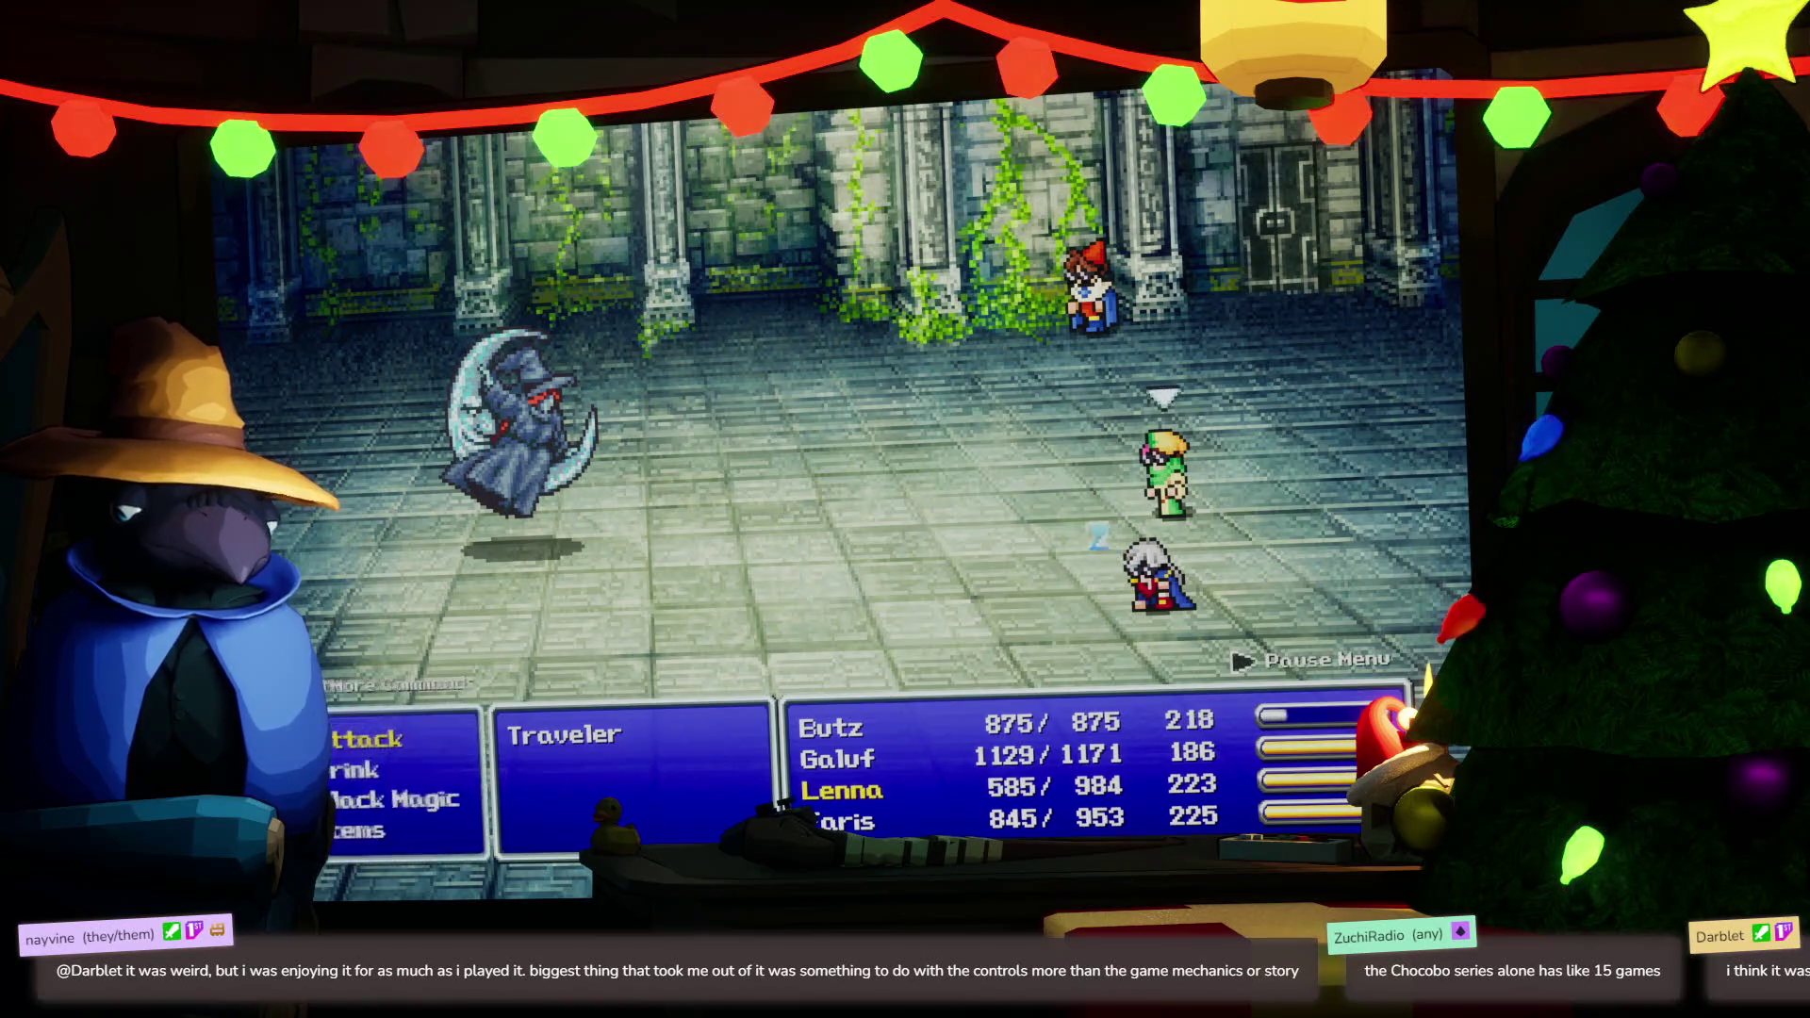
key("Down")
key("Down")
key("Return")
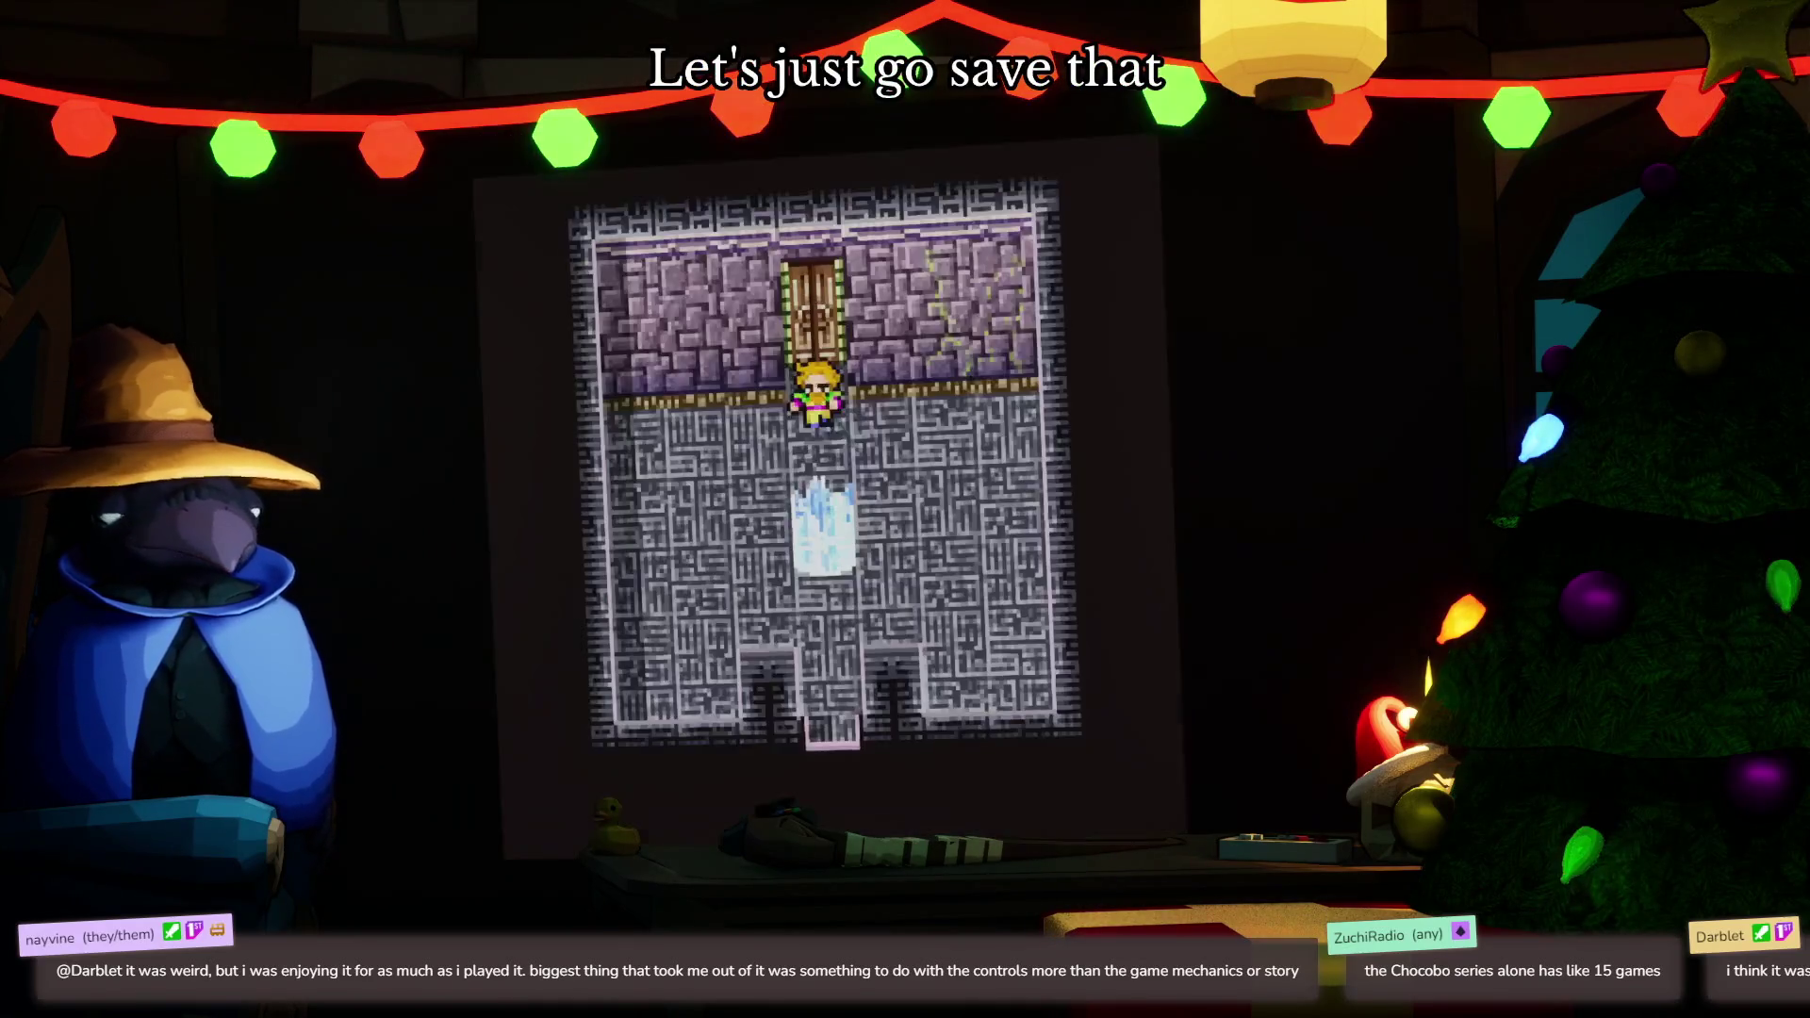
From the main menu's Items, use Eye Drops on Galuf and Faris
key("Escape")
key("Down")
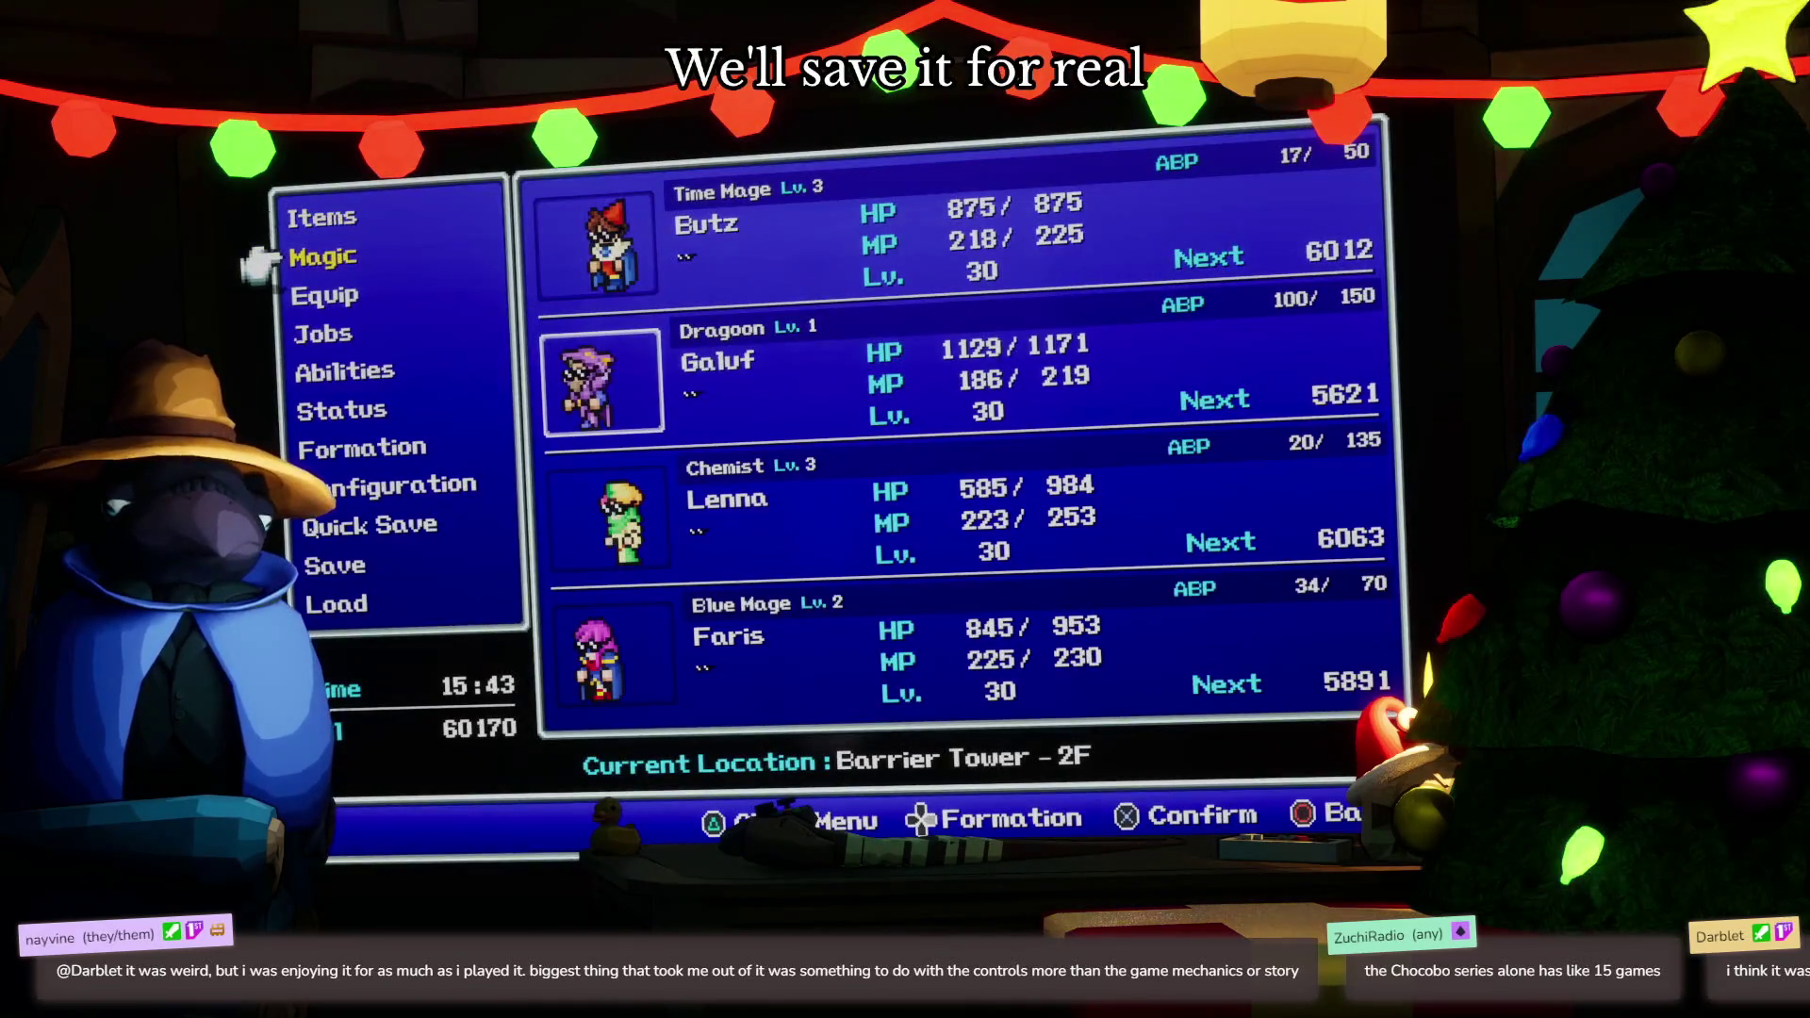
key("Up")
key("Return")
key("Down")
key("Down")
key("Right")
key("Down")
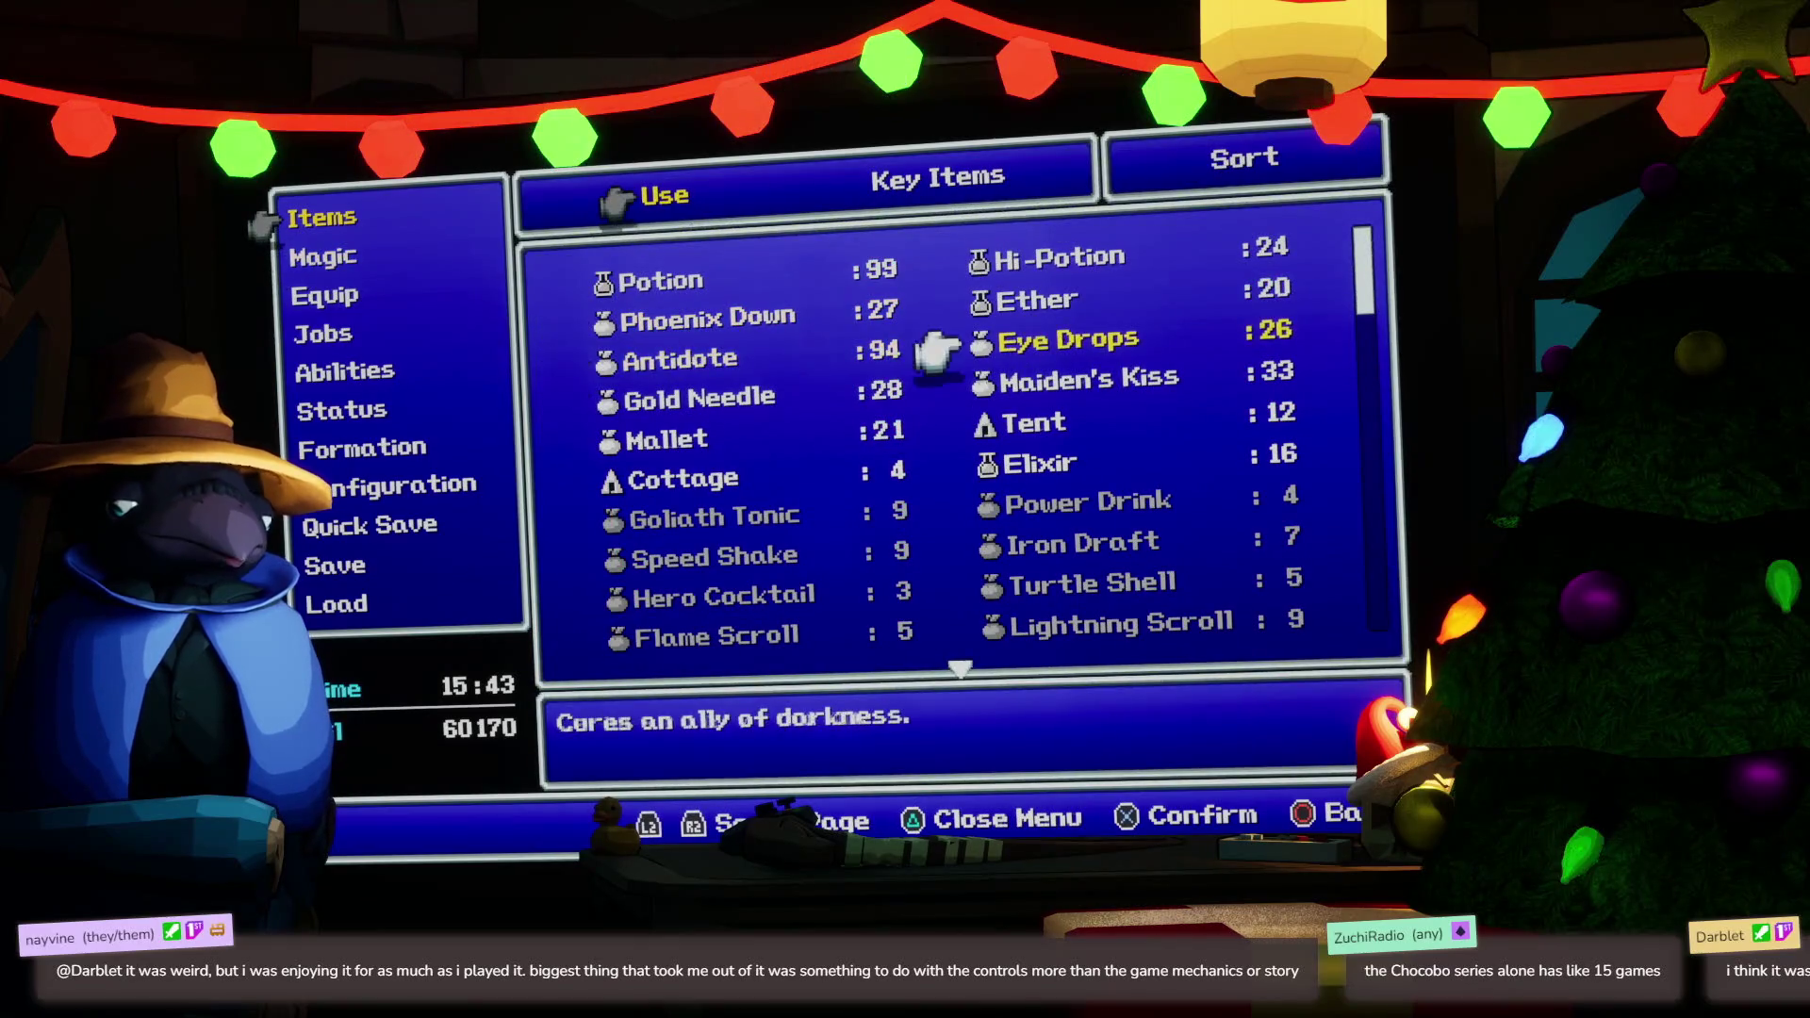
key("Return")
key("Down")
key("Return")
key("Down")
key("Down")
key("Return")
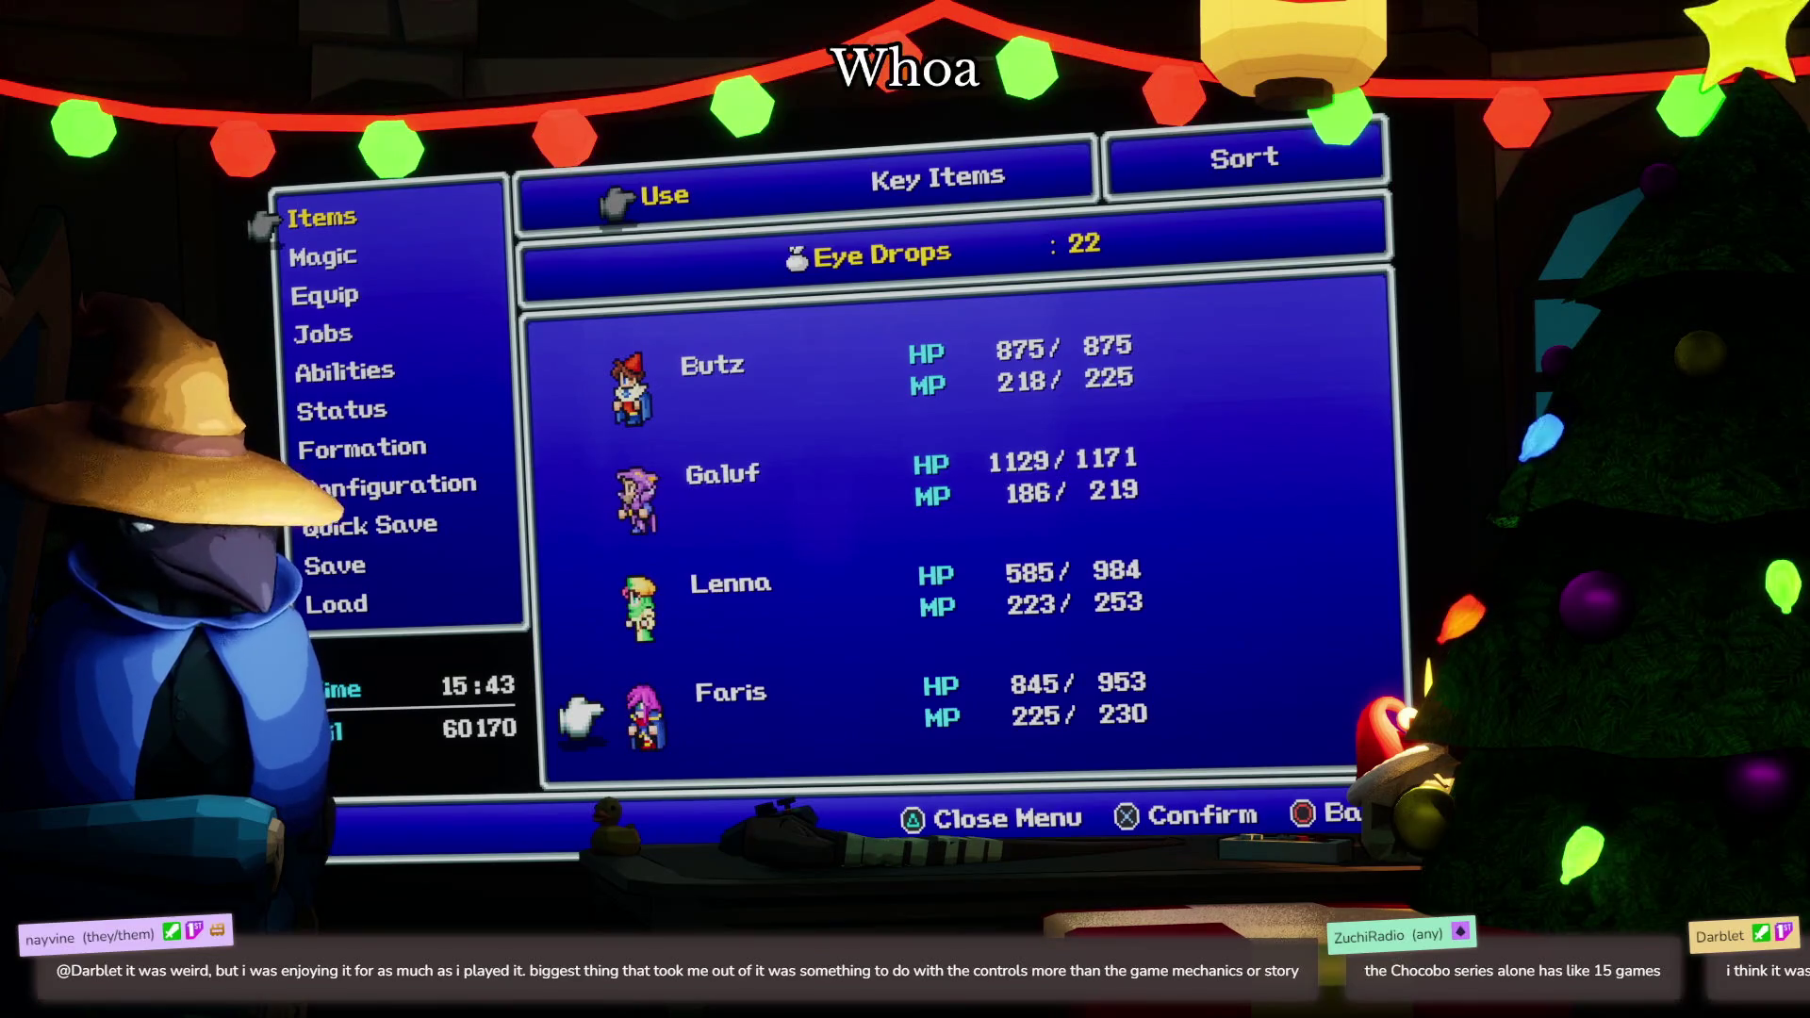
Cast Cura from Faris's White Magic on Lenna, restoring her to 984/984 HP
key("Escape")
key("Escape")
key("Escape")
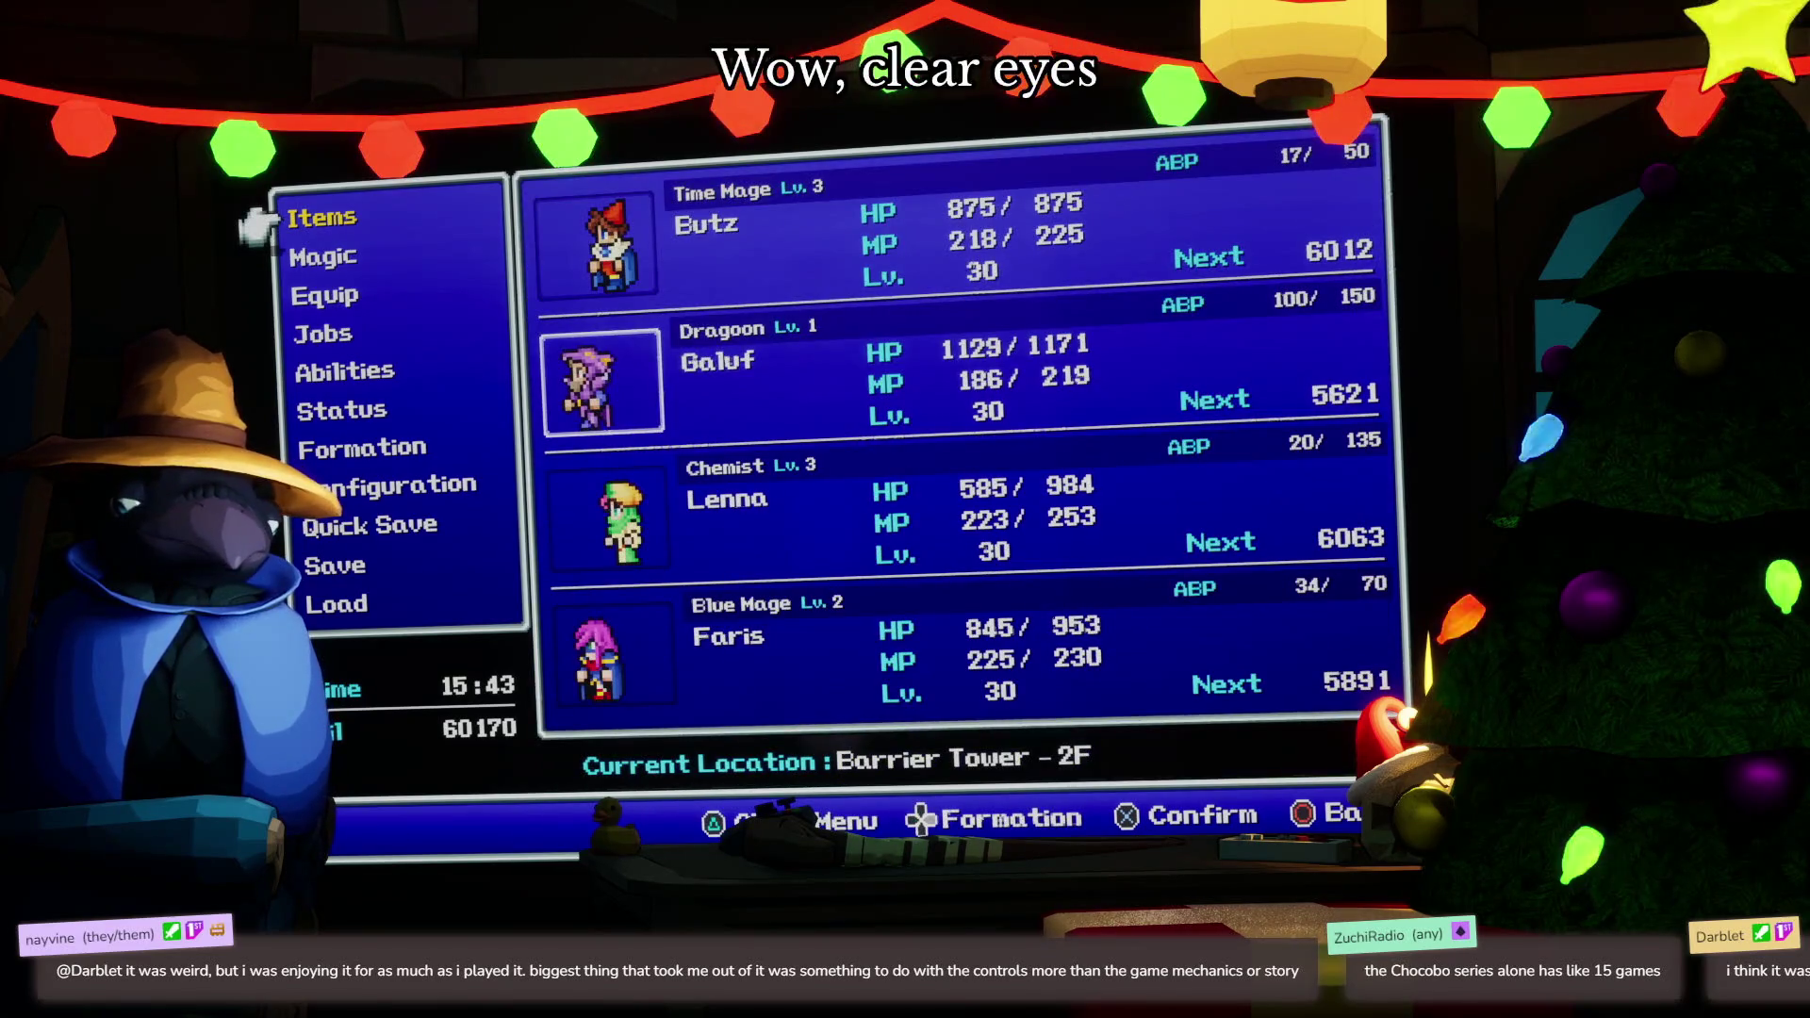
key("Return")
key("Down")
key("Down")
key("Return")
key("Return")
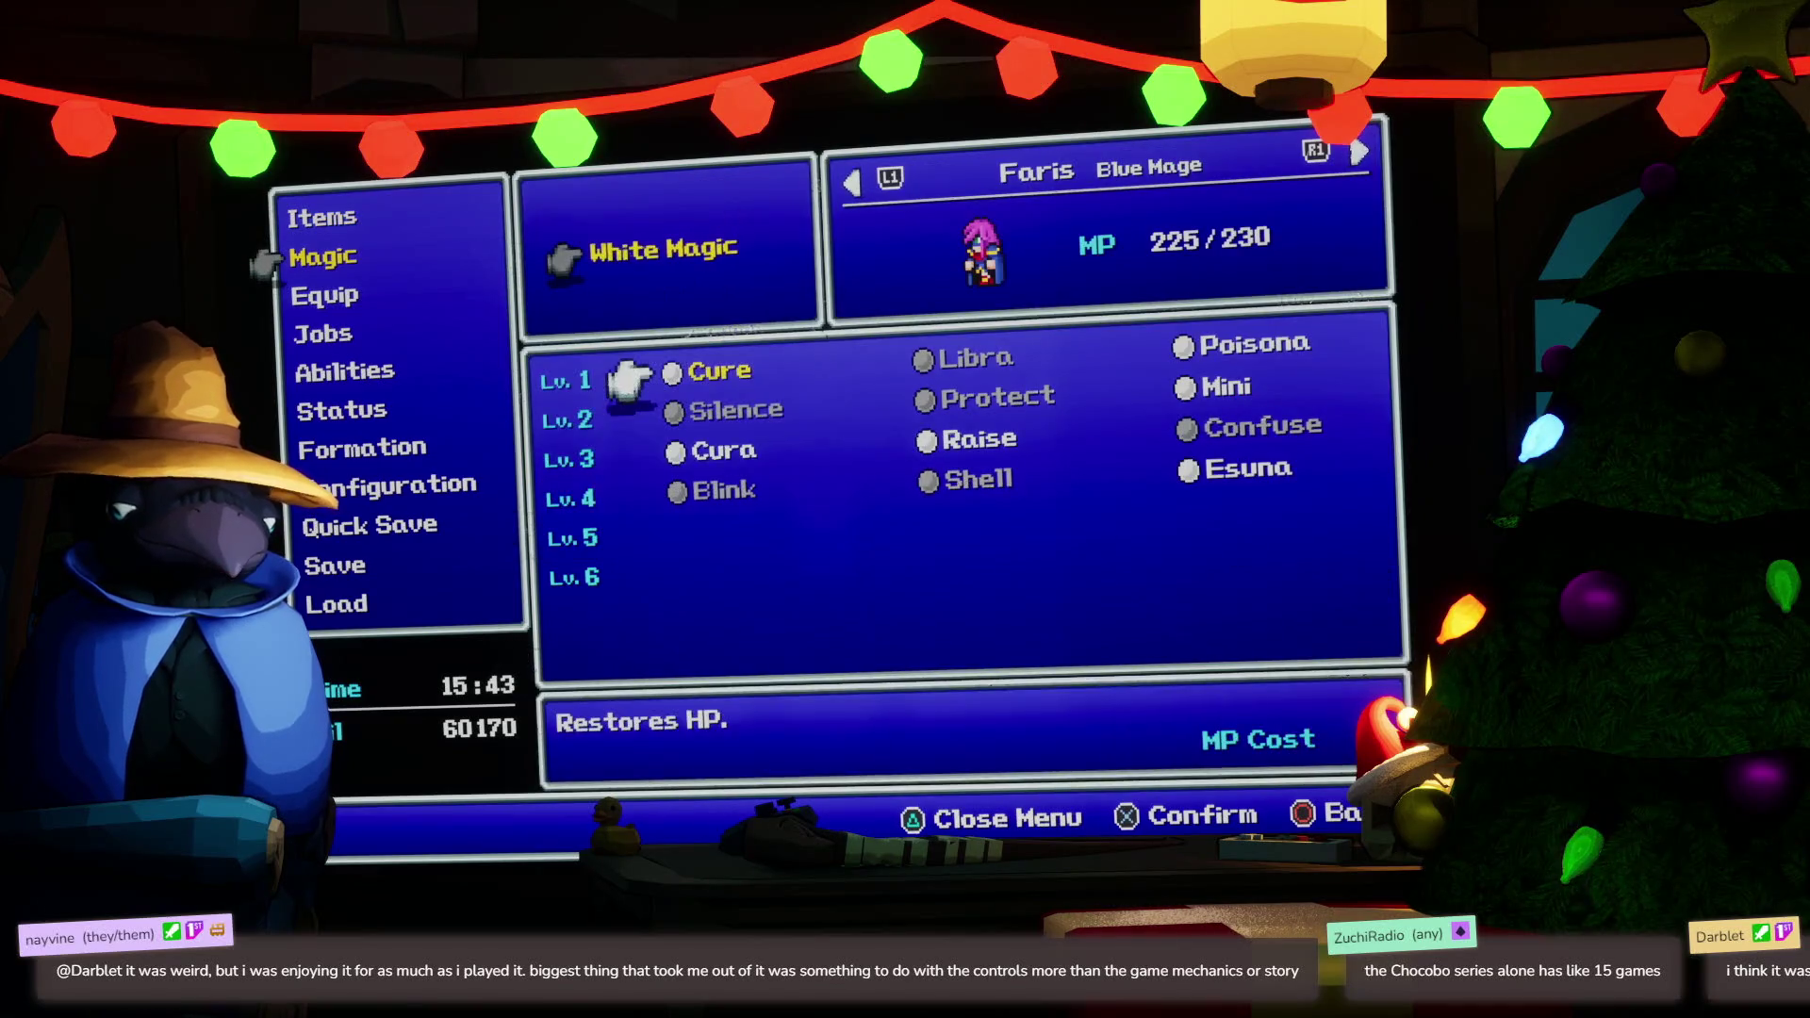
key("Down")
key("Down")
key("Return")
key("Down")
key("Down")
key("Return")
key("Down")
key("Up")
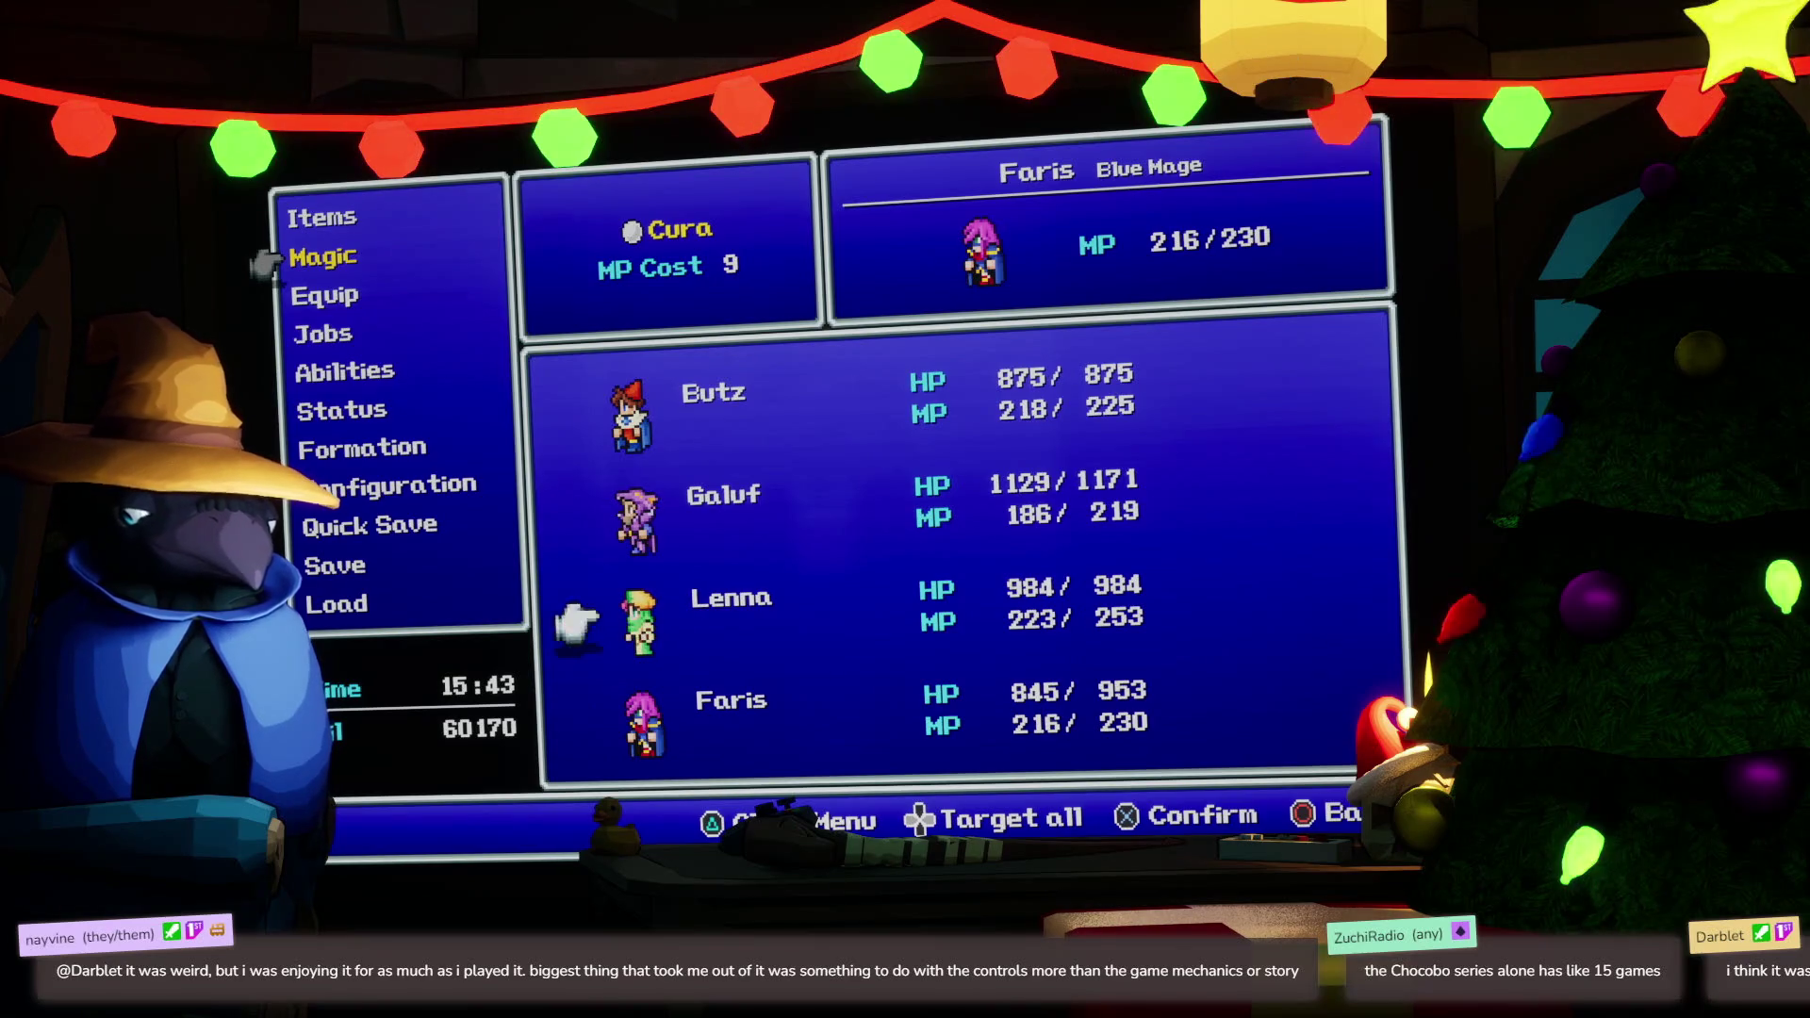
key("Up")
Back out to the main menu and pick File 1 in the save list
key("Escape")
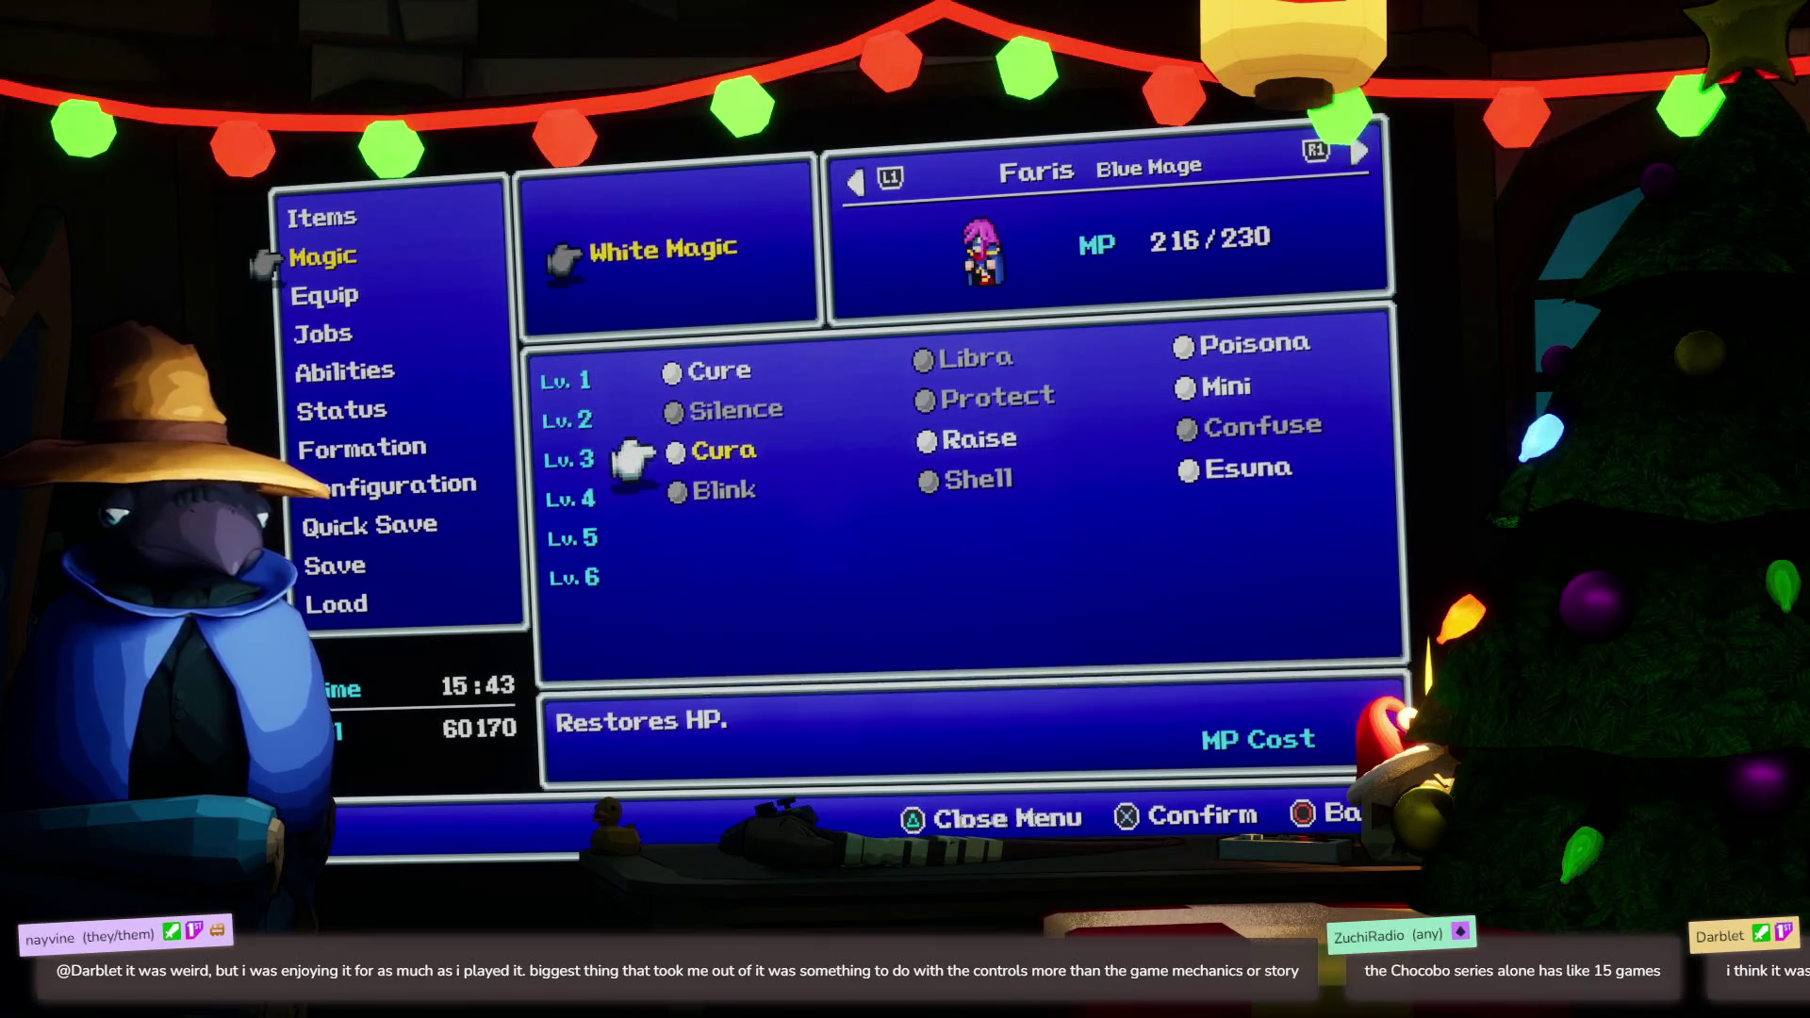
key("Escape")
key("Escape")
key("Up")
key("Up")
key("Up")
key("Return")
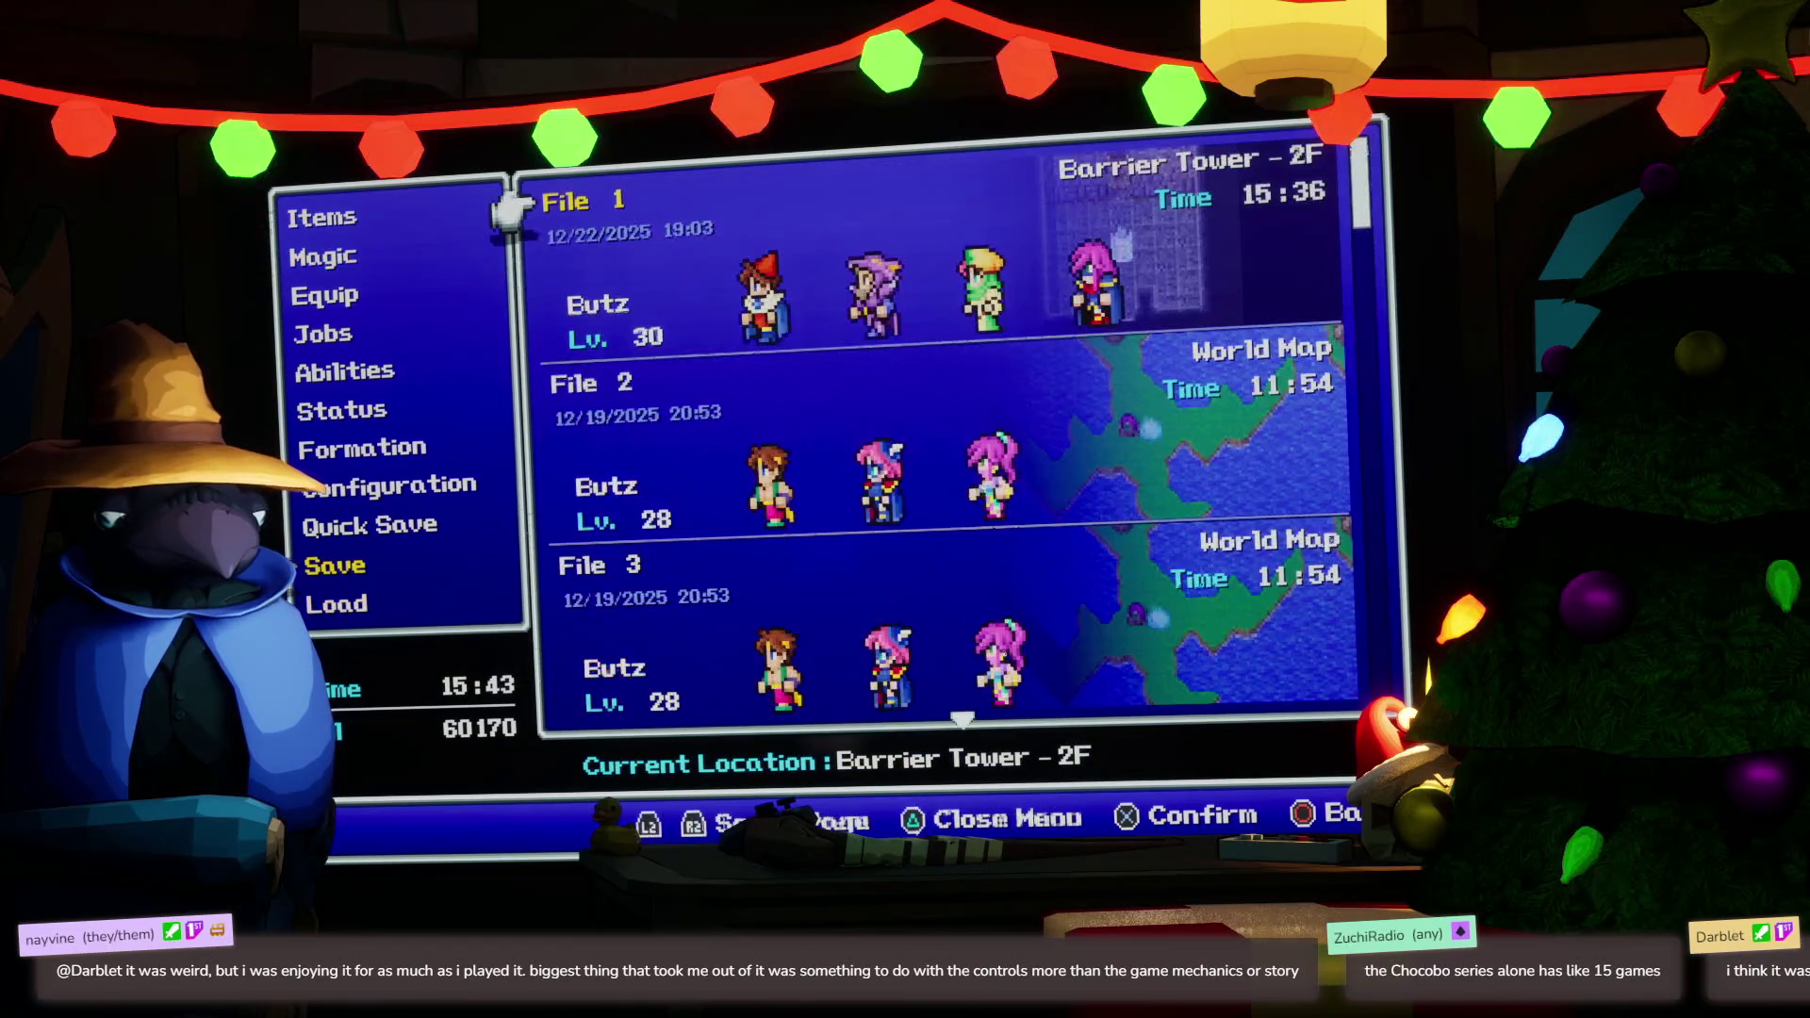
Overwrite File 1 with the Barrier Tower 2F save and dismiss the confirmation
key("Return")
key("Left")
key("Return")
key("Return")
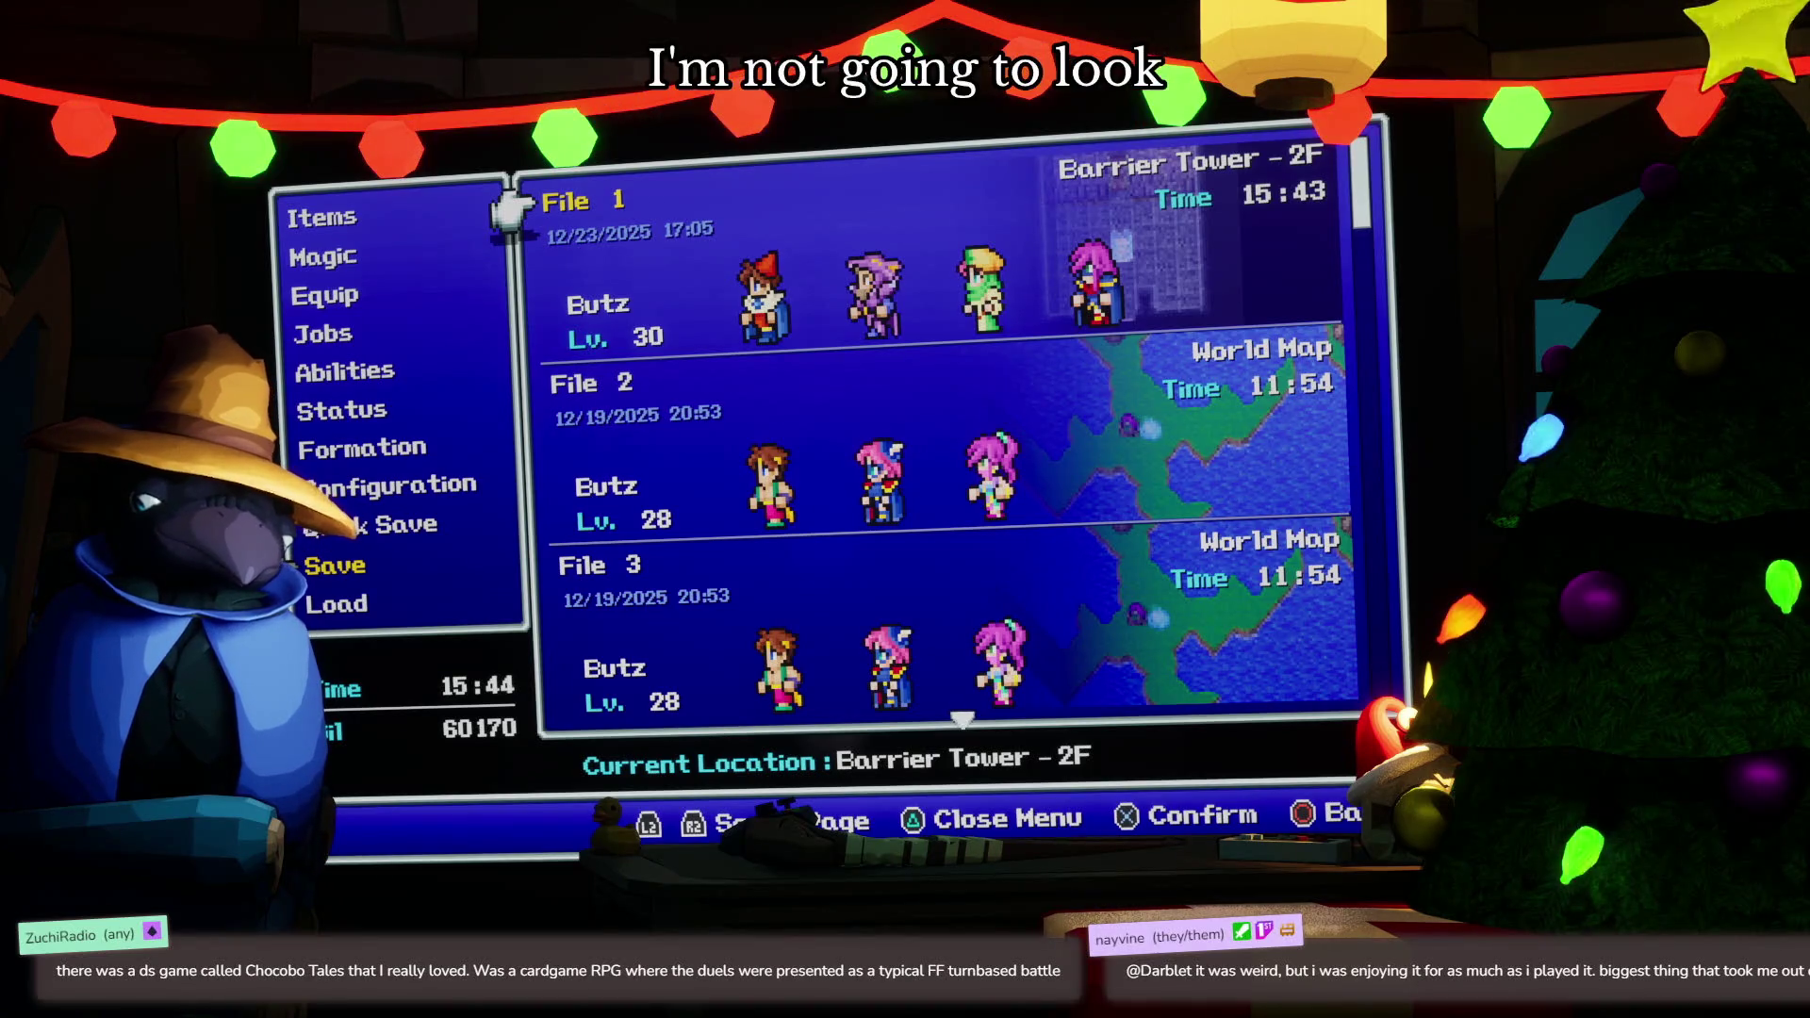
Close the save list and main menu, then walk the hero up toward the door
key("Escape")
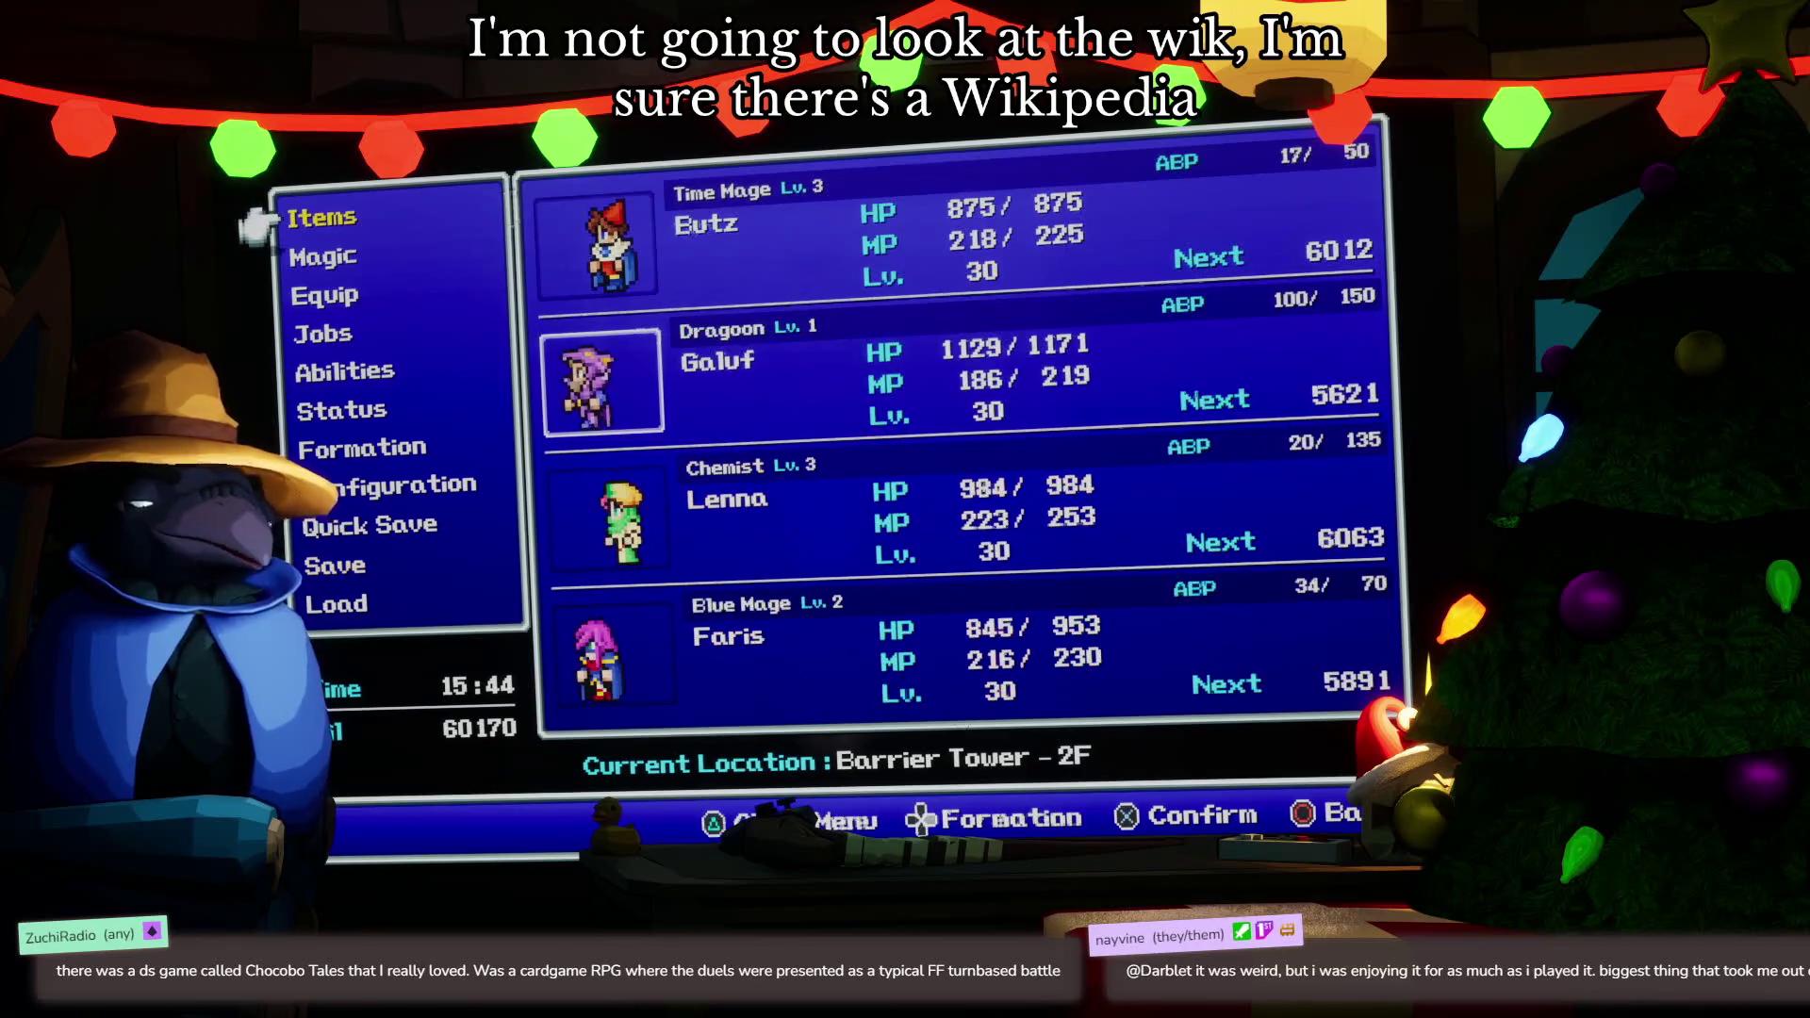
key("Escape")
key("Up")
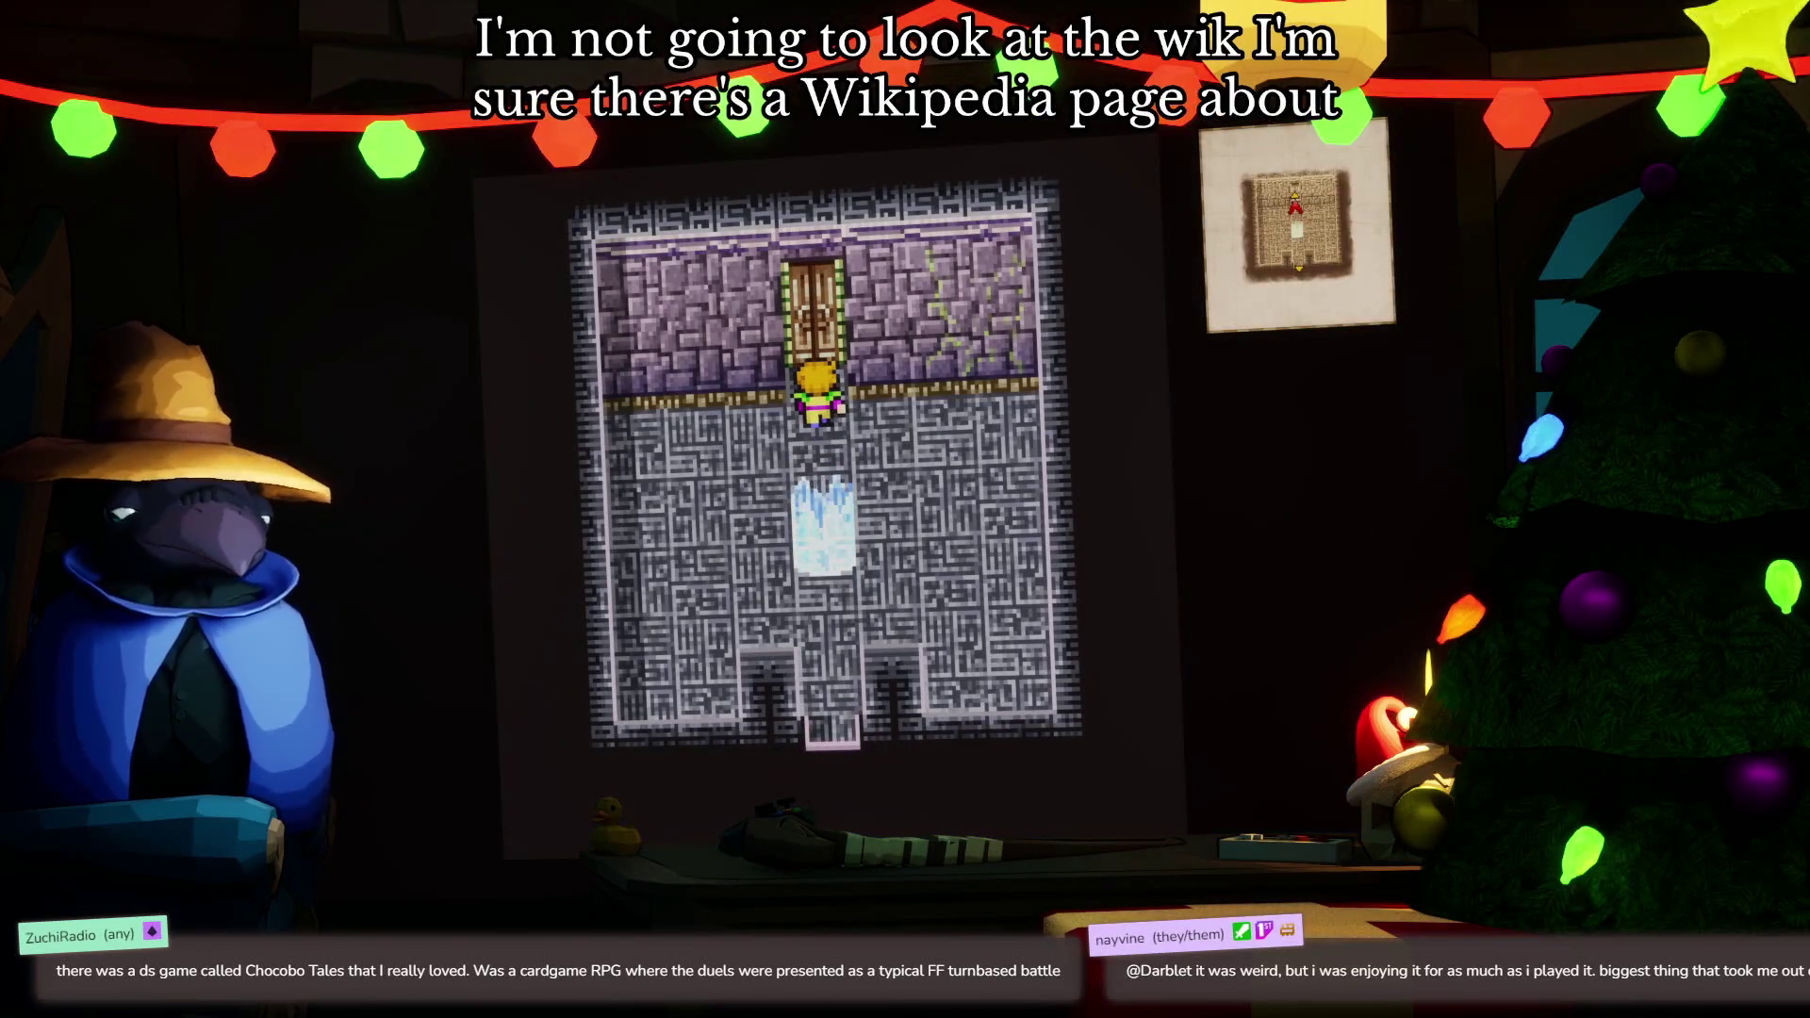